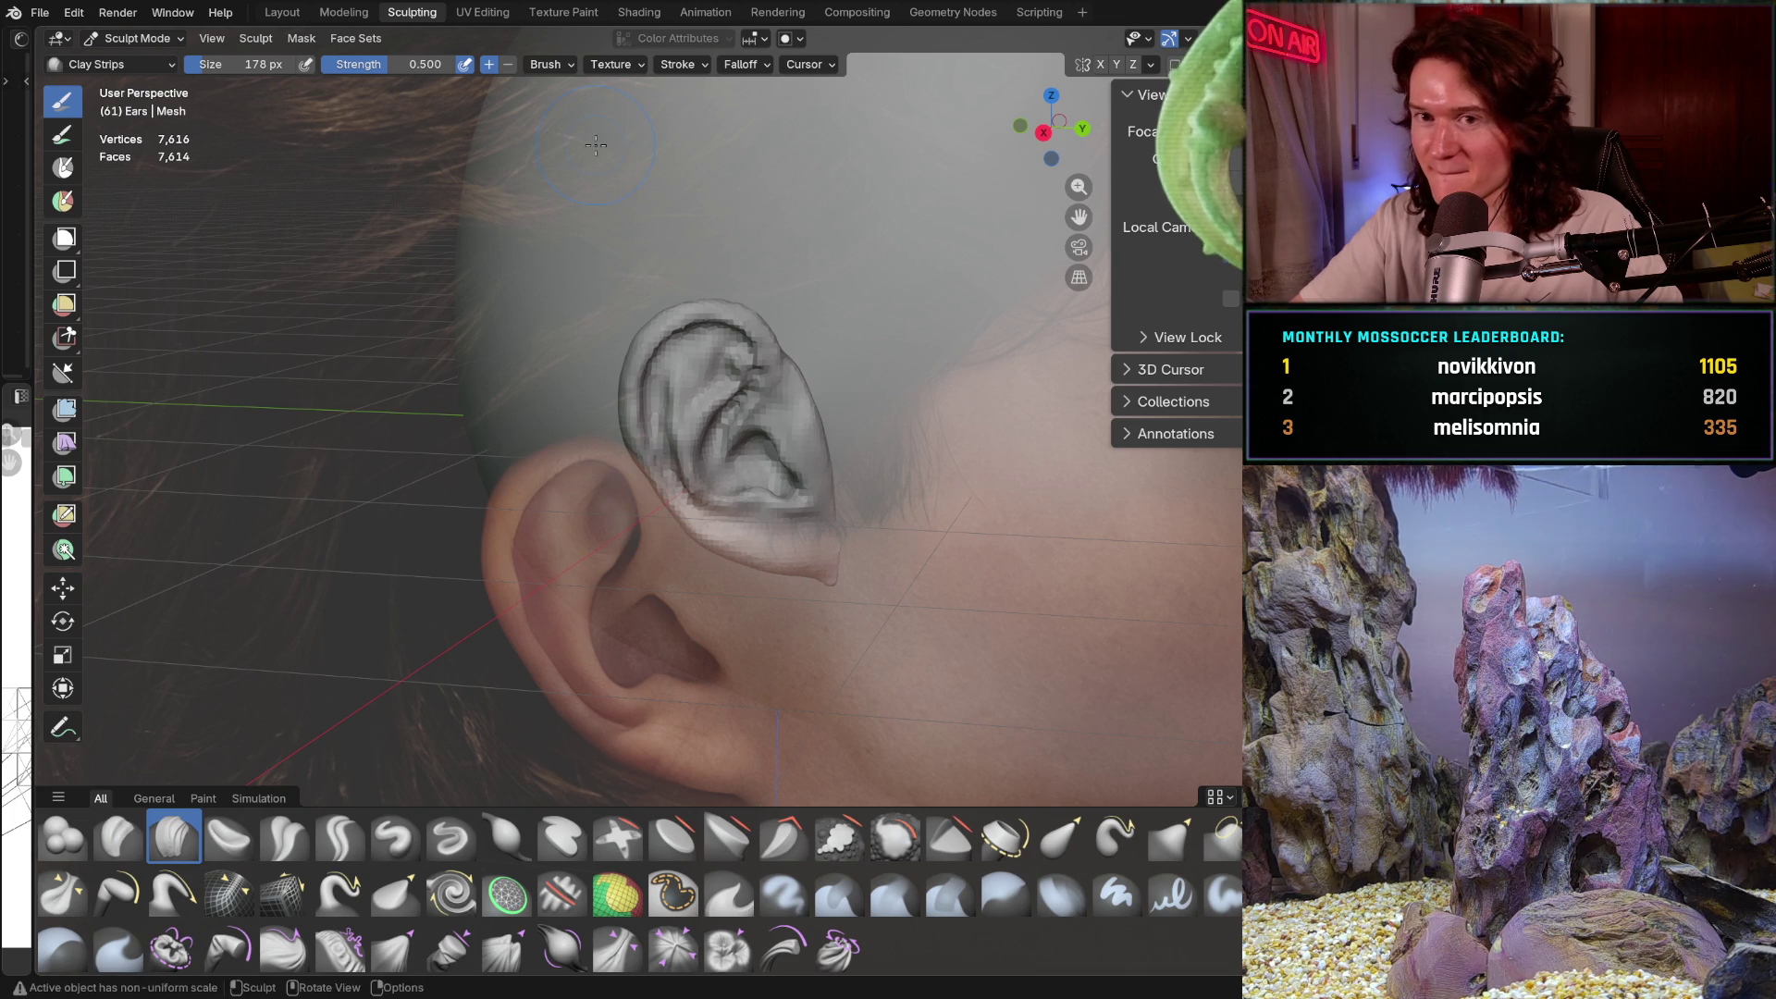
Switch to Object Mode, select the 'Left side' photo reference and move it
left_click(163, 39)
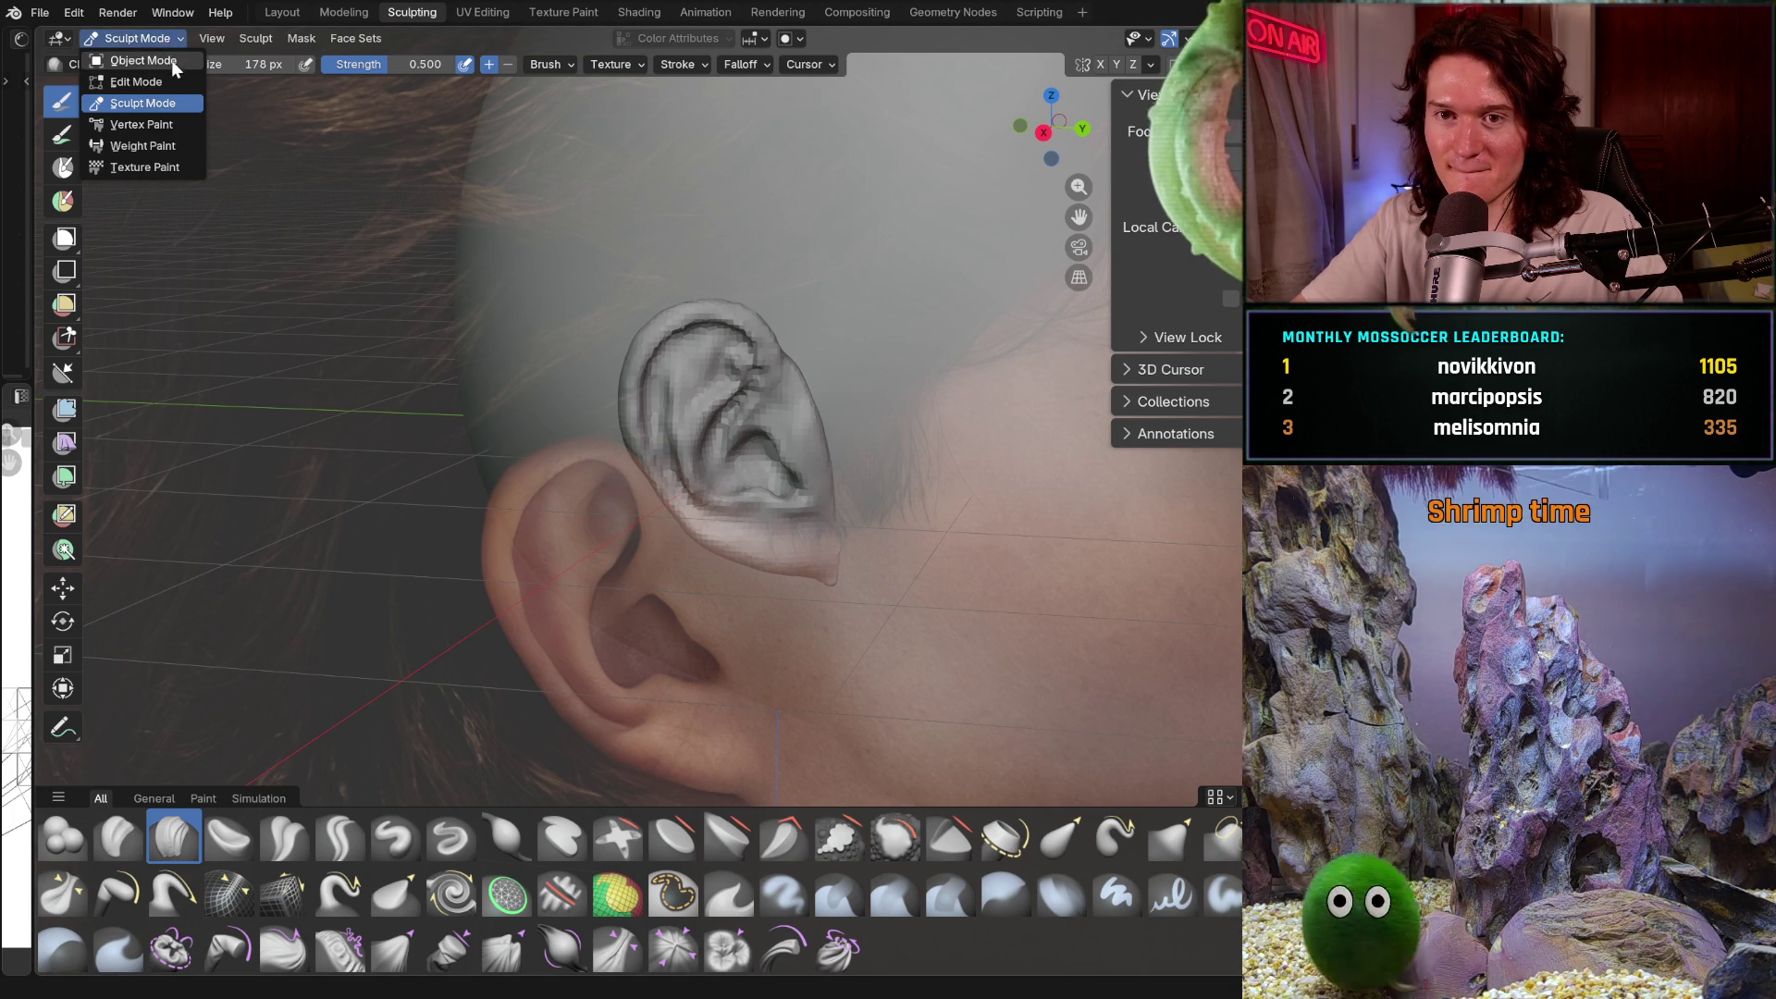
left_click(172, 61)
left_click(17, 747)
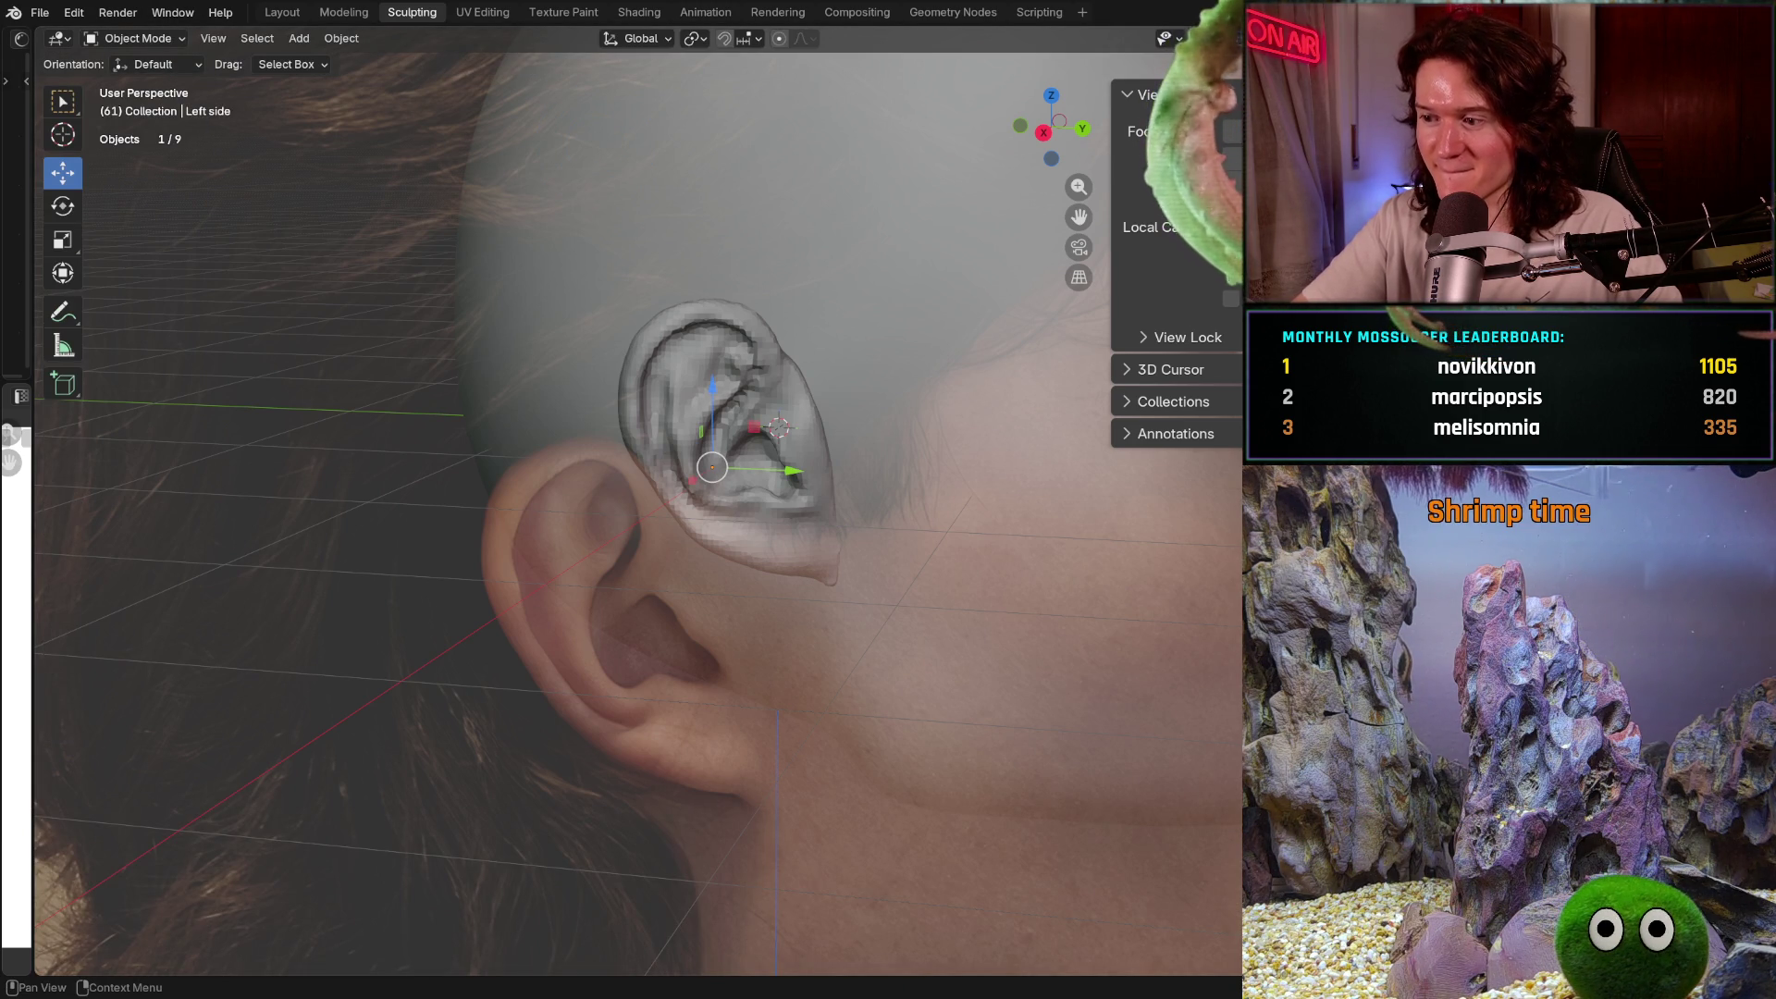
key("g")
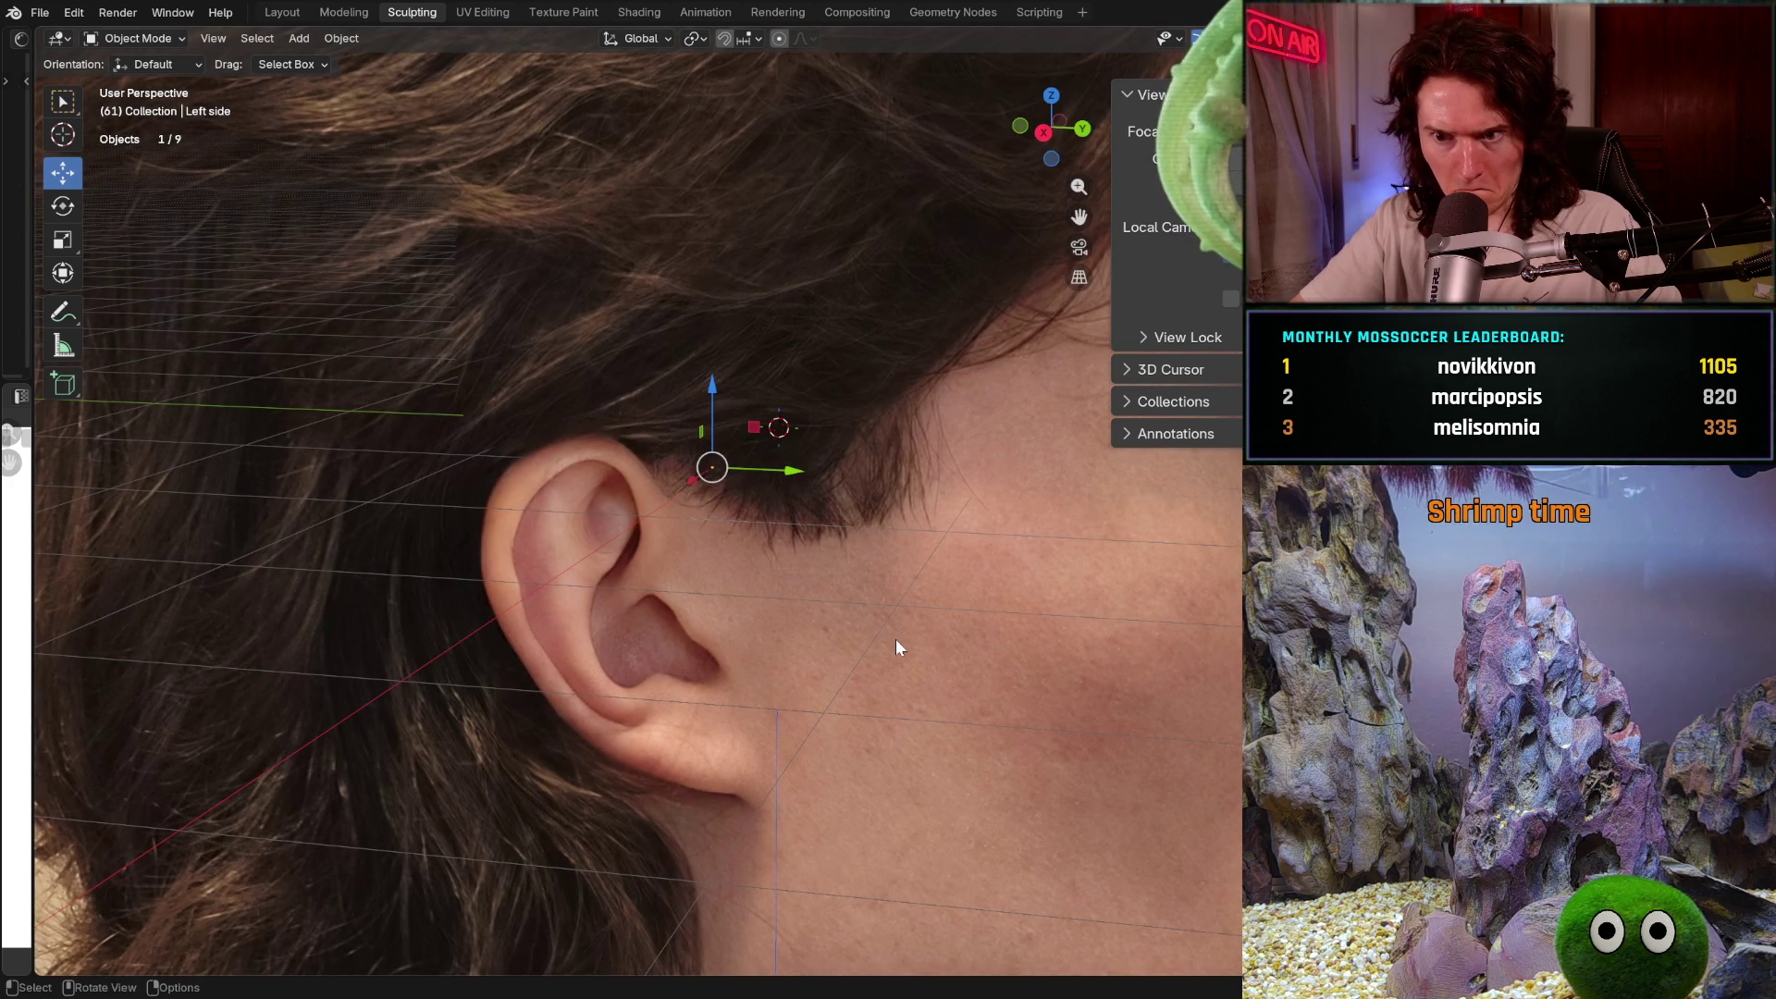
Orbit around the ear and hide the 'Left side' reference to reveal the grey ear sculpt
key("KP_6")
key("KP_6")
key("KP_6")
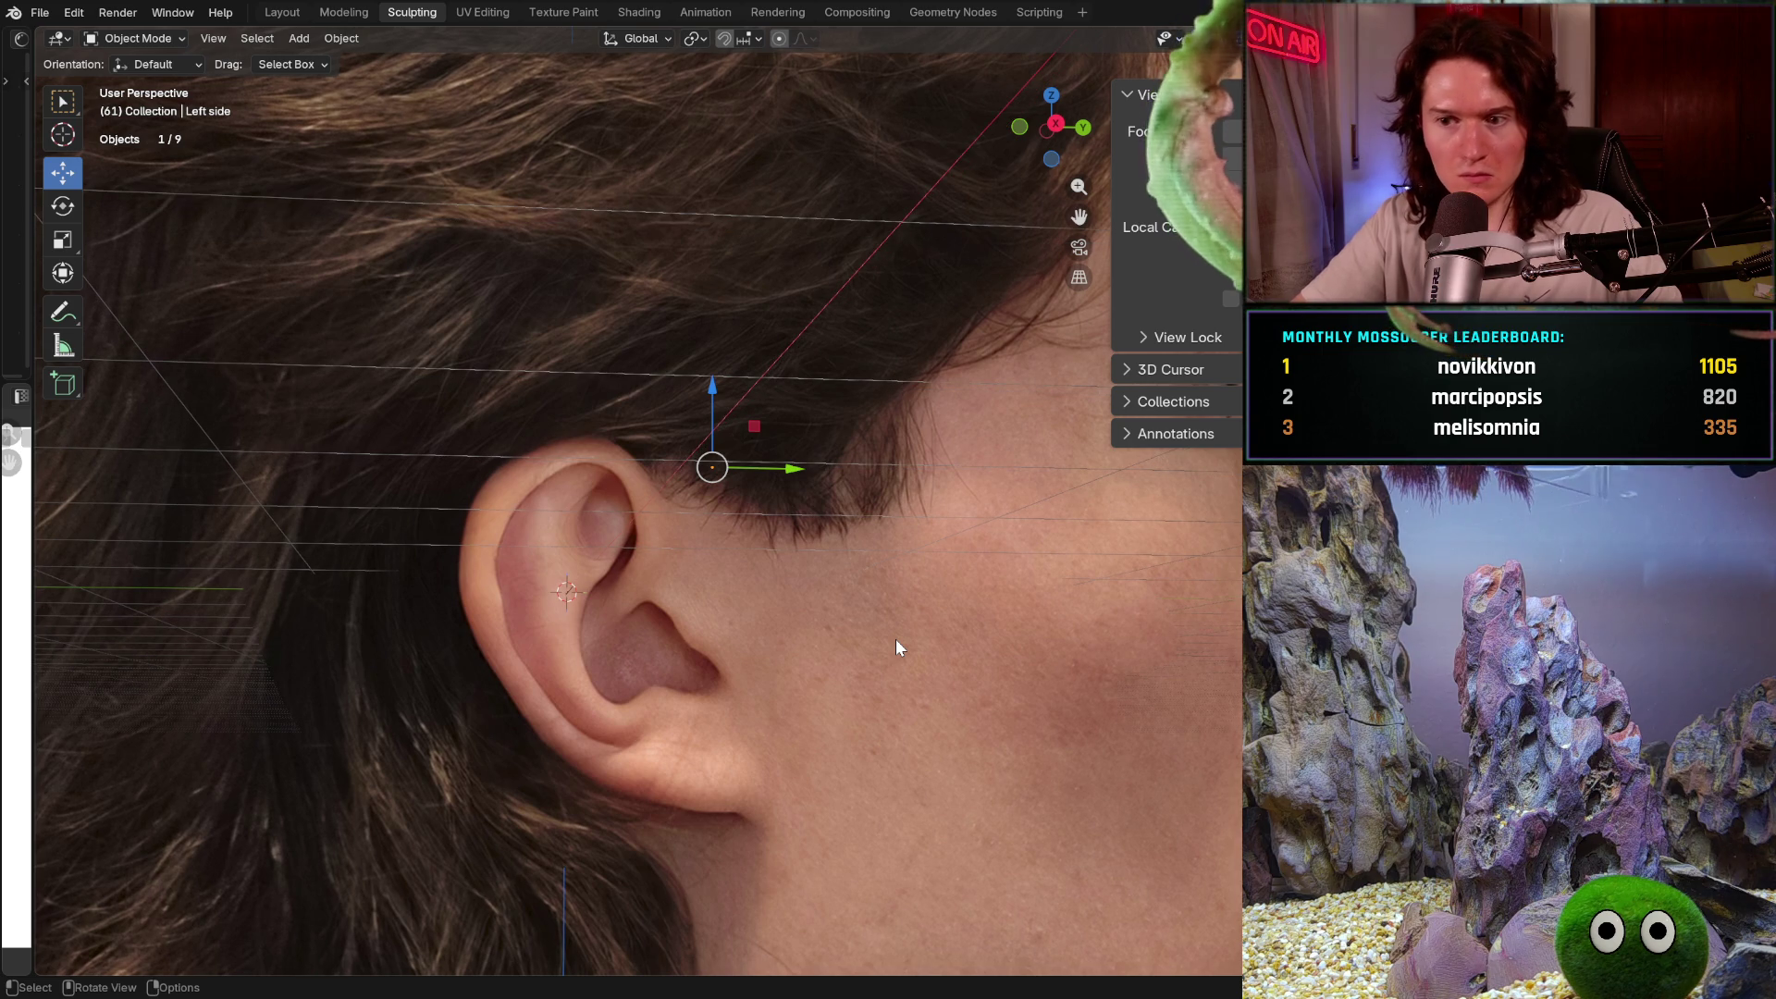
key("KP_6")
key("KP_6")
key("KP_6")
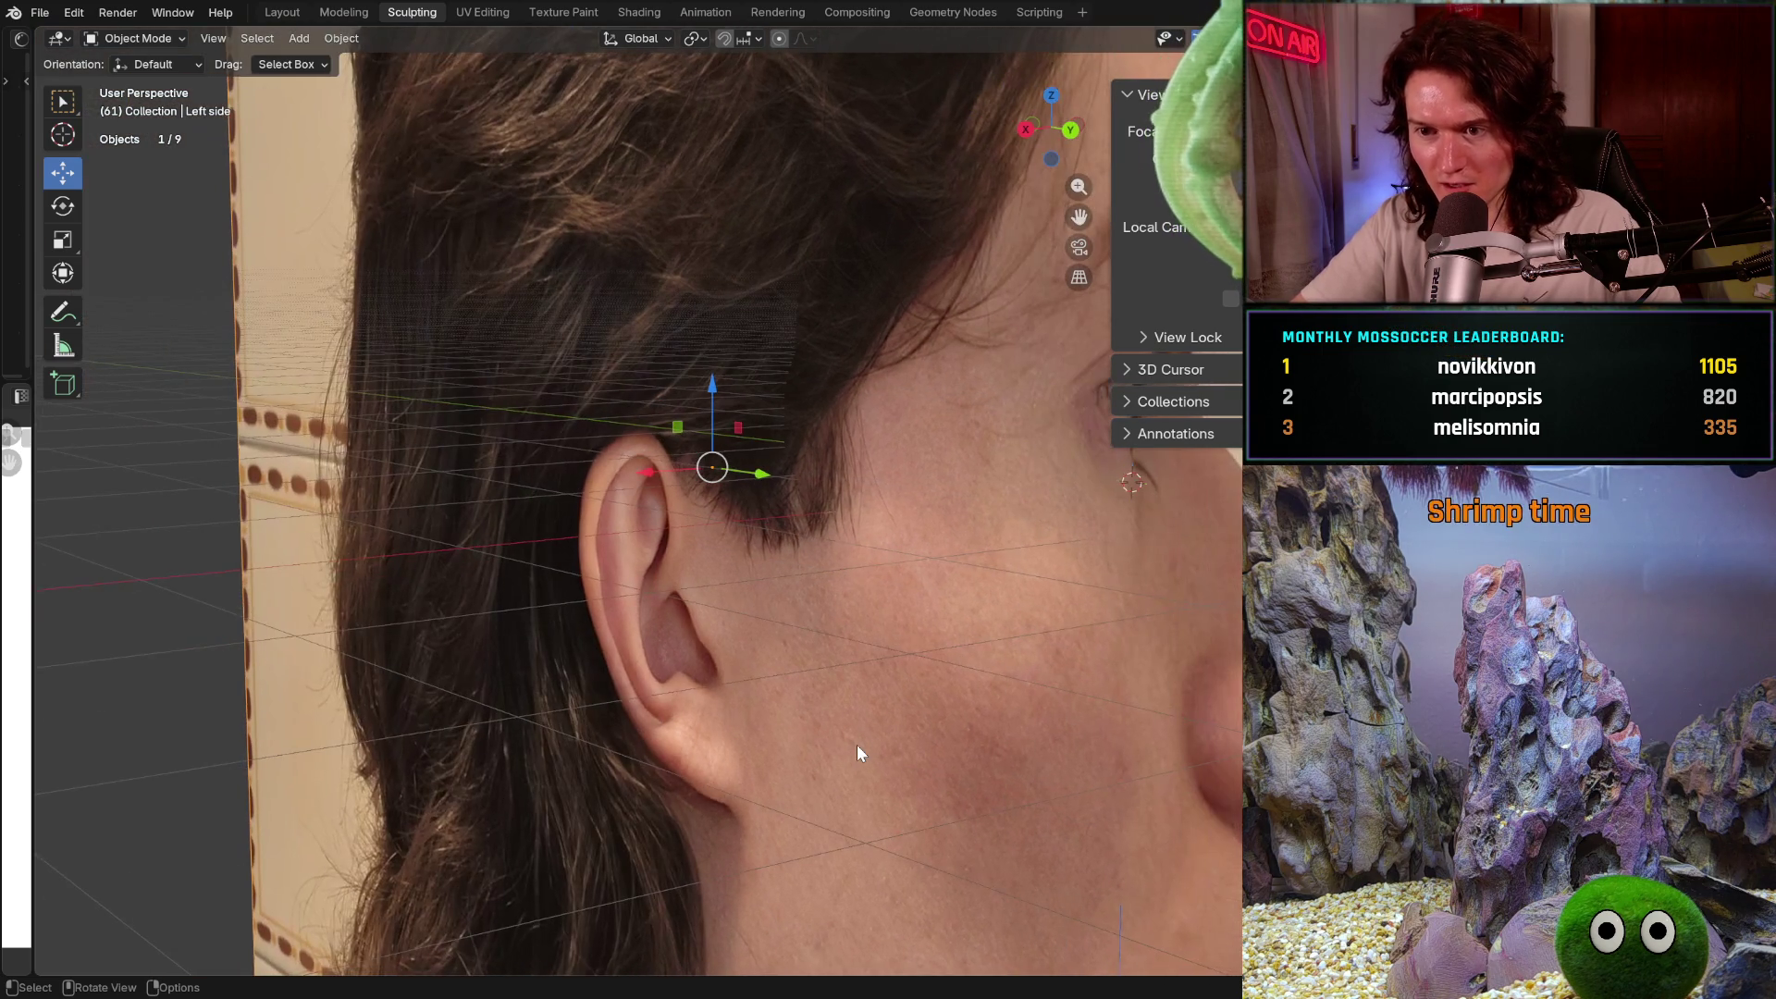
key("KP_6")
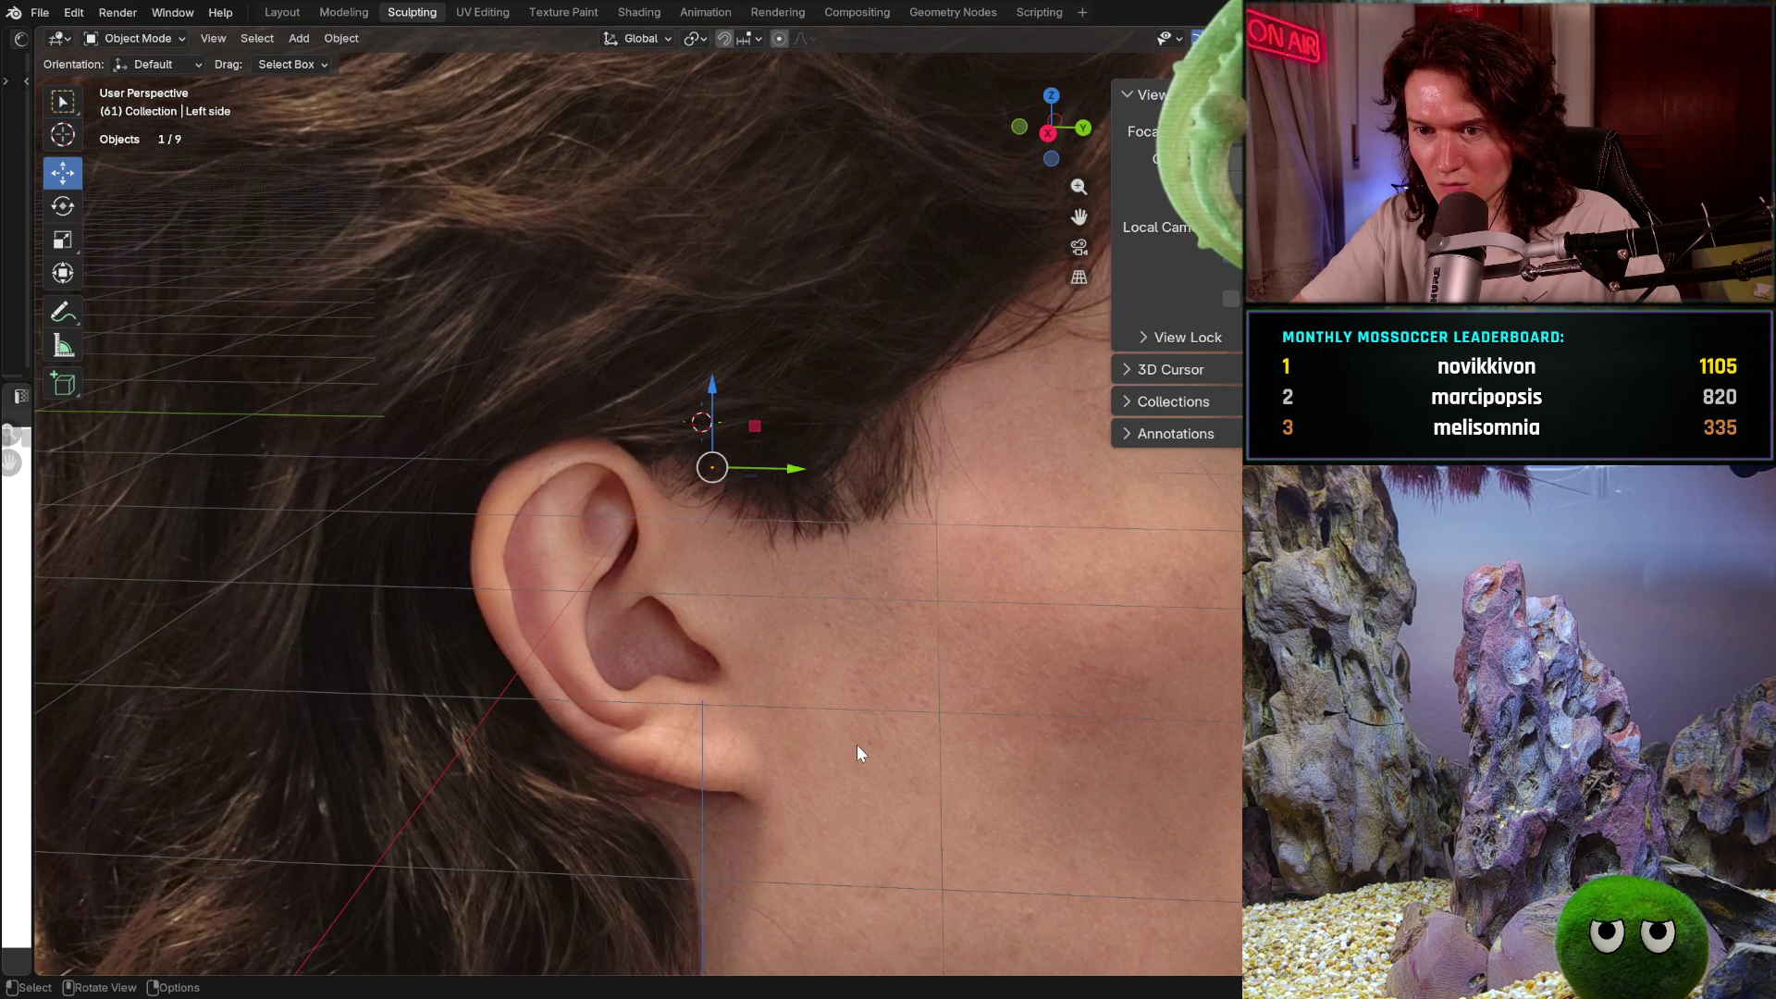
key("KP_6")
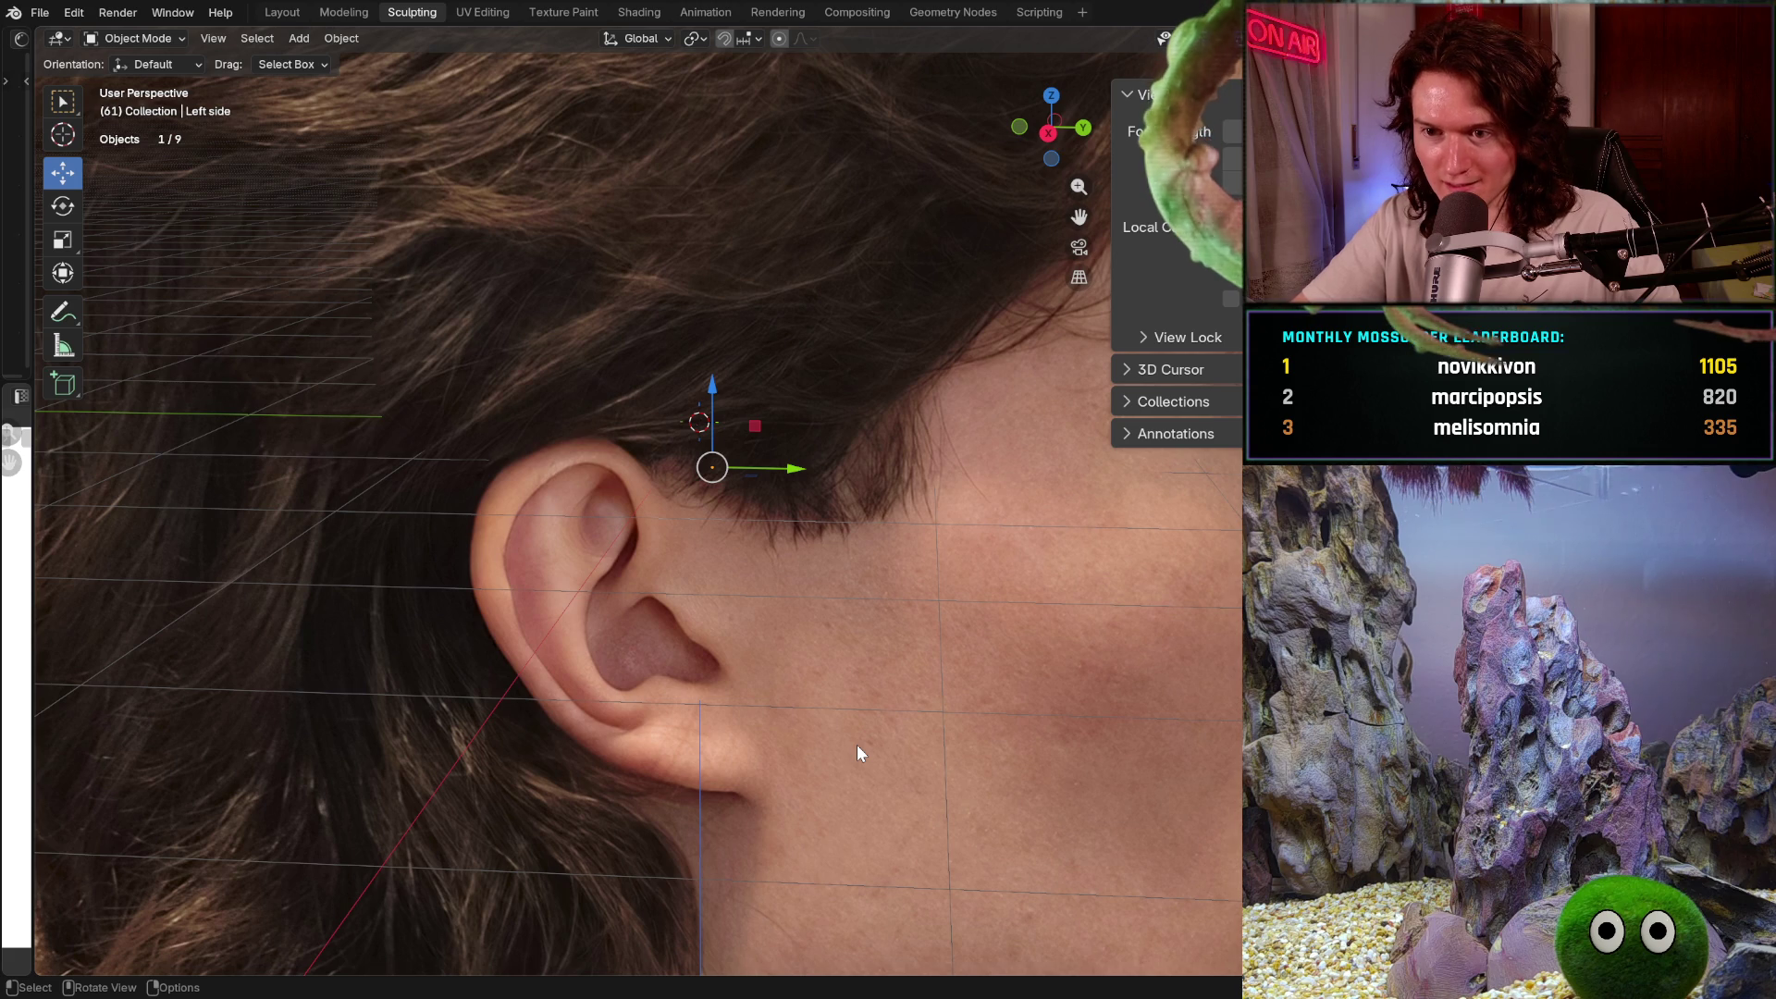
key("KP_6")
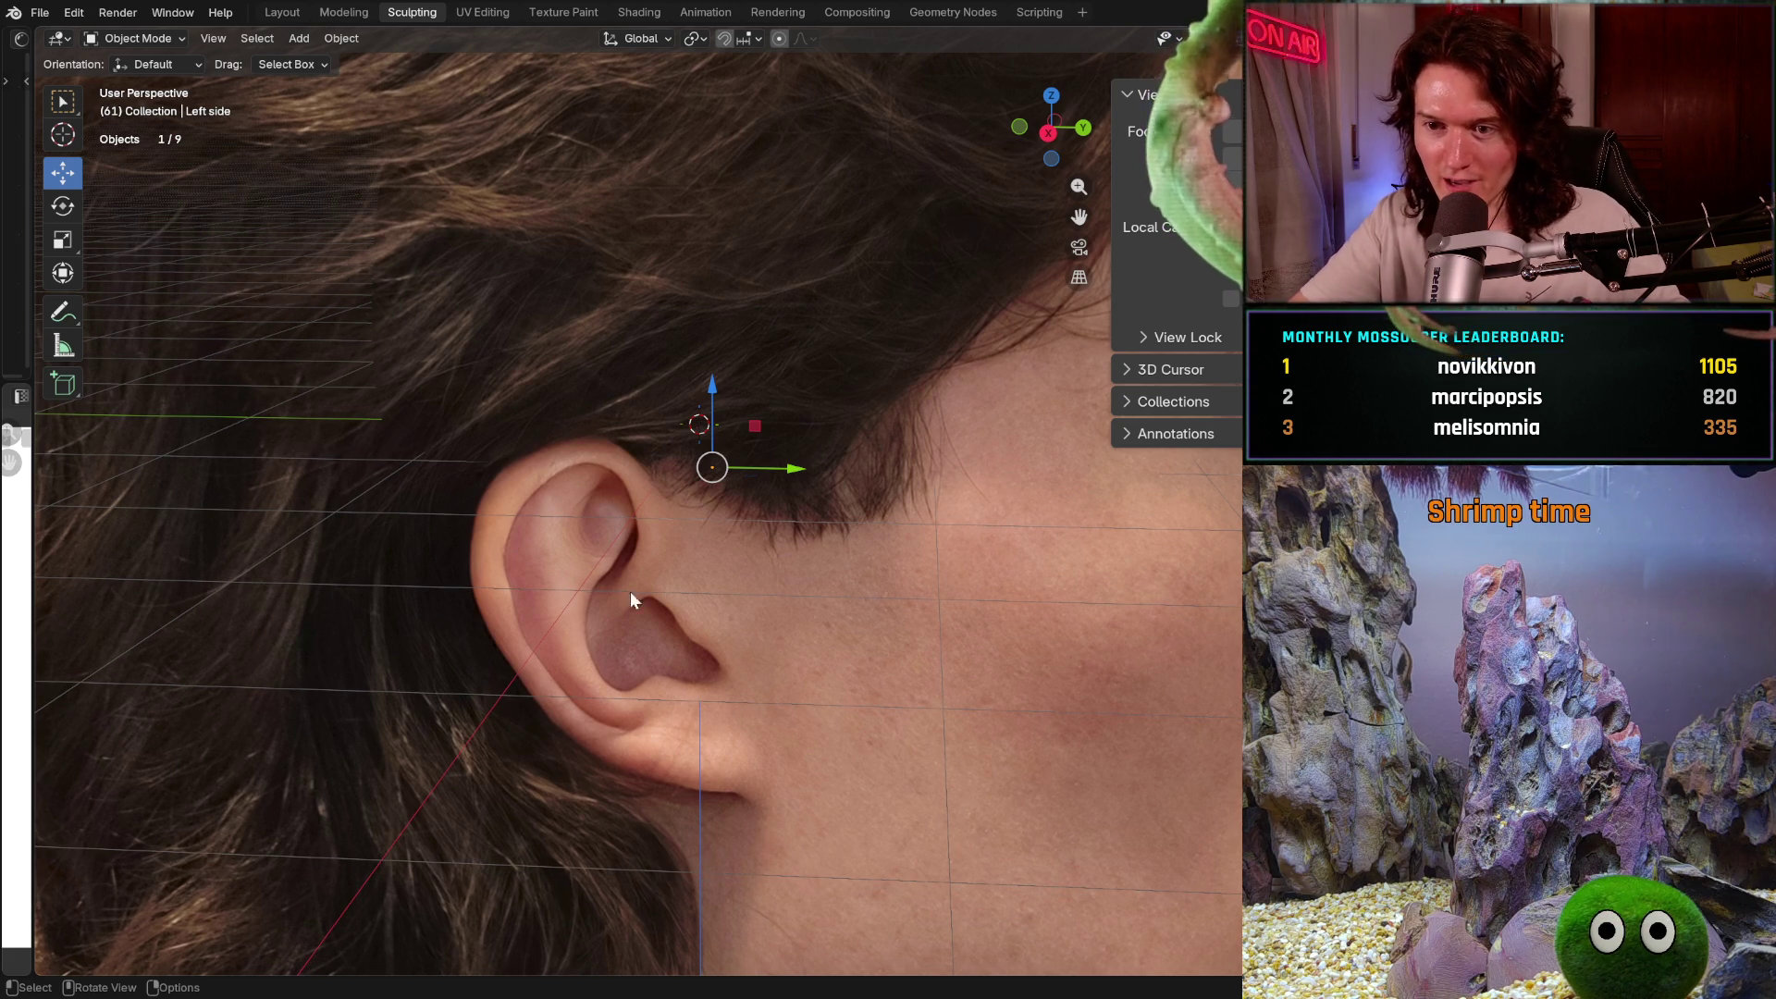
scroll(531, 504, "up", 3)
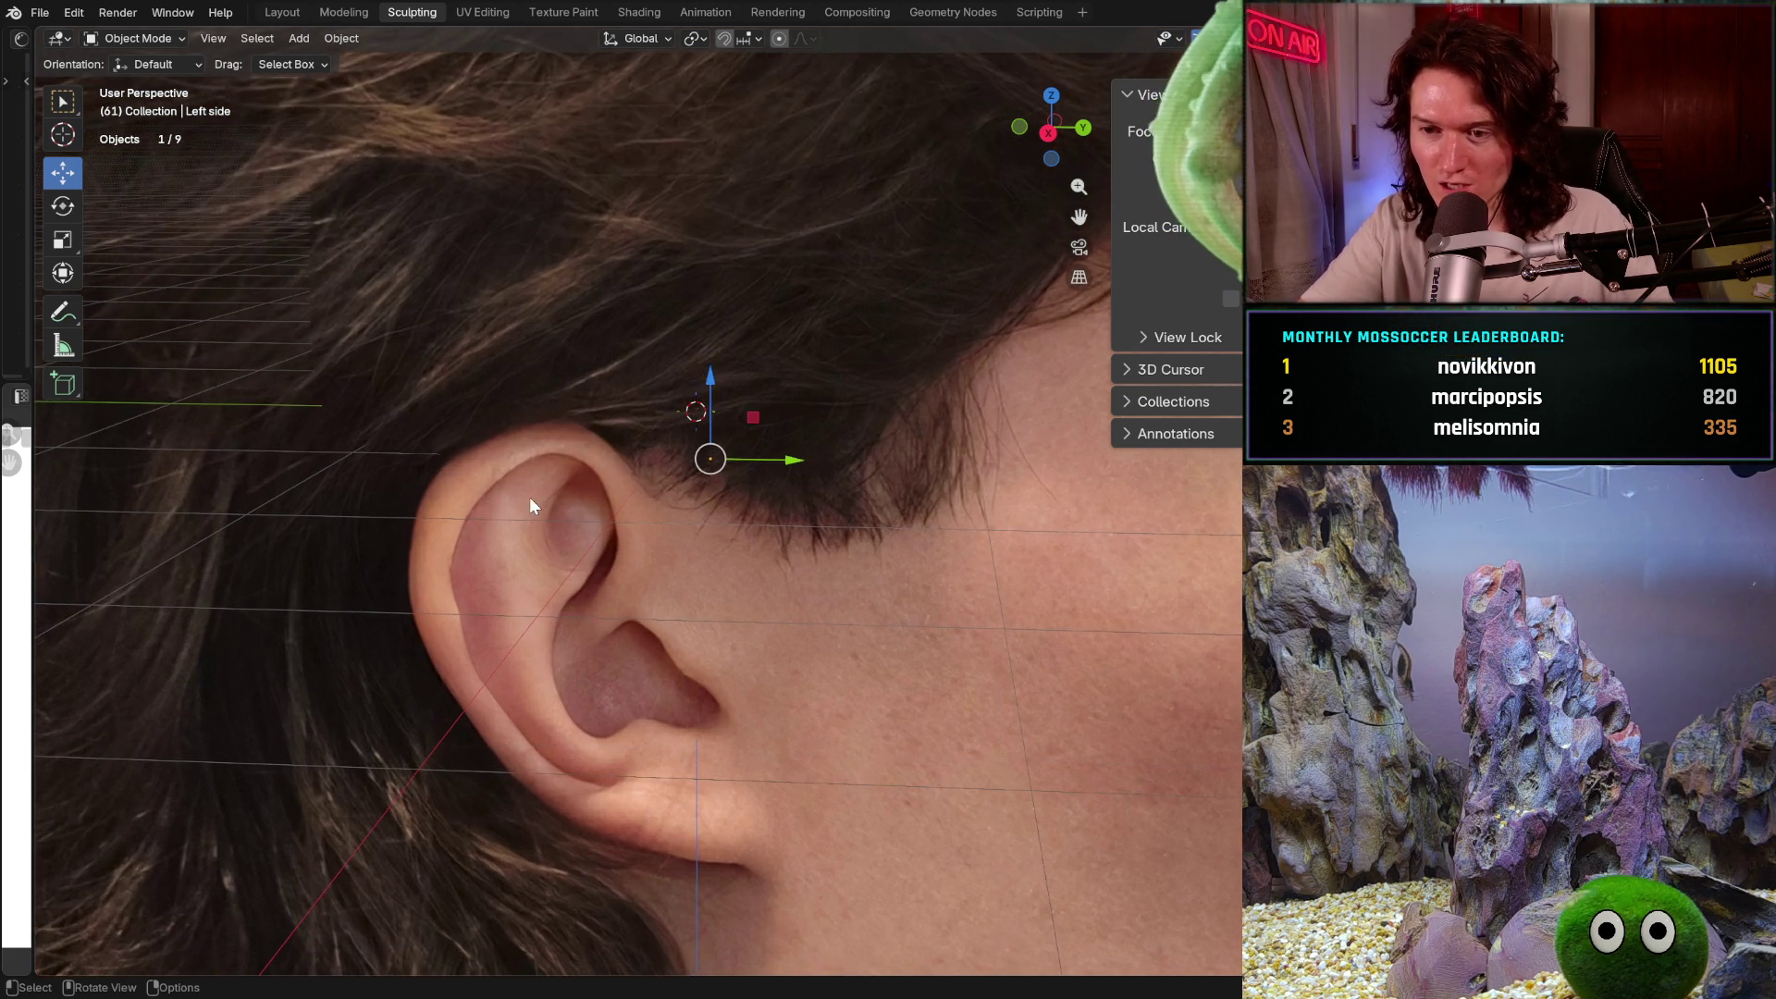
key("KP_6")
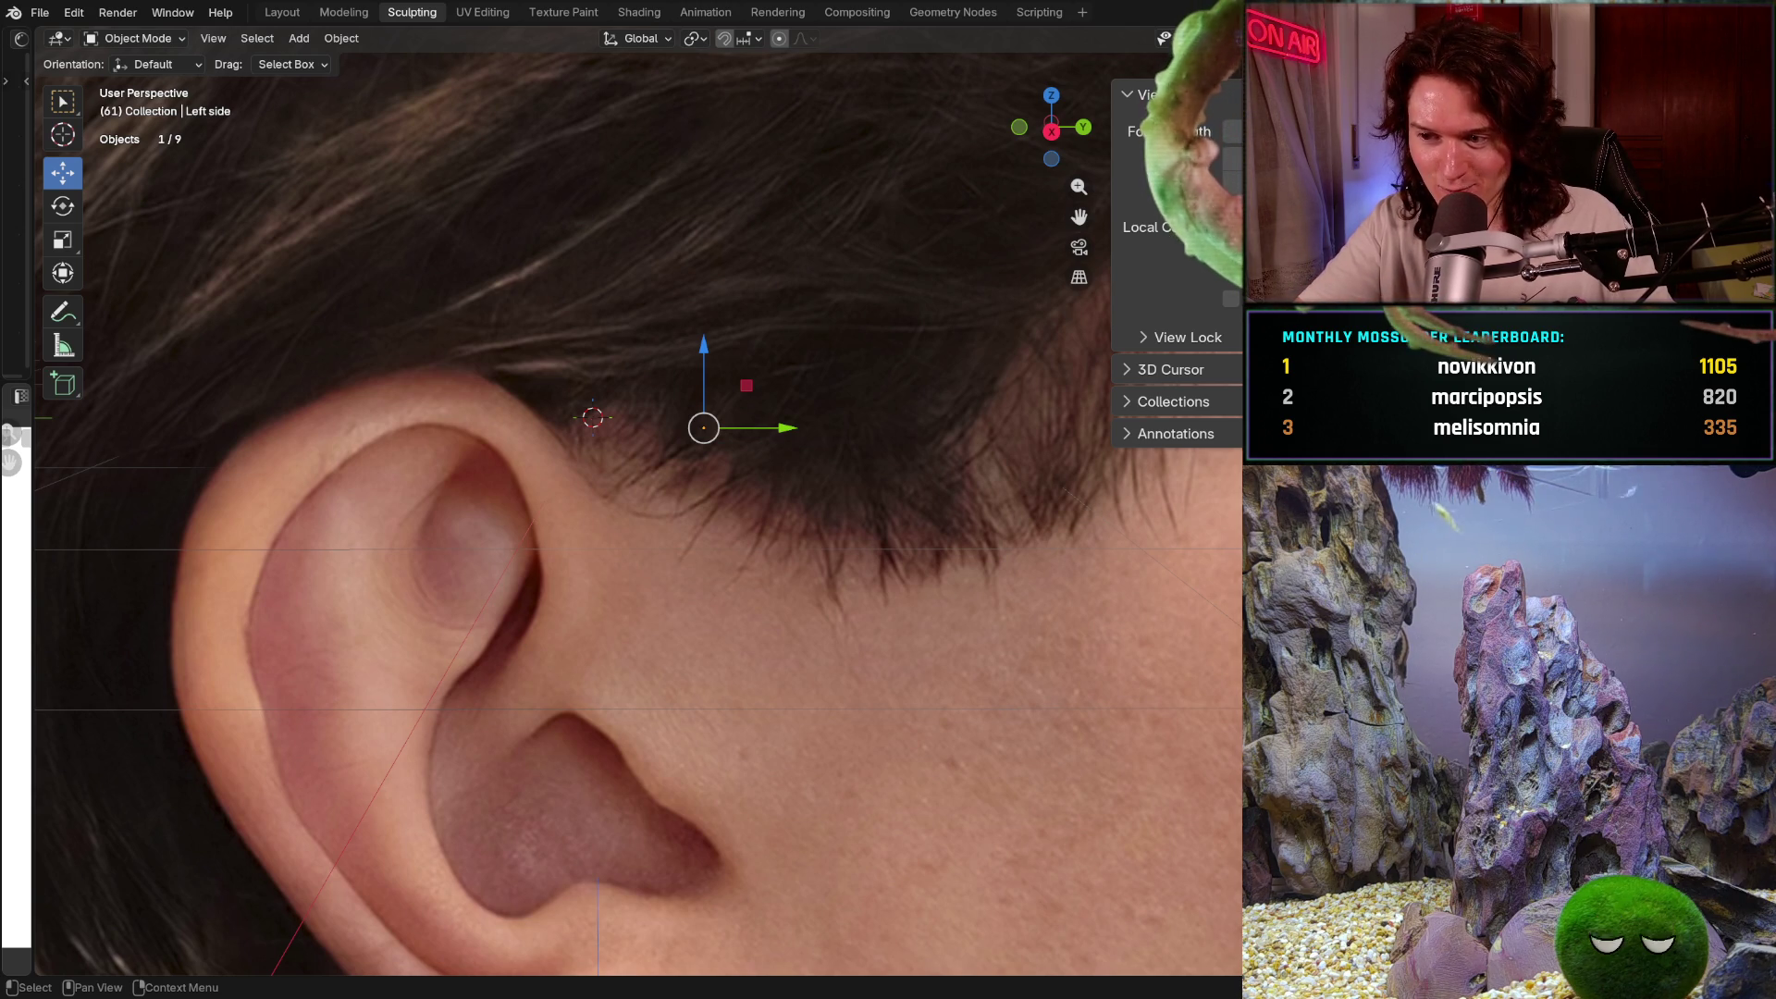
key("h")
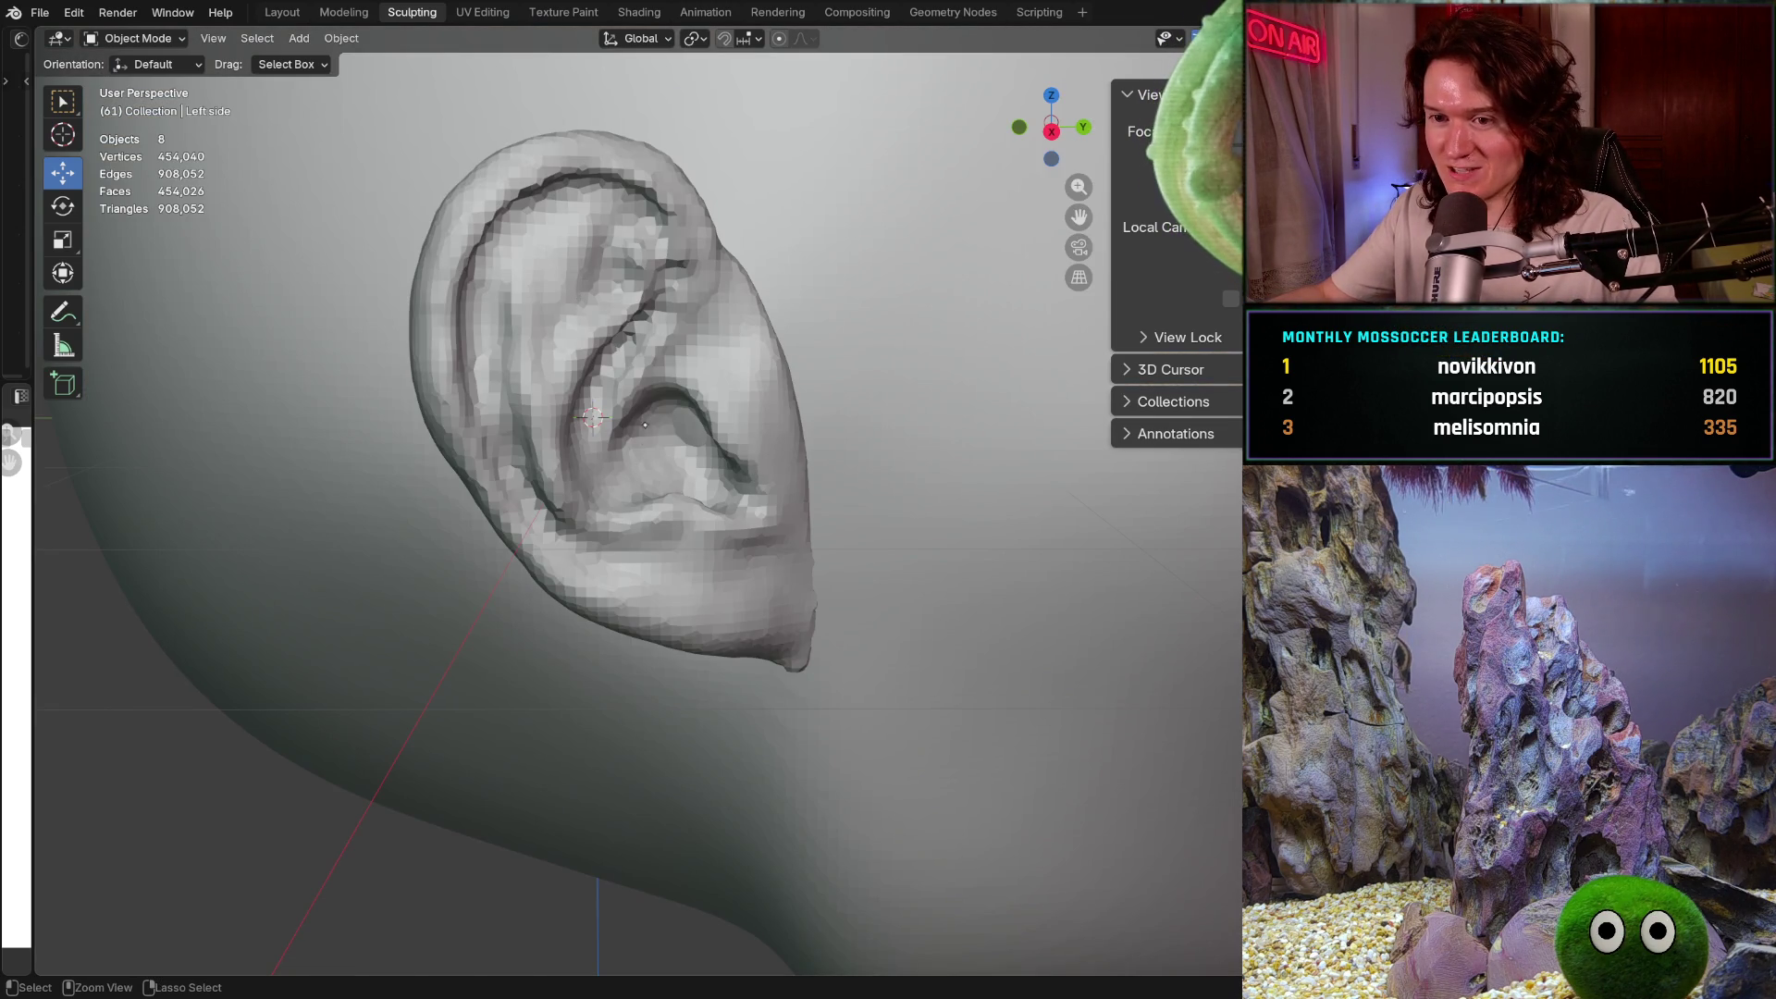
Select the Ears object close up and switch it into Sculpt Mode
mouse_move(595, 513)
middle_mouse_down("ctrl")
mouse_move(595, 477)
mouse_move(615, 518)
middle_mouse_up("ctrl")
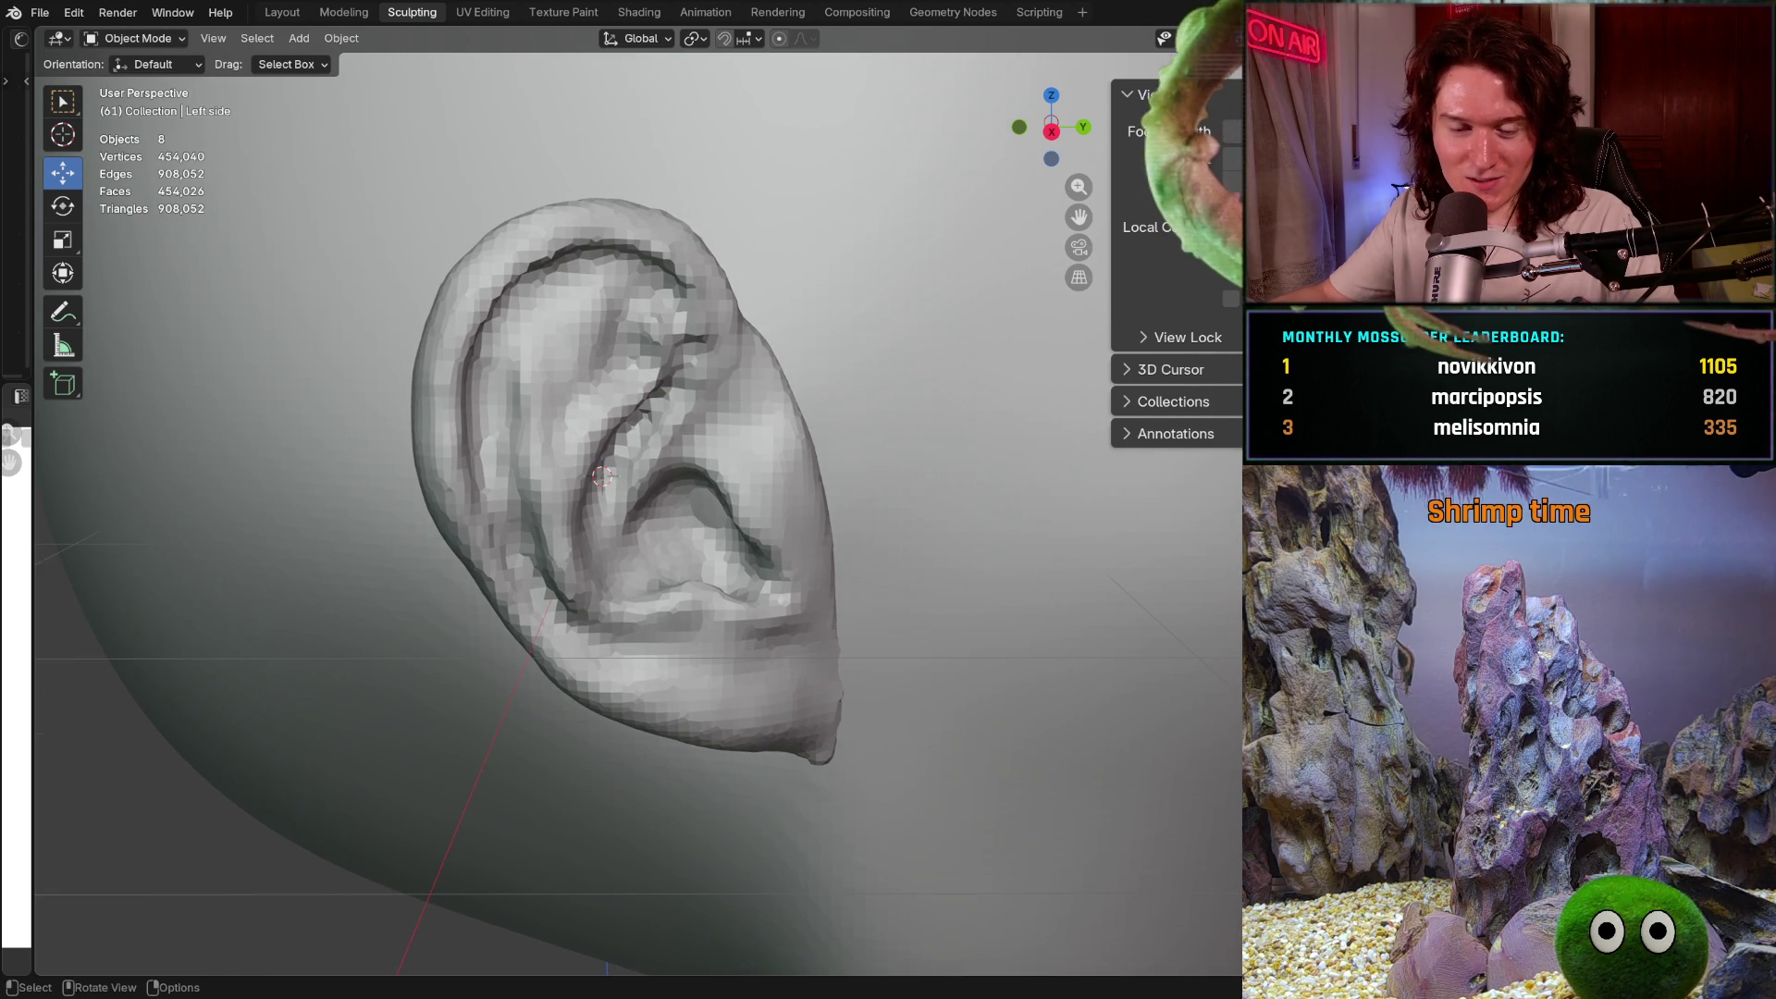
key("shift")
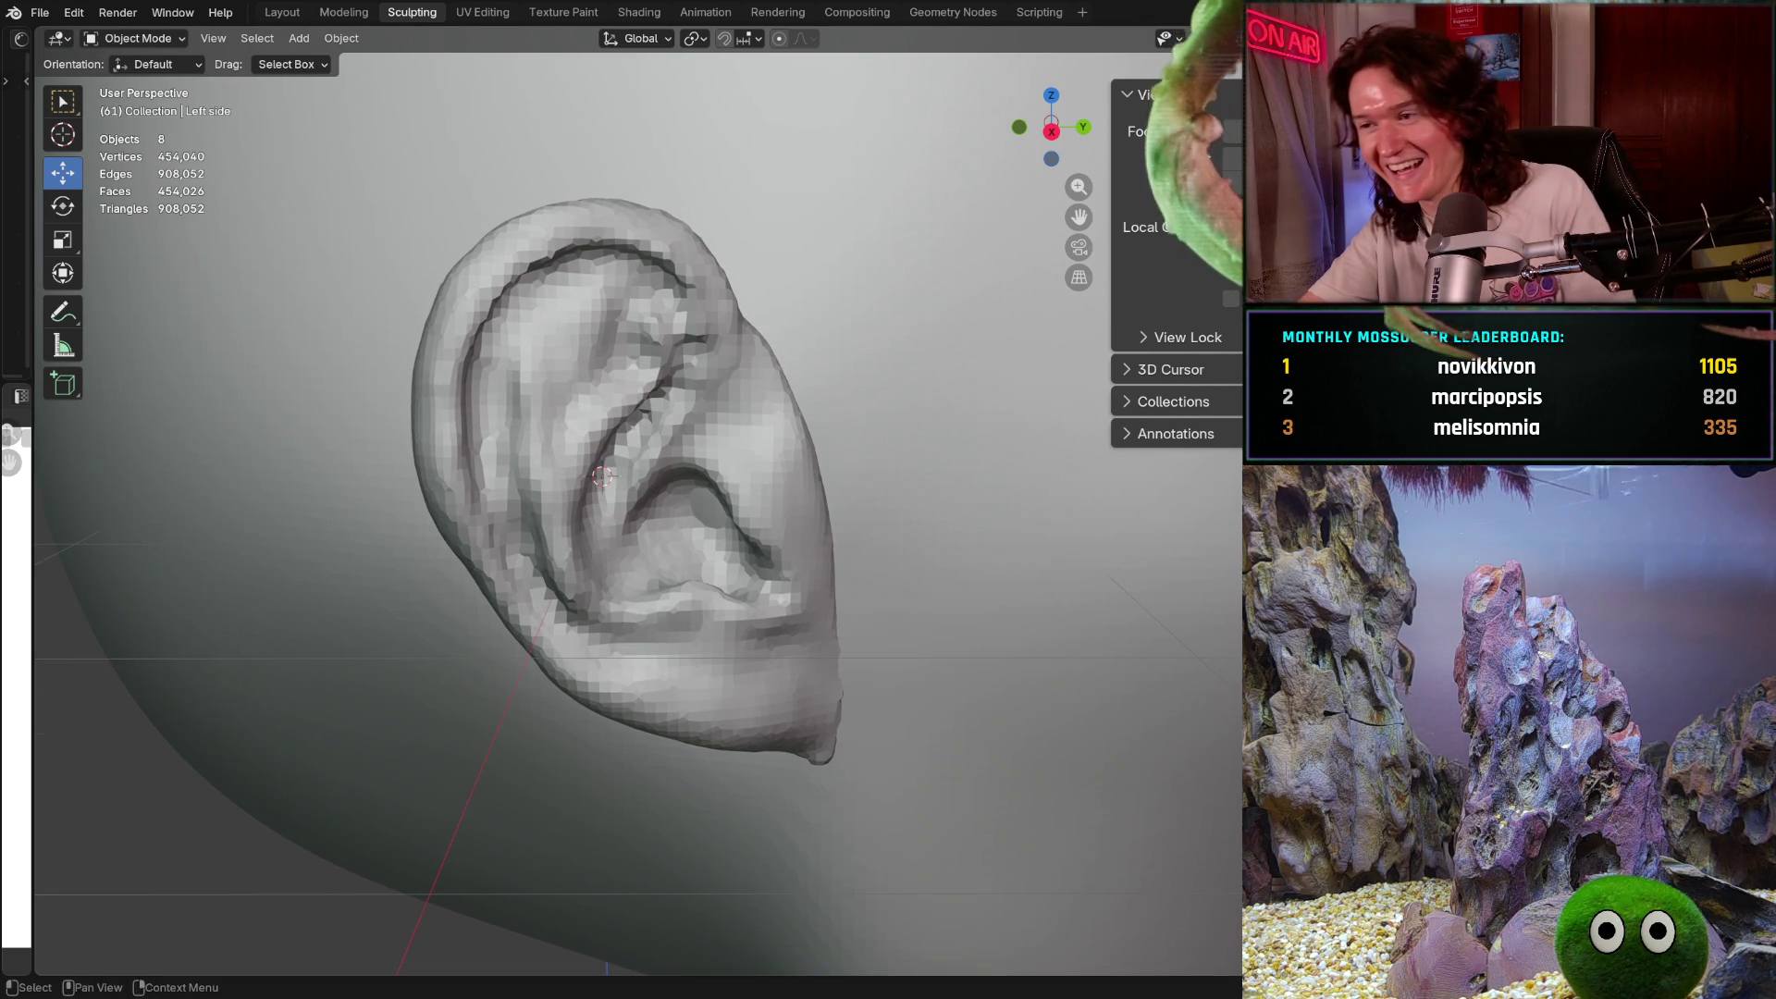
left_click(169, 37)
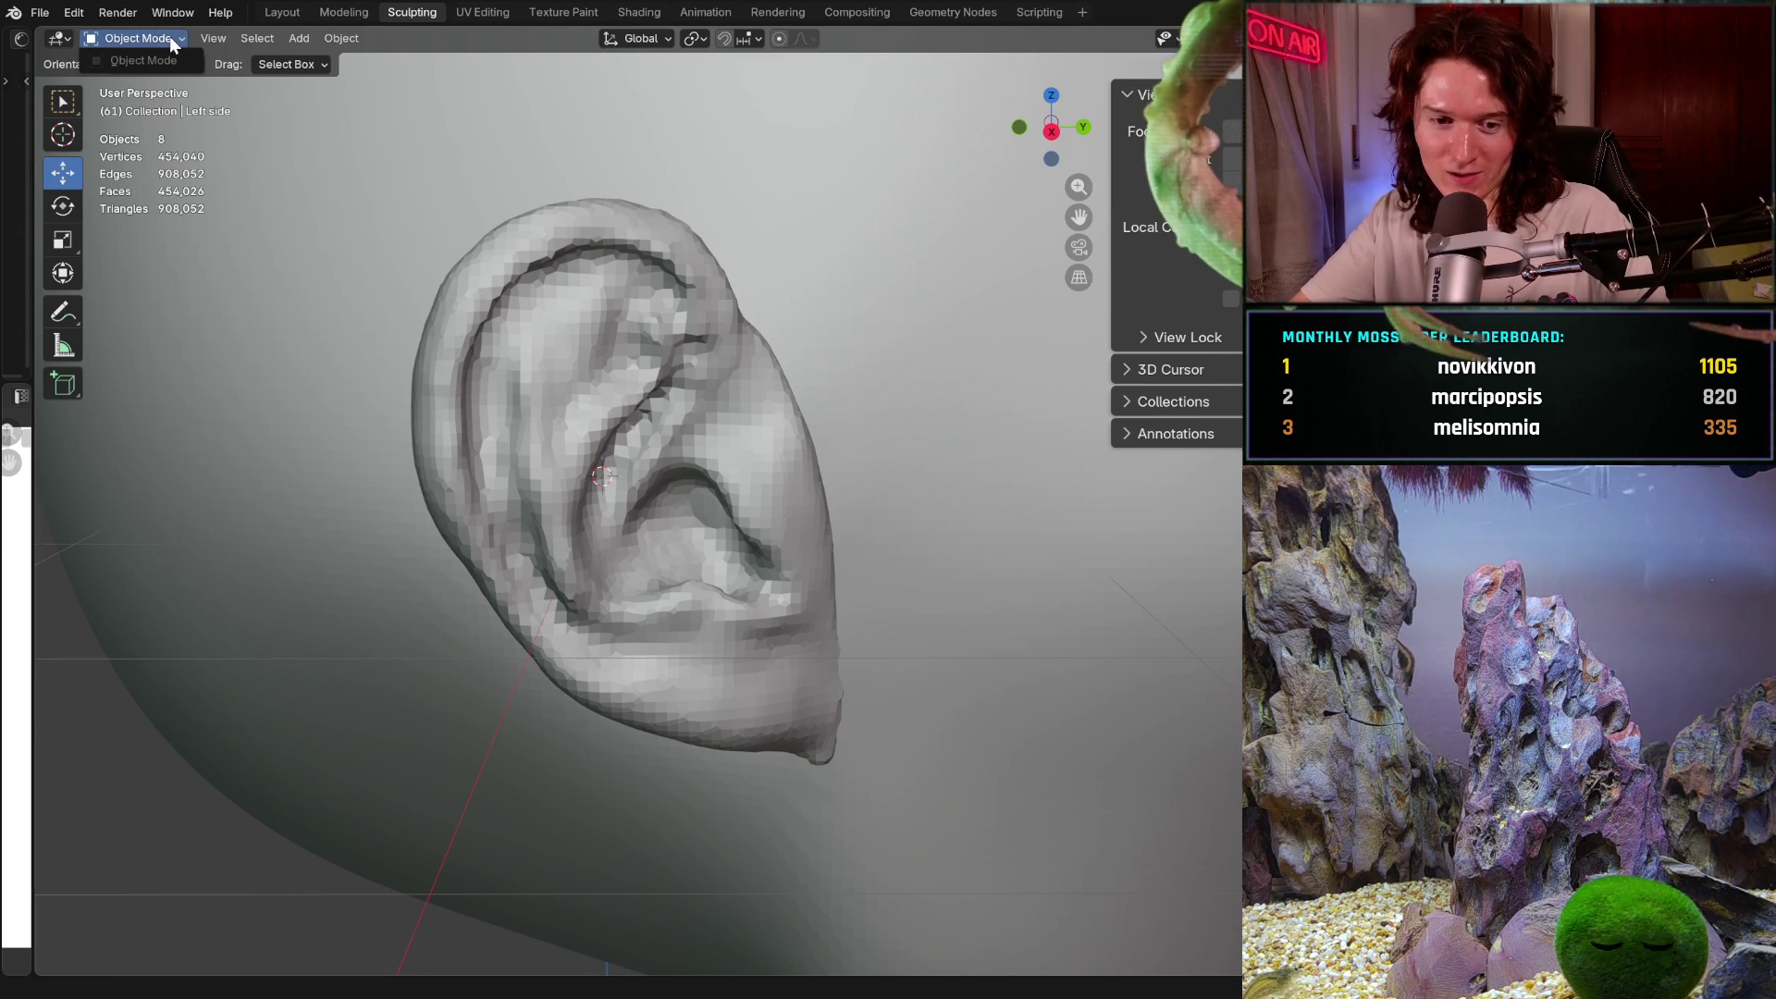
left_click(169, 36)
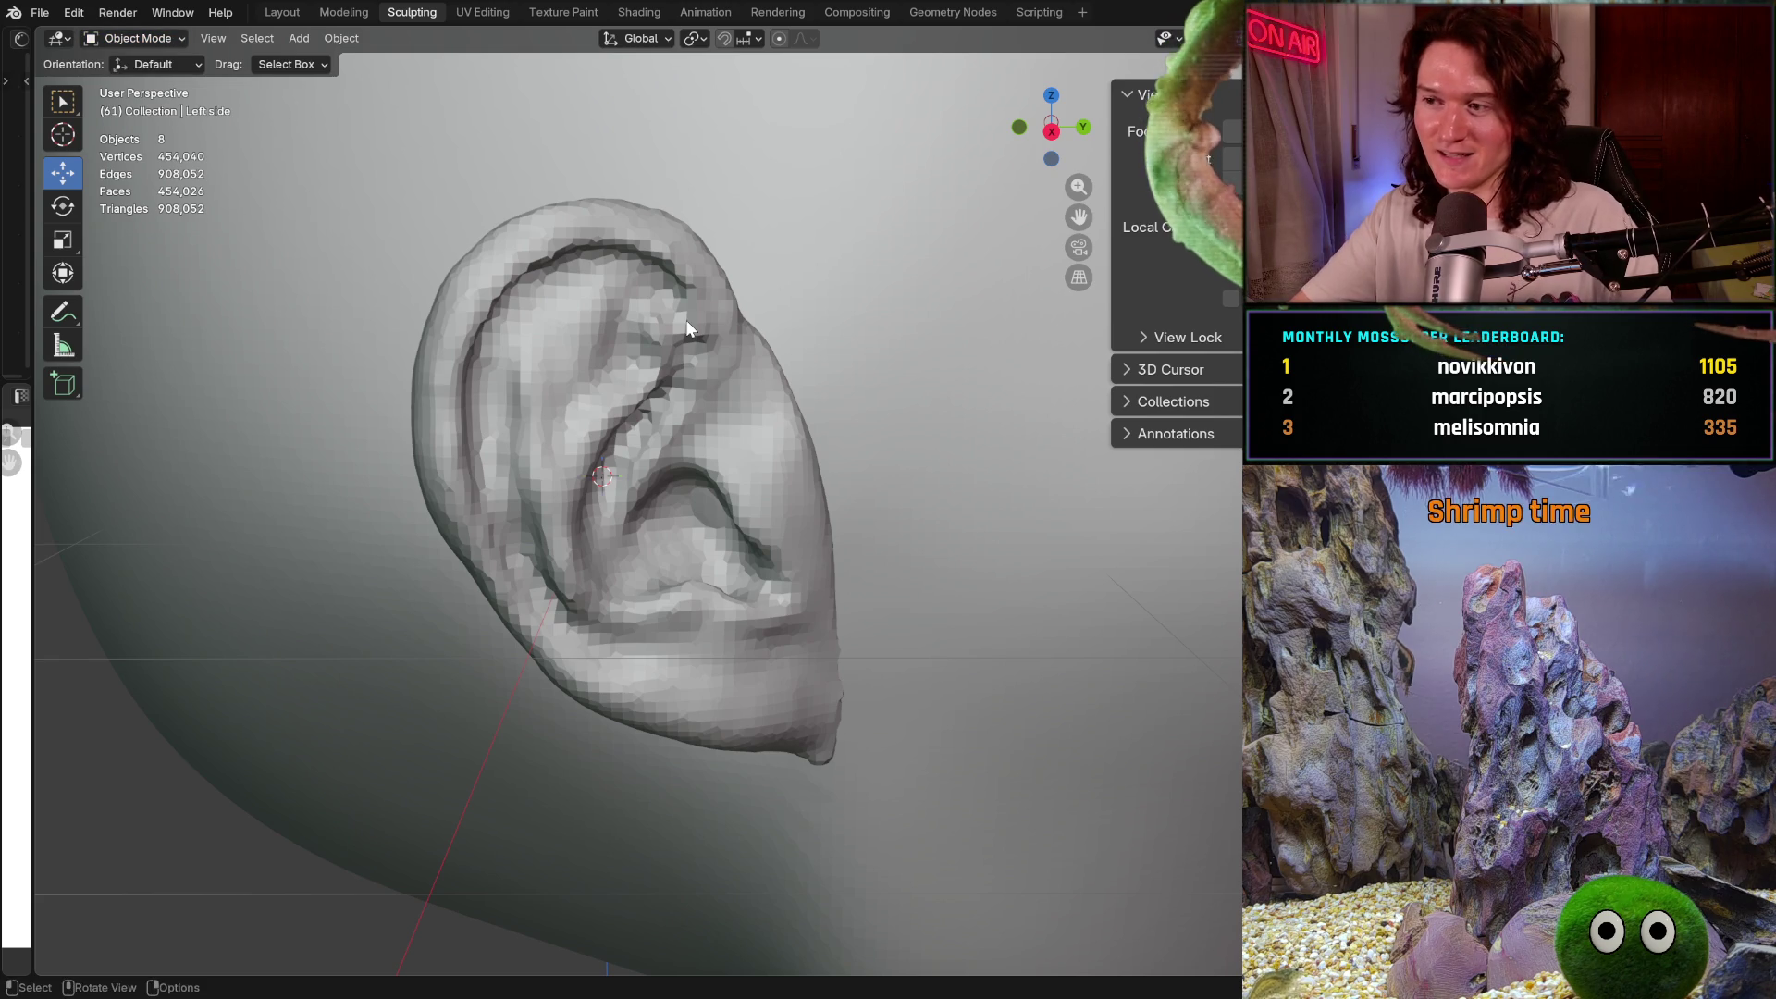
left_click(647, 449)
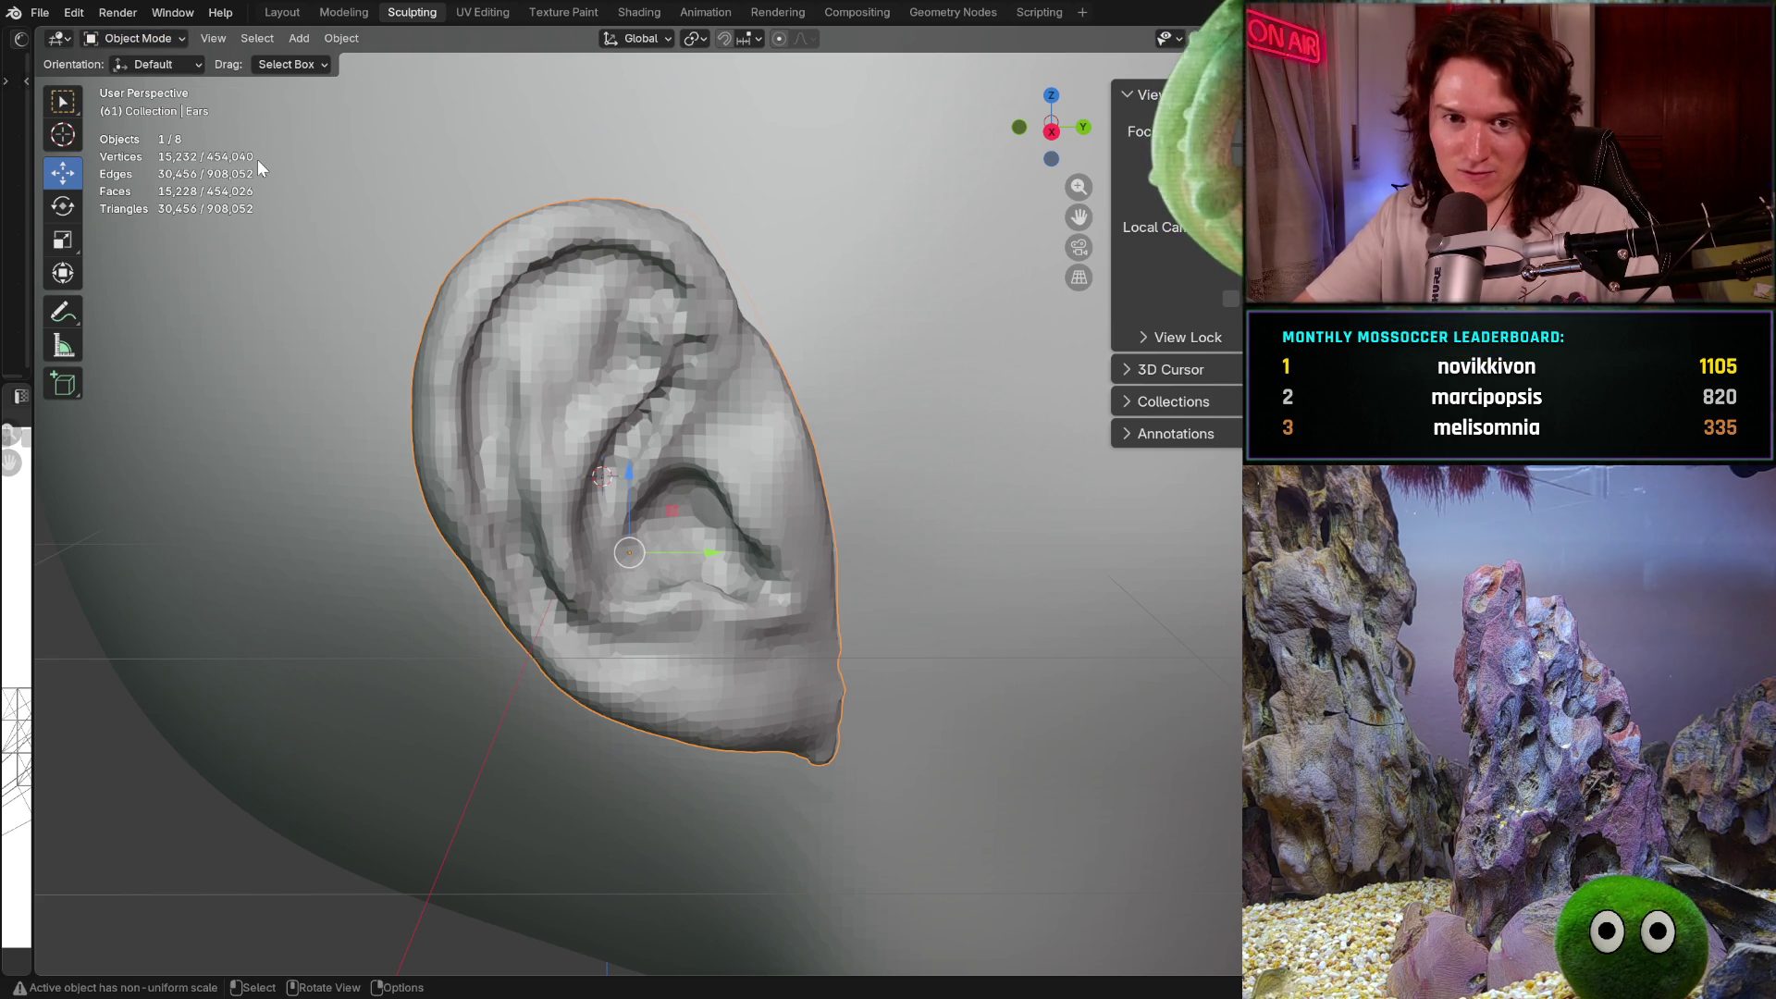
left_click(151, 38)
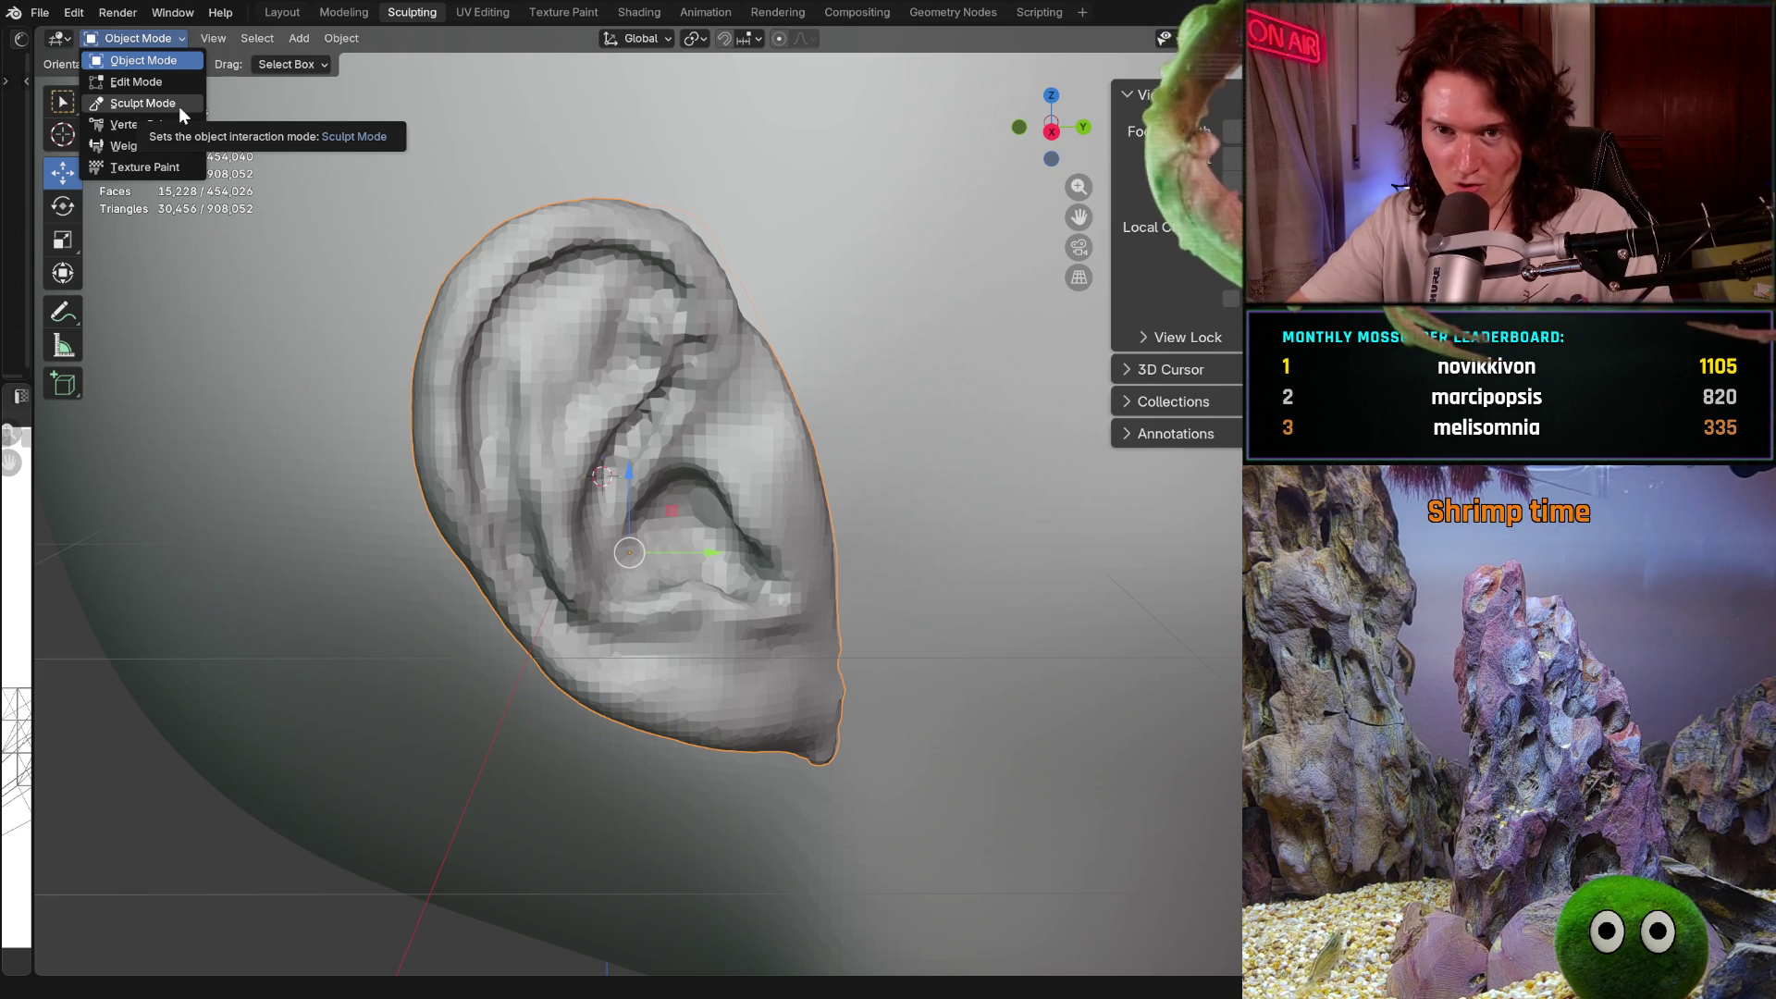
left_click(180, 108)
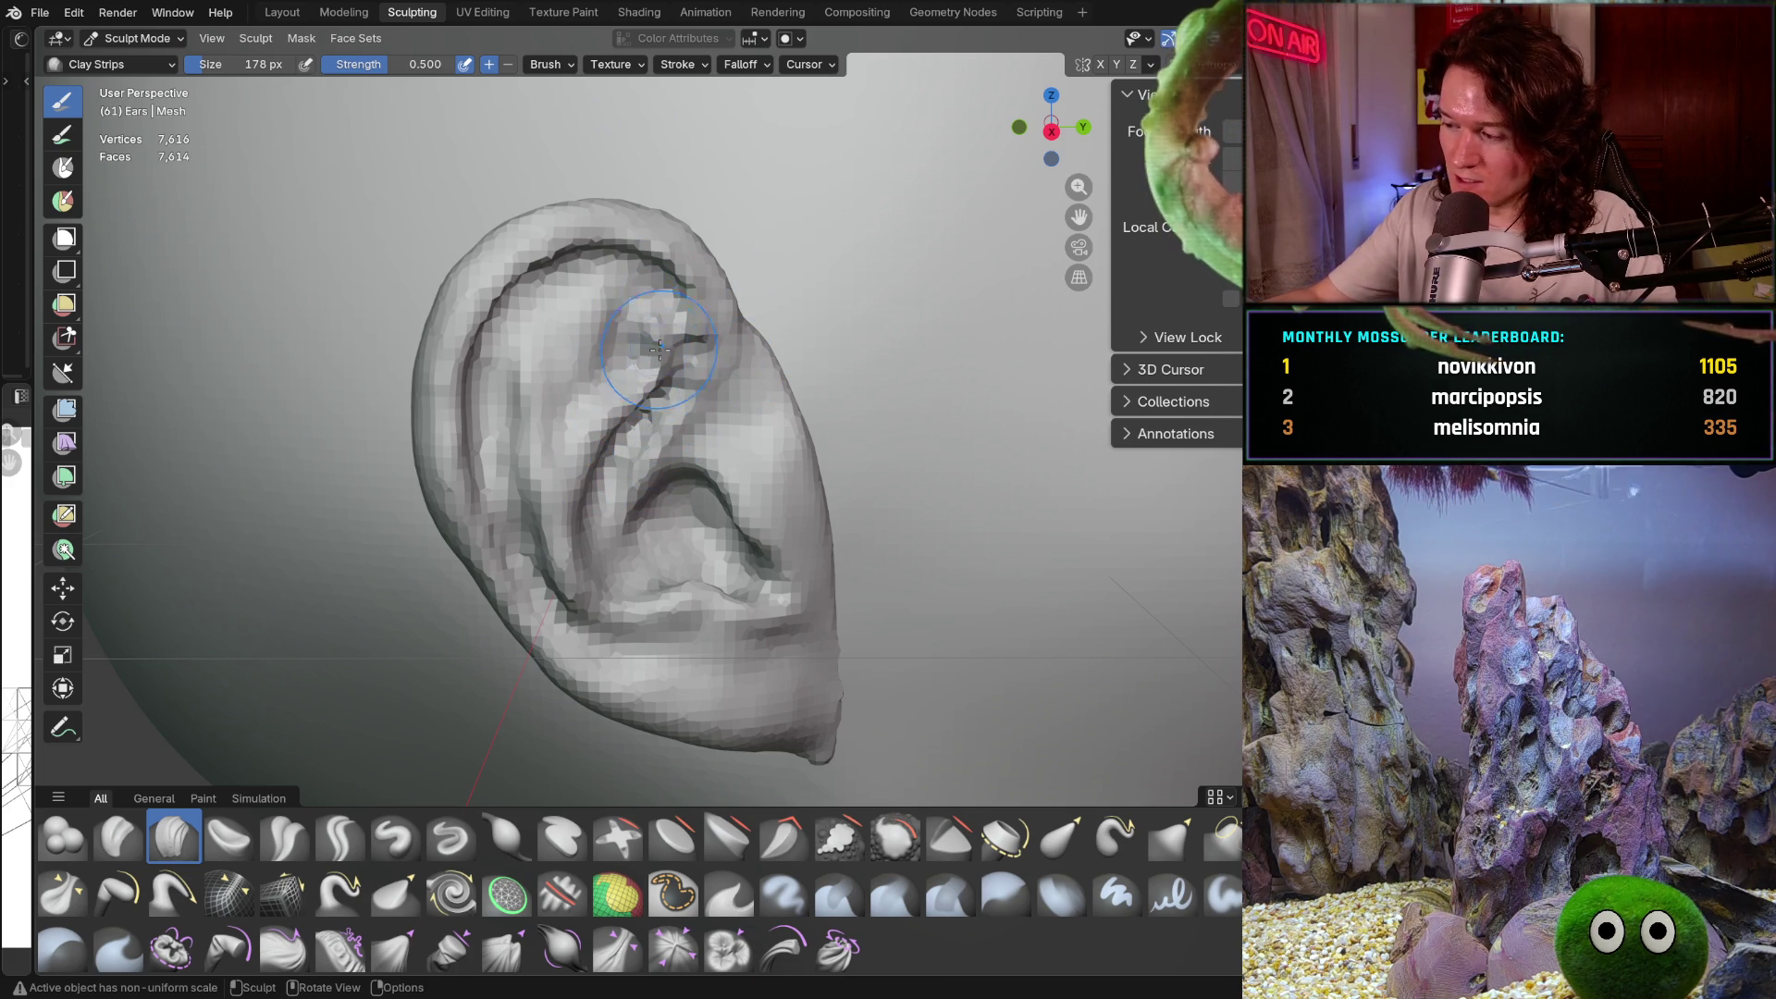
Build up the ear's inner helix ridge with Clay Strips strokes at a 350 px brush
mouse_move(596, 356)
left_mouse_down()
mouse_move(601, 316)
mouse_move(650, 283)
left_mouse_up()
mouse_move(651, 348)
middle_mouse_down("ctrl")
mouse_move(666, 299)
mouse_move(634, 259)
mouse_move(615, 270)
middle_mouse_up("ctrl")
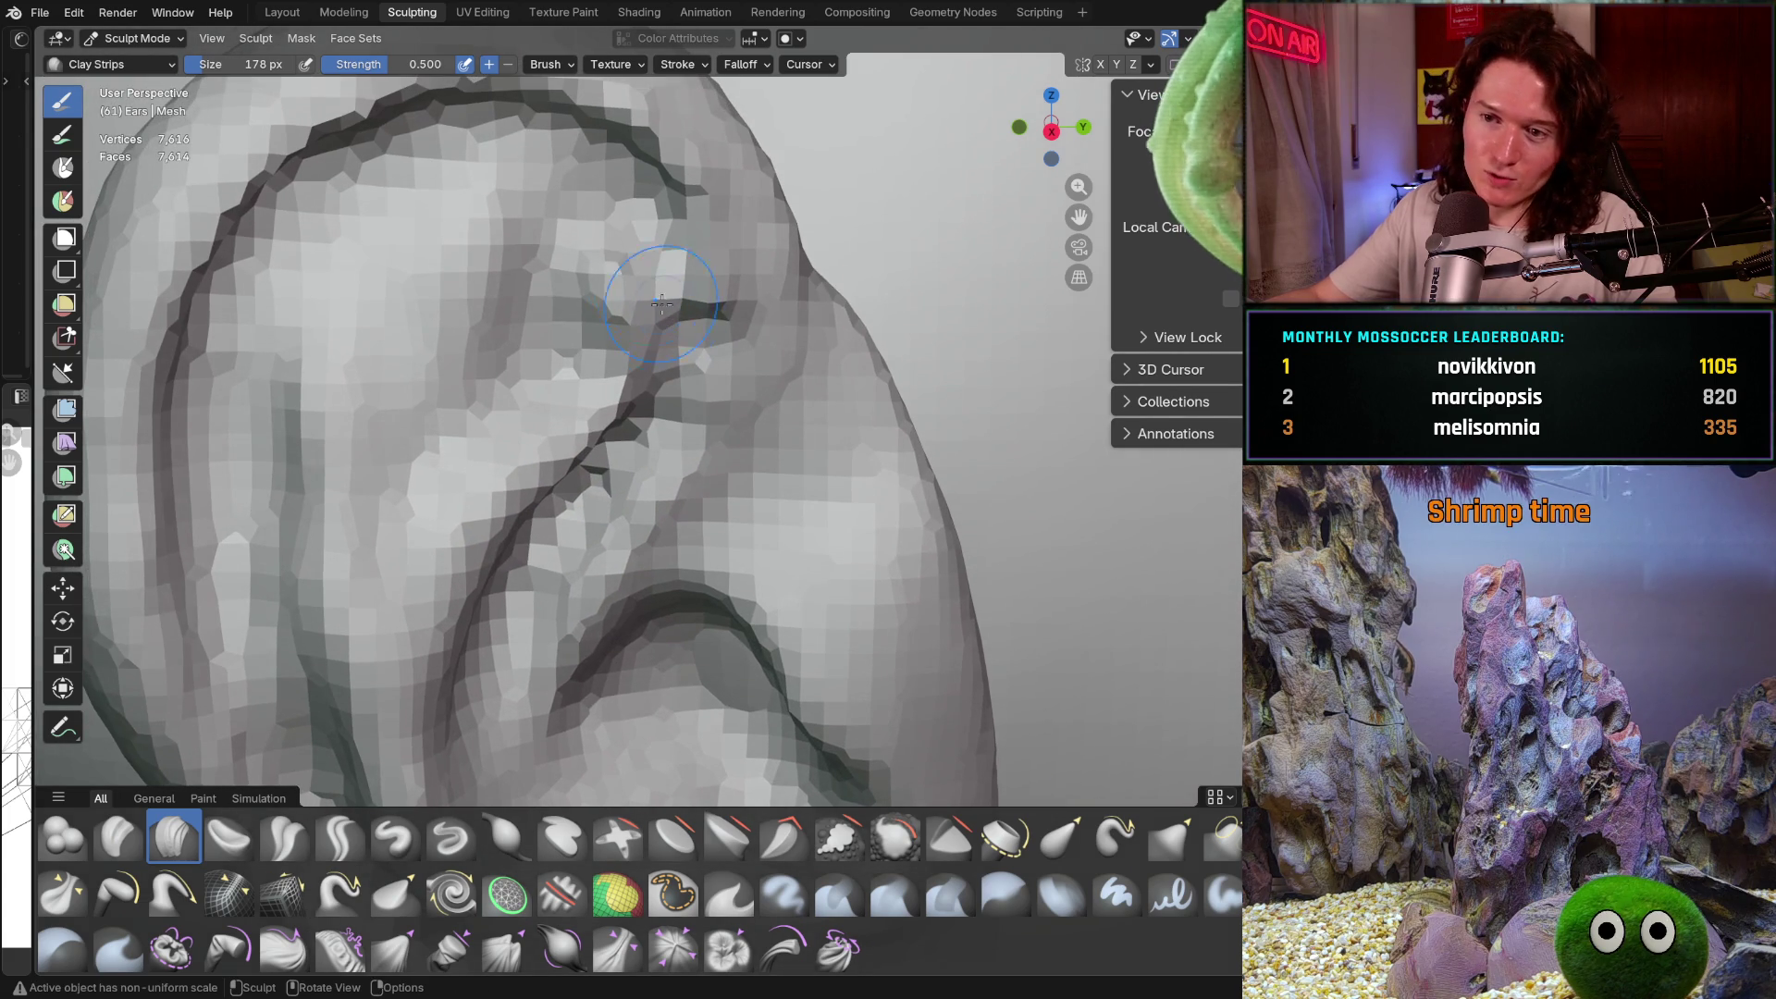
key("f")
left_click(620, 282)
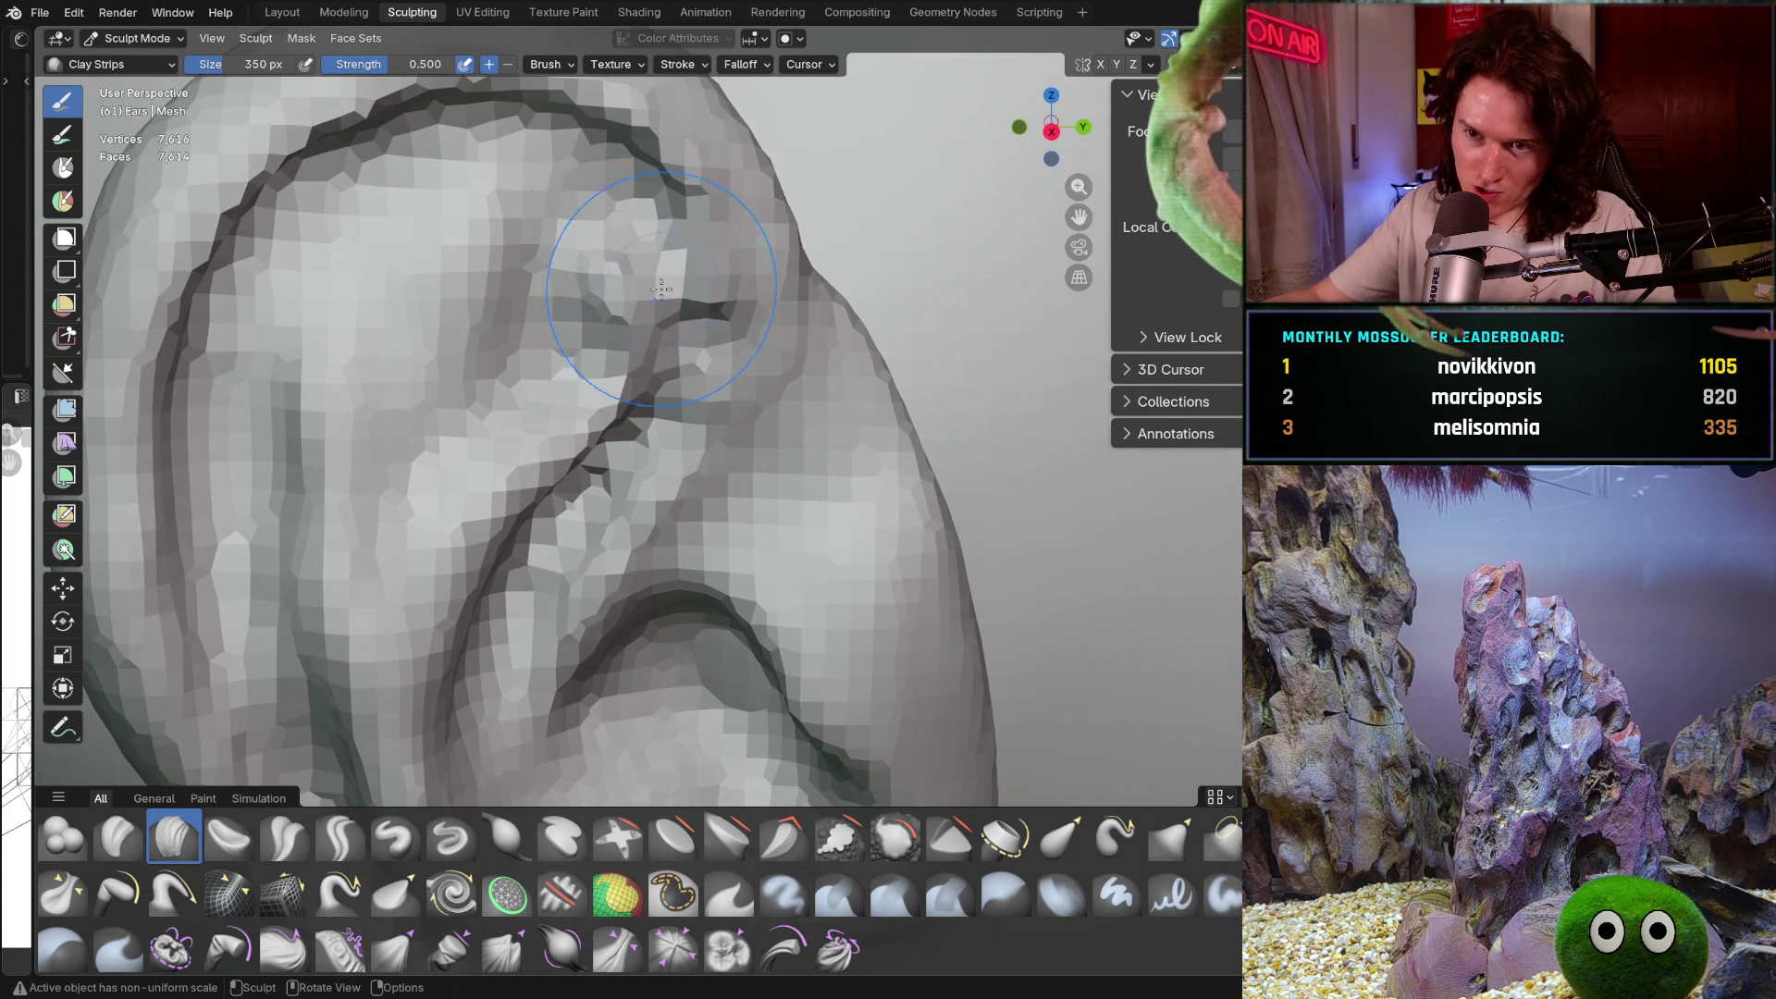
mouse_move(620, 282)
middle_mouse_down()
mouse_move(630, 263)
mouse_move(705, 292)
mouse_move(753, 231)
mouse_move(694, 365)
mouse_move(512, 371)
mouse_move(728, 303)
middle_mouse_up()
mouse_move(738, 480)
middle_mouse_down("ctrl")
mouse_move(733, 318)
mouse_move(705, 416)
middle_mouse_up("ctrl")
left_click_drag(731, 285, 746, 287)
mouse_move(746, 286)
middle_mouse_down("ctrl")
mouse_move(581, 467)
mouse_move(601, 416)
middle_mouse_up("ctrl")
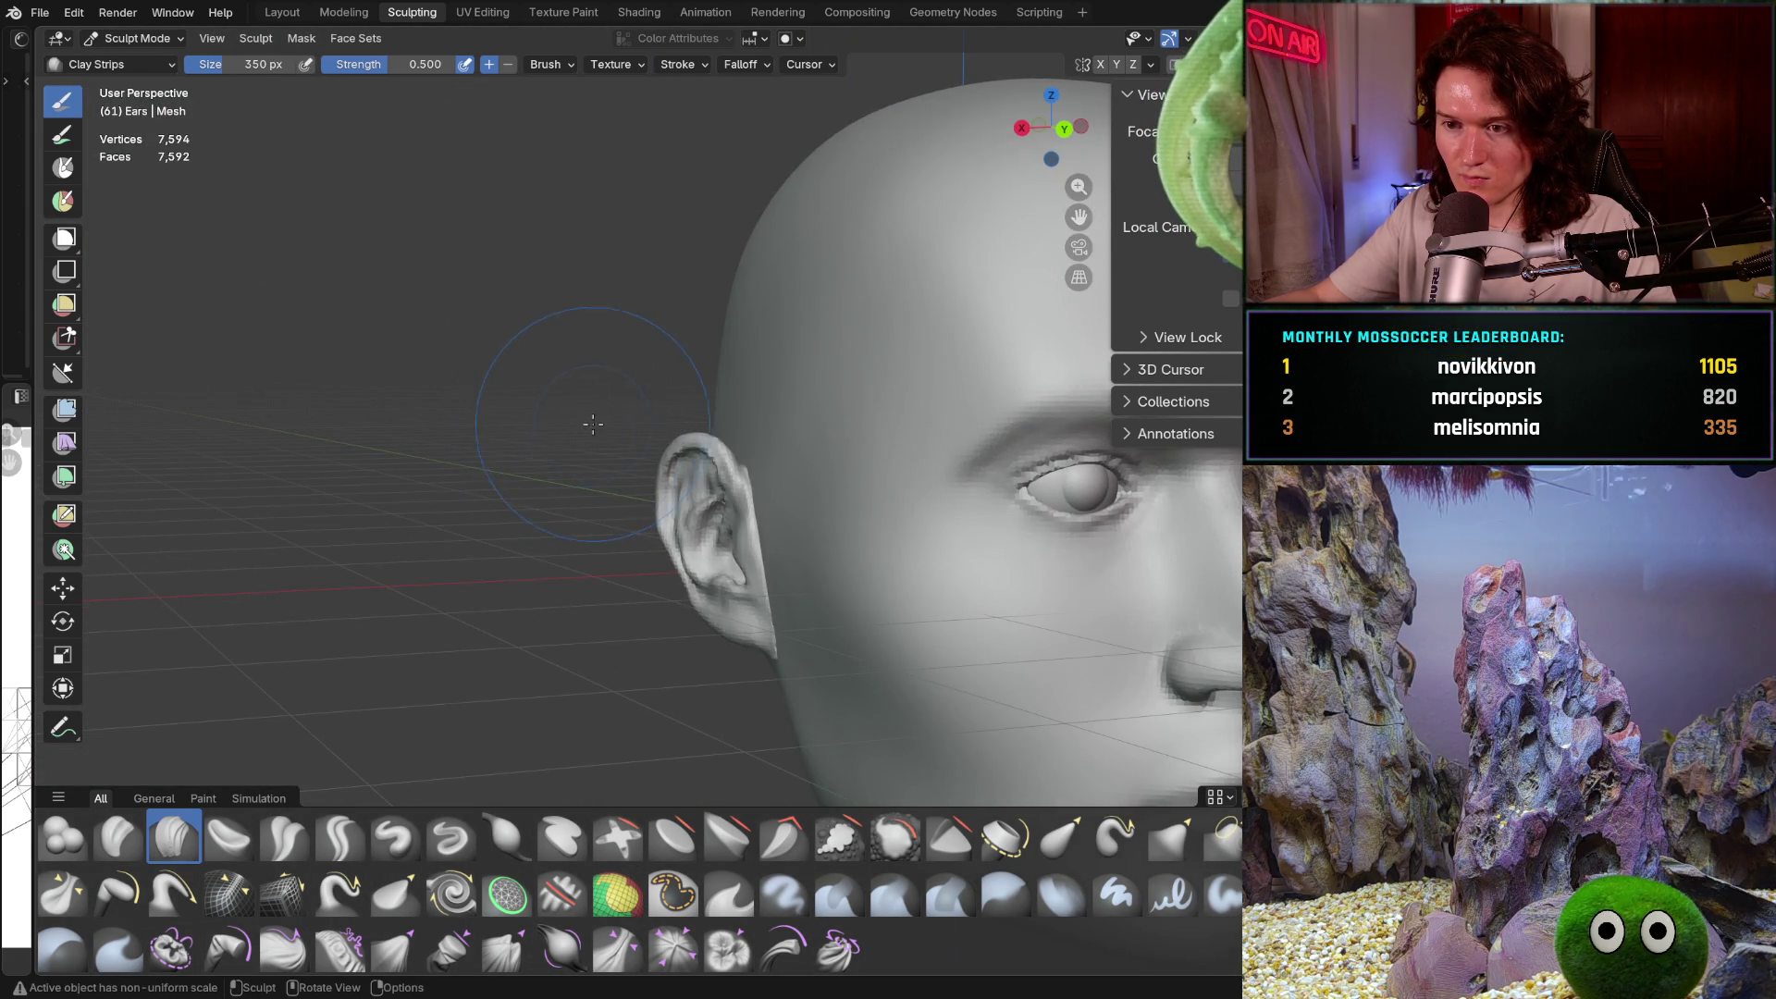
mouse_move(694, 357)
middle_mouse_down("ctrl")
mouse_move(682, 401)
mouse_move(662, 374)
mouse_move(713, 376)
middle_mouse_up("ctrl")
Pull the ear's lower tip down toward the neck with a 196 px Grab brush
key("g")
mouse_move(713, 447)
middle_mouse_down()
mouse_move(797, 448)
mouse_move(607, 429)
mouse_move(762, 461)
middle_mouse_up()
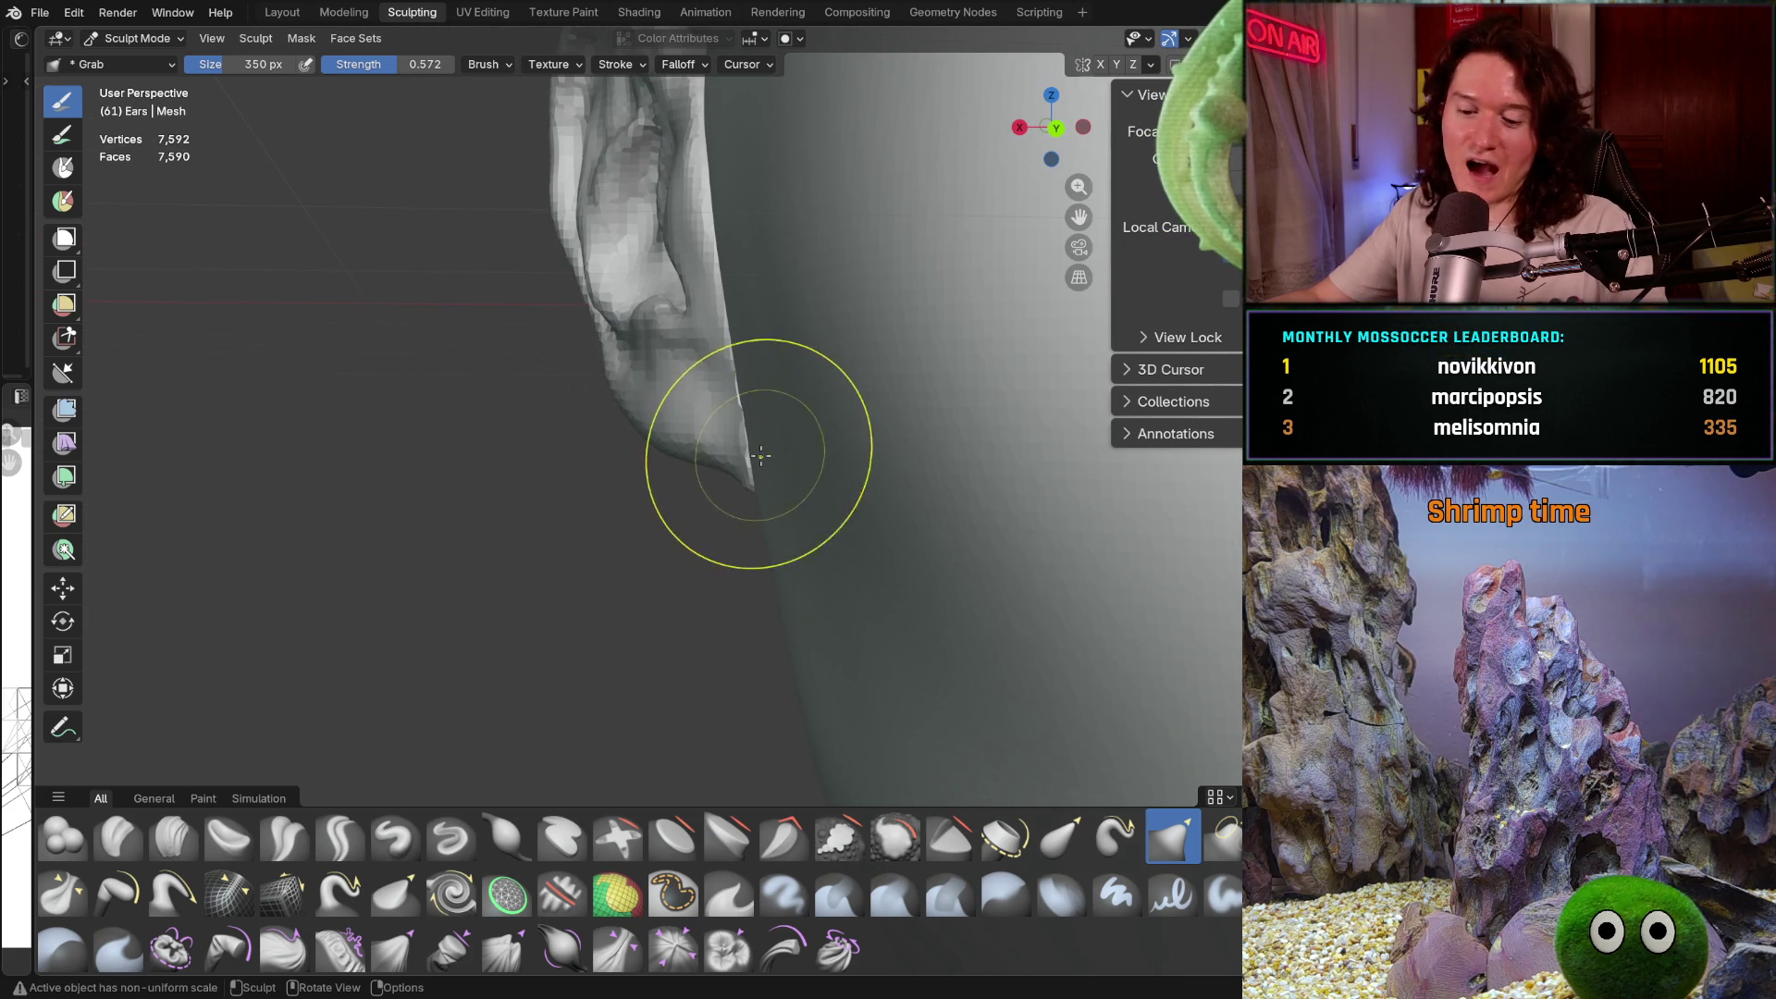
key("f")
left_click(700, 460)
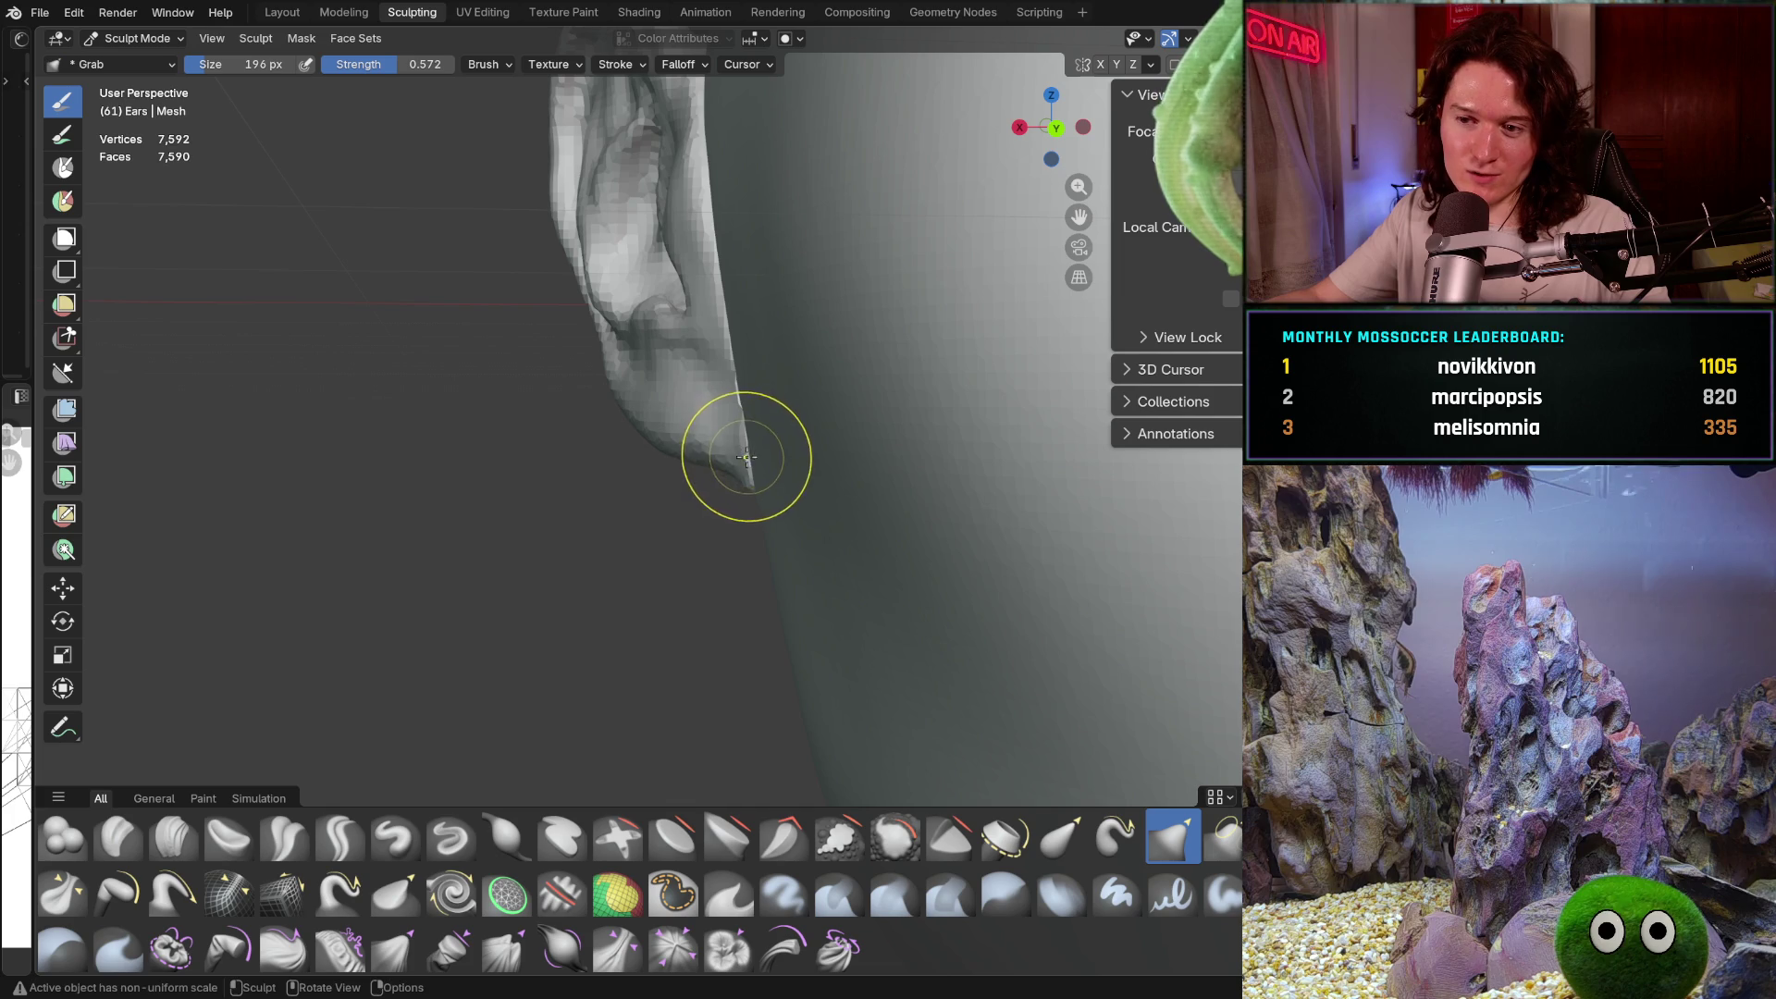
left_click_drag(750, 453, 745, 435)
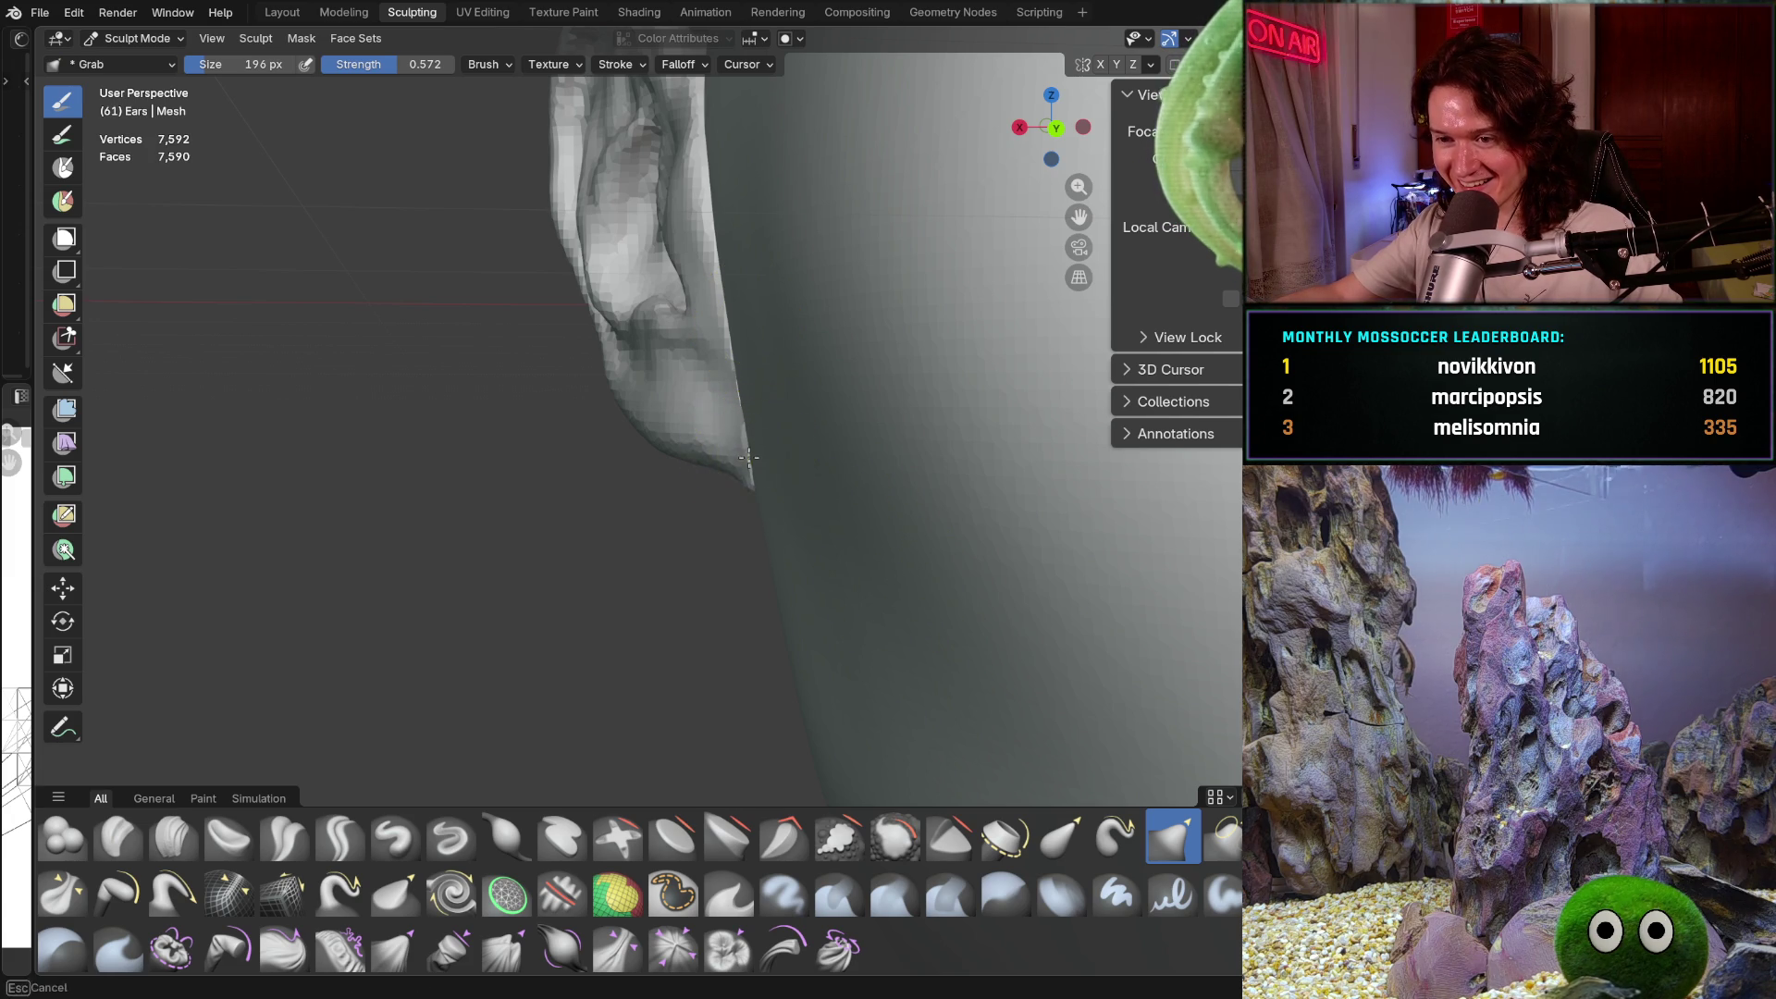
mouse_move(814, 409)
middle_mouse_down()
mouse_move(879, 416)
mouse_move(936, 590)
mouse_move(736, 462)
mouse_move(716, 469)
mouse_move(733, 479)
middle_mouse_up()
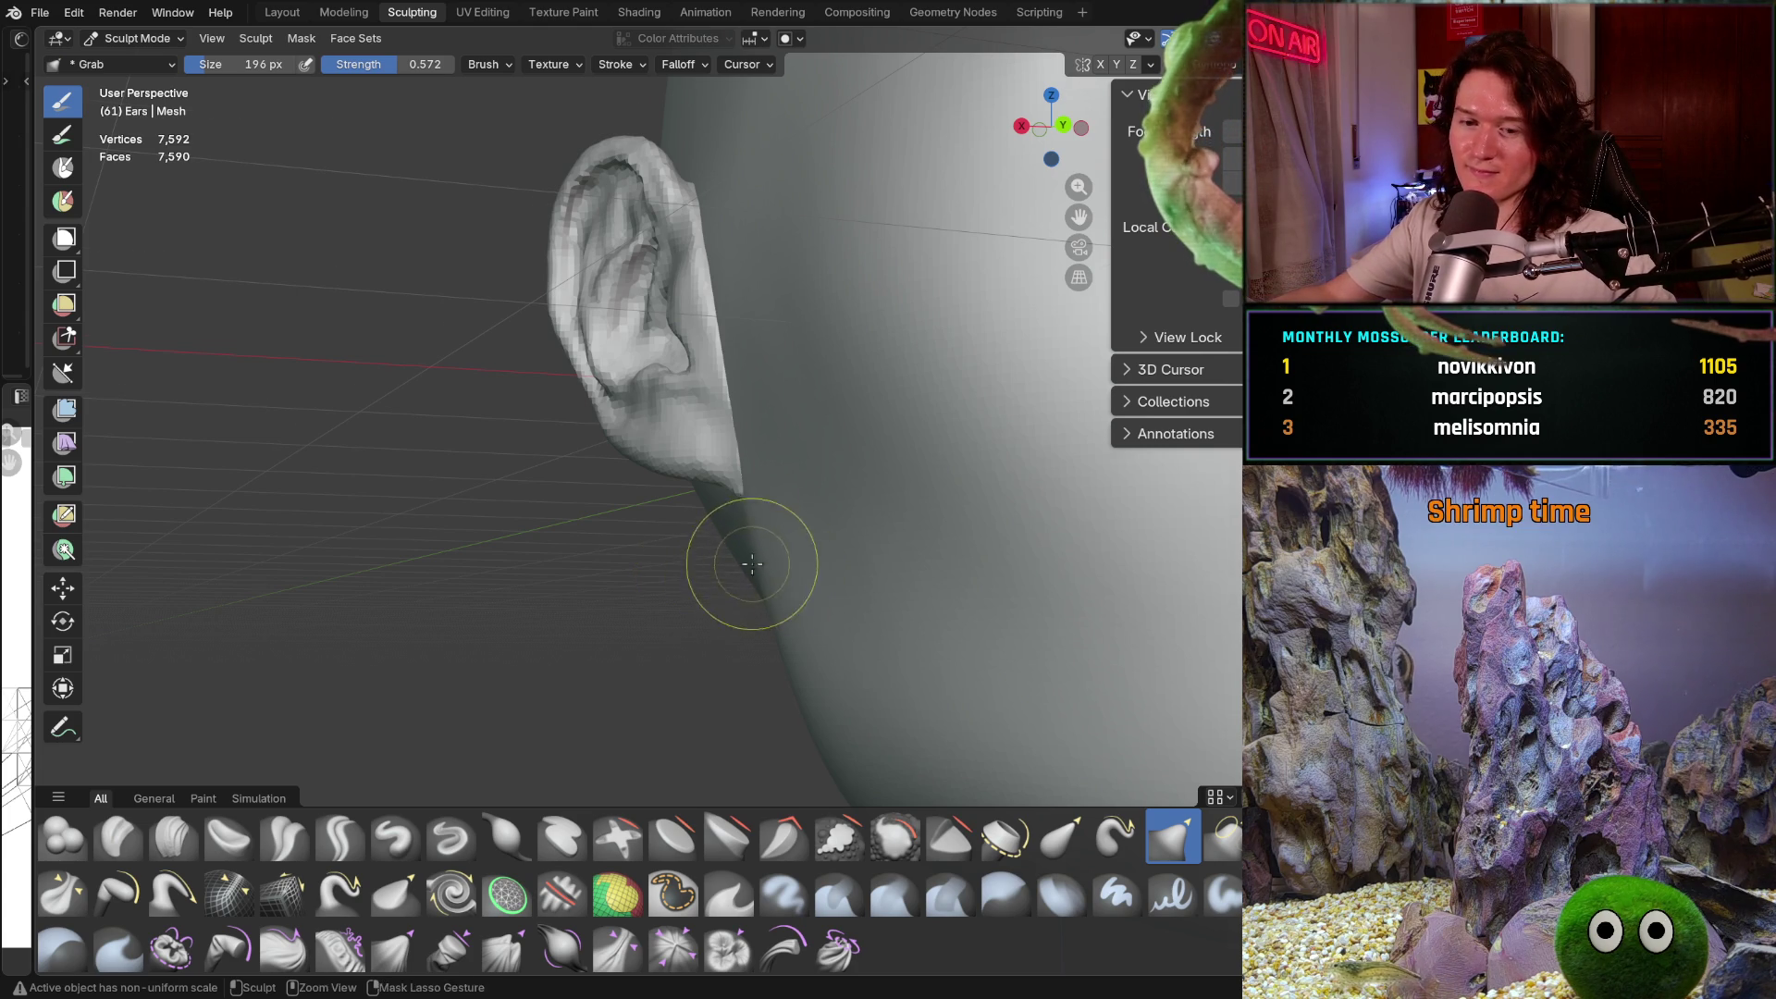
Tug the ear's pointed lower tip with Grab strokes until it blends into the head
scroll(749, 567, "up", 3)
mouse_move(758, 467)
left_mouse_down()
mouse_move(742, 462)
mouse_move(758, 472)
left_mouse_up()
middle_click_drag(792, 463, 852, 413)
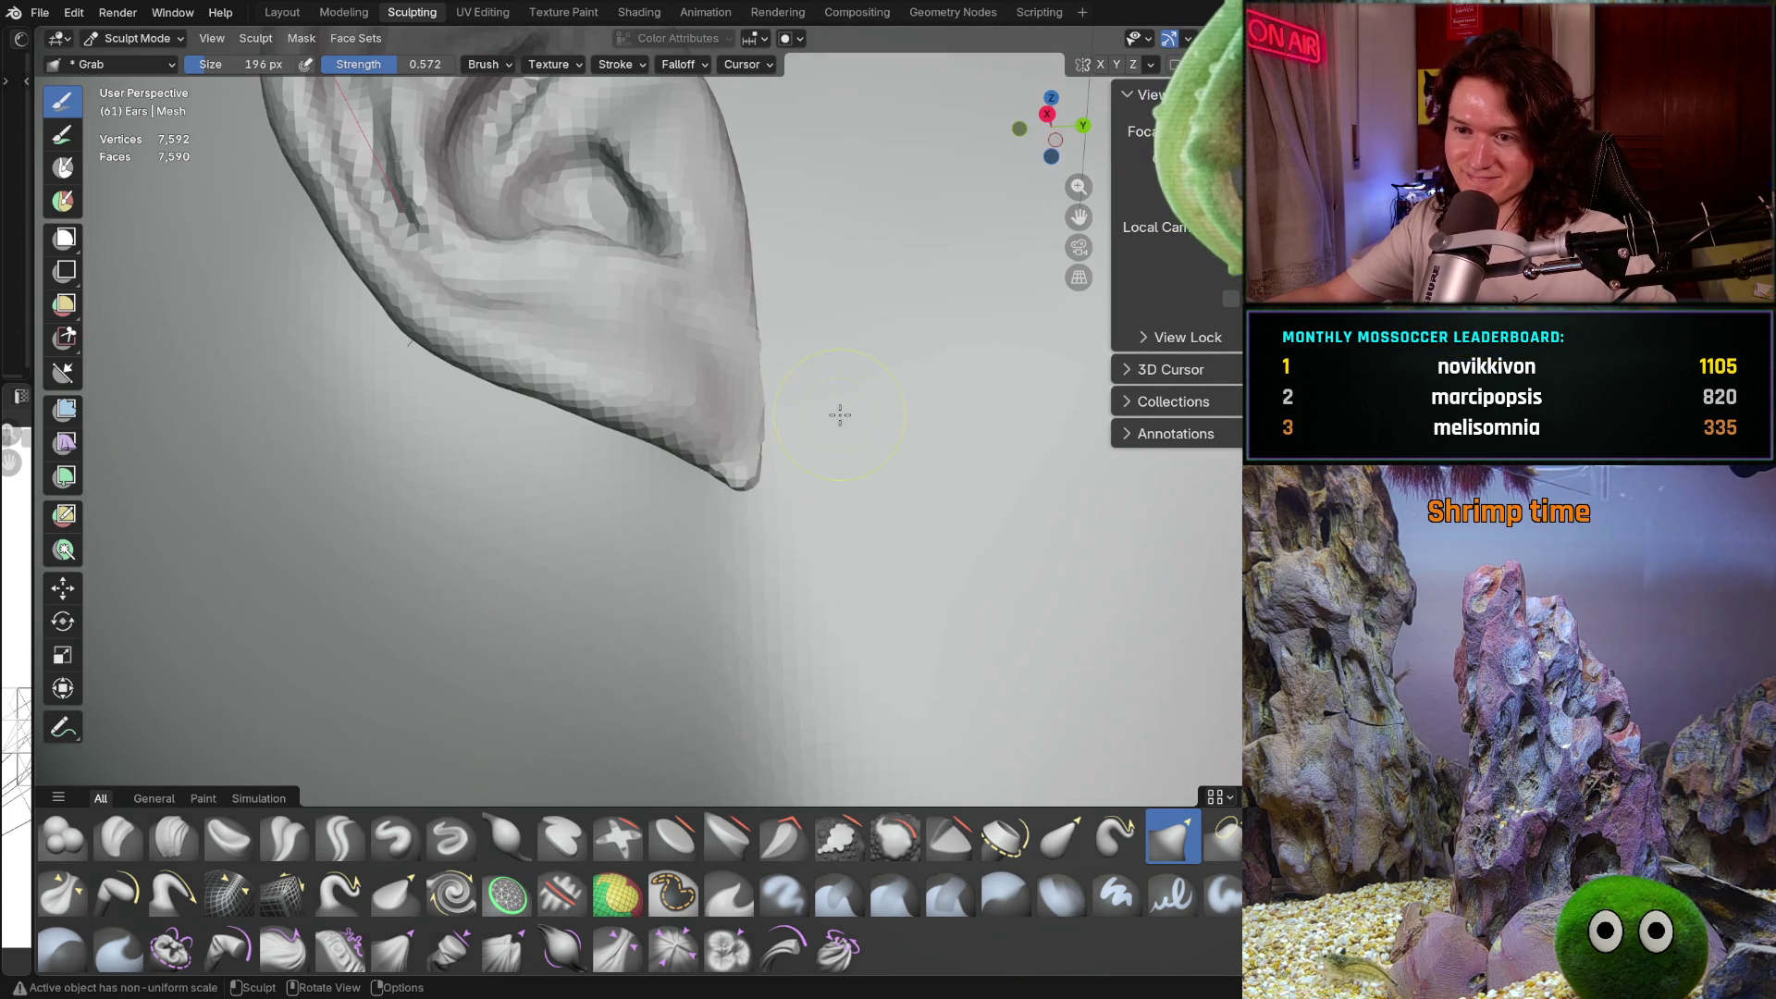
left_click_drag(755, 488, 752, 468)
mouse_move(765, 475)
middle_mouse_down()
mouse_move(705, 482)
mouse_move(807, 535)
mouse_move(866, 461)
mouse_move(802, 526)
mouse_move(638, 556)
mouse_move(657, 575)
mouse_move(648, 561)
middle_mouse_up()
scroll(824, 417, "down", 6)
scroll(841, 491, "down", 4)
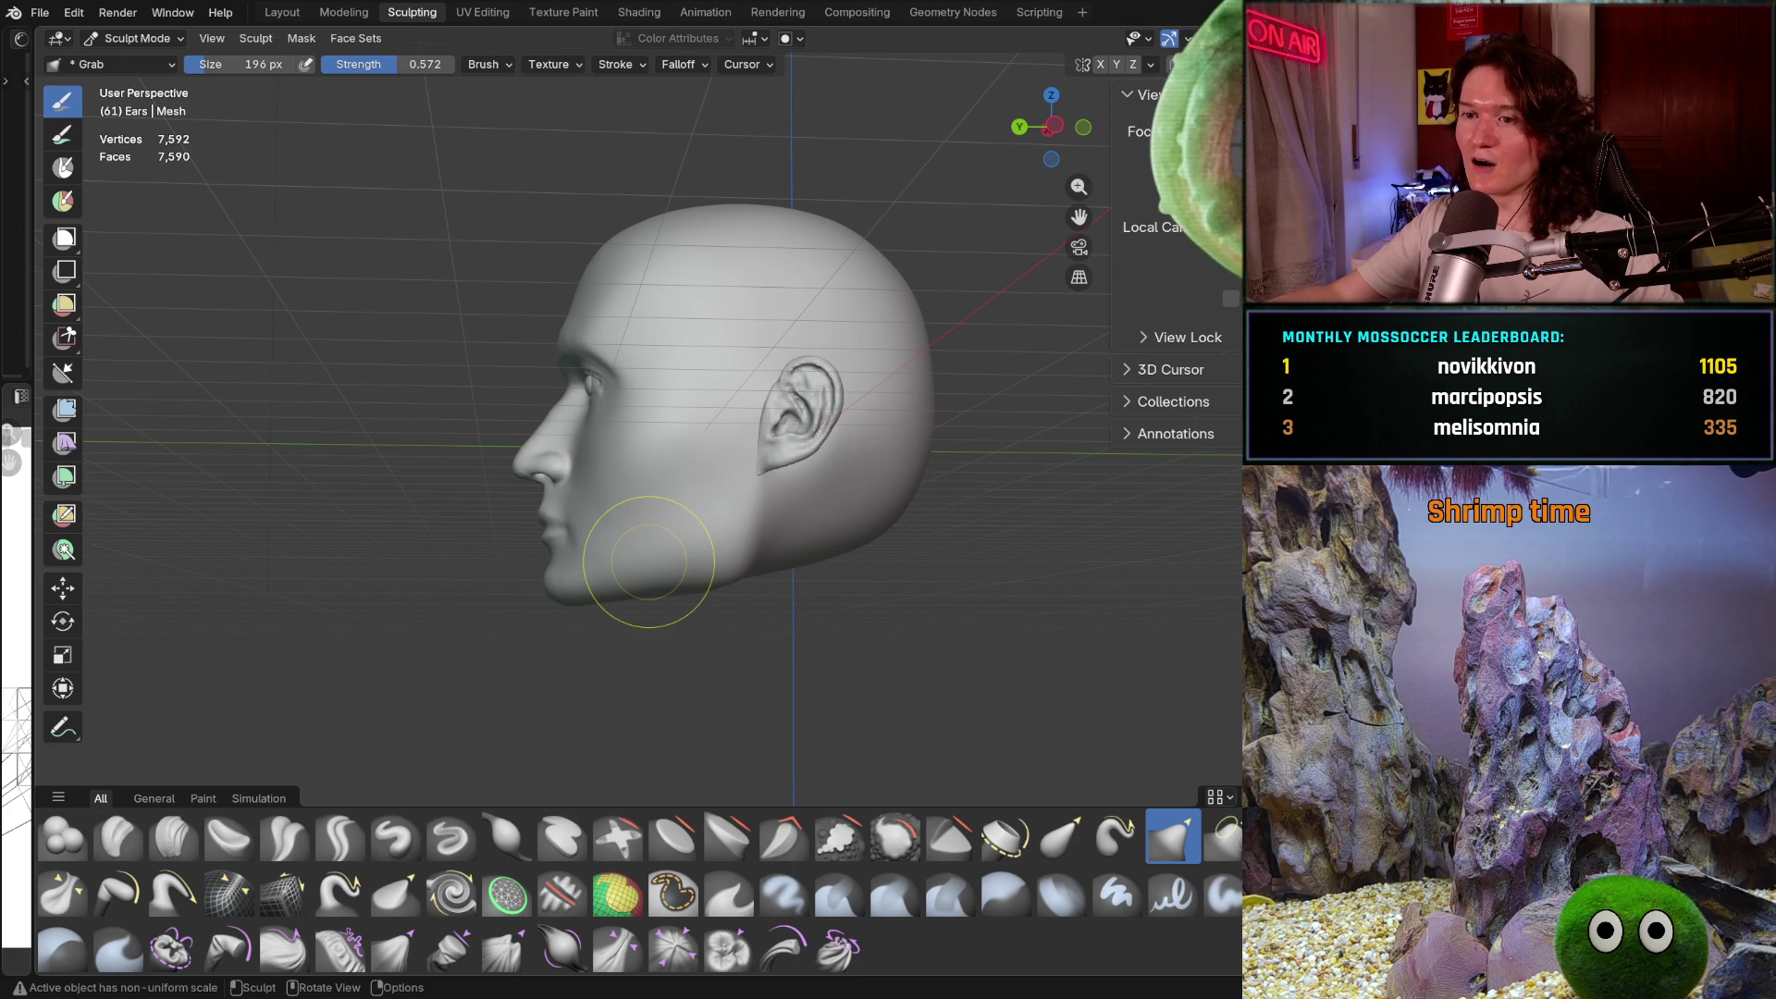
mouse_move(716, 495)
middle_mouse_down()
mouse_move(813, 594)
mouse_move(925, 388)
mouse_move(904, 401)
middle_mouse_up()
scroll(925, 388, "up", 4)
scroll(903, 401, "up", 3)
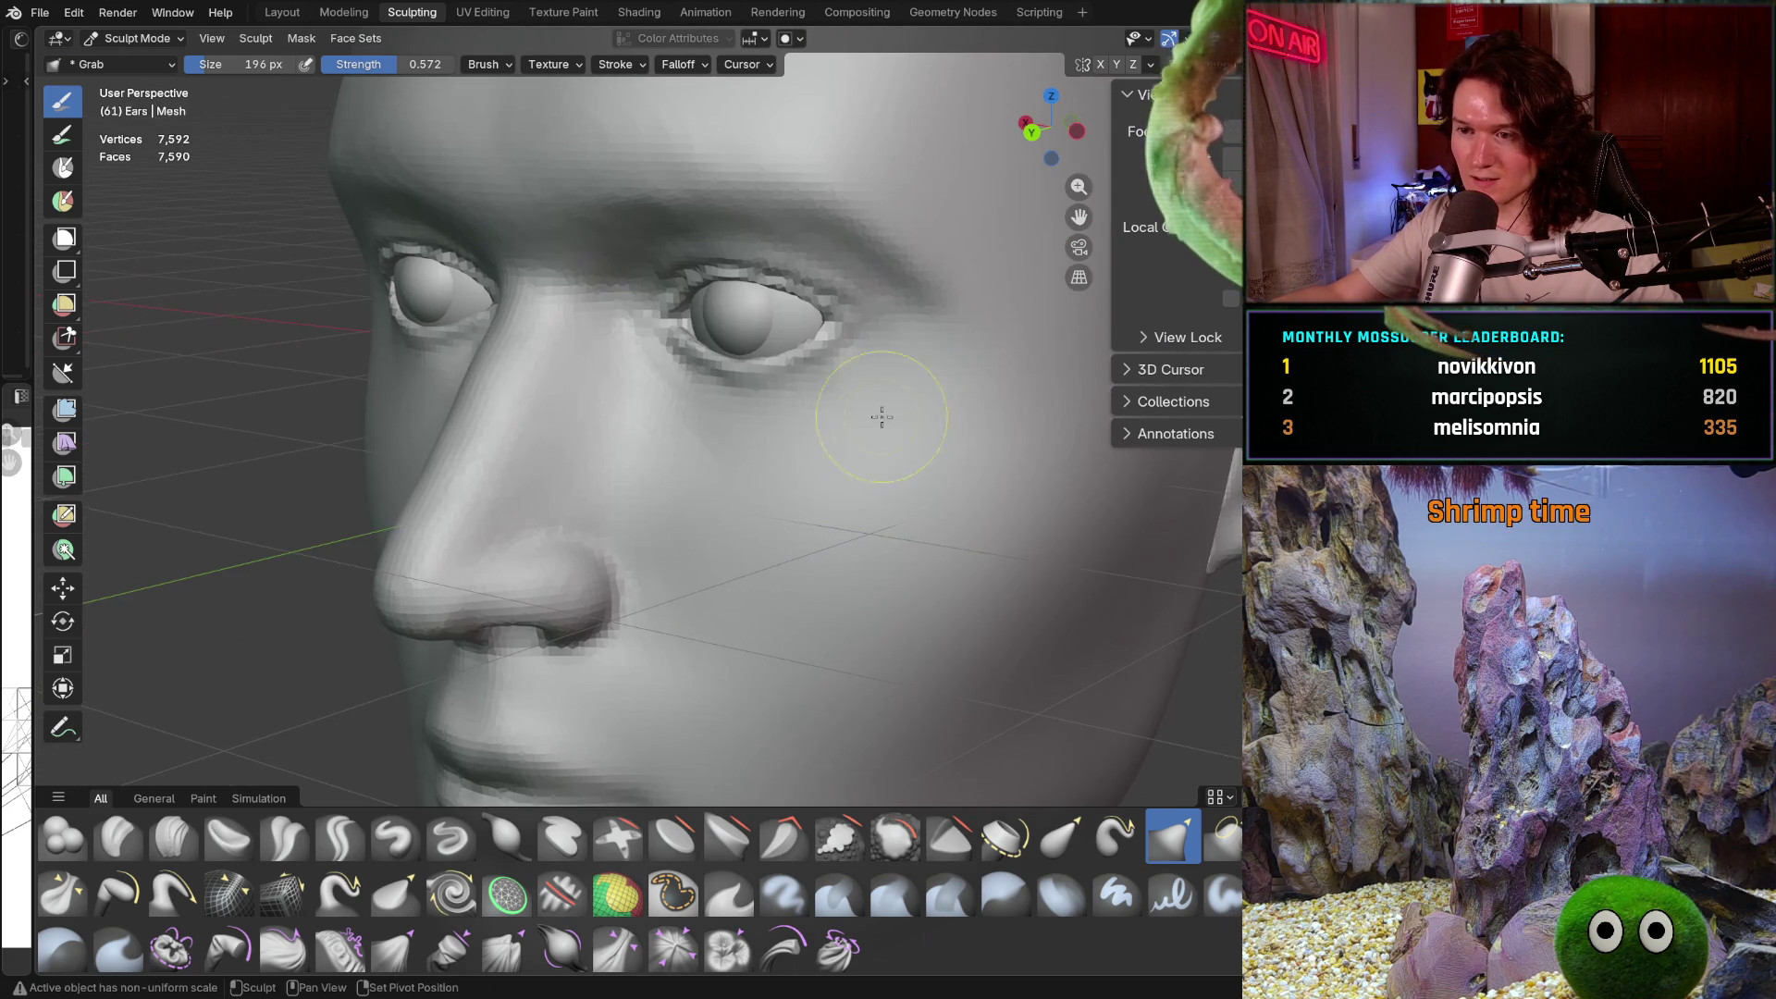
scroll(620, 473, "up", 2)
mouse_move(796, 459)
middle_mouse_down()
mouse_move(555, 463)
mouse_move(872, 453)
middle_mouse_up()
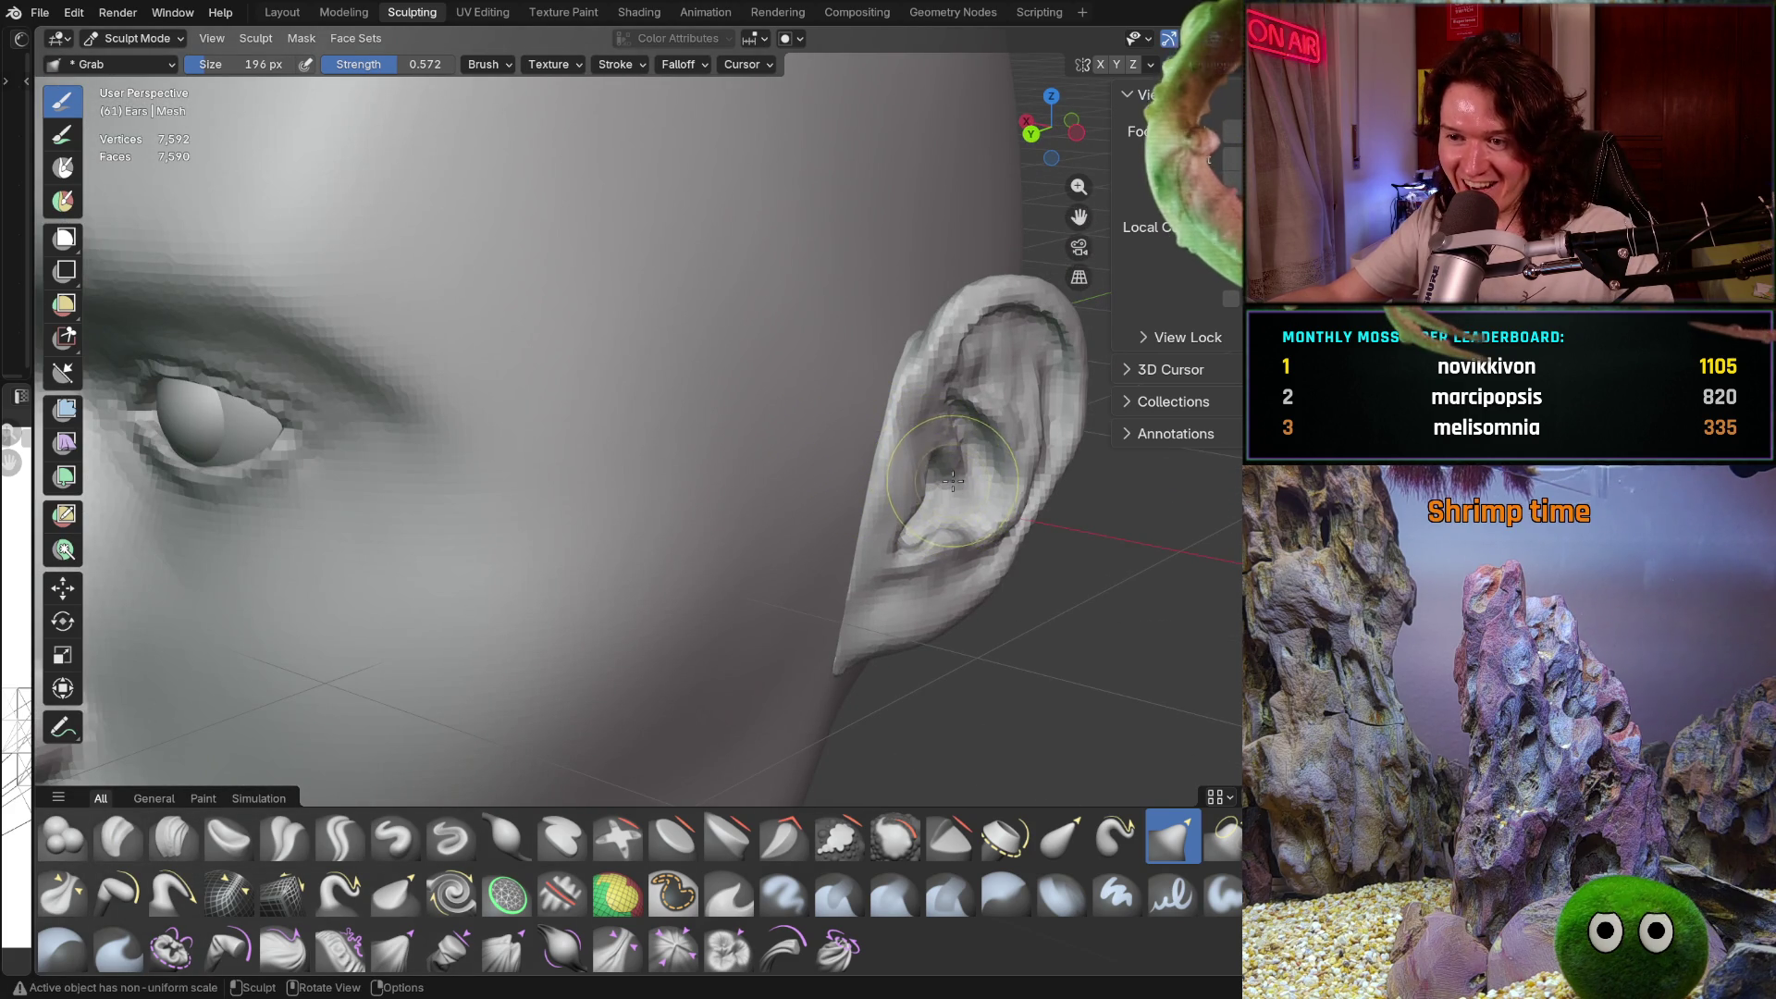
mouse_move(814, 492)
middle_mouse_down()
mouse_move(863, 400)
mouse_move(754, 462)
mouse_move(748, 508)
mouse_move(694, 494)
middle_mouse_up()
scroll(805, 407, "down", 3)
scroll(716, 486, "up", 4)
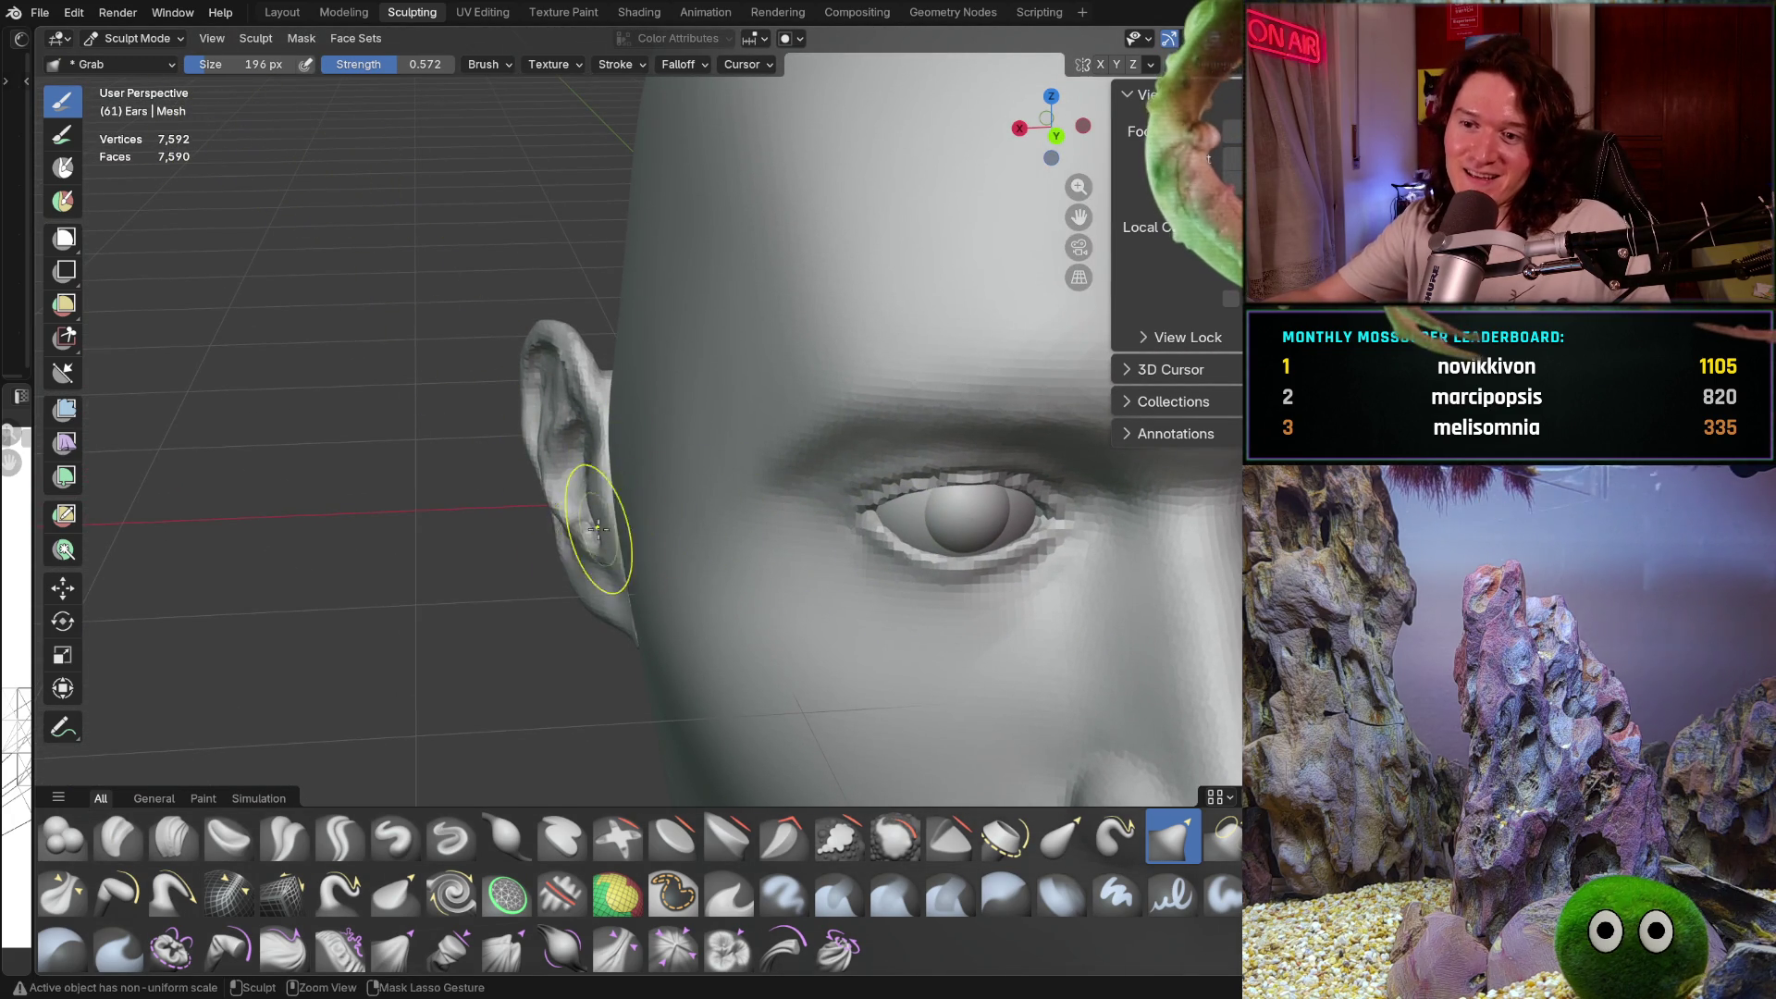
scroll(590, 483, "up", 2)
mouse_move(595, 515)
middle_mouse_down()
mouse_move(666, 508)
mouse_move(586, 495)
middle_mouse_up()
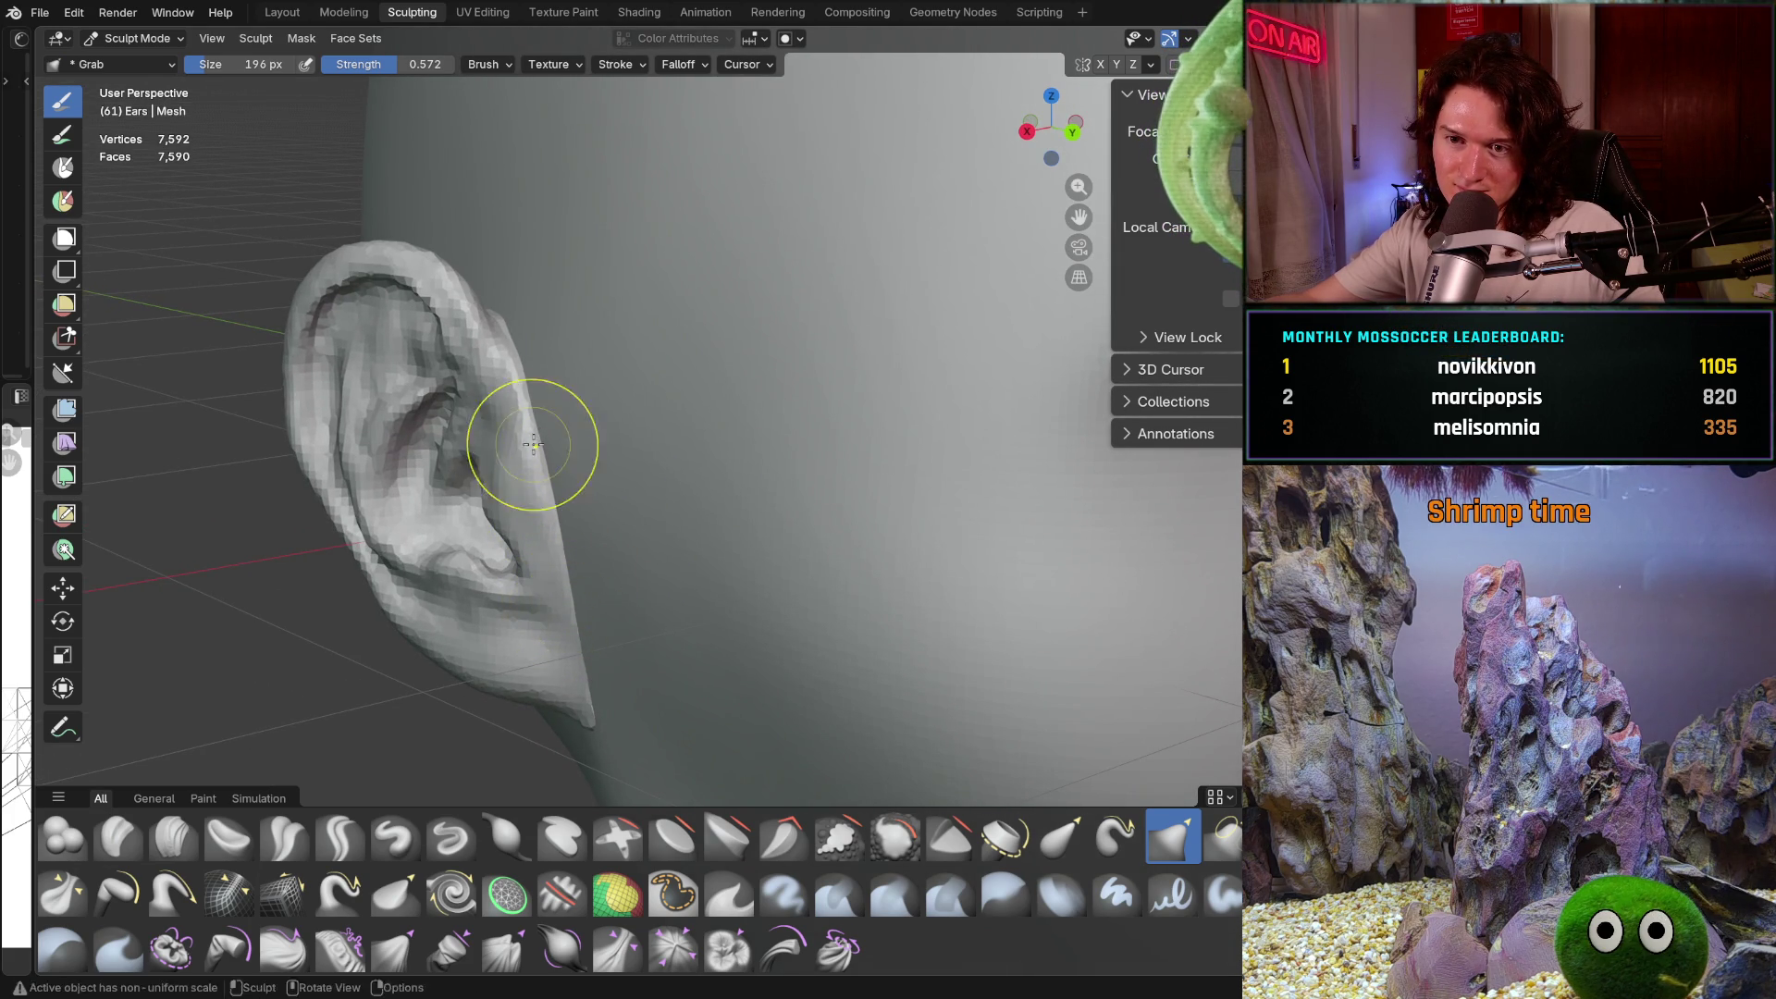
mouse_move(539, 436)
middle_mouse_down()
mouse_move(527, 450)
mouse_move(528, 396)
mouse_move(631, 482)
middle_mouse_up()
mouse_move(694, 384)
middle_mouse_down()
mouse_move(614, 555)
mouse_move(800, 523)
mouse_move(1027, 402)
middle_mouse_up()
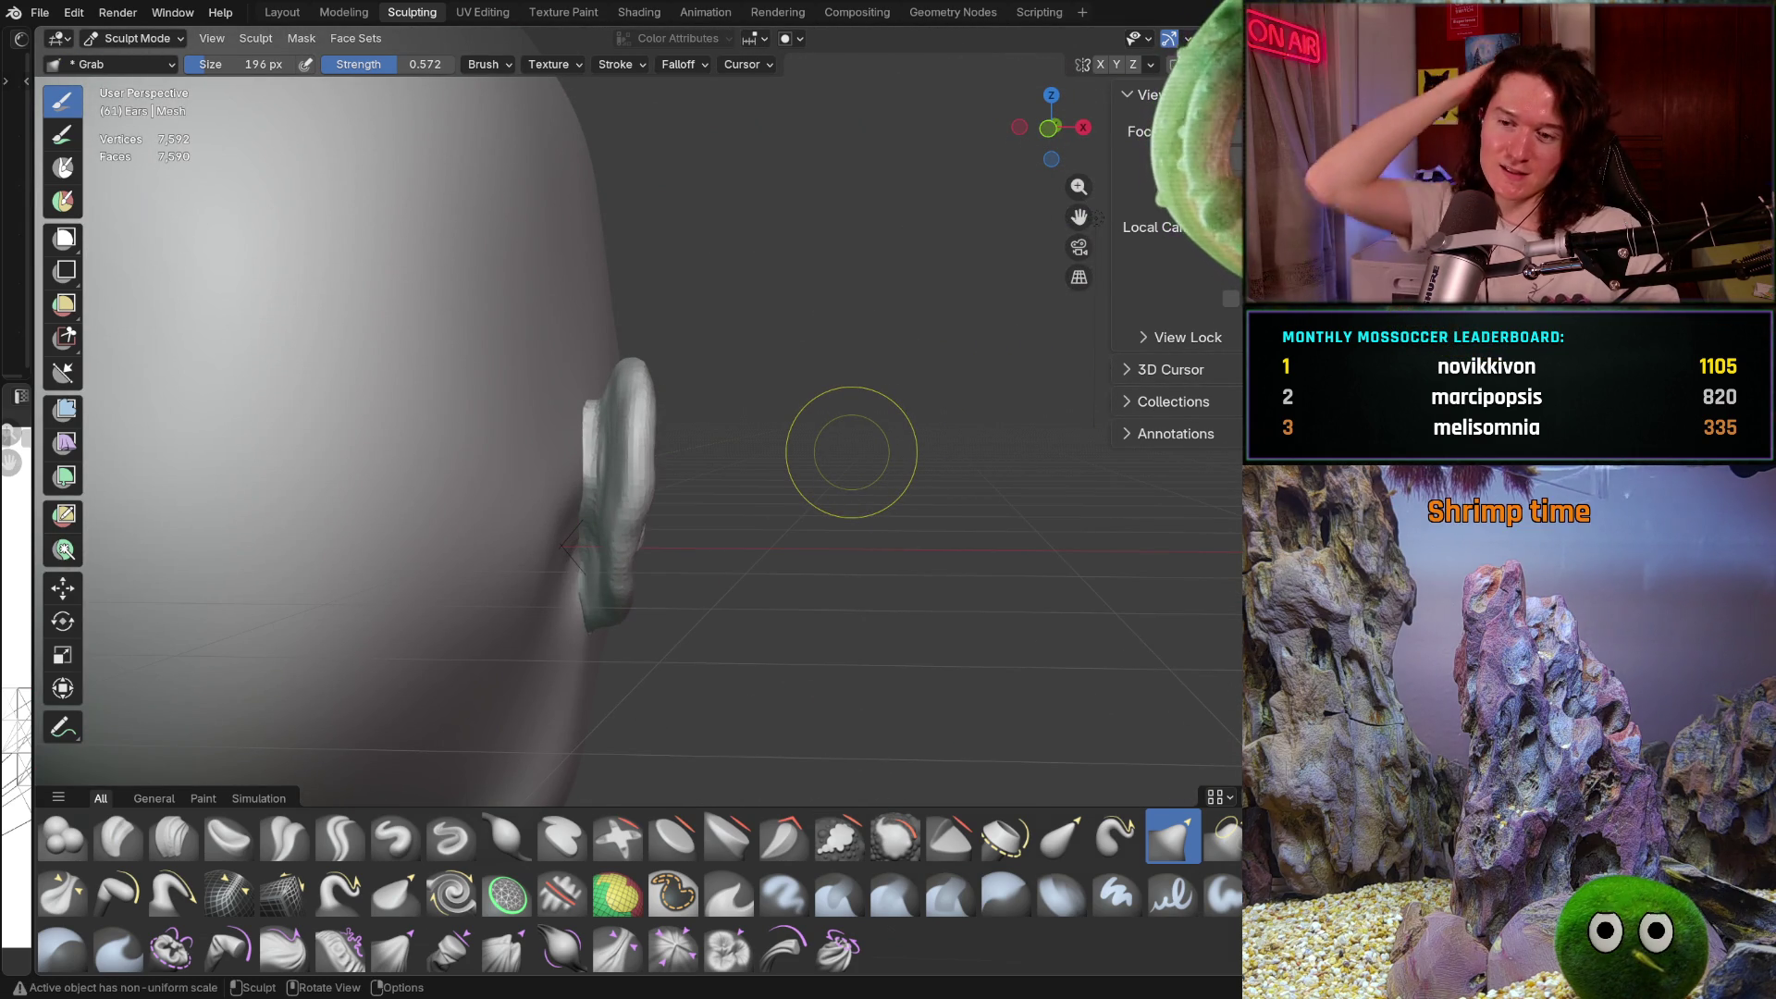
middle_click_drag(635, 515, 714, 397, "shift")
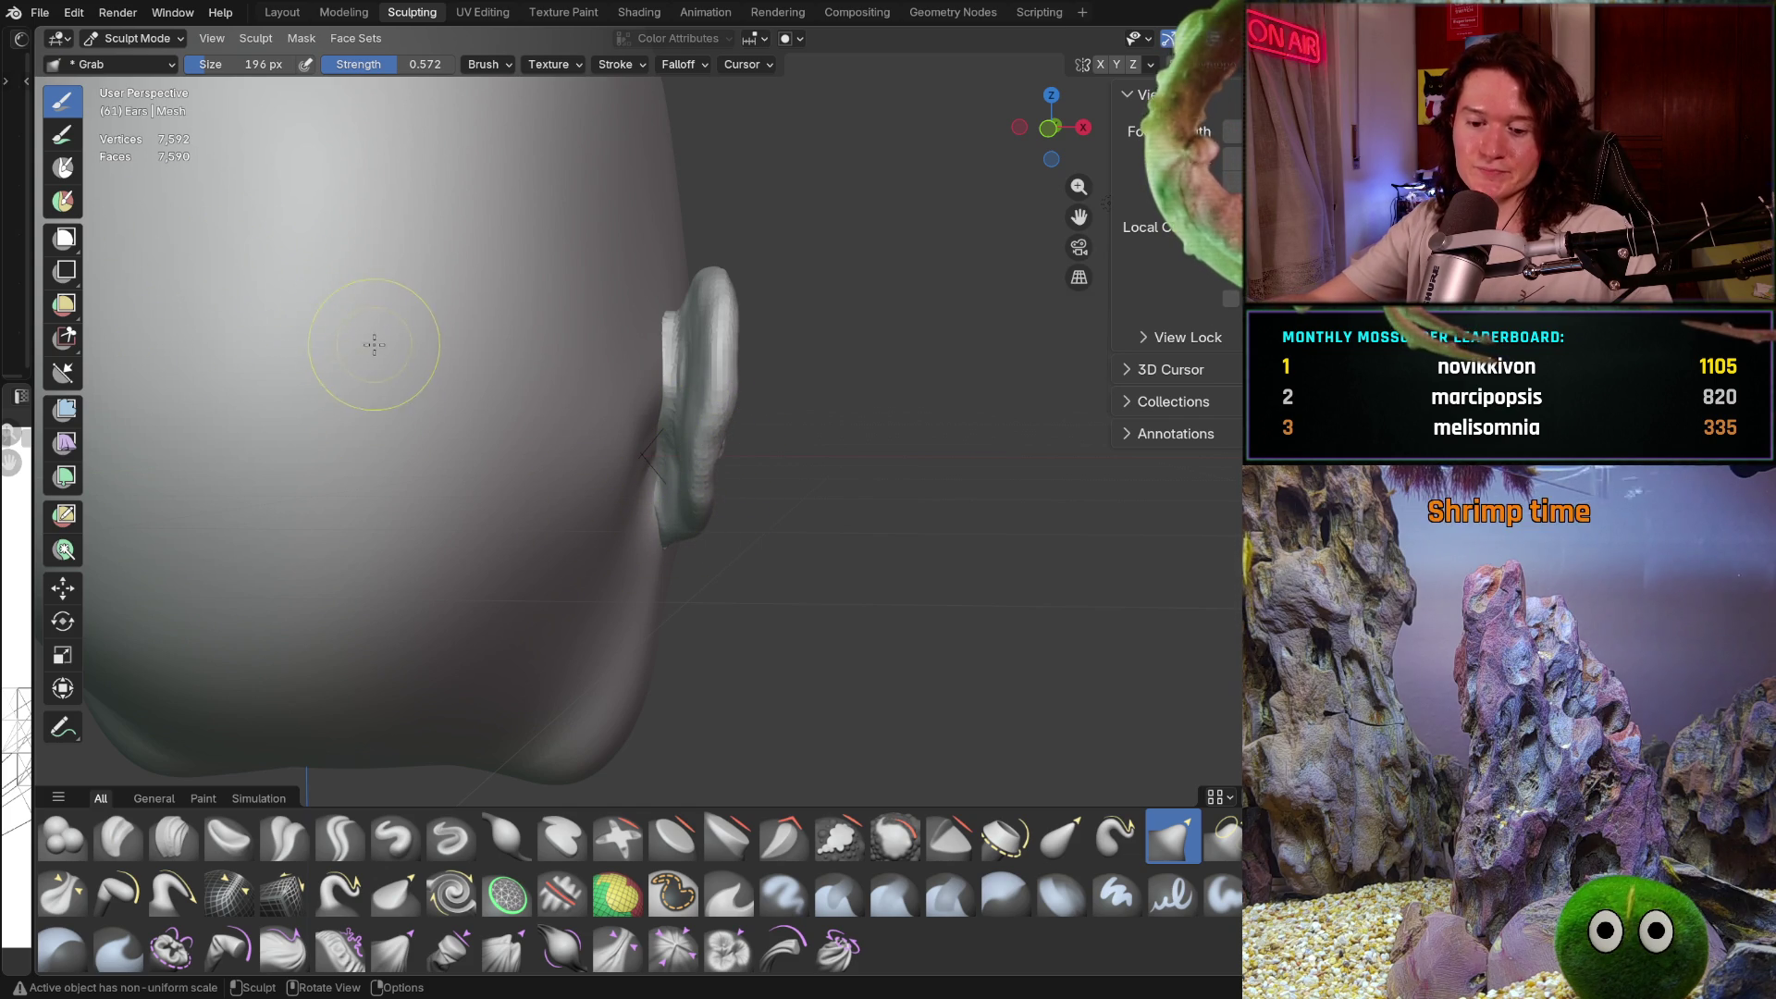
key("alt+q")
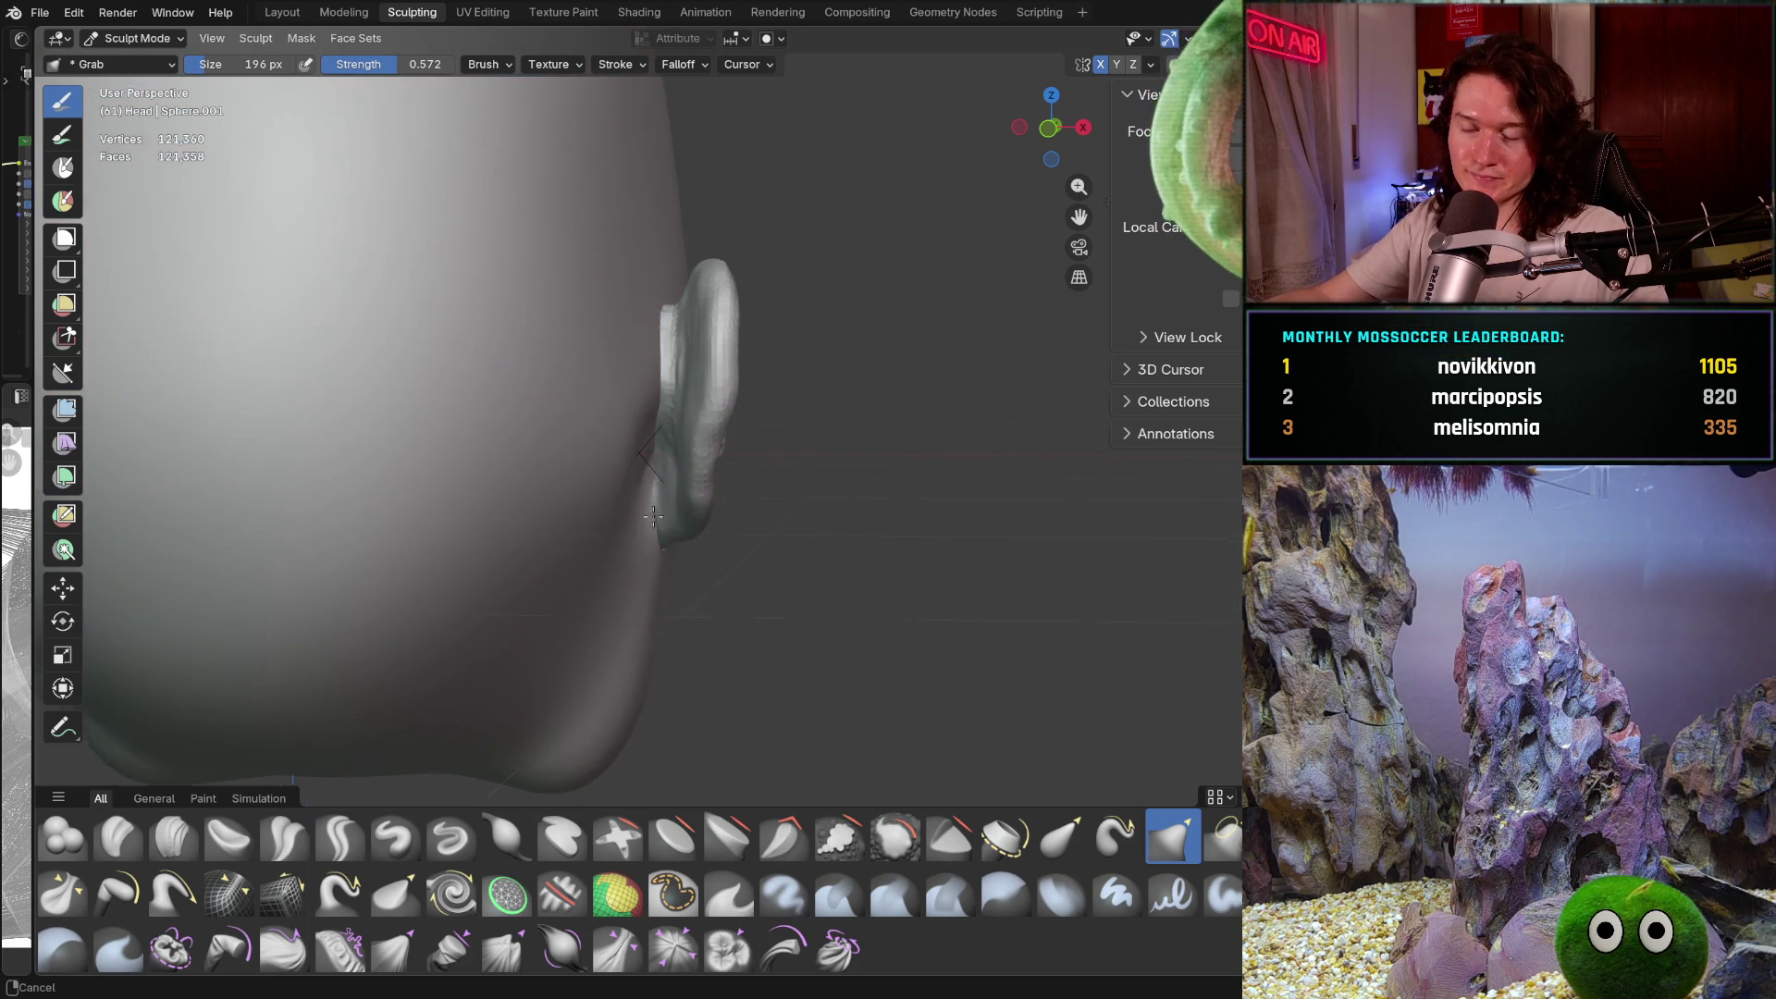
Pick the Clay Strips brush on the head and set its size to 90 px
scroll(647, 462, "up", 2)
middle_click_drag(635, 444, 575, 397, "shift")
left_click(173, 835)
key("f")
left_click(612, 399)
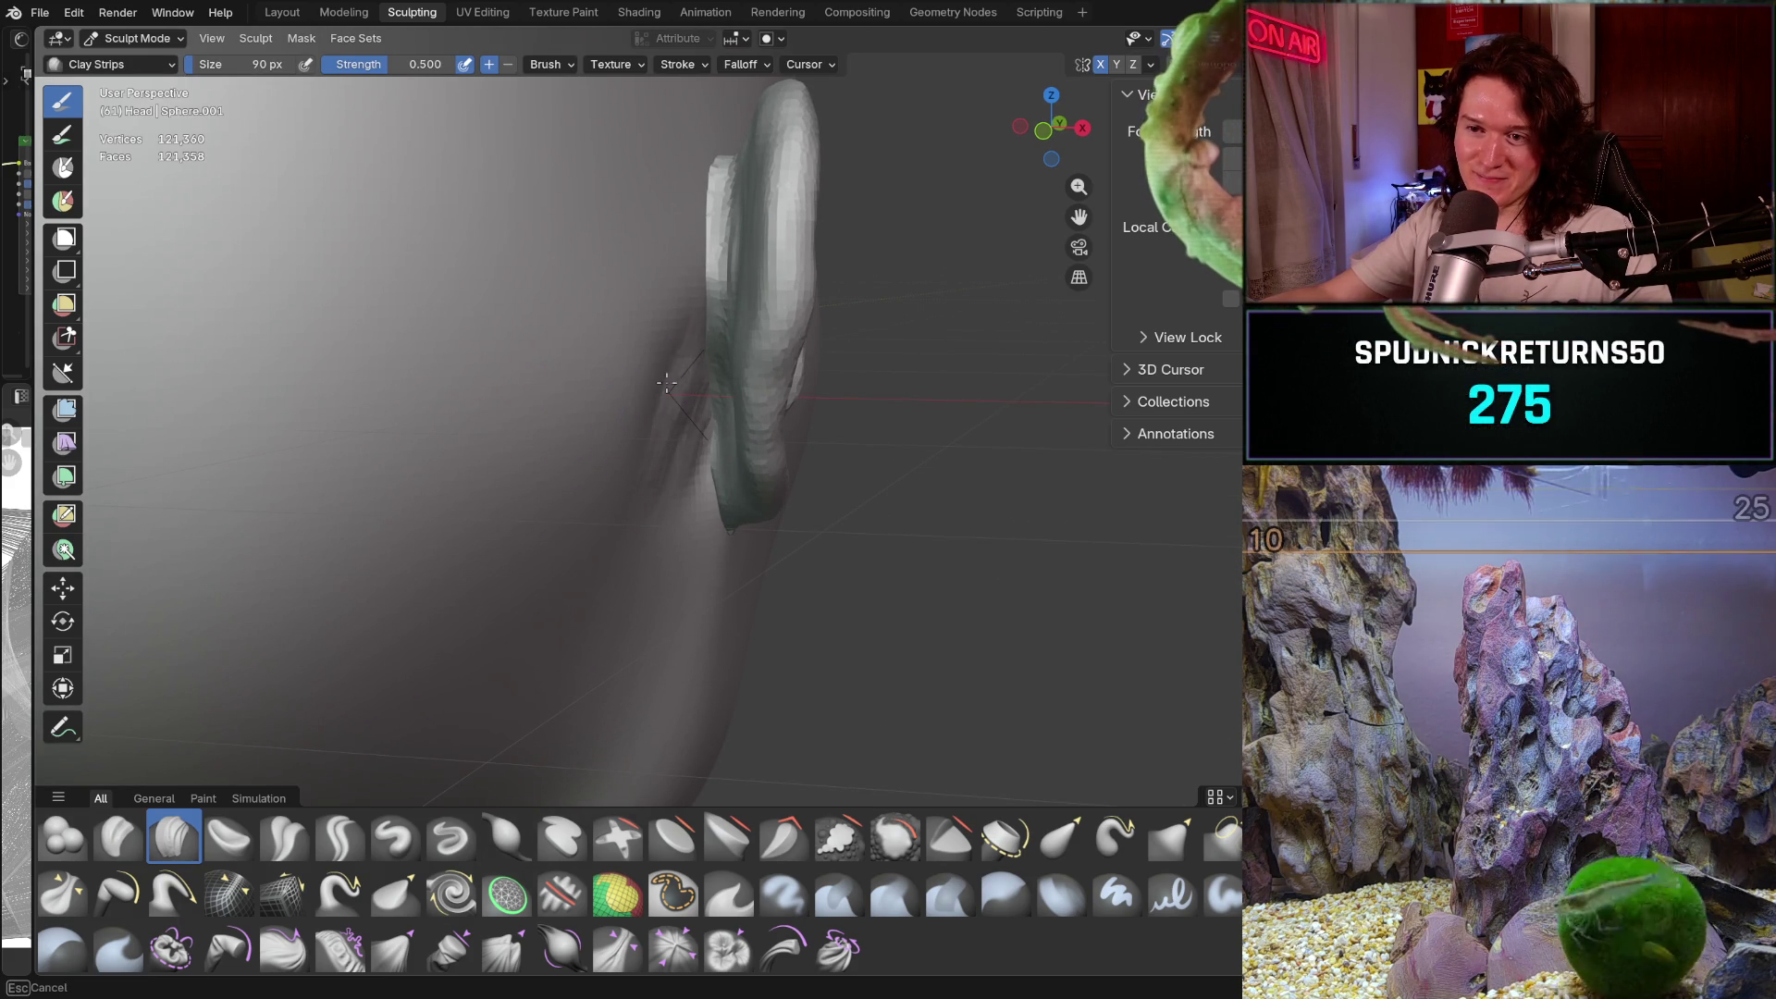
Enlarge the brush to 262 px and build up clay on the skin near the ear
middle_click_drag(650, 474, 618, 371)
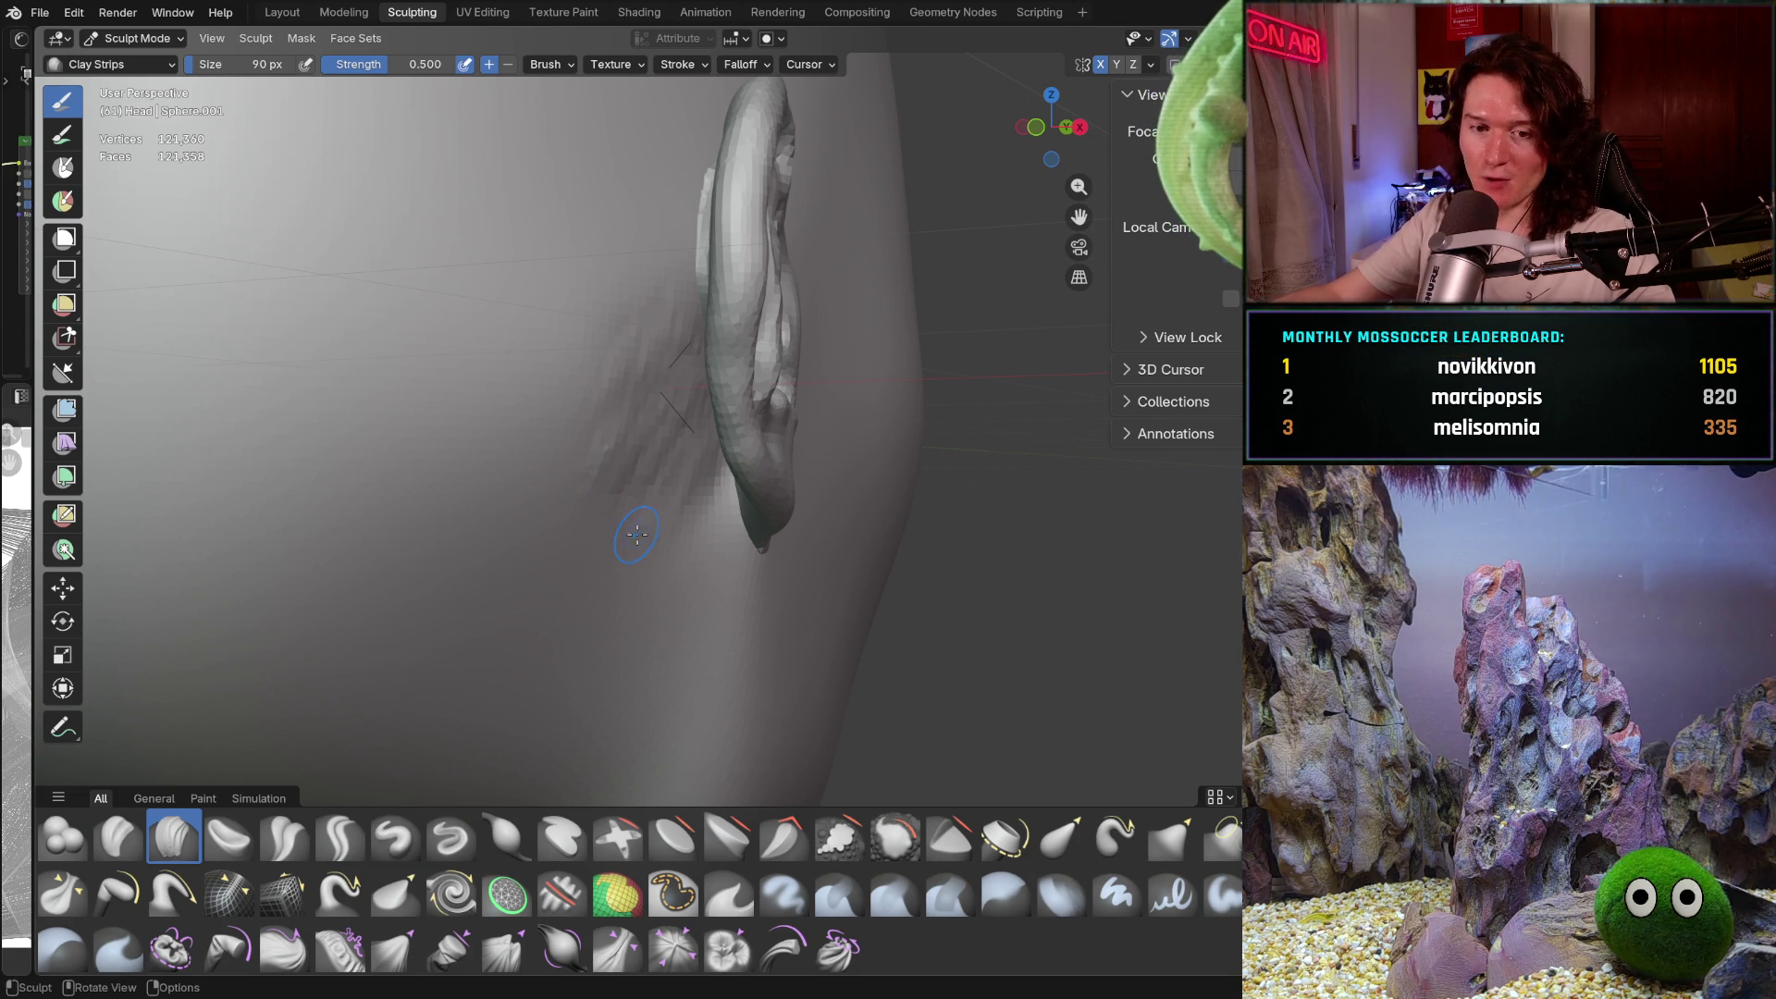
middle_click_drag(672, 520, 692, 492)
key("f")
left_click(697, 481)
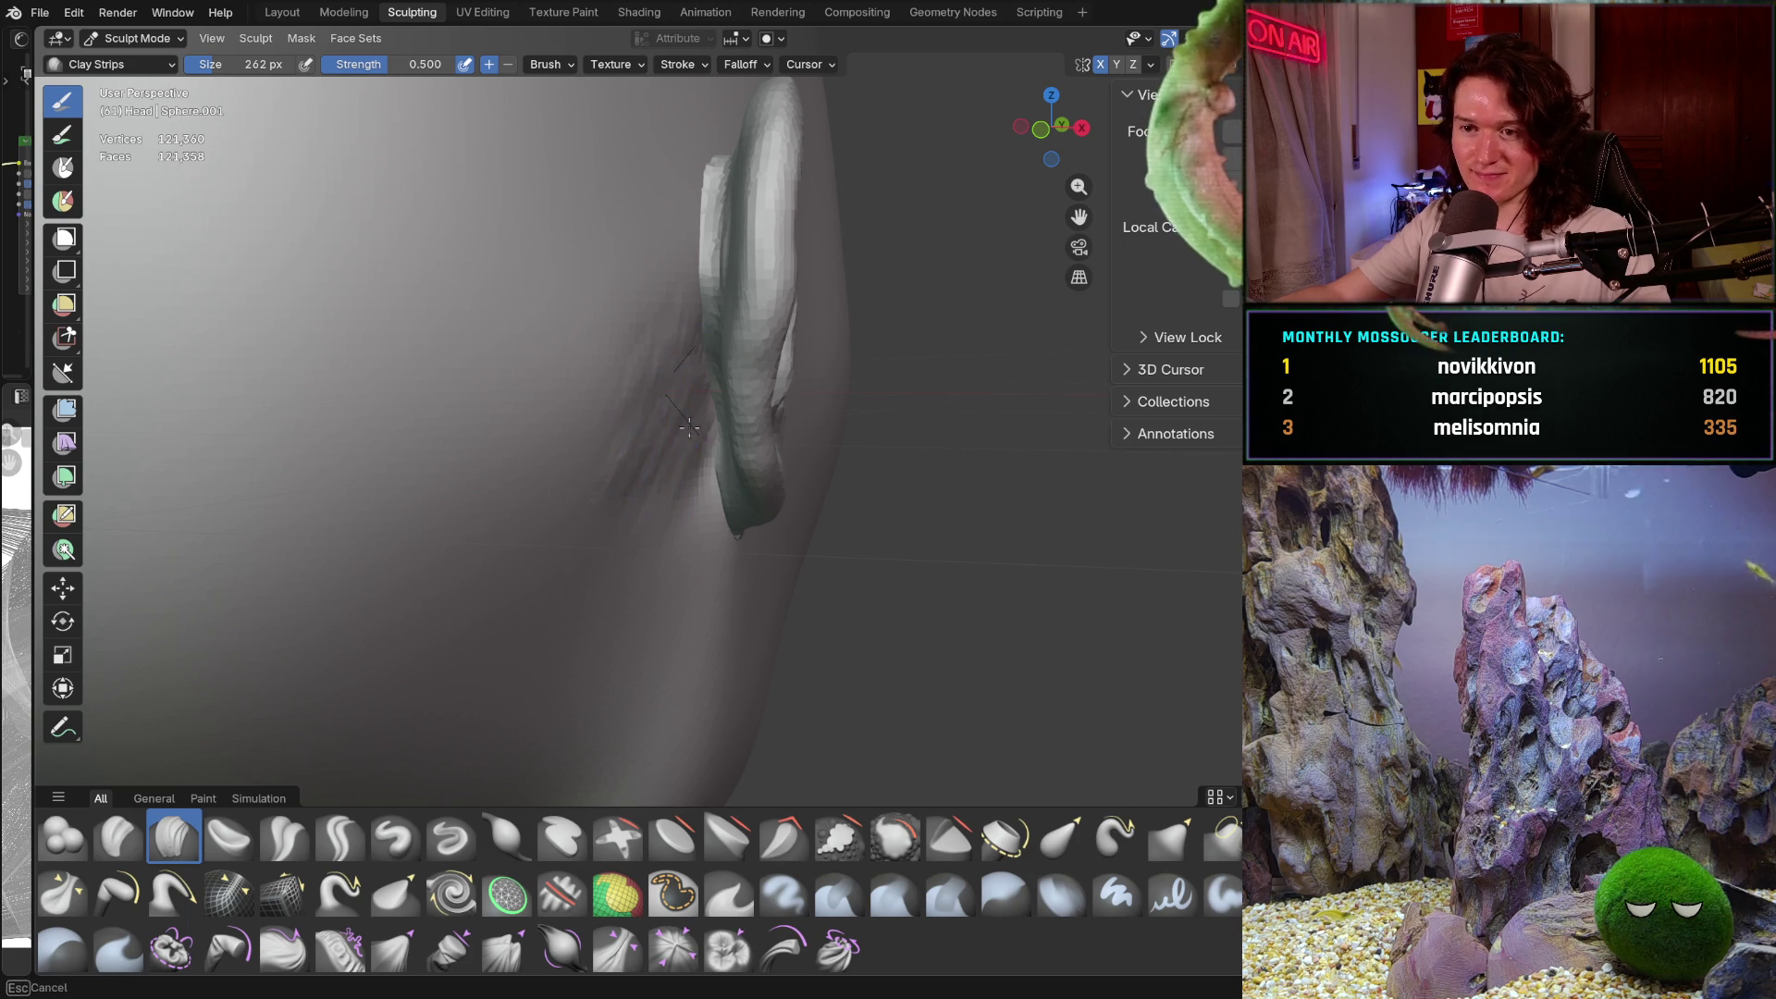
mouse_move(673, 429)
left_mouse_down()
mouse_move(622, 467)
mouse_move(654, 463)
mouse_move(649, 398)
left_mouse_up()
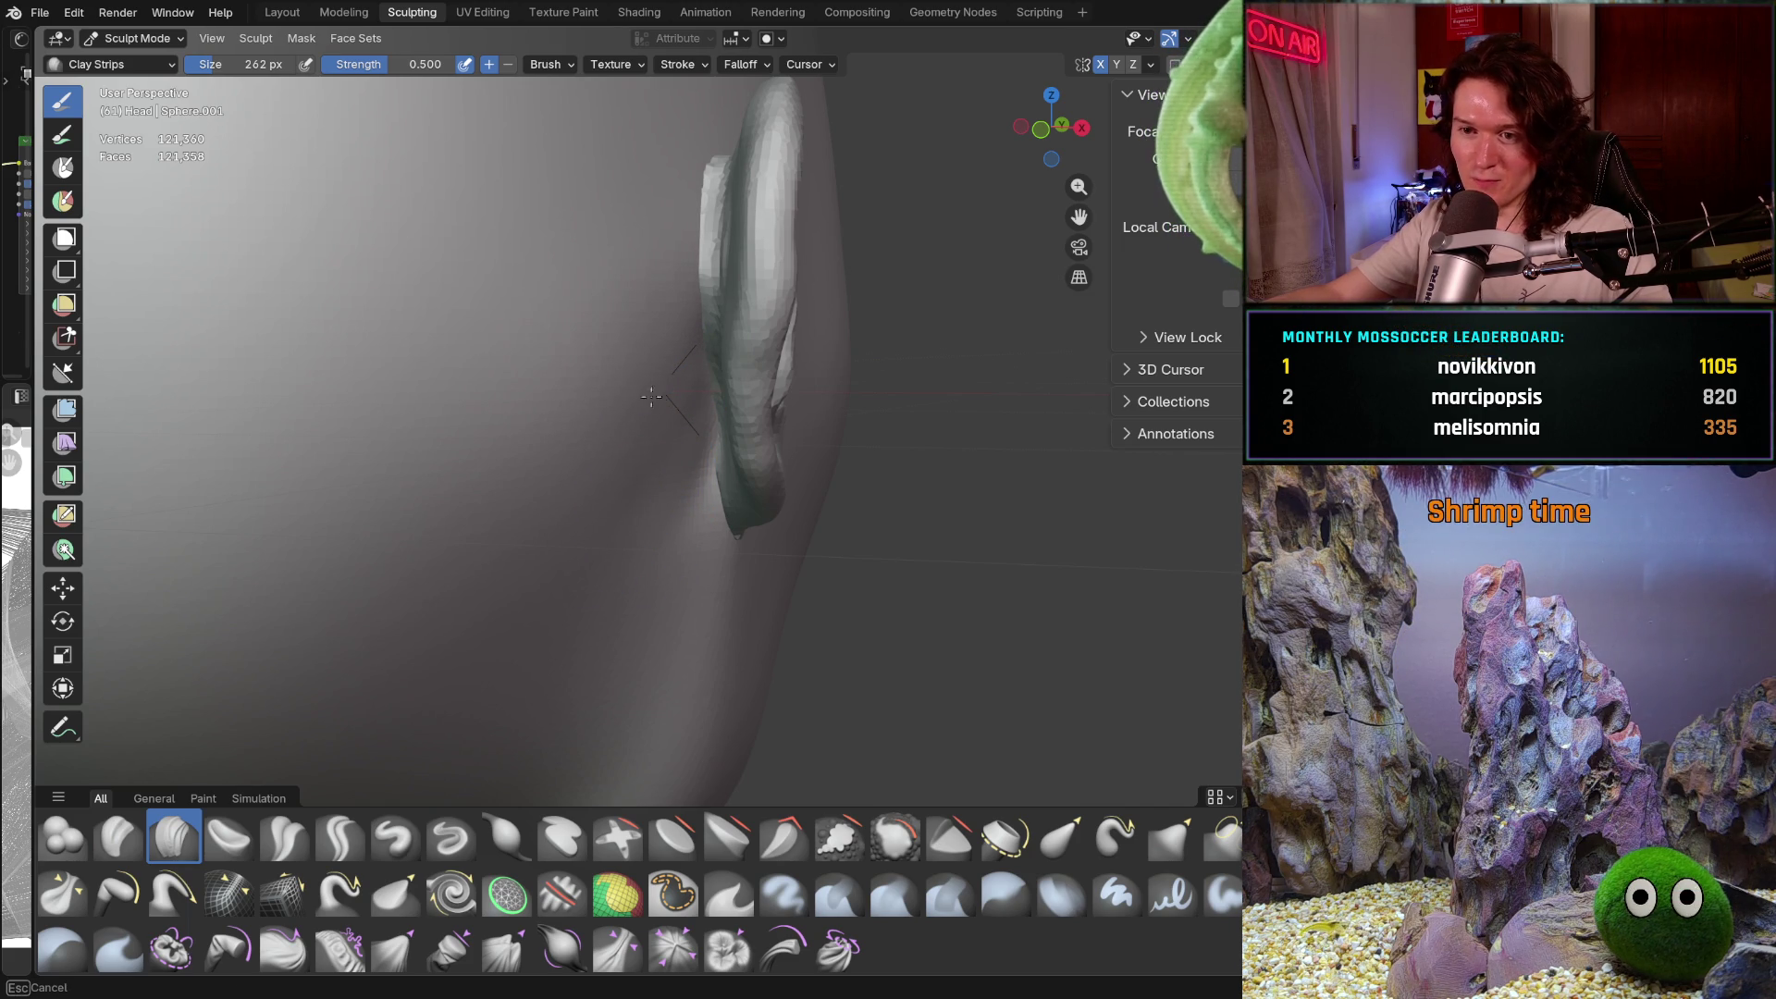
Orbit around the head from the ear's side profile round to the front of the face
mouse_move(607, 450)
middle_mouse_down()
mouse_move(619, 351)
mouse_move(678, 399)
middle_mouse_up()
middle_click_drag(617, 567, 634, 552)
scroll(780, 463, "down", 6)
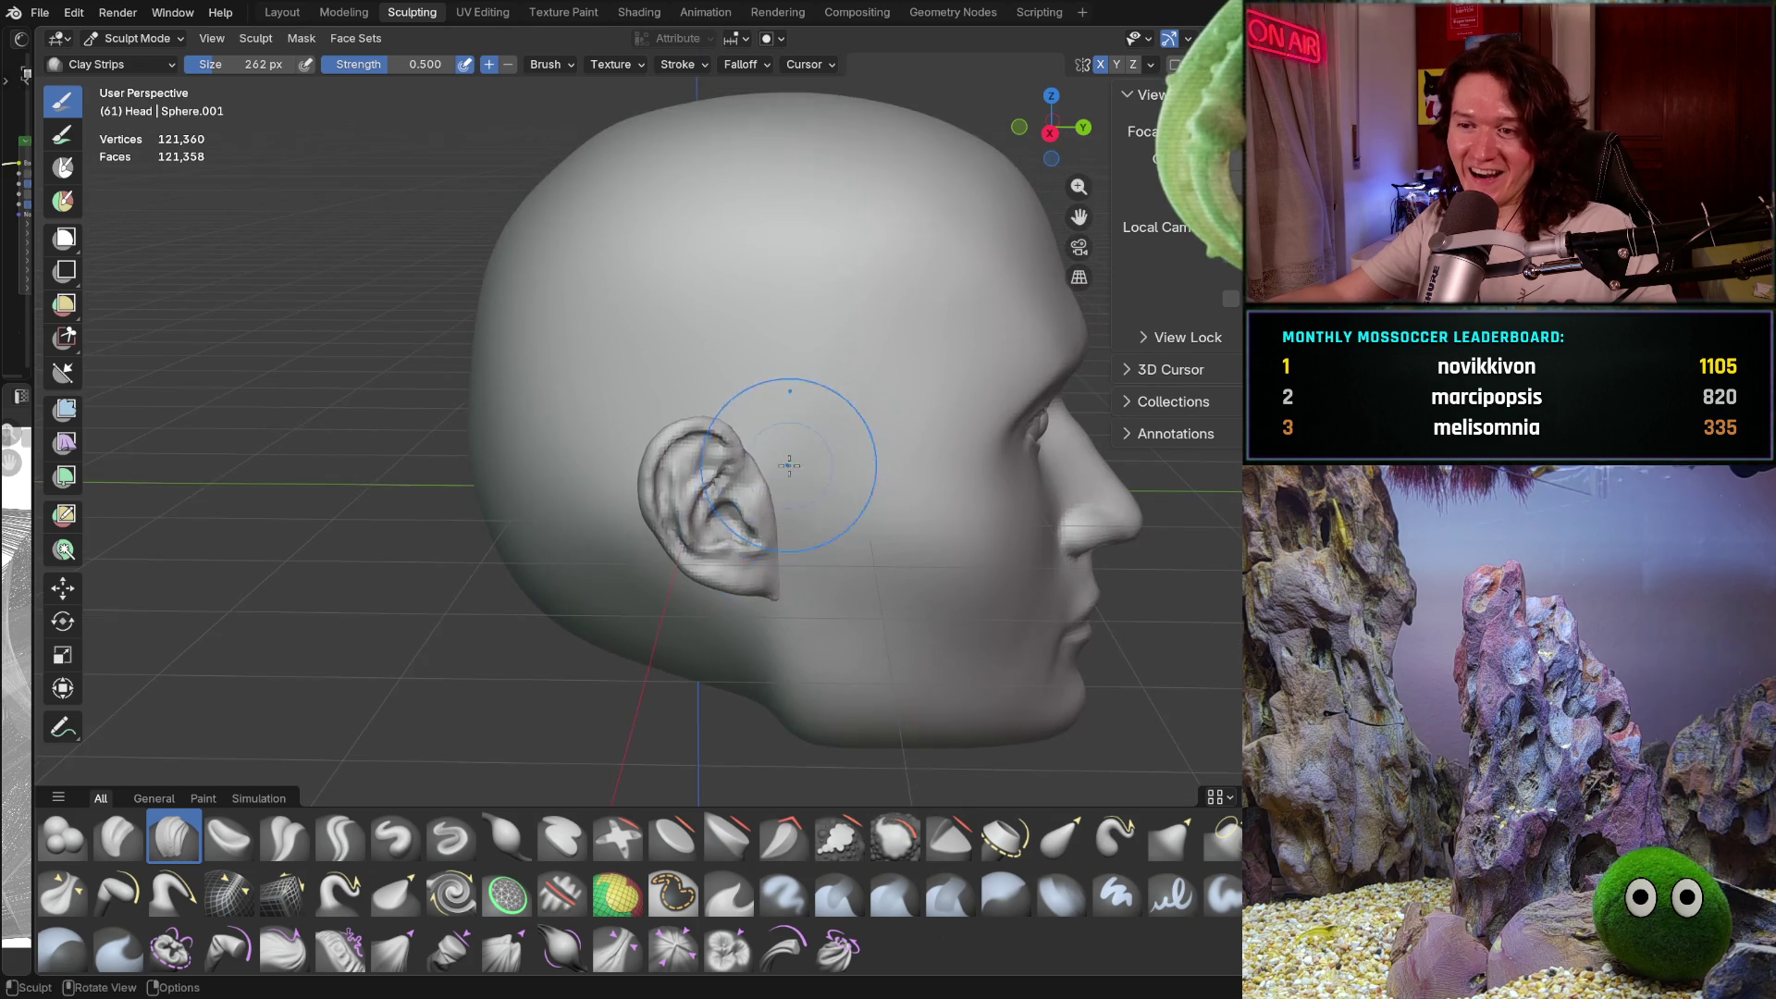
mouse_move(773, 416)
middle_mouse_down()
mouse_move(777, 488)
mouse_move(797, 428)
mouse_move(832, 508)
mouse_move(847, 492)
middle_mouse_up()
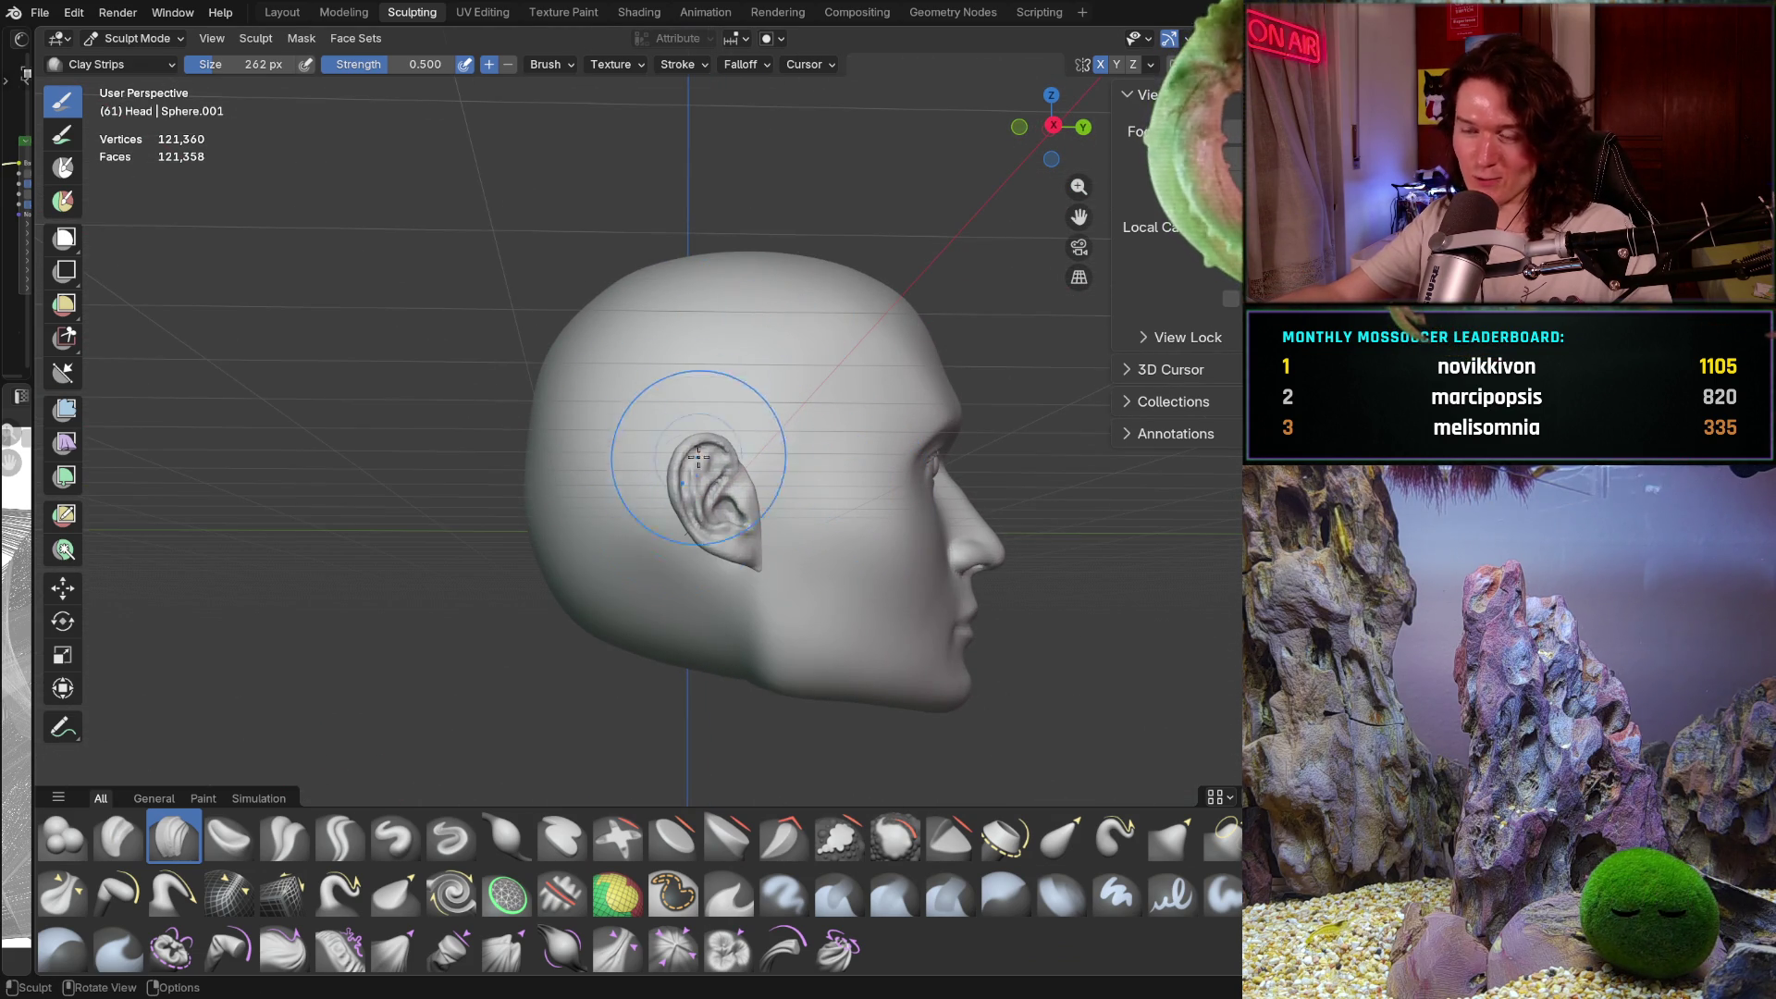
mouse_move(731, 416)
middle_mouse_down("ctrl")
mouse_move(625, 580)
mouse_move(554, 577)
middle_mouse_up("ctrl")
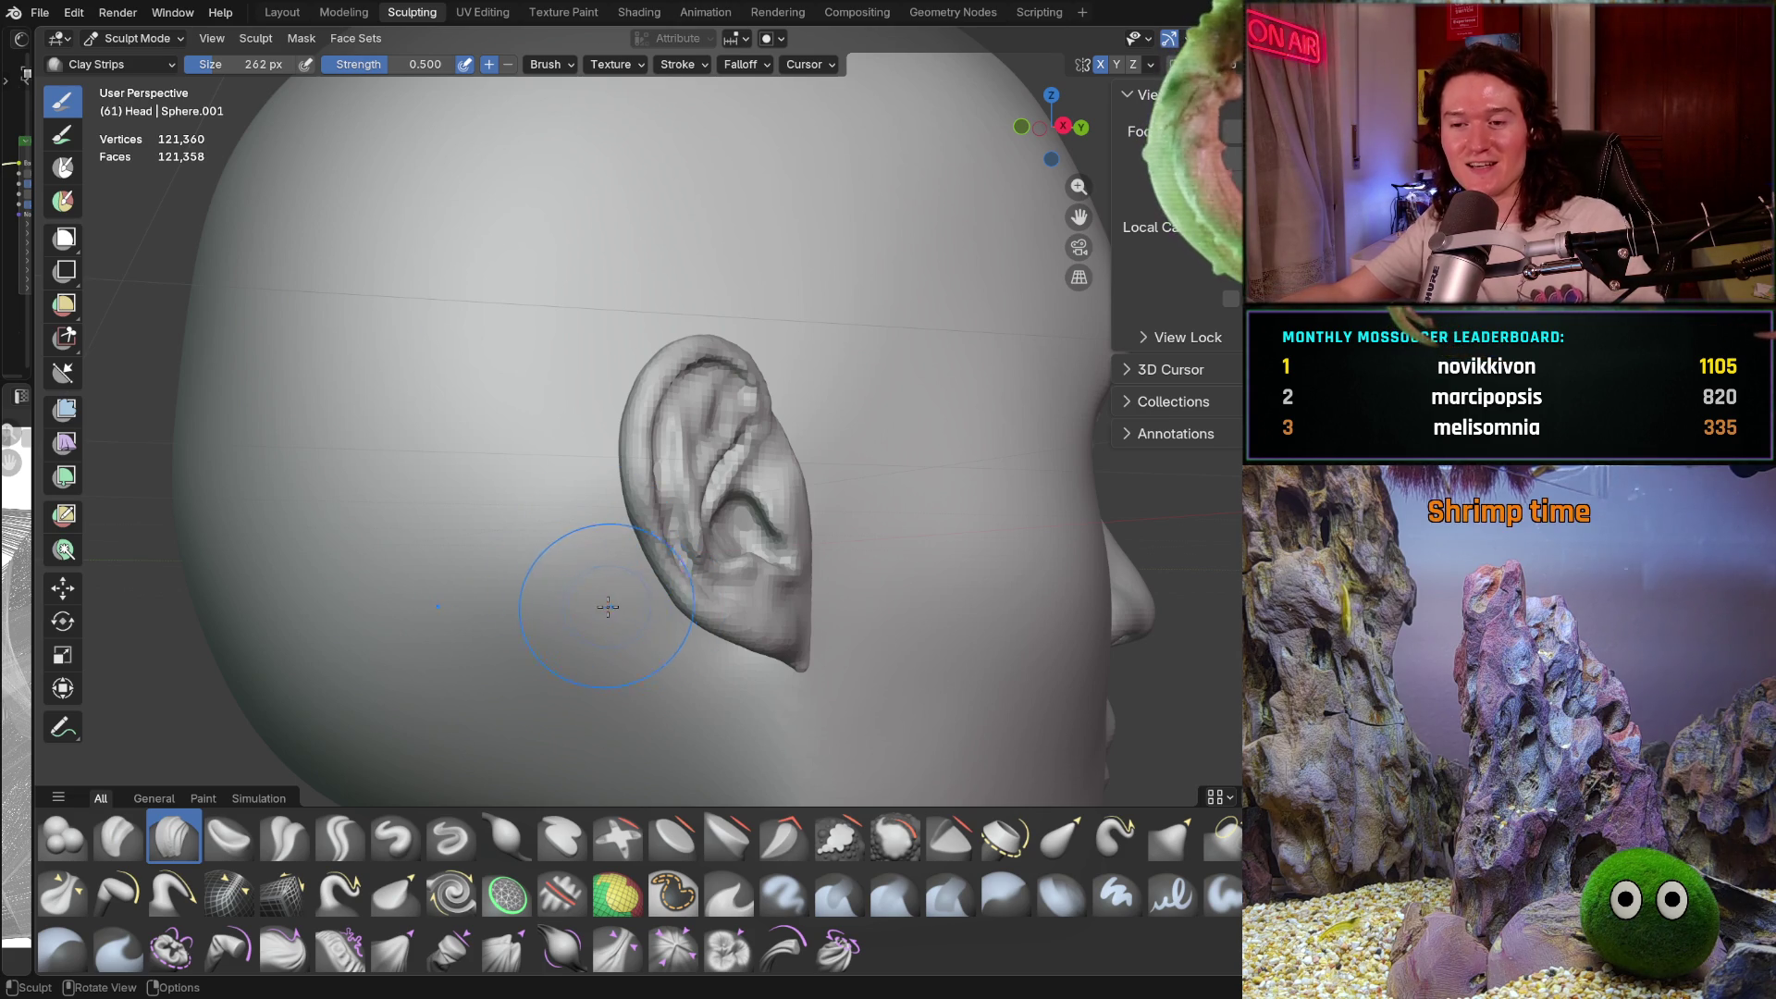
key("b")
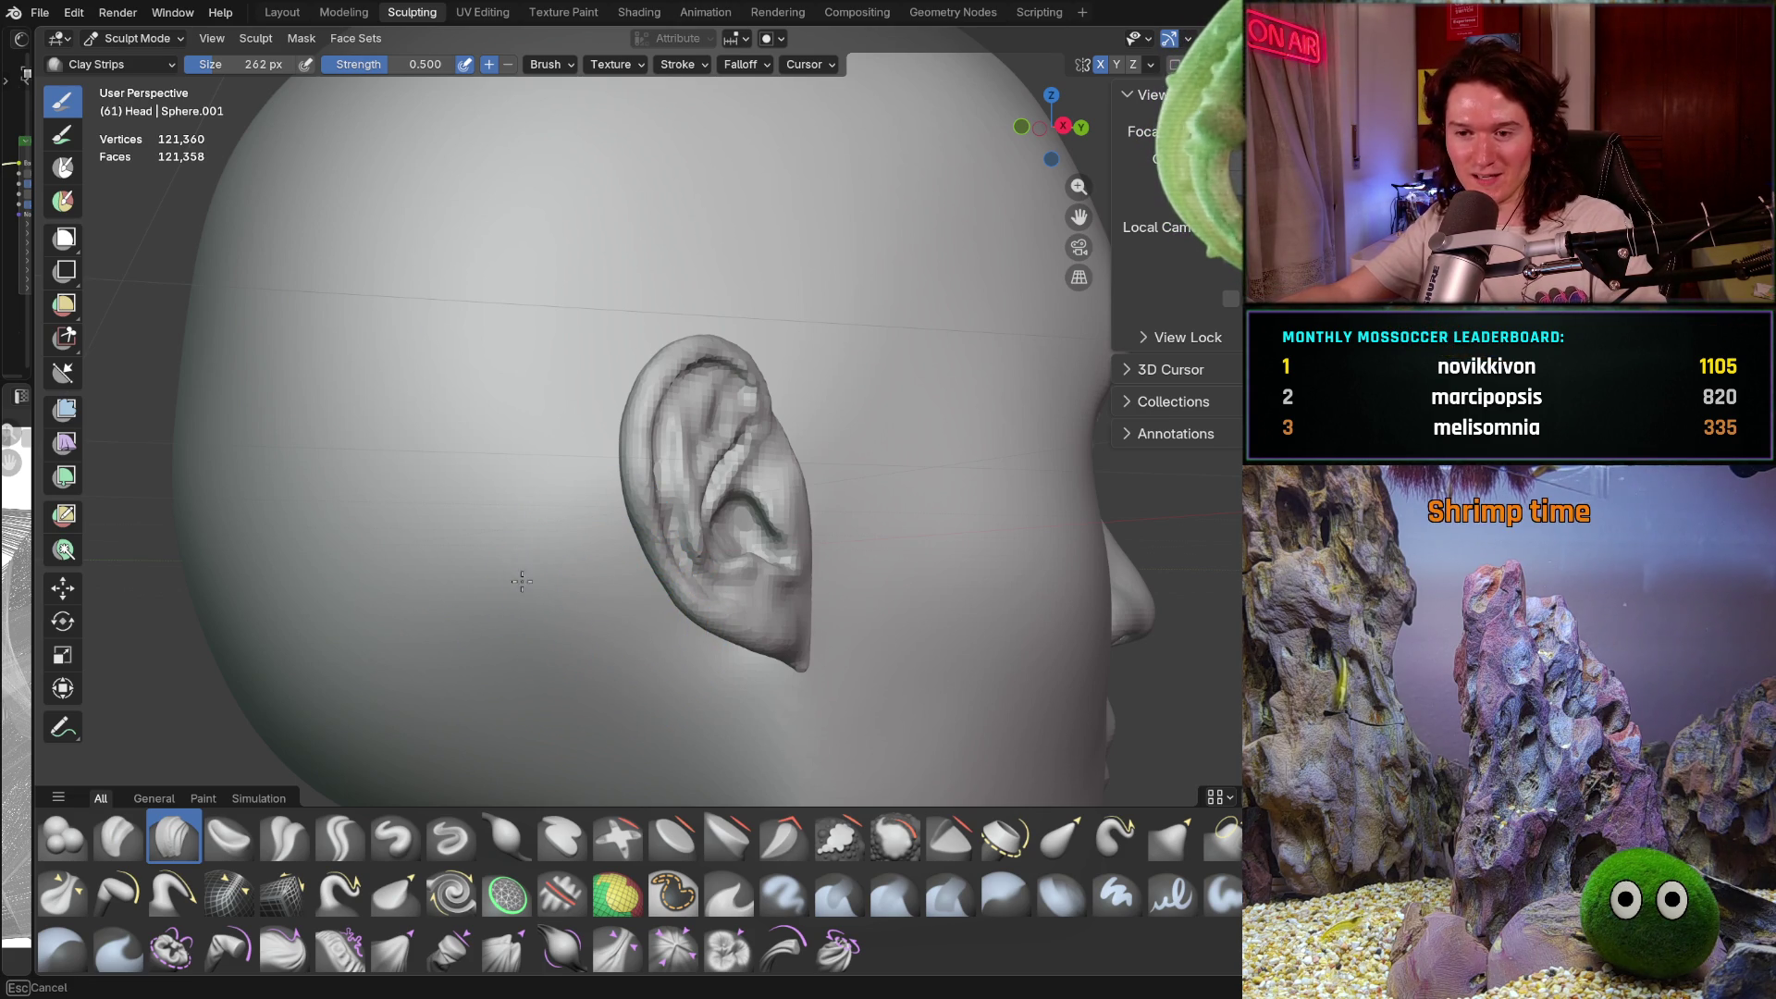
scroll(593, 521, "down", 4)
mouse_move(594, 521)
middle_mouse_down()
mouse_move(666, 555)
mouse_move(590, 588)
middle_mouse_up()
scroll(590, 588, "up", 4)
key("b")
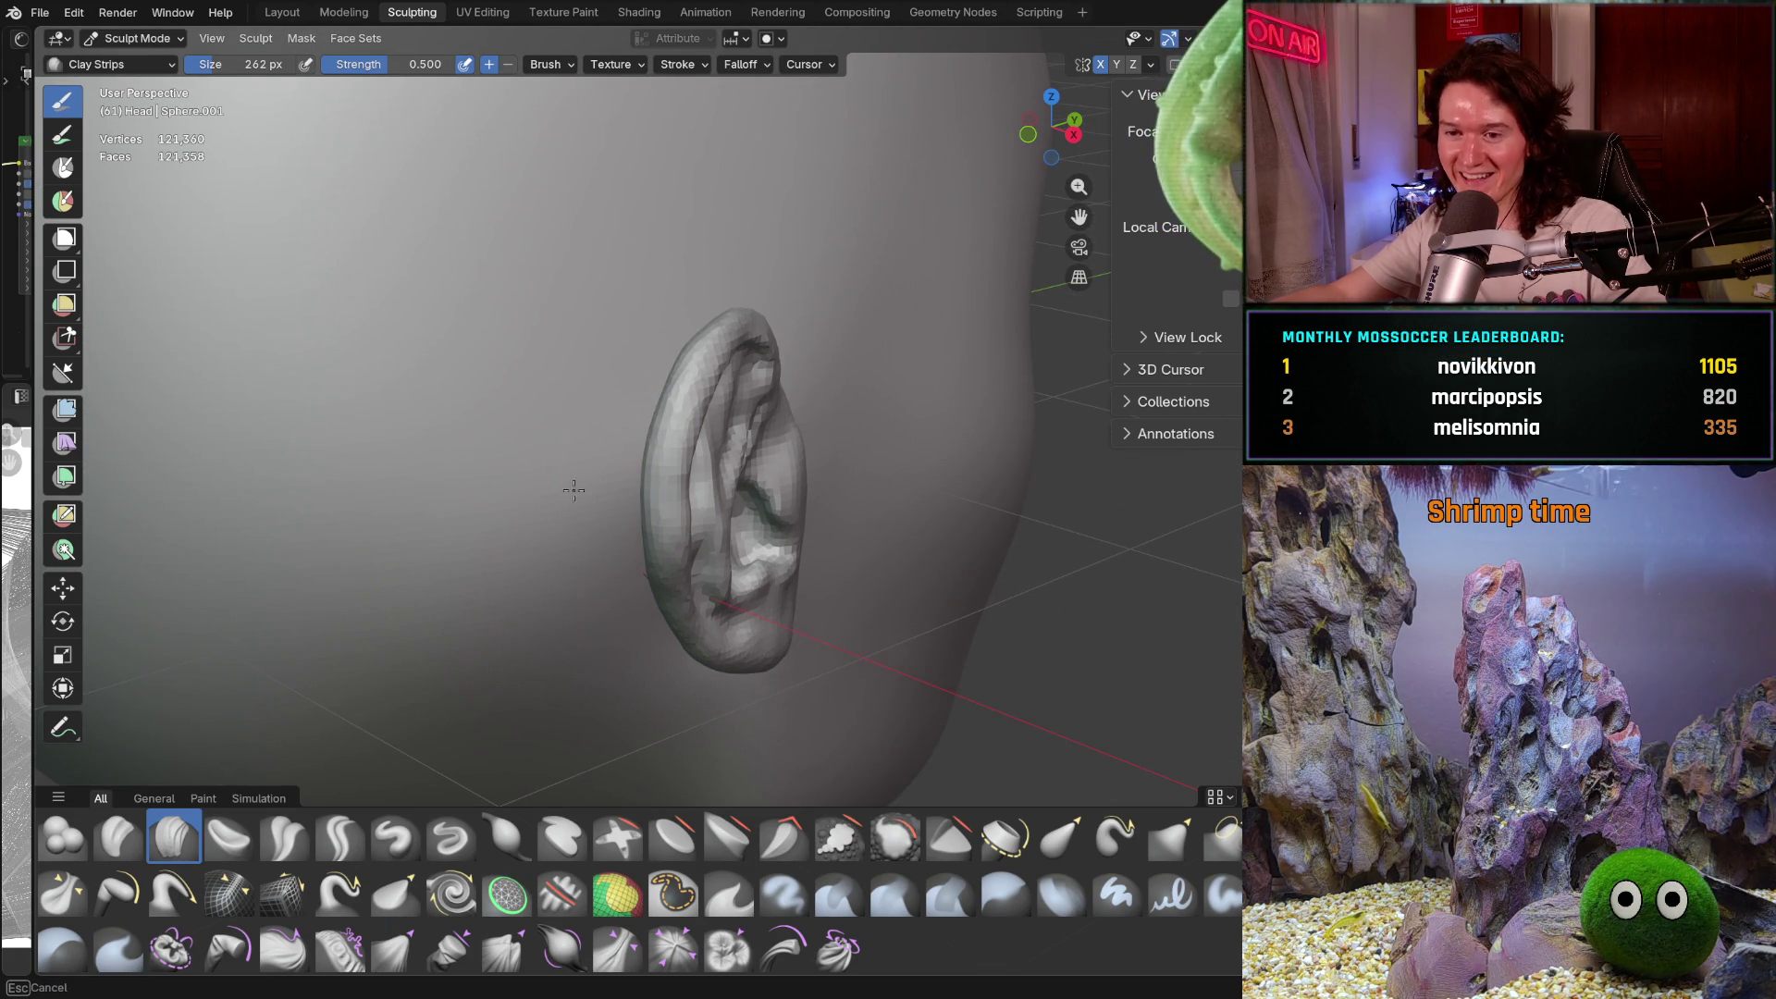
scroll(654, 310, "down", 3)
mouse_move(654, 310)
middle_mouse_down()
mouse_move(615, 416)
mouse_move(603, 369)
mouse_move(587, 422)
mouse_move(498, 466)
middle_mouse_up()
middle_click_drag(686, 484, 611, 460)
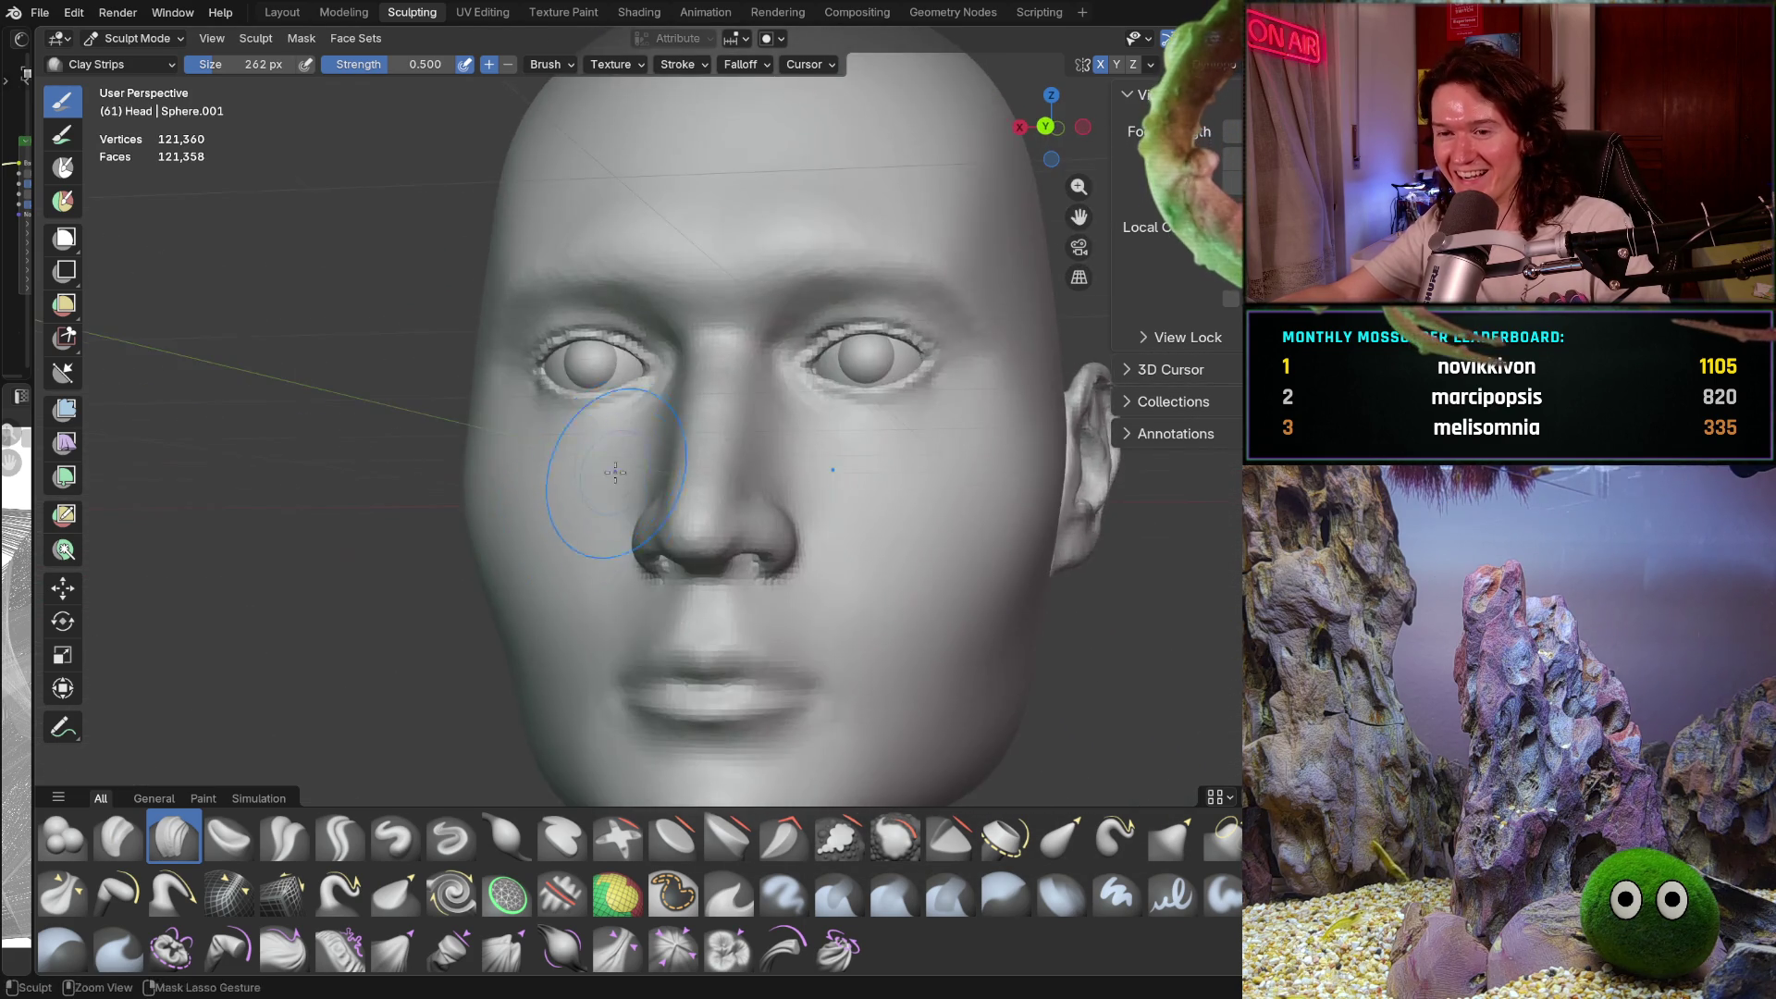
scroll(620, 543, "down", 3)
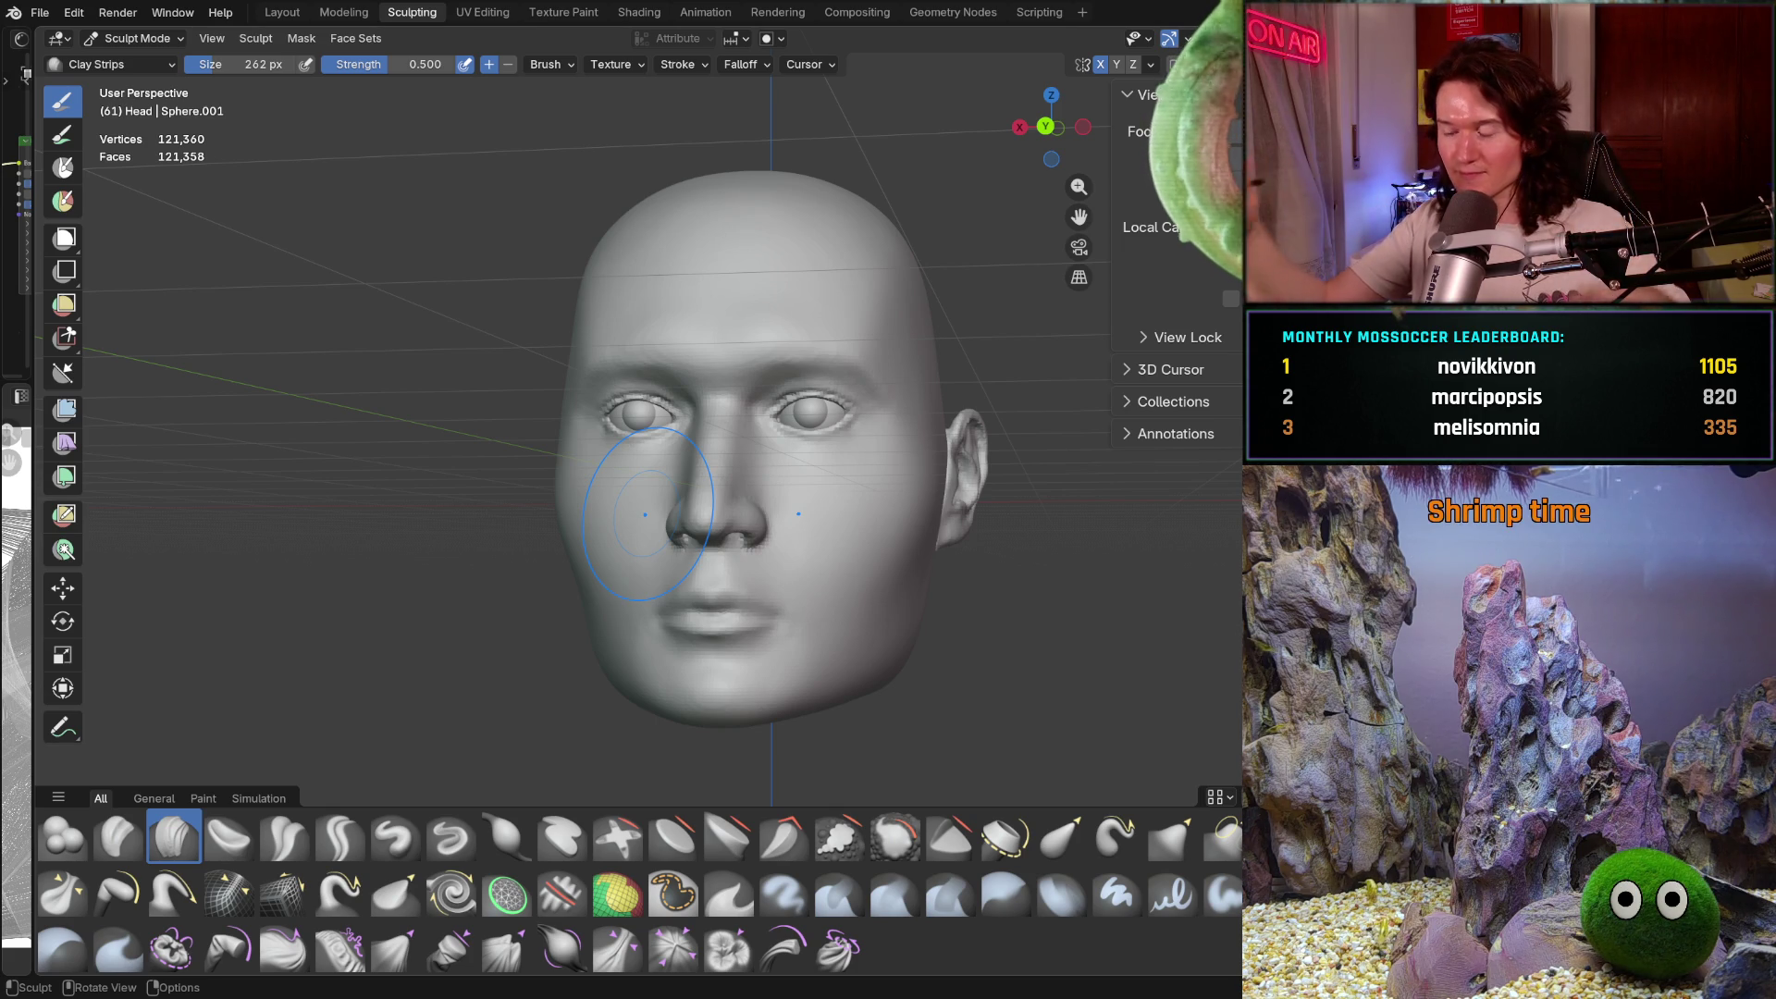
middle_click_drag(565, 478, 588, 378)
scroll(588, 388, "up", 5)
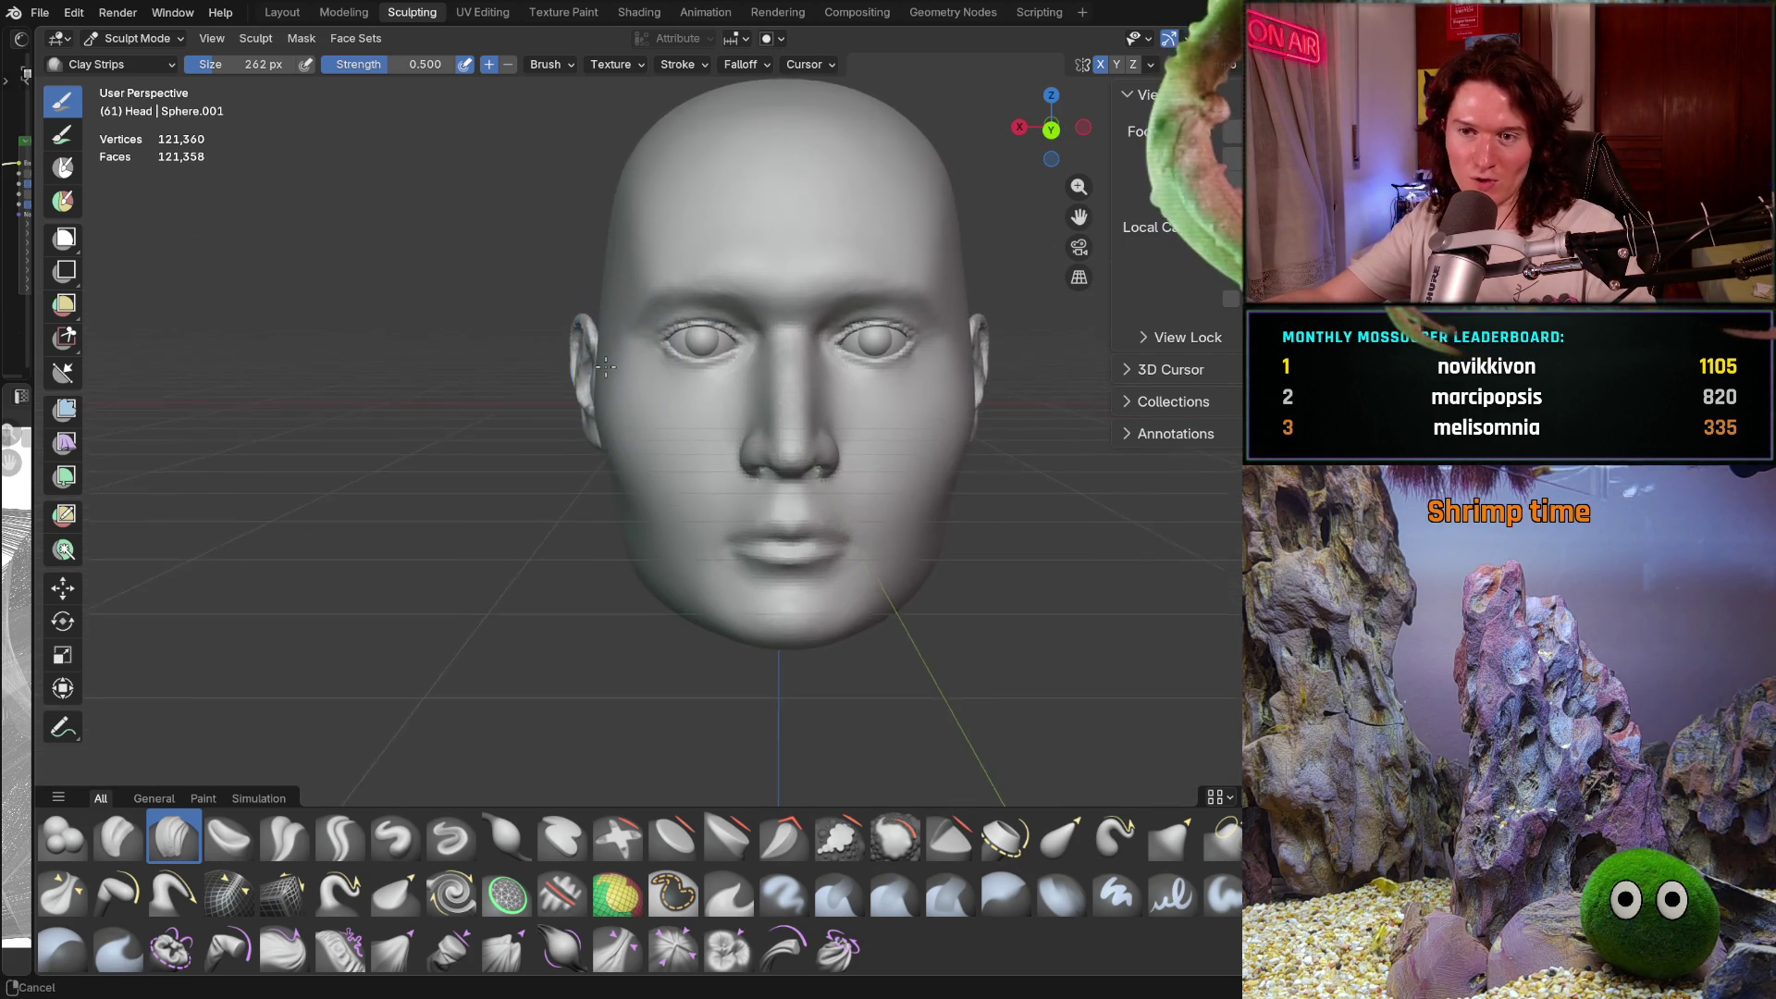
middle_click_drag(588, 415, 588, 415, "shift")
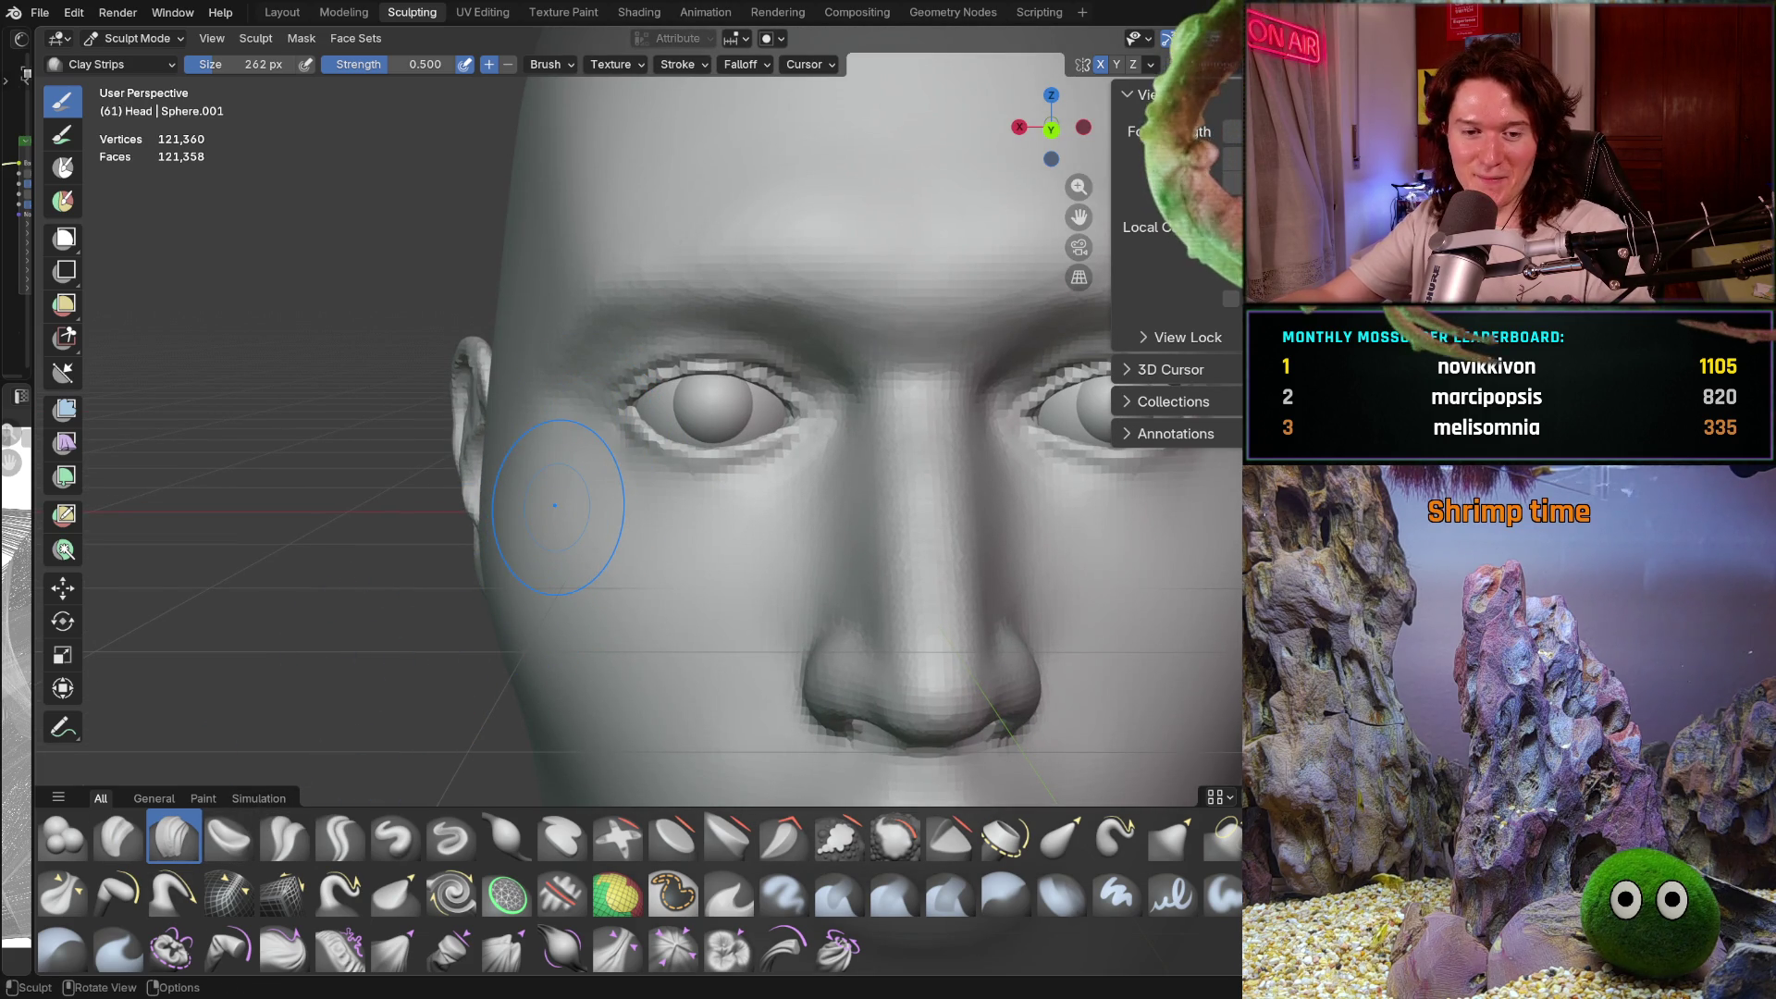
middle_click_drag(603, 480, 696, 486)
scroll(577, 276, "up", 4)
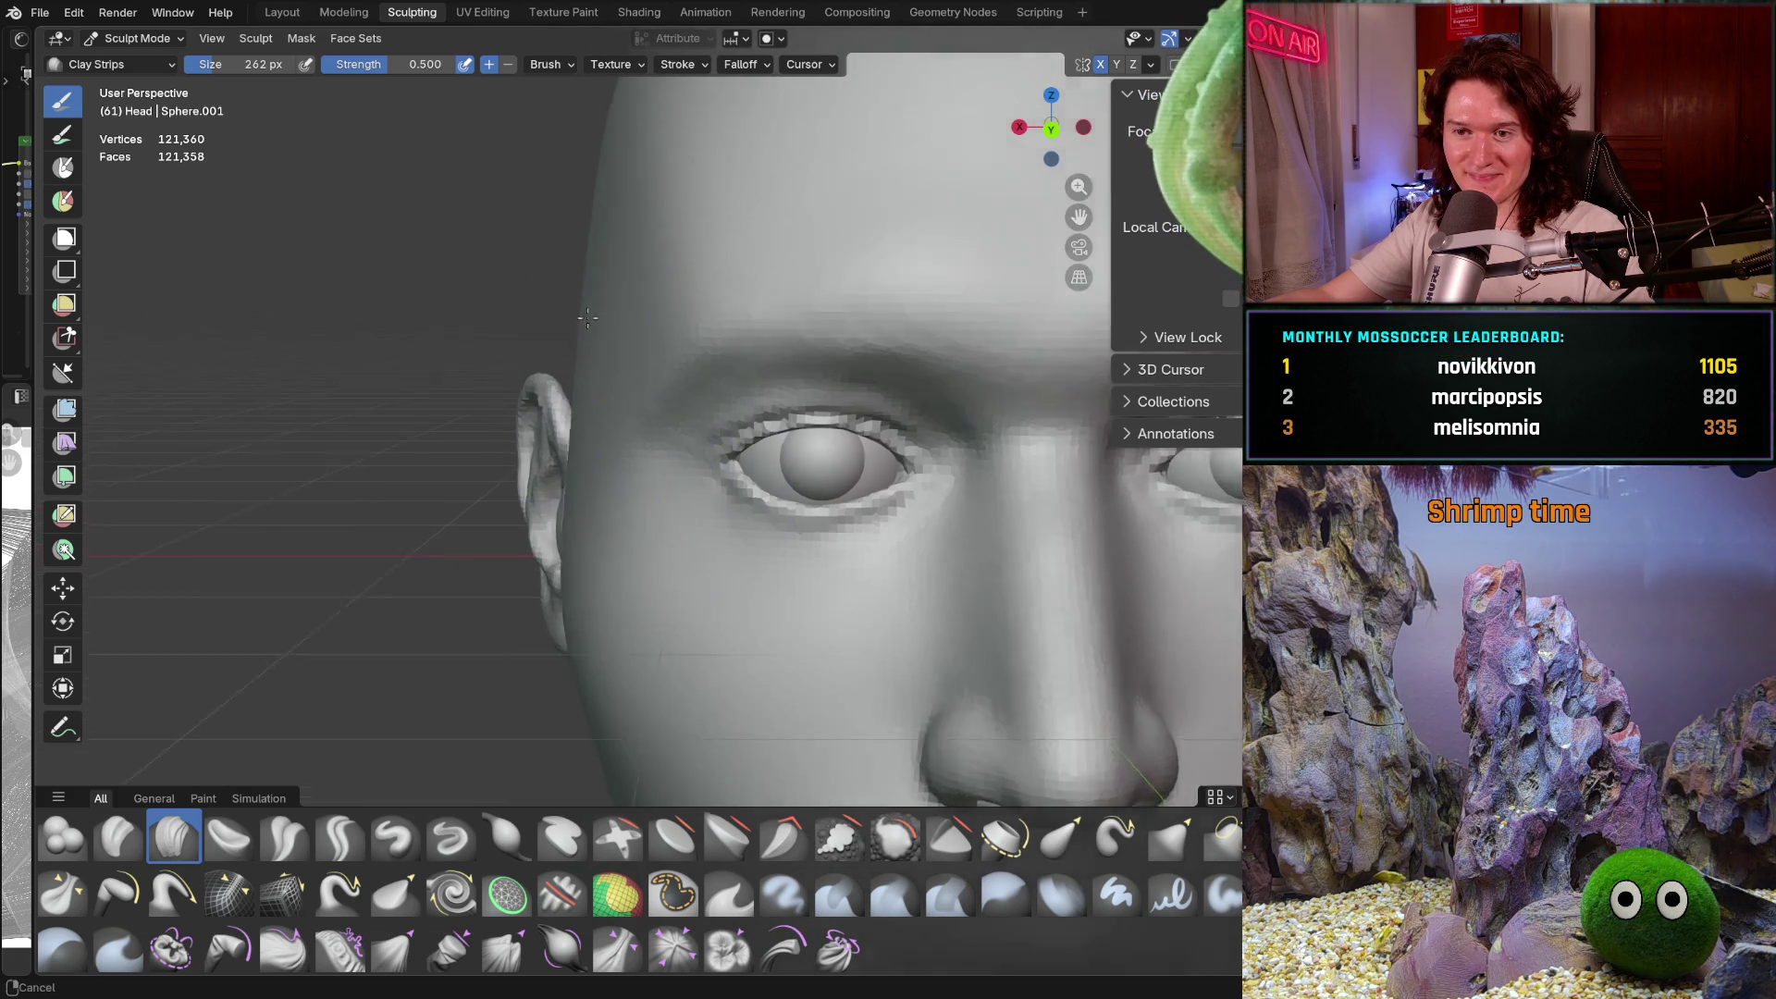
middle_click_drag(561, 318, 552, 364, "shift")
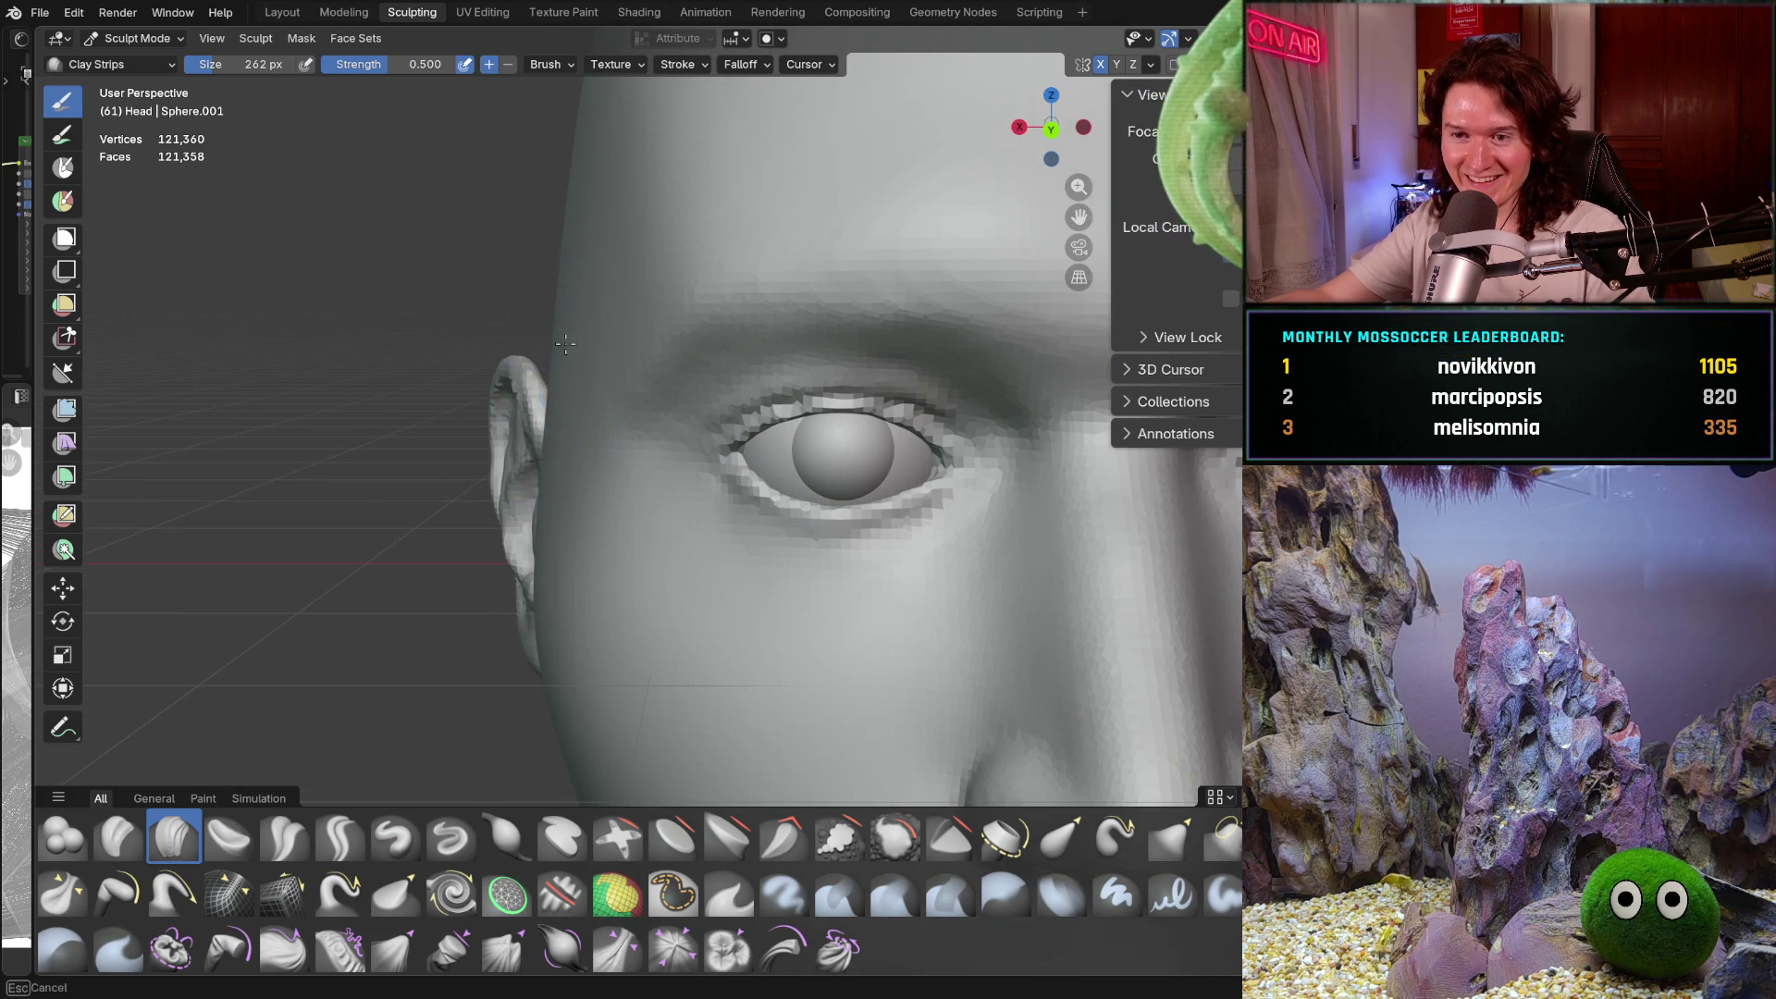
scroll(553, 235, "down", 8)
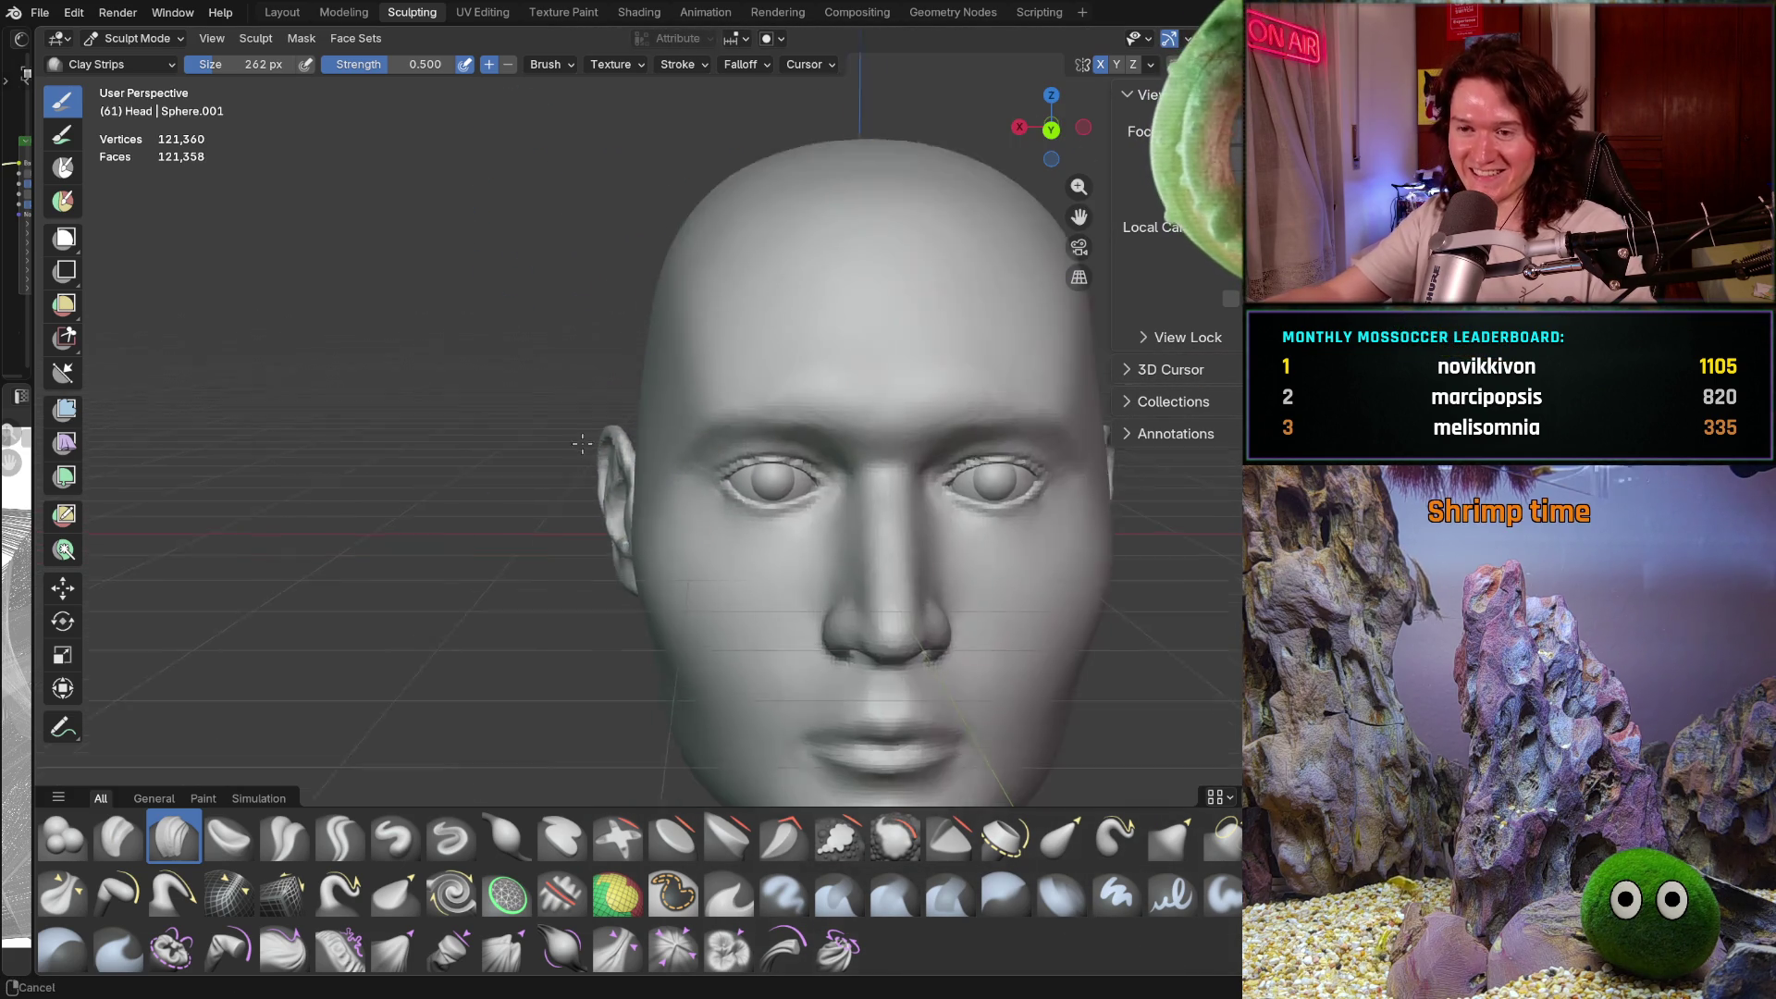
middle_click_drag(638, 351, 685, 411)
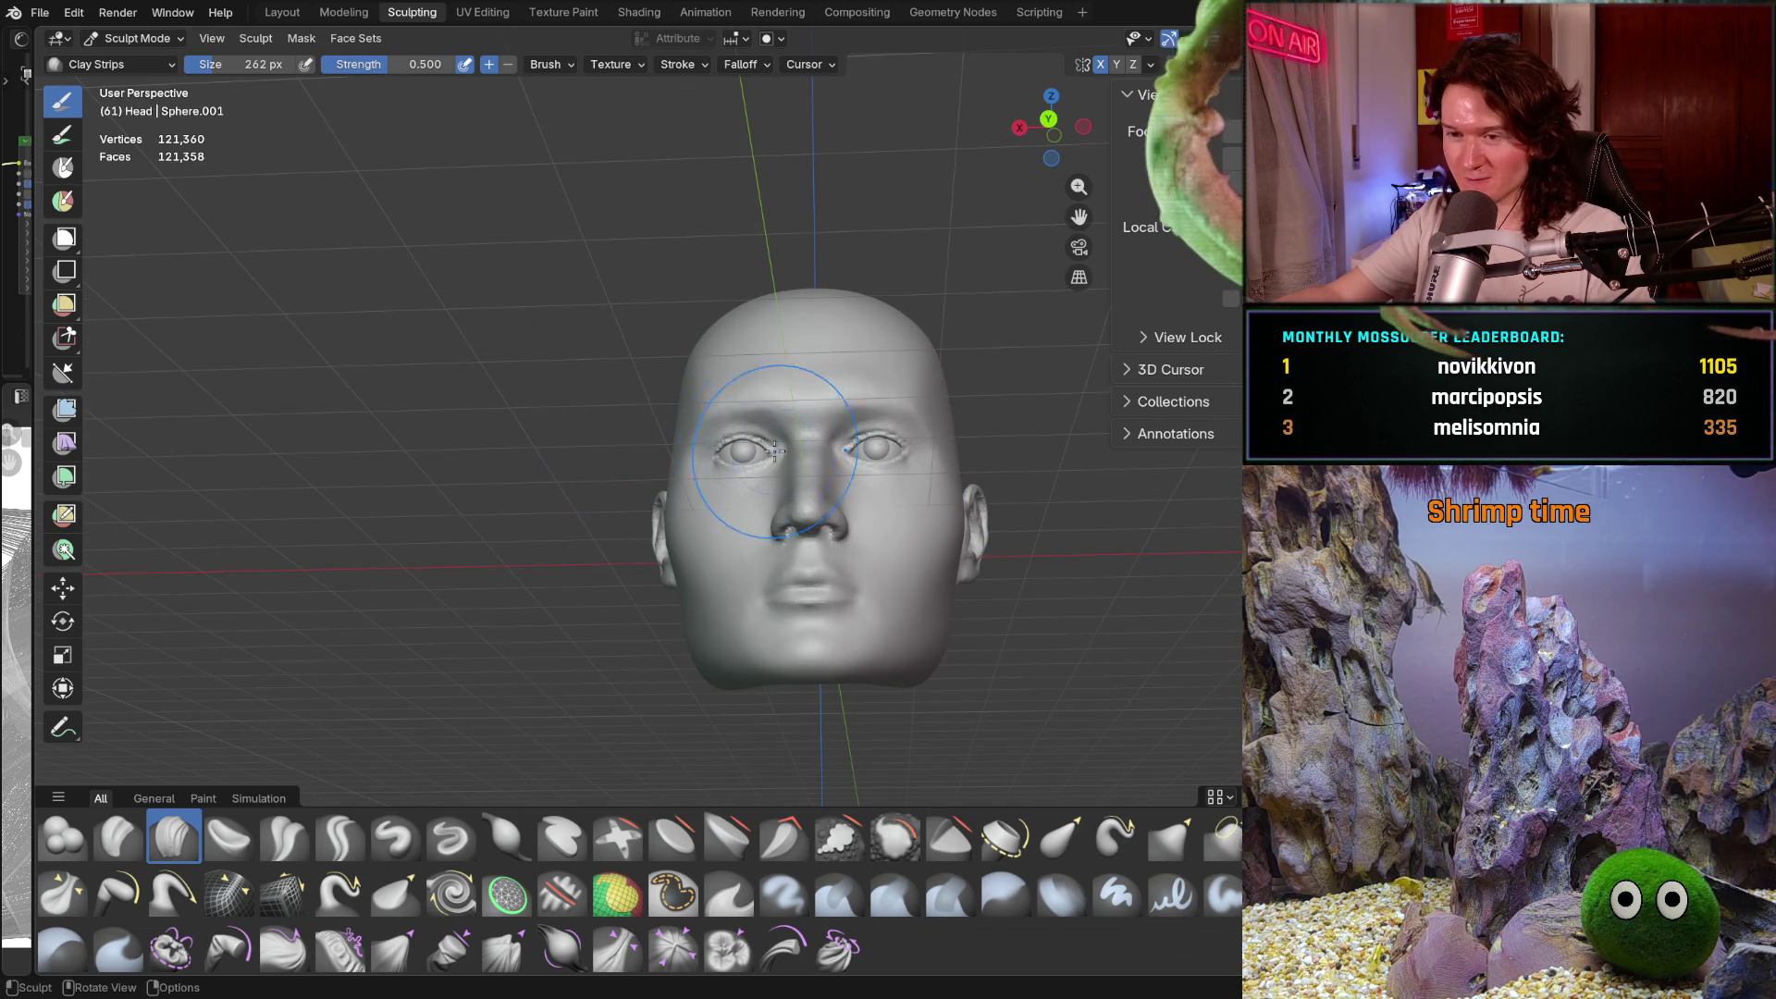
mouse_move(671, 375)
middle_mouse_down()
mouse_move(740, 314)
mouse_move(781, 355)
middle_mouse_up()
scroll(749, 296, "up", 10)
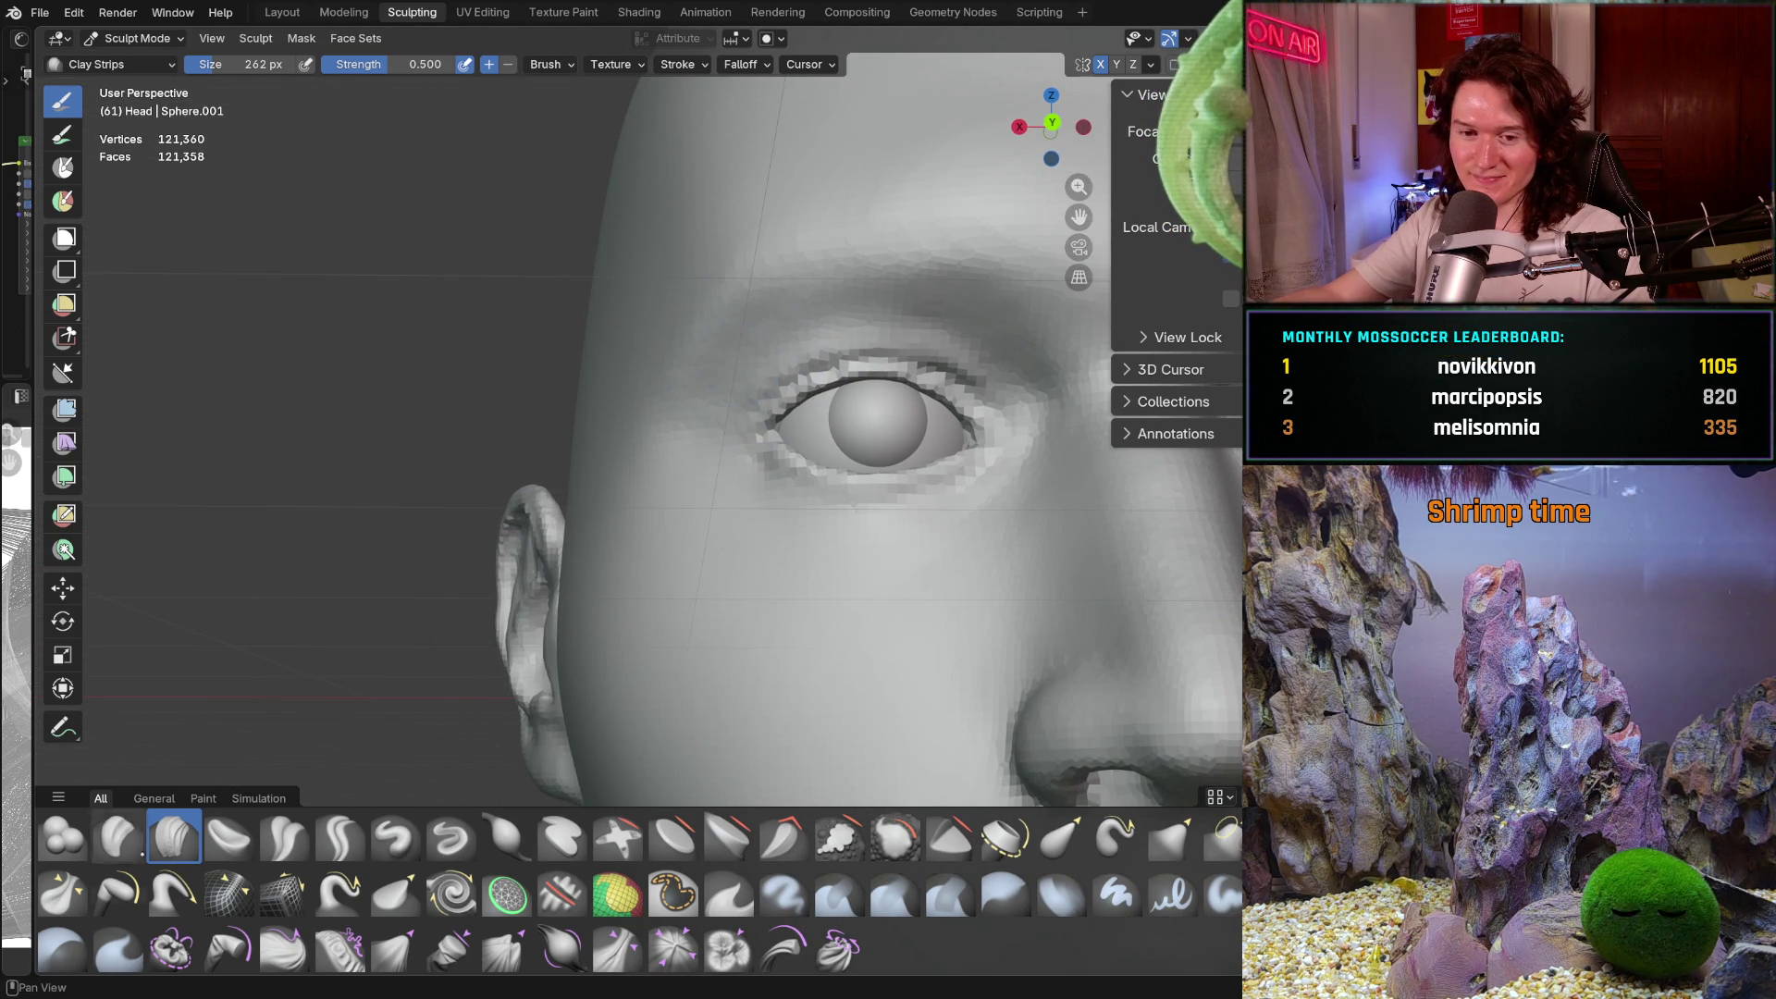
Resize the Clay Strips brush to 104 px, then enlarge it to 254 px
key("f")
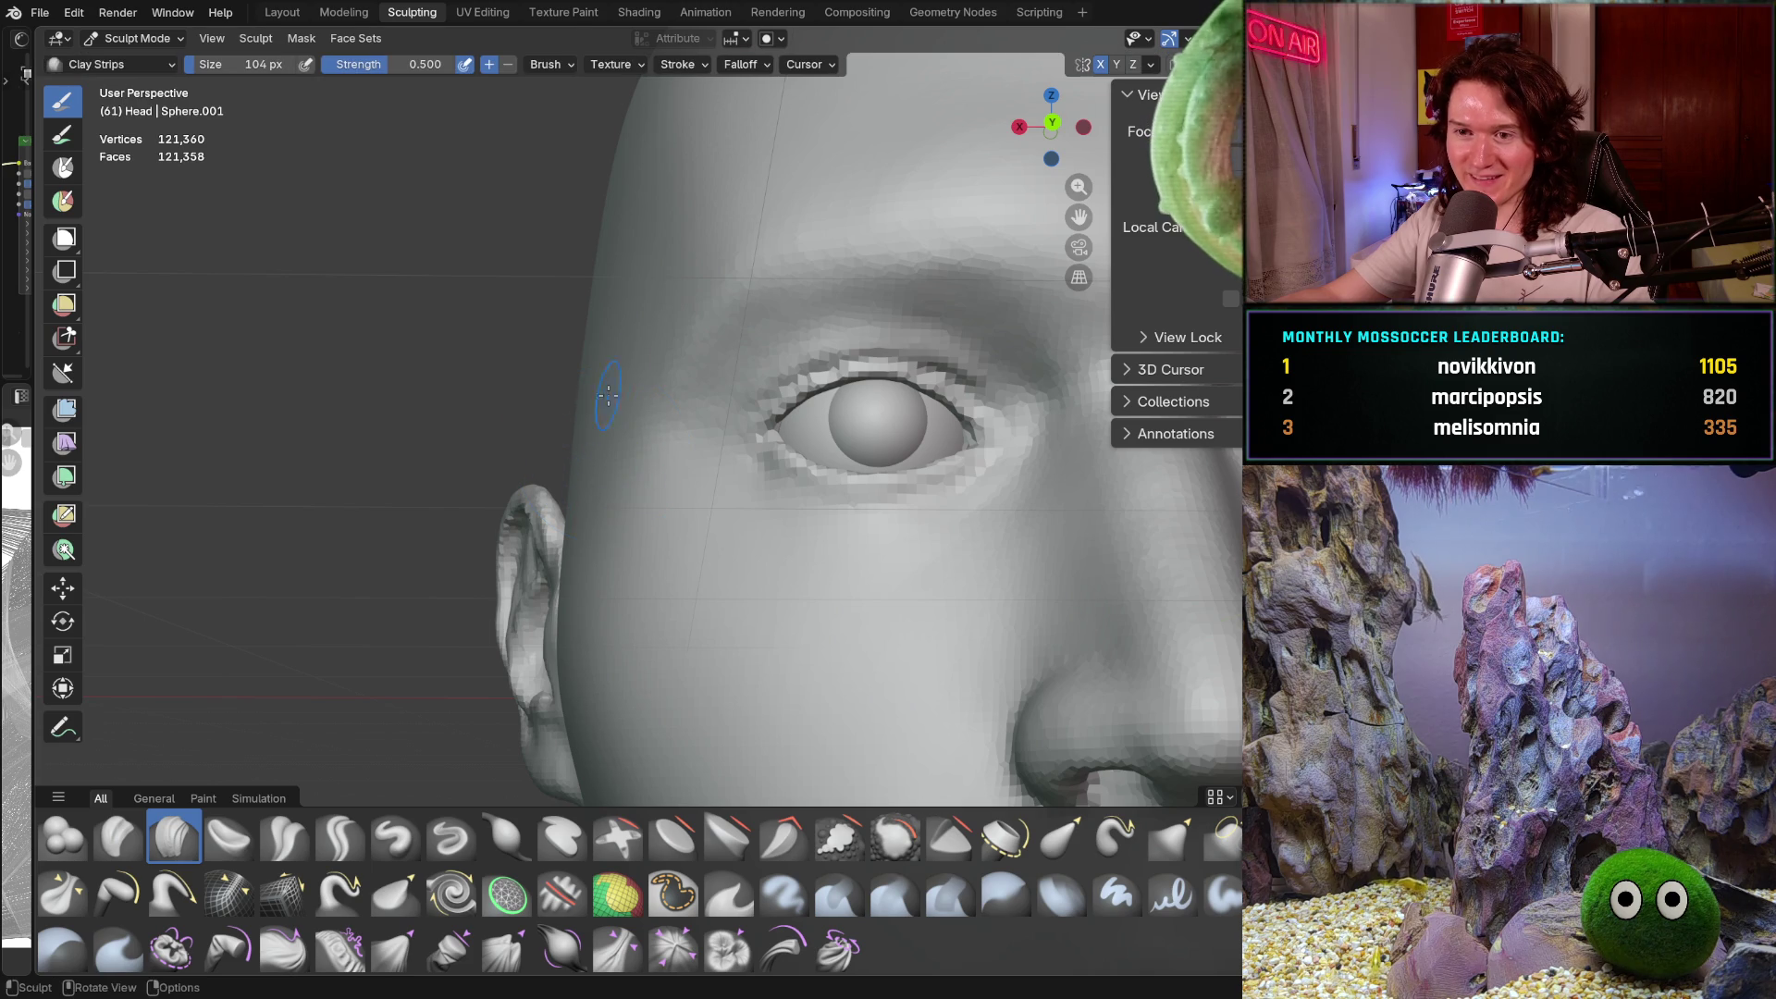
scroll(635, 396, "up", 3)
key("b")
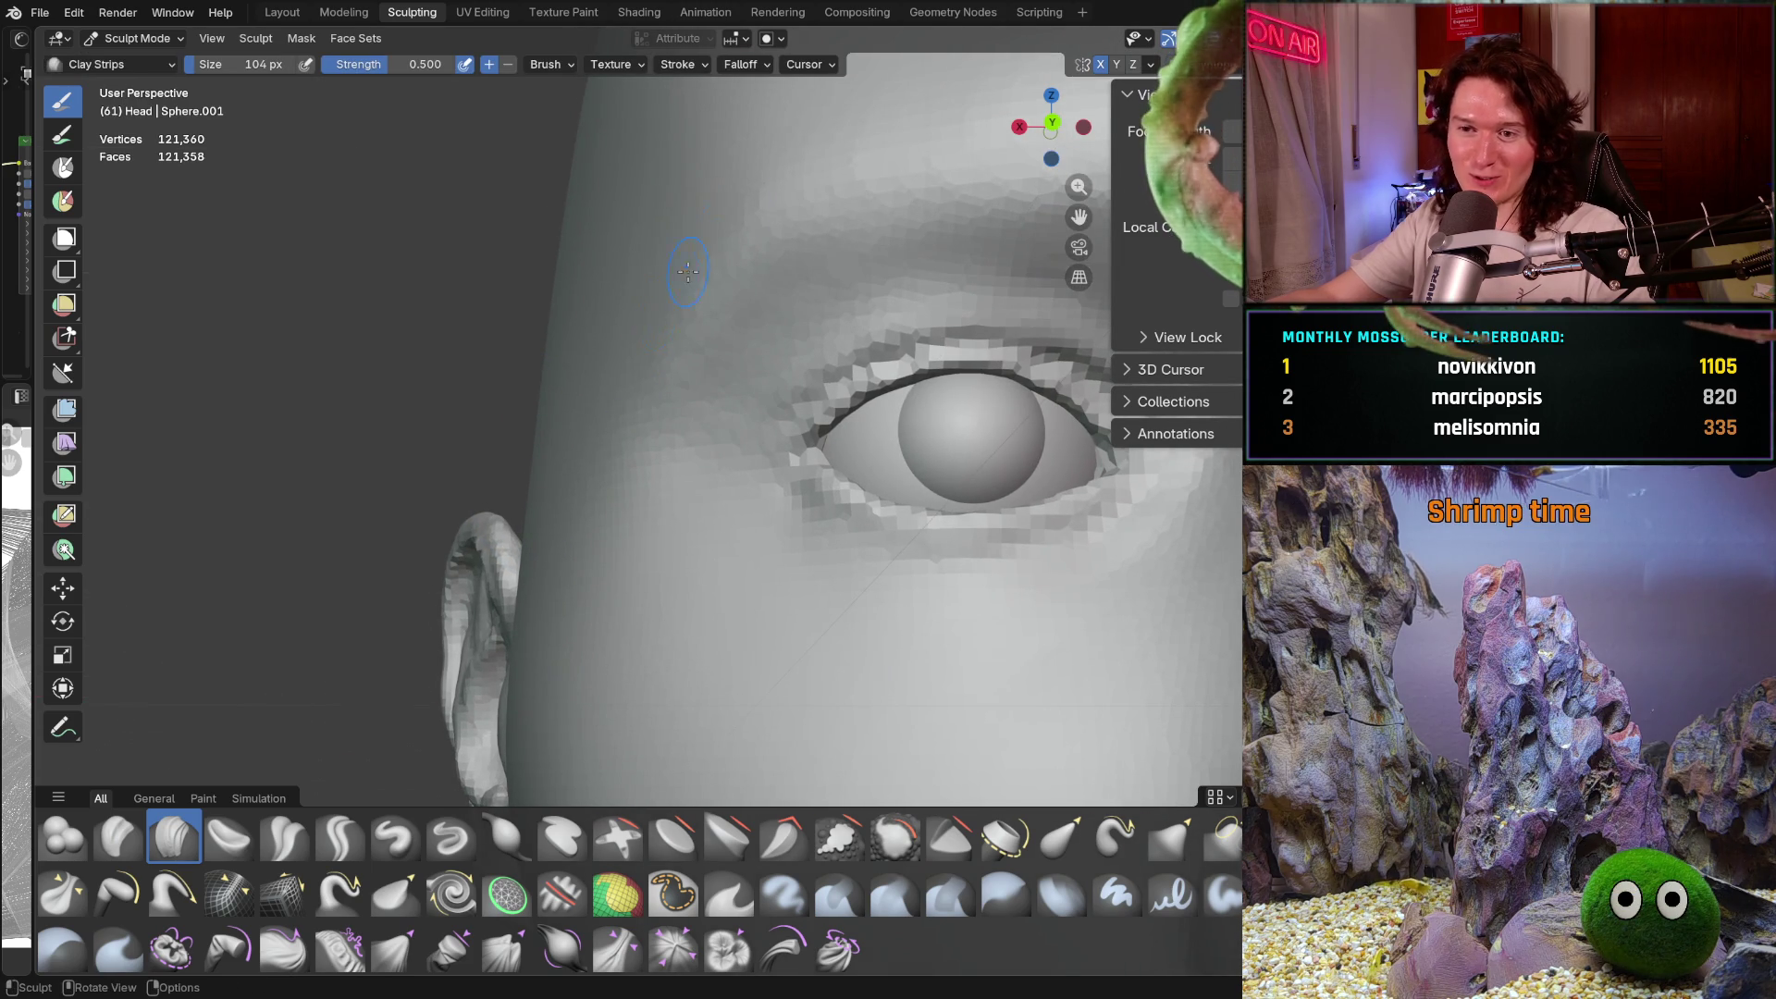
key("Escape")
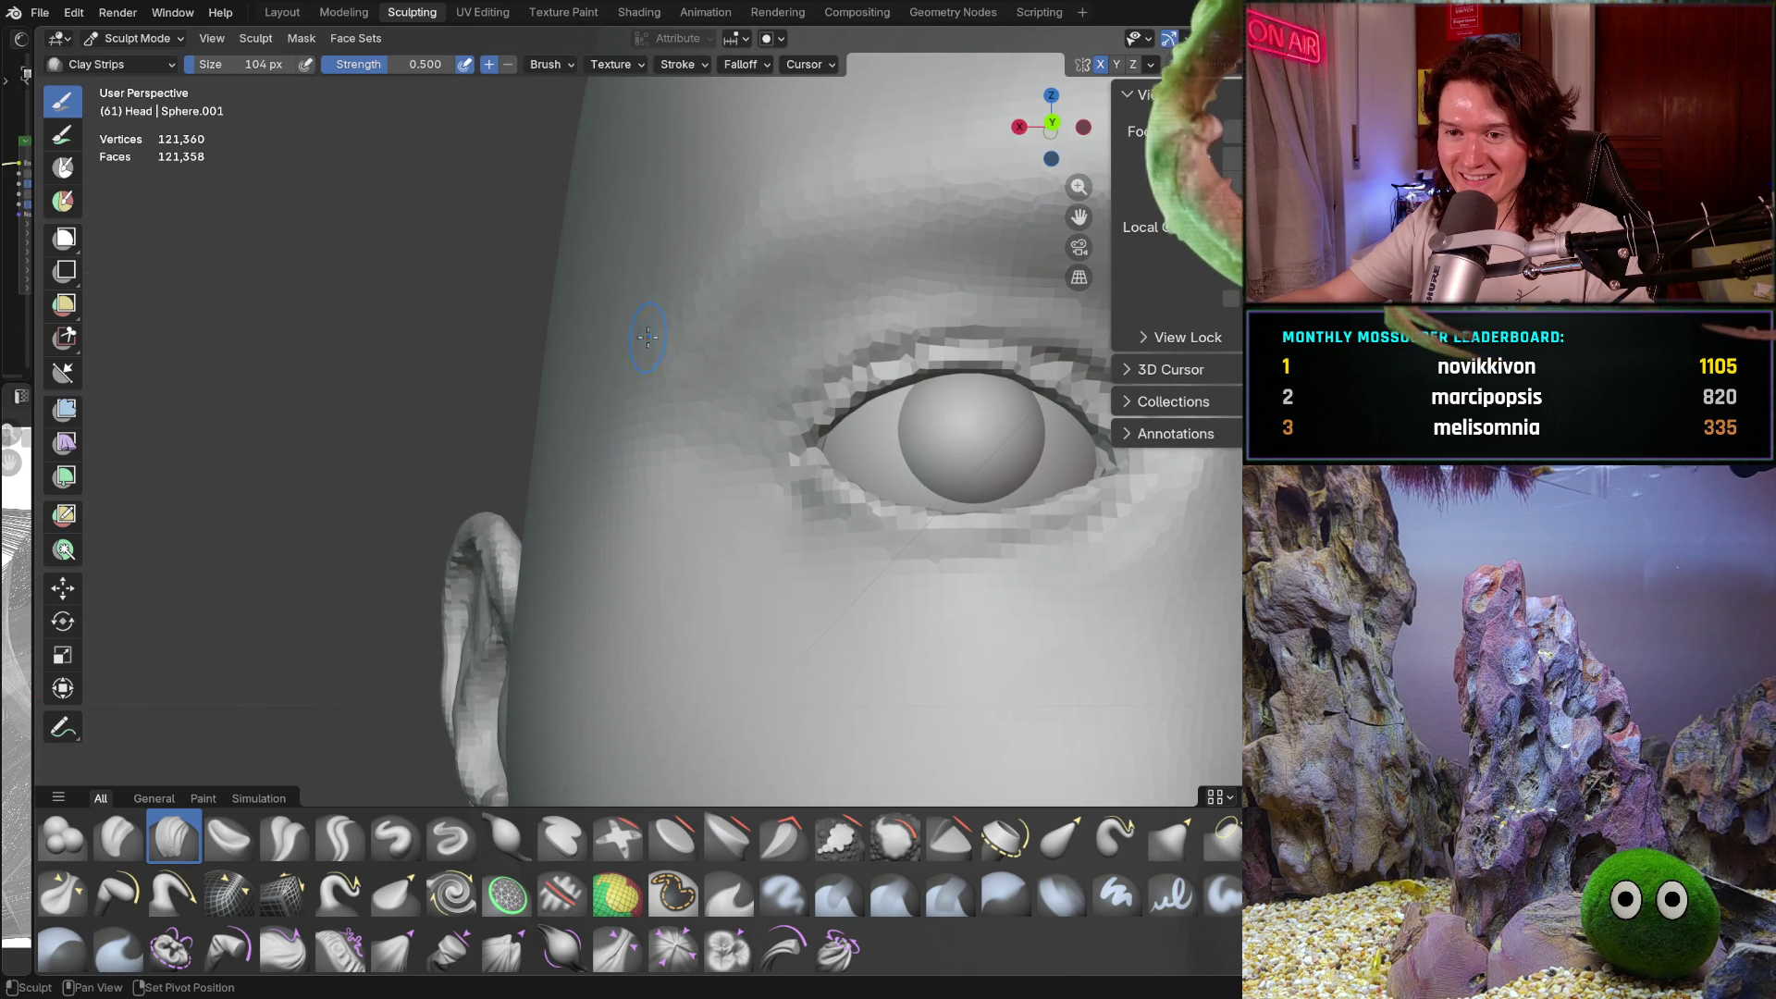
middle_click_drag(596, 473, 588, 418)
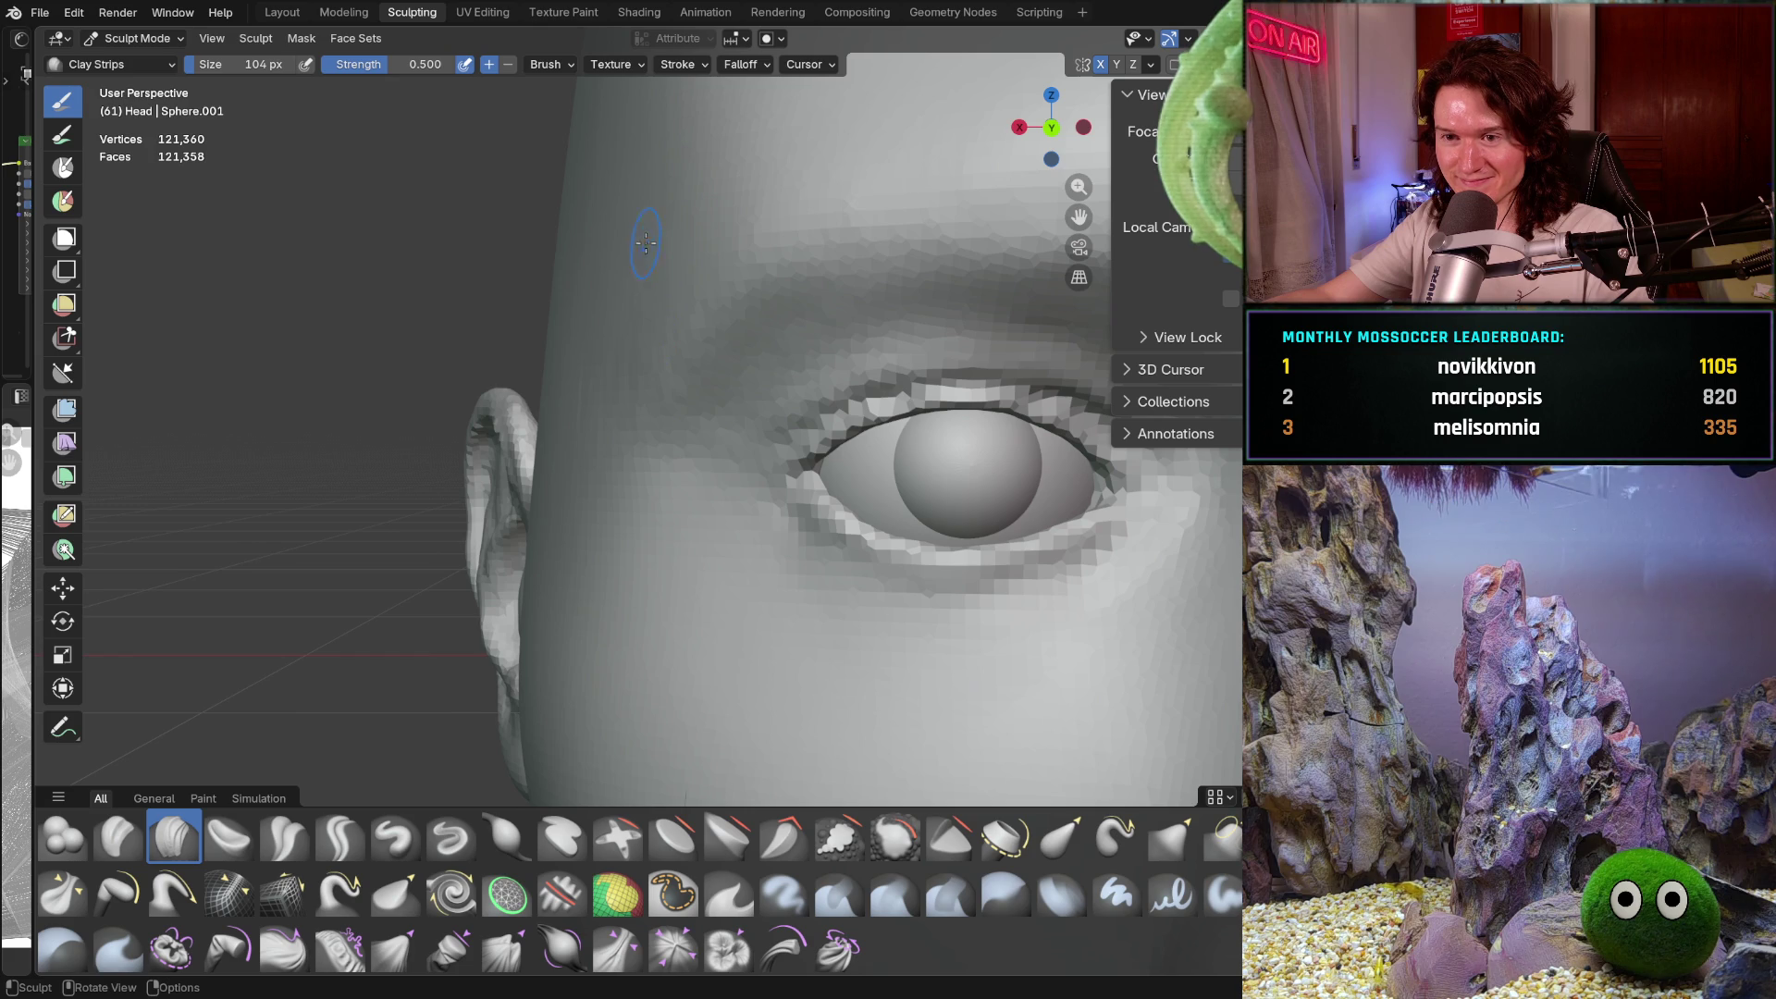
key("f")
left_click(685, 256)
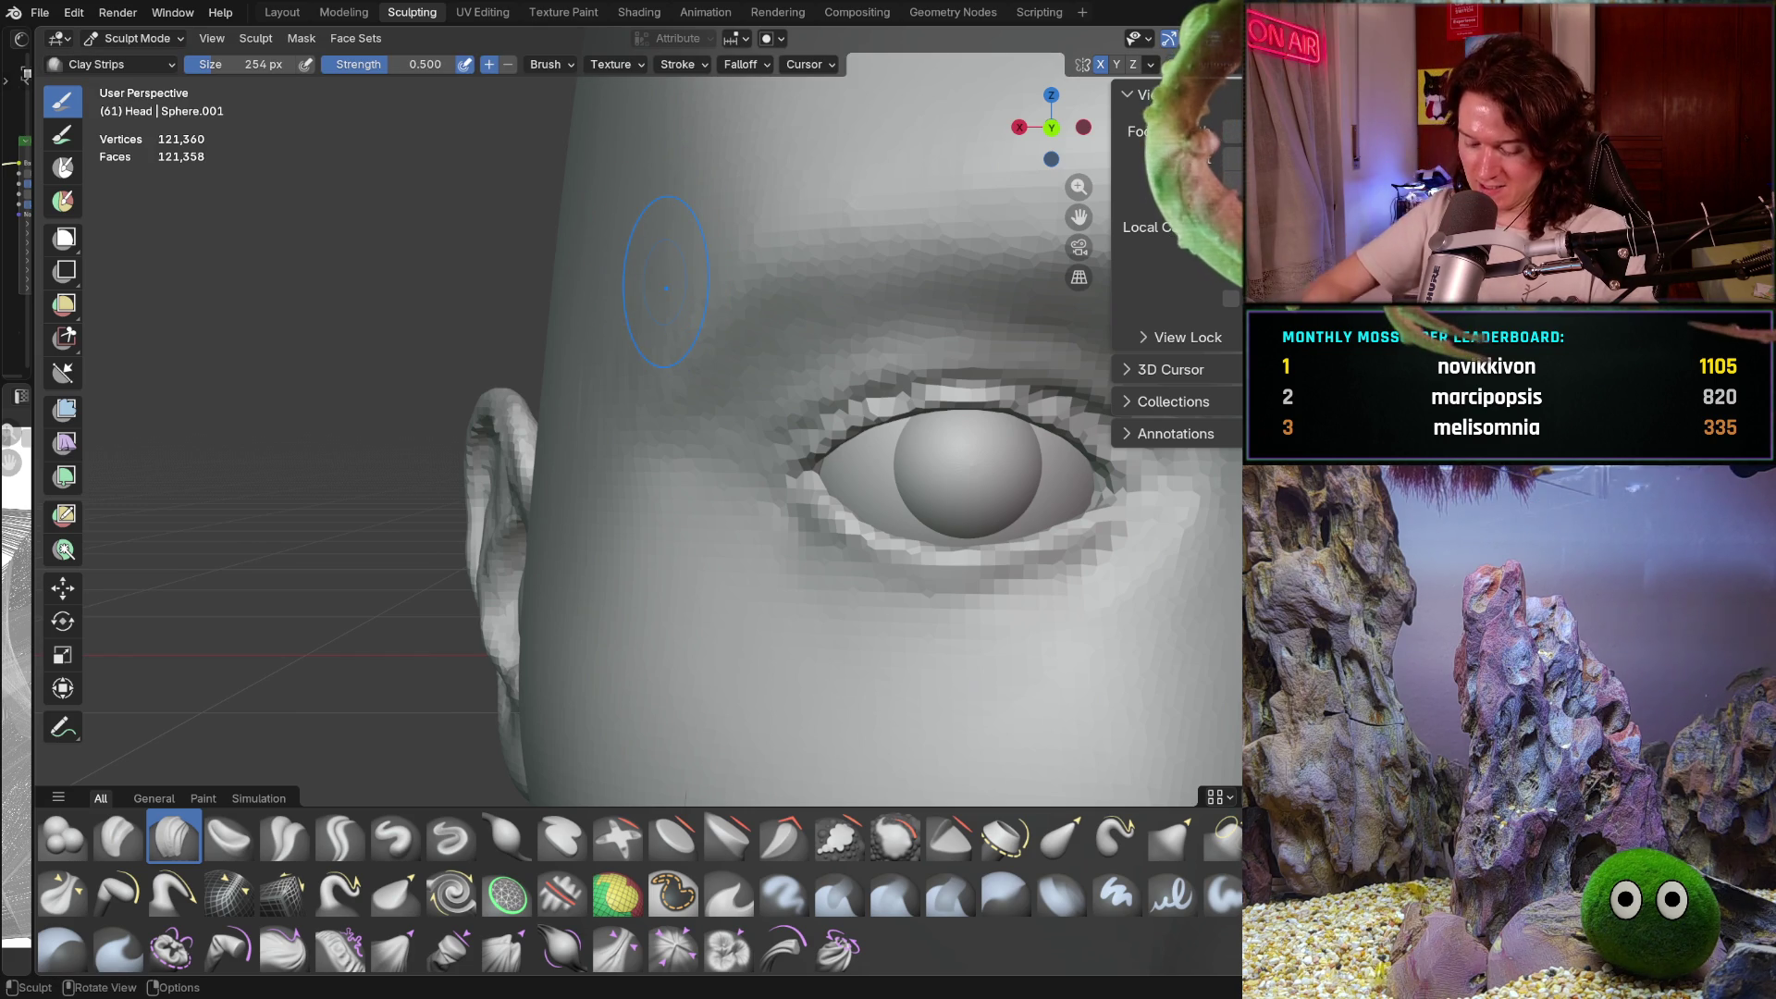
Set the brush to 150 px and move the view close to the brow and eye corner
key("b")
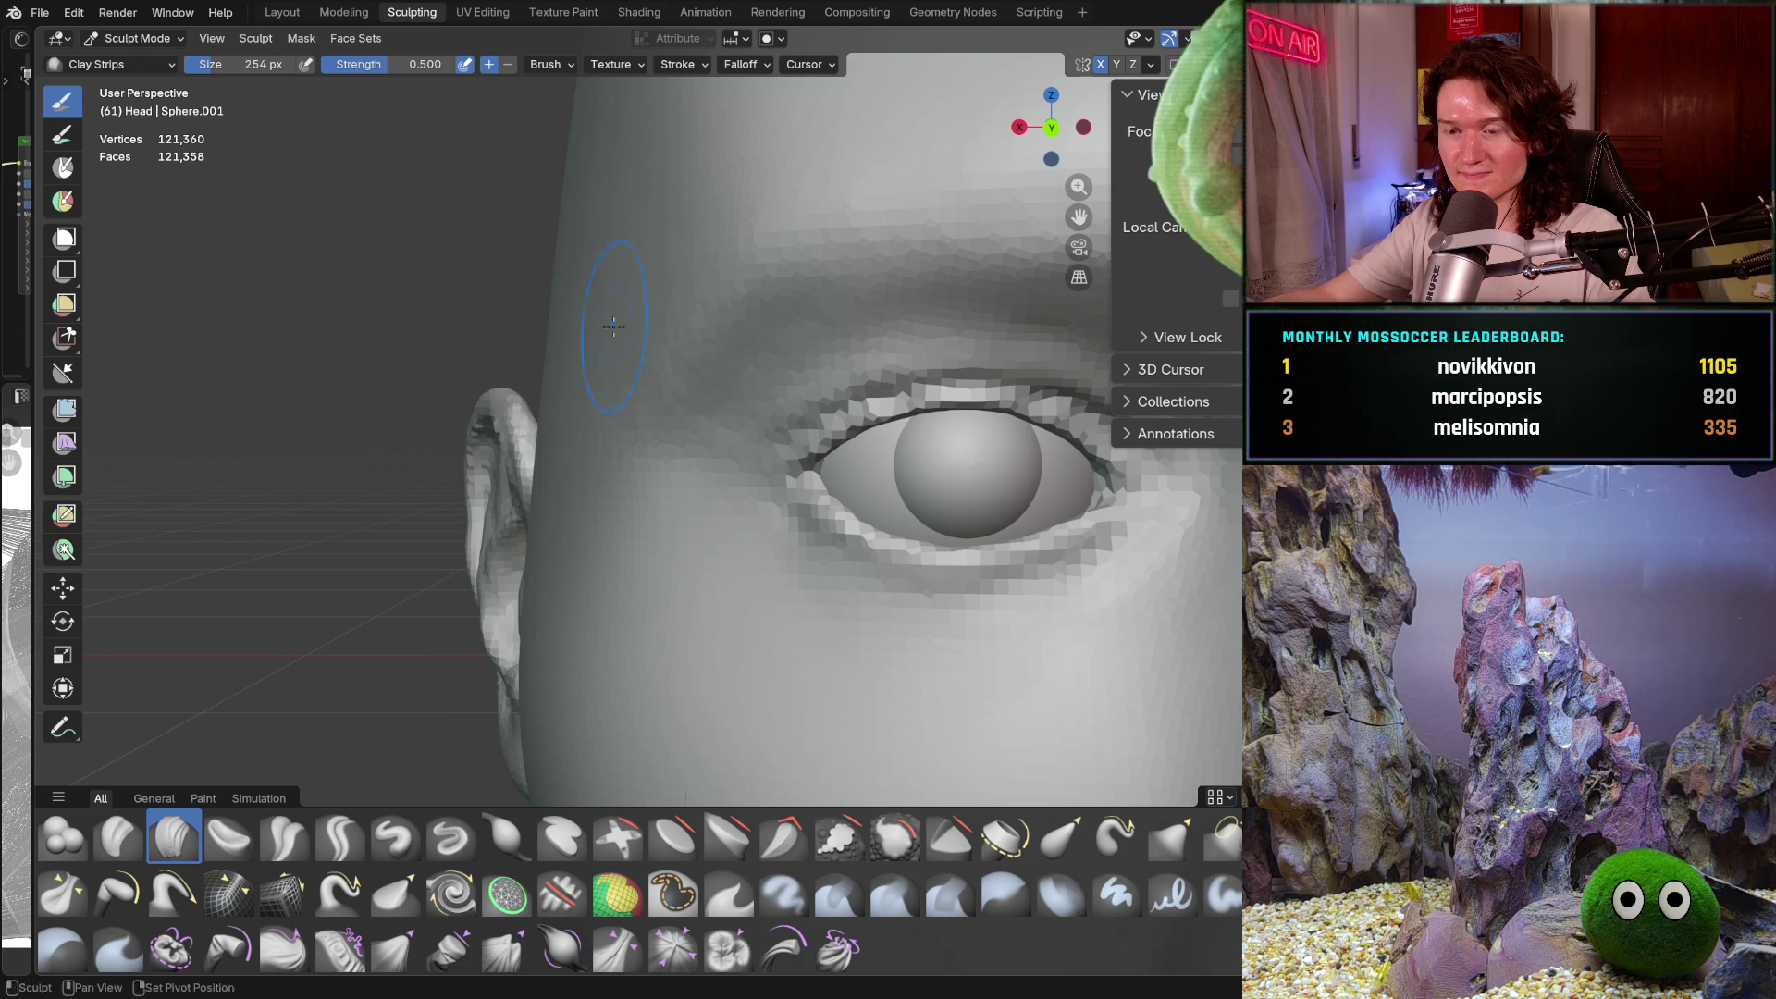
key("Escape")
scroll(613, 336, "down", 3)
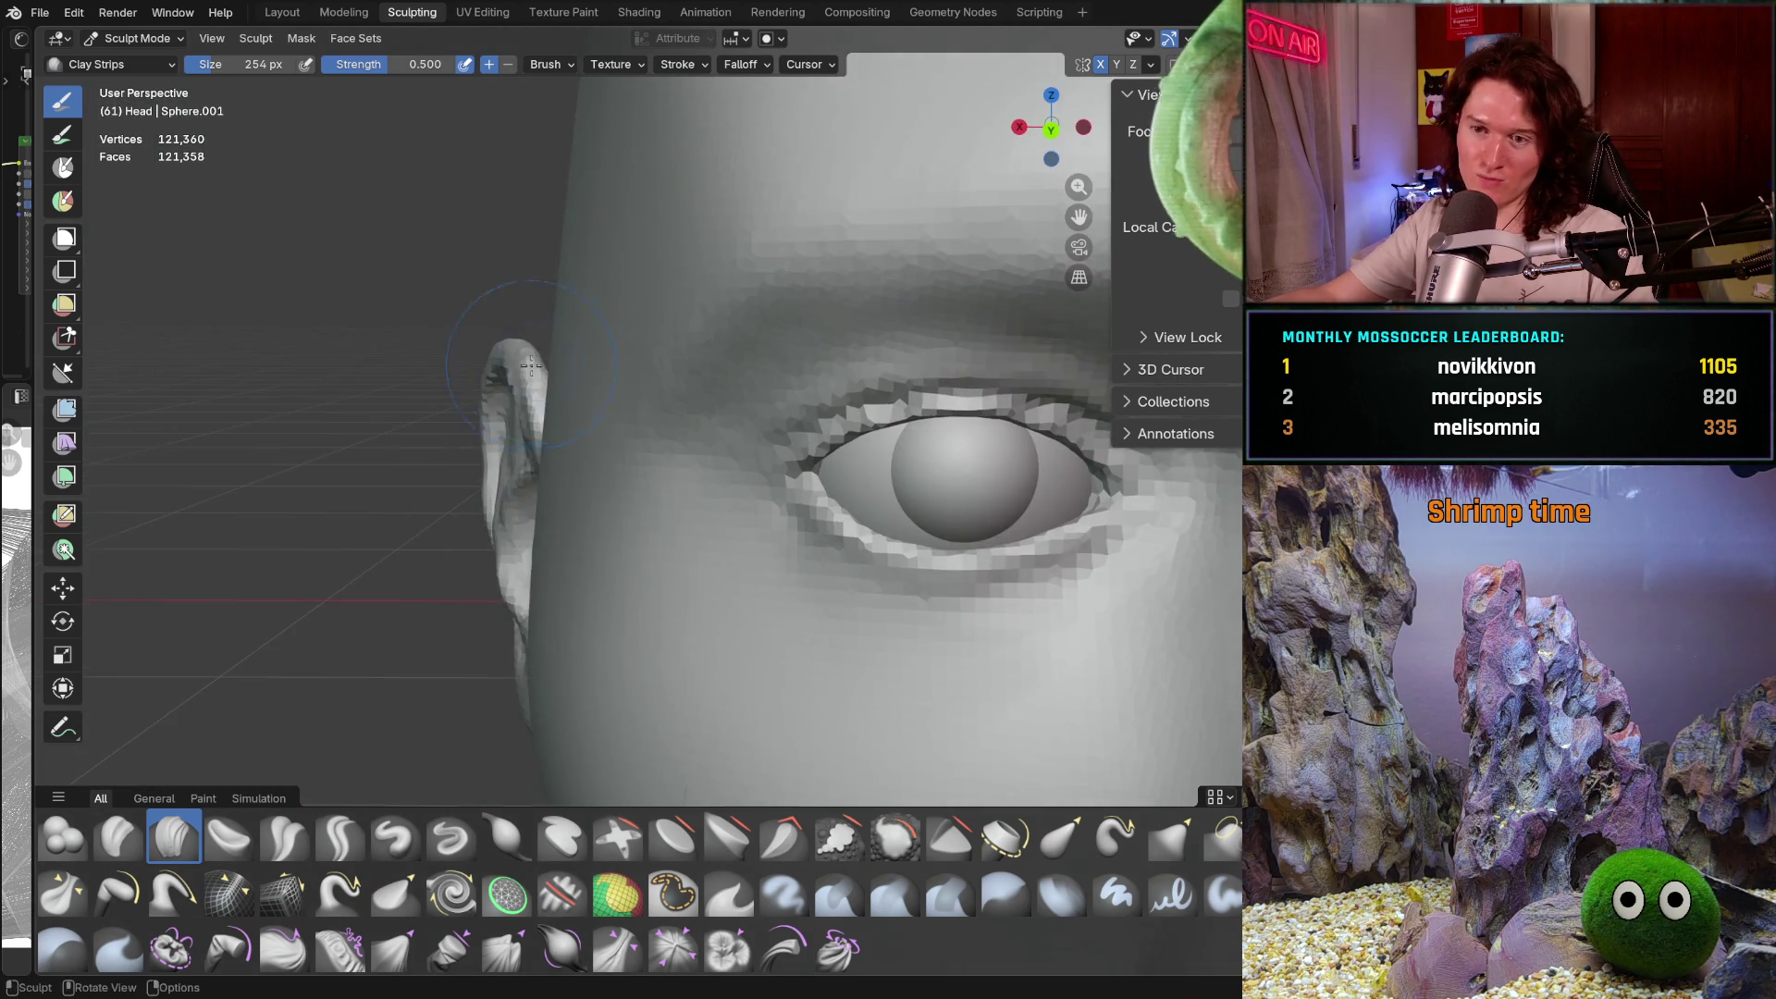
mouse_move(610, 342)
middle_mouse_down()
mouse_move(599, 354)
mouse_move(604, 341)
middle_mouse_up()
key("f")
left_click(582, 349)
middle_click_drag(538, 563, 571, 575)
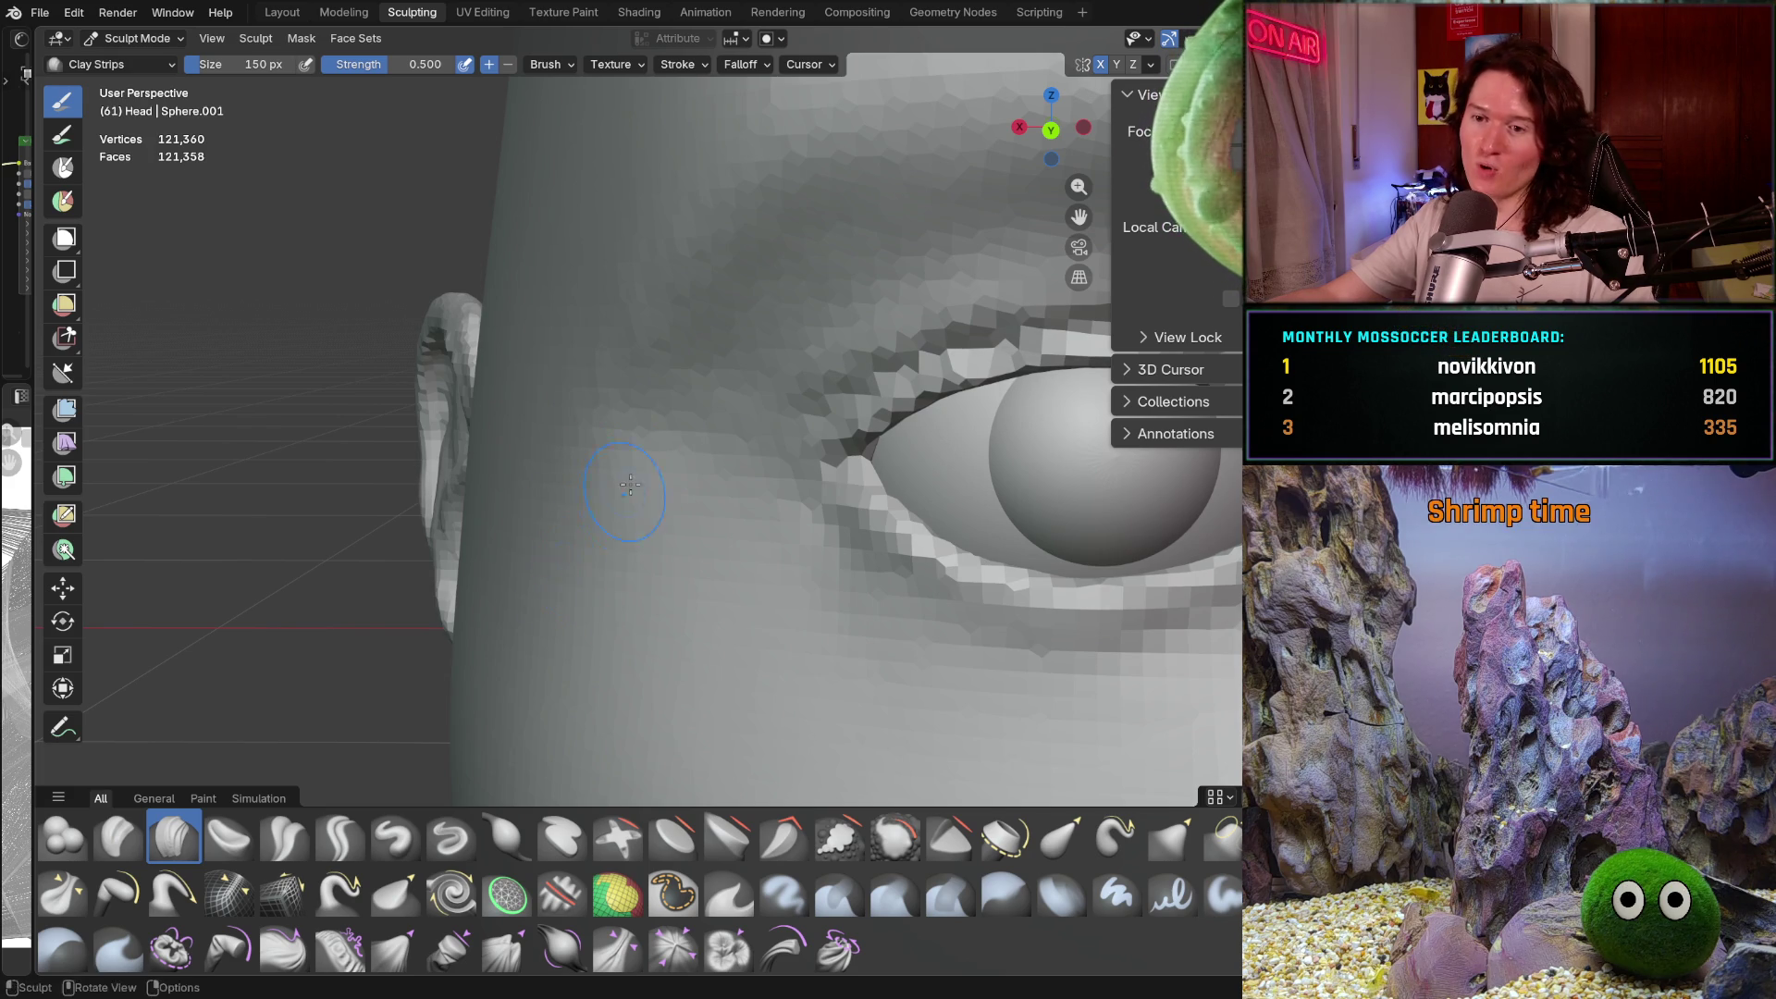
middle_click_drag(577, 421, 578, 422)
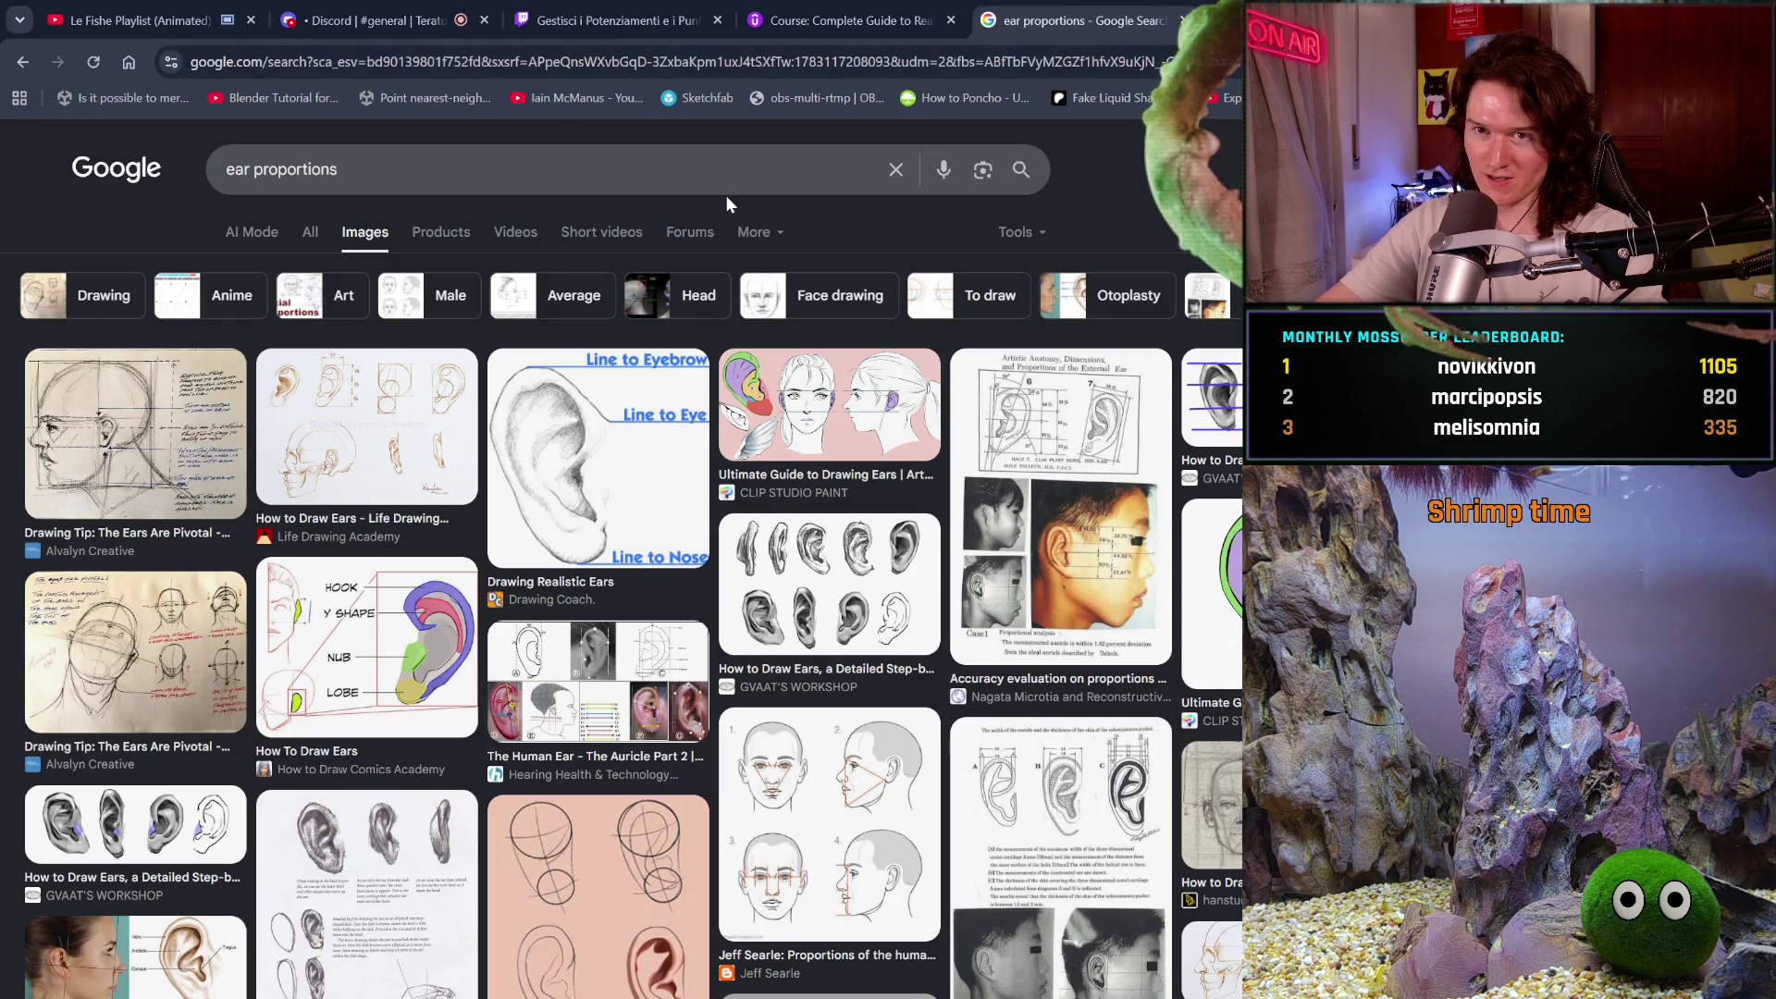
Search 'how much does bamboo grow a day', read the answer, and close the results tab
left_click(120, 62)
type("ho")
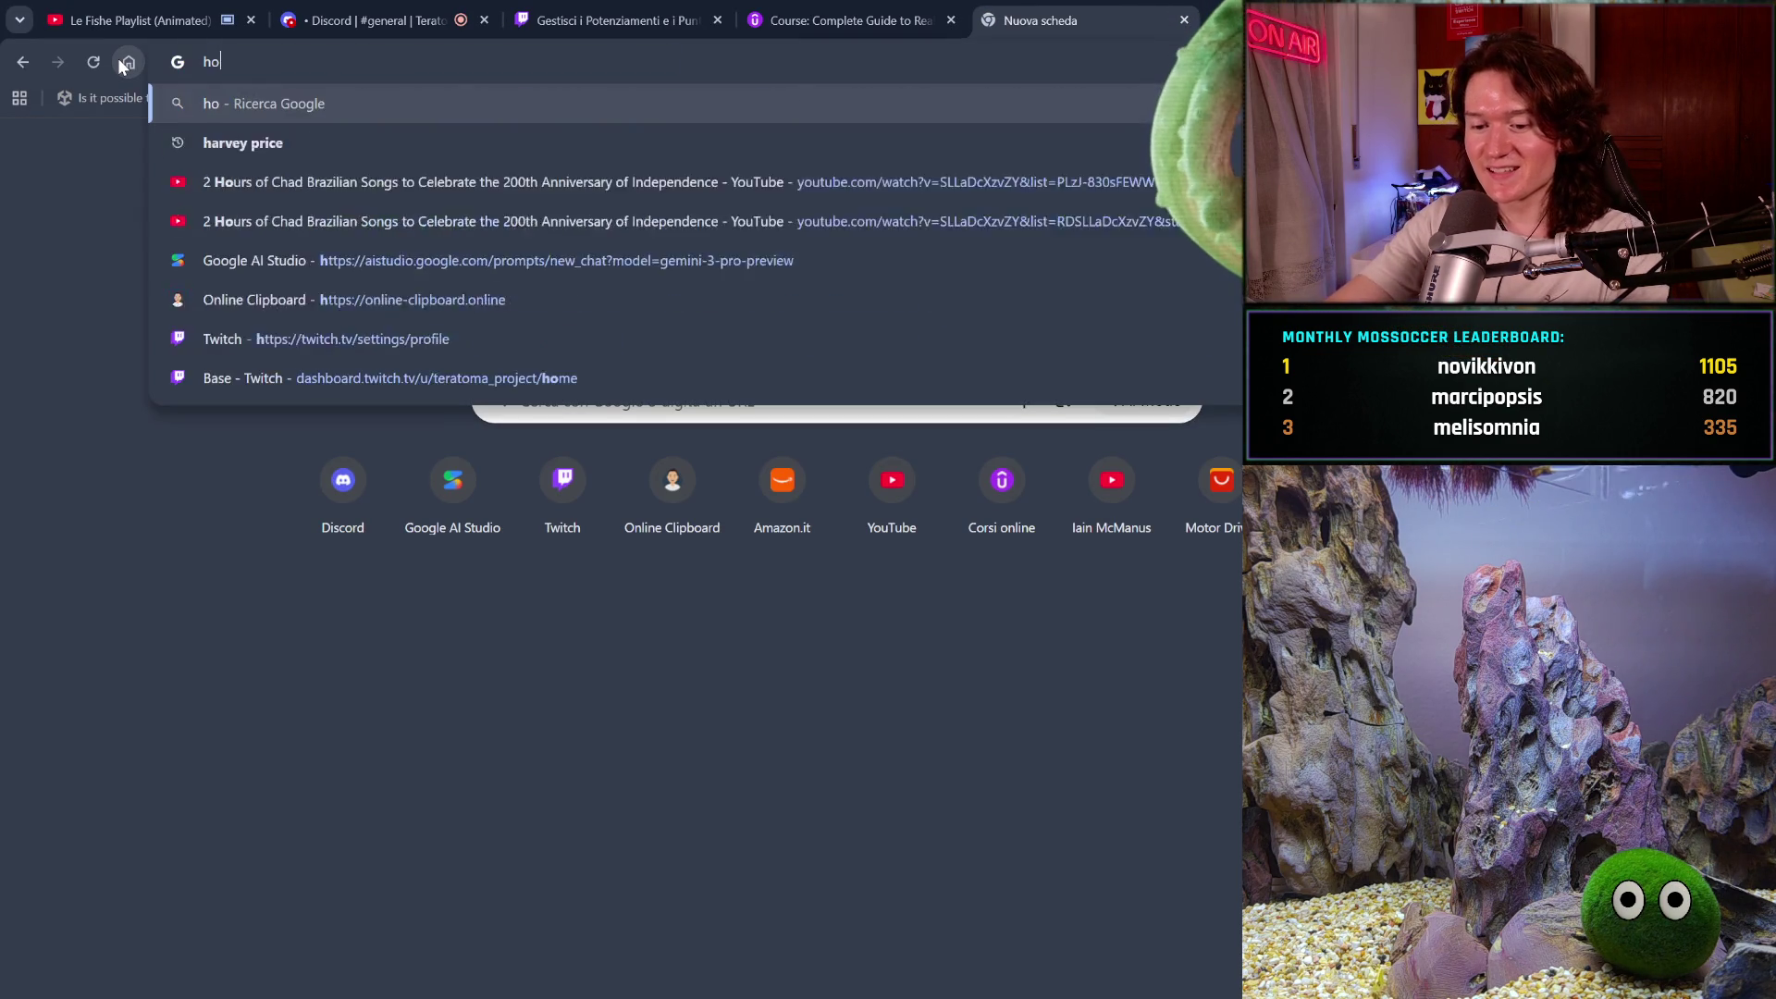
type("w much b")
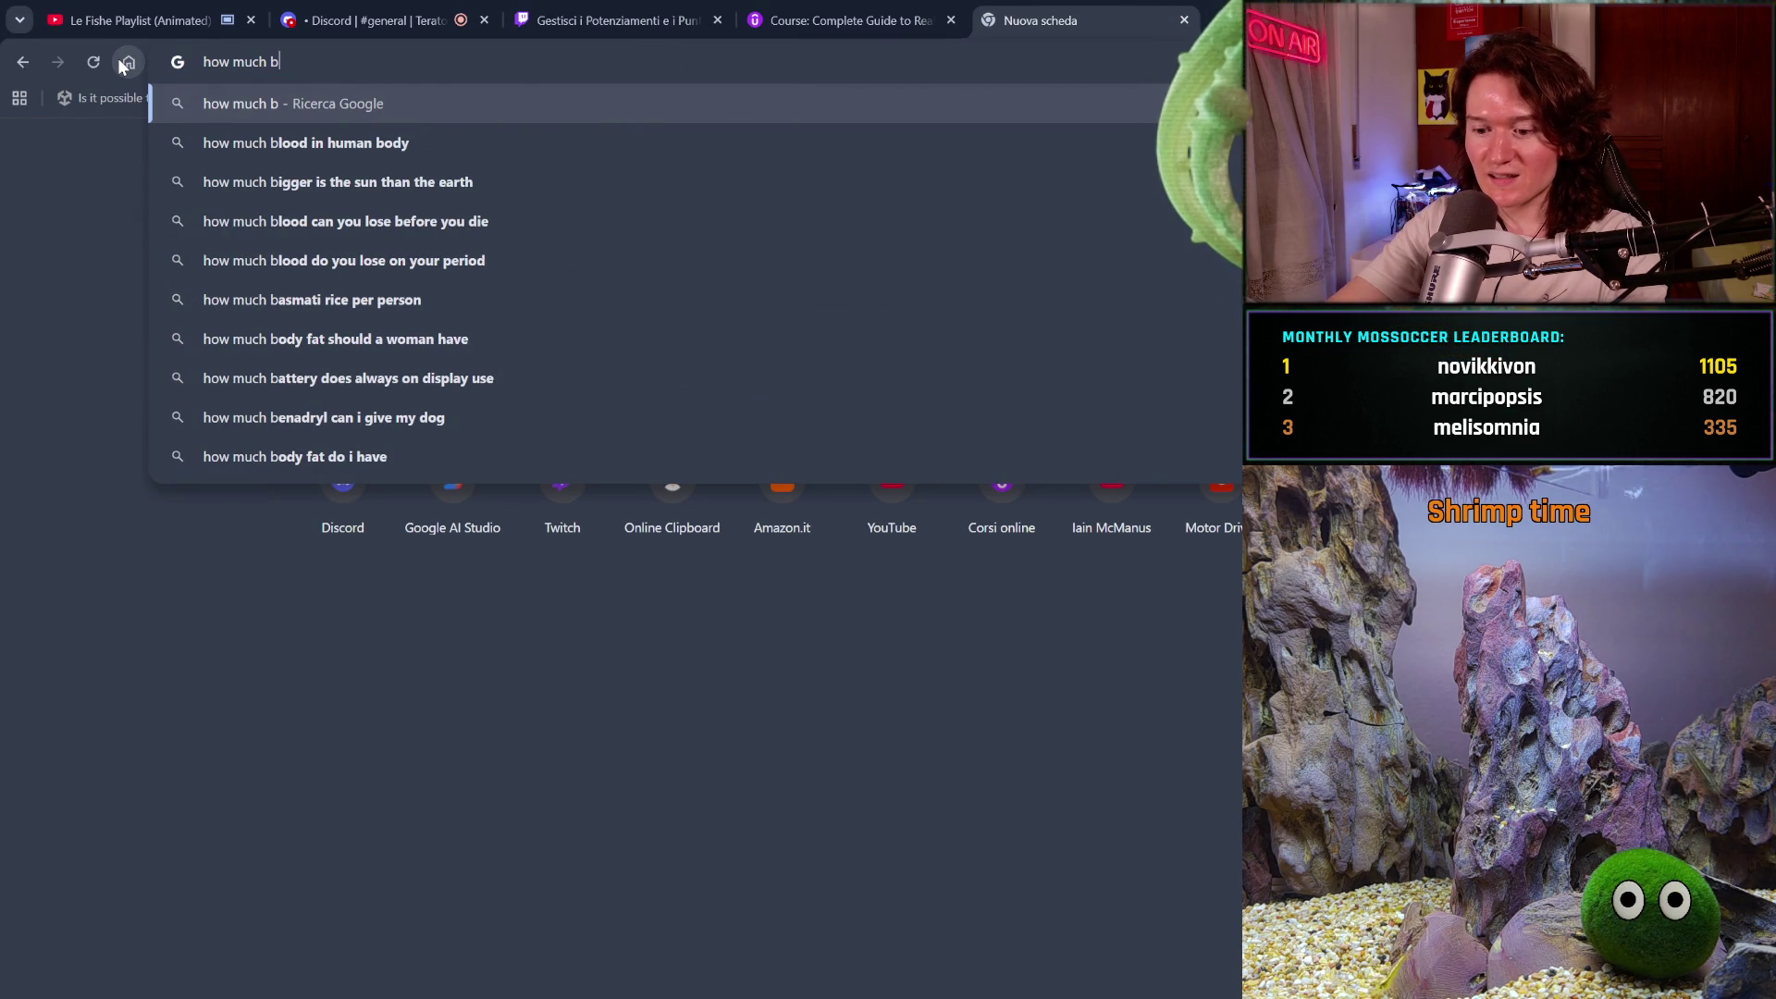
type("am")
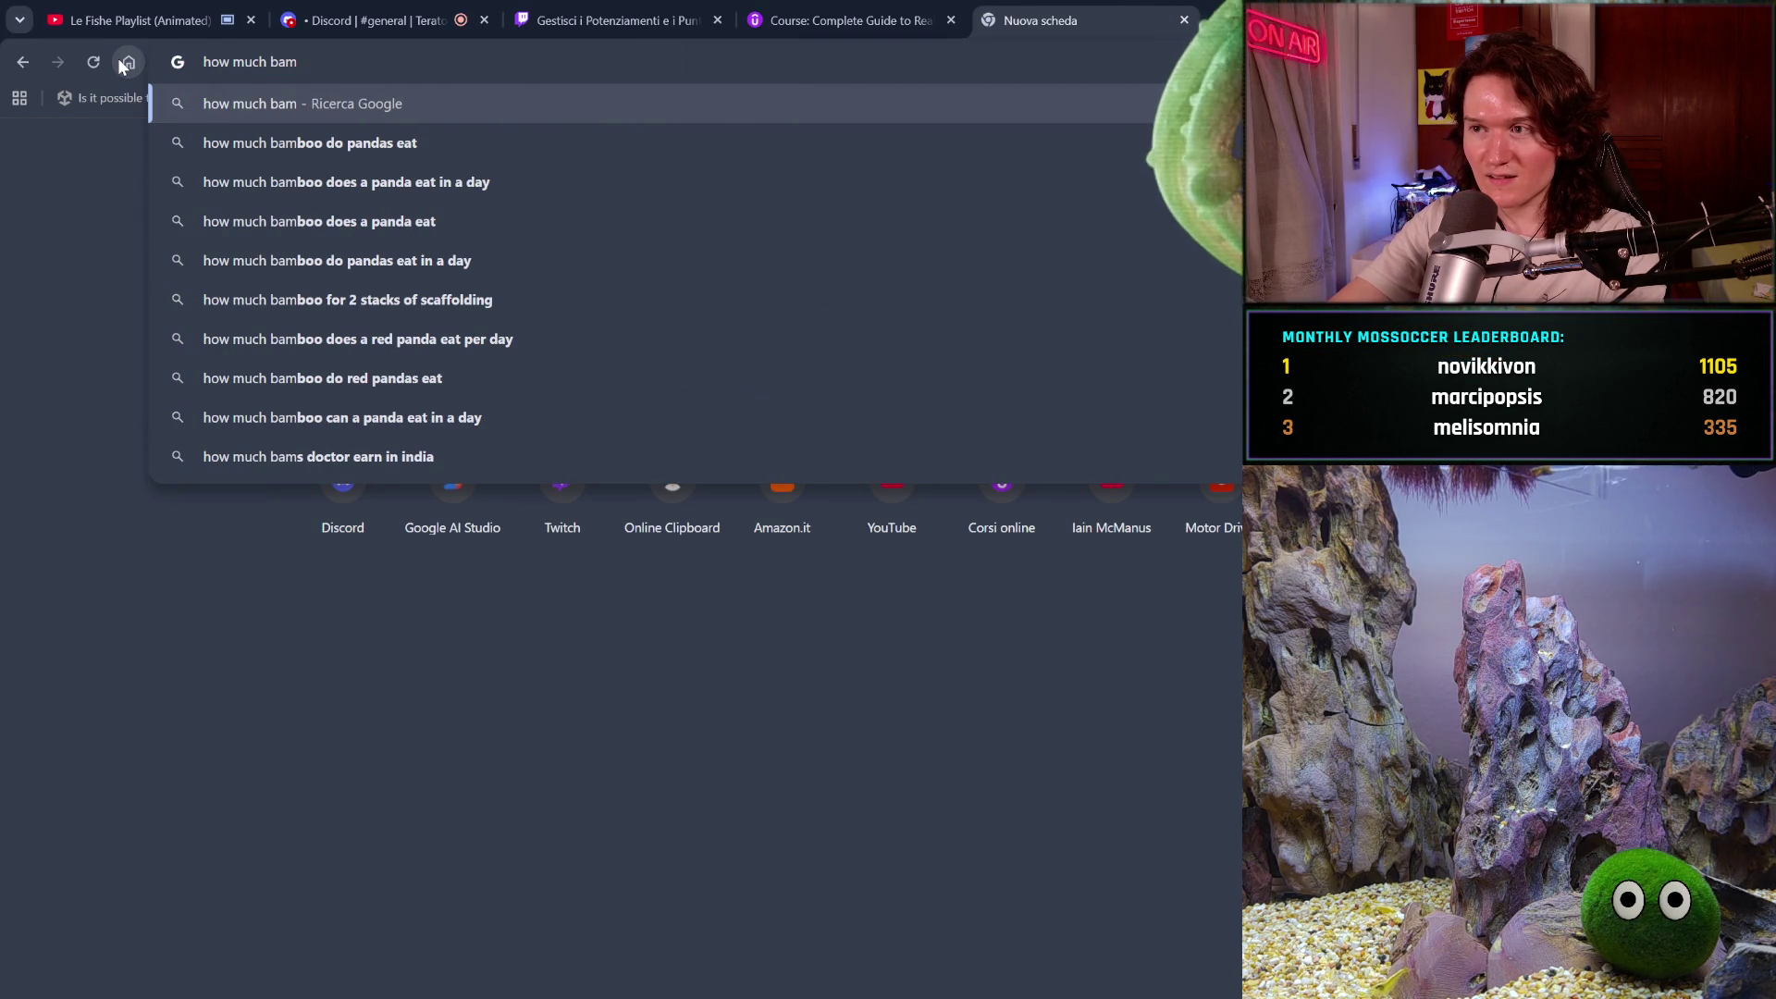
type("boo ")
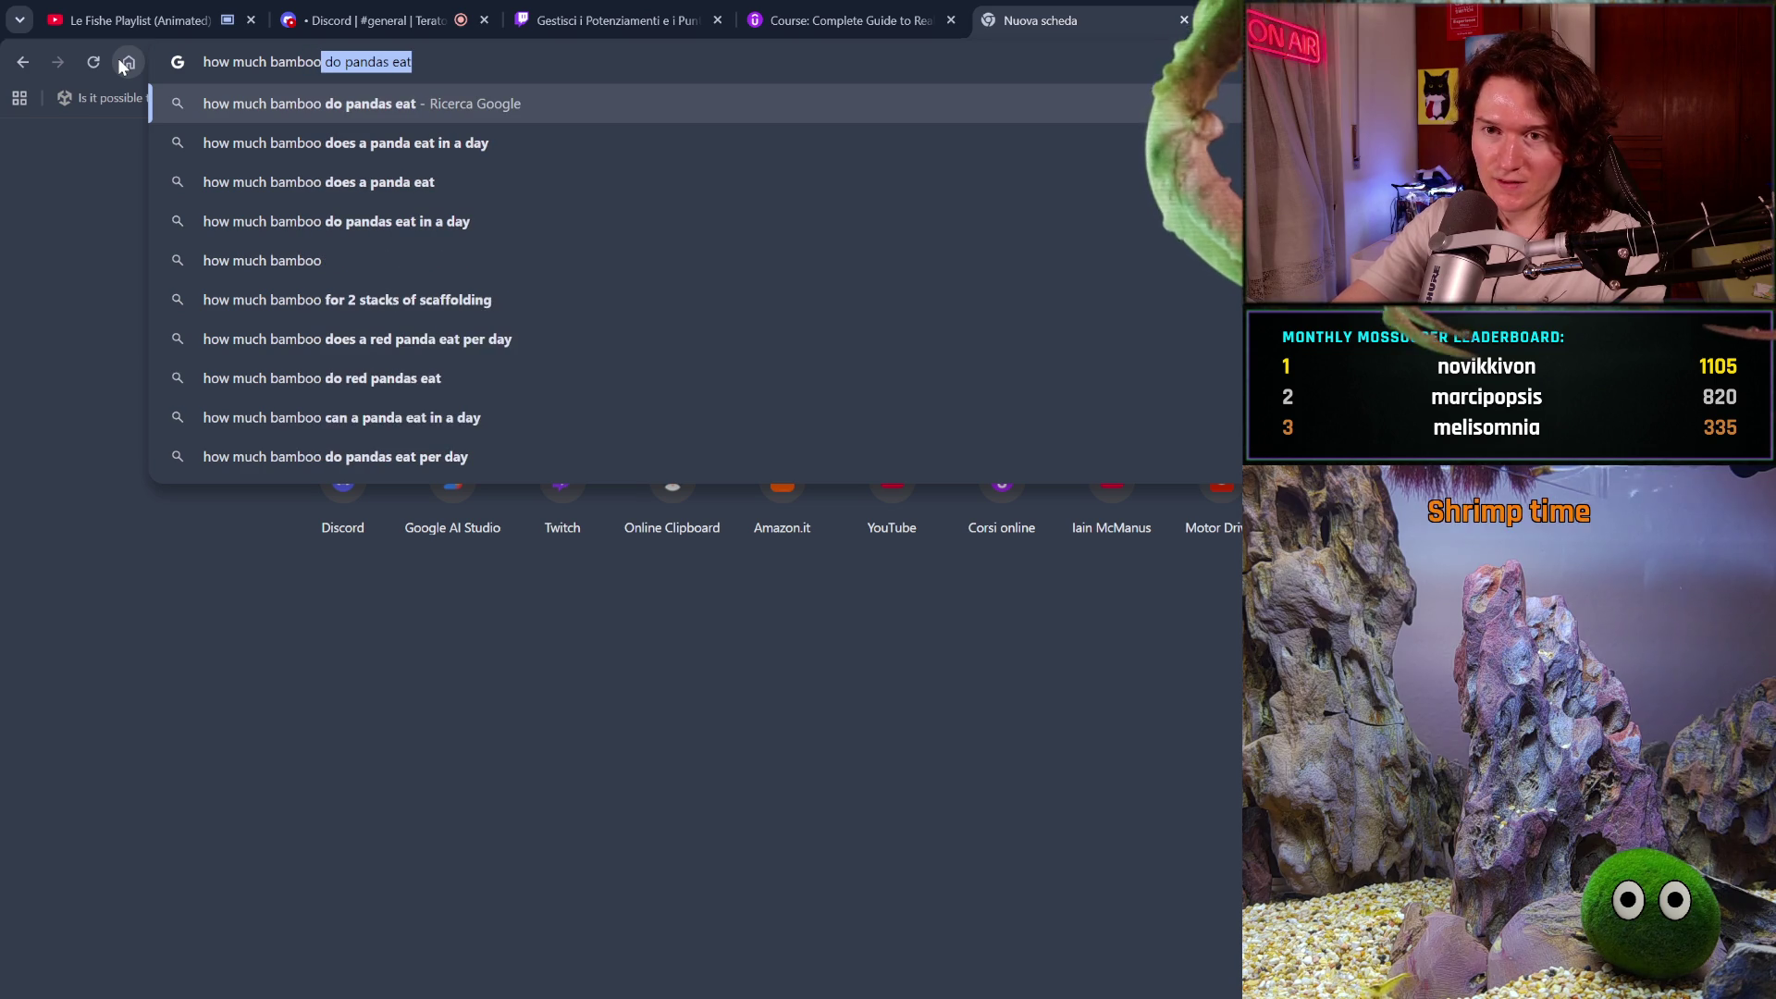
type("do")
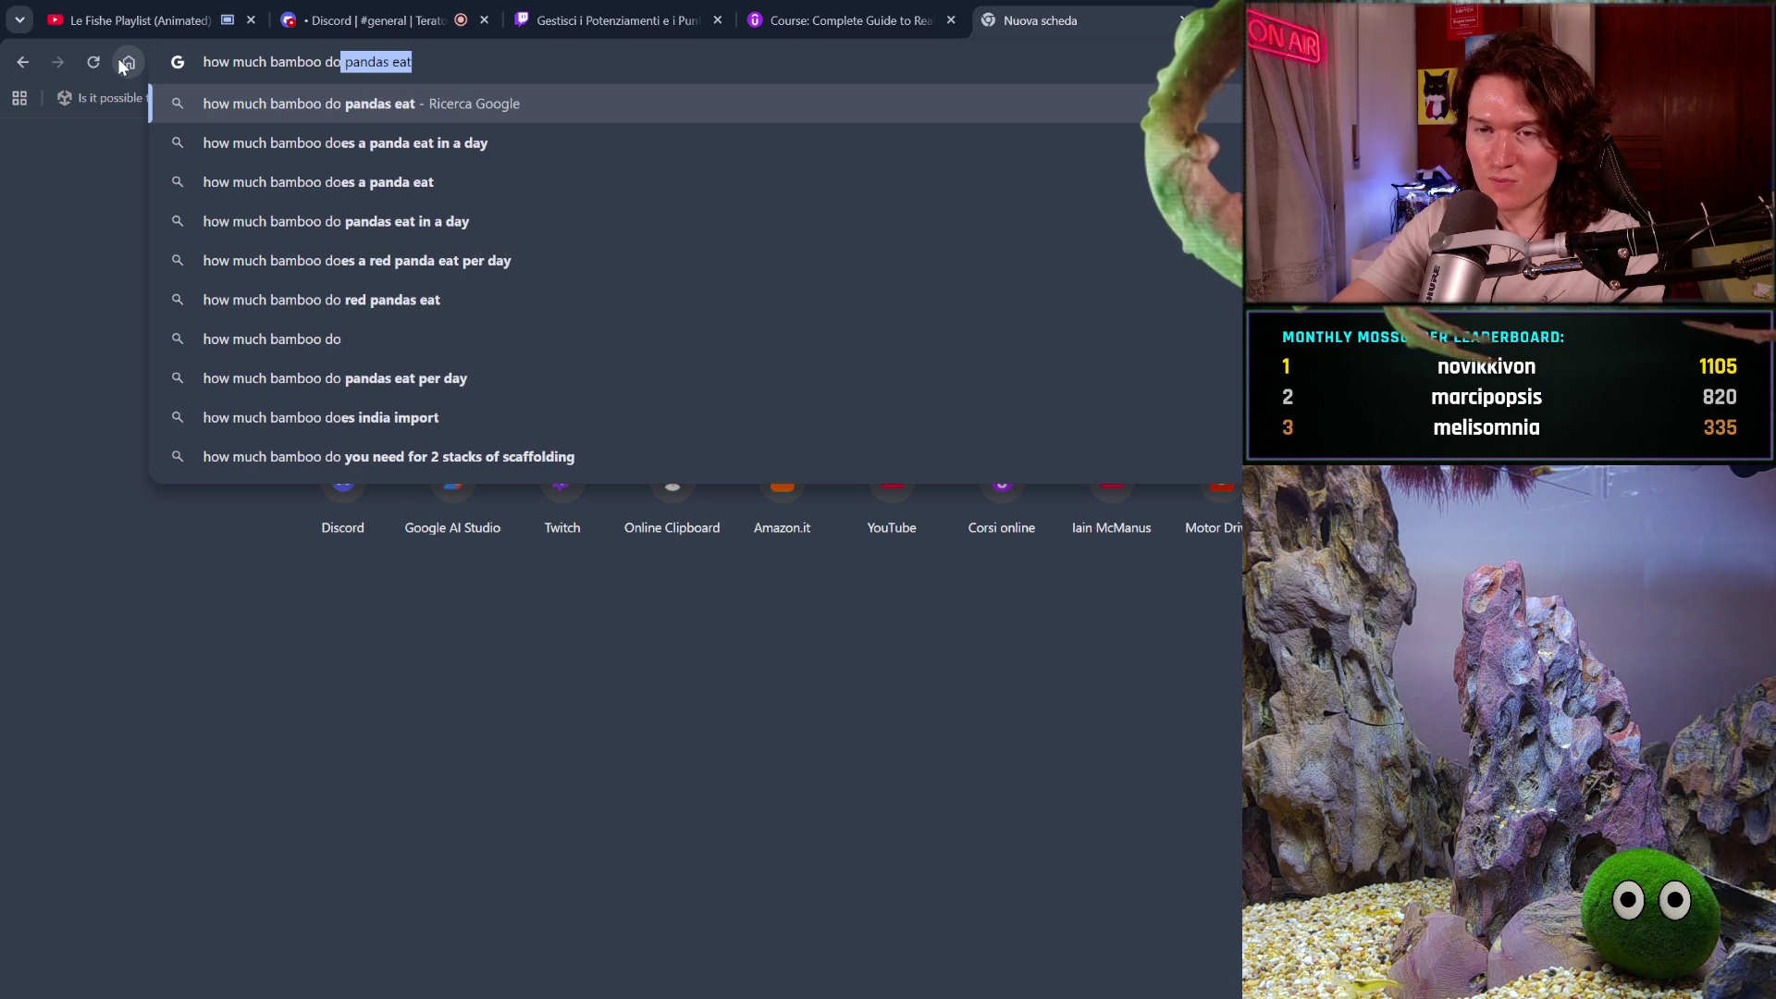
type("es grow")
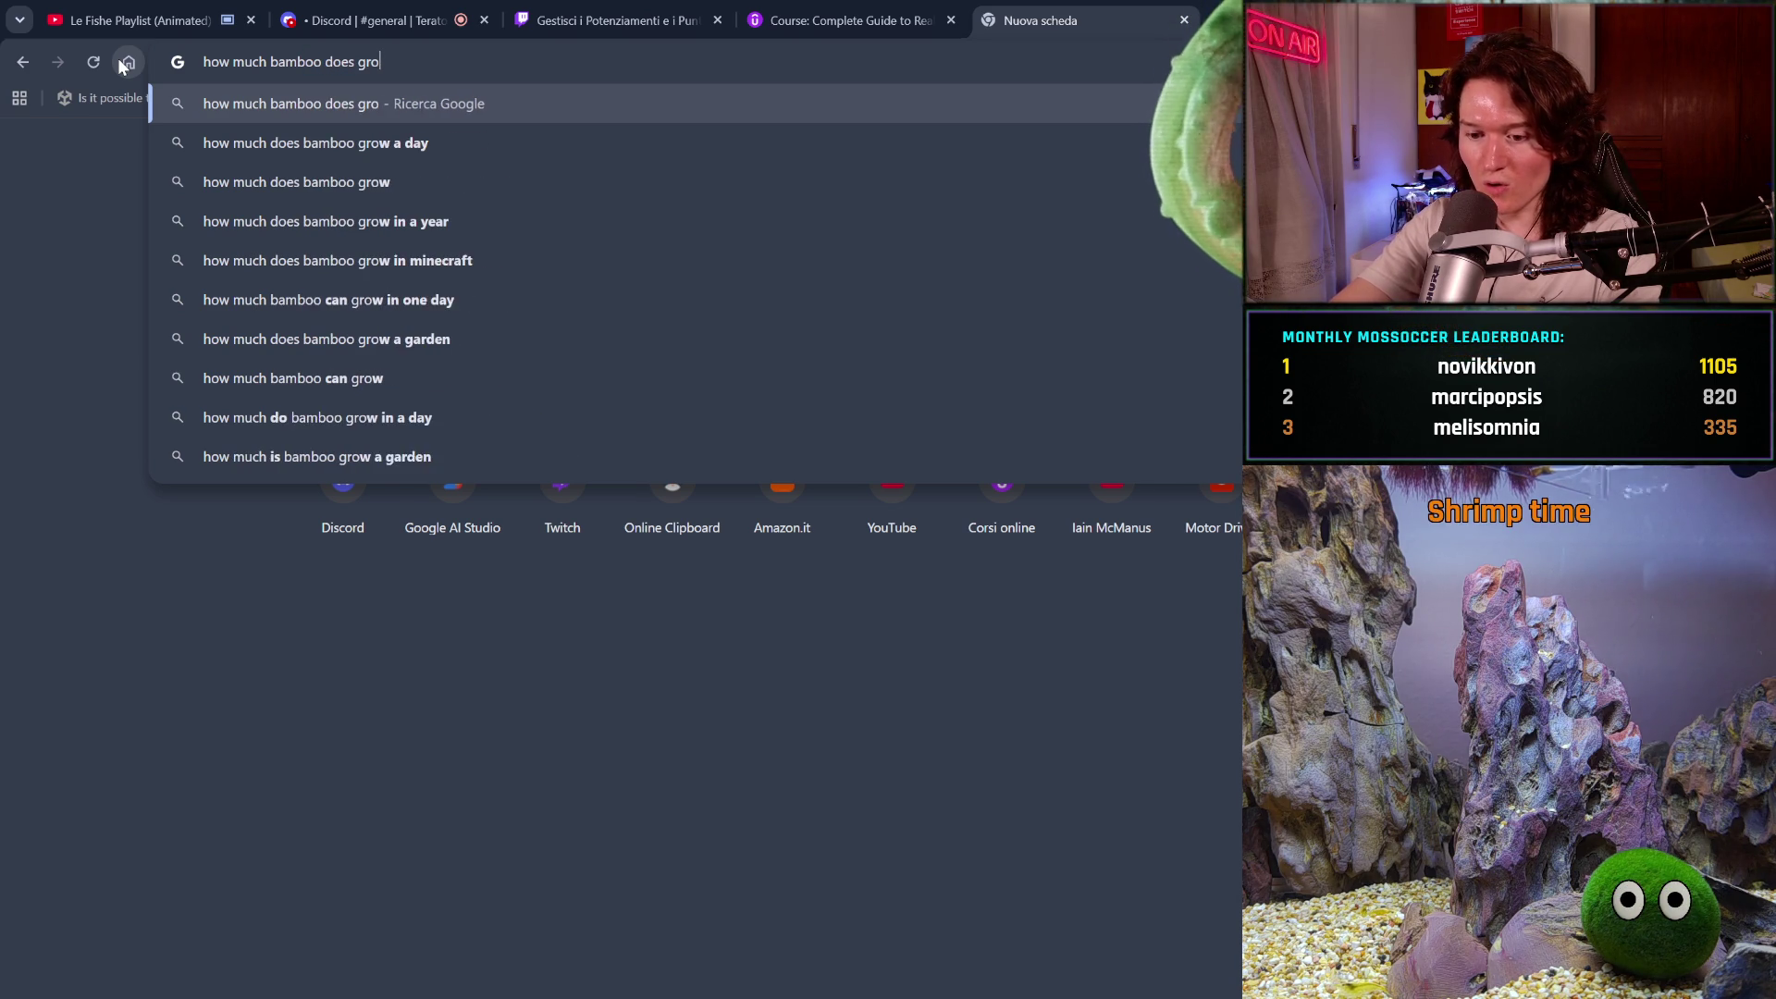
left_click(253, 142)
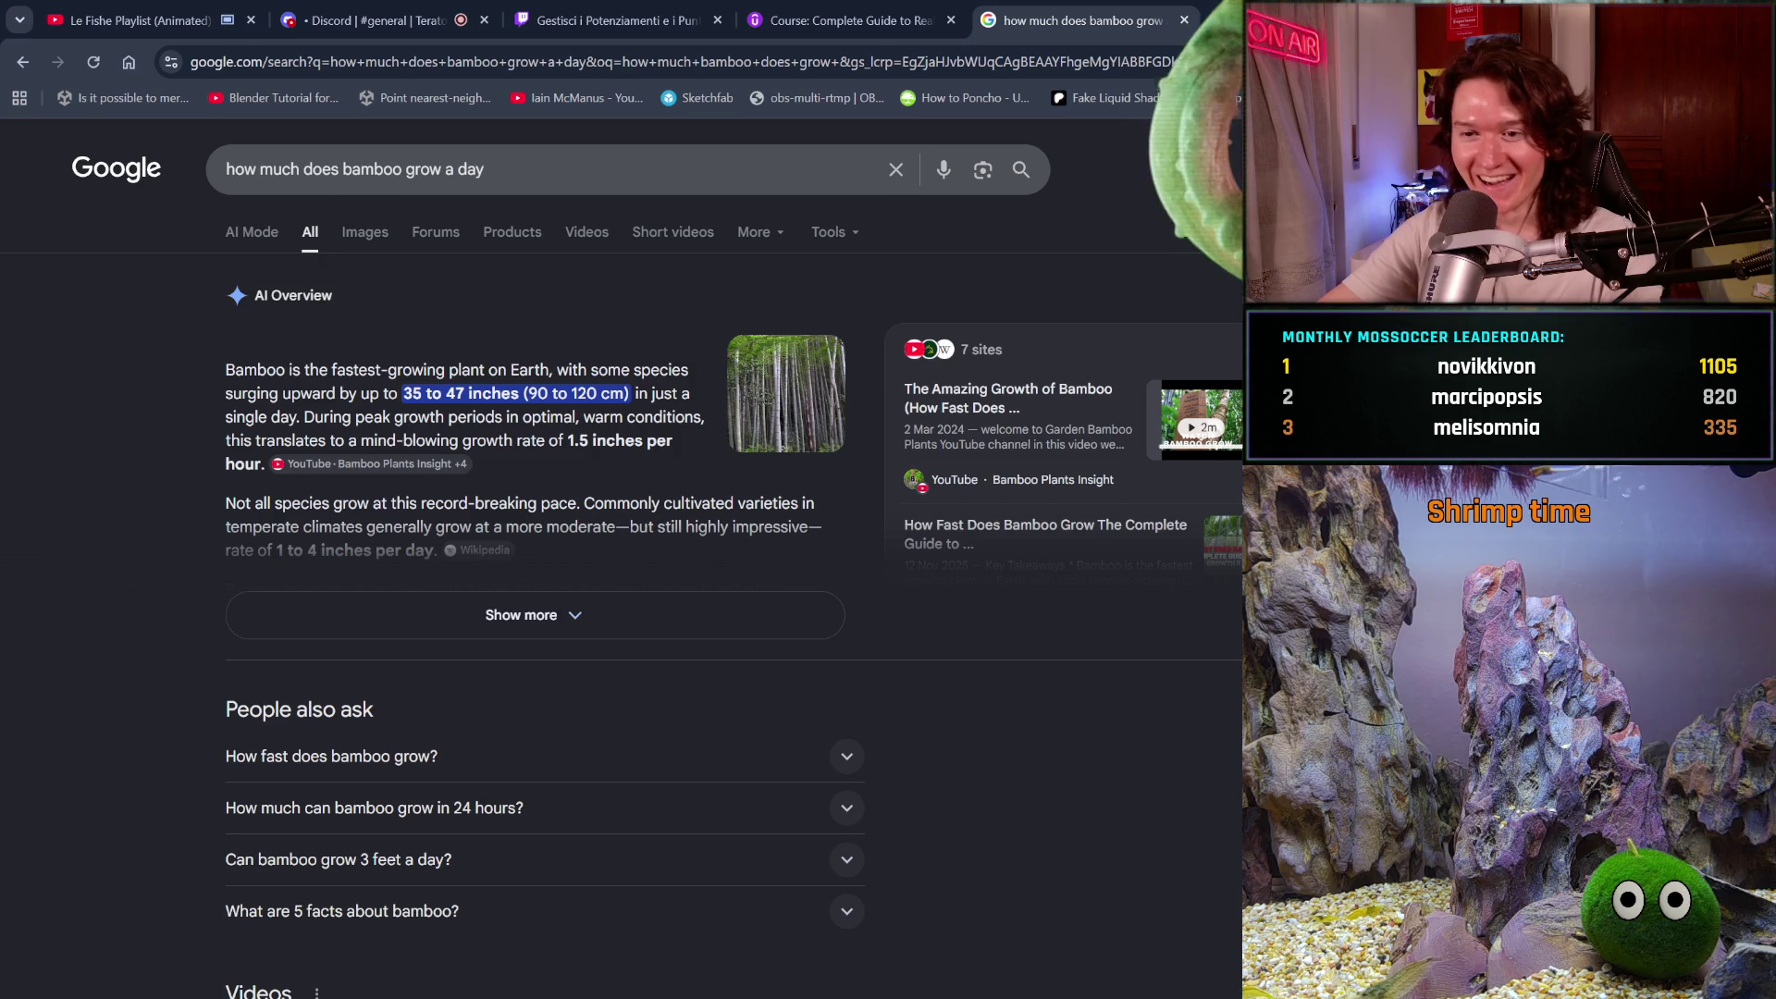
scroll(550, 336, "down", 1)
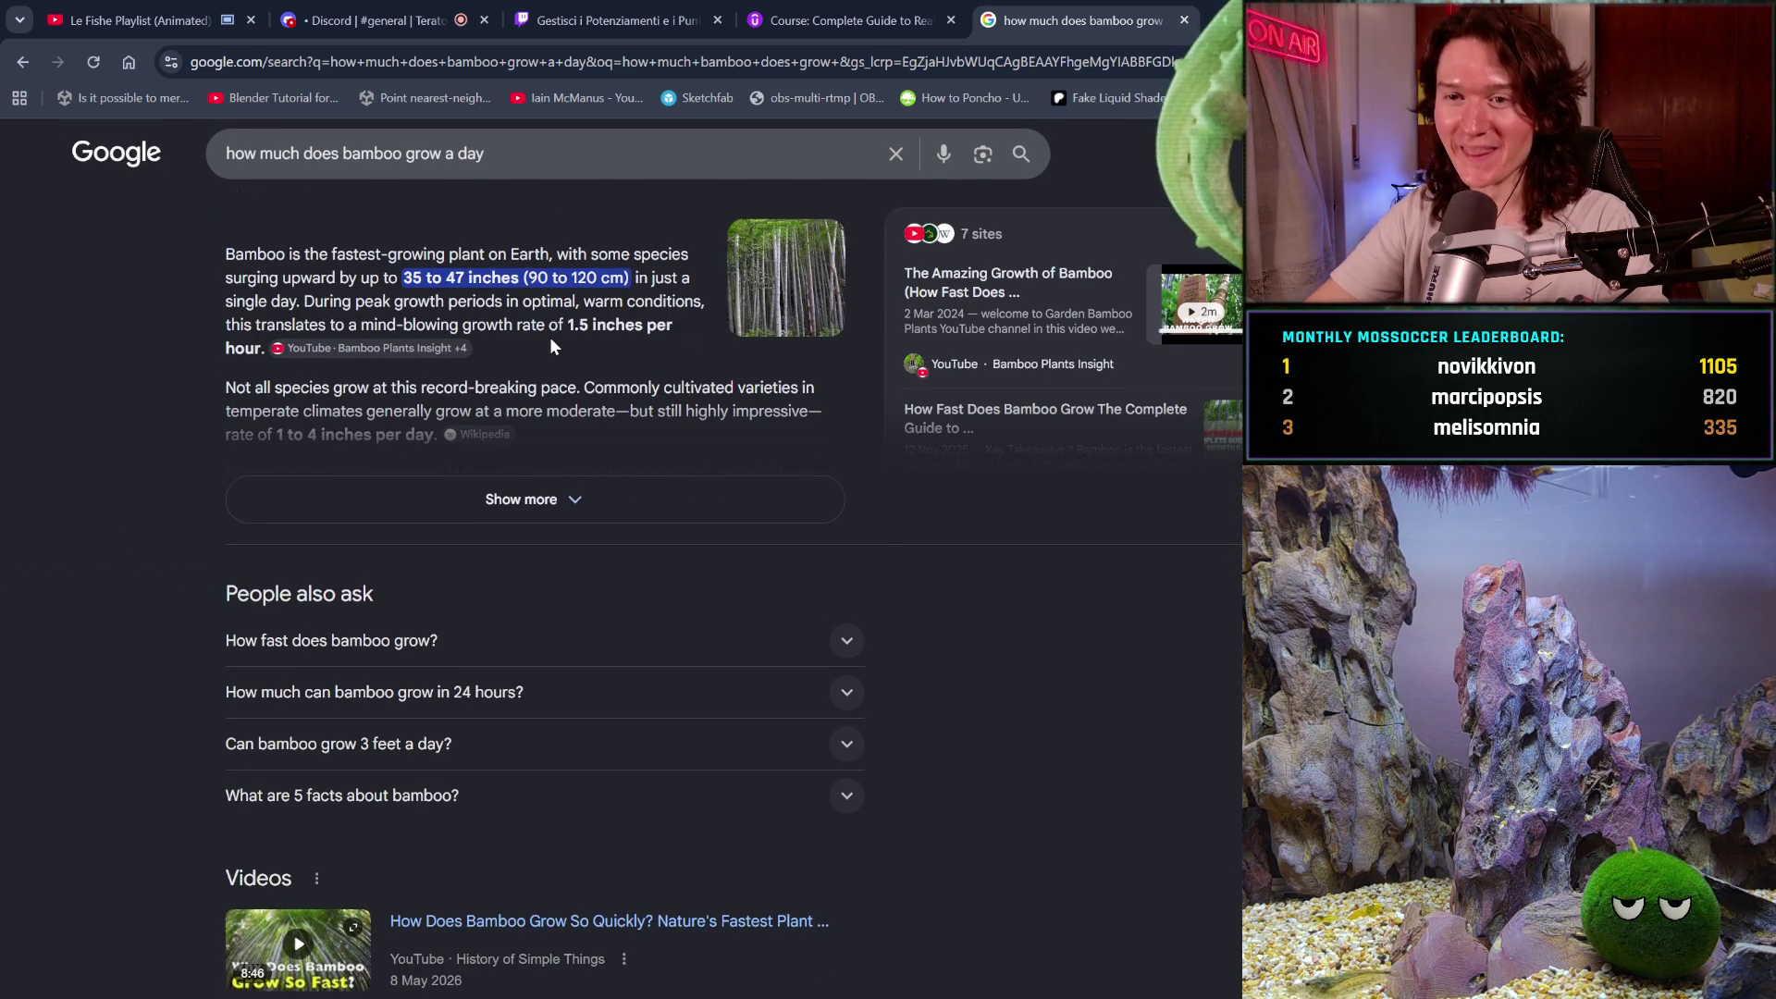
scroll(552, 338, "up", 1)
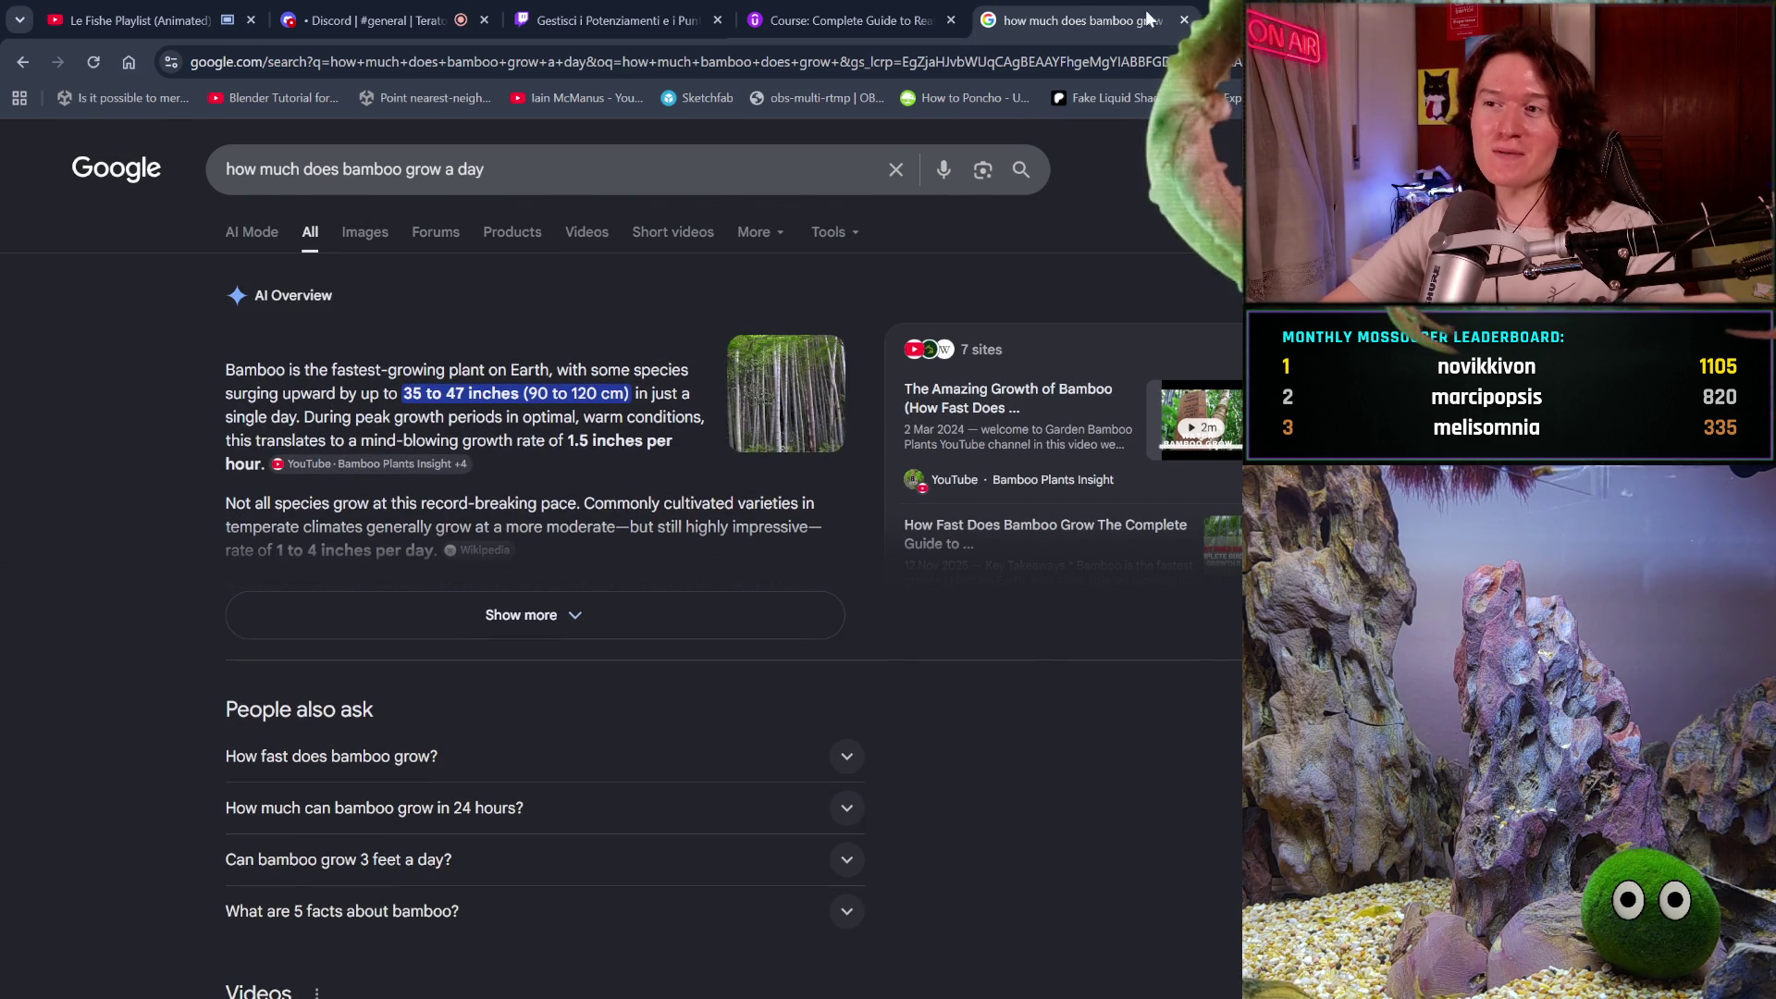
left_click(1183, 19)
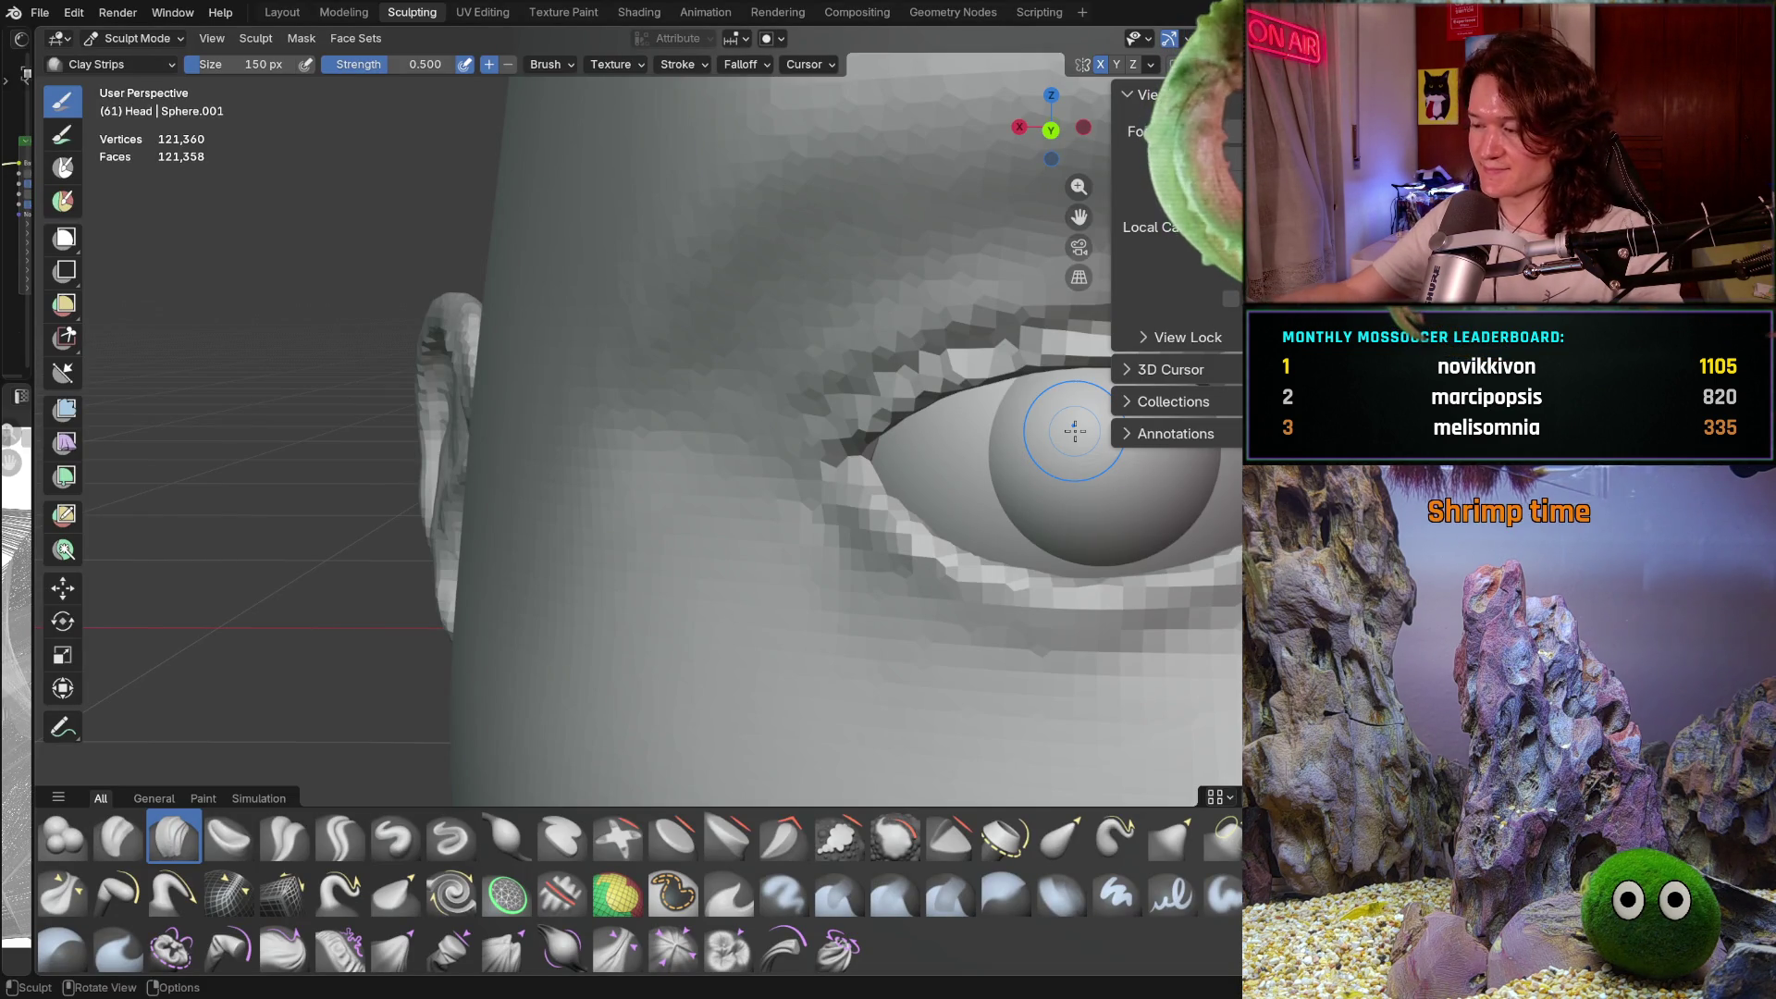
Resize the Clay Strips brush to 314 px while orbiting around the eye, temple and ear
key("f")
left_click(628, 323)
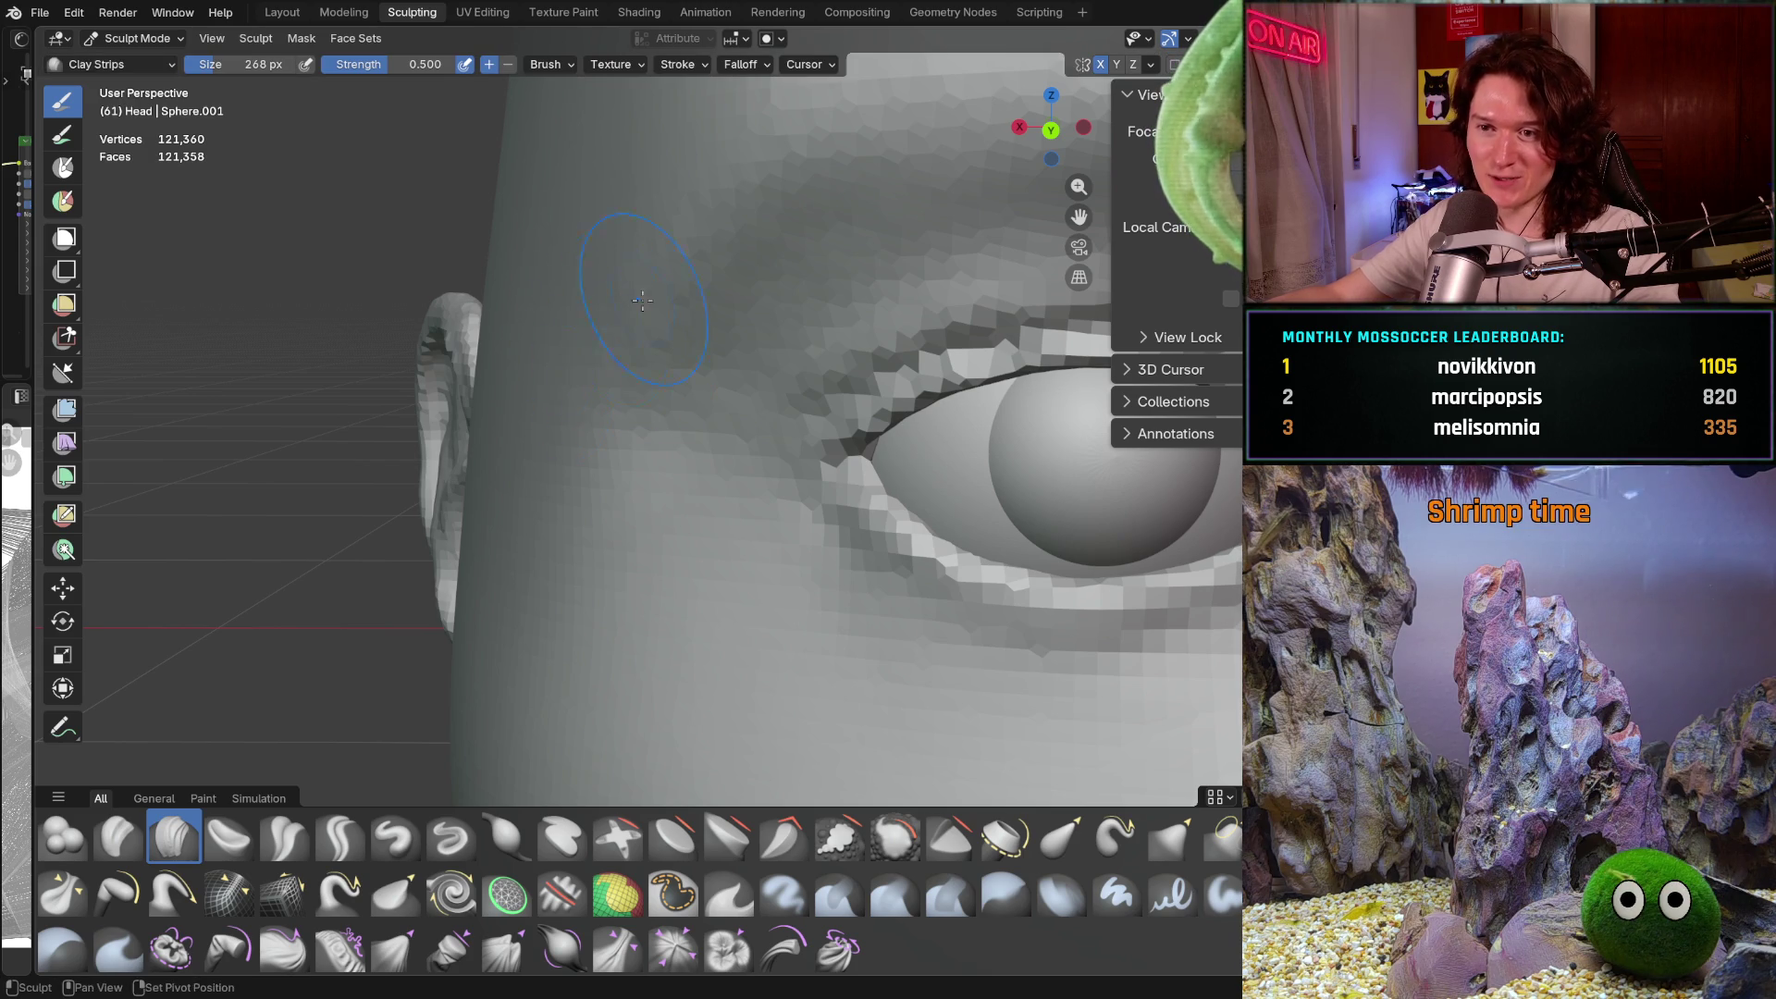
scroll(307, 675, "down", 3)
scroll(307, 675, "up", 3)
key("f")
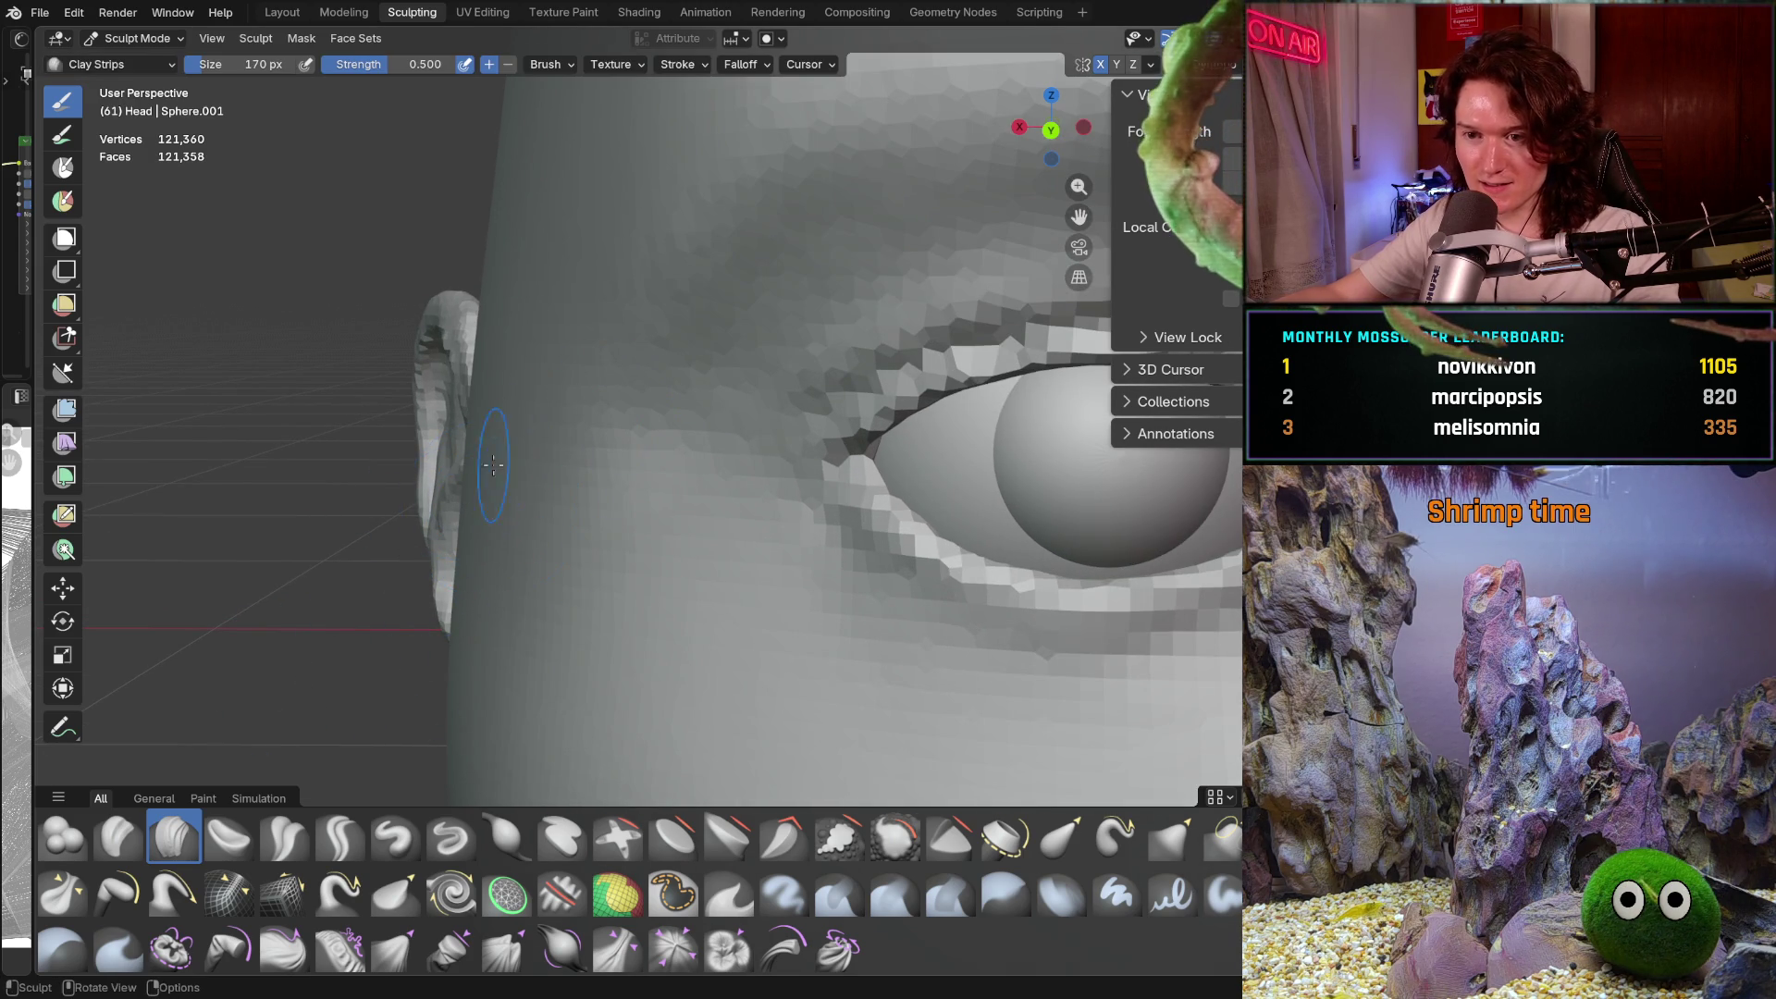
middle_click_drag(531, 500, 536, 453)
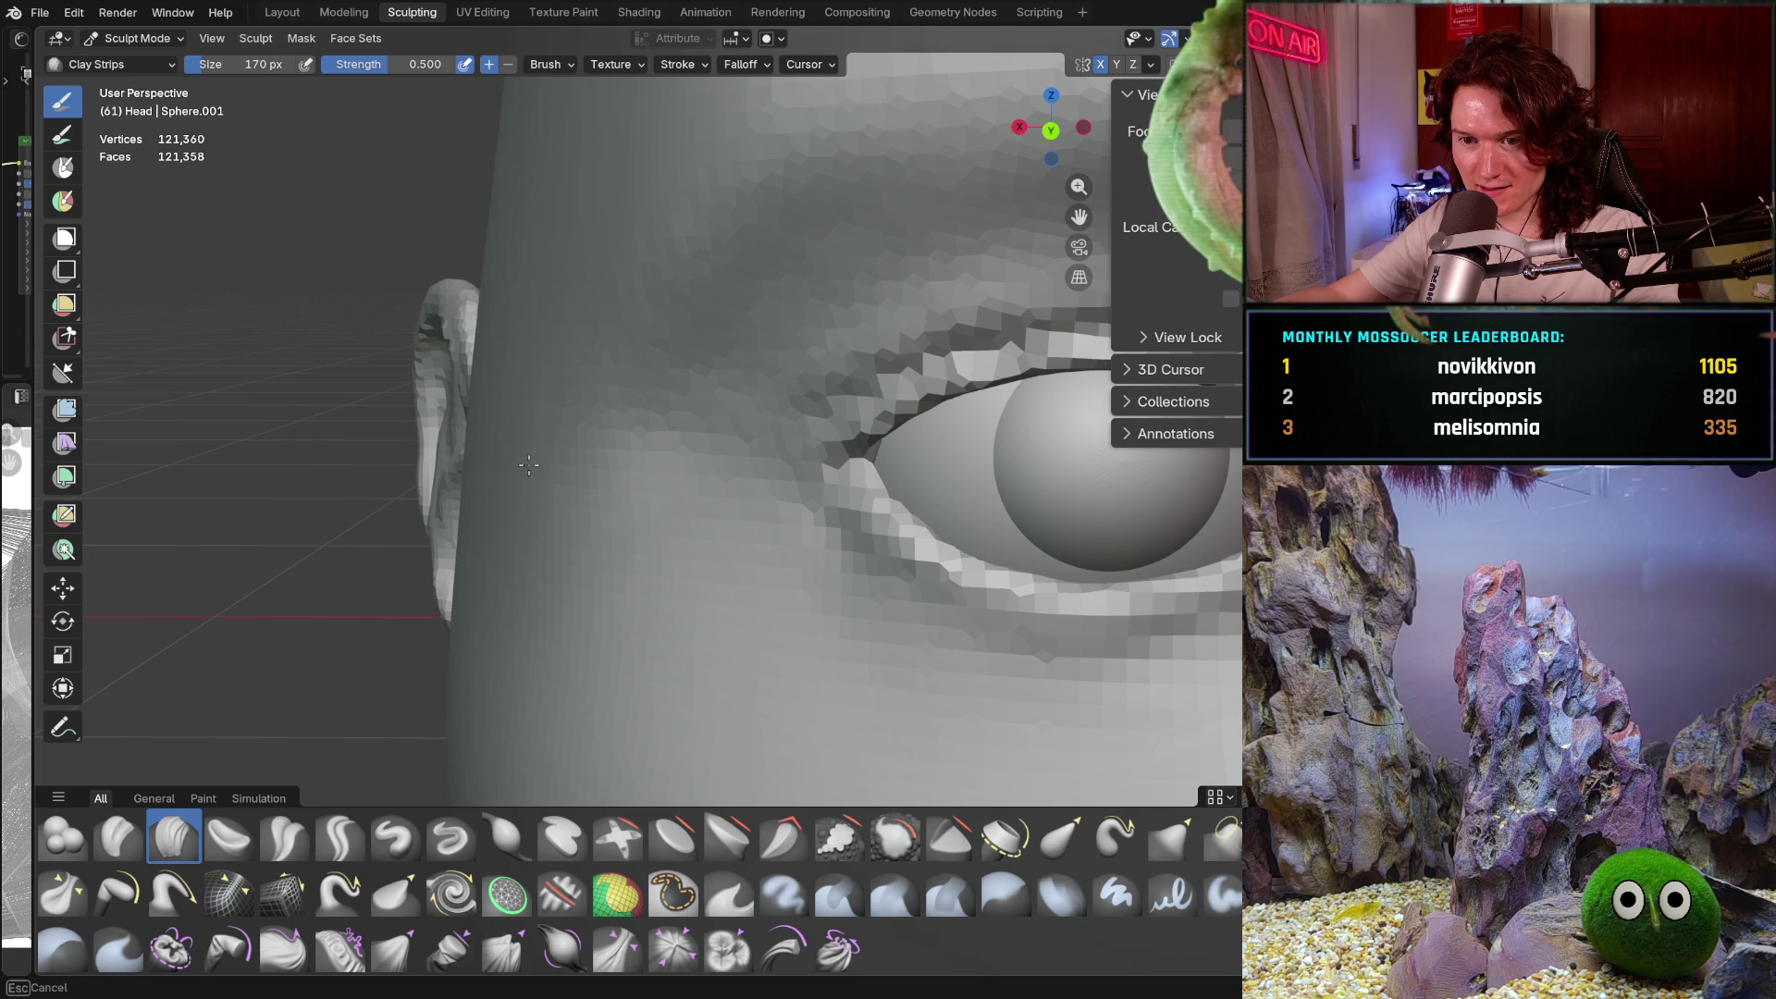
middle_click_drag(517, 638, 468, 469)
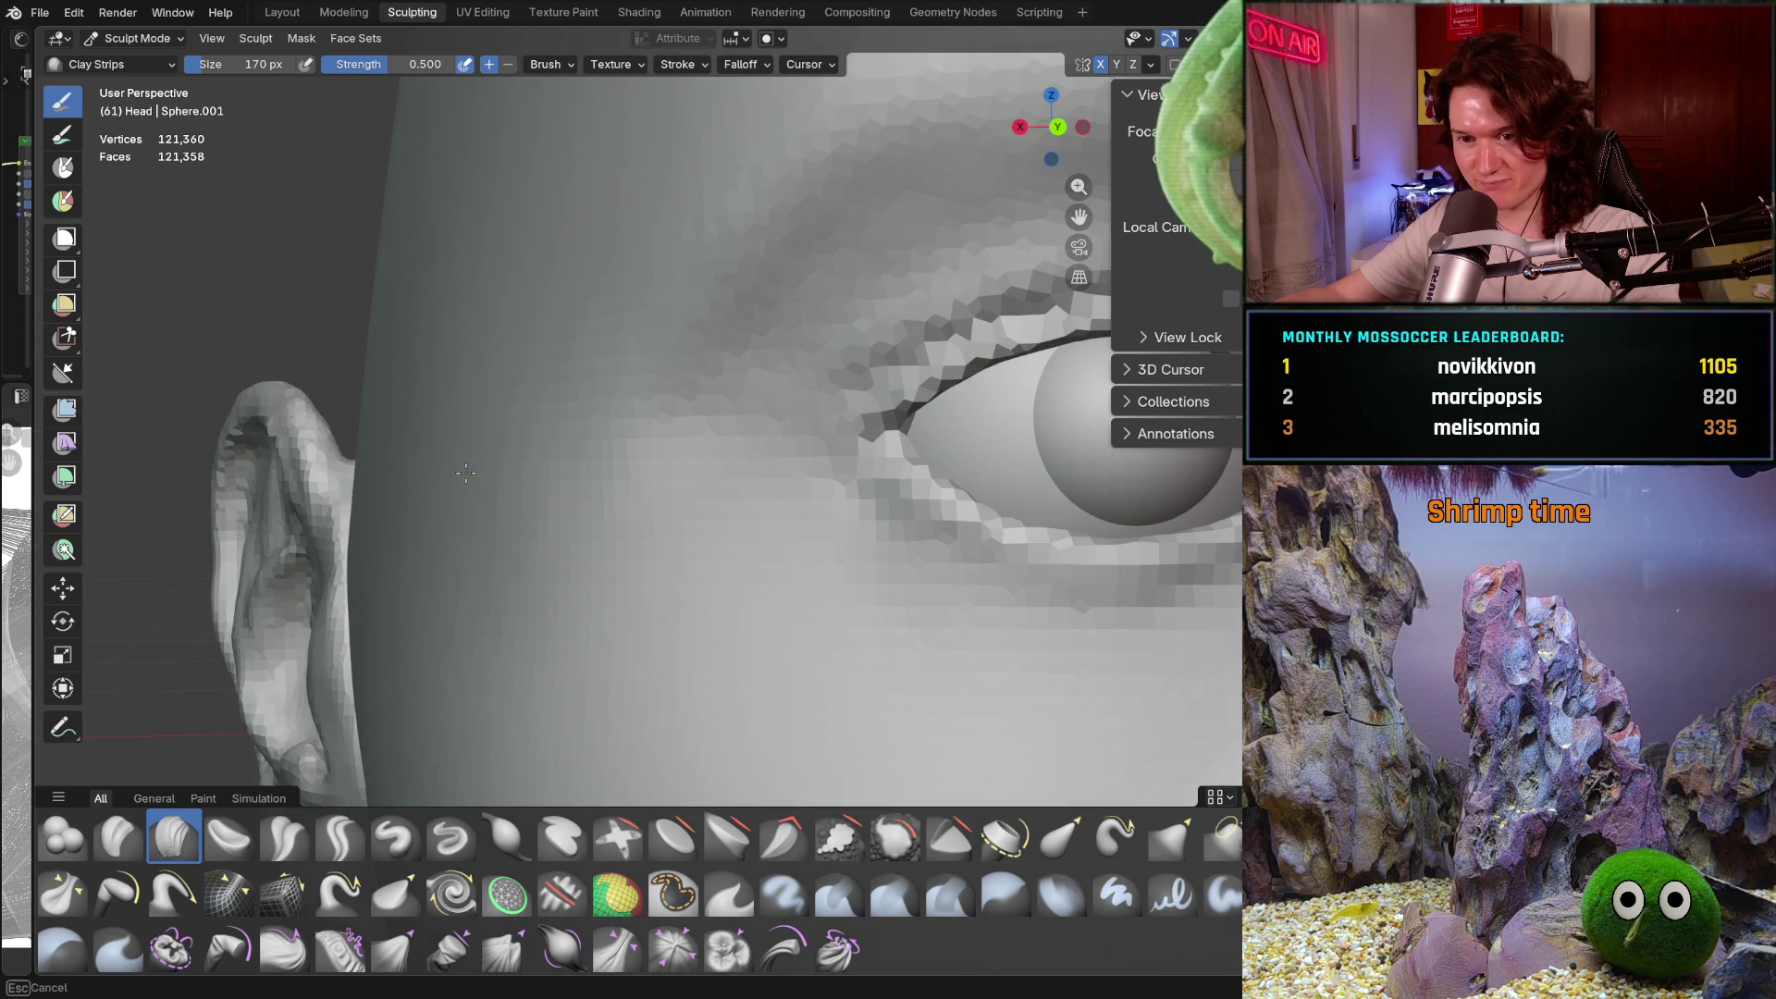
middle_click_drag(565, 438, 524, 441)
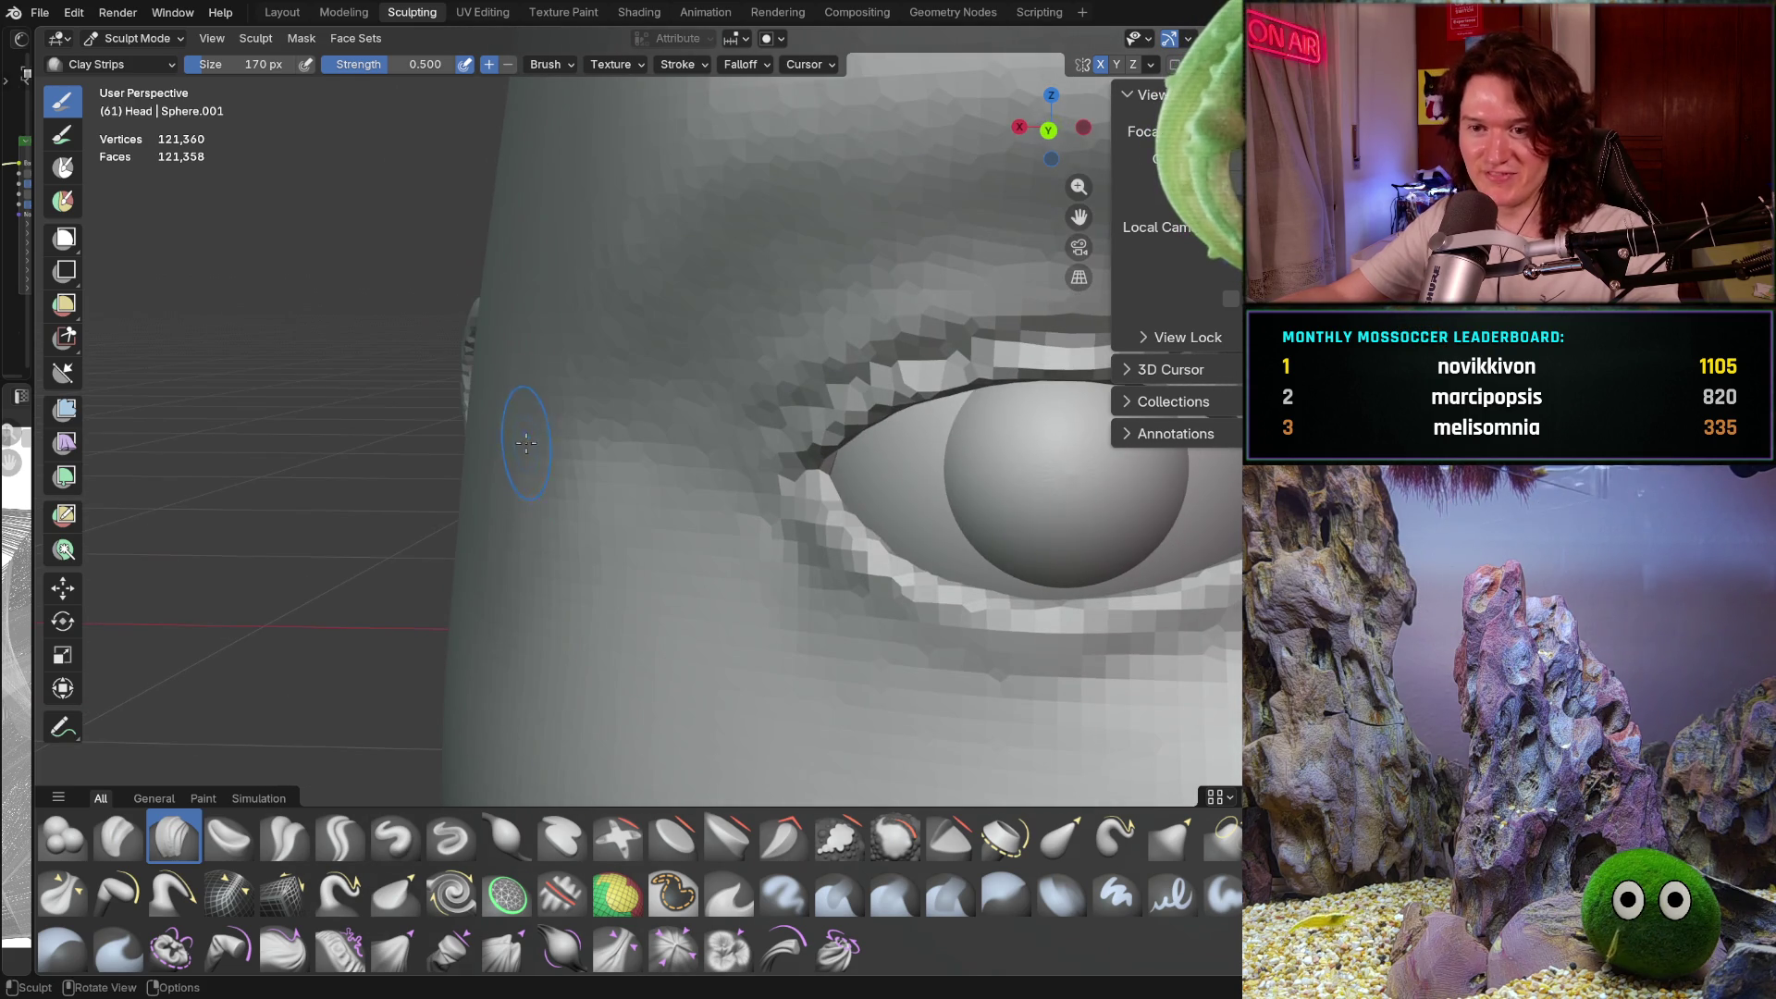
mouse_move(558, 500)
middle_mouse_down()
mouse_move(560, 426)
mouse_move(520, 413)
middle_mouse_up()
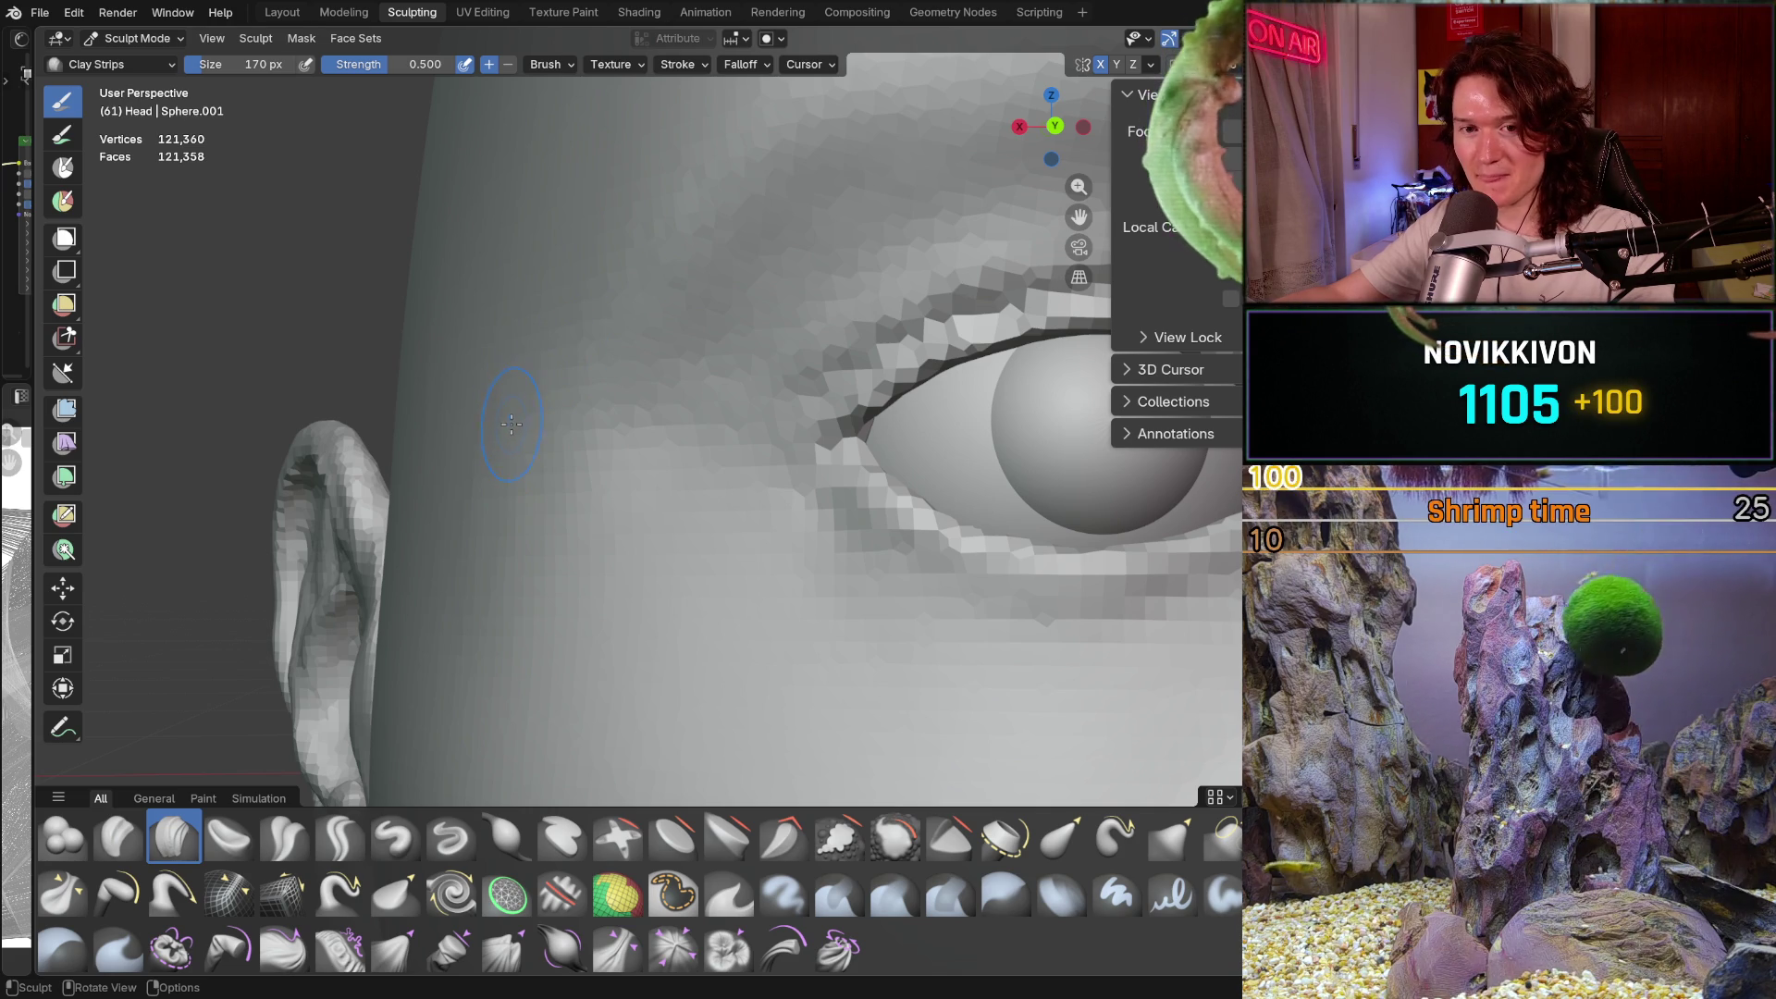
key("f")
left_click(560, 433)
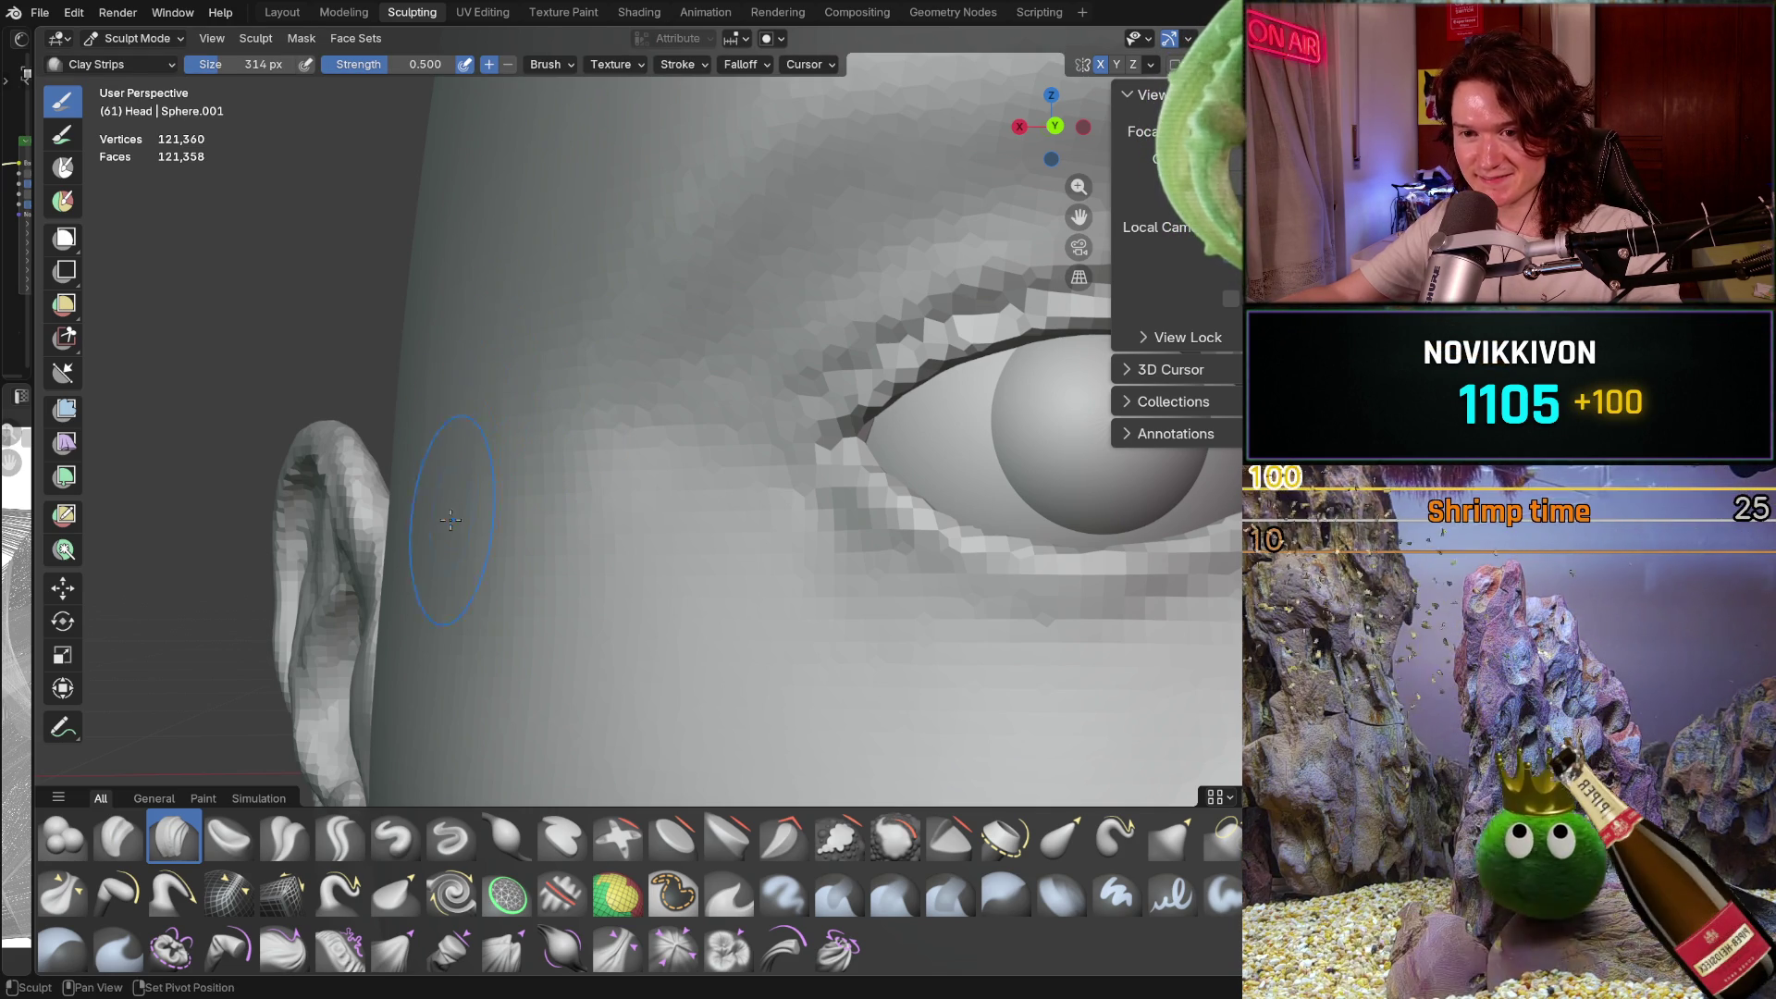
Pull back to the whole head and snap to a straight-on orthographic view with Ctrl+Numpad 1
key("shift+b")
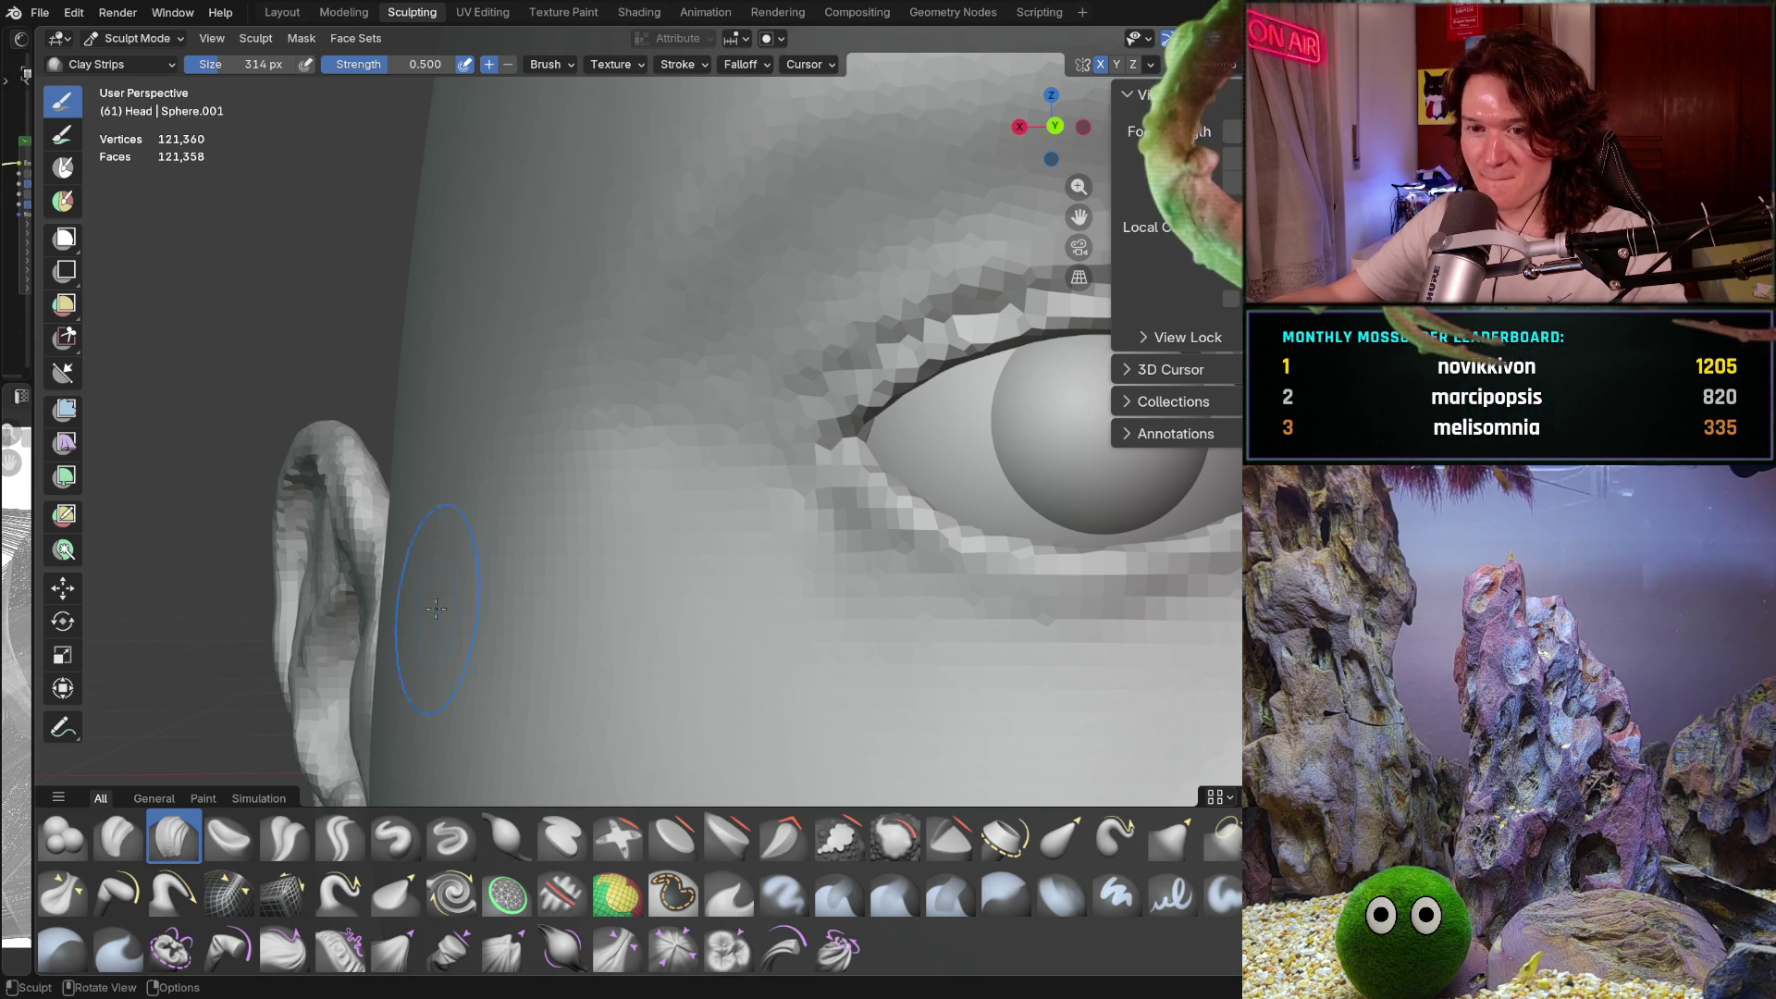
scroll(555, 381, "down", 10)
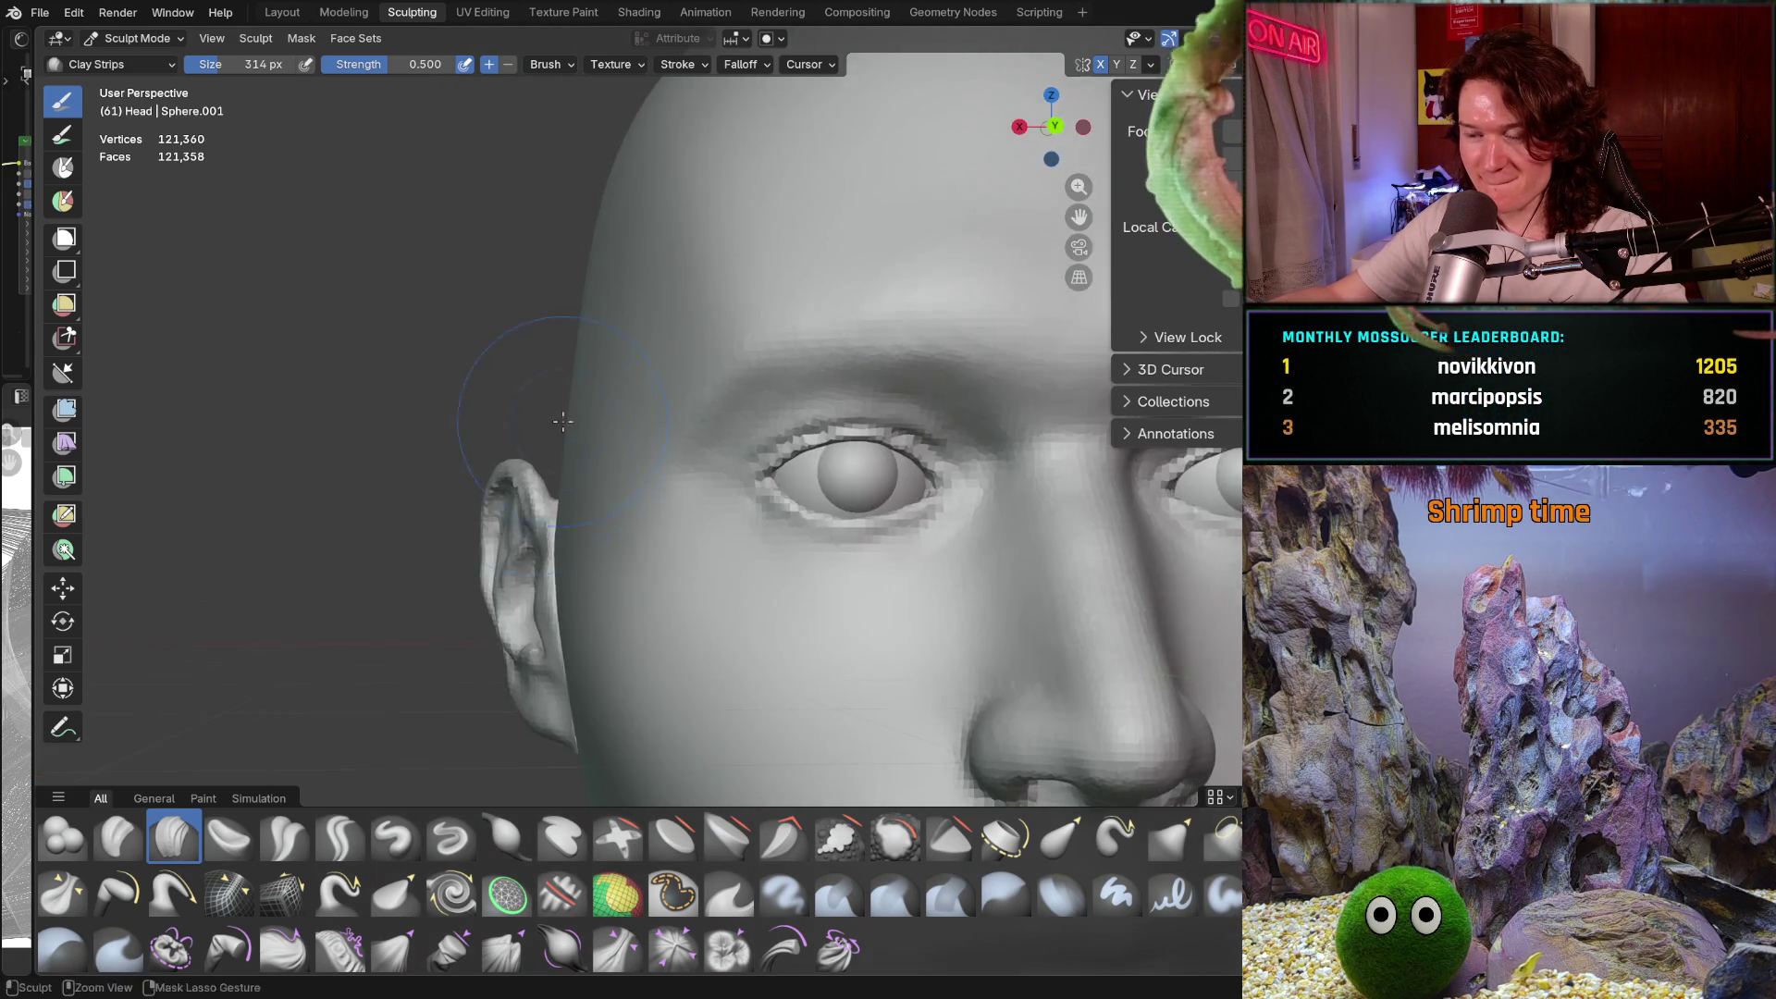
mouse_move(560, 398)
middle_mouse_down()
mouse_move(569, 440)
mouse_move(597, 448)
middle_mouse_up()
scroll(573, 447, "up", 3)
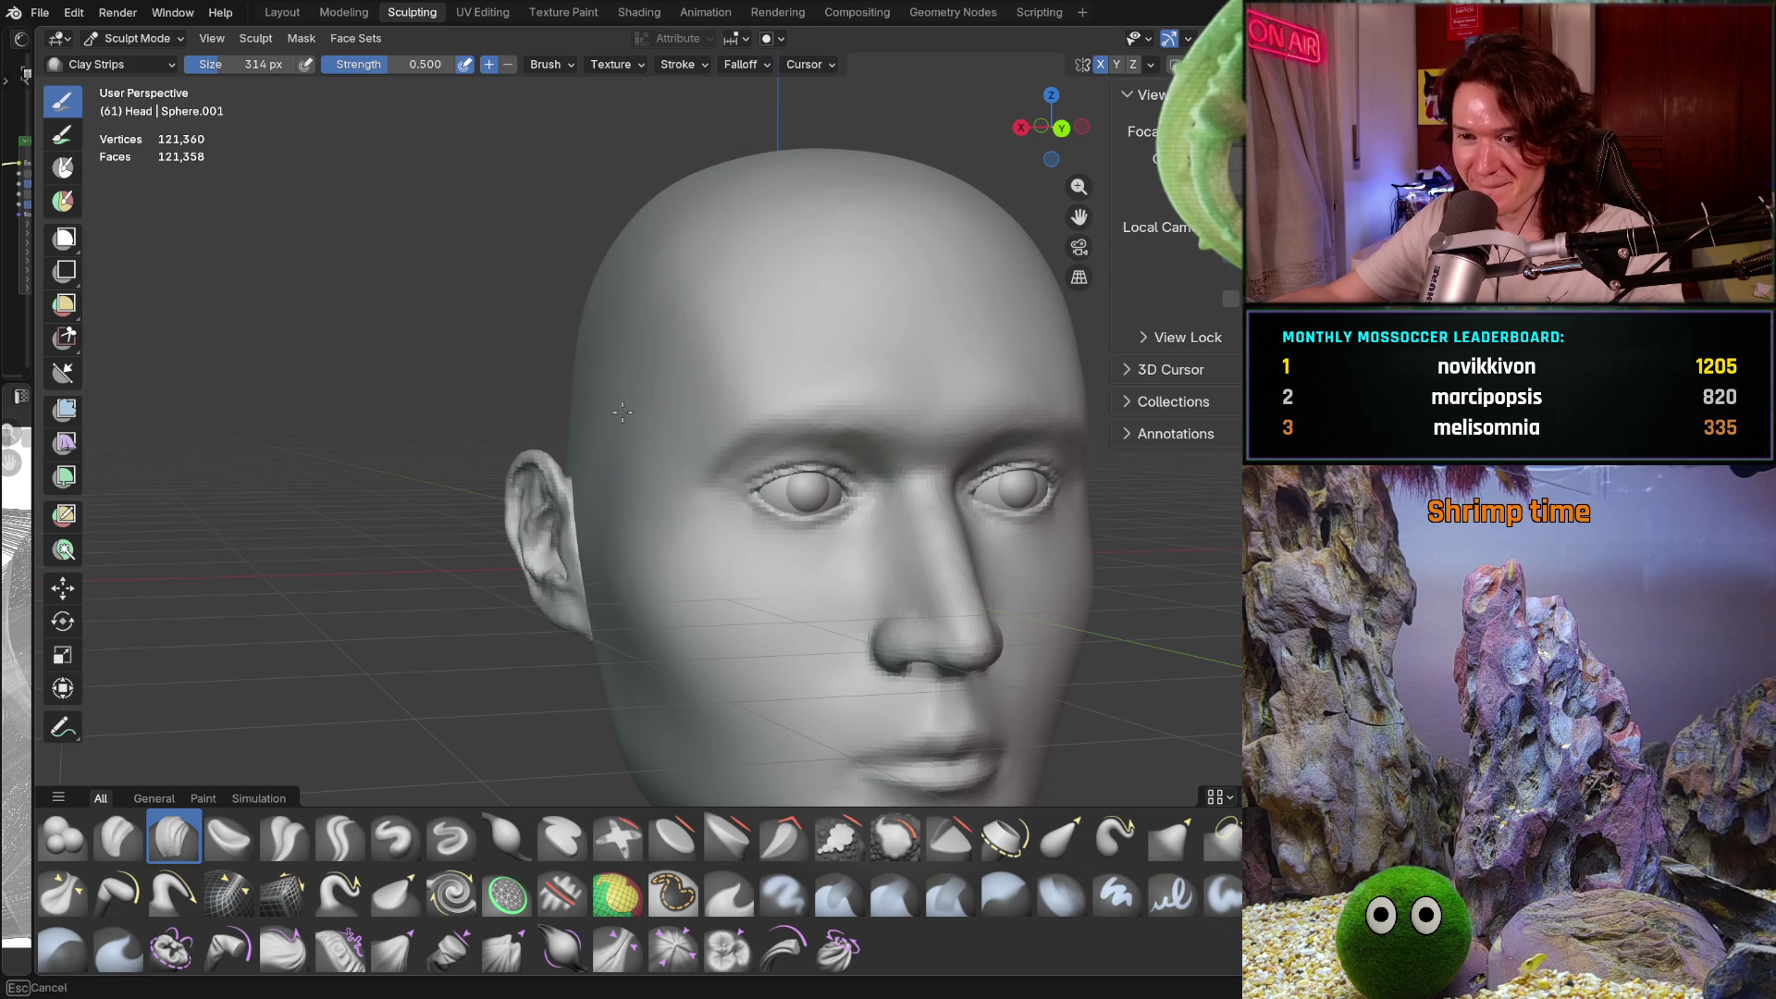
mouse_move(576, 393)
middle_mouse_down()
mouse_move(606, 316)
mouse_move(659, 341)
middle_mouse_up()
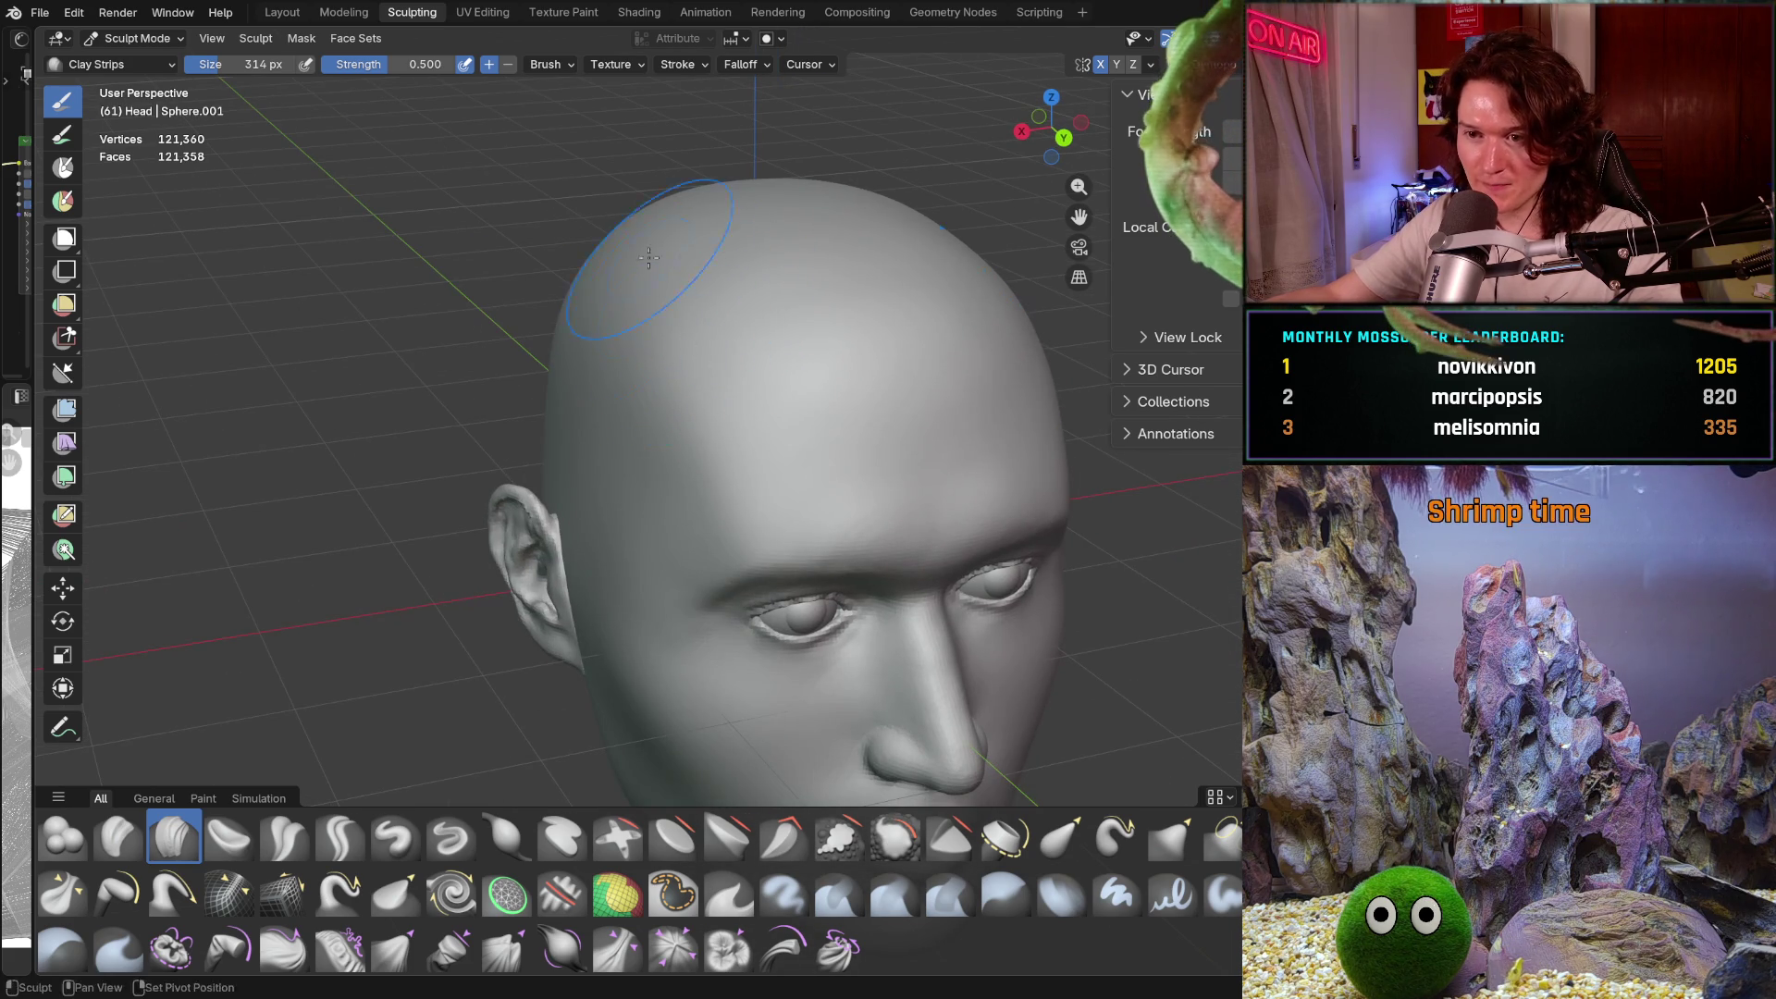
middle_click_drag(654, 277, 695, 342)
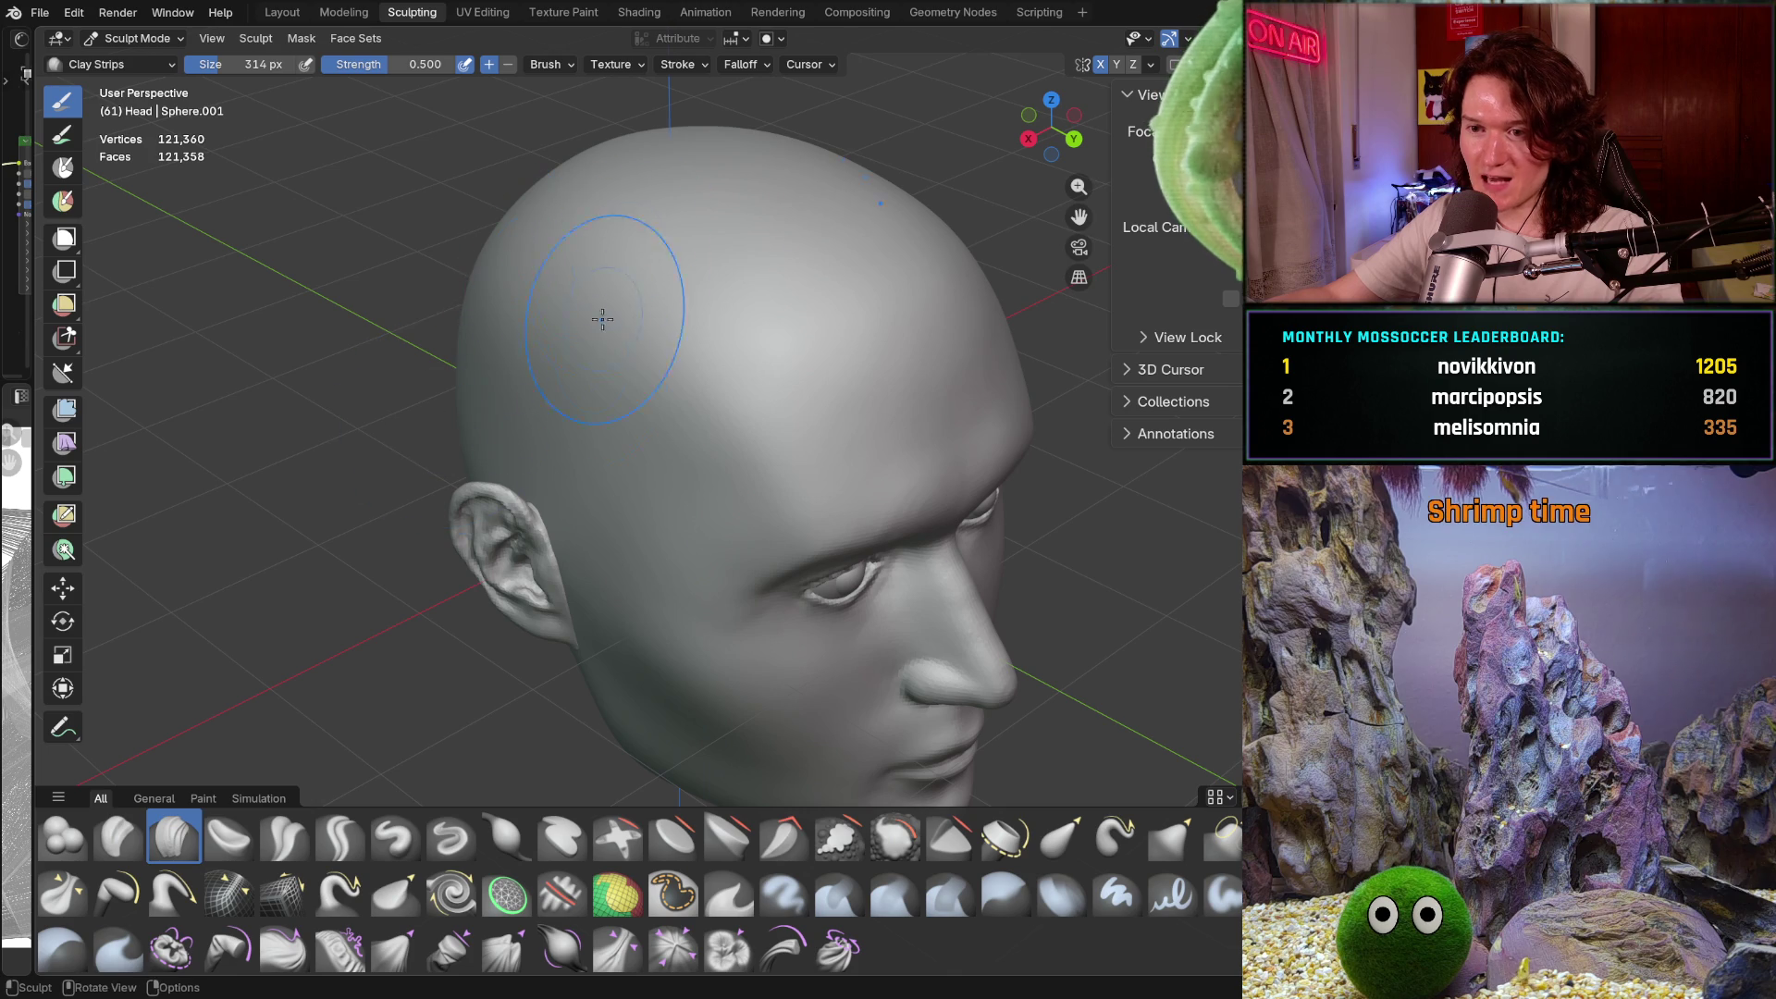
scroll(639, 238, "down", 8)
mouse_move(638, 237)
middle_mouse_down()
mouse_move(476, 352)
mouse_move(693, 437)
mouse_move(685, 490)
mouse_move(700, 404)
middle_mouse_up()
key("ctrl")
key("ctrl+KP_1")
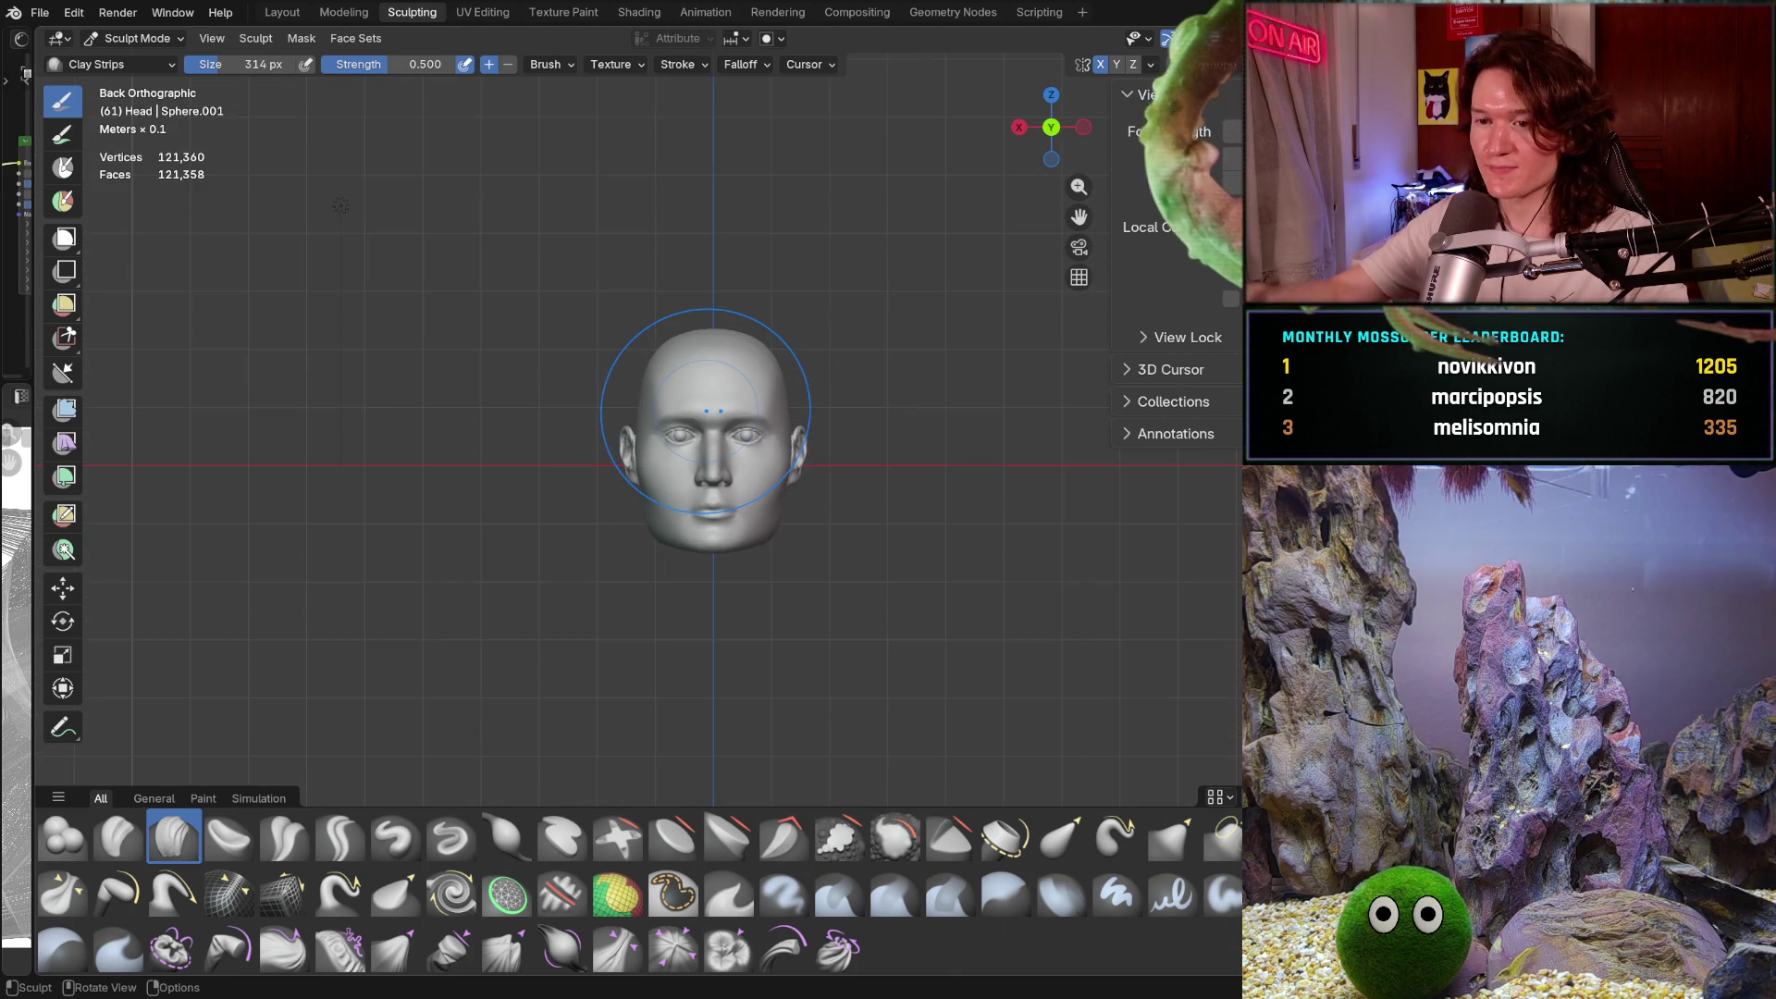
scroll(648, 500, "up", 6)
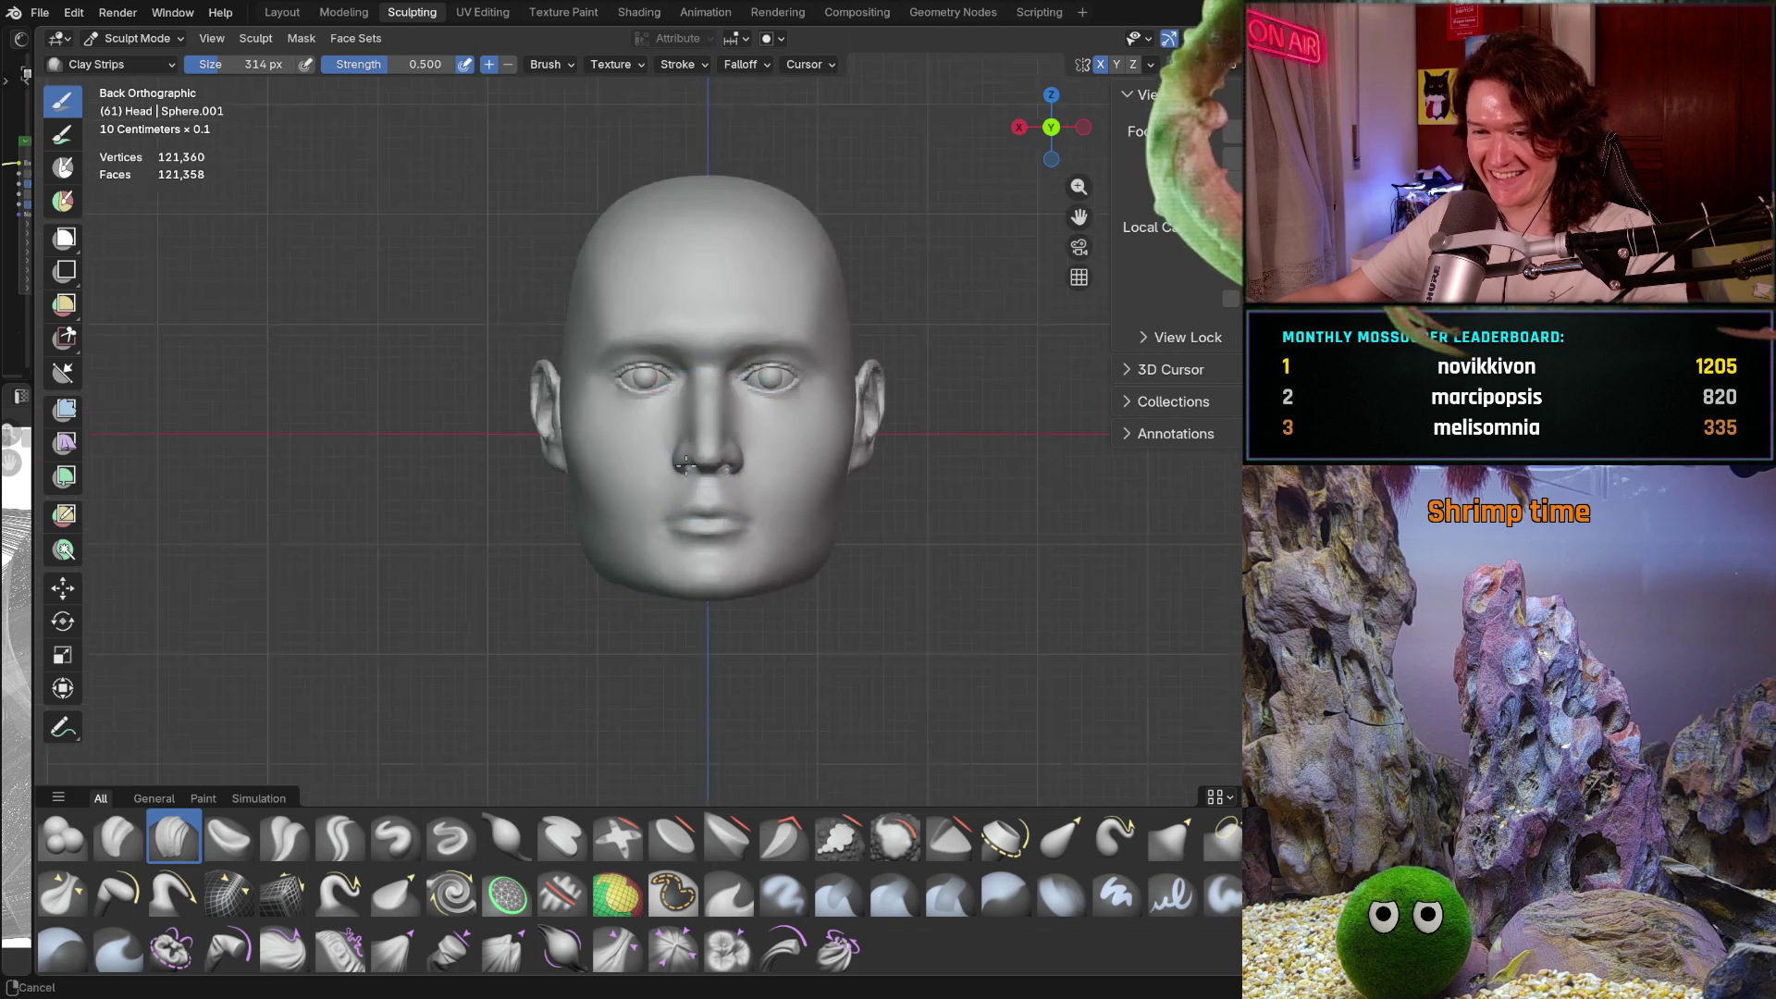
Pick the Grab brush, size it to 580 px, then reduce it to 460 px
key("g")
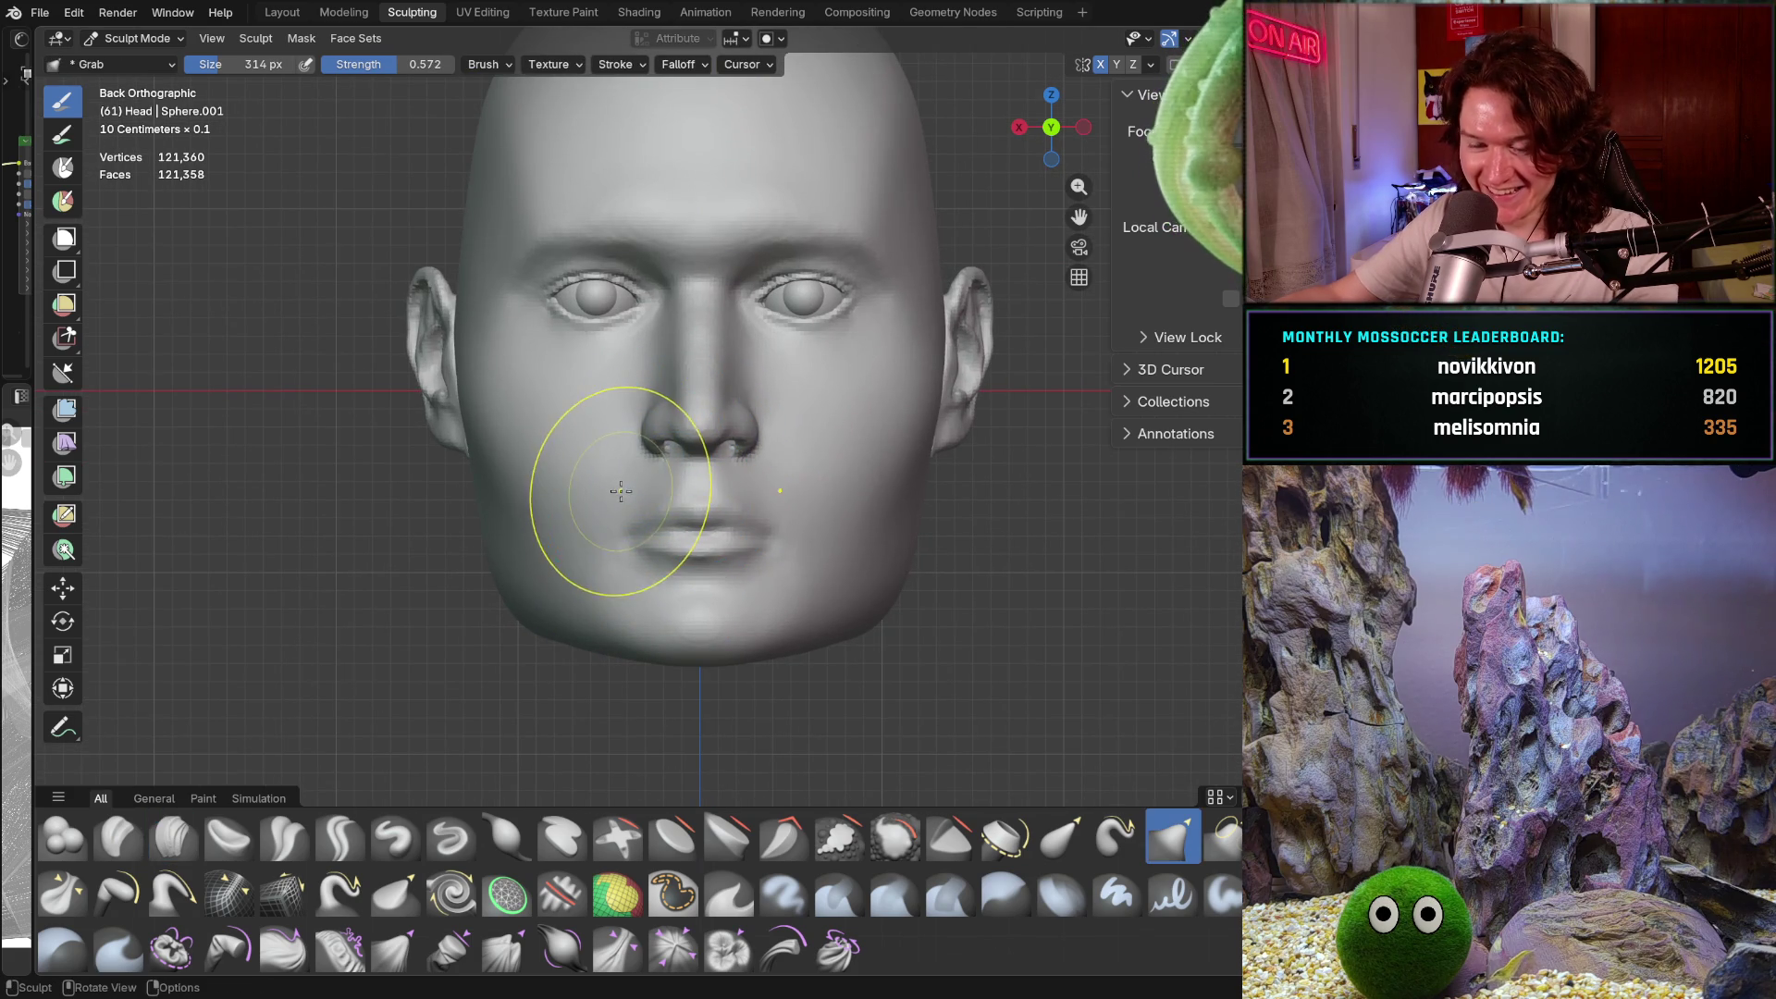
key("f")
left_click(519, 587)
key("f")
left_click(506, 596)
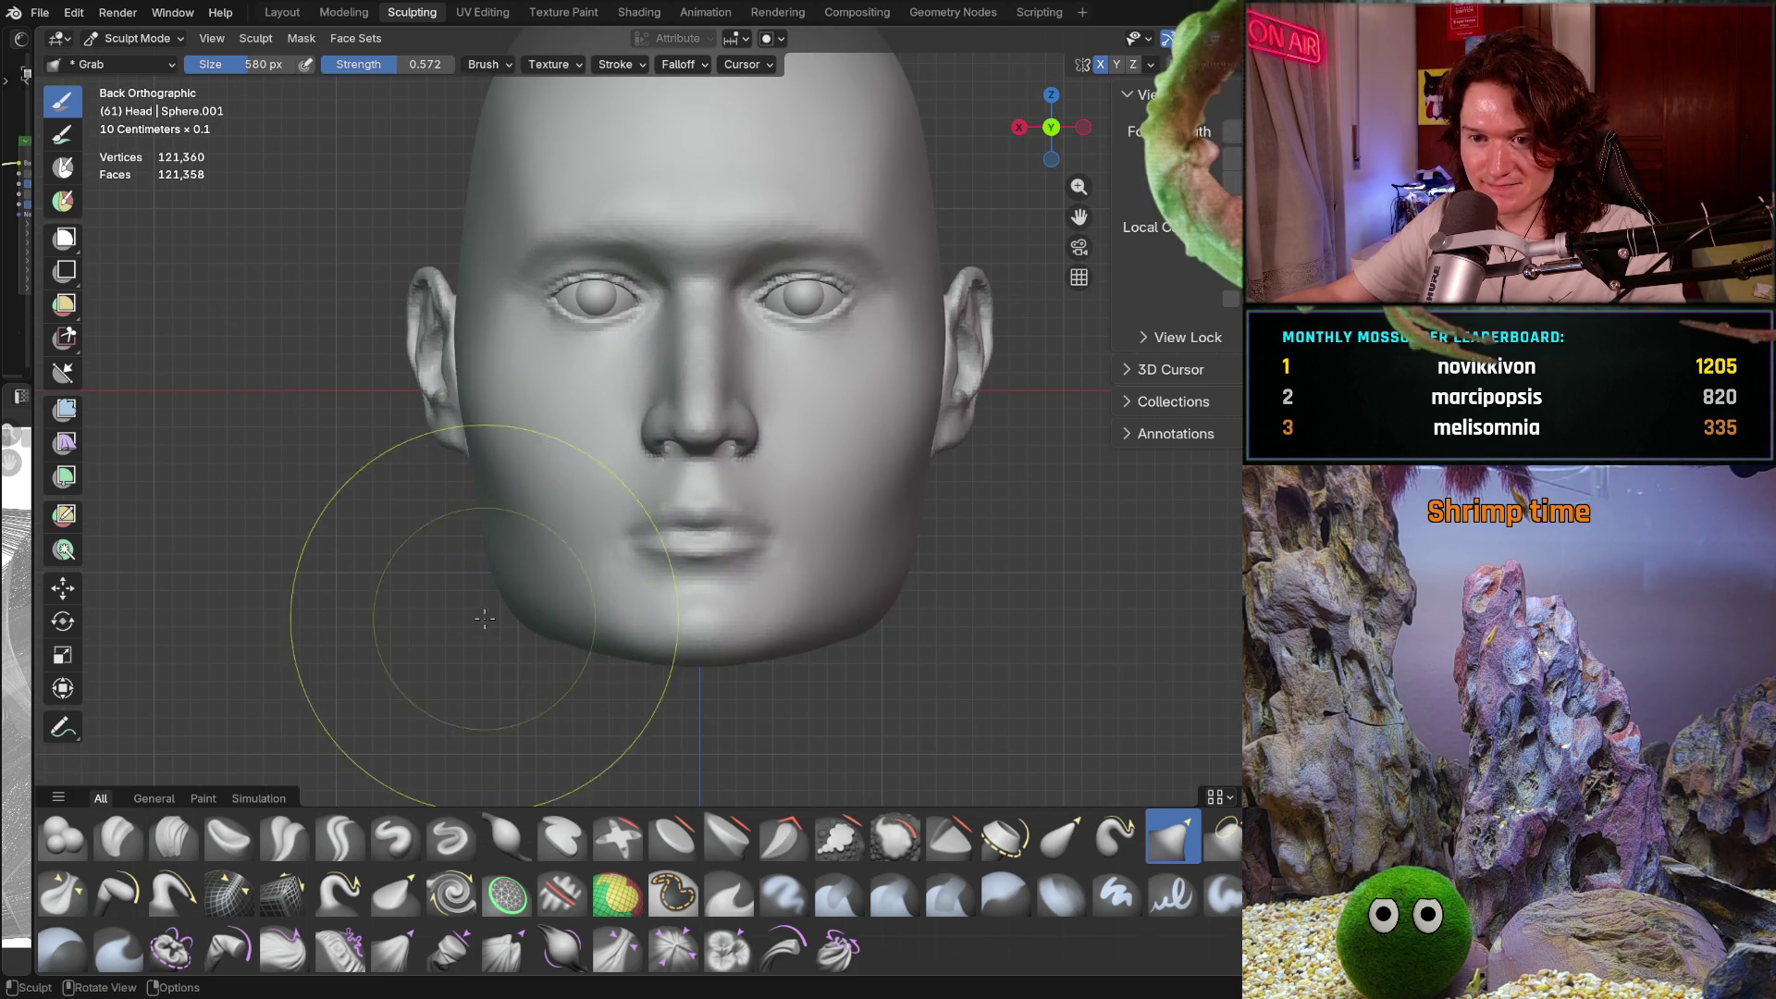
scroll(495, 561, "up", 2)
scroll(495, 561, "up", 3)
key("f")
left_click(422, 575)
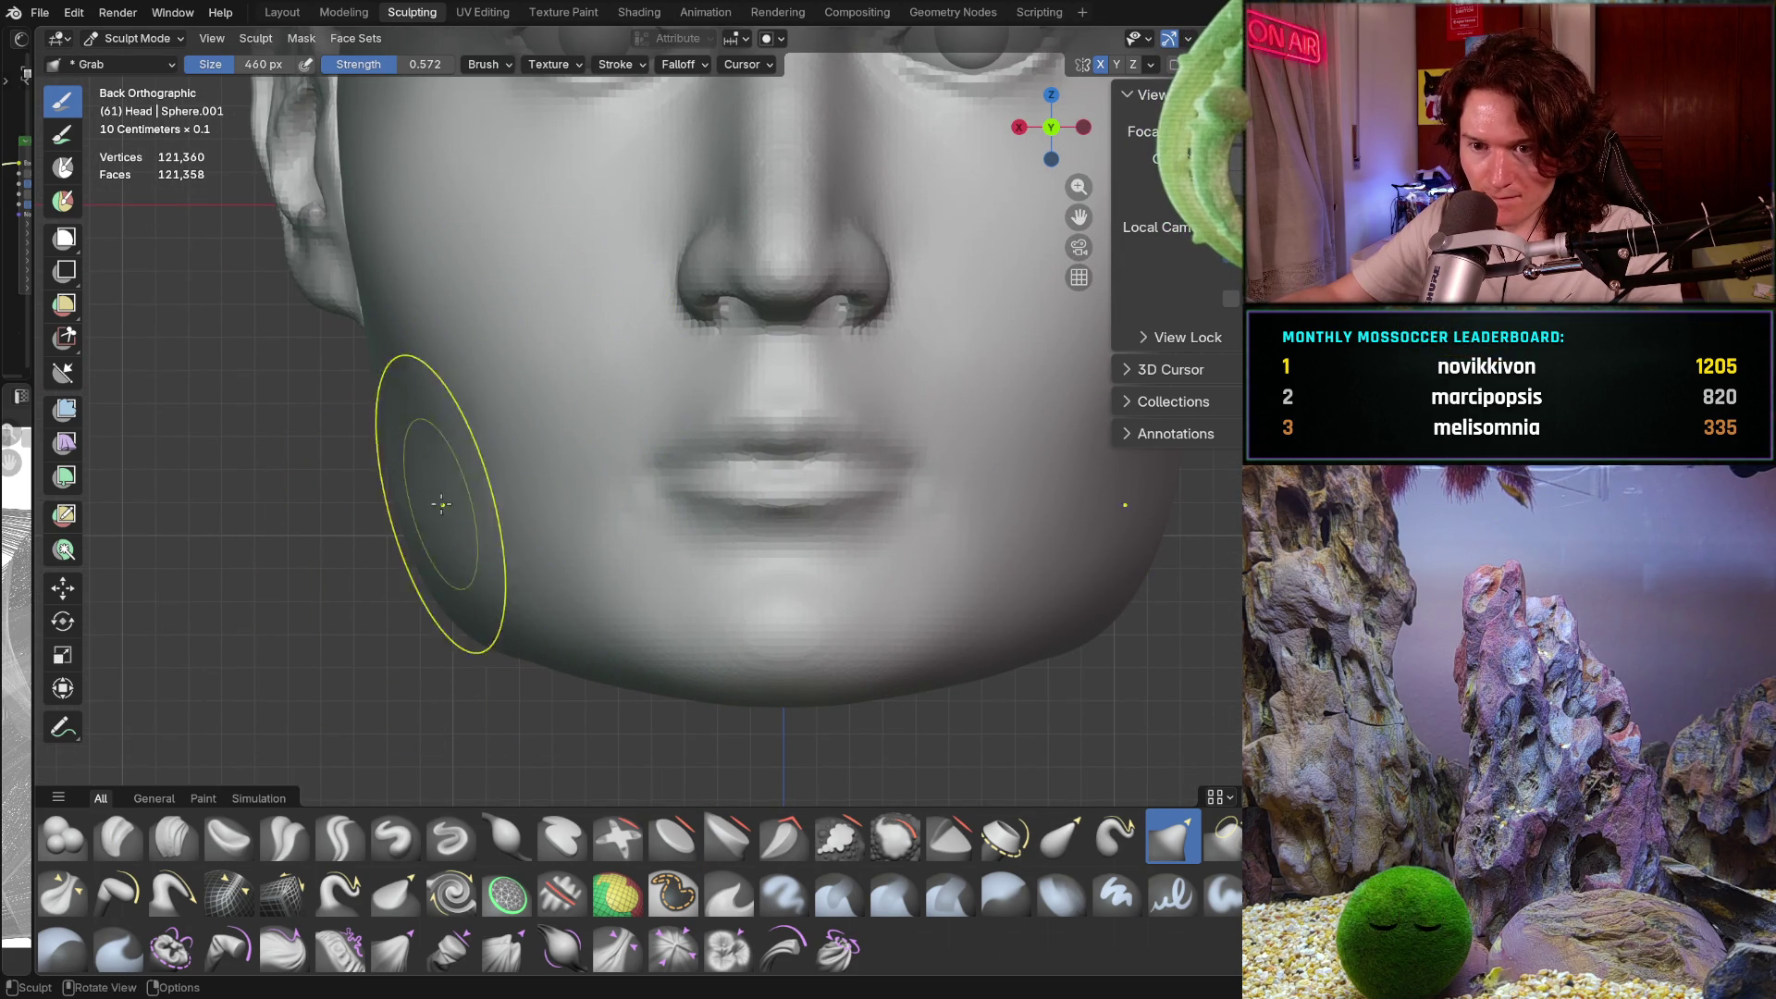
Orbit to a side view of the jaw and ear, then switch to the Smooth brush
mouse_move(594, 396)
middle_mouse_down()
mouse_move(718, 567)
mouse_move(634, 574)
middle_mouse_up()
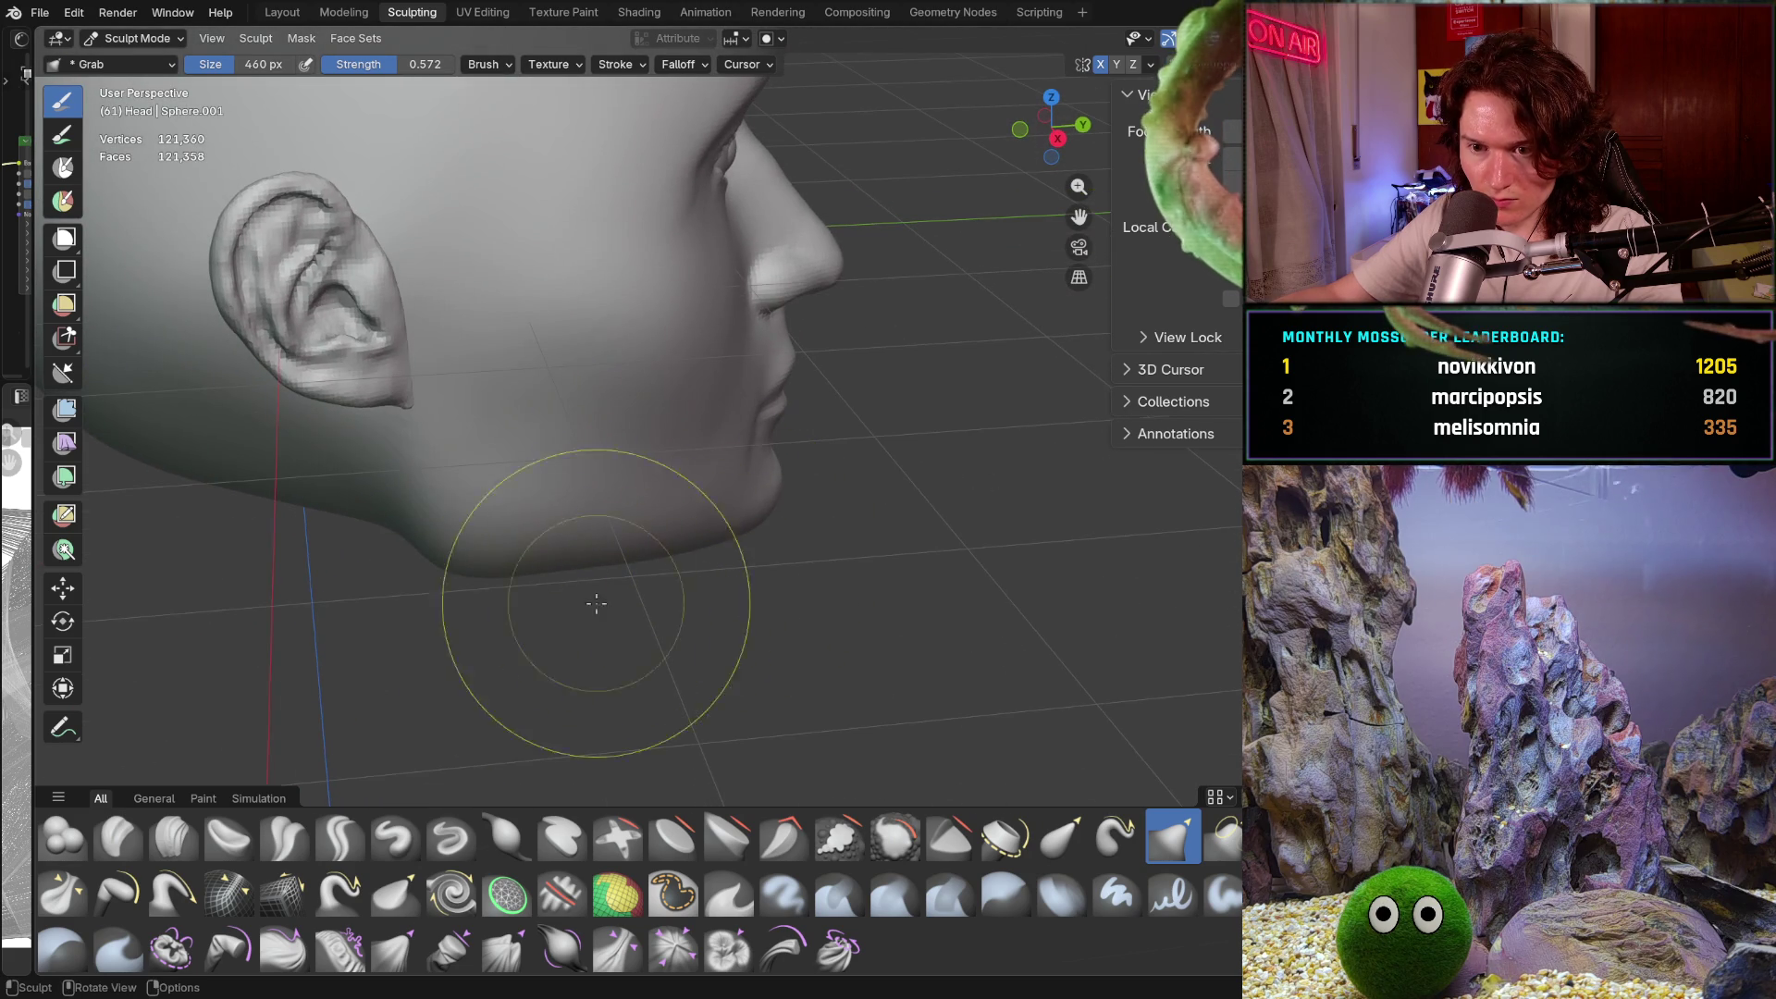
key("shift+s")
scroll(453, 490, "up", 2)
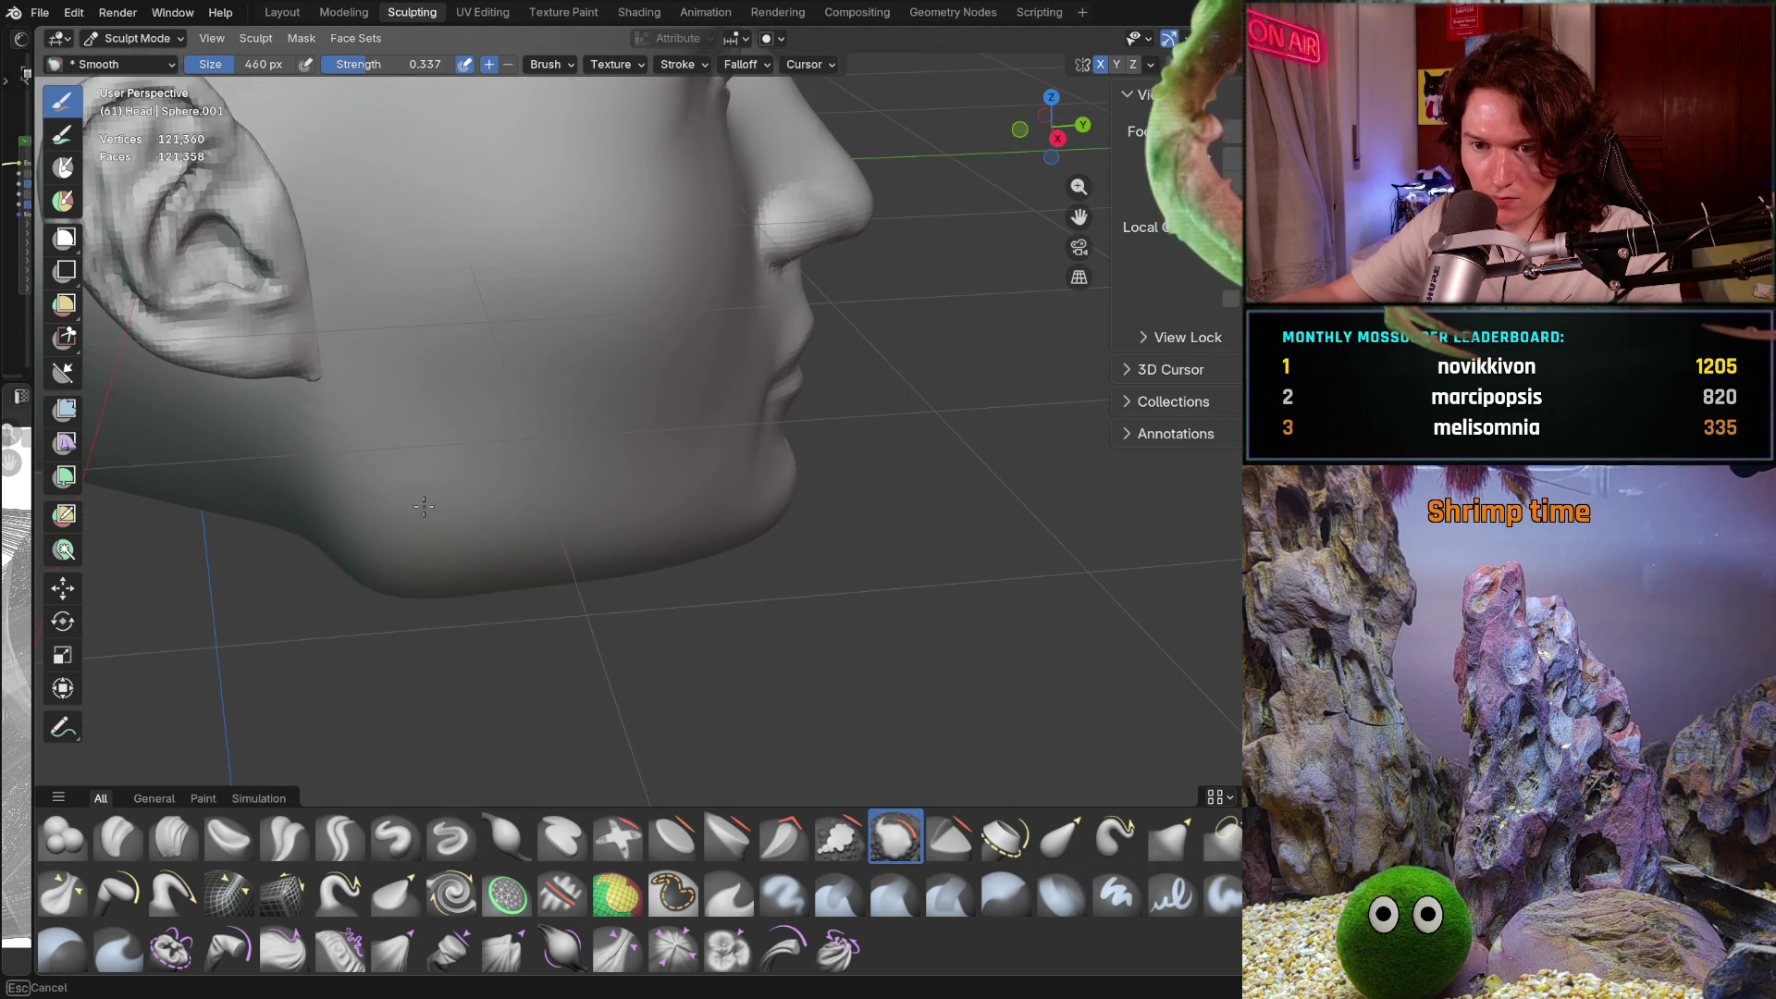
mouse_move(517, 445)
middle_mouse_down()
mouse_move(475, 318)
mouse_move(444, 285)
mouse_move(447, 330)
mouse_move(395, 338)
middle_mouse_up()
mouse_move(453, 450)
middle_mouse_down()
mouse_move(592, 445)
mouse_move(546, 435)
middle_mouse_up()
scroll(595, 444, "up", 2)
scroll(329, 329, "down", 2)
mouse_move(329, 330)
middle_mouse_down()
mouse_move(723, 330)
mouse_move(647, 351)
mouse_move(666, 351)
middle_mouse_up()
scroll(594, 377, "down", 3)
scroll(744, 273, "up", 5)
middle_click_drag(745, 274, 792, 456)
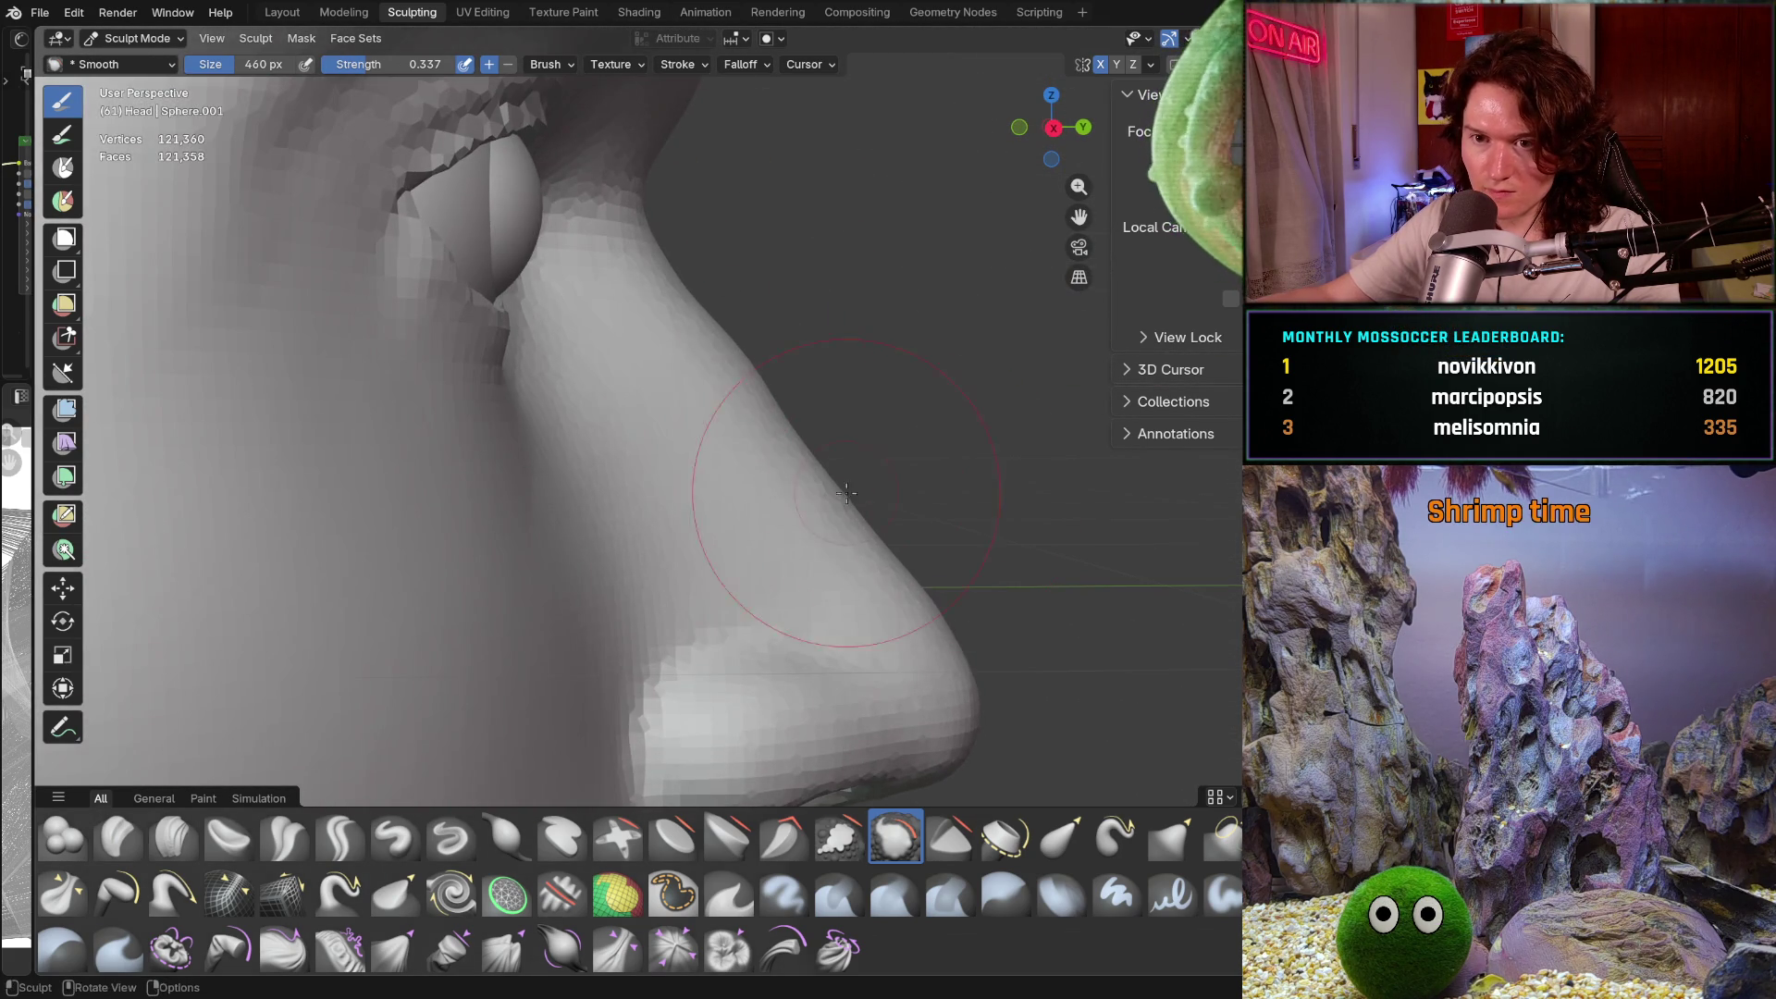
scroll(868, 513, "up", 3)
middle_click_drag(867, 514, 546, 458)
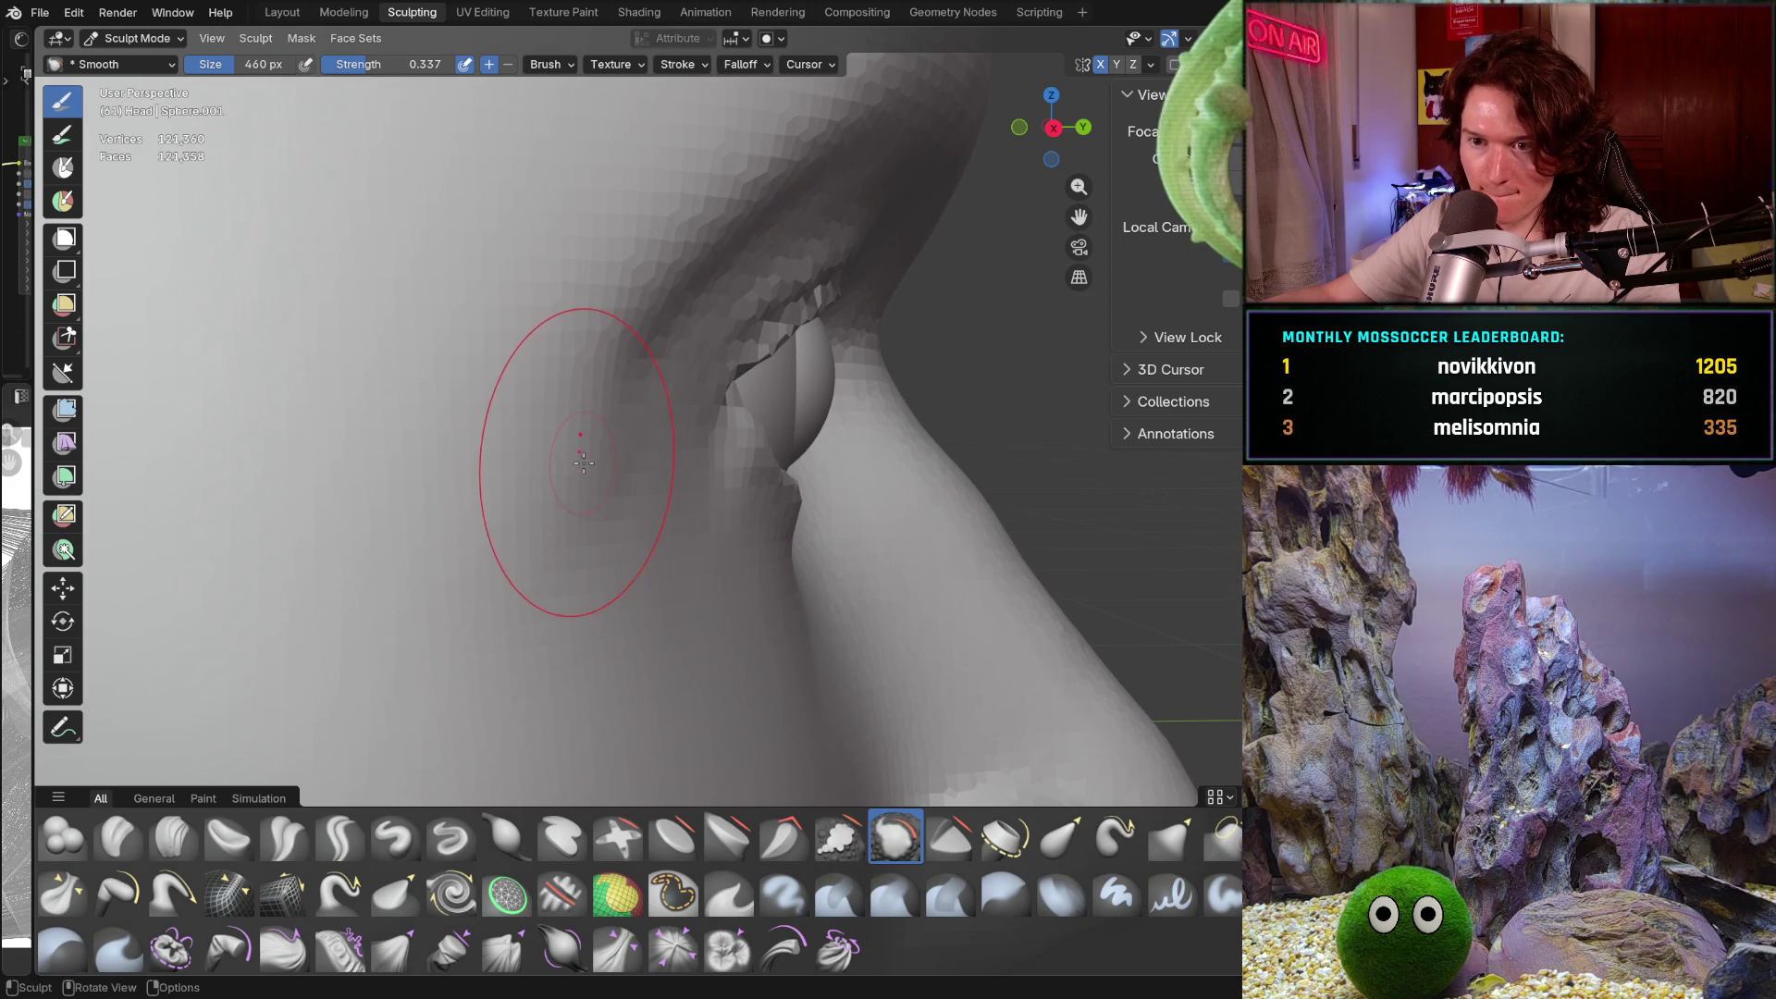
key("f")
left_click(499, 473)
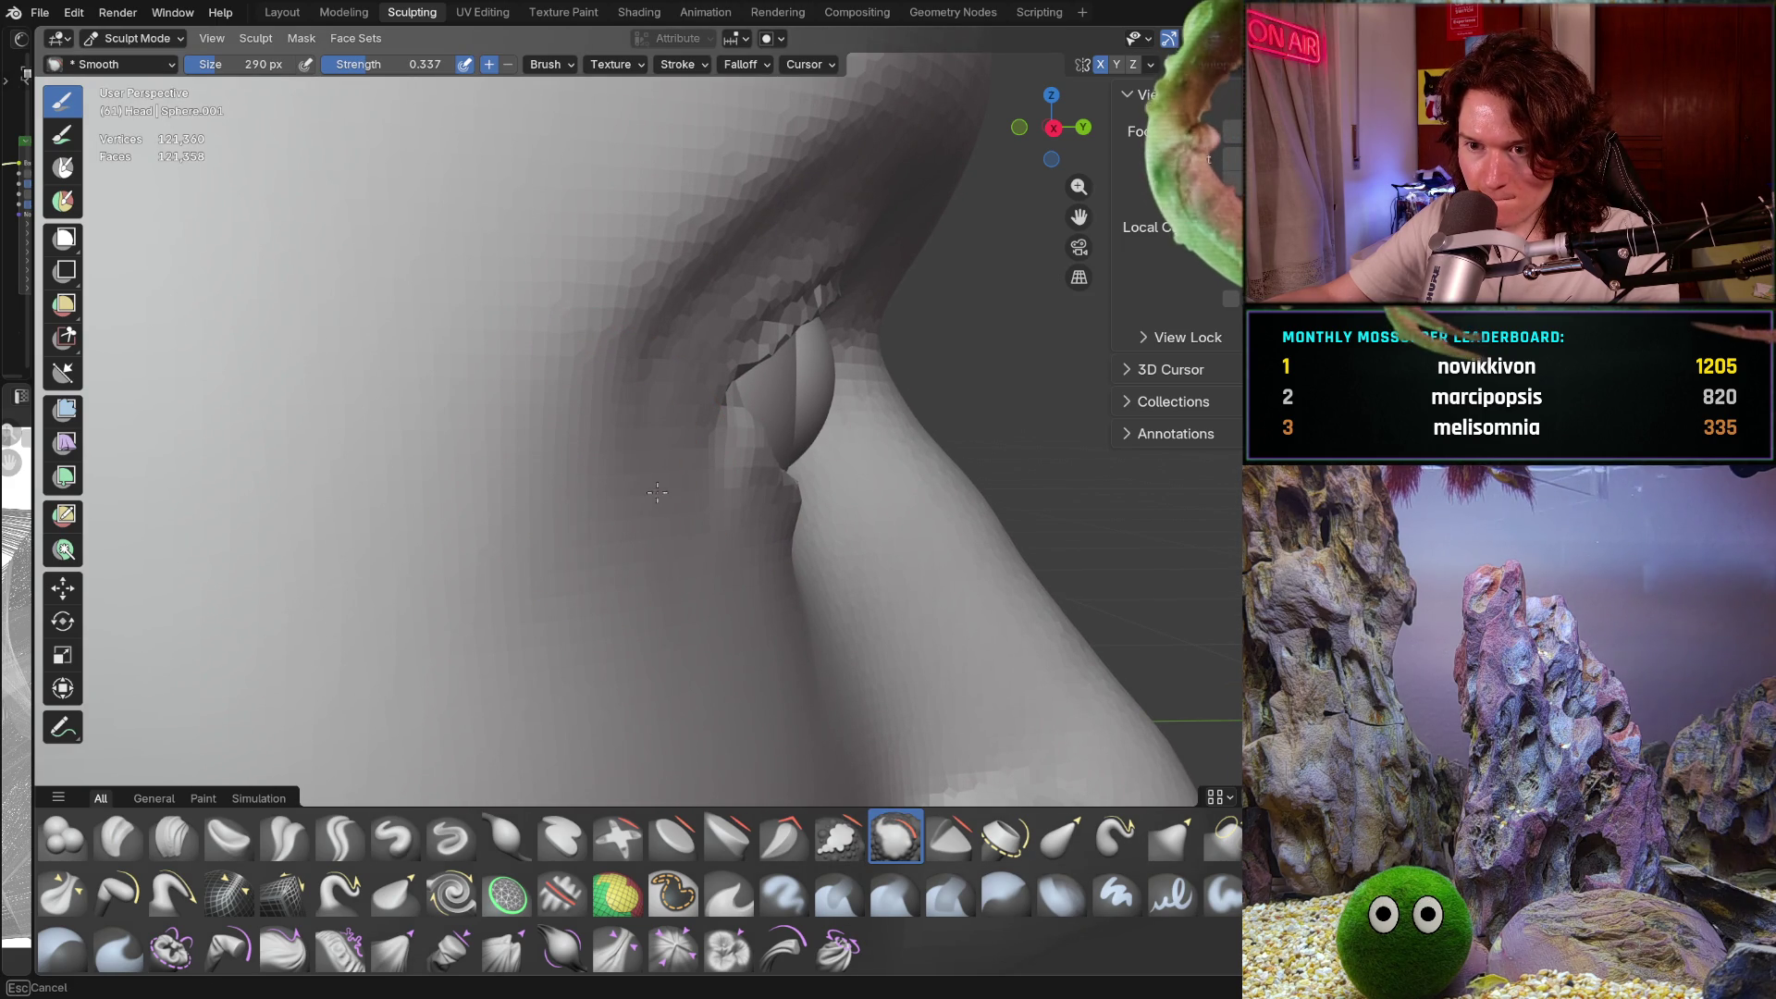
middle_click_drag(649, 515, 602, 485)
middle_click_drag(681, 722, 595, 495)
middle_click_drag(593, 434, 634, 455)
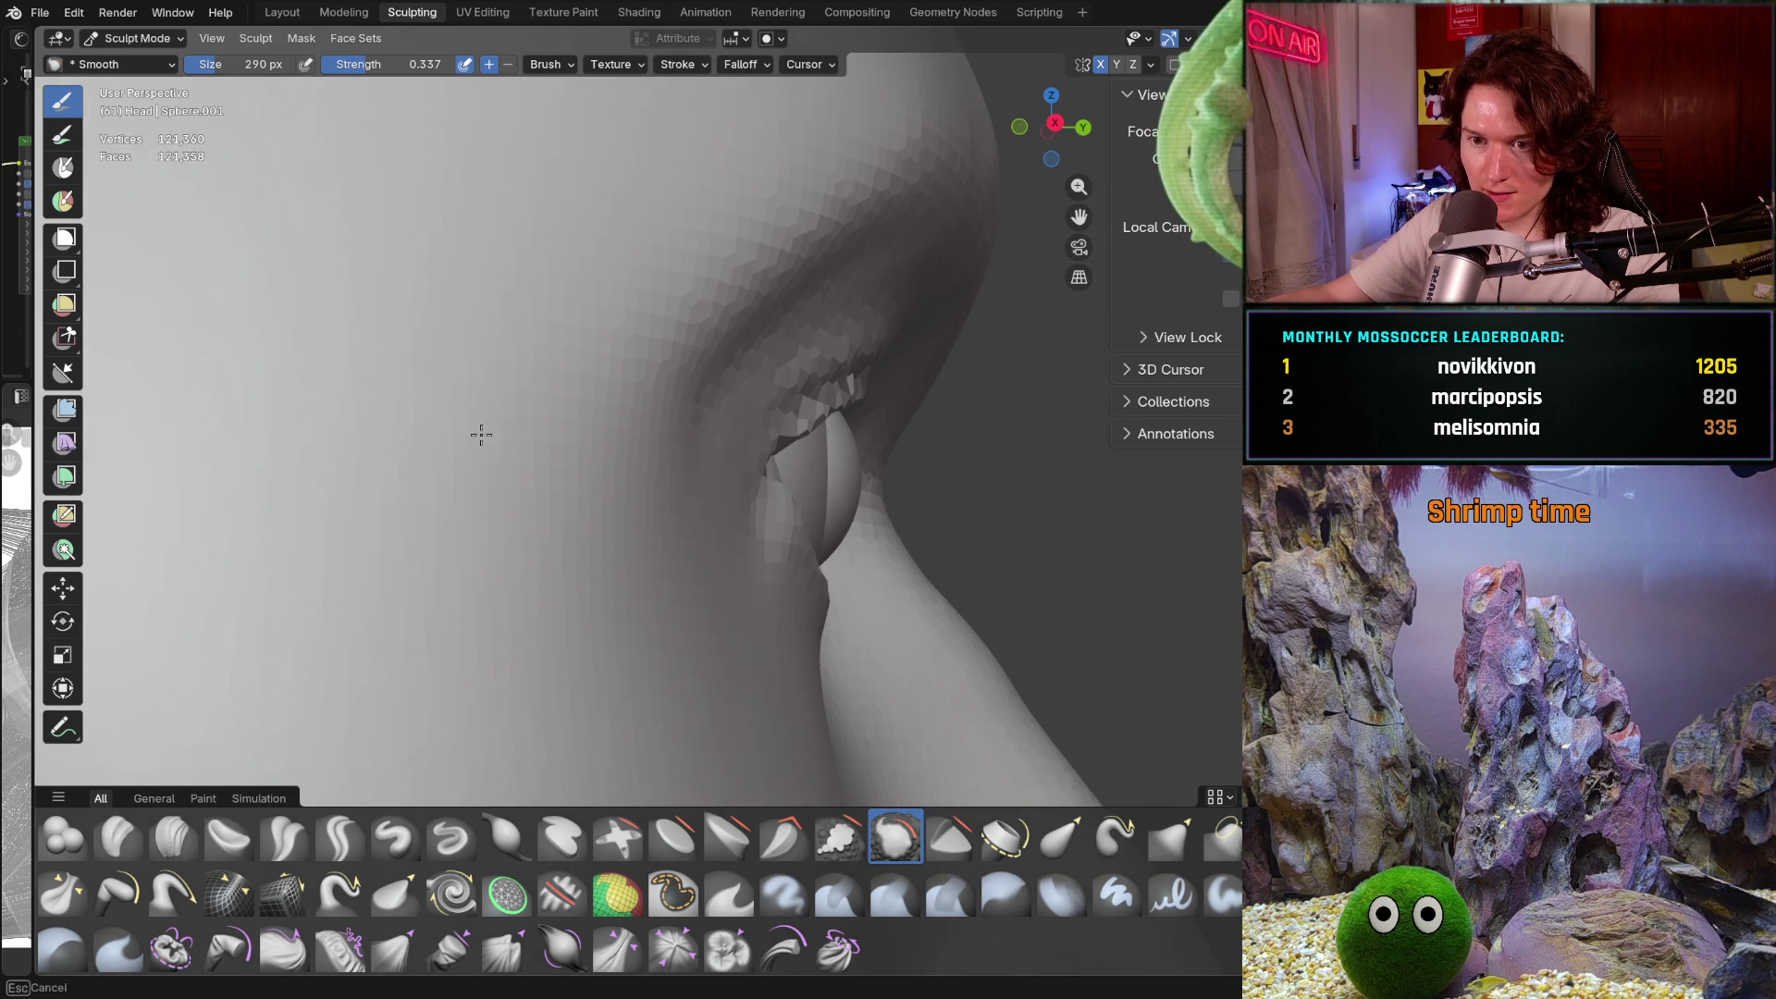
middle_click_drag(575, 614, 536, 333)
mouse_move(425, 435)
middle_mouse_down()
mouse_move(496, 460)
mouse_move(515, 435)
mouse_move(533, 455)
mouse_move(593, 380)
middle_mouse_up()
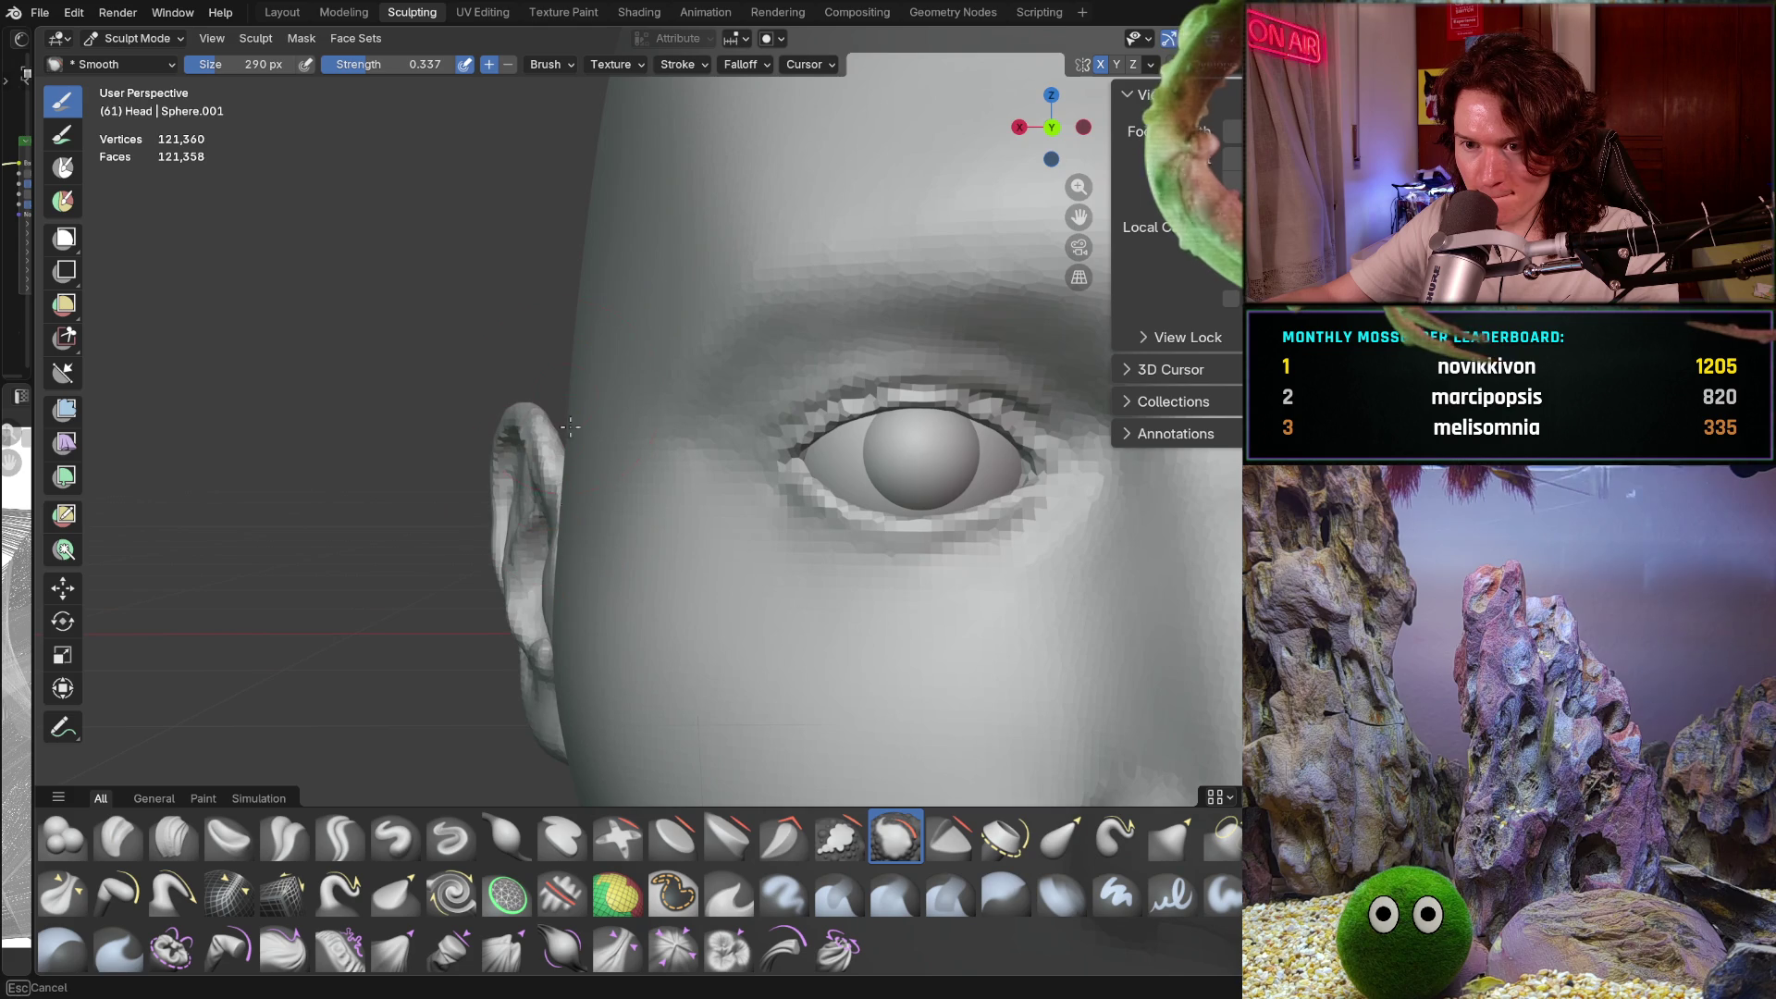
mouse_move(623, 468)
middle_mouse_down()
mouse_move(713, 484)
mouse_move(674, 436)
mouse_move(589, 535)
mouse_move(725, 456)
mouse_move(855, 414)
mouse_move(792, 377)
mouse_move(741, 547)
mouse_move(737, 499)
mouse_move(659, 496)
mouse_move(637, 450)
mouse_move(734, 396)
mouse_move(689, 469)
mouse_move(734, 480)
mouse_move(813, 416)
mouse_move(794, 489)
middle_mouse_up()
scroll(793, 376, "up", 3)
scroll(849, 398, "down", 5)
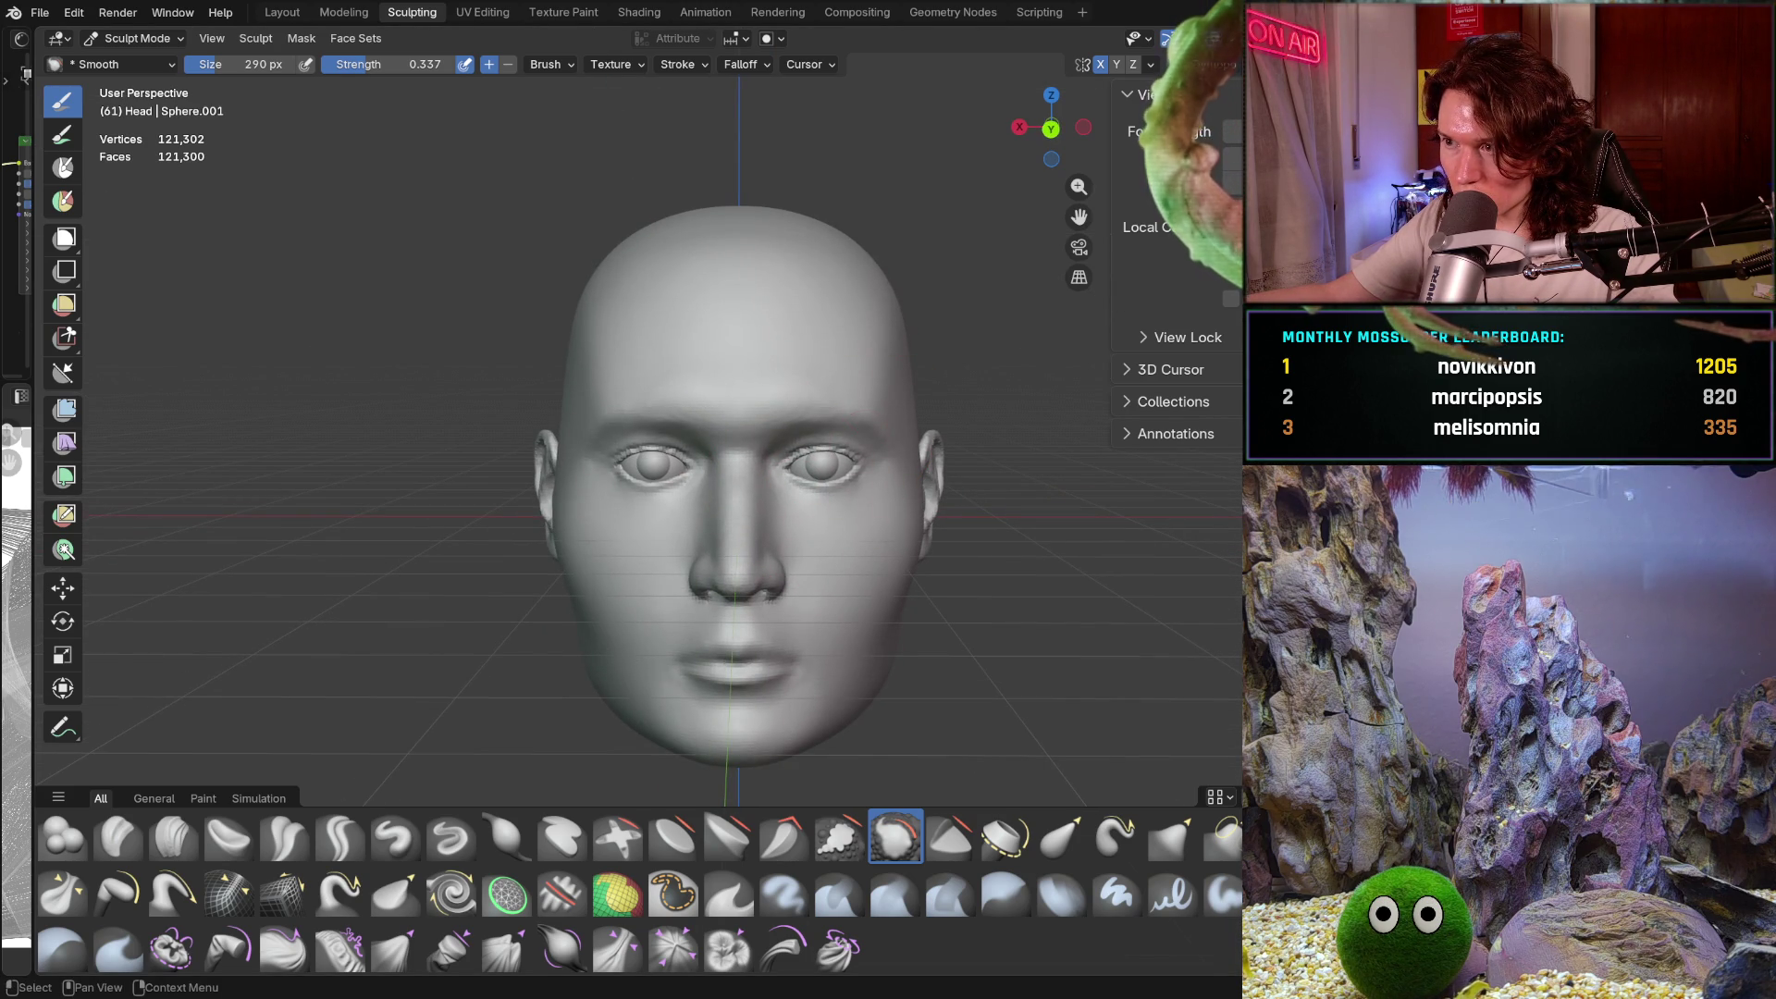
Unhide the hair mesh with Alt+H and frame the face in a three-quarter view
key("alt+h")
scroll(833, 337, "down", 3)
middle_click_drag(832, 342, 837, 532)
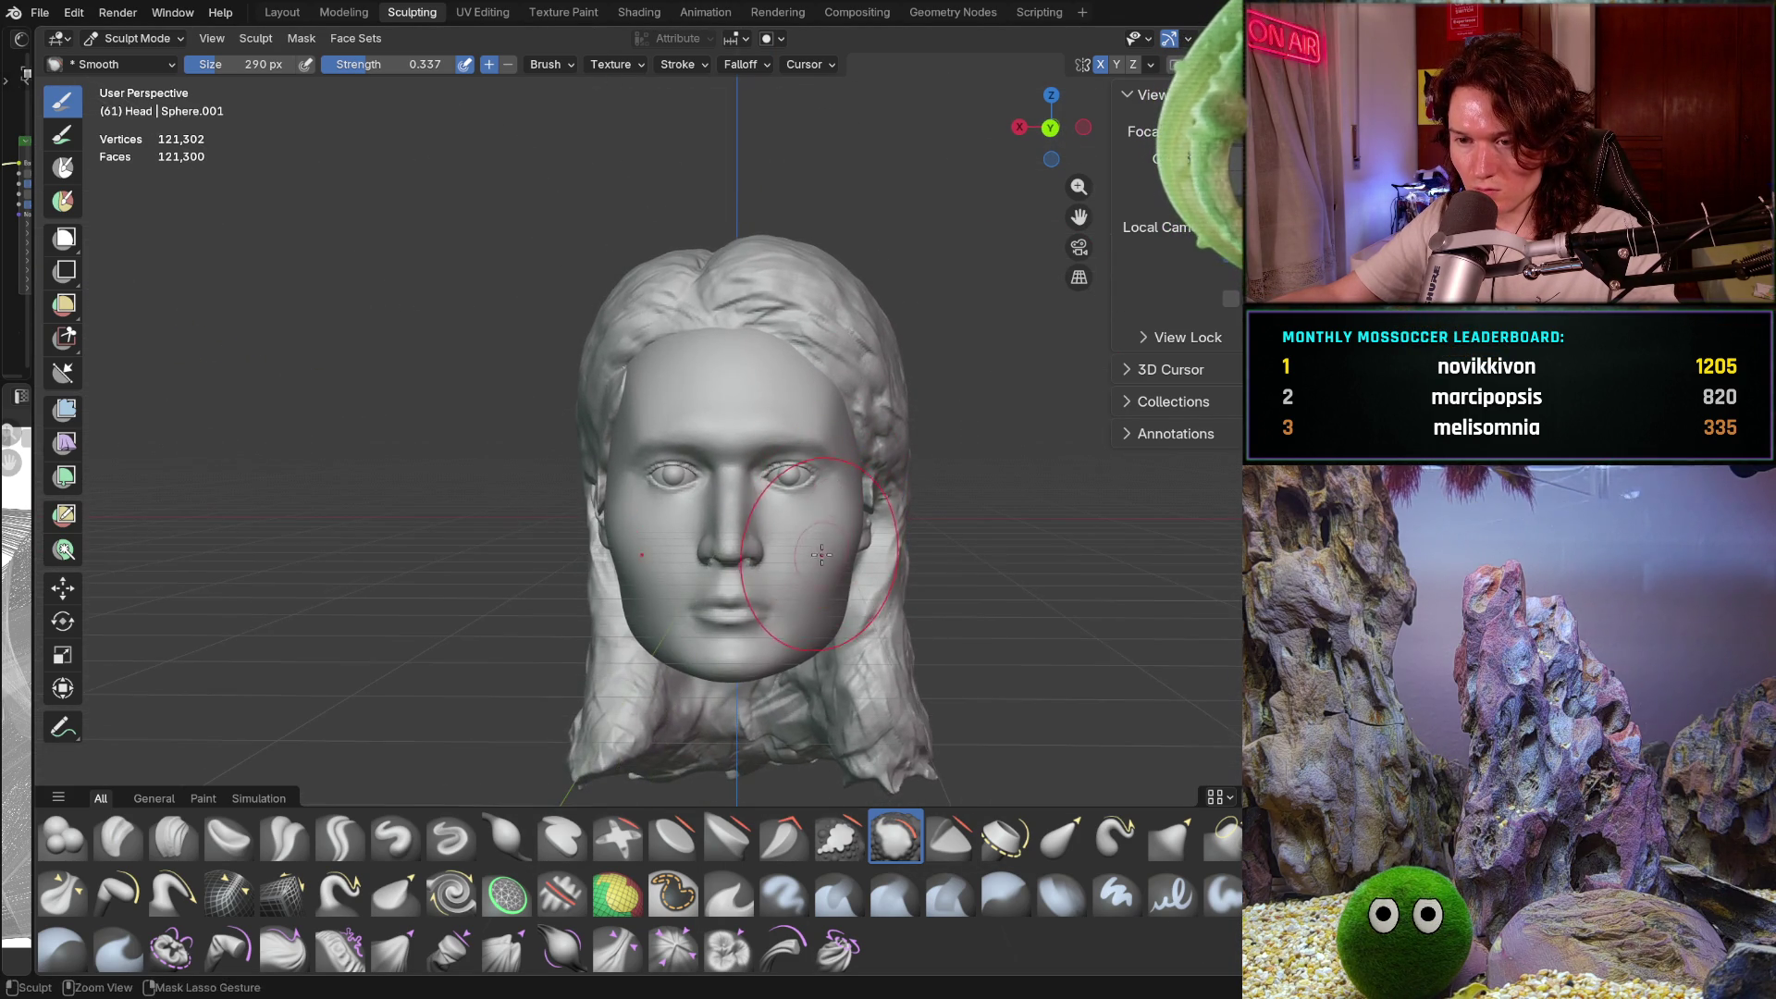
scroll(837, 537, "up", 2)
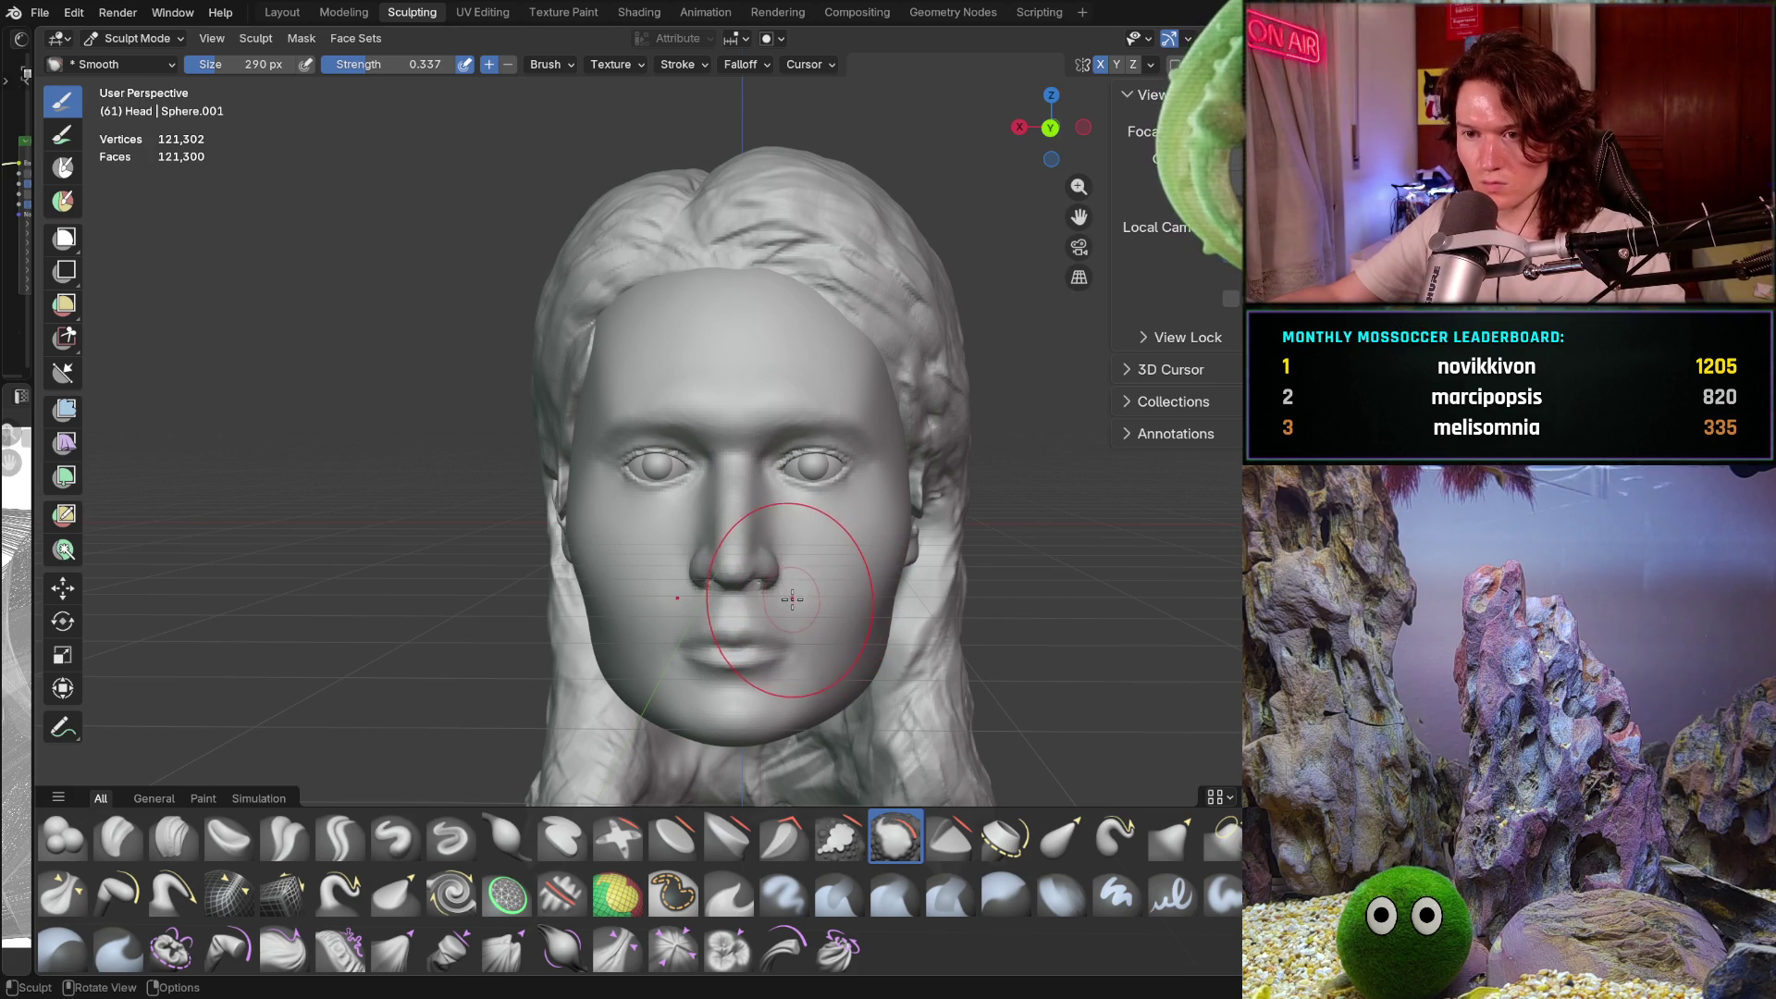
scroll(792, 599, "up", 4)
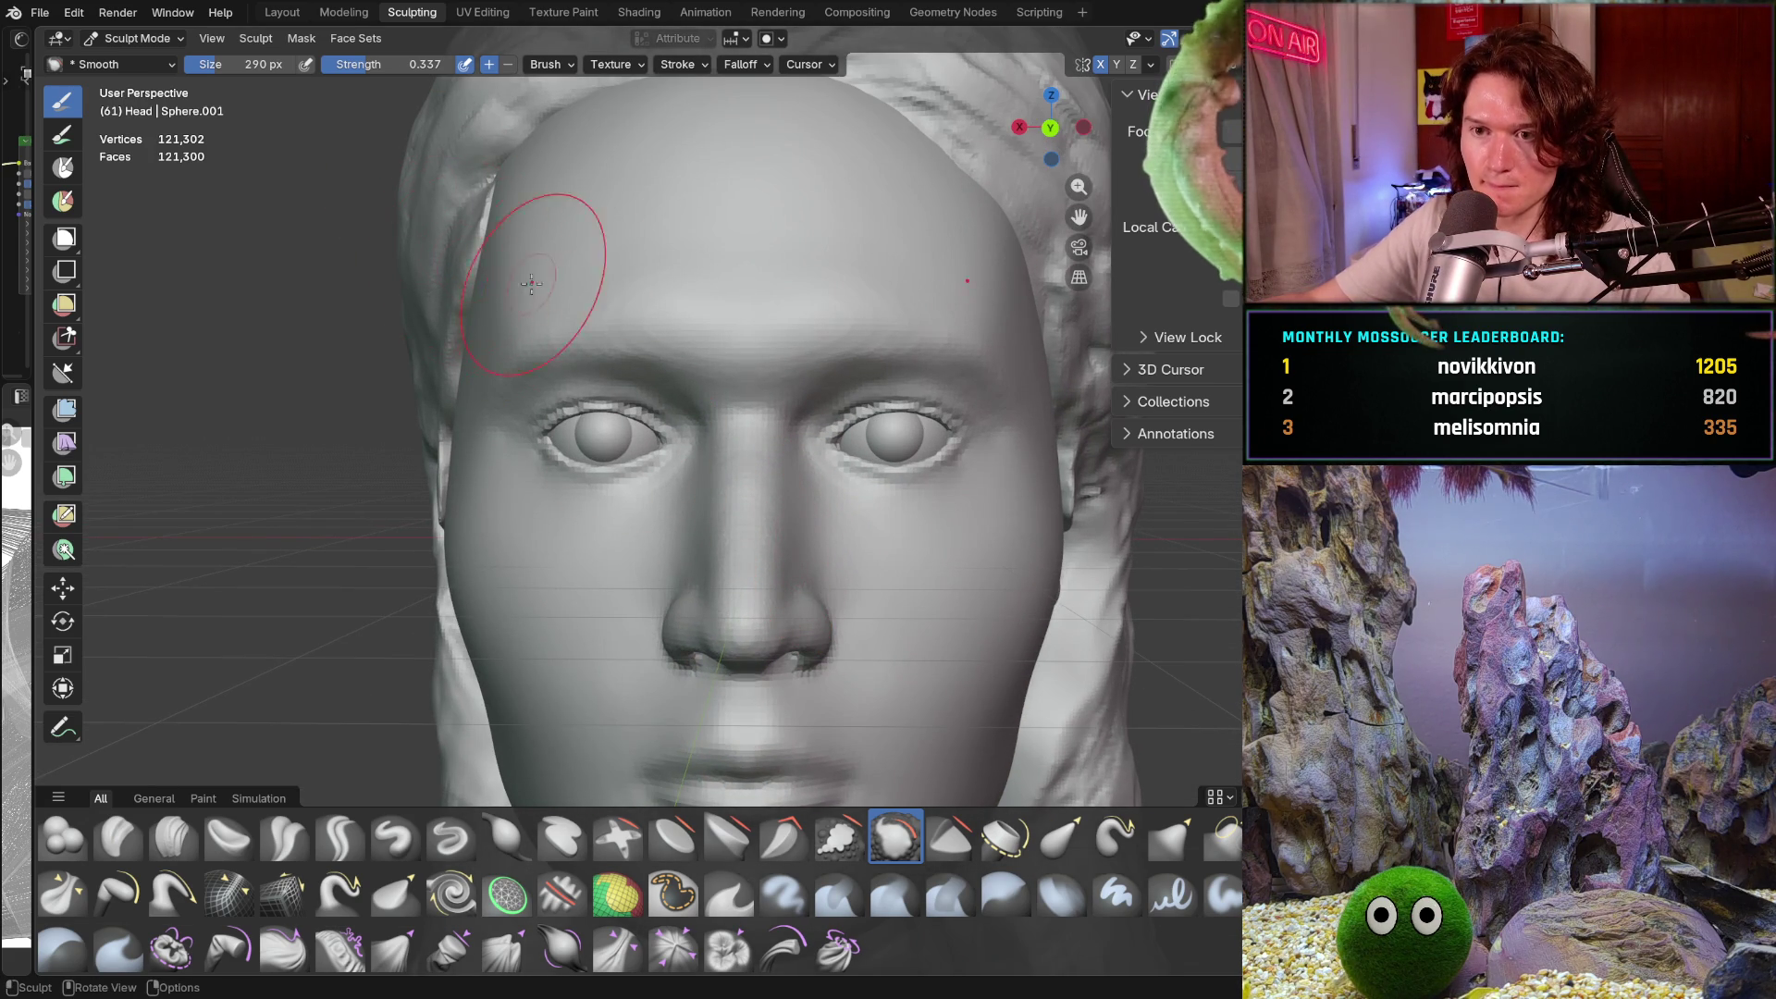
middle_click_drag(745, 246, 773, 231)
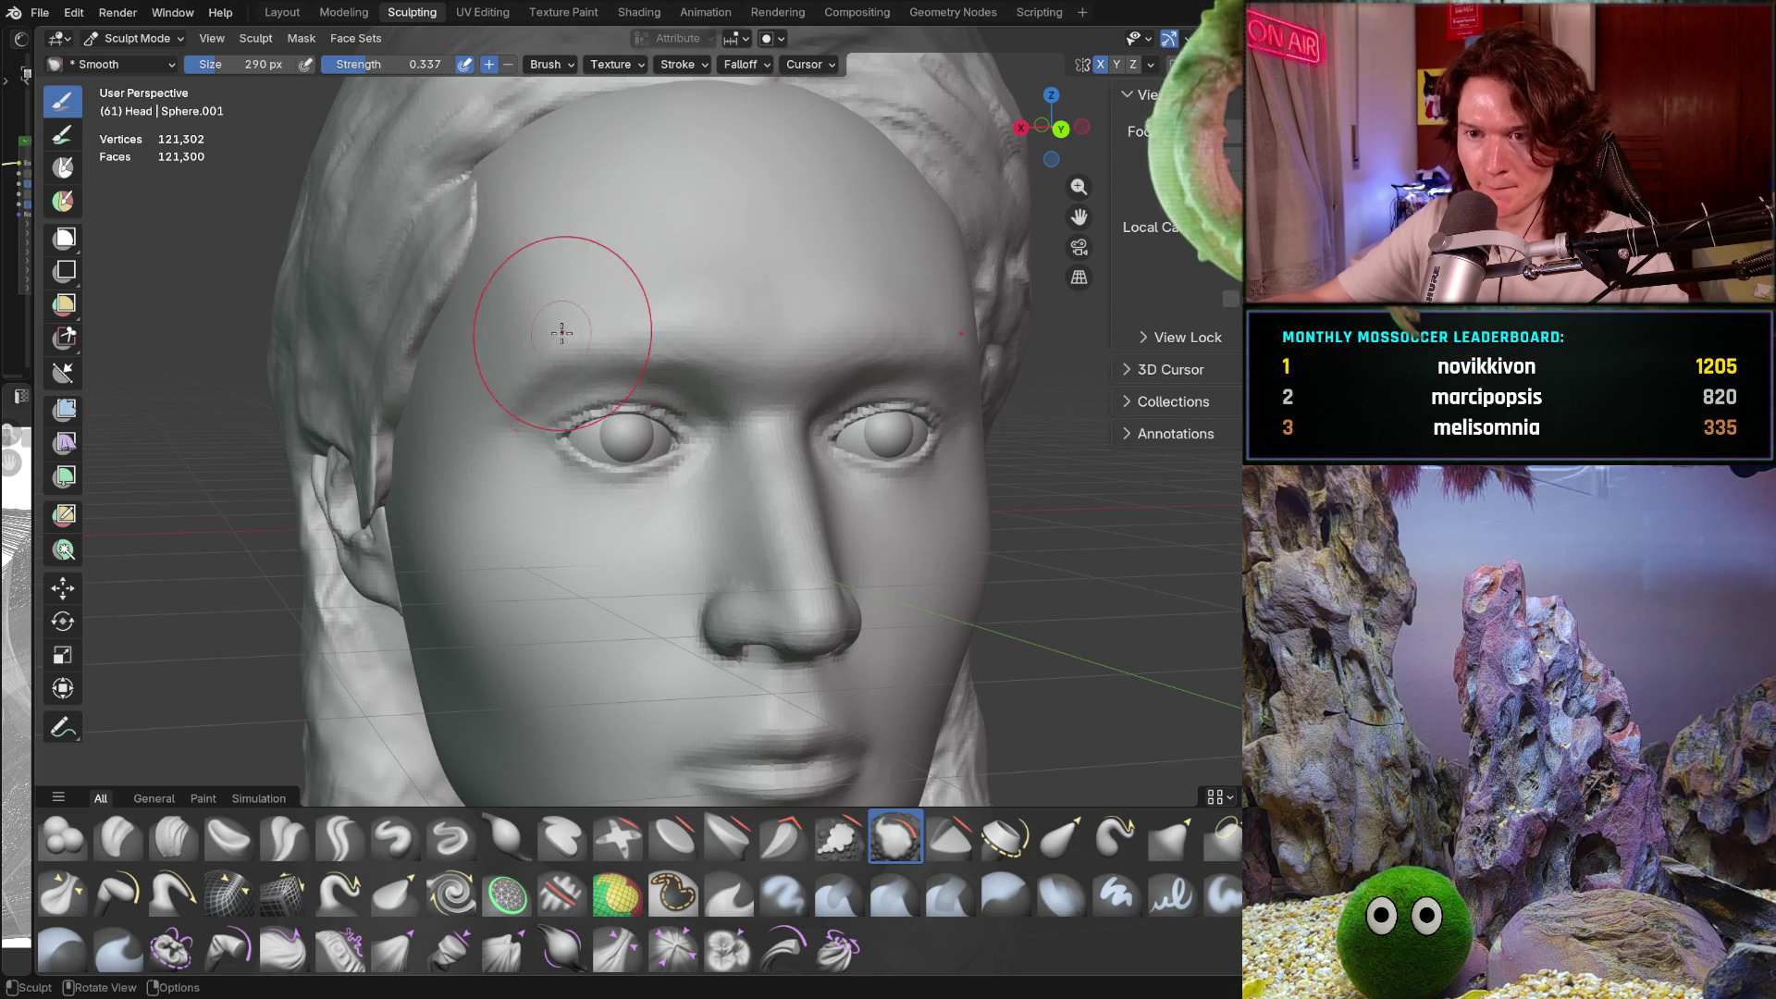
Select the Mask brush, shrink it to 166 px, and zoom onto the face
left_click(673, 891)
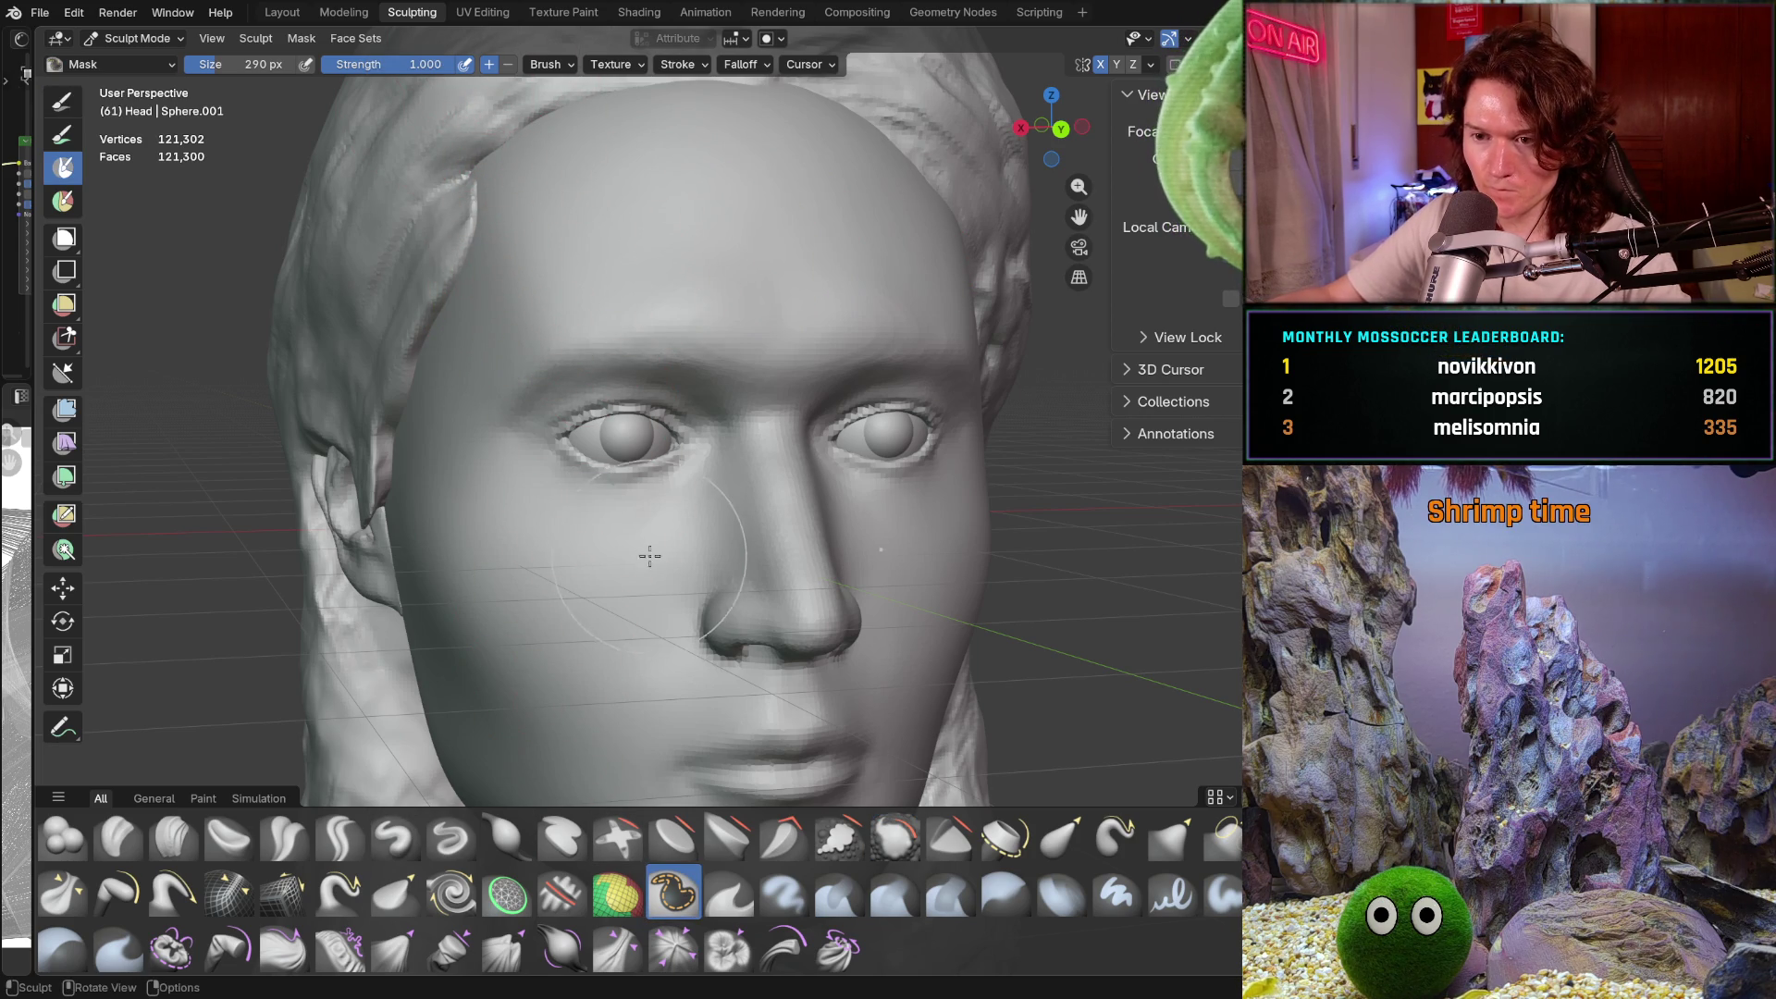
key("f")
left_click(614, 519)
key("f")
left_click(592, 463)
scroll(583, 435, "up", 3)
mouse_move(583, 435)
middle_mouse_down()
mouse_move(565, 394)
mouse_move(550, 424)
middle_mouse_up()
key("f")
left_click(546, 418)
Mask a ring around the left eye, then invert the mask so only the eye area is free
scroll(543, 412, "up", 4)
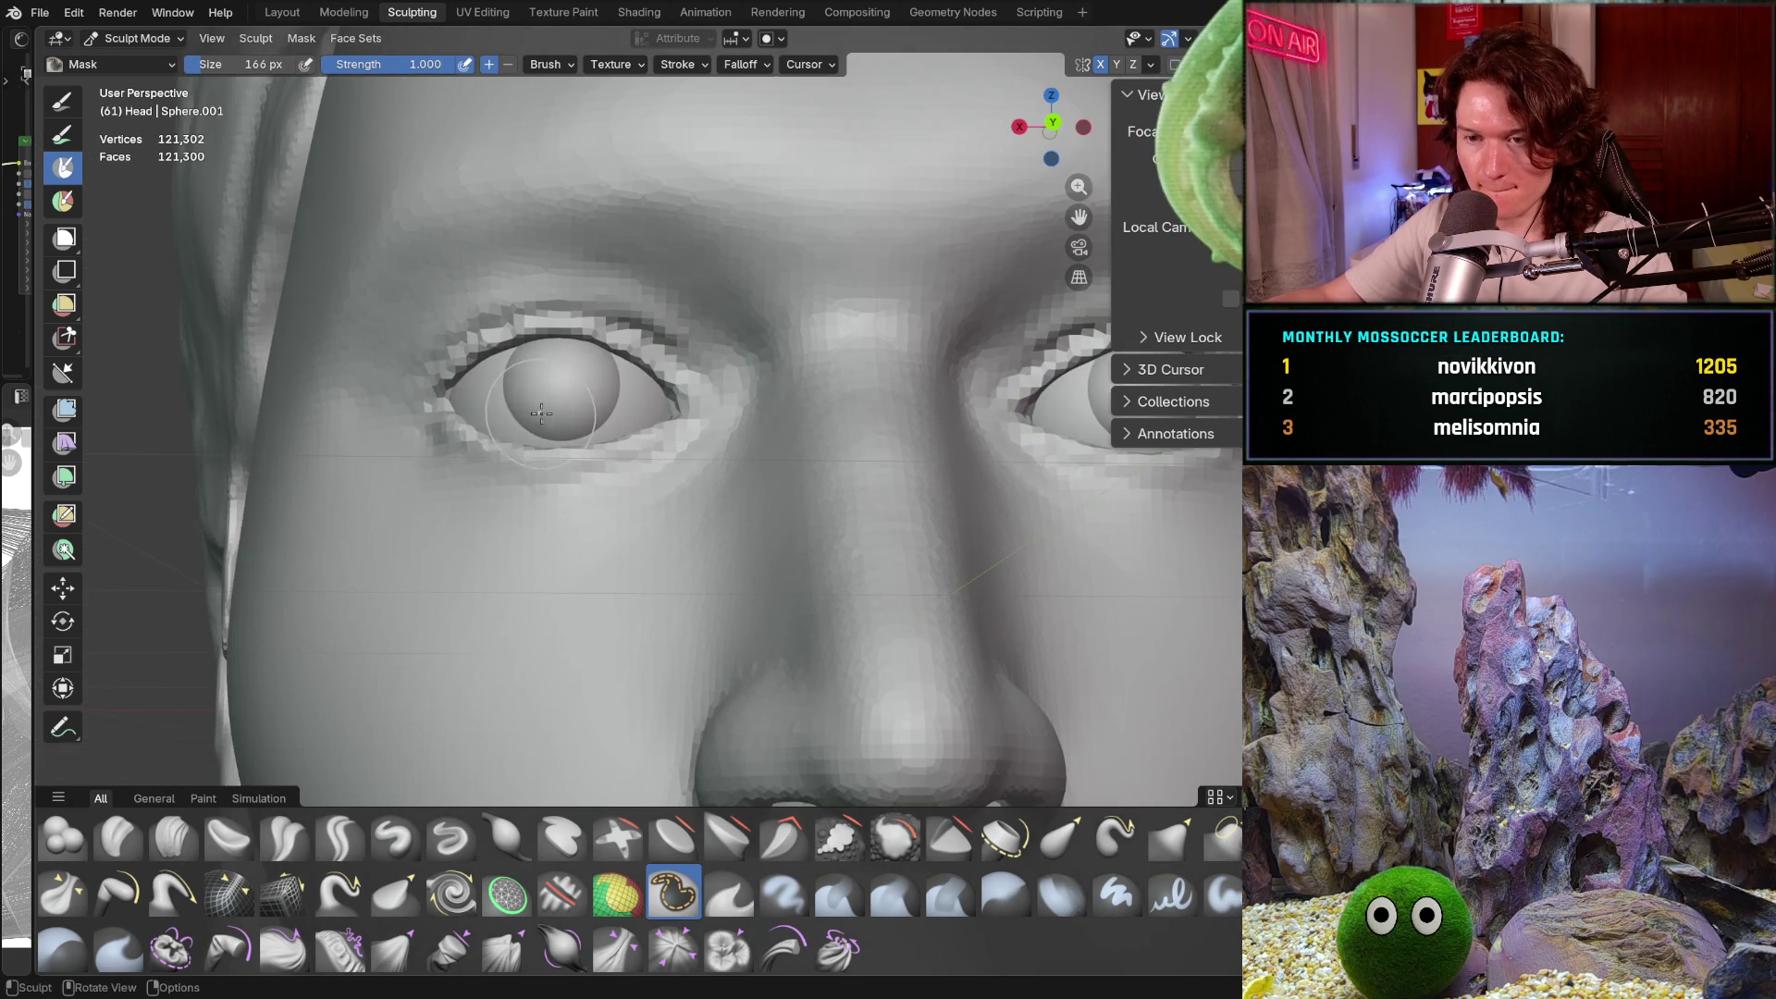
mouse_move(497, 473)
left_mouse_down()
mouse_move(432, 420)
mouse_move(485, 335)
mouse_move(601, 317)
mouse_move(679, 384)
mouse_move(625, 439)
mouse_move(504, 477)
mouse_move(634, 453)
mouse_move(681, 378)
left_mouse_up()
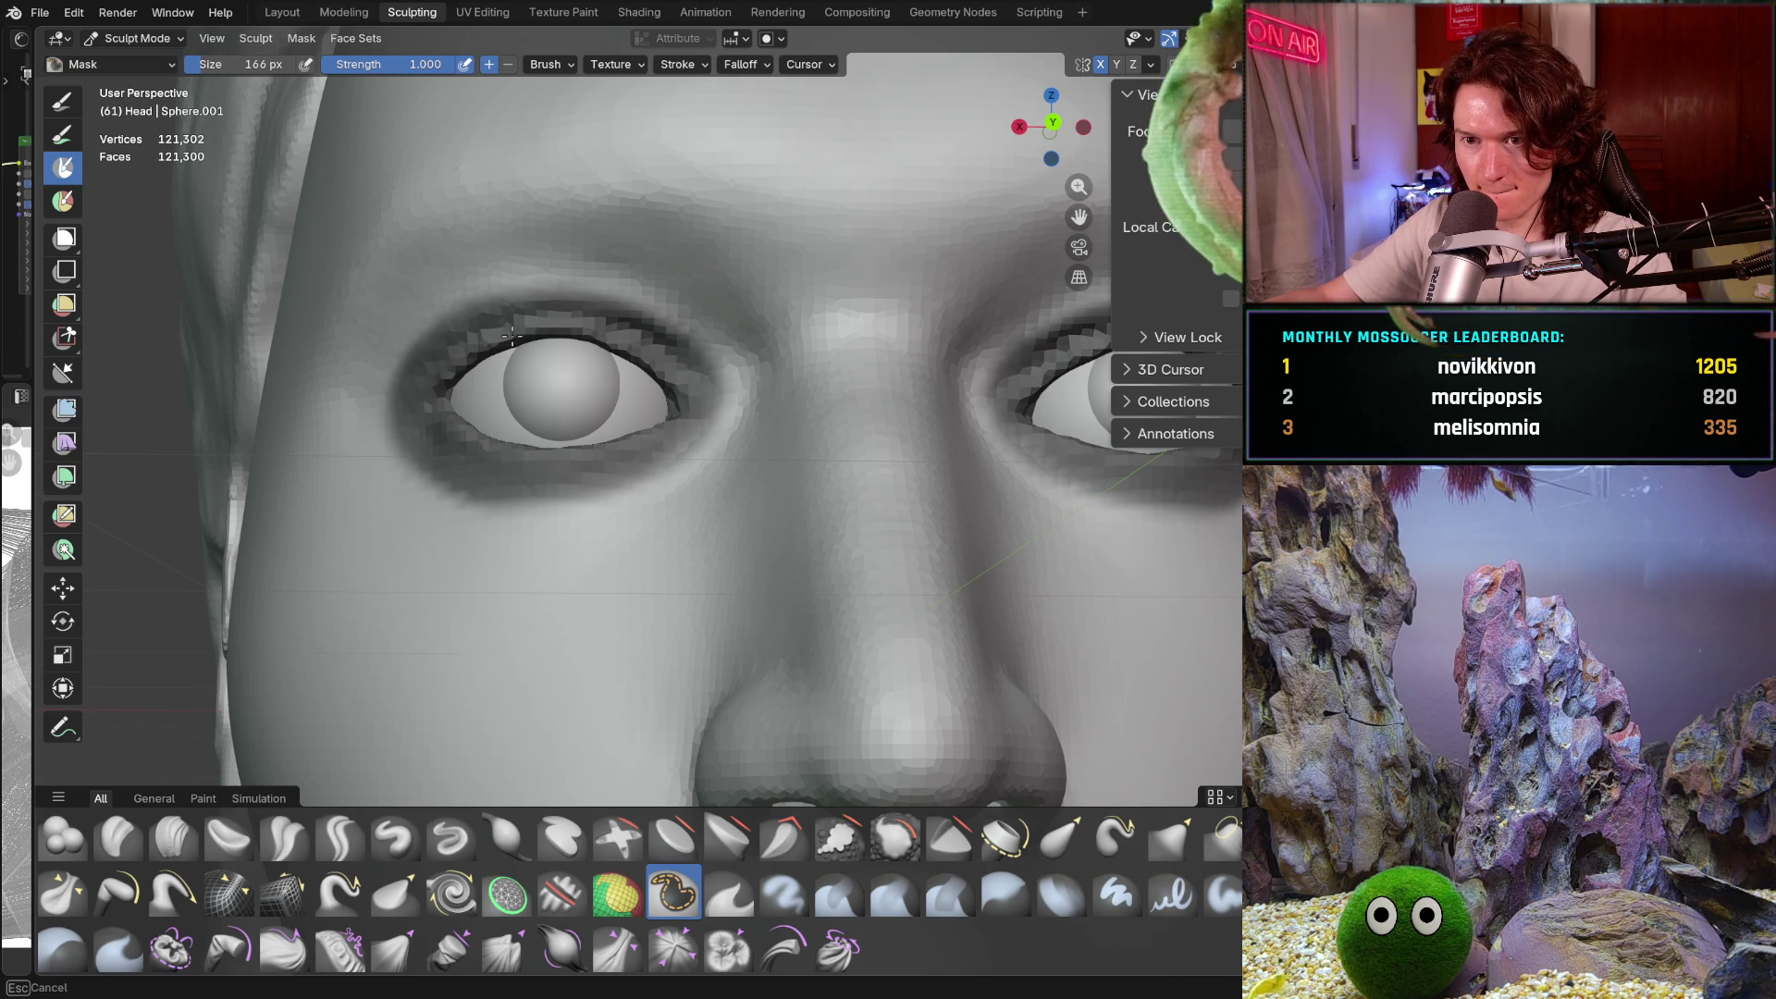
mouse_move(663, 367)
left_mouse_down()
mouse_move(574, 481)
mouse_move(399, 368)
left_mouse_up()
middle_click_drag(435, 366, 625, 382)
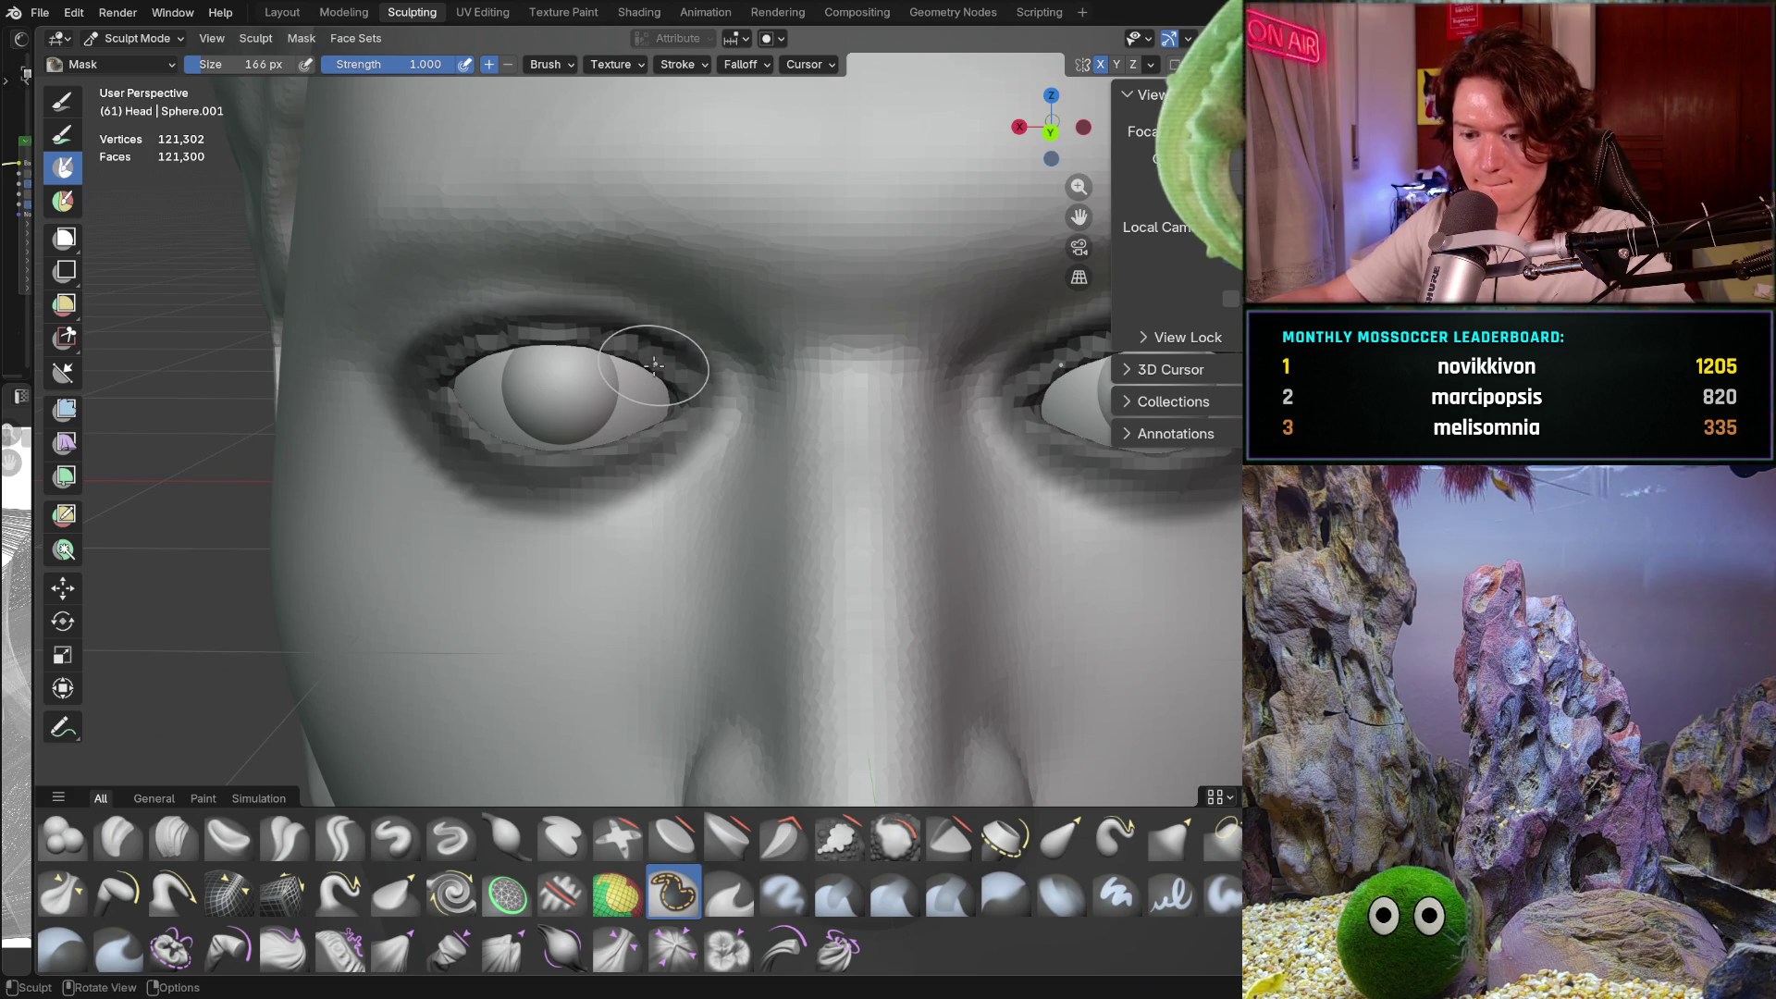
key("ctrl+i")
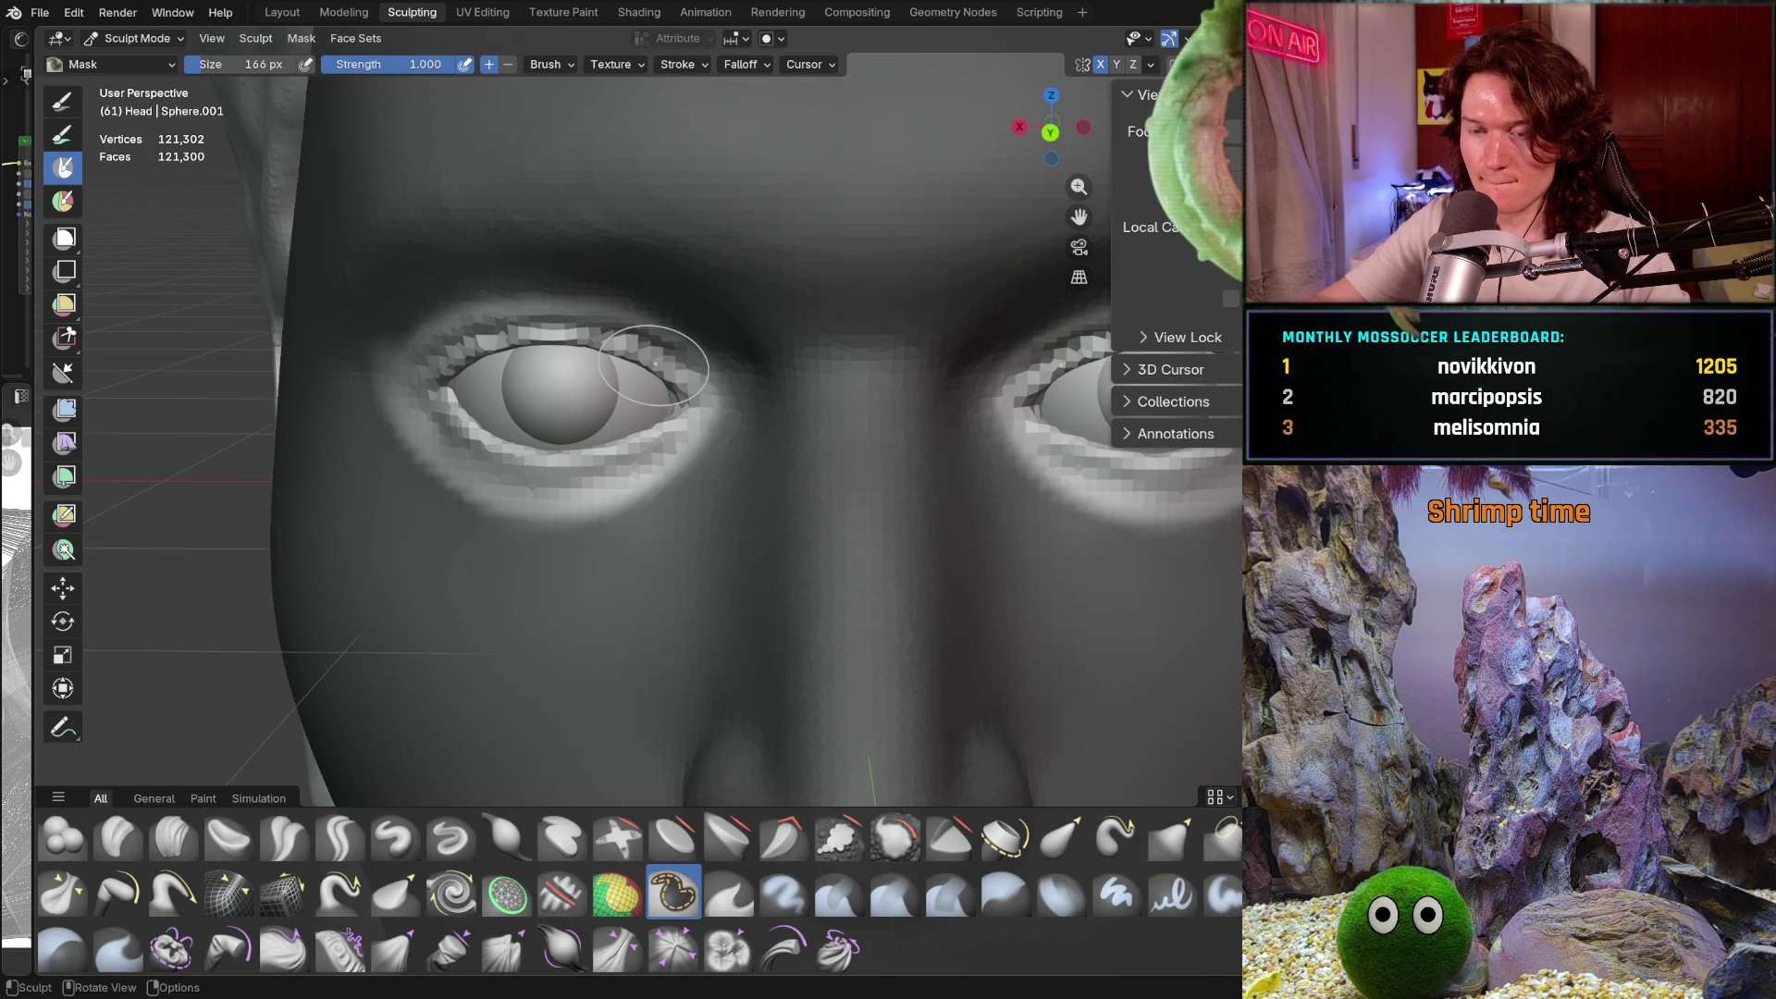
middle_click_drag(470, 552, 386, 333)
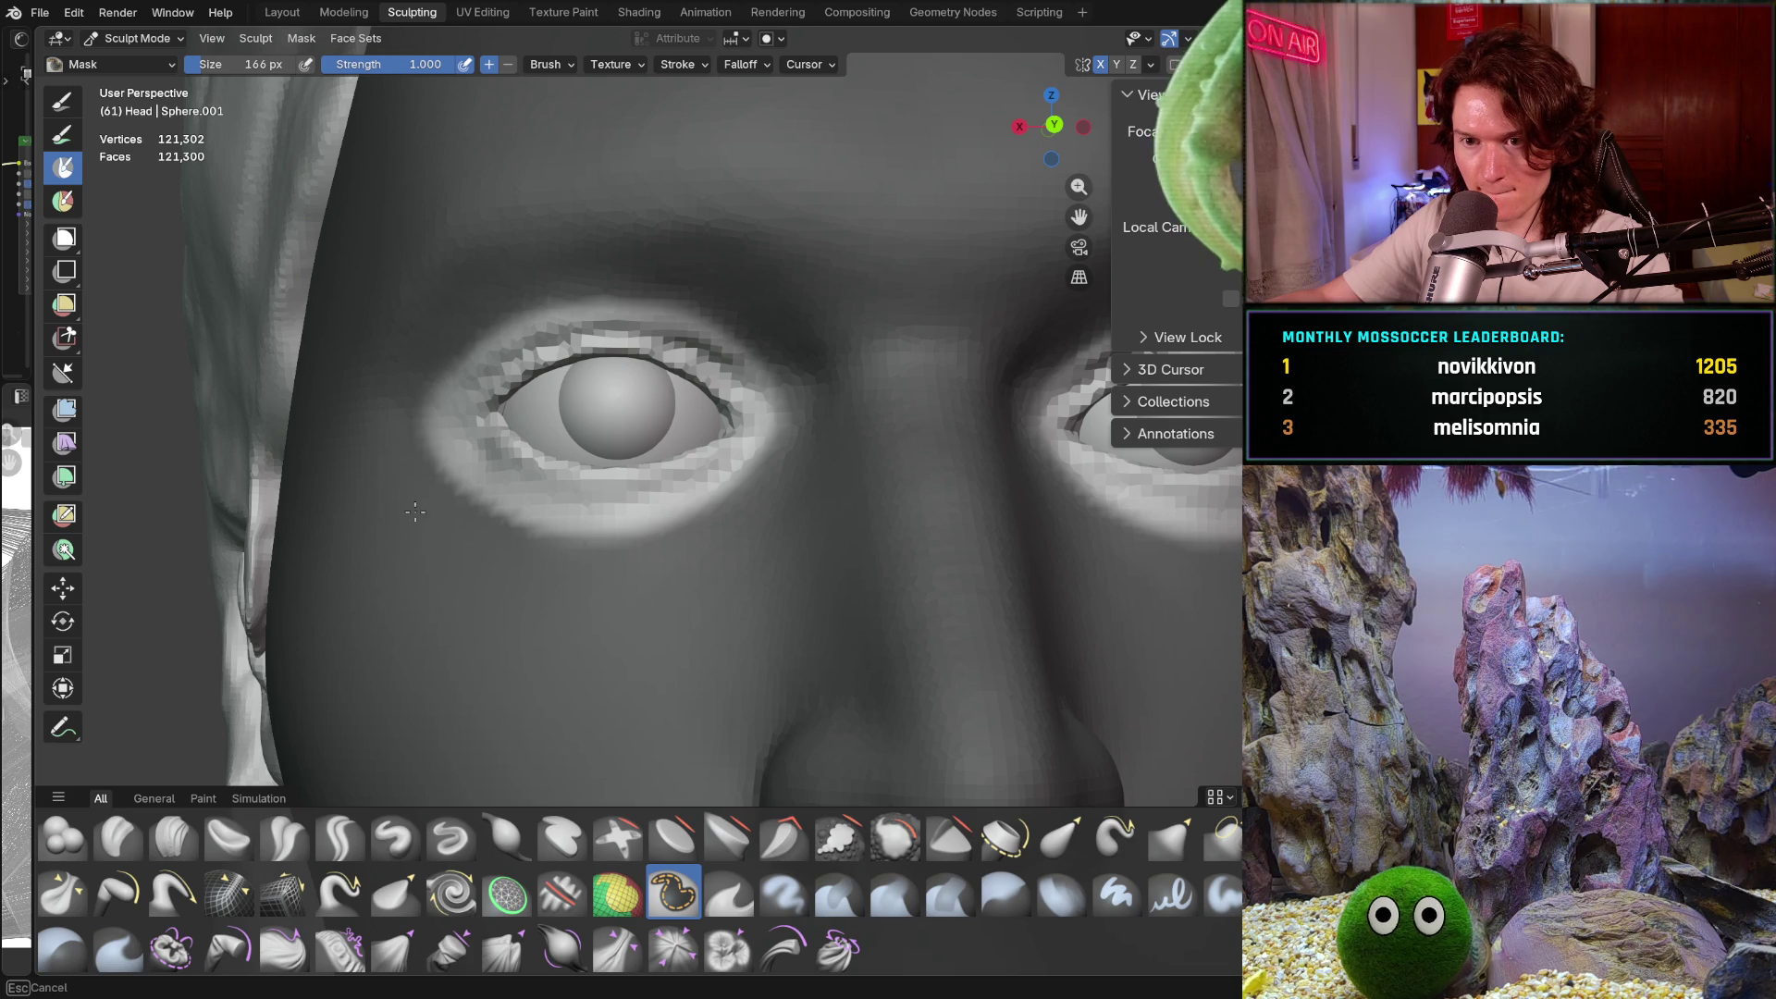
Switch to the Grab brush and enlarge it to 494 px
key("shift+t")
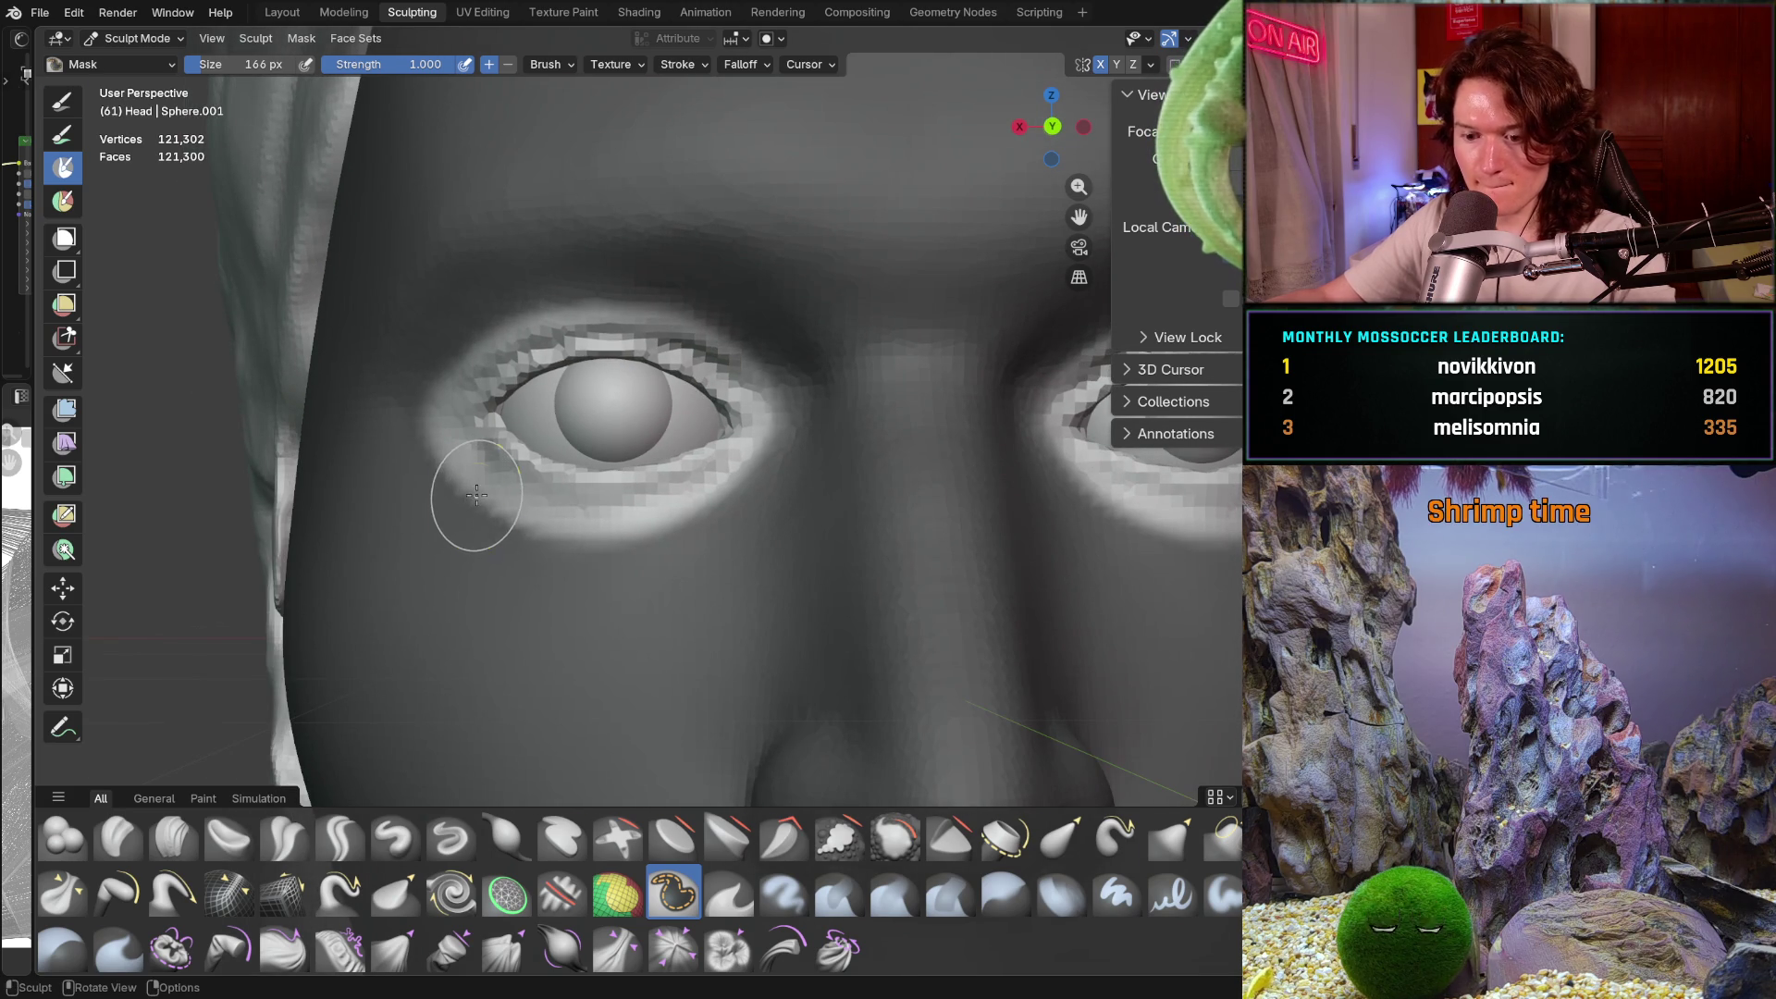
key("f")
left_click(572, 456)
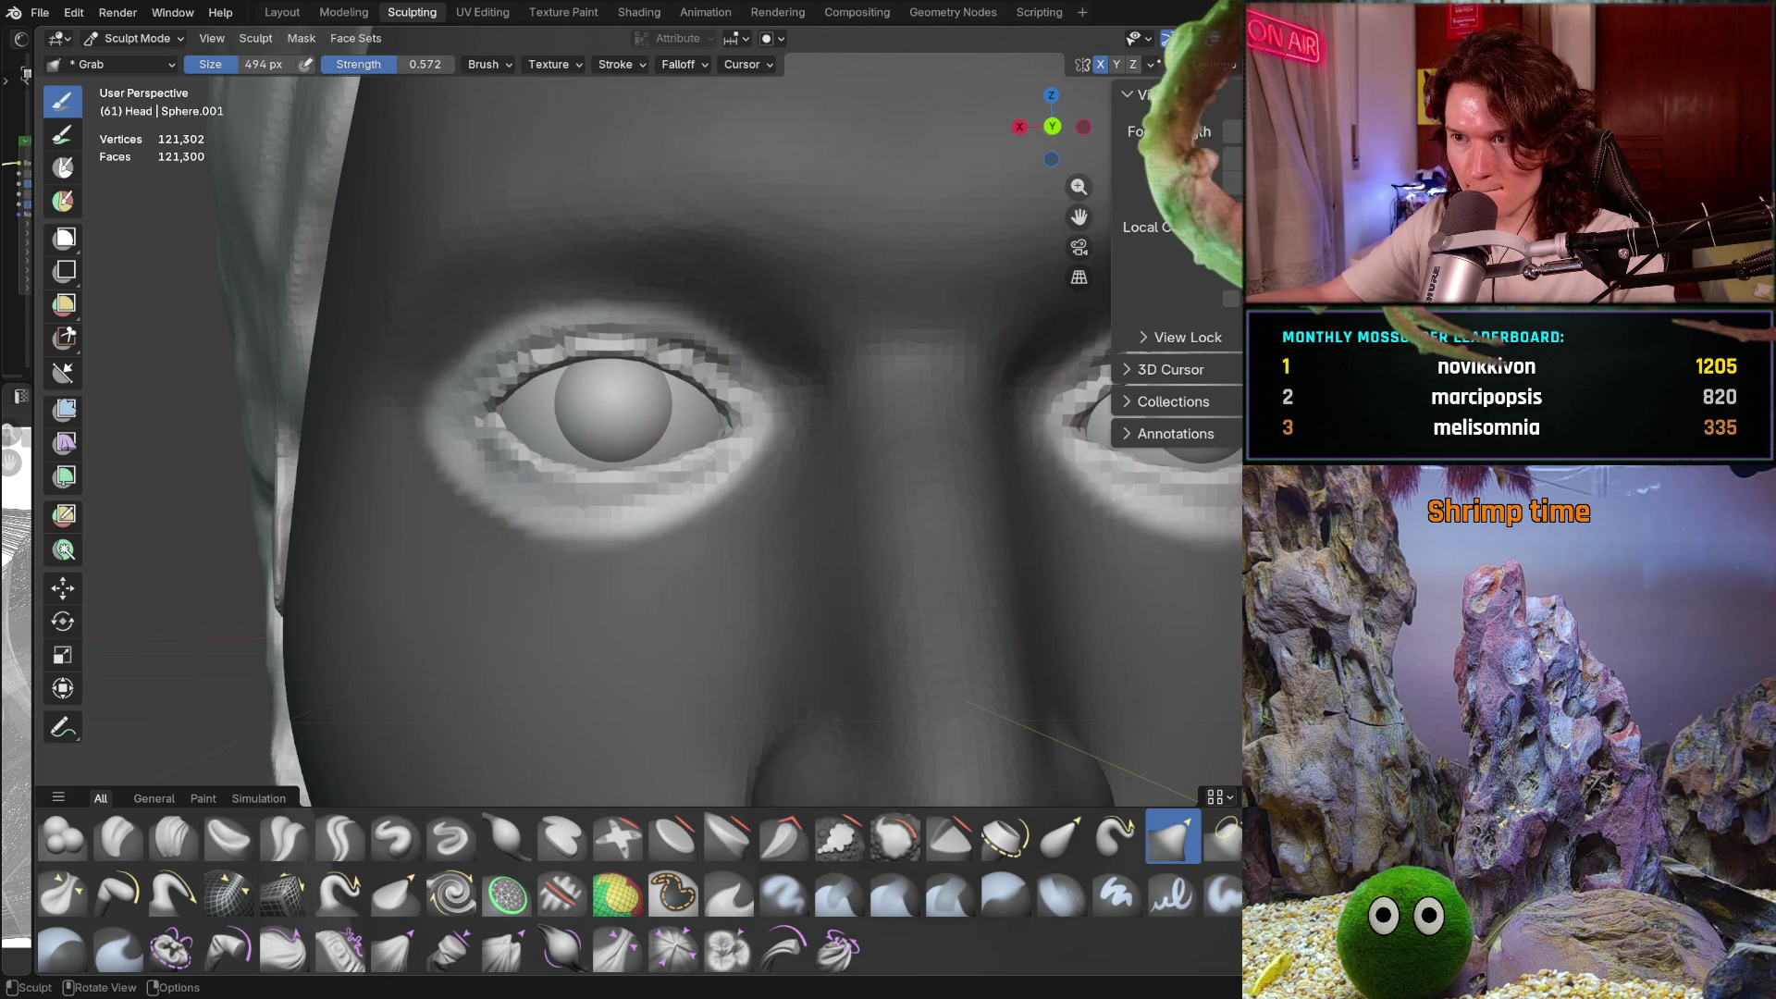
Check the symmetry settings, then pull the outer corner of the left eye with Grab
left_click(1151, 64)
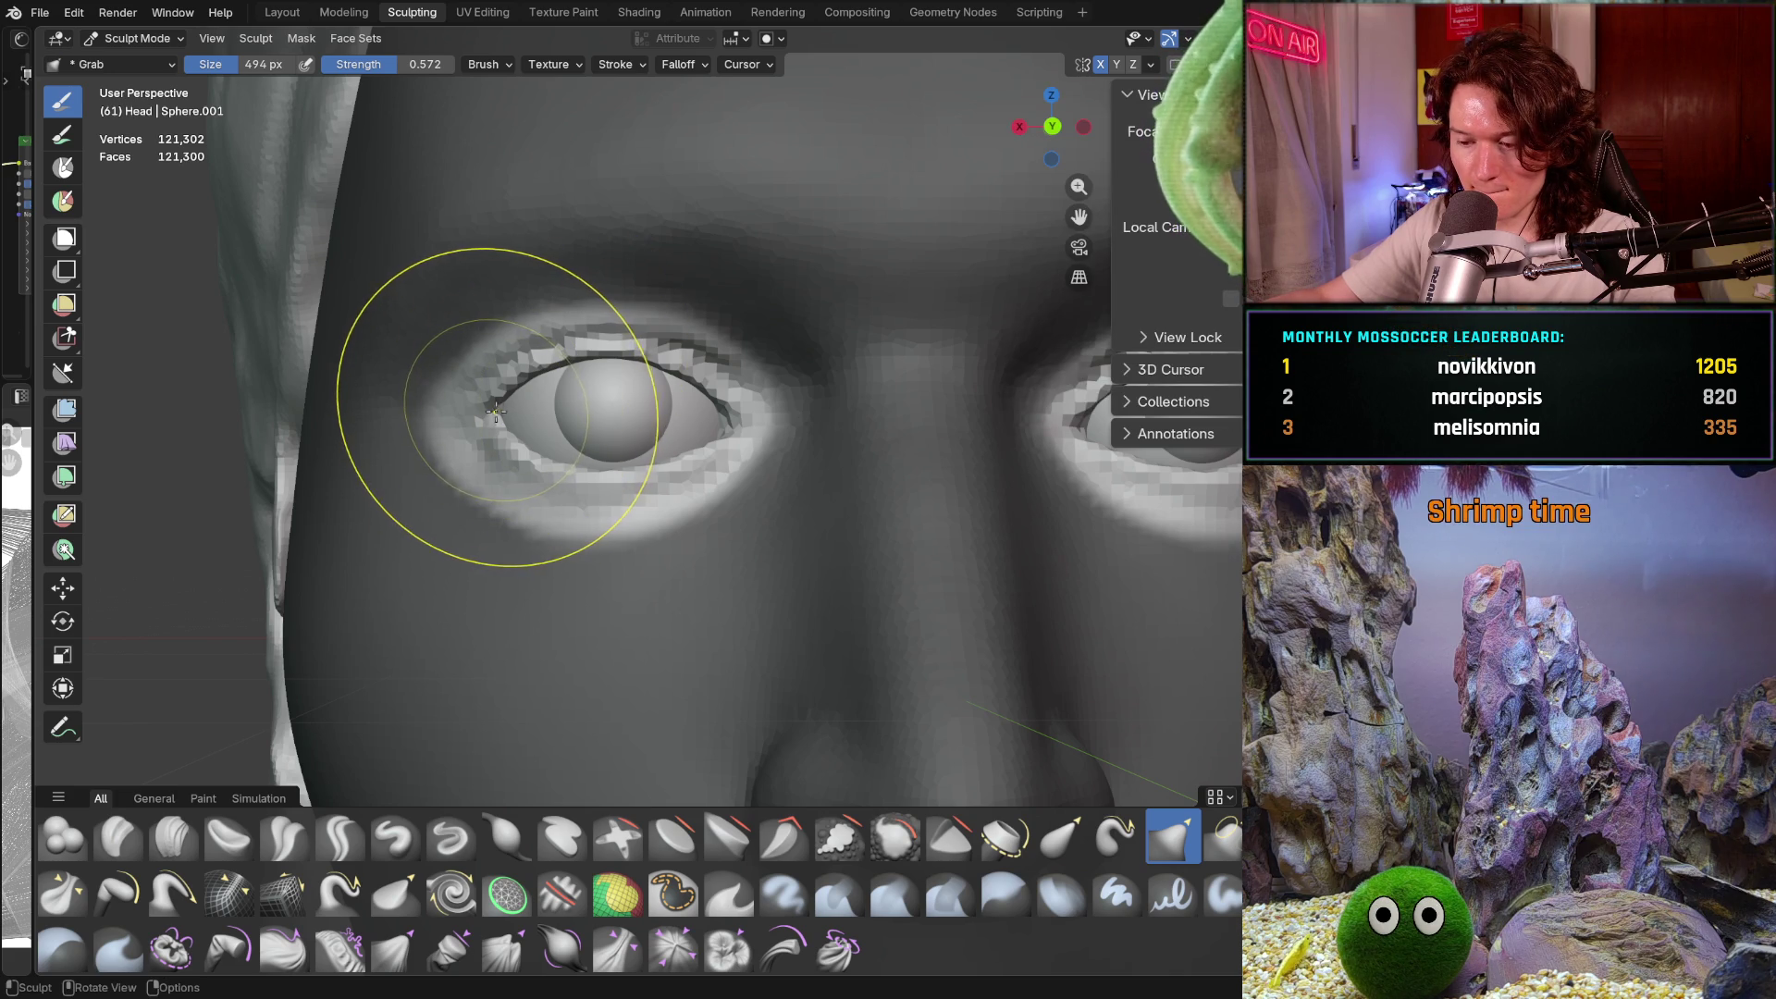
scroll(543, 398, "down", 5)
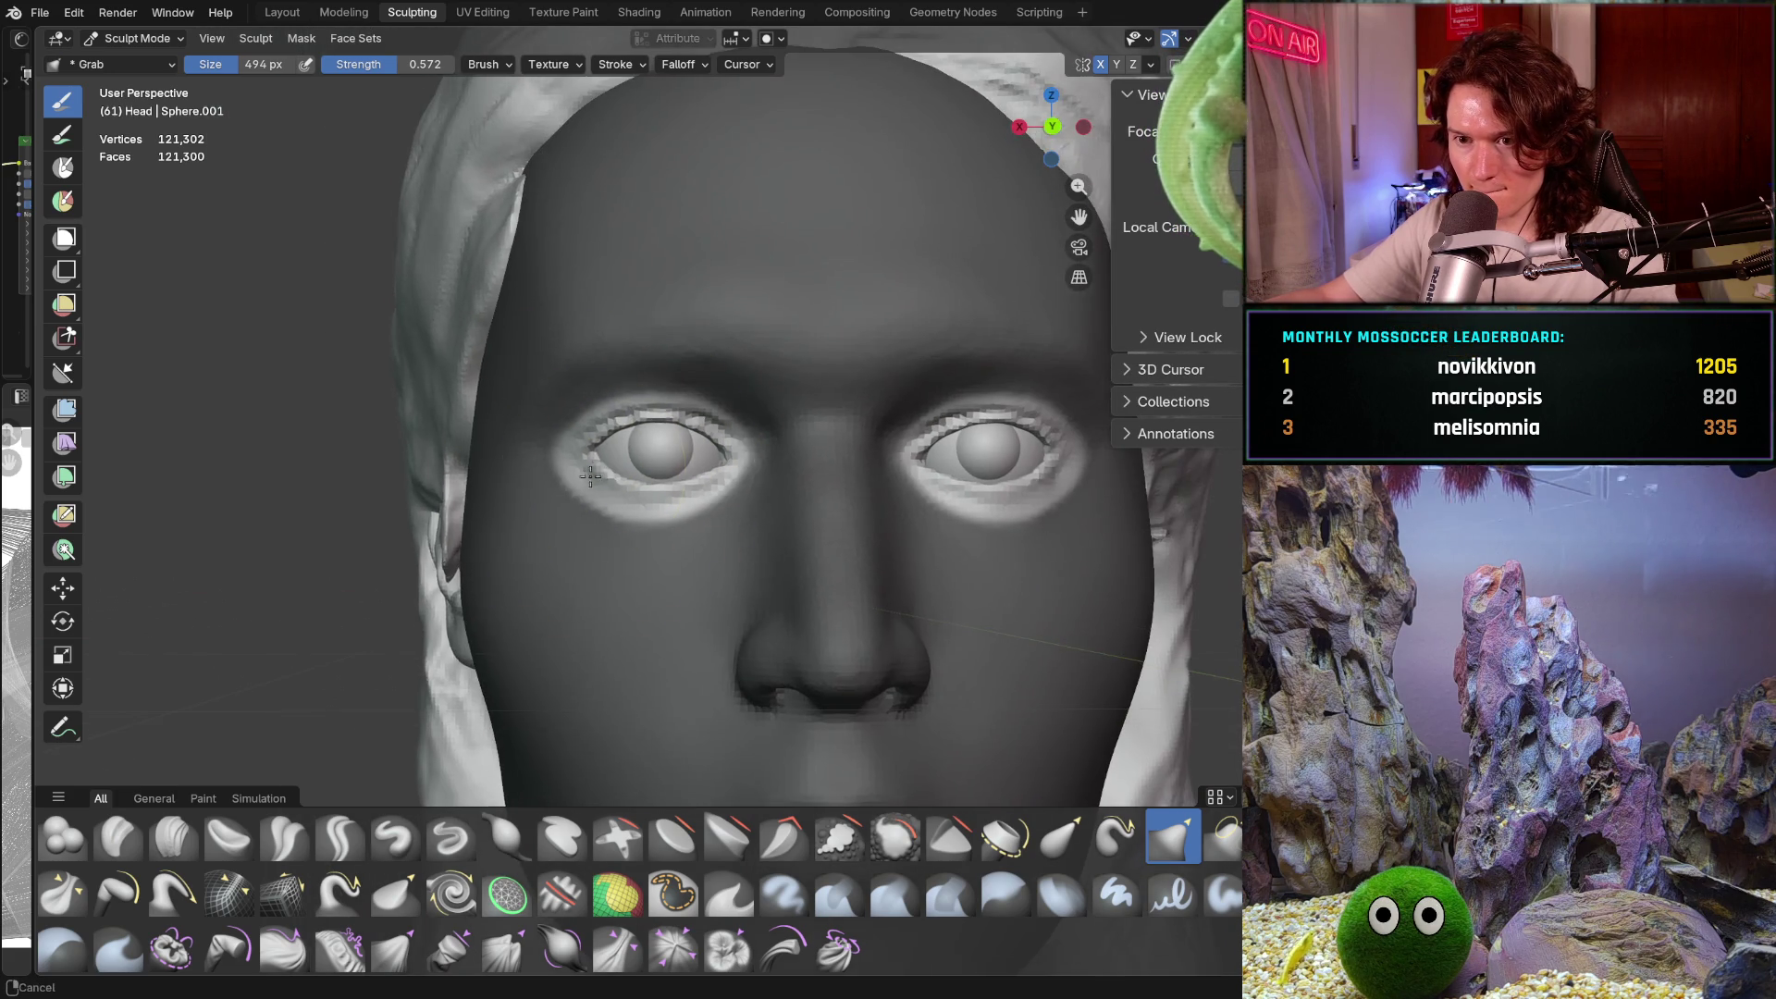
scroll(588, 438, "down", 1)
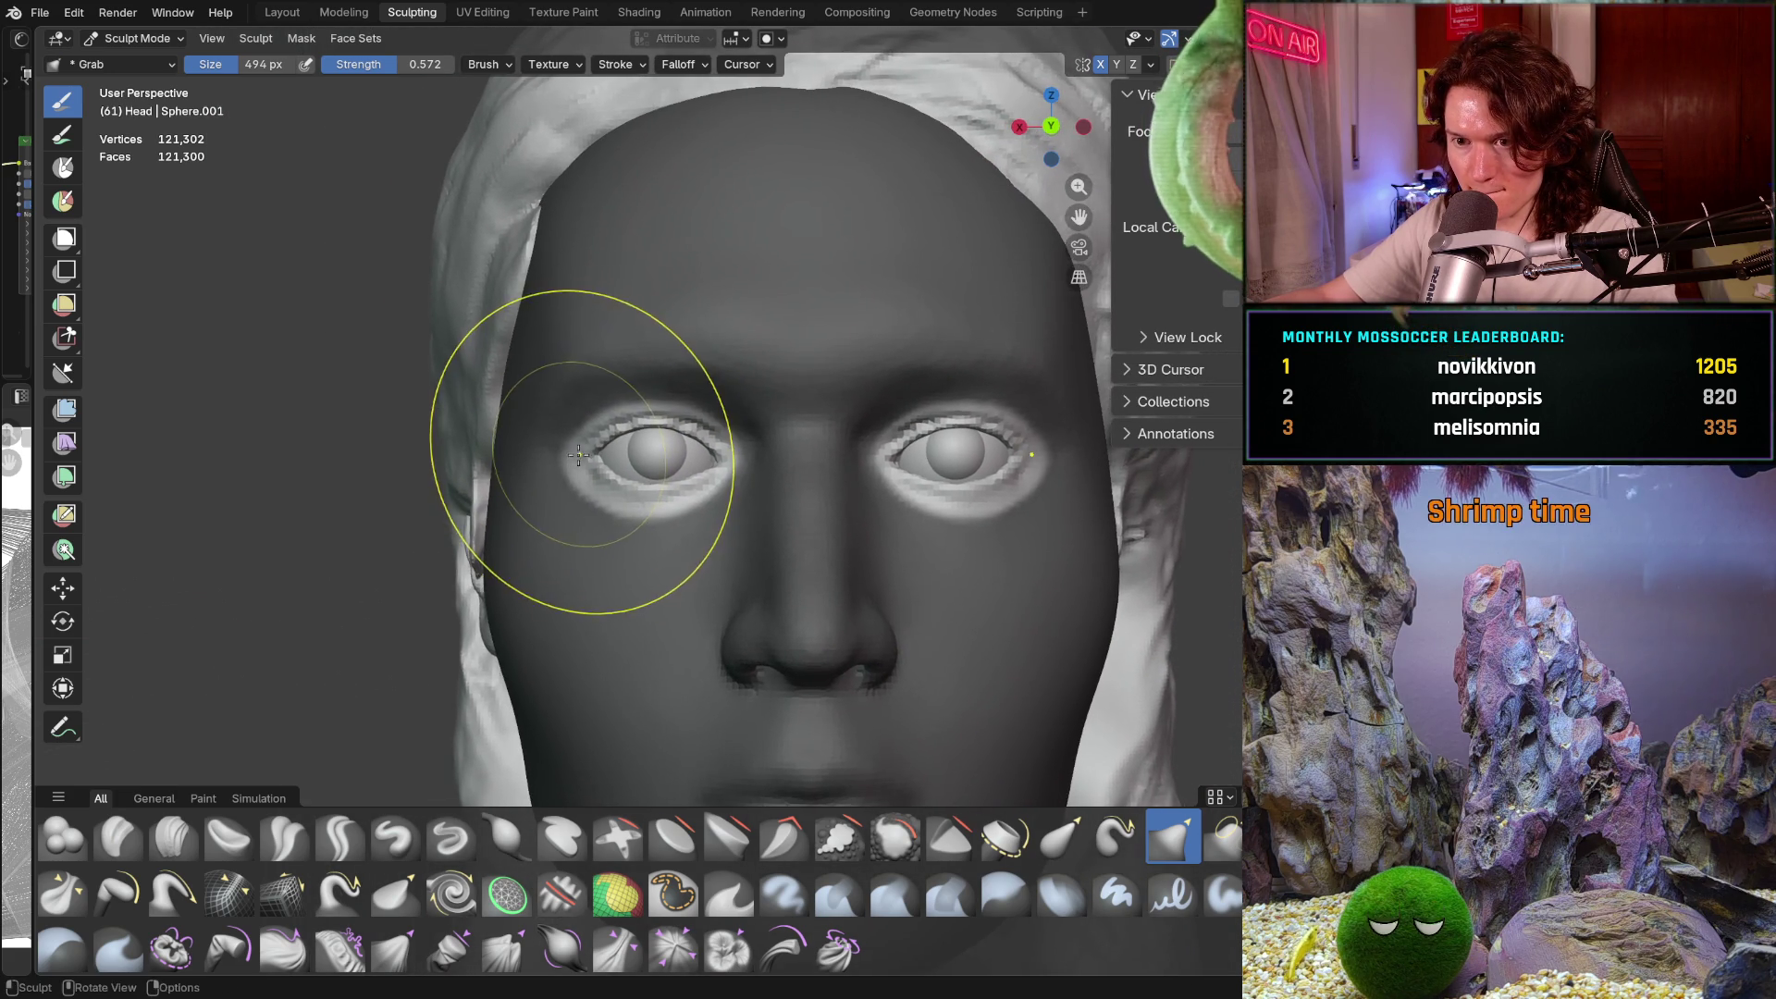
left_click_drag(585, 451, 582, 451)
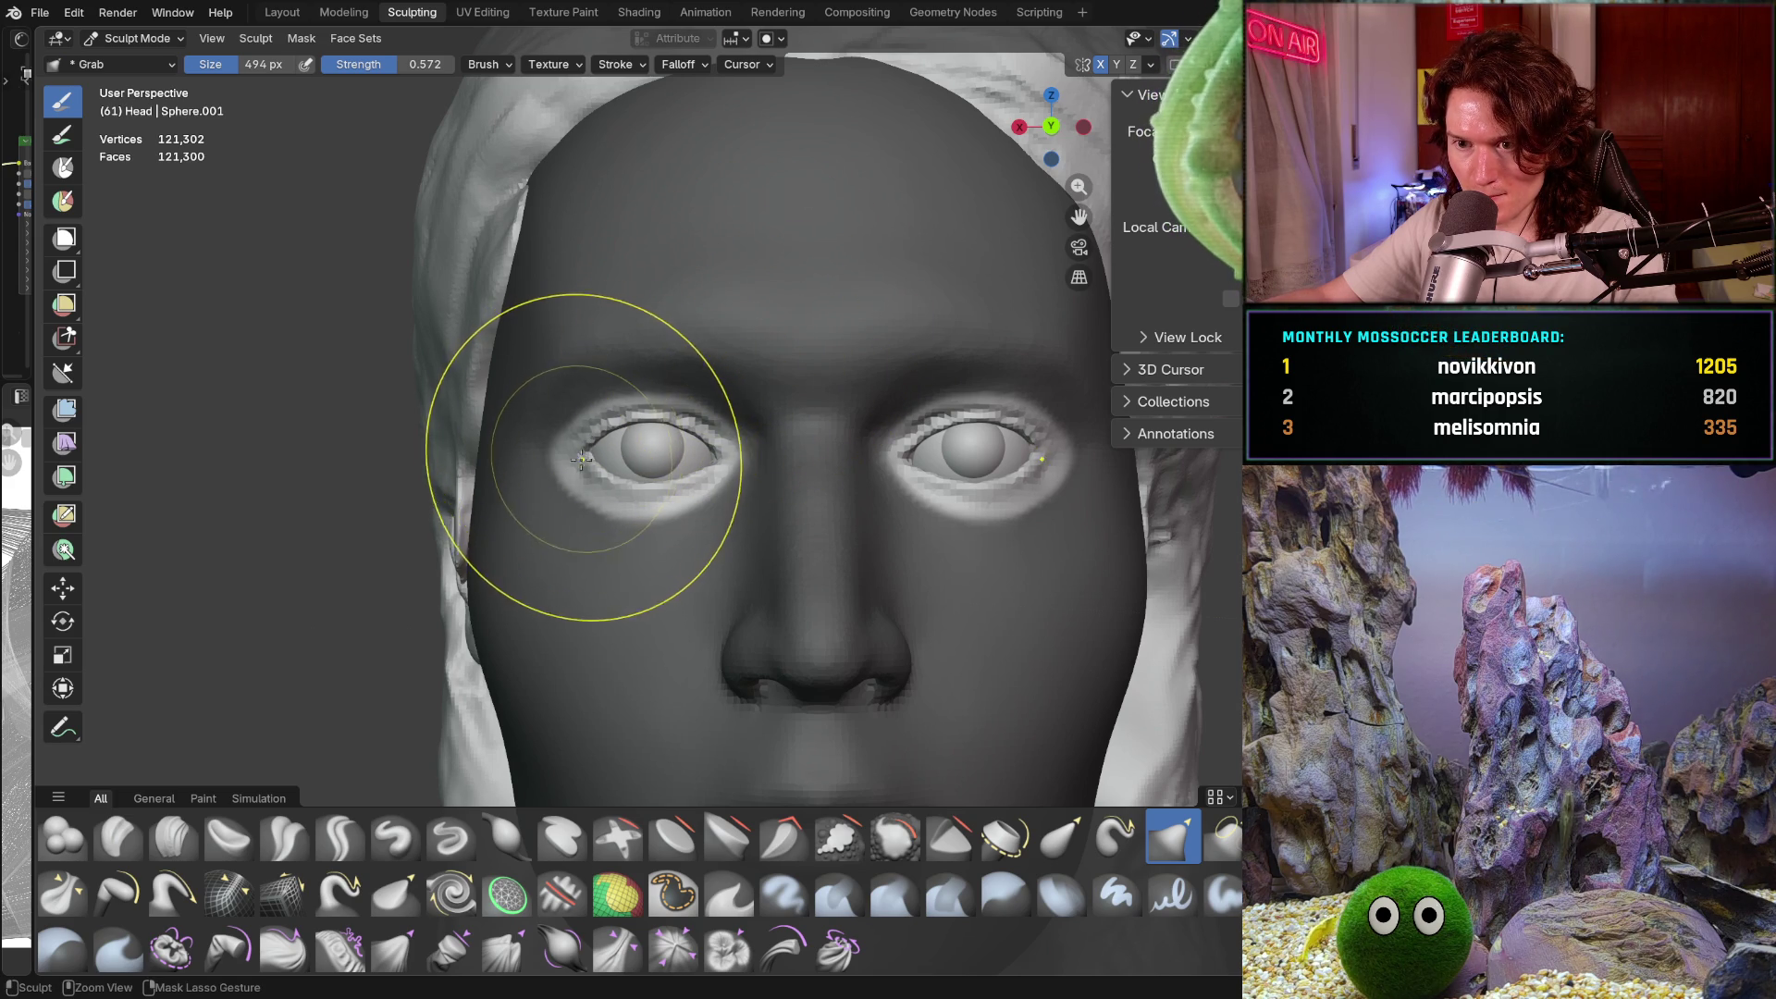
scroll(580, 456, "up", 2)
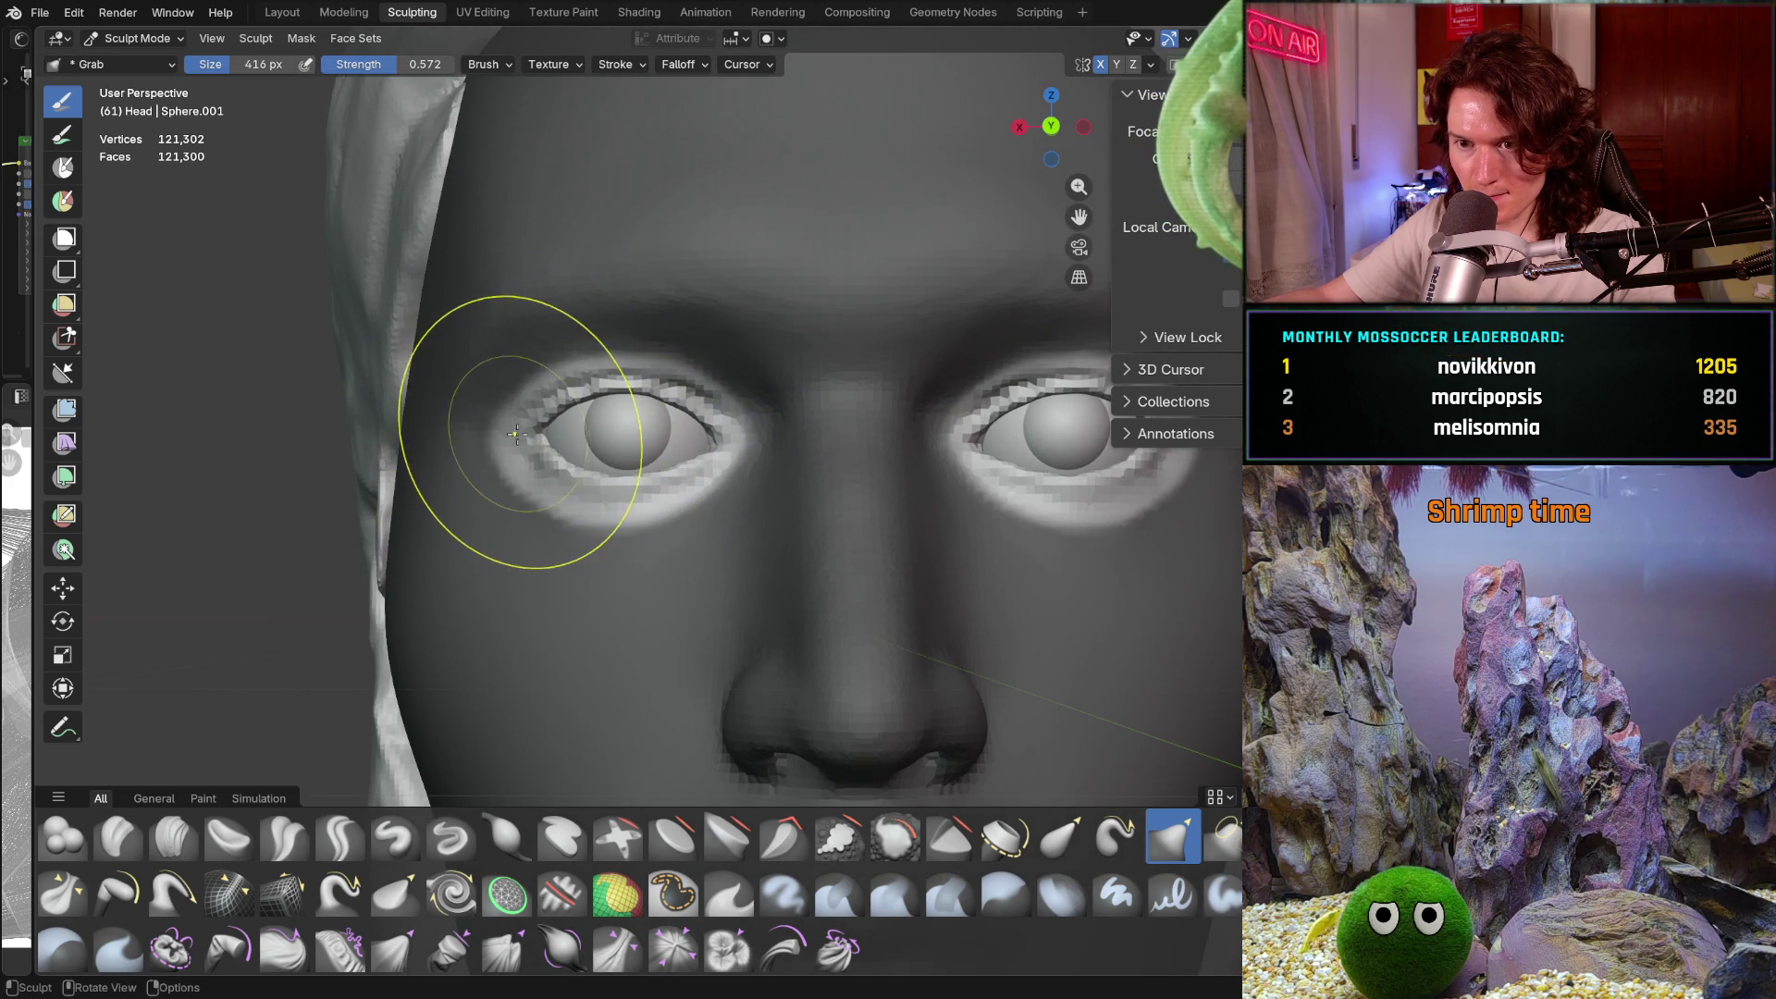
left_click(522, 432)
left_click_drag(527, 431, 530, 429)
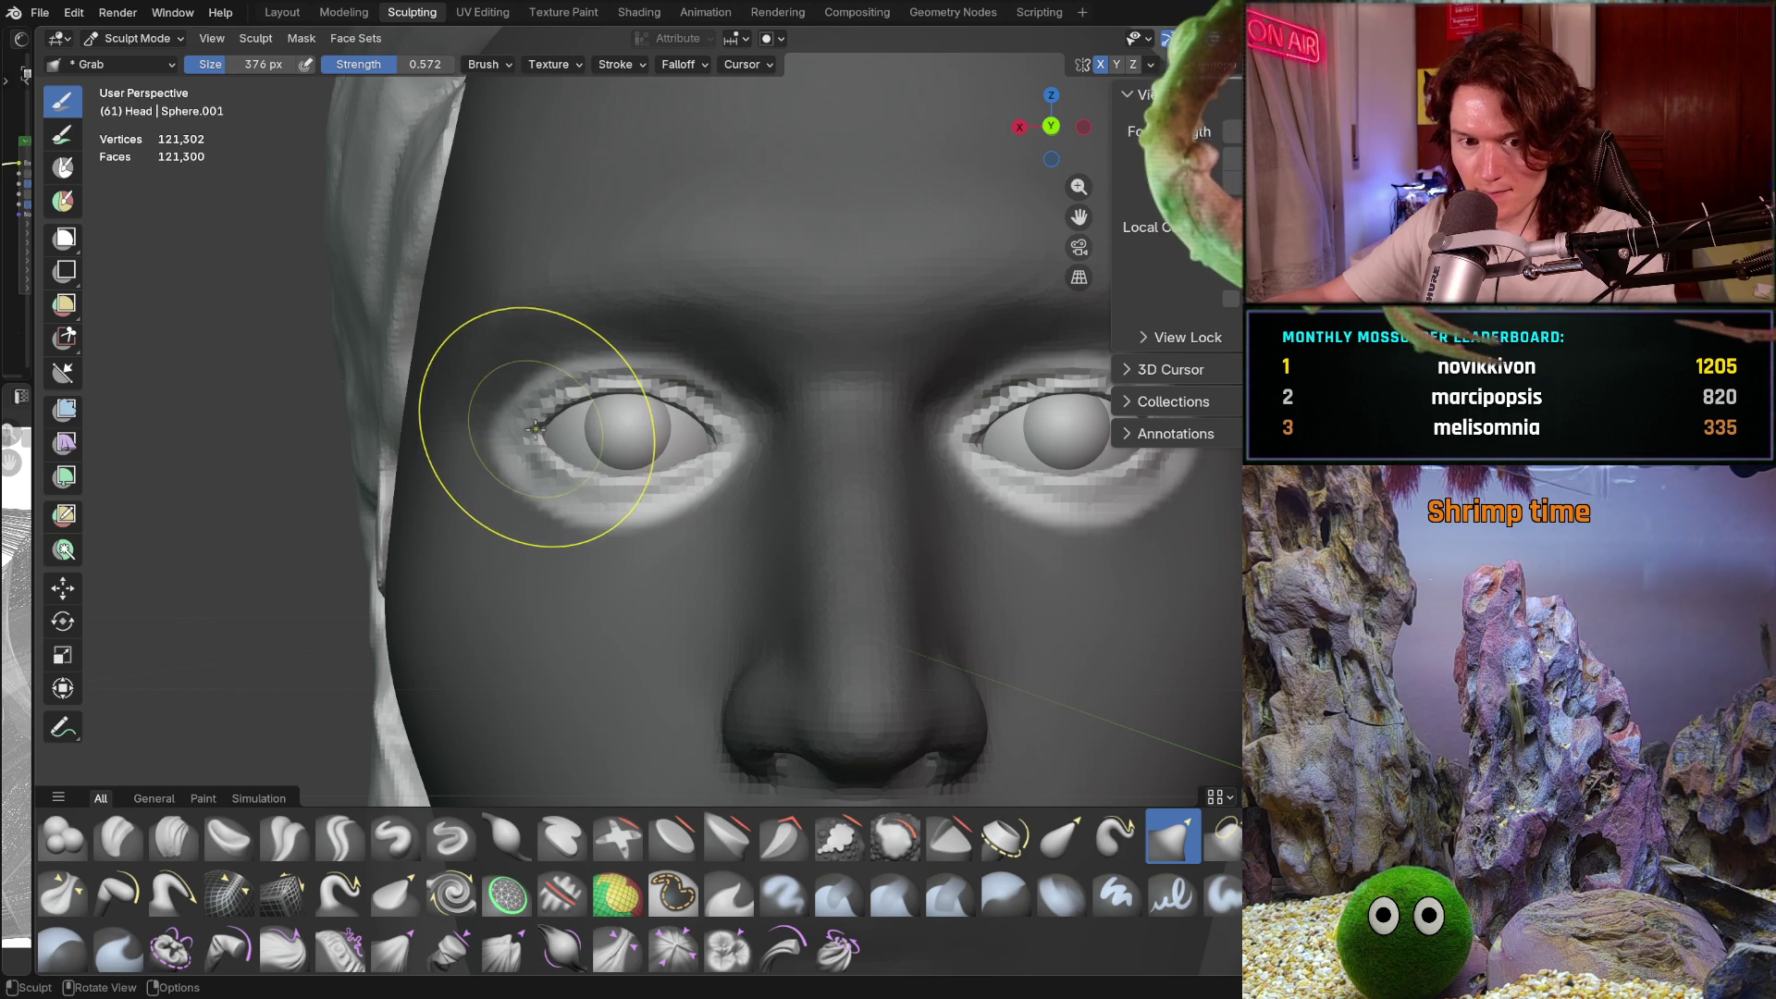
Tug the area around the left eye and reshape its outer corner and brow again
left_click_drag(541, 433, 638, 427)
scroll(555, 416, "down", 3)
scroll(610, 444, "up", 1)
scroll(640, 407, "up", 4)
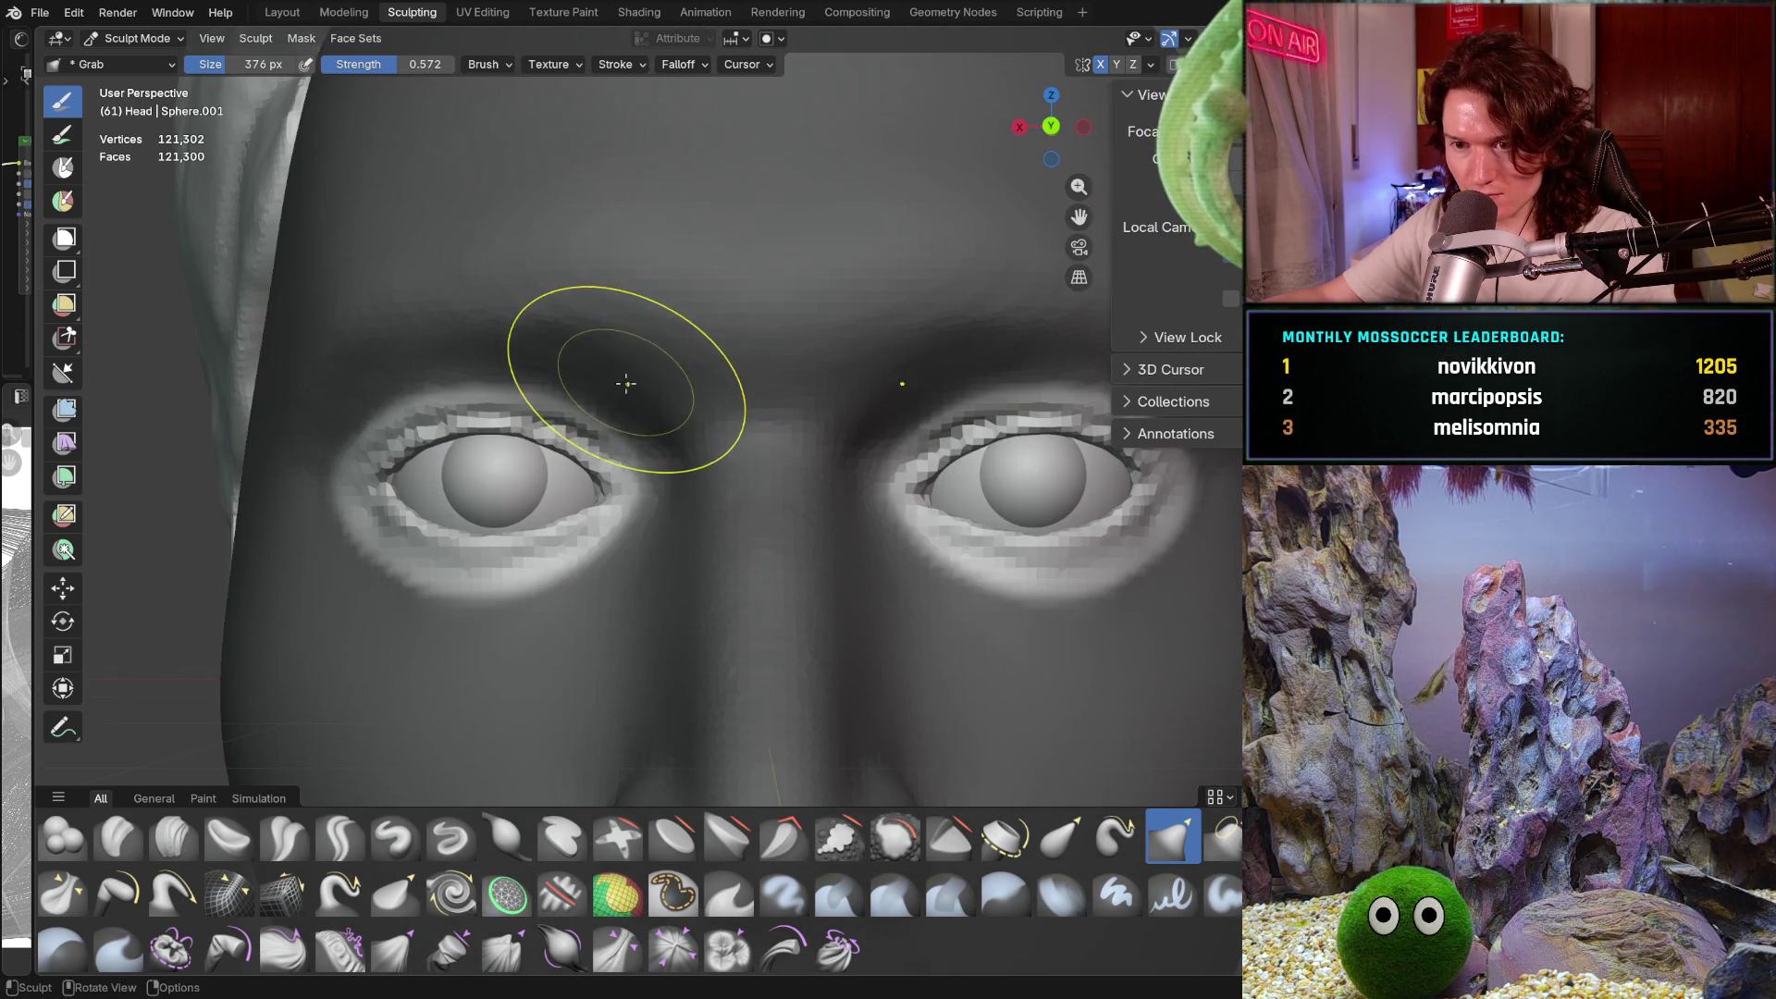
scroll(638, 398, "down", 5)
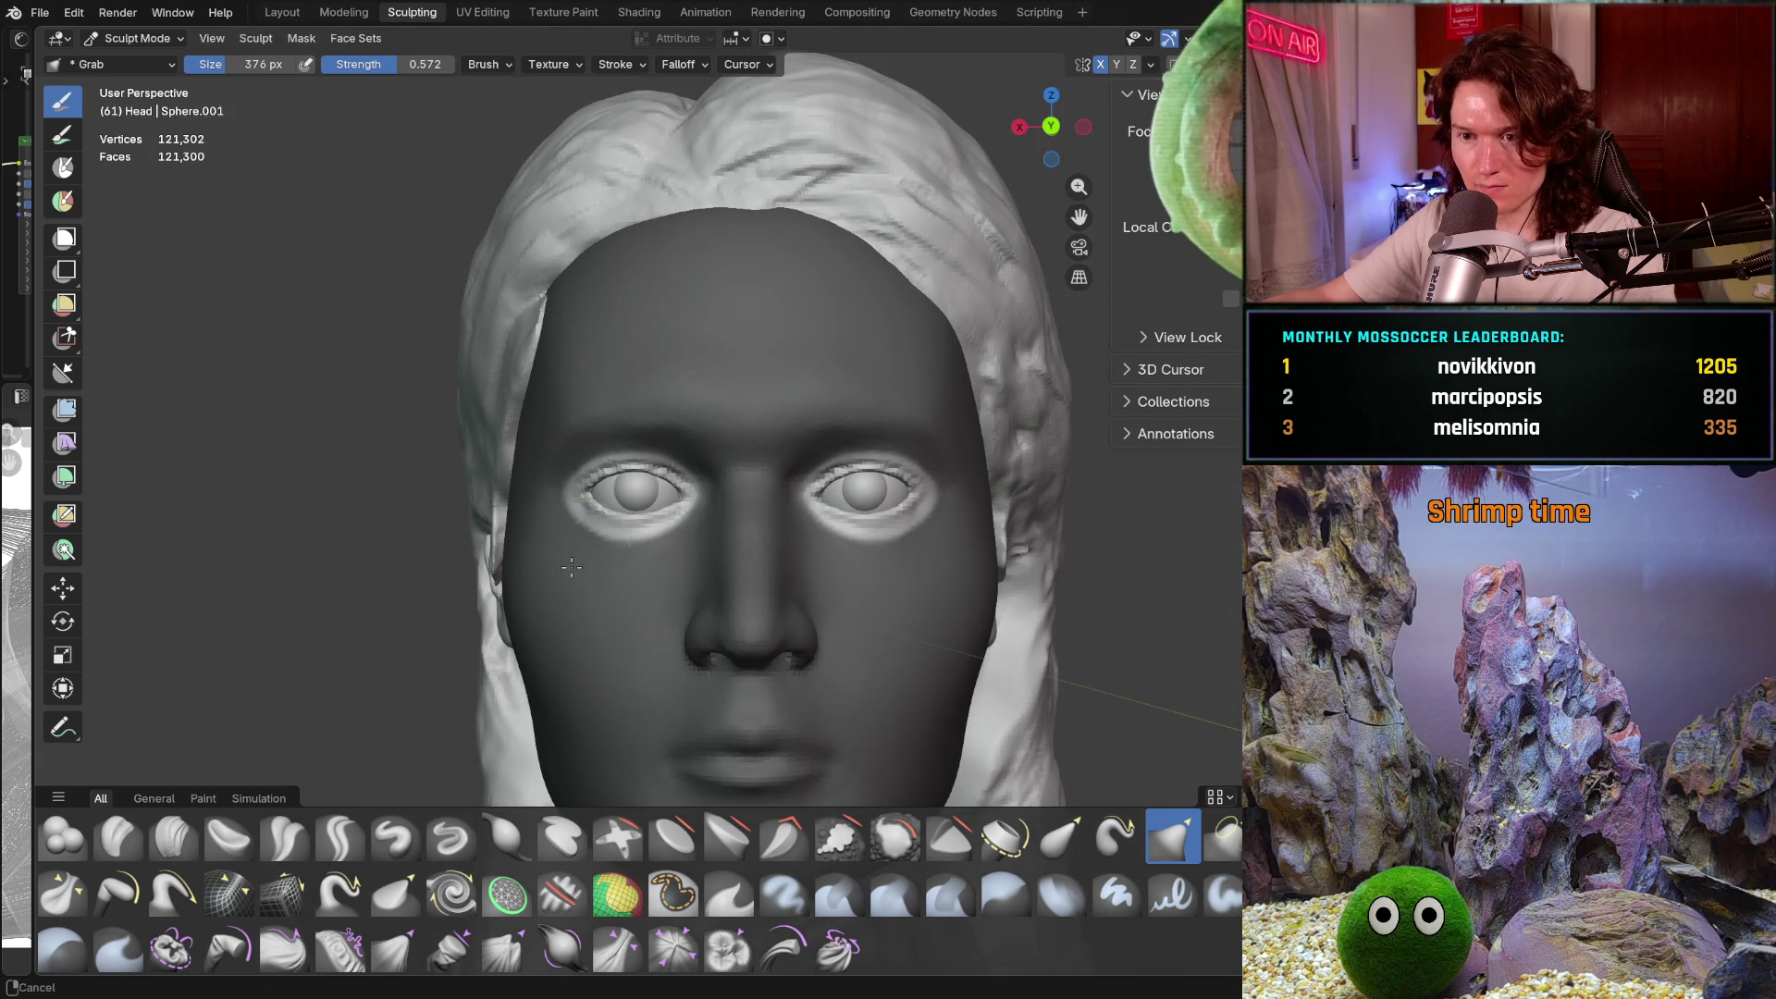
middle_click_drag(814, 271, 814, 148, "shift")
middle_click_drag(814, 310, 814, 310, "shift")
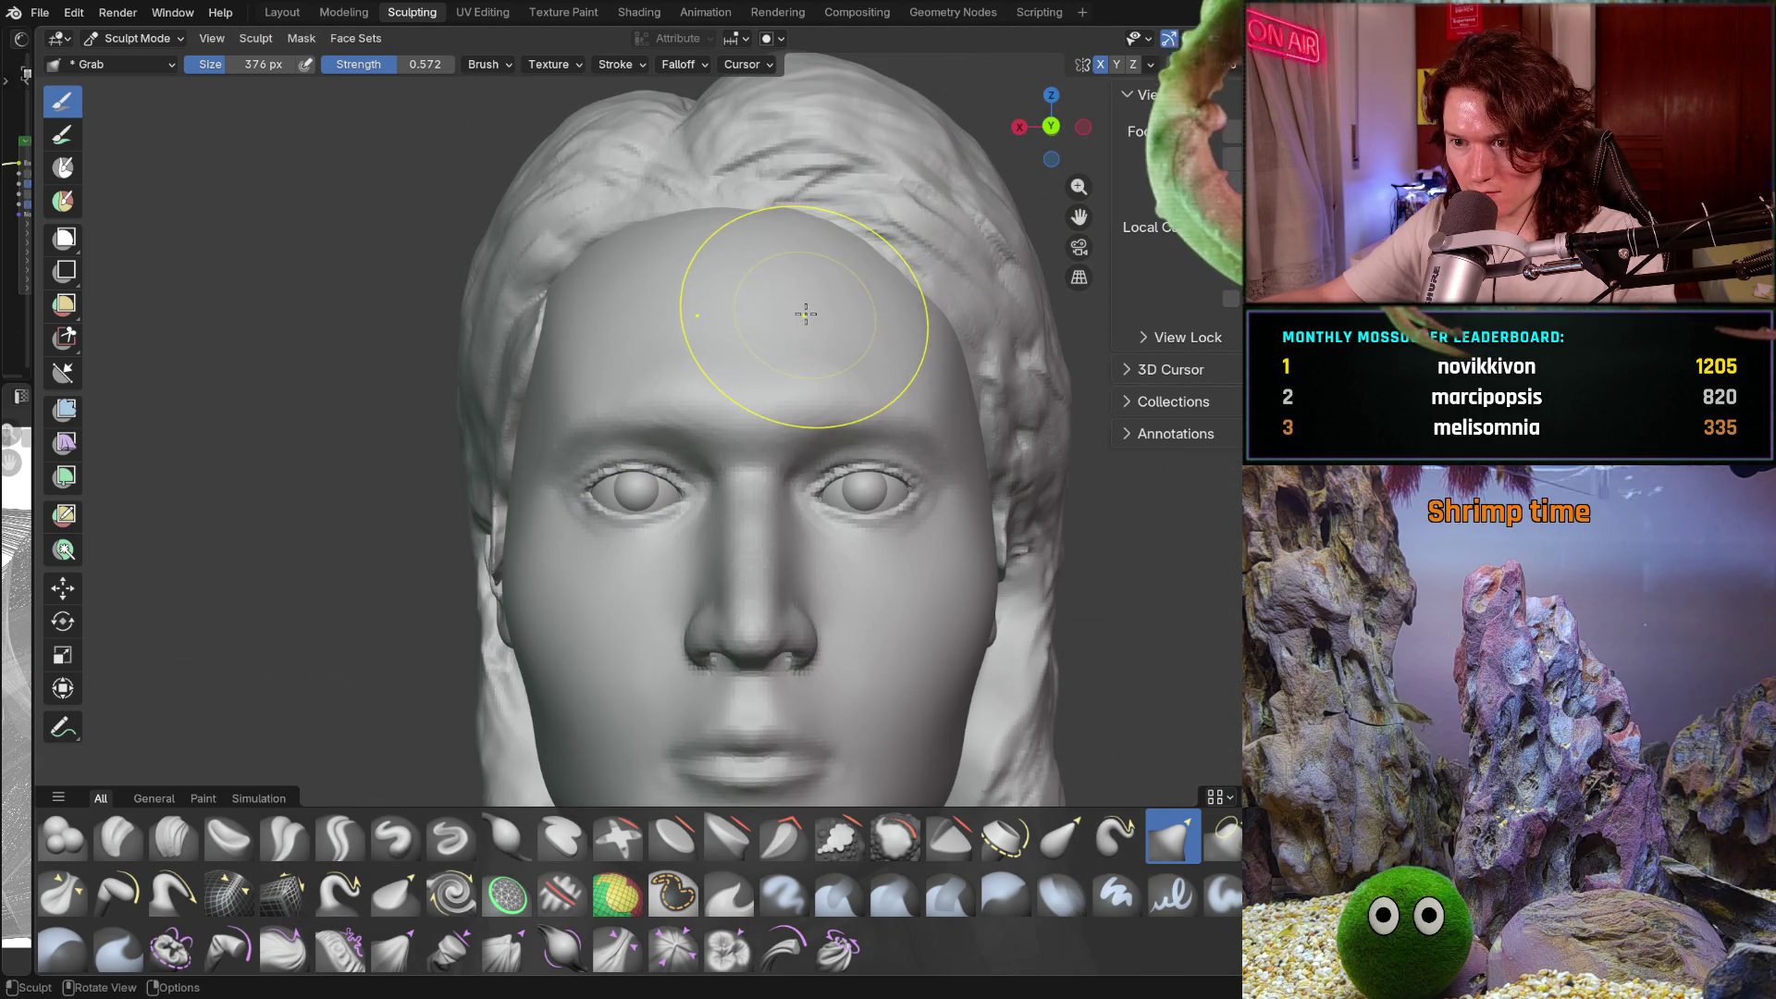
middle_click_drag(814, 310, 814, 310, "shift")
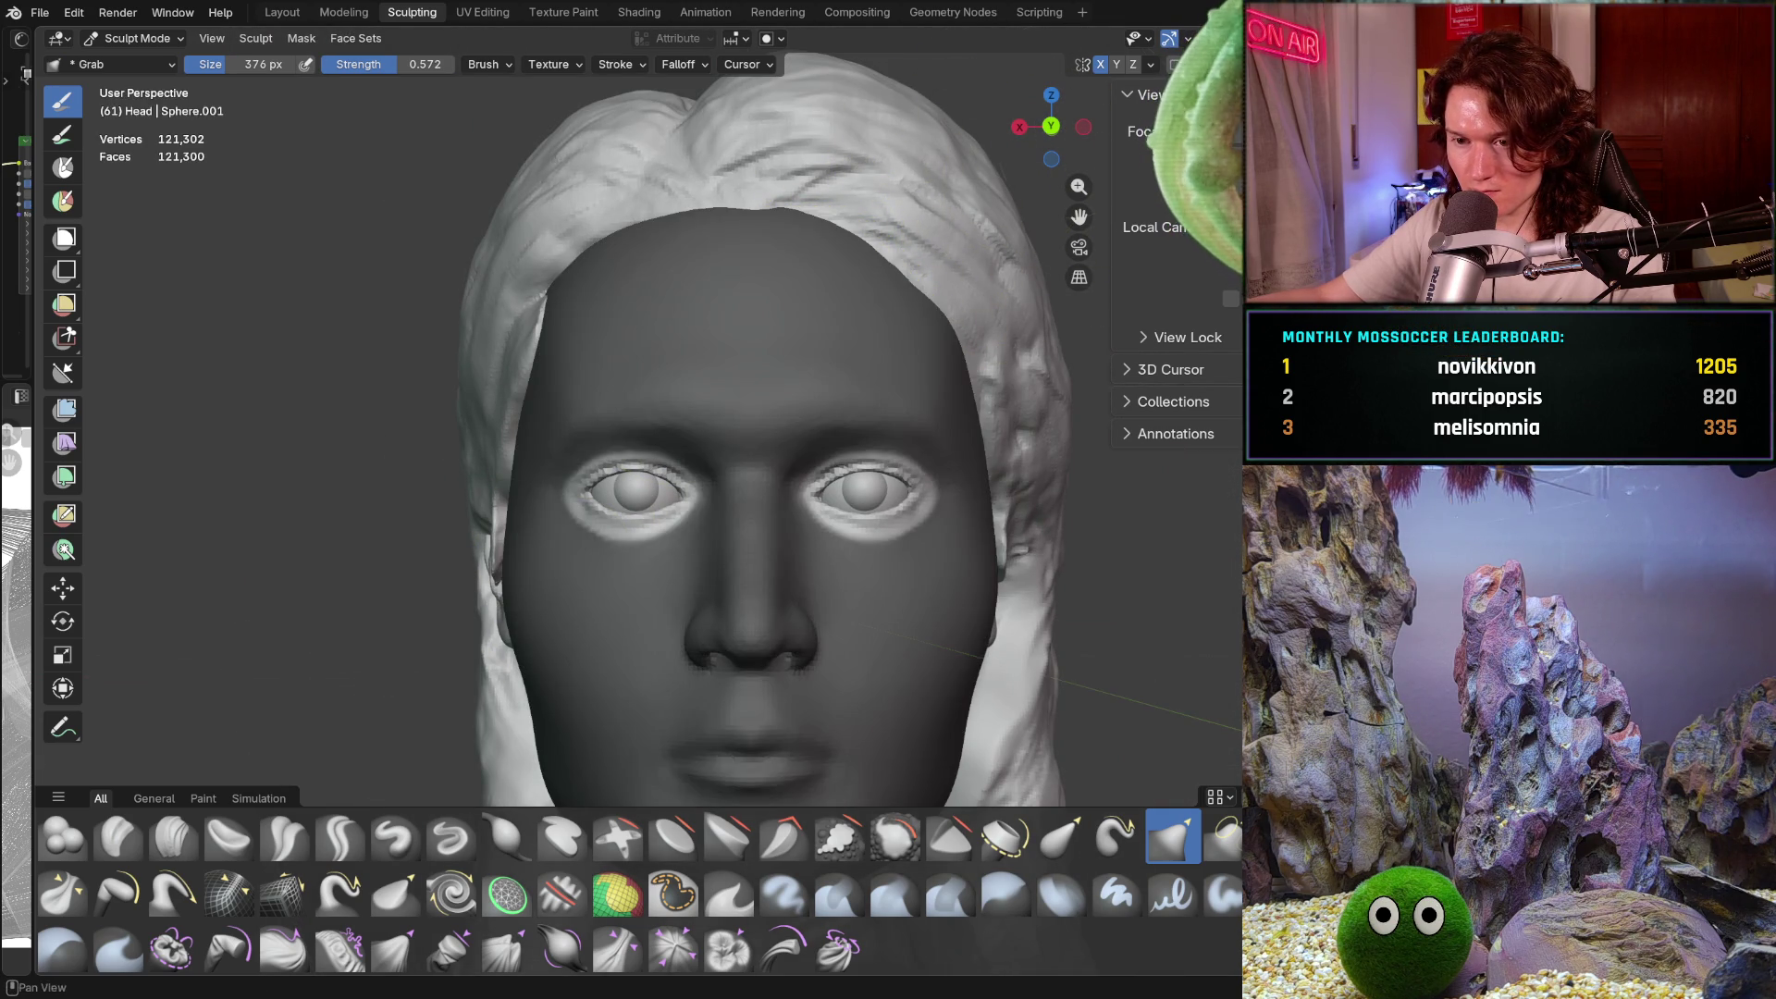
scroll(559, 463, "up", 4)
scroll(560, 463, "up", 1)
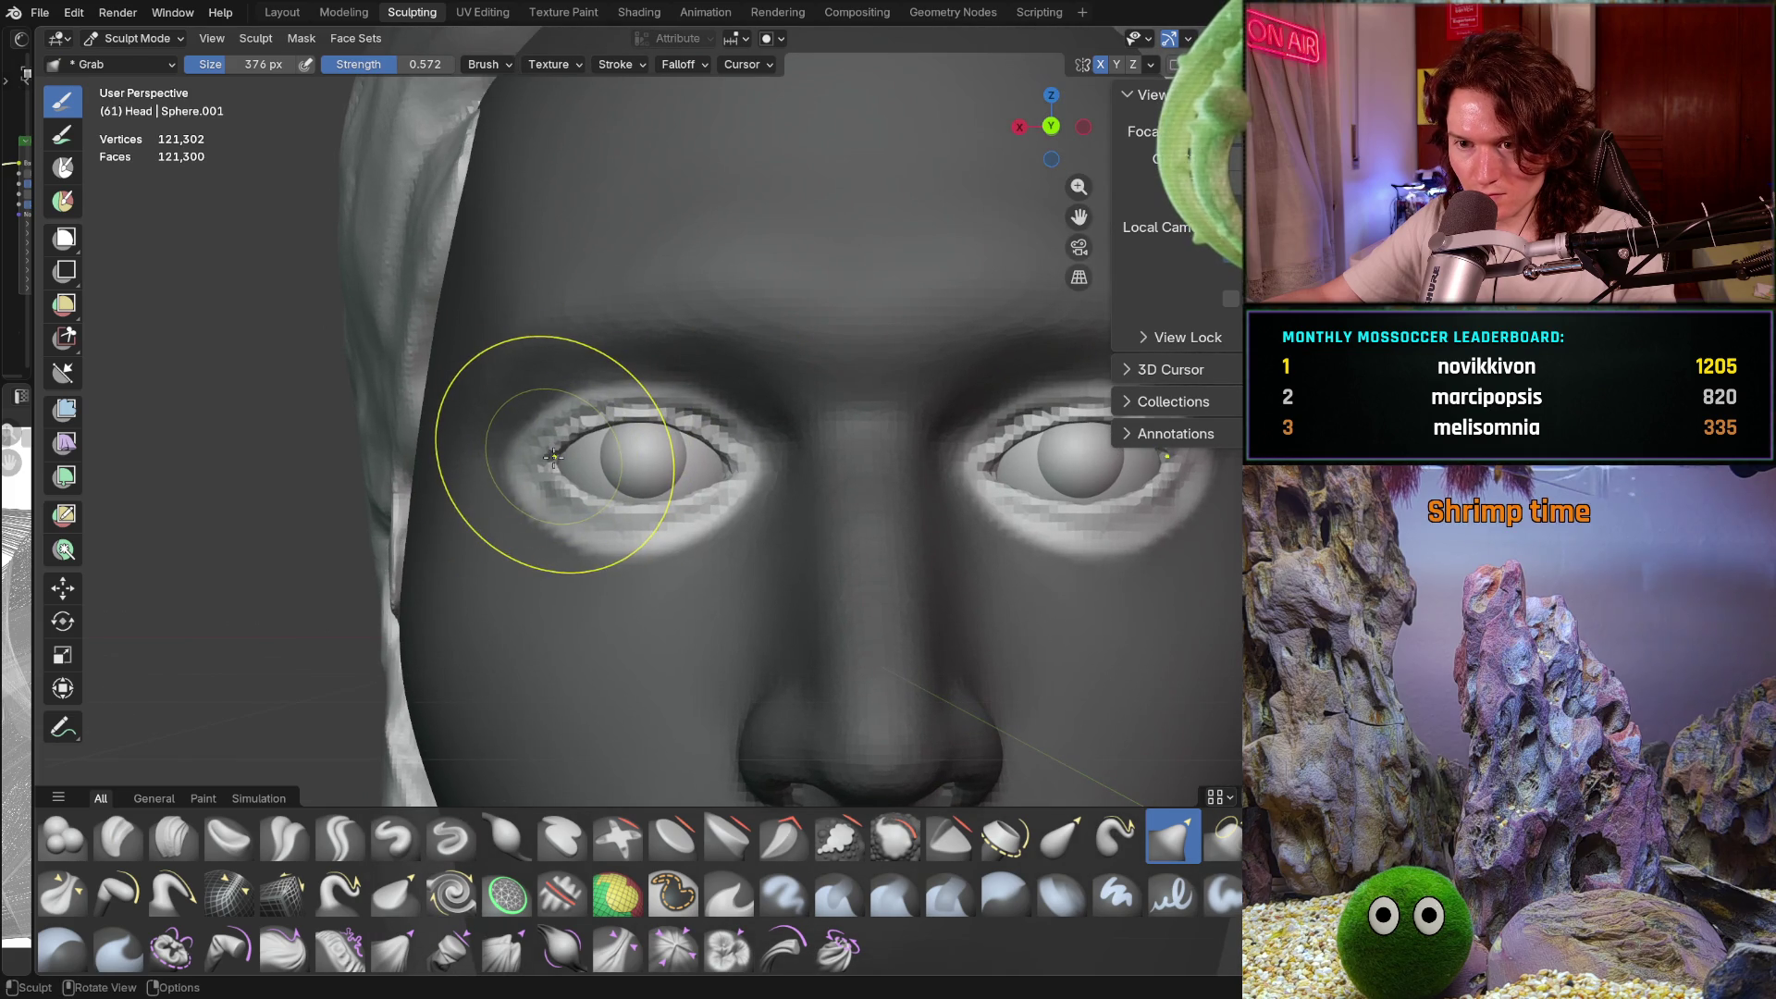
left_click_drag(552, 462, 546, 461)
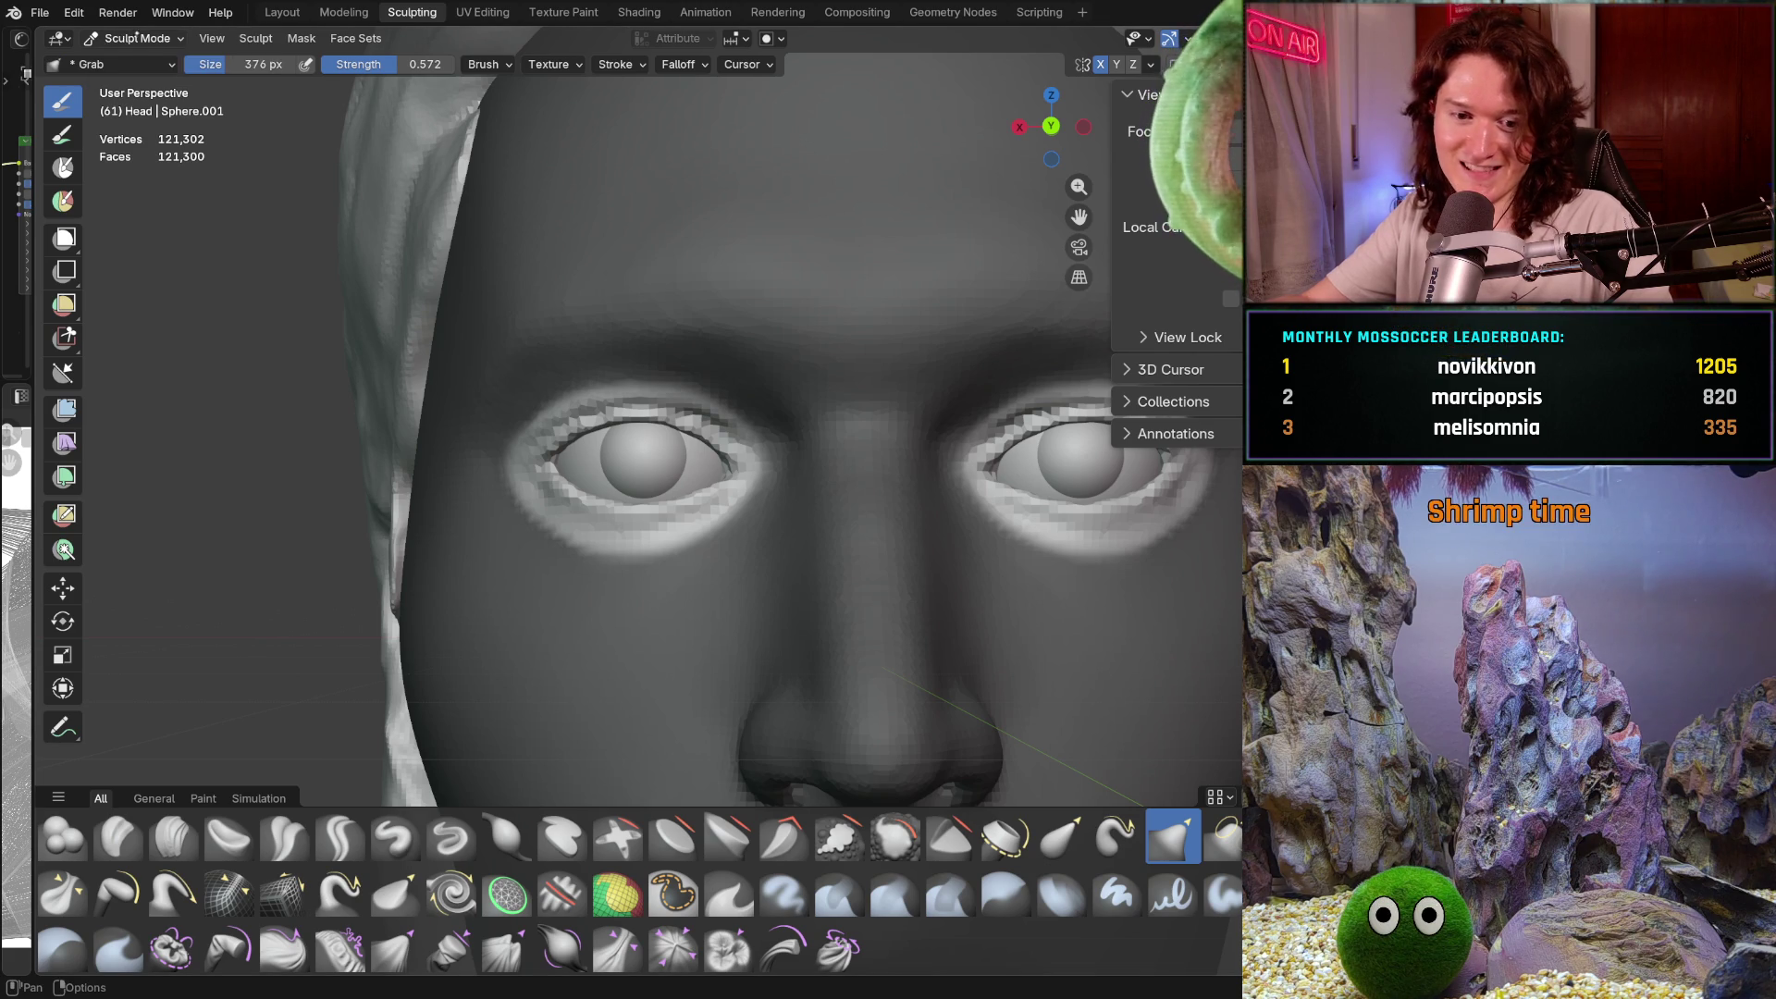
Open the Sculpt Mode dropdown to list the interaction modes
left_click(141, 38)
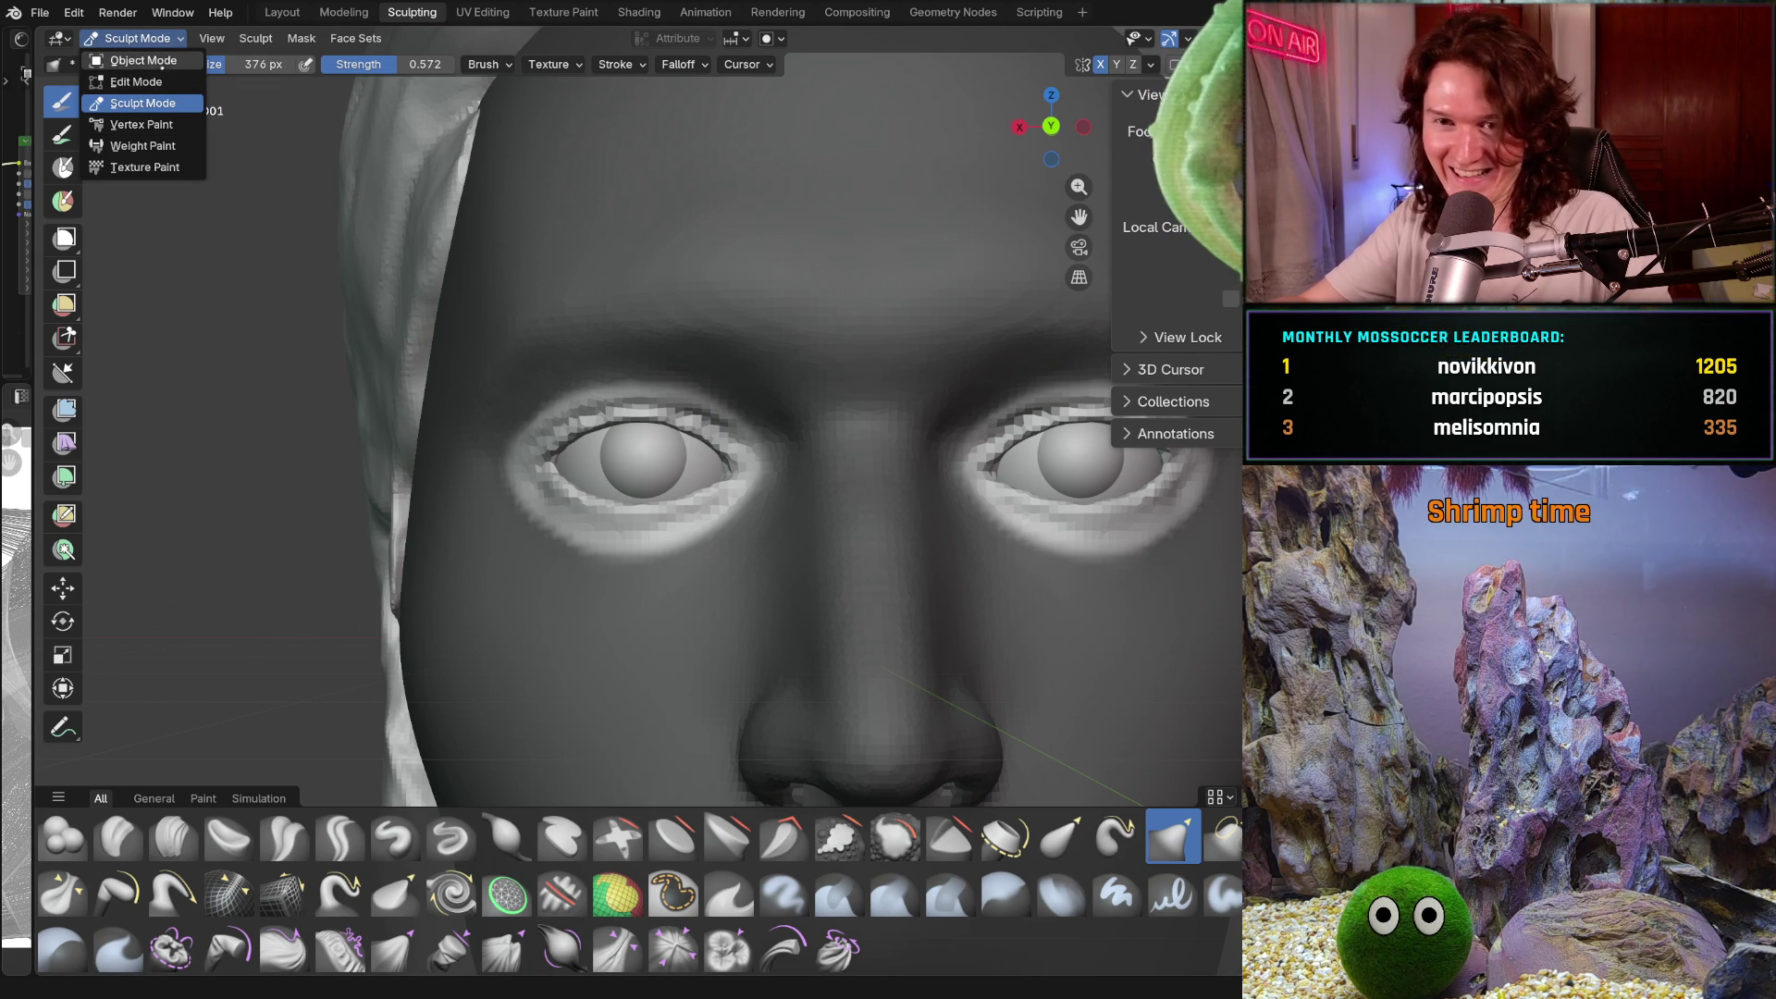
Switch to Object Mode, select the eyeball sphere, and snap to Back Orthographic view
left_click(155, 61)
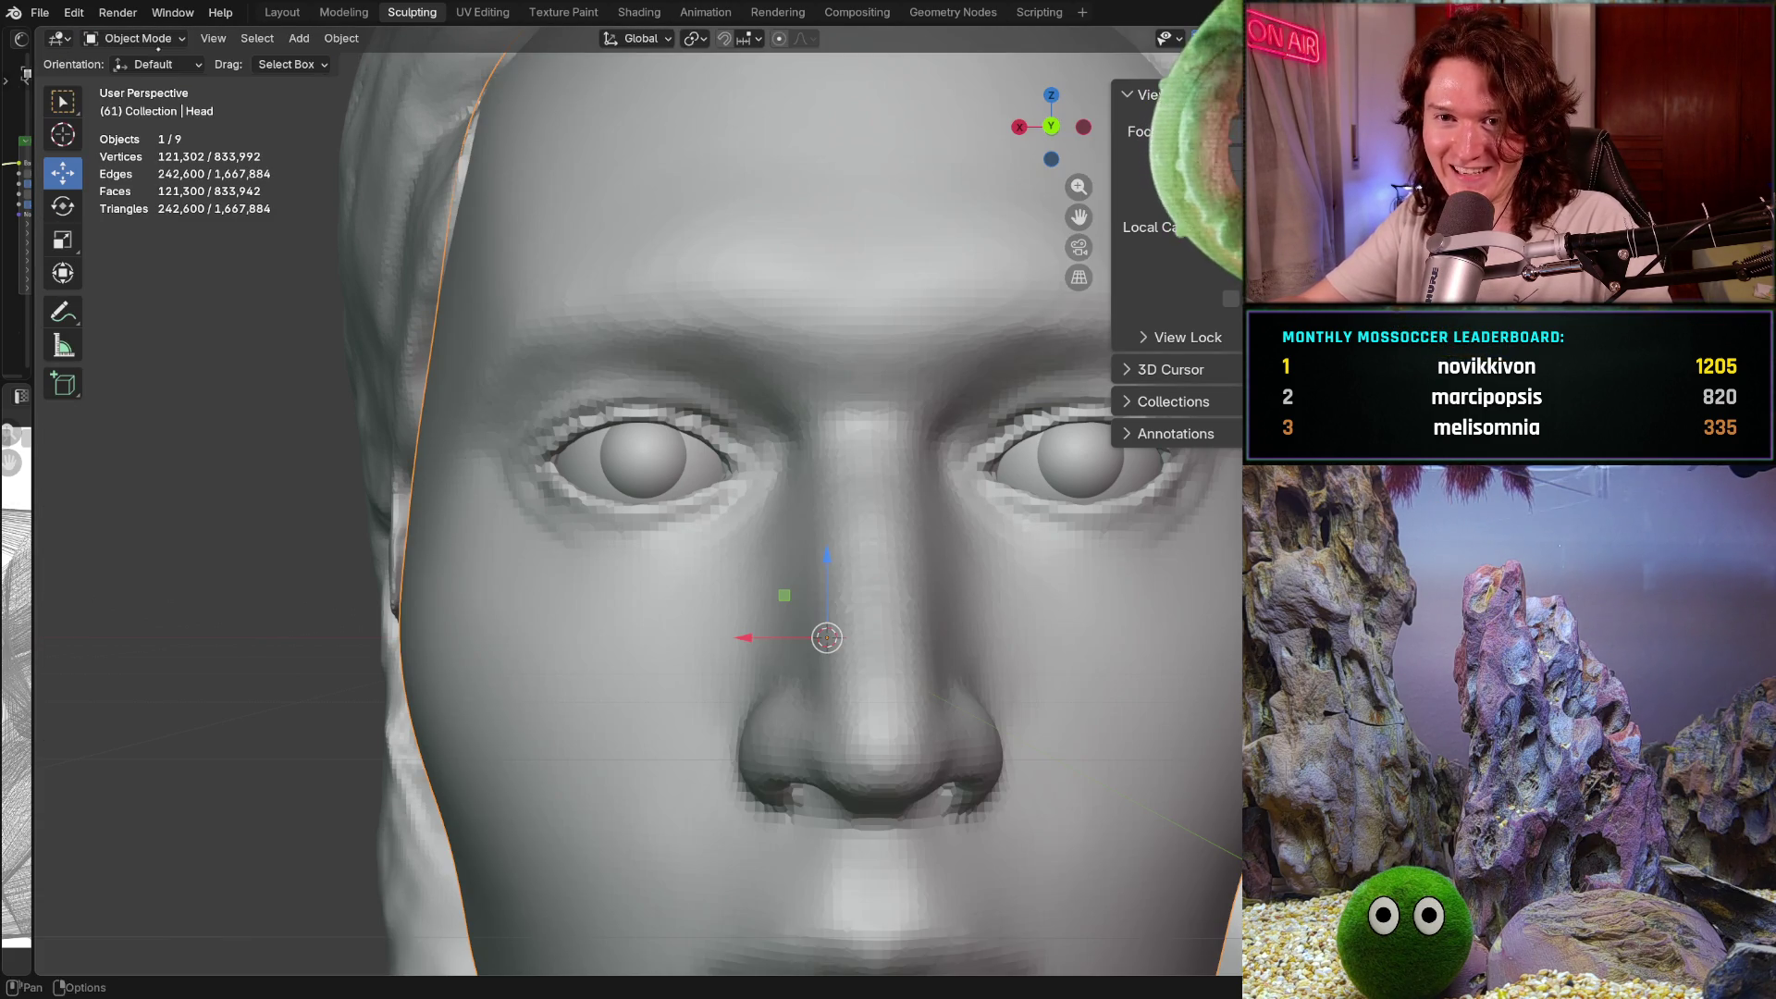
left_click(596, 469)
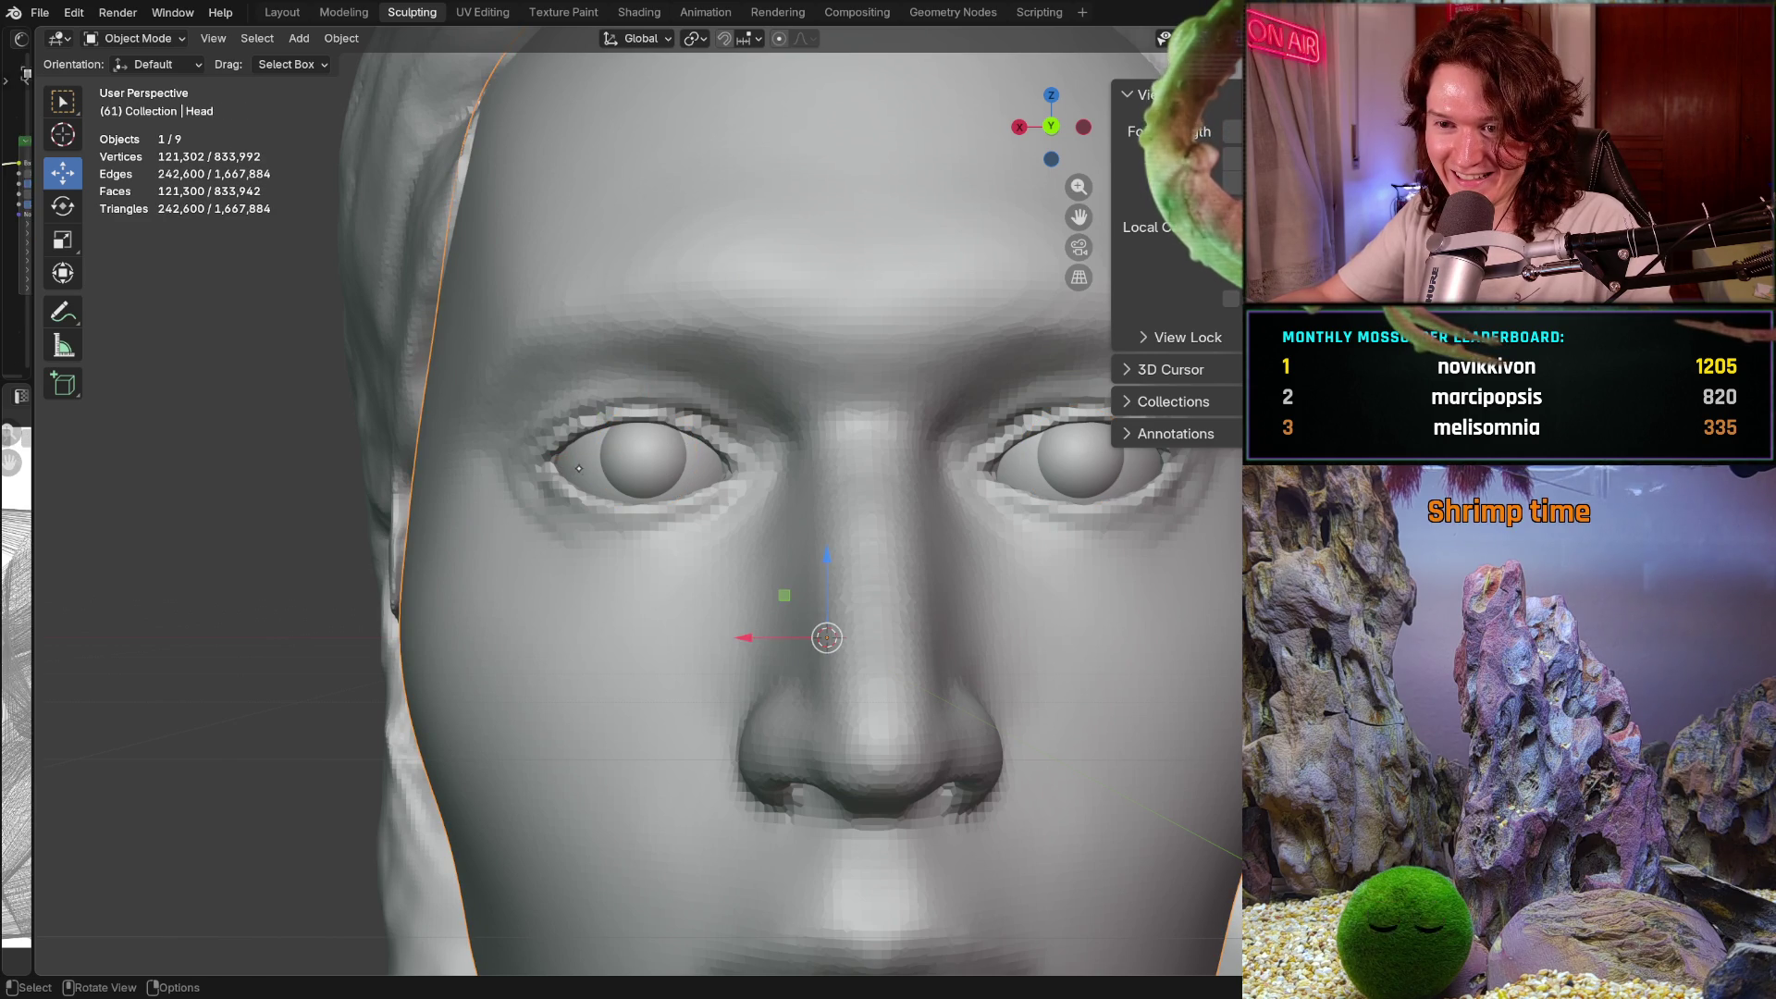
left_click(578, 463)
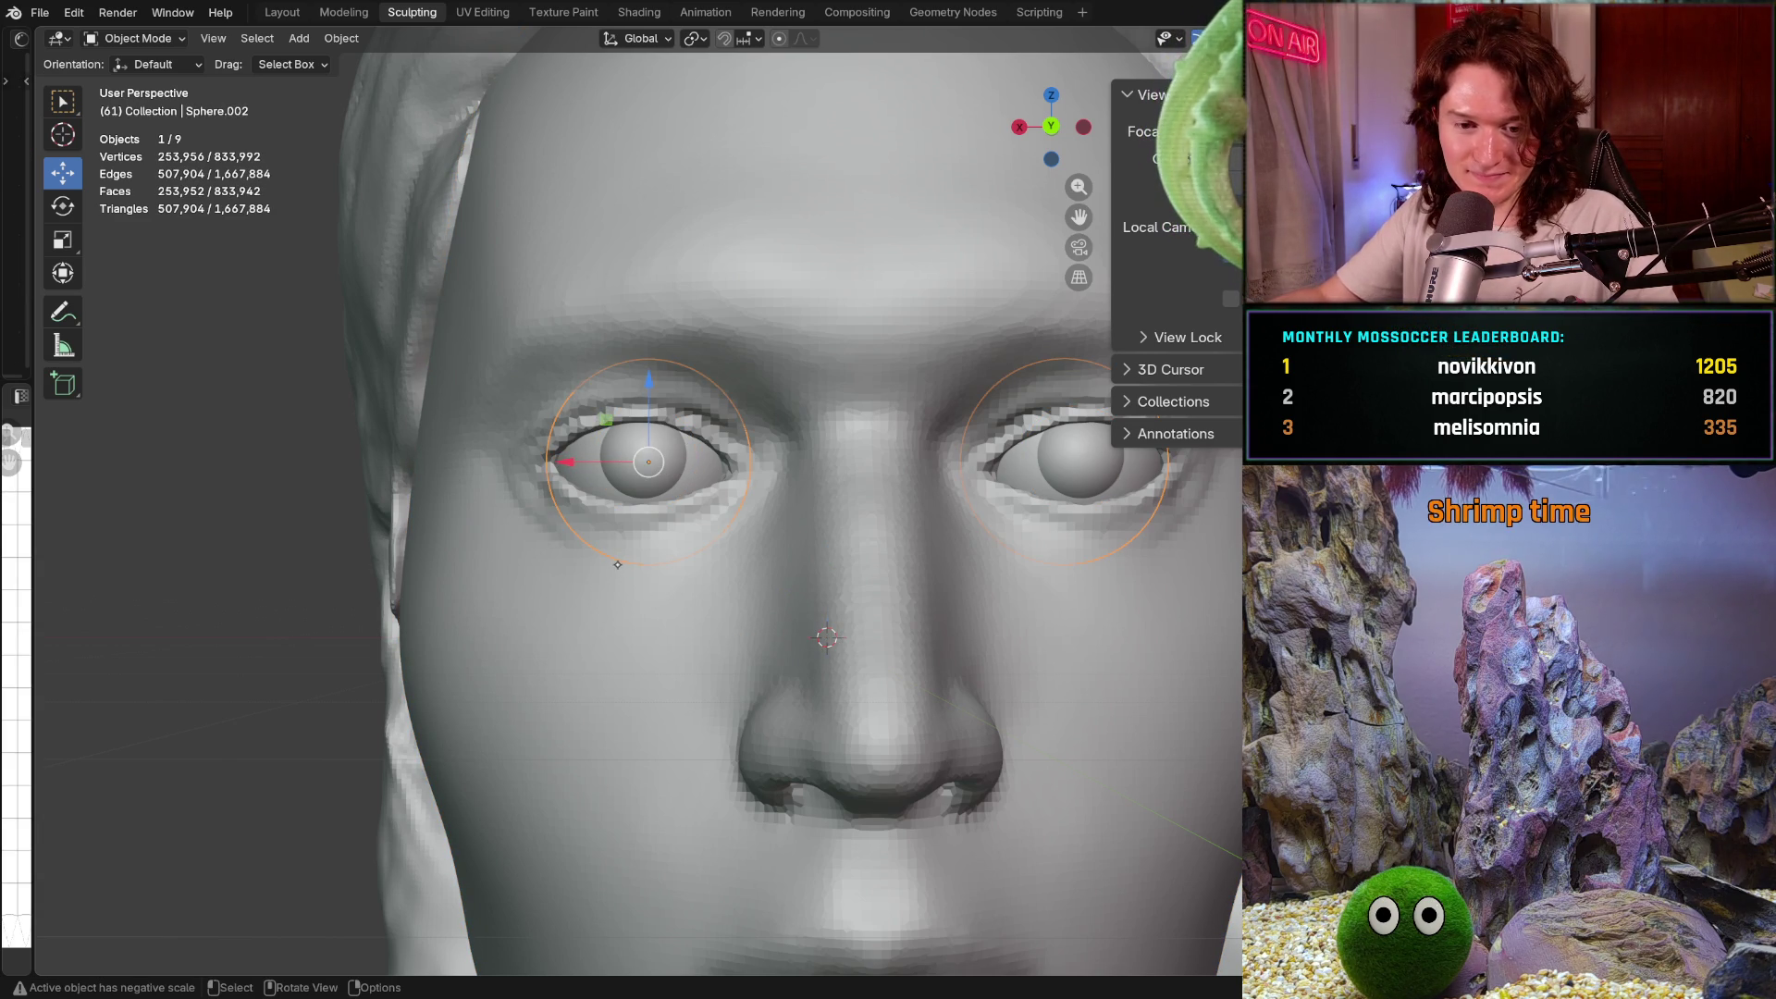
middle_click_drag(622, 569, 648, 592)
key("ctrl+KP_1")
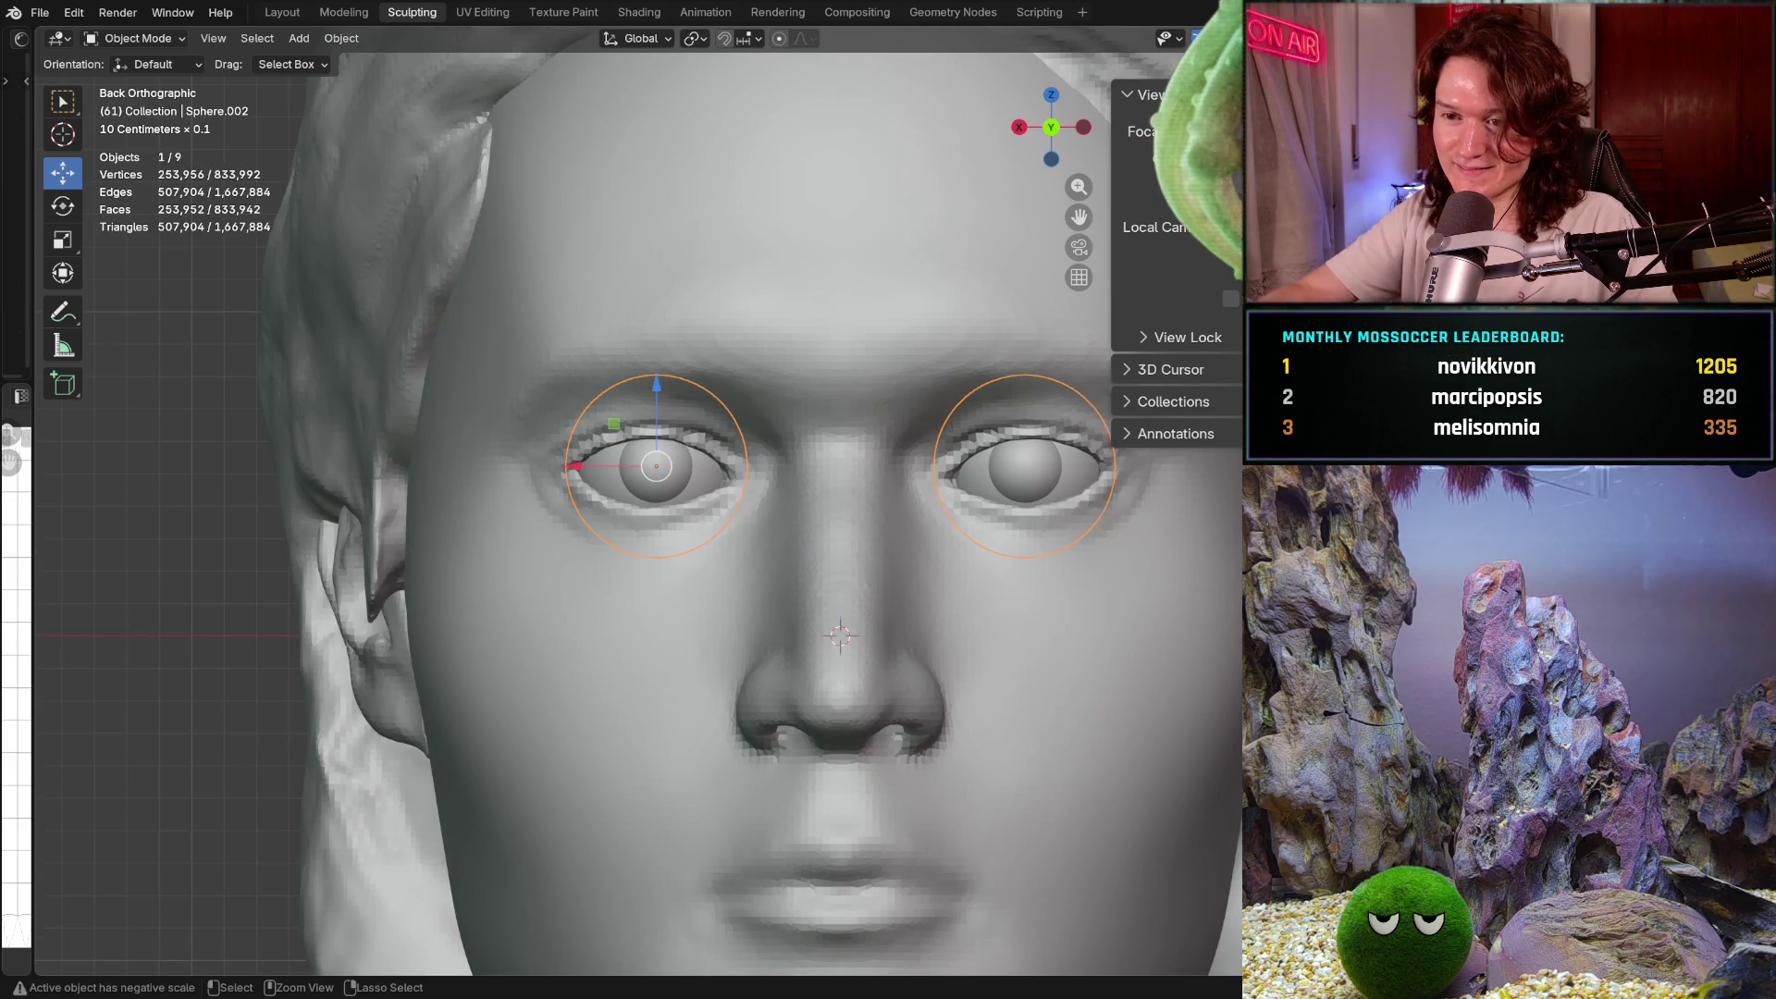
scroll(721, 498, "up", 2)
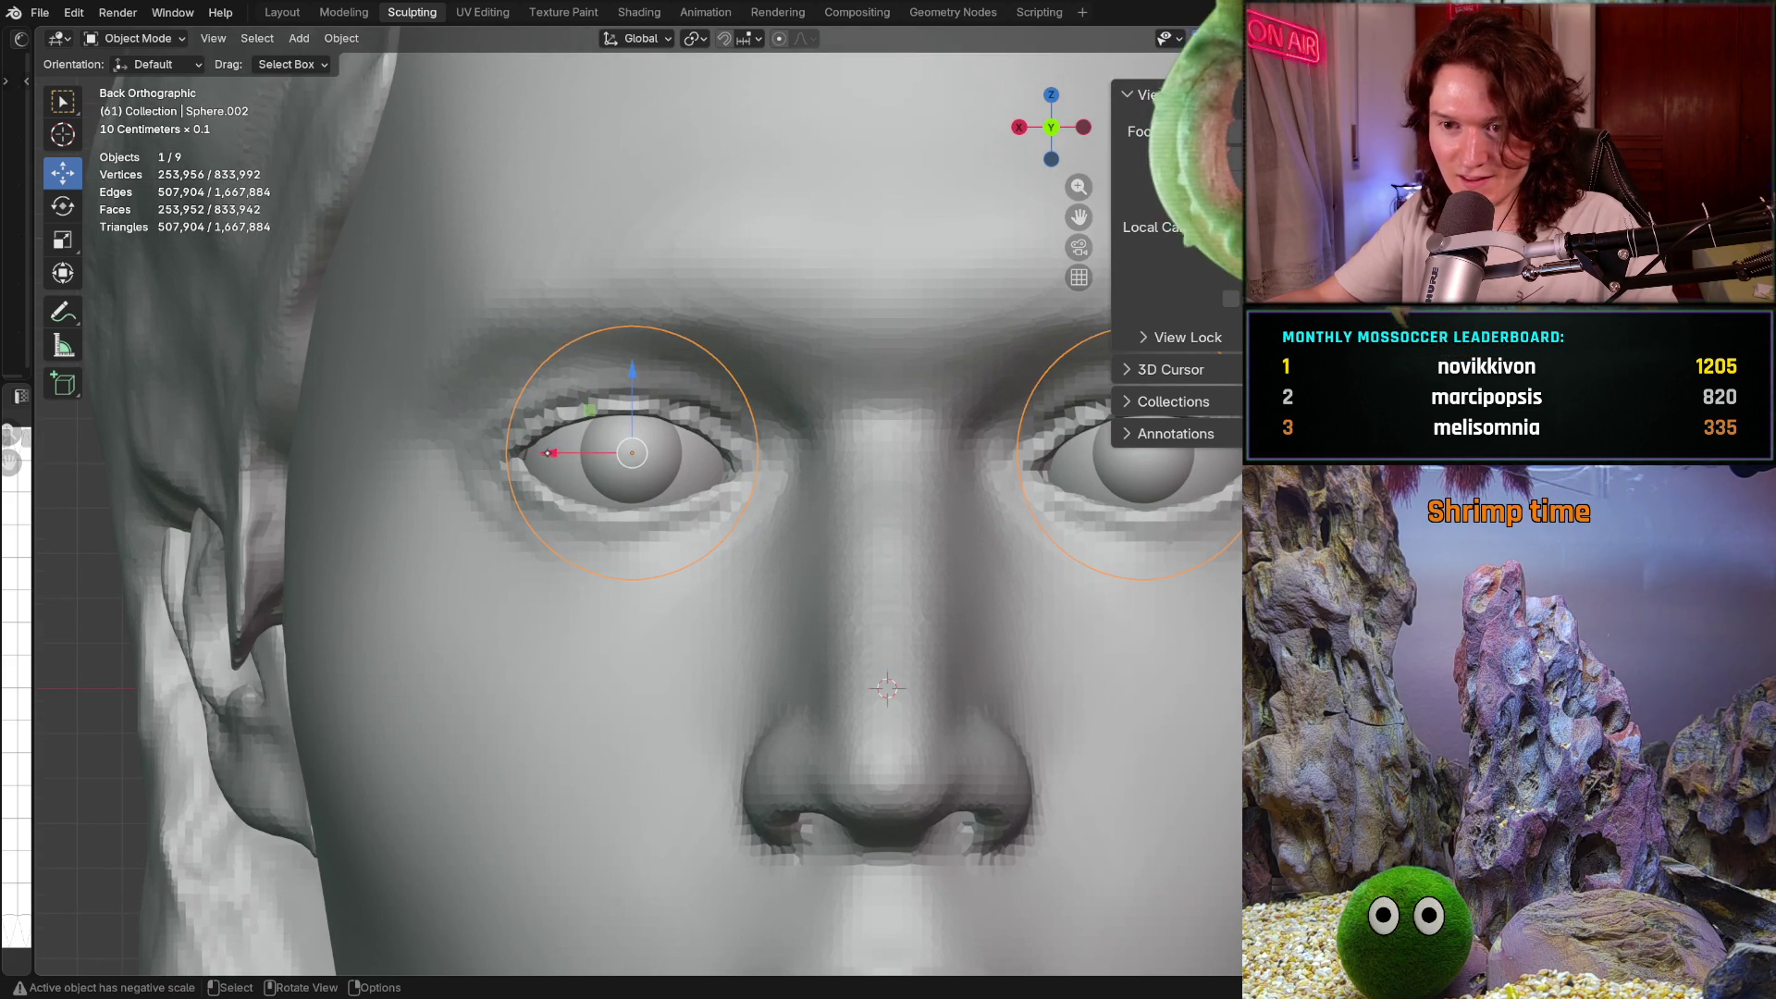
scroll(578, 514, "up", 3)
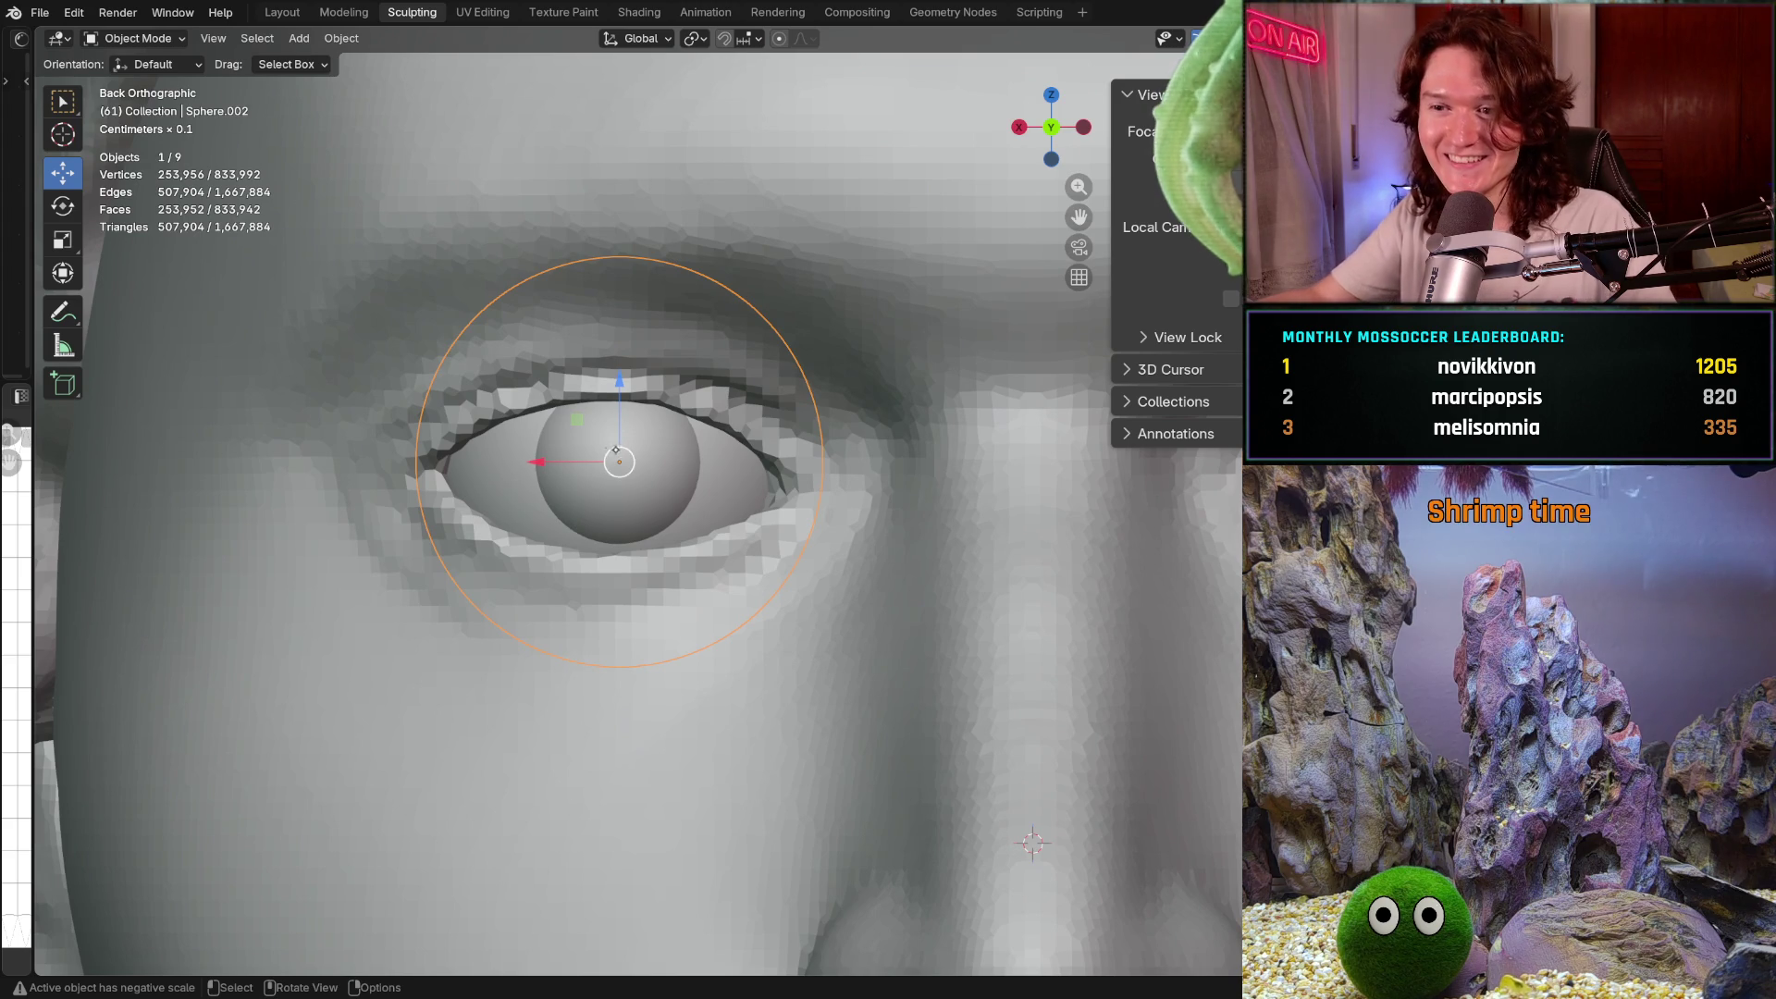
Nudge the eyeball along X until centred in its socket, then zoom out to check
left_click_drag(538, 461, 546, 467)
mouse_move(545, 467)
middle_mouse_down()
mouse_move(590, 396)
mouse_move(560, 431)
middle_mouse_up()
key("ctrl+KP_1")
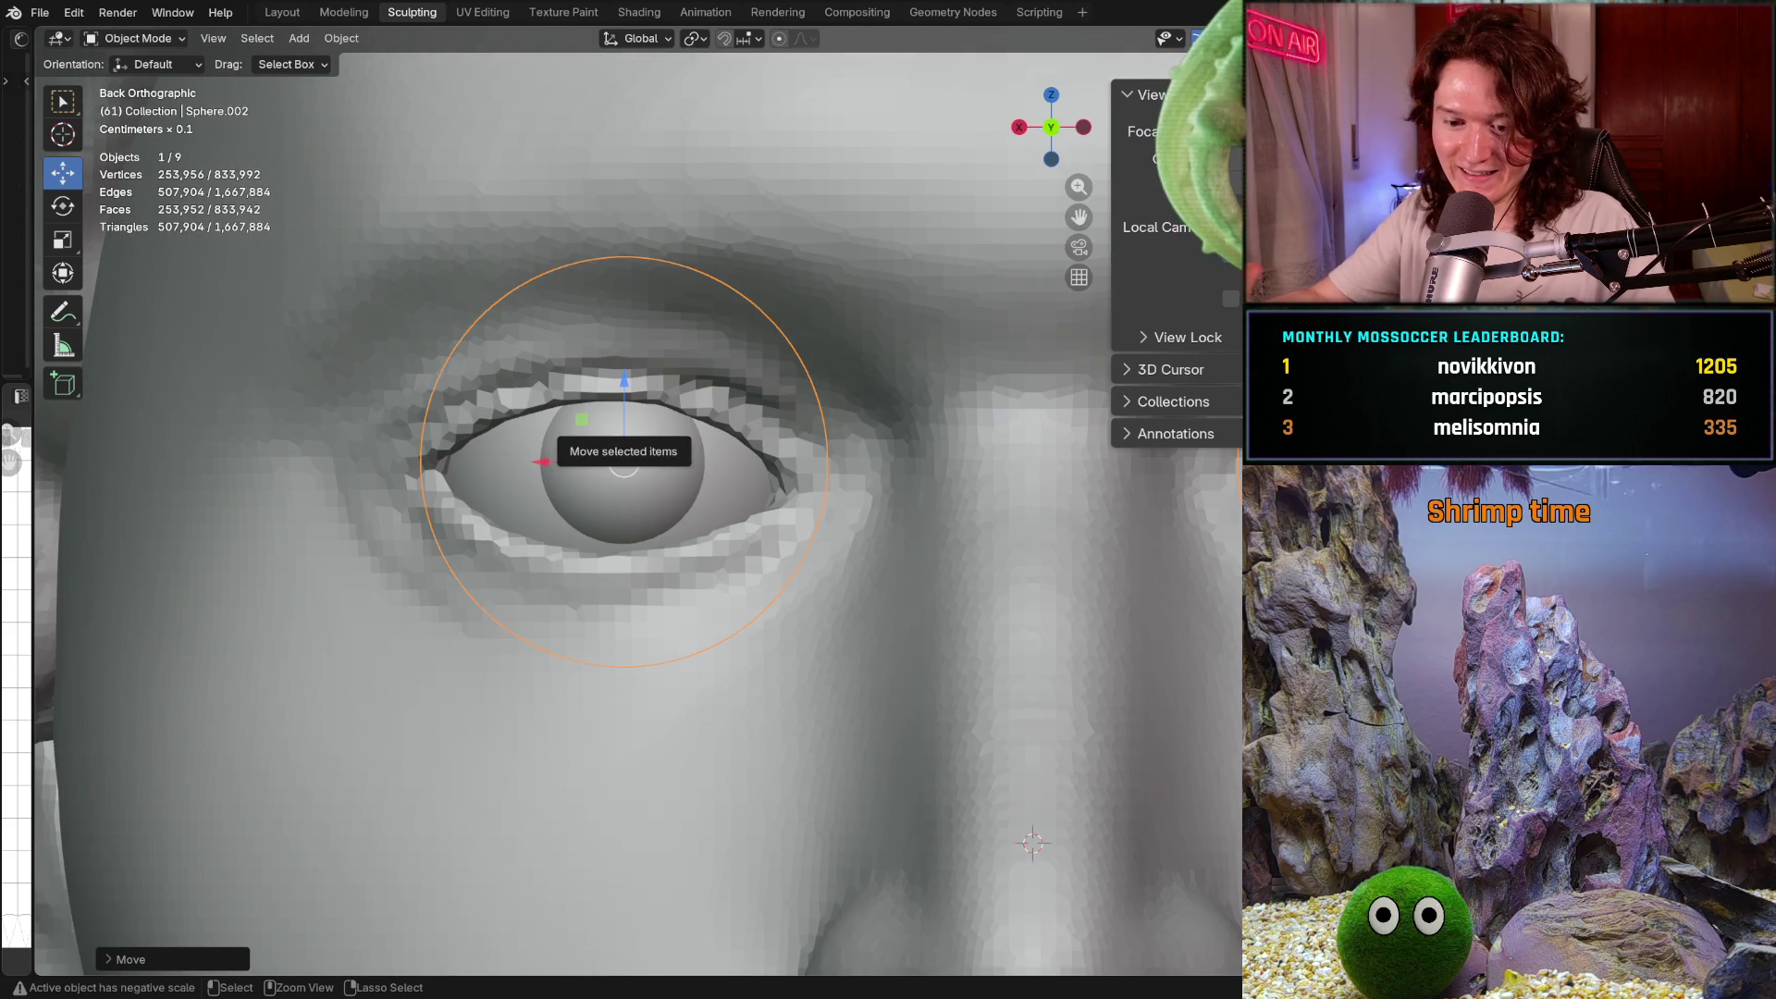
left_click_drag(619, 461, 623, 462)
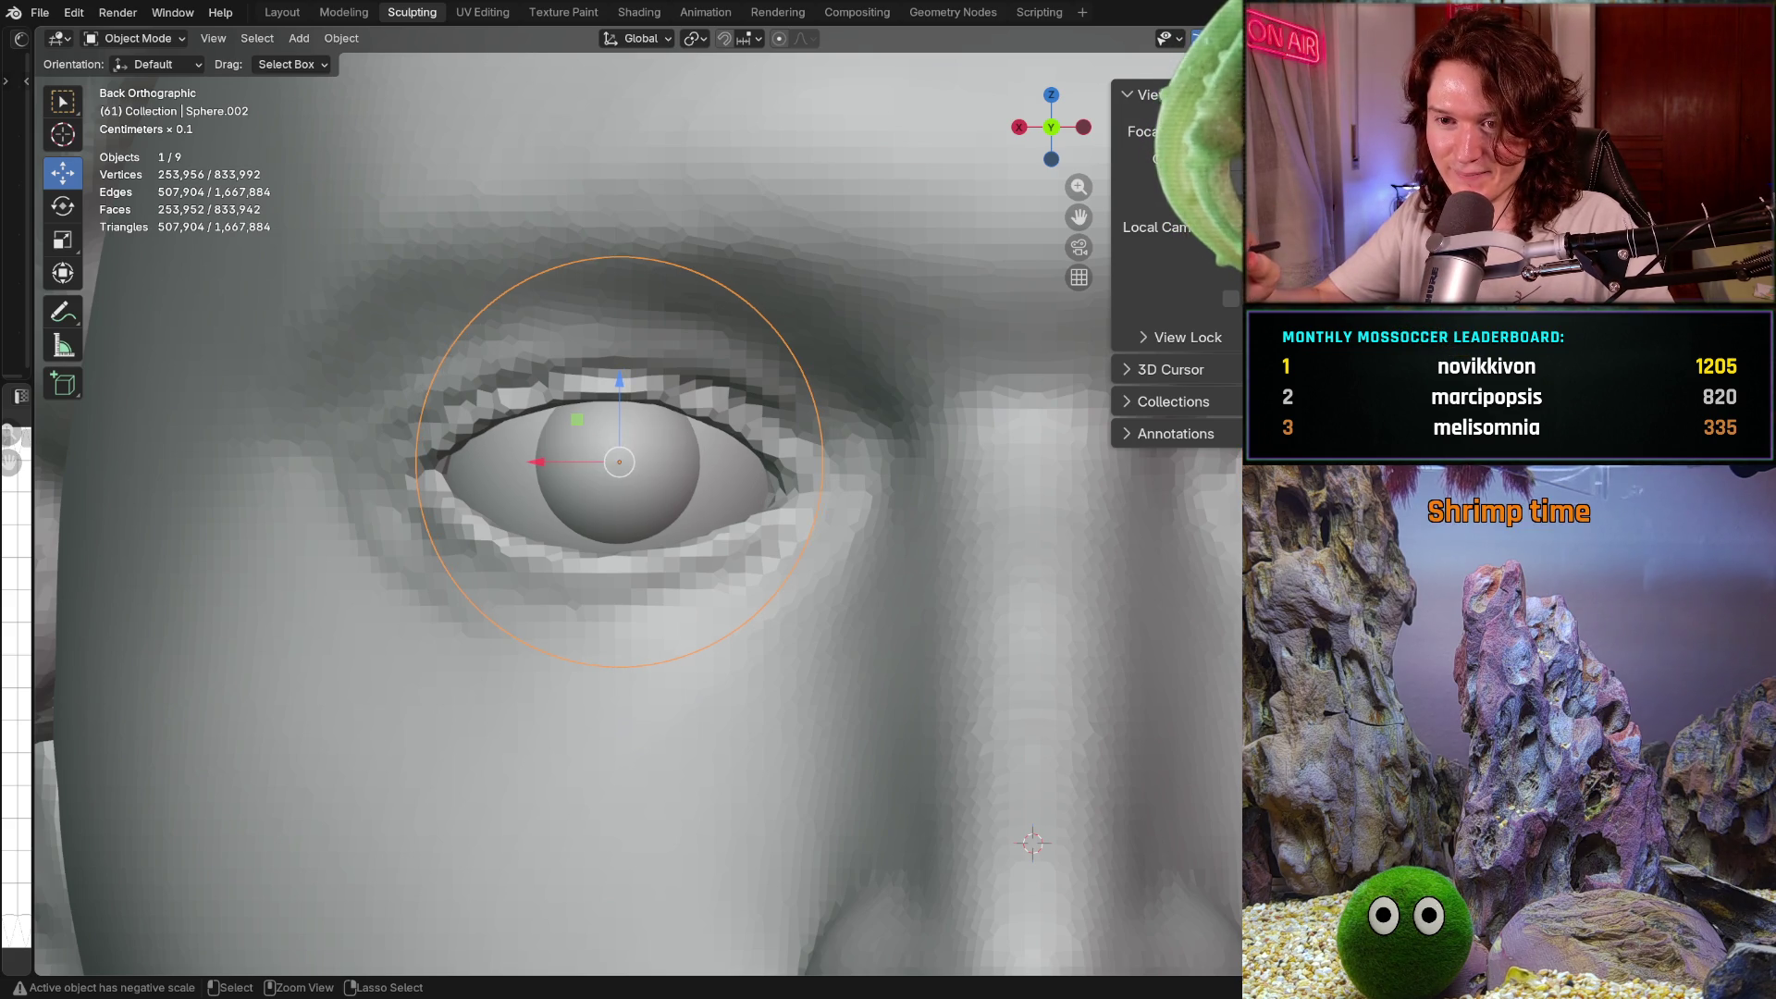
key("shift")
left_click_drag(624, 467, 619, 467, "shift")
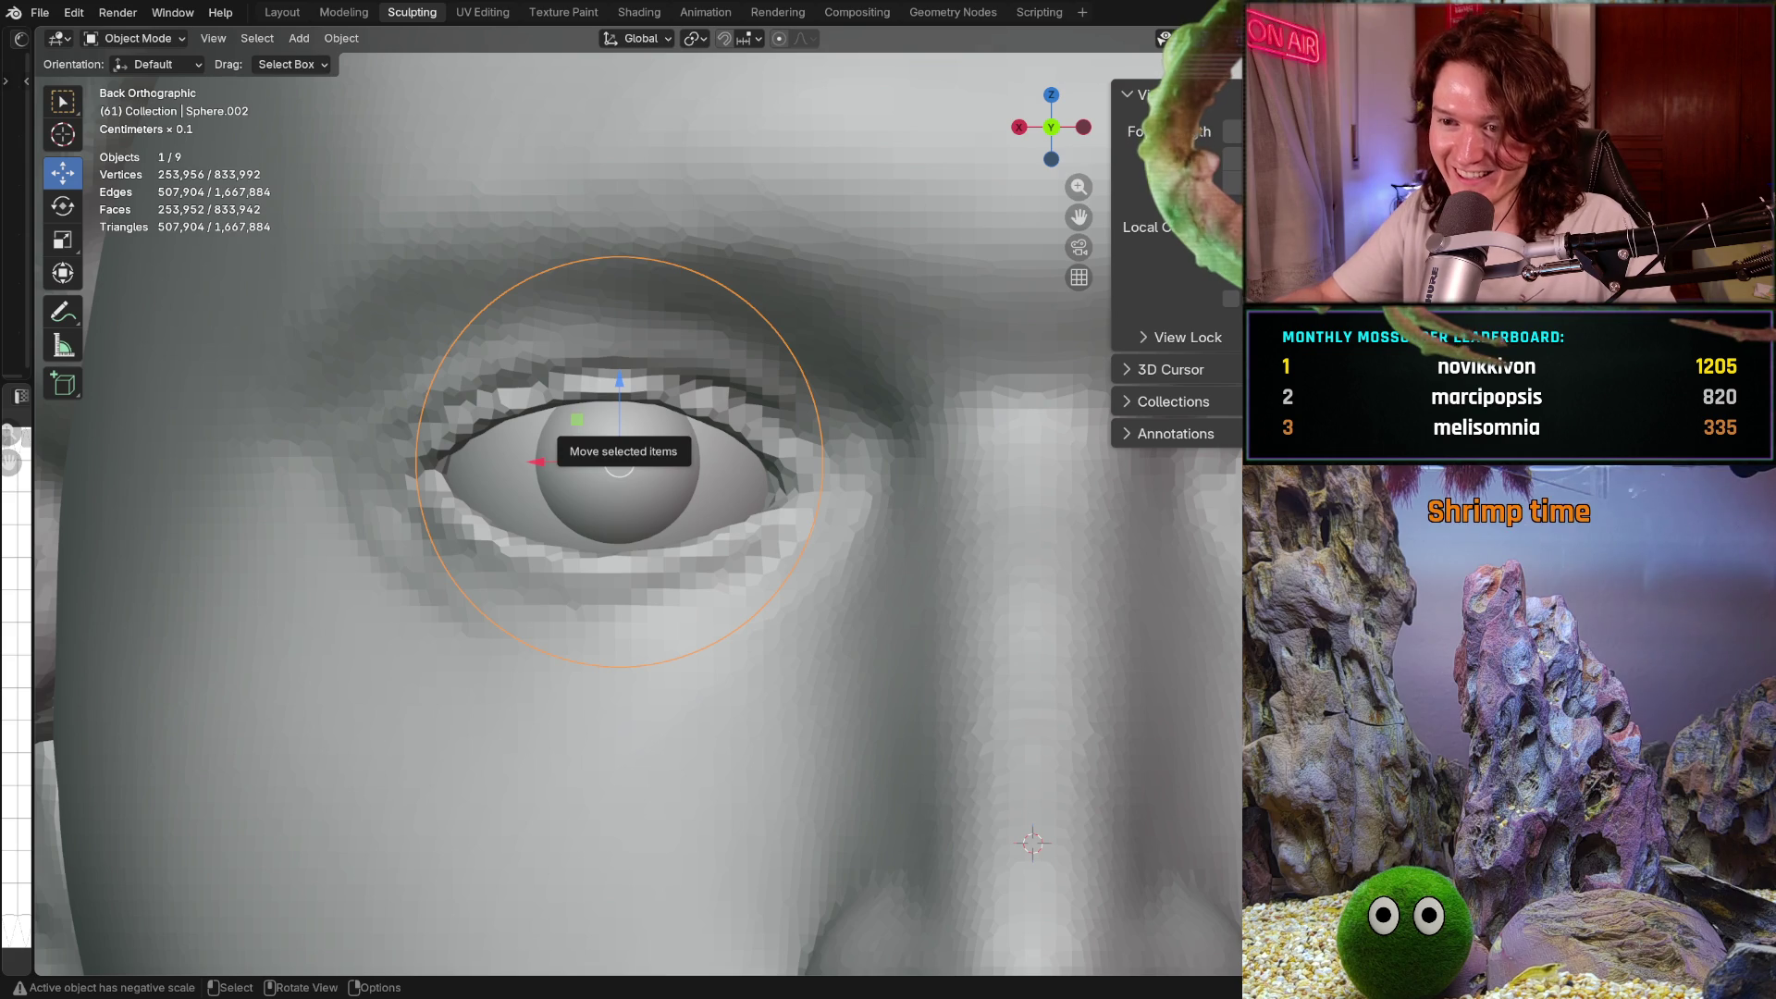
middle_click_drag(619, 467, 635, 638, "ctrl")
middle_click_drag(638, 555, 673, 451)
mouse_move(740, 517)
middle_mouse_down()
mouse_move(703, 527)
mouse_move(760, 538)
middle_mouse_up()
scroll(761, 539, "up", 3)
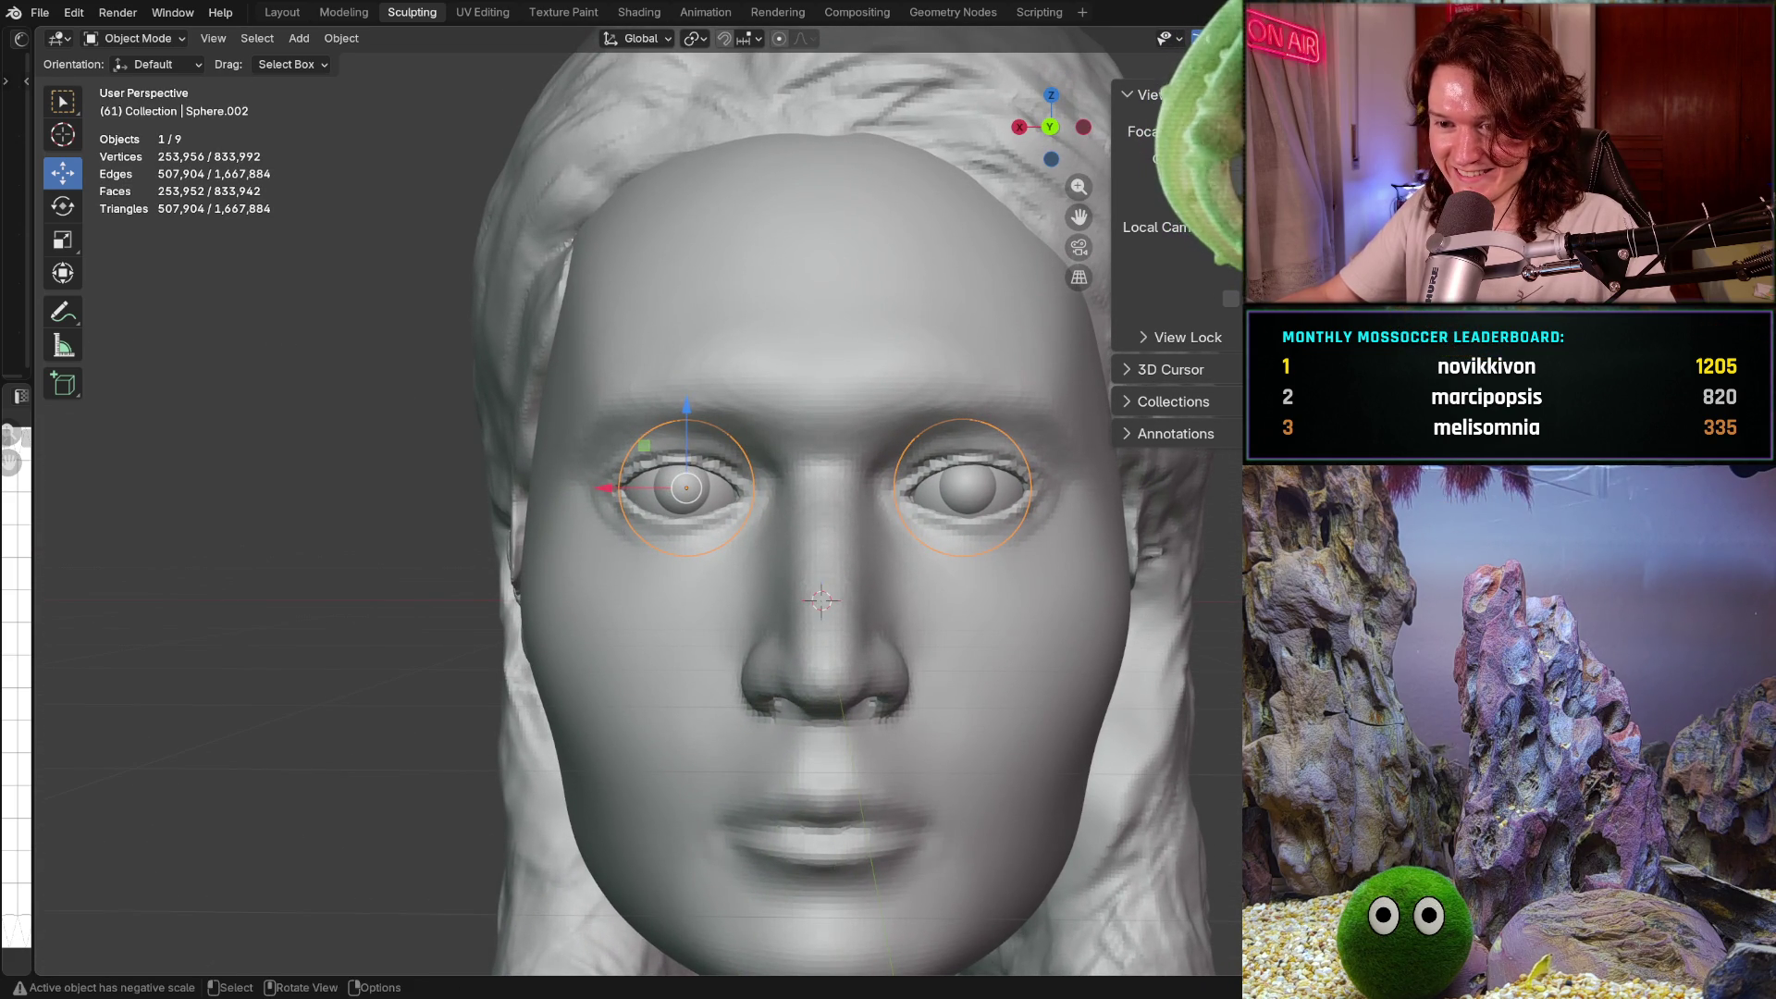
scroll(659, 497, "up", 1)
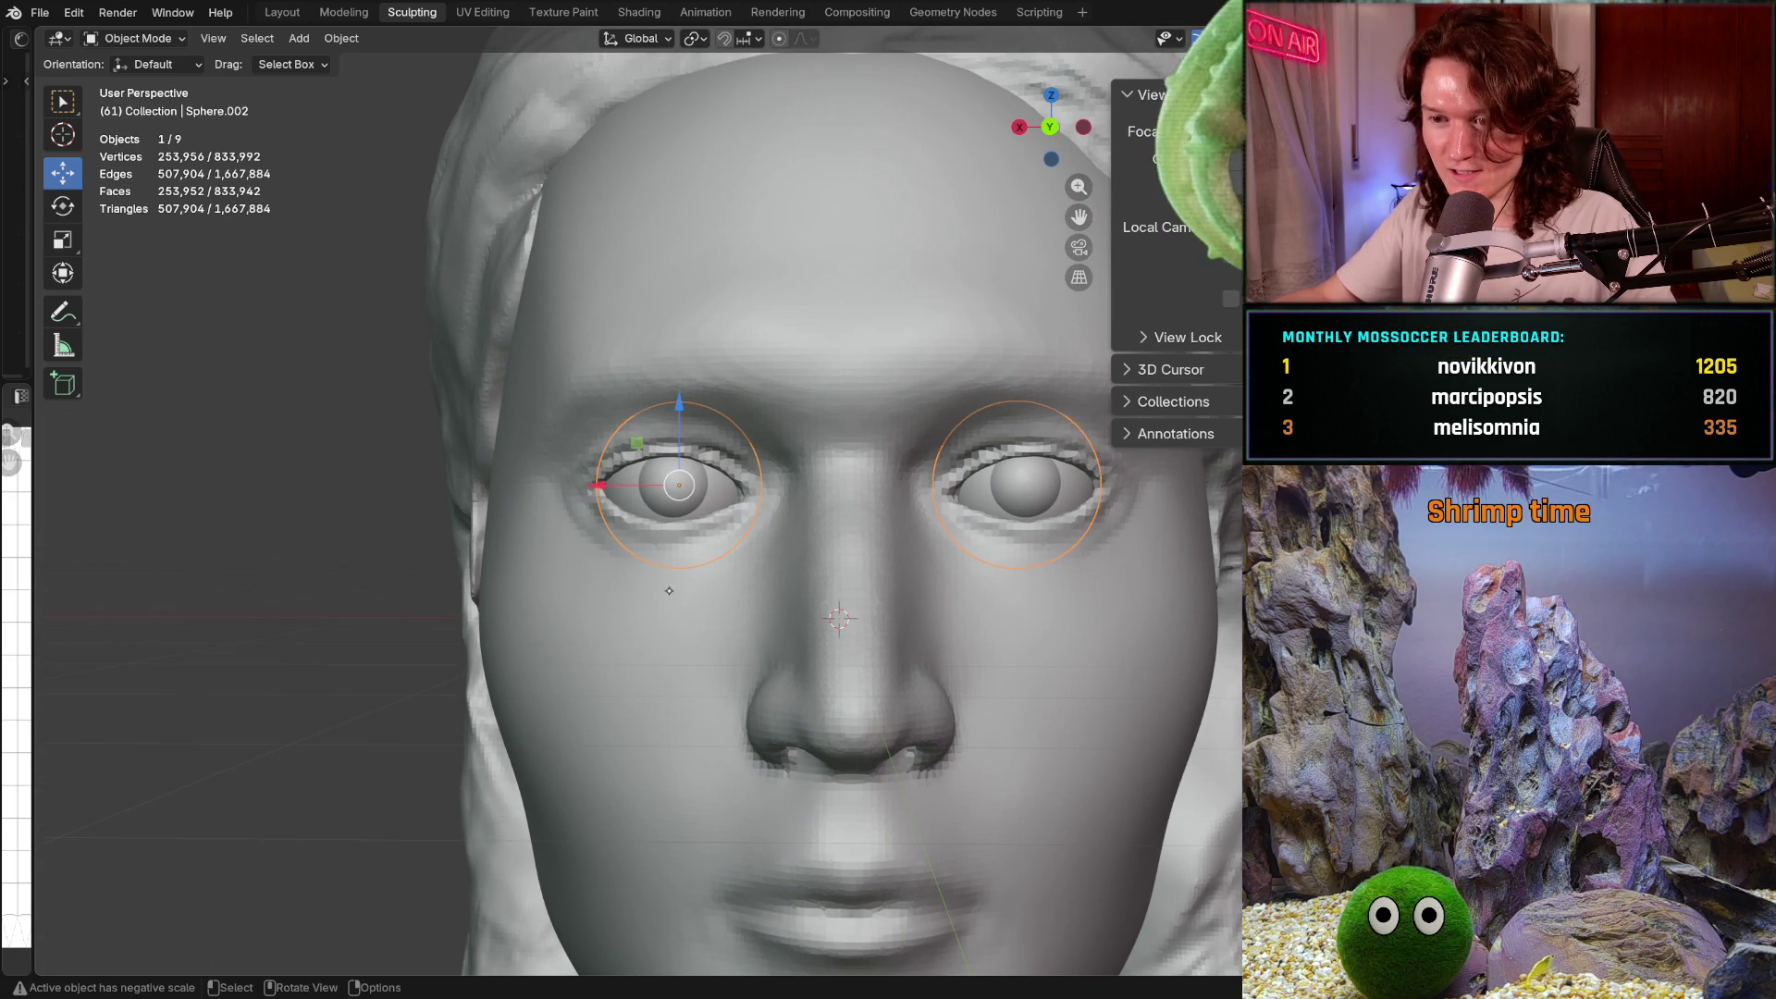
mouse_move(555, 490)
middle_mouse_down()
mouse_move(649, 500)
mouse_move(629, 589)
middle_mouse_up()
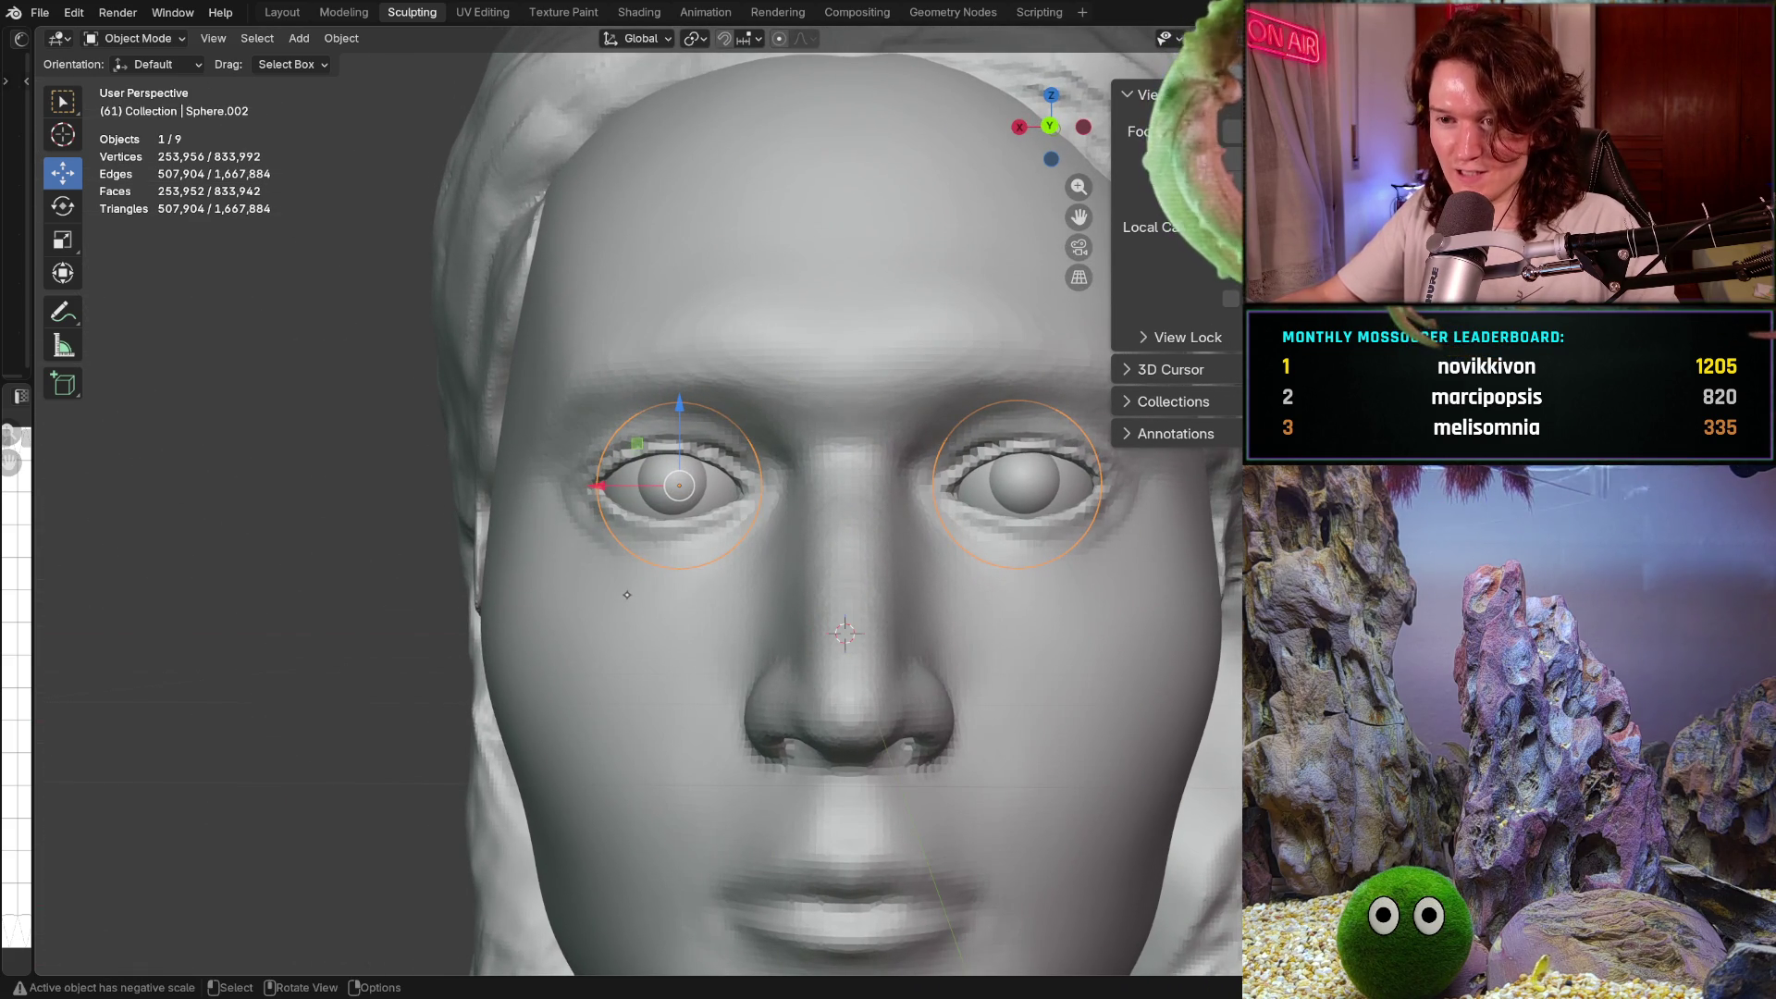
scroll(628, 590, "down", 3)
key("shift+alt+z")
middle_click_drag(1087, 526, 1098, 532)
left_click(1098, 532)
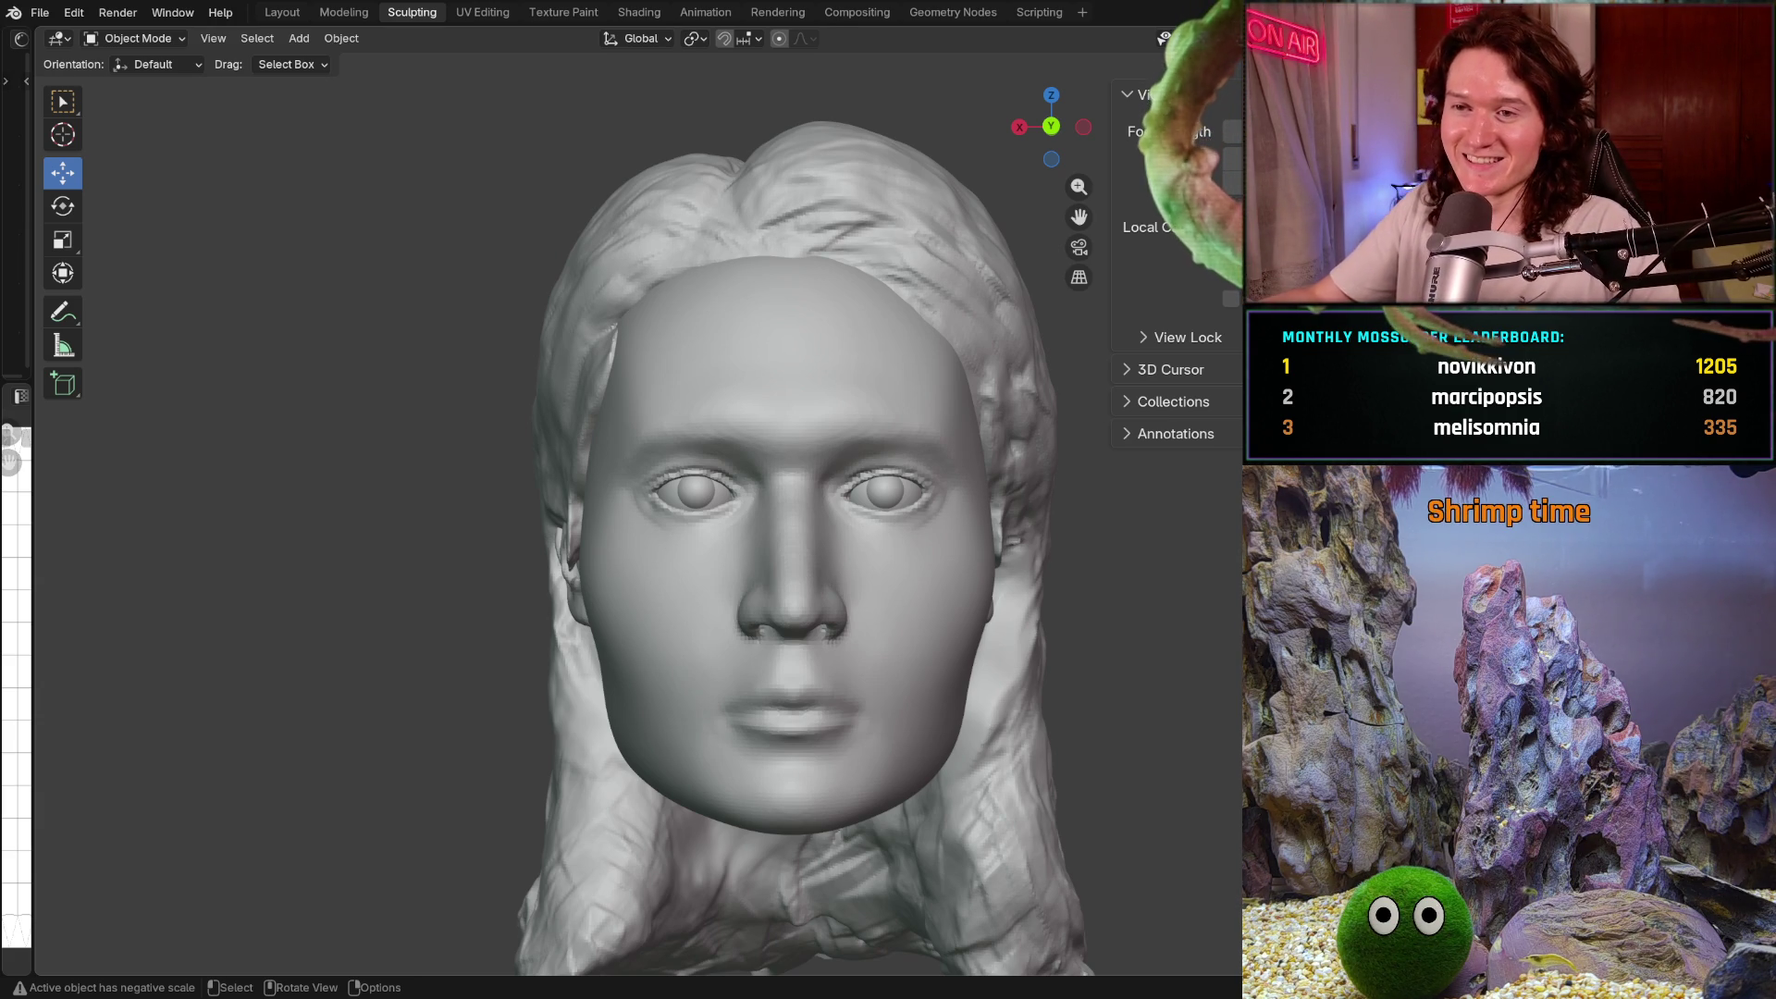
mouse_move(646, 558)
middle_mouse_down("ctrl")
mouse_move(646, 579)
mouse_move(650, 555)
middle_mouse_up("ctrl")
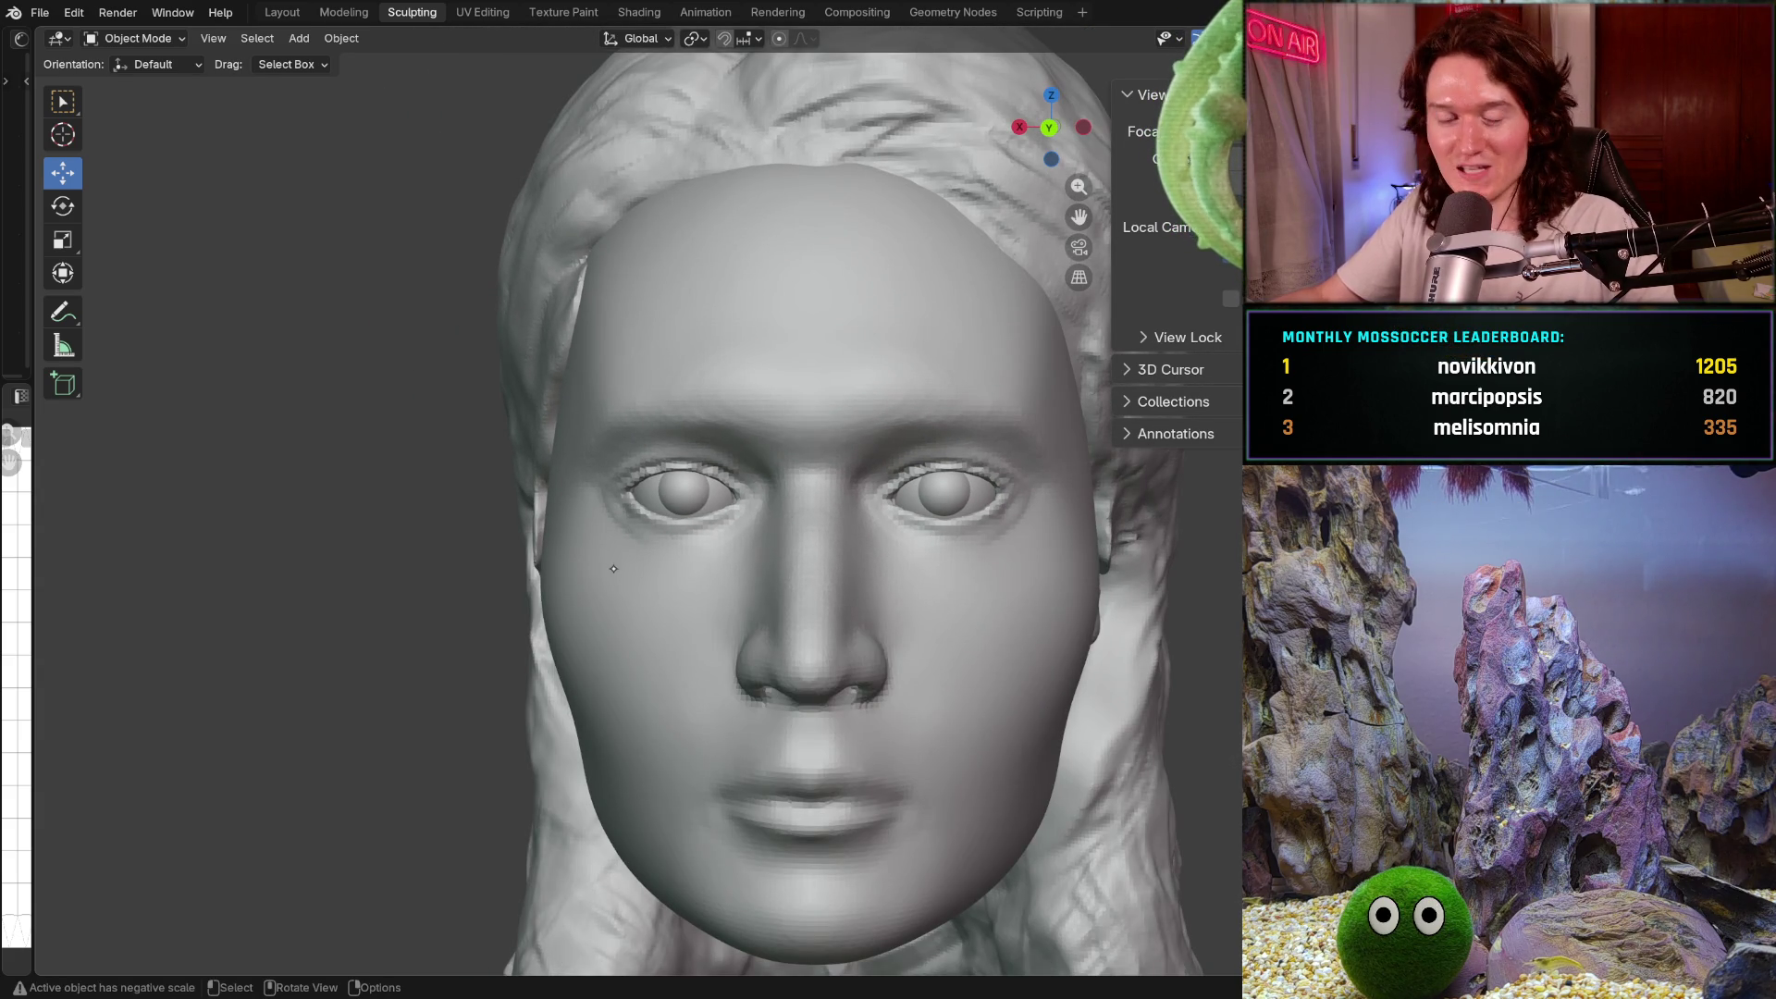
middle_click_drag(616, 564, 616, 527, "ctrl")
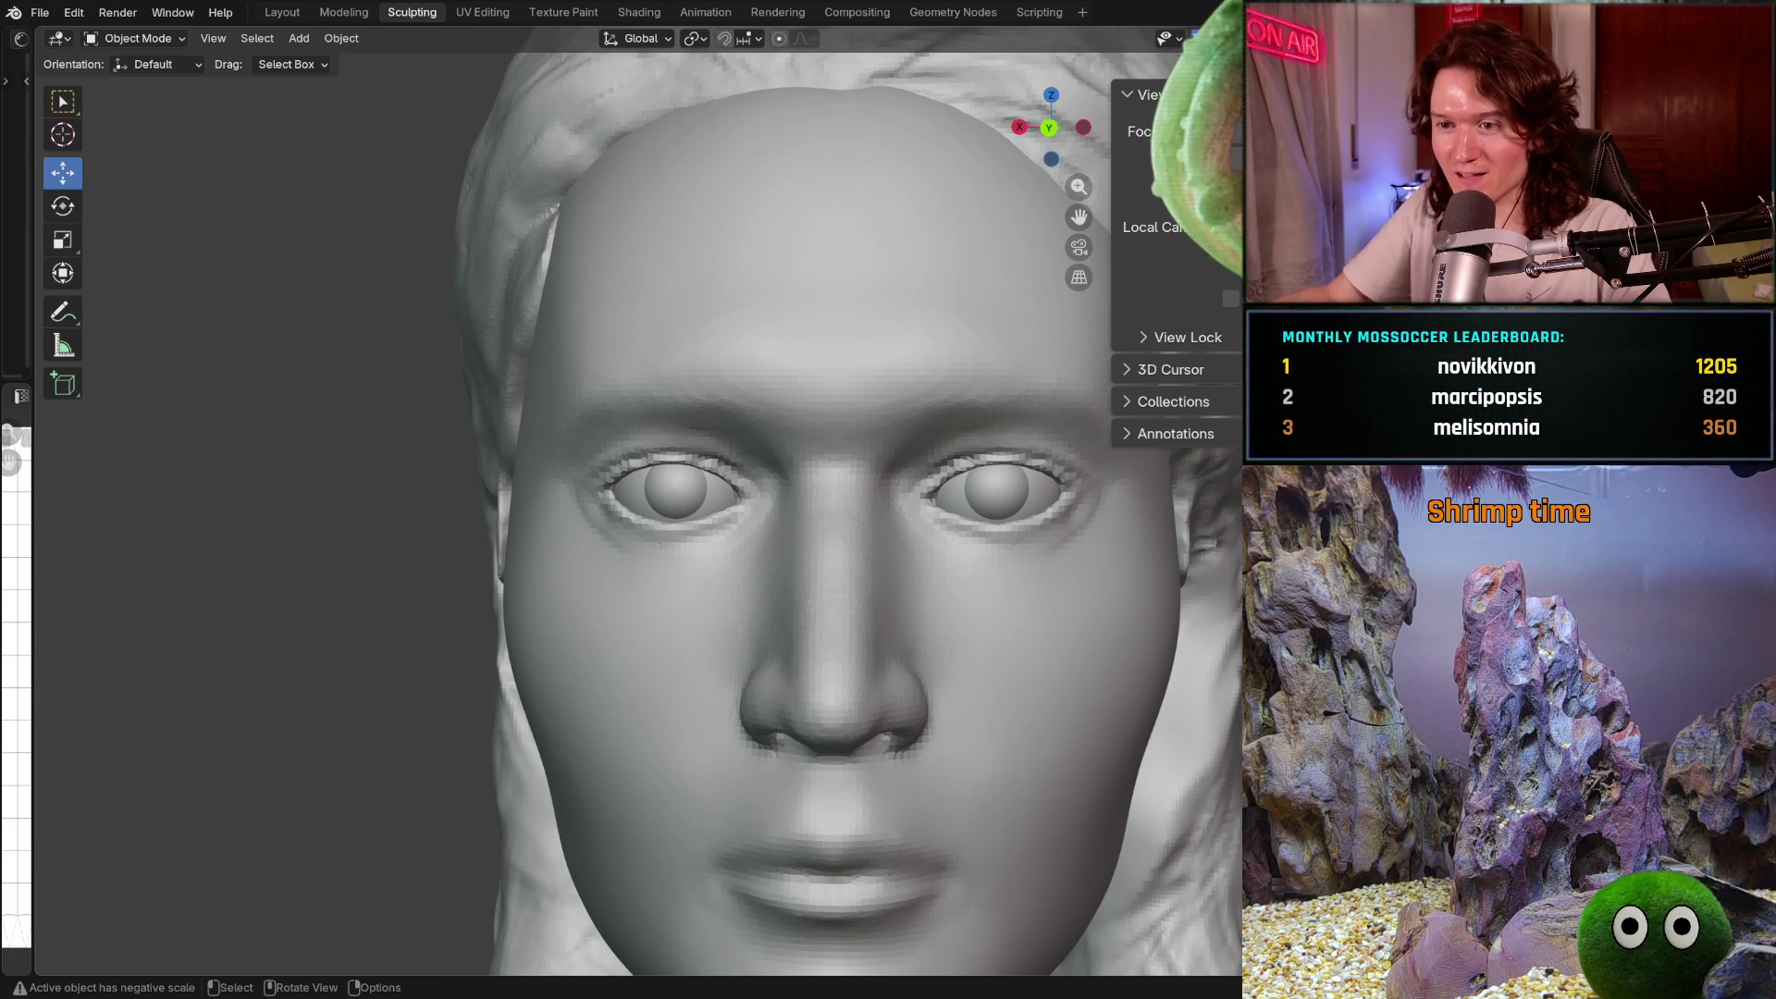
middle_click_drag(869, 553, 893, 551)
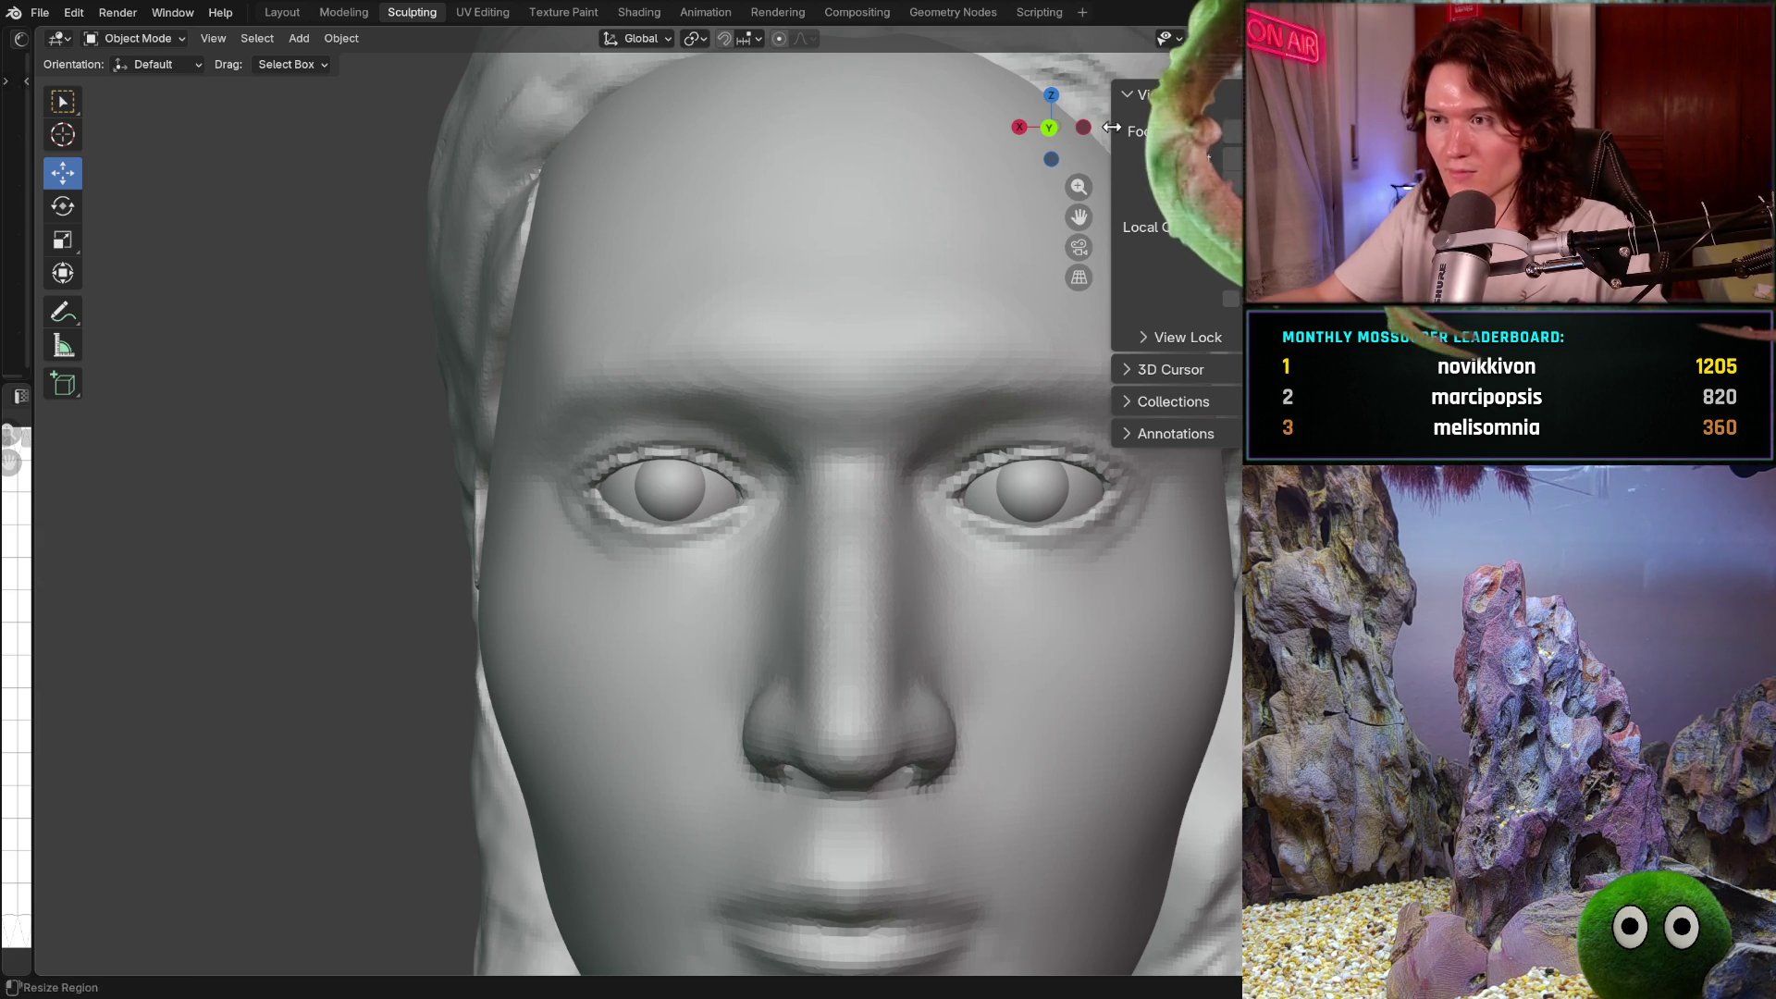
key("shift+alt+z")
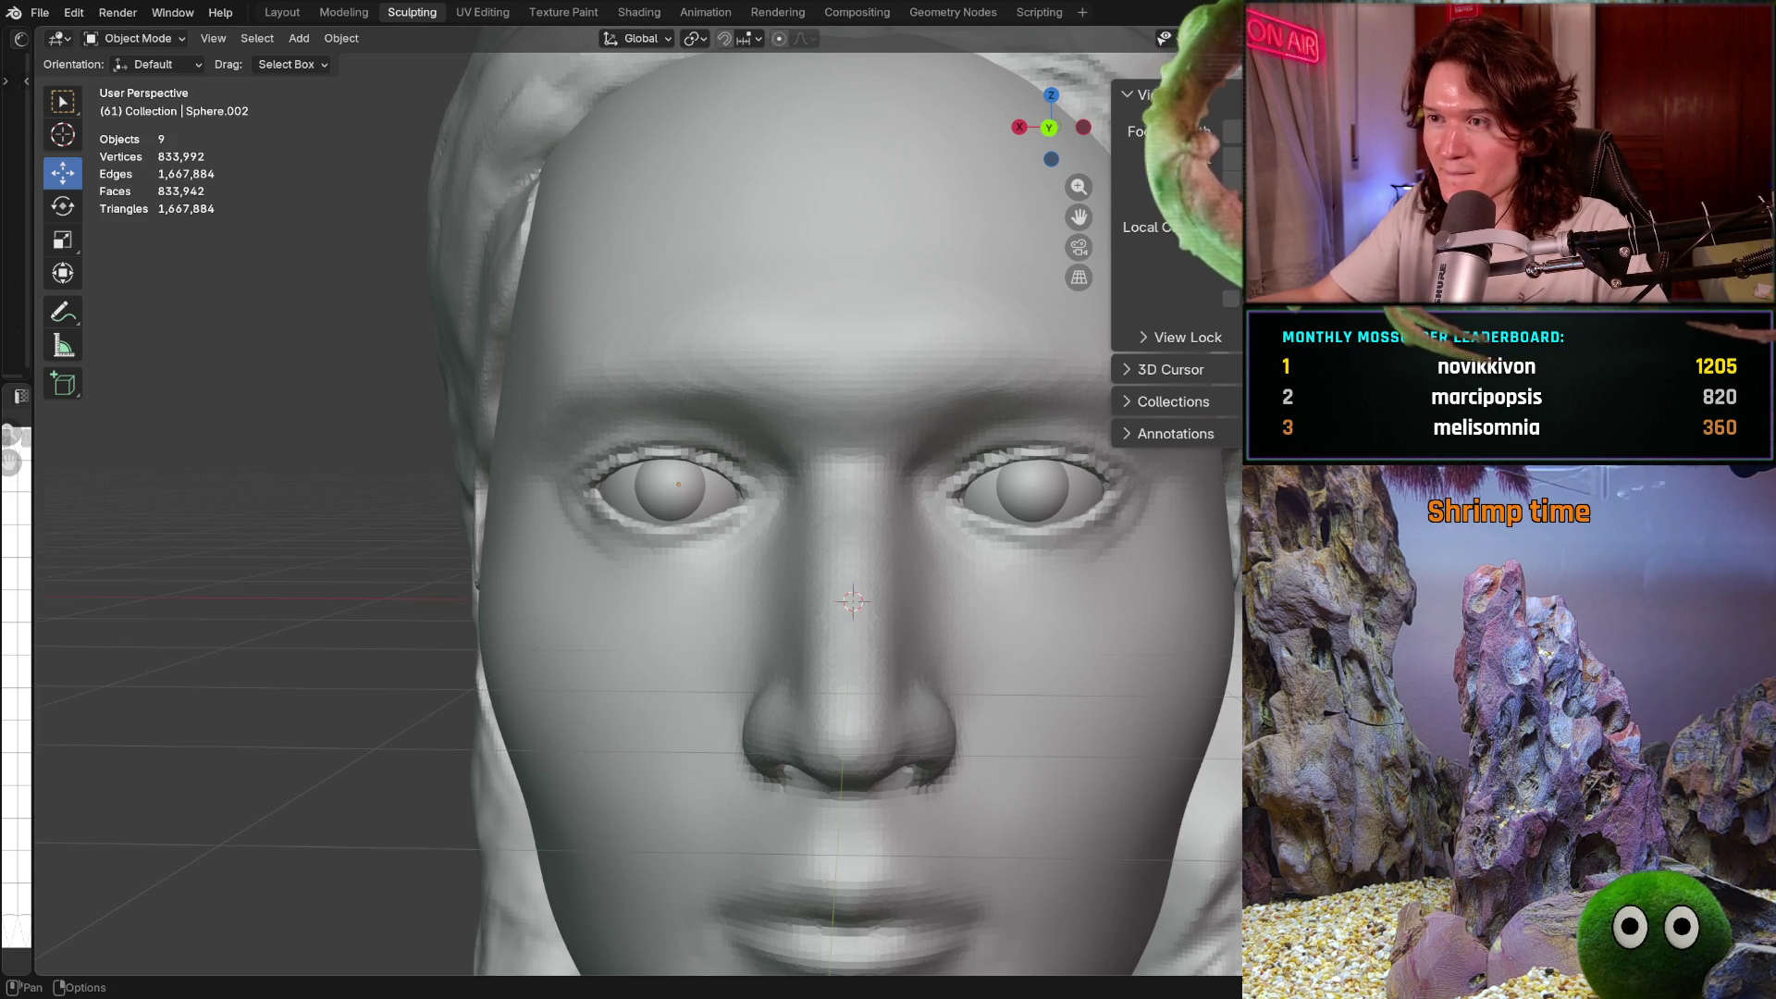
Enter Sculpt Mode, pick the Smooth brush at 222 px, and target the Head mesh
key("ctrl+Tab")
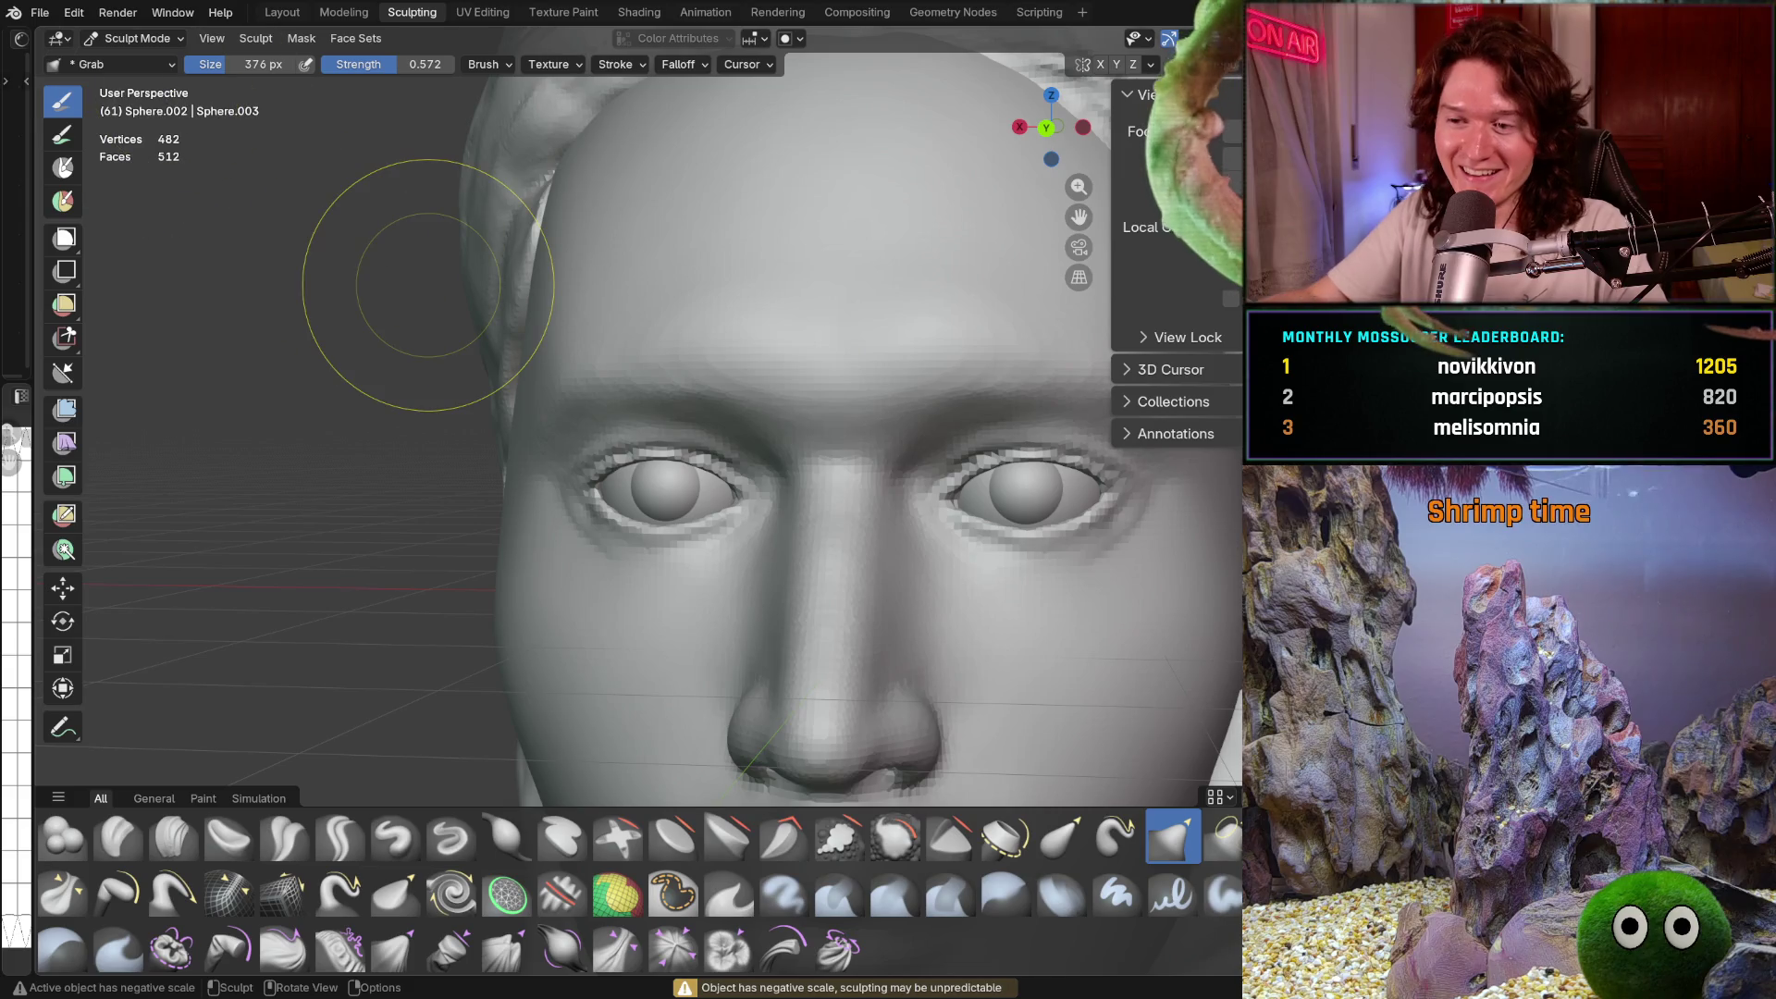
mouse_move(786, 629)
middle_mouse_down("ctrl")
mouse_move(865, 595)
mouse_move(833, 585)
middle_mouse_up("ctrl")
key("s")
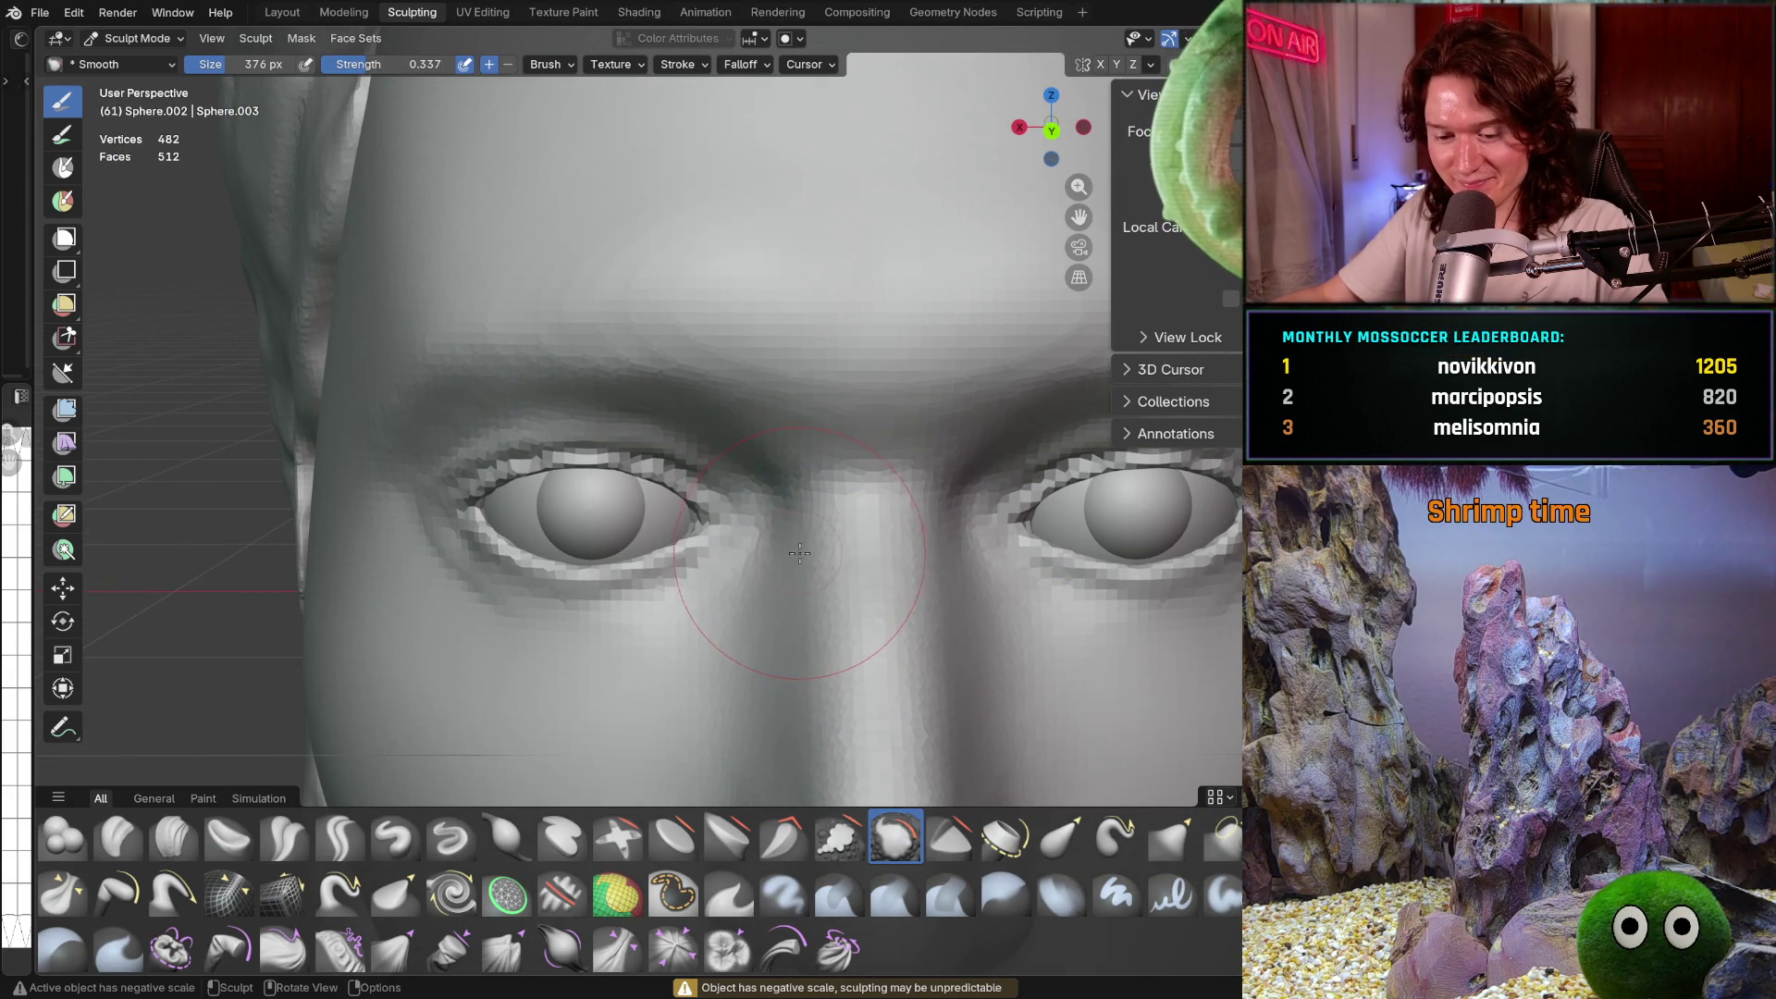
key("f")
left_click(754, 556)
scroll(850, 460, "up", 3)
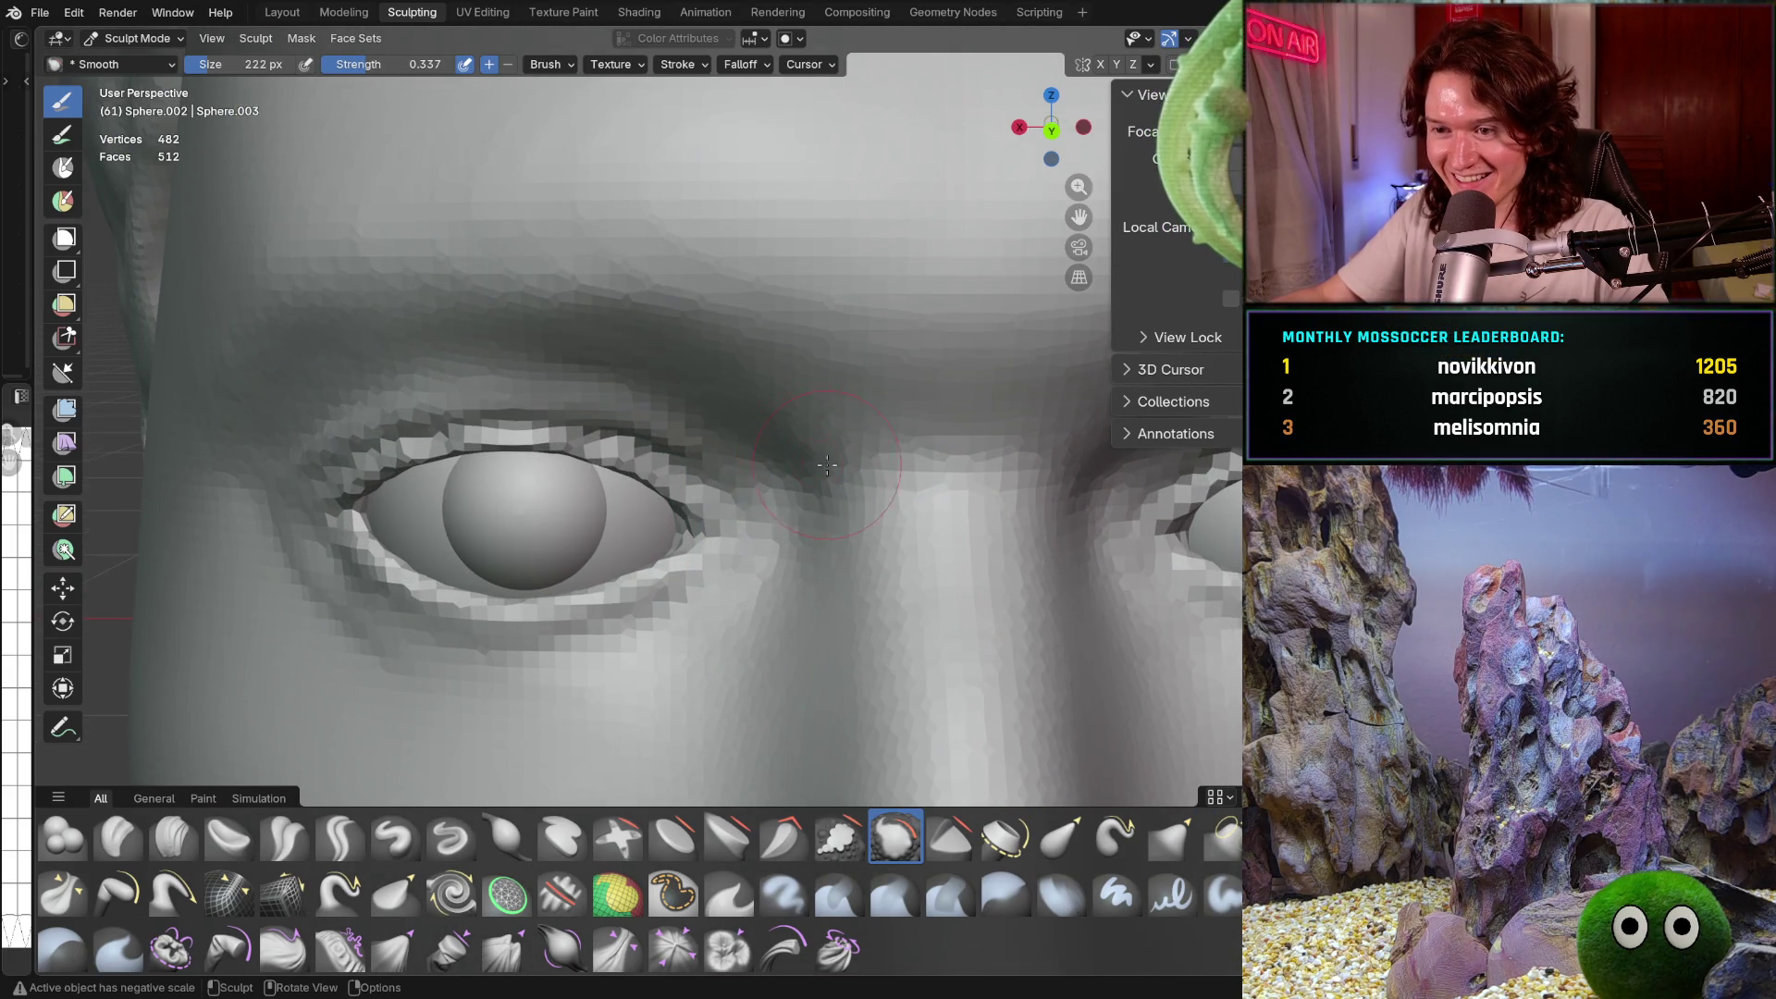
scroll(841, 451, "up", 3)
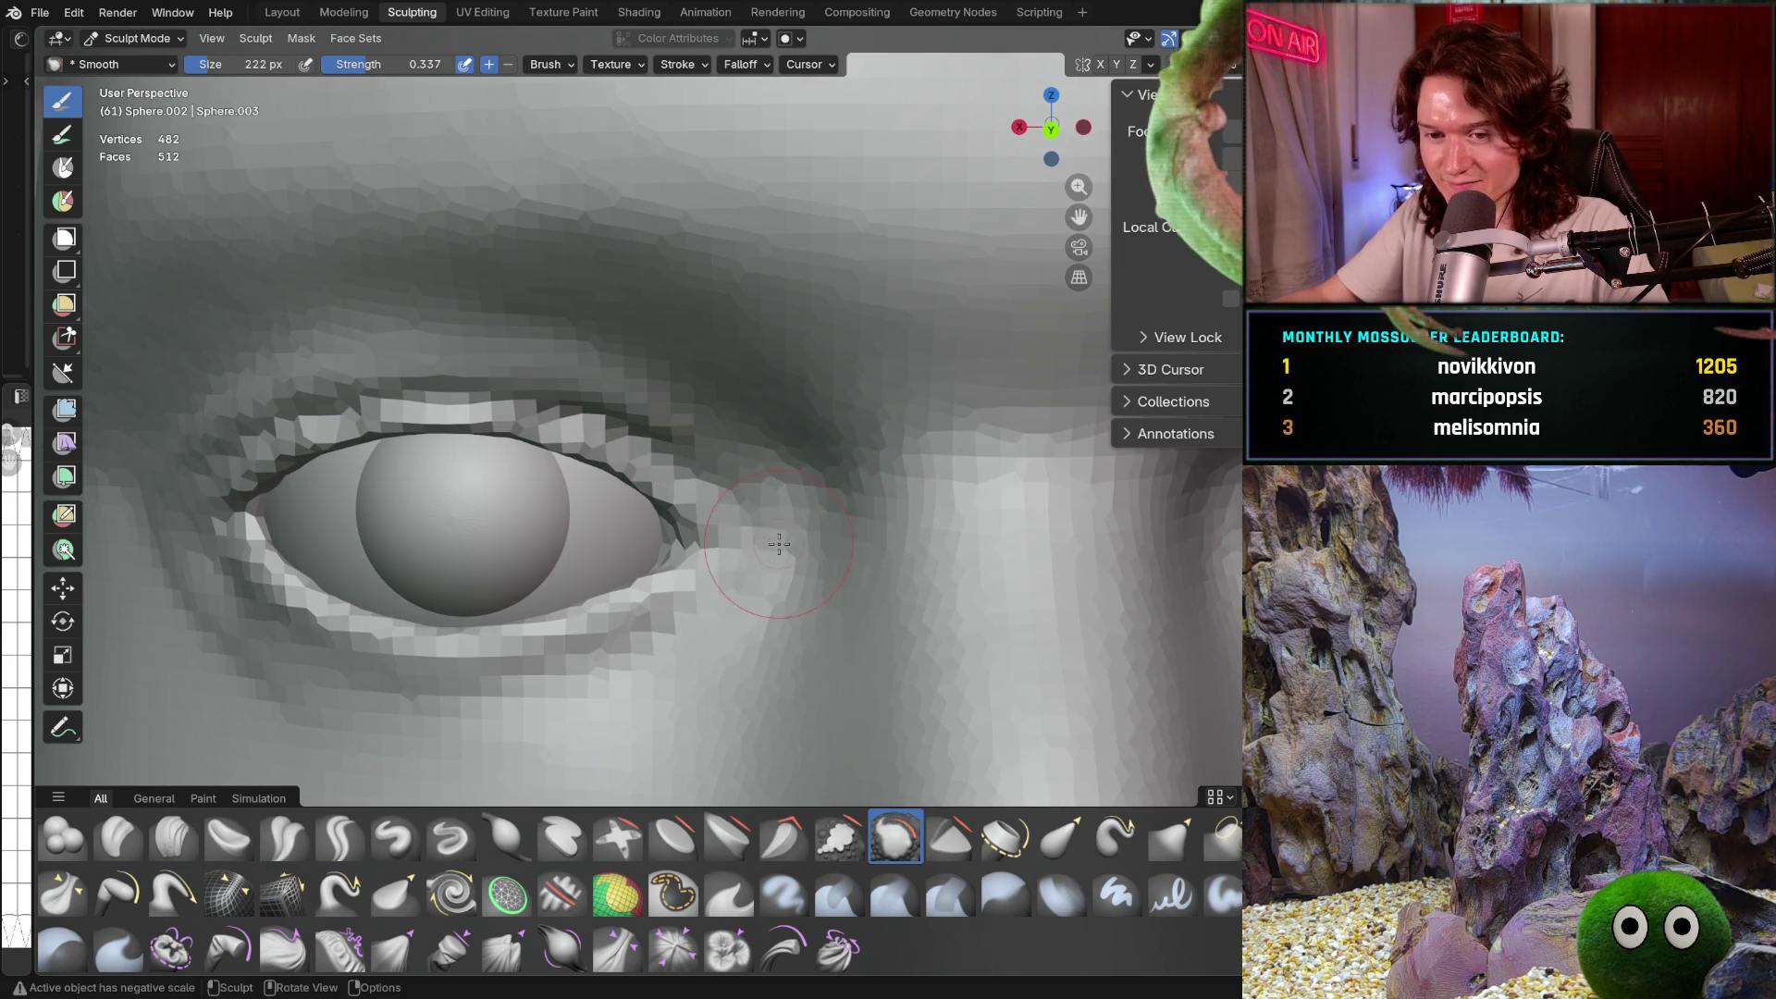
key("alt+q")
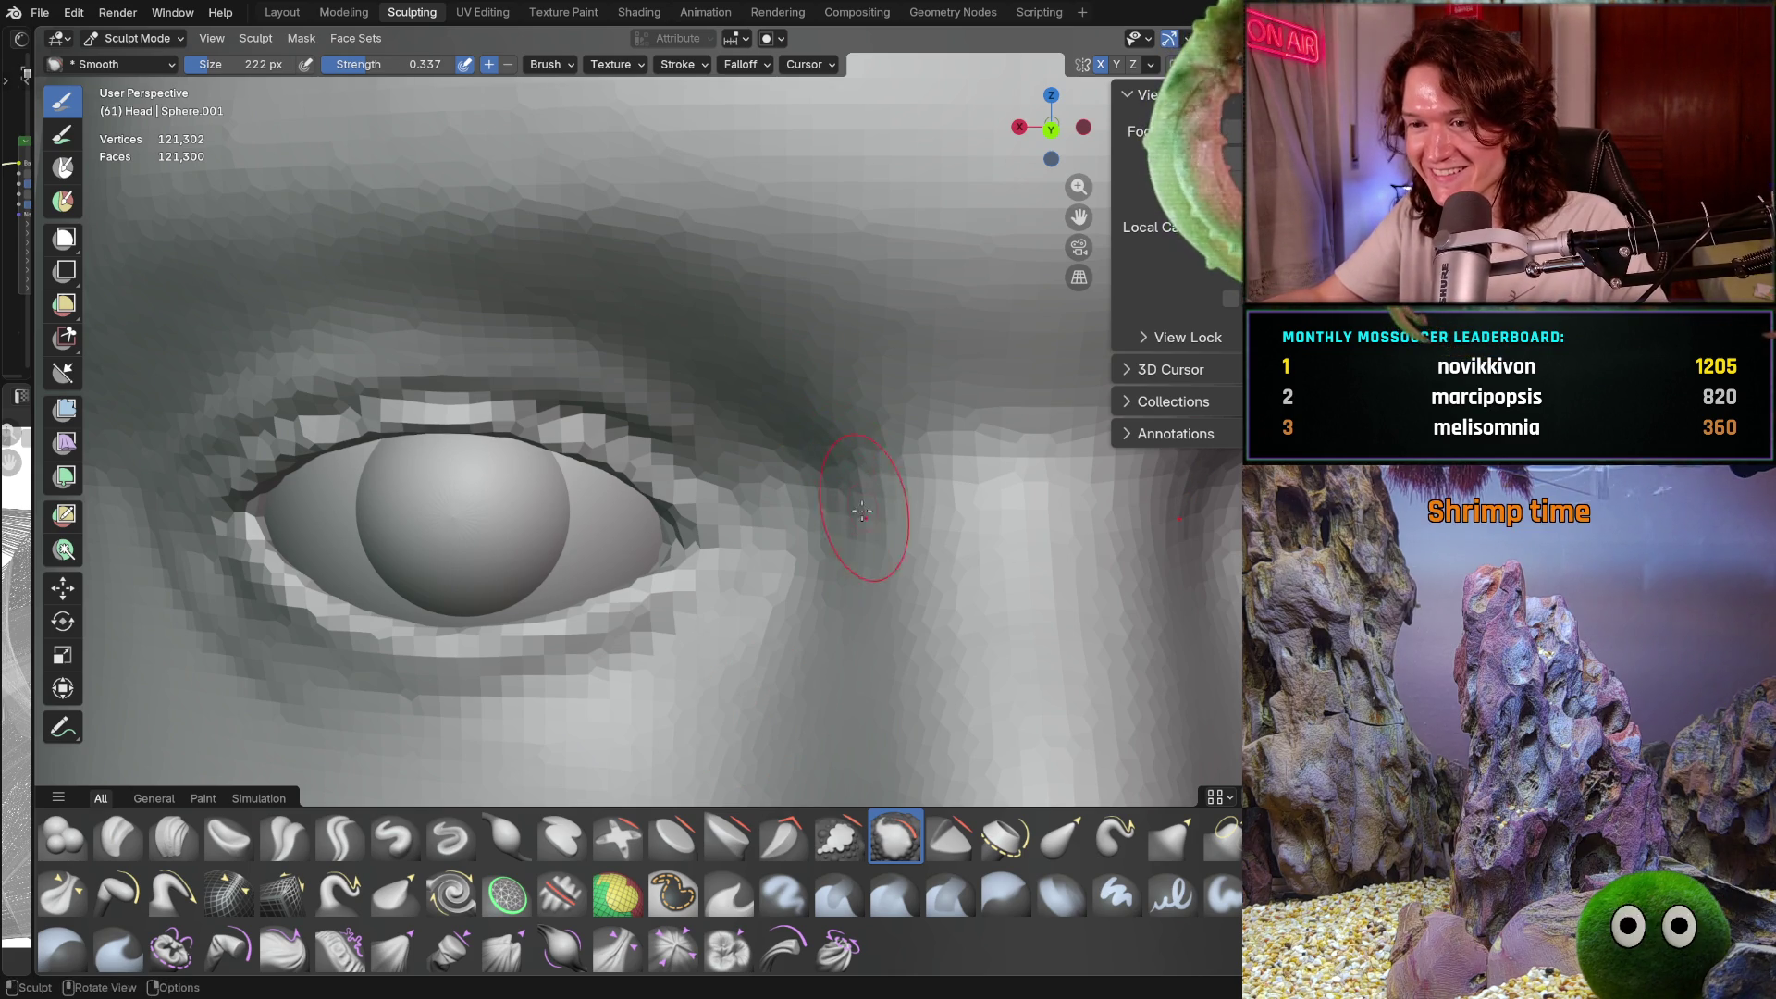
Smooth a small patch of brow beside the nose, then select the Clay Strips brush
mouse_move(886, 536)
middle_mouse_down("ctrl")
mouse_move(845, 555)
mouse_move(849, 515)
mouse_move(824, 626)
mouse_move(850, 516)
mouse_move(888, 544)
mouse_move(786, 529)
mouse_move(804, 575)
middle_mouse_up("ctrl")
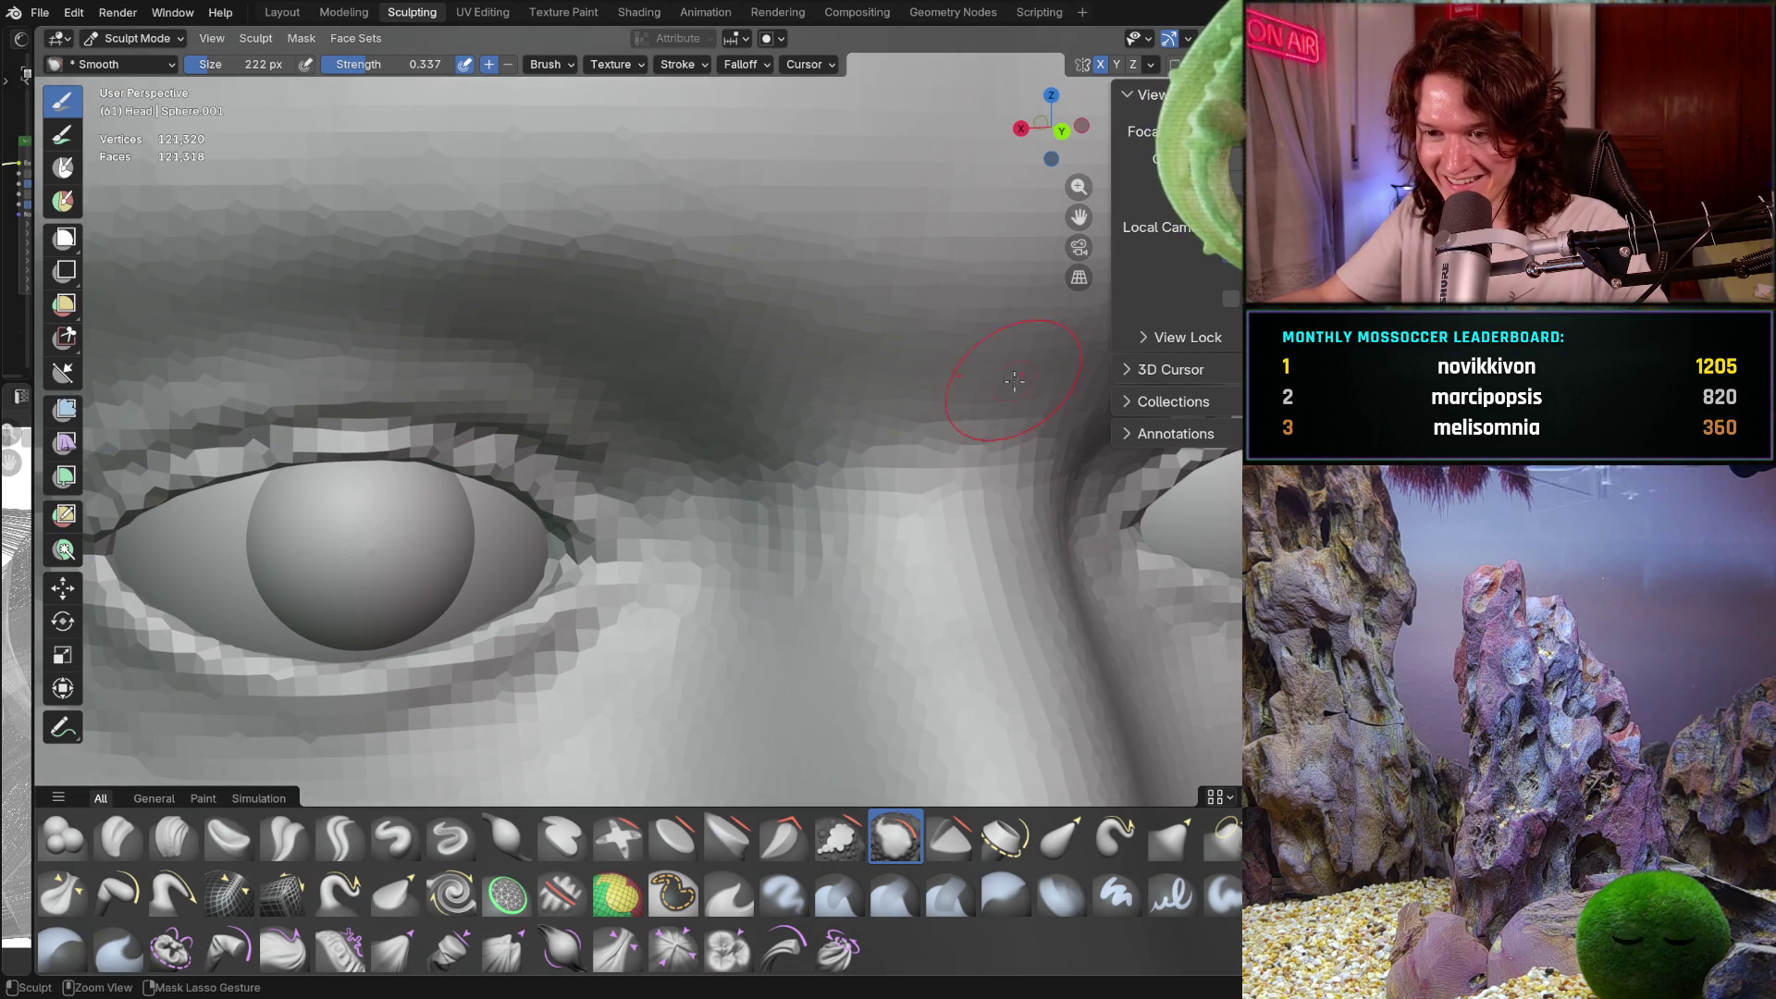
left_click(1070, 278)
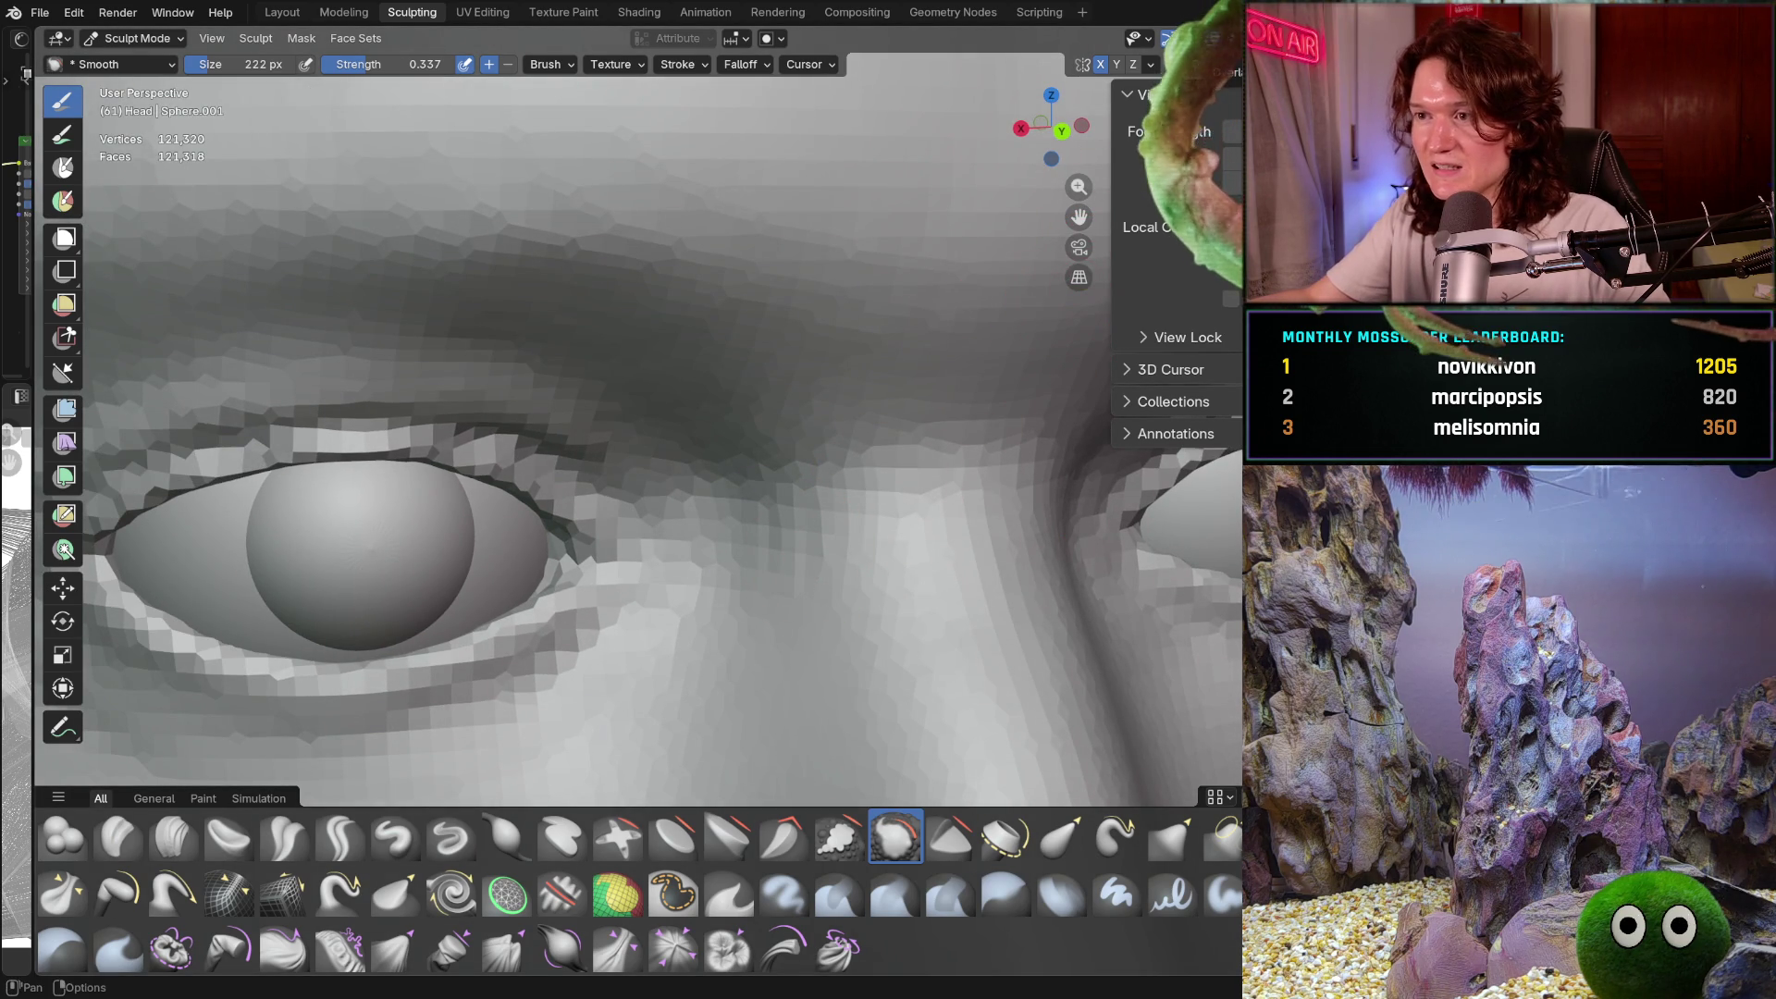
left_click(1148, 38)
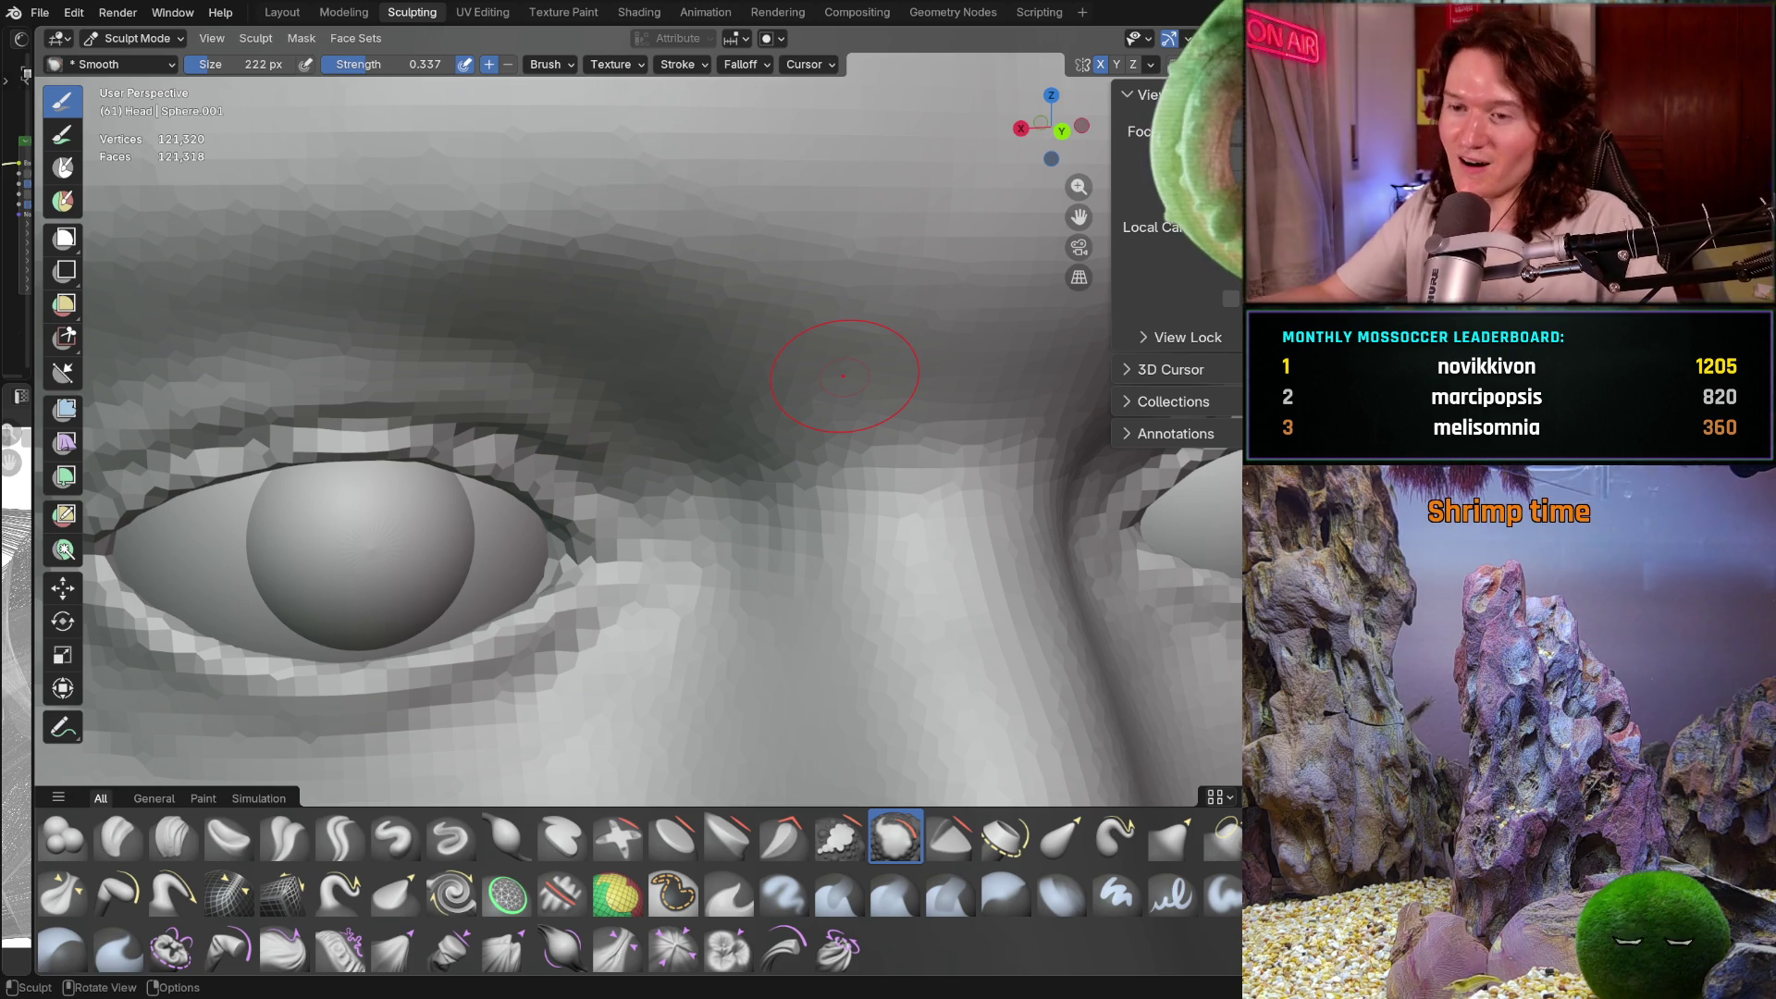
mouse_move(725, 515)
middle_mouse_down()
mouse_move(653, 516)
mouse_move(695, 469)
mouse_move(607, 556)
middle_mouse_up()
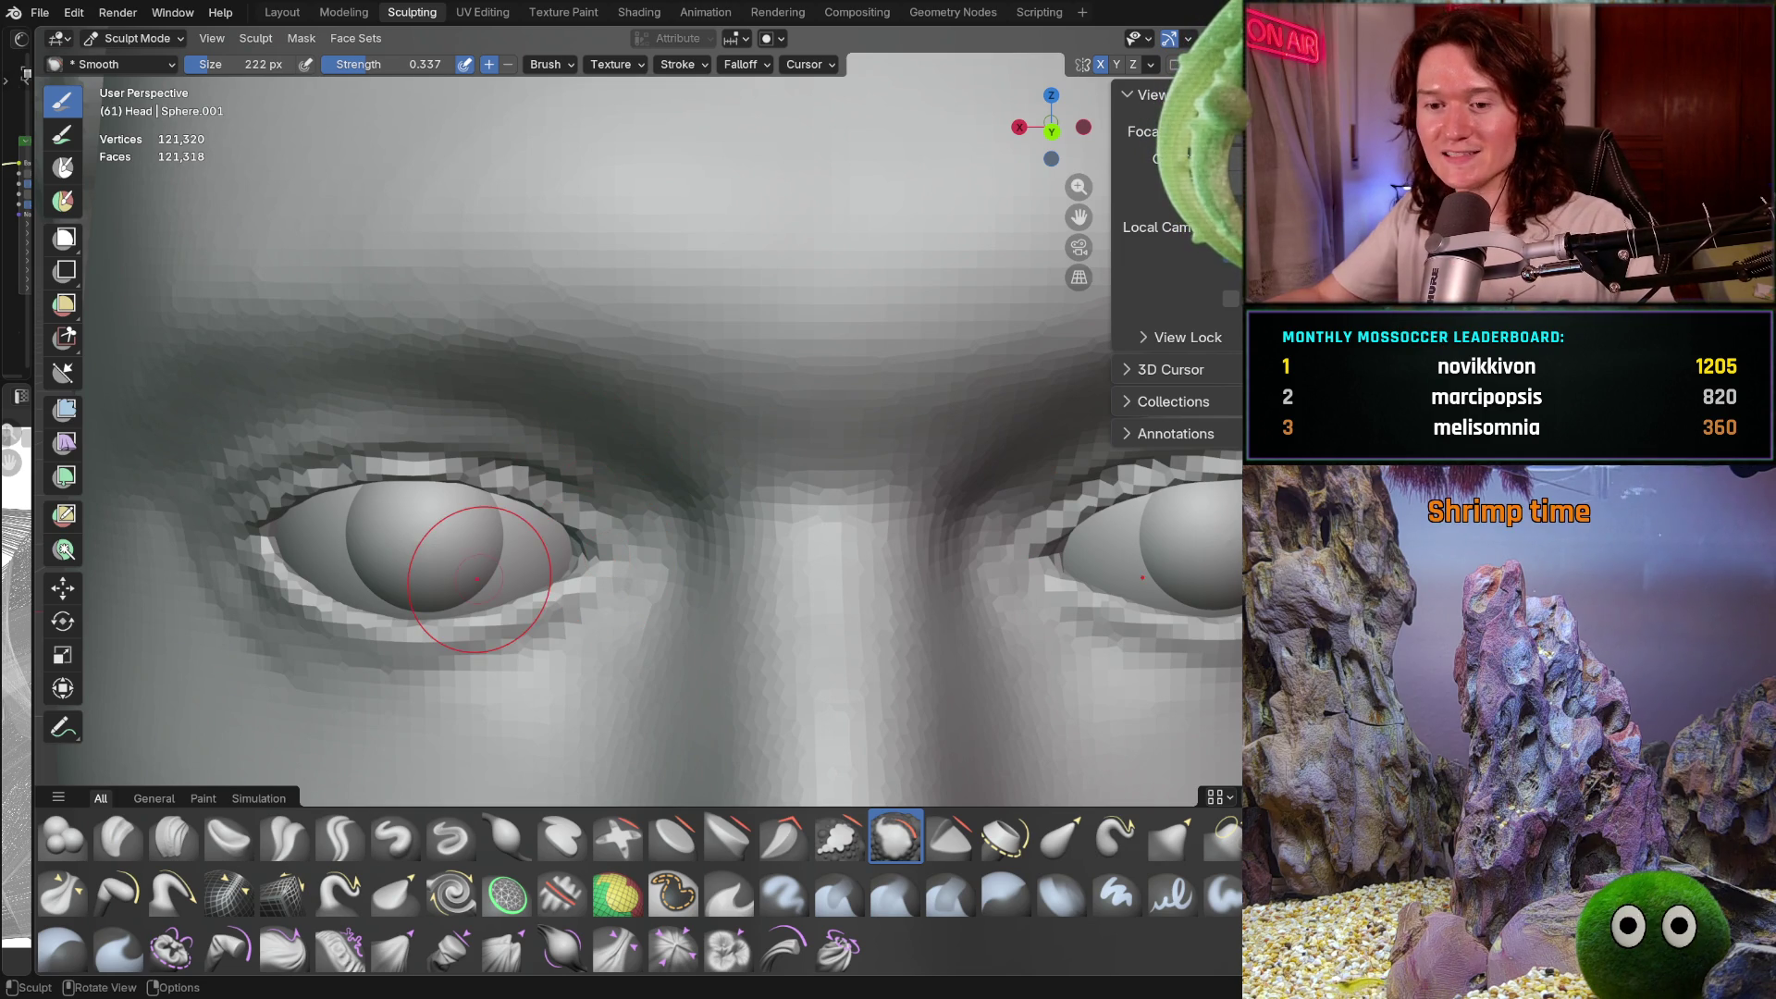
left_click(173, 837)
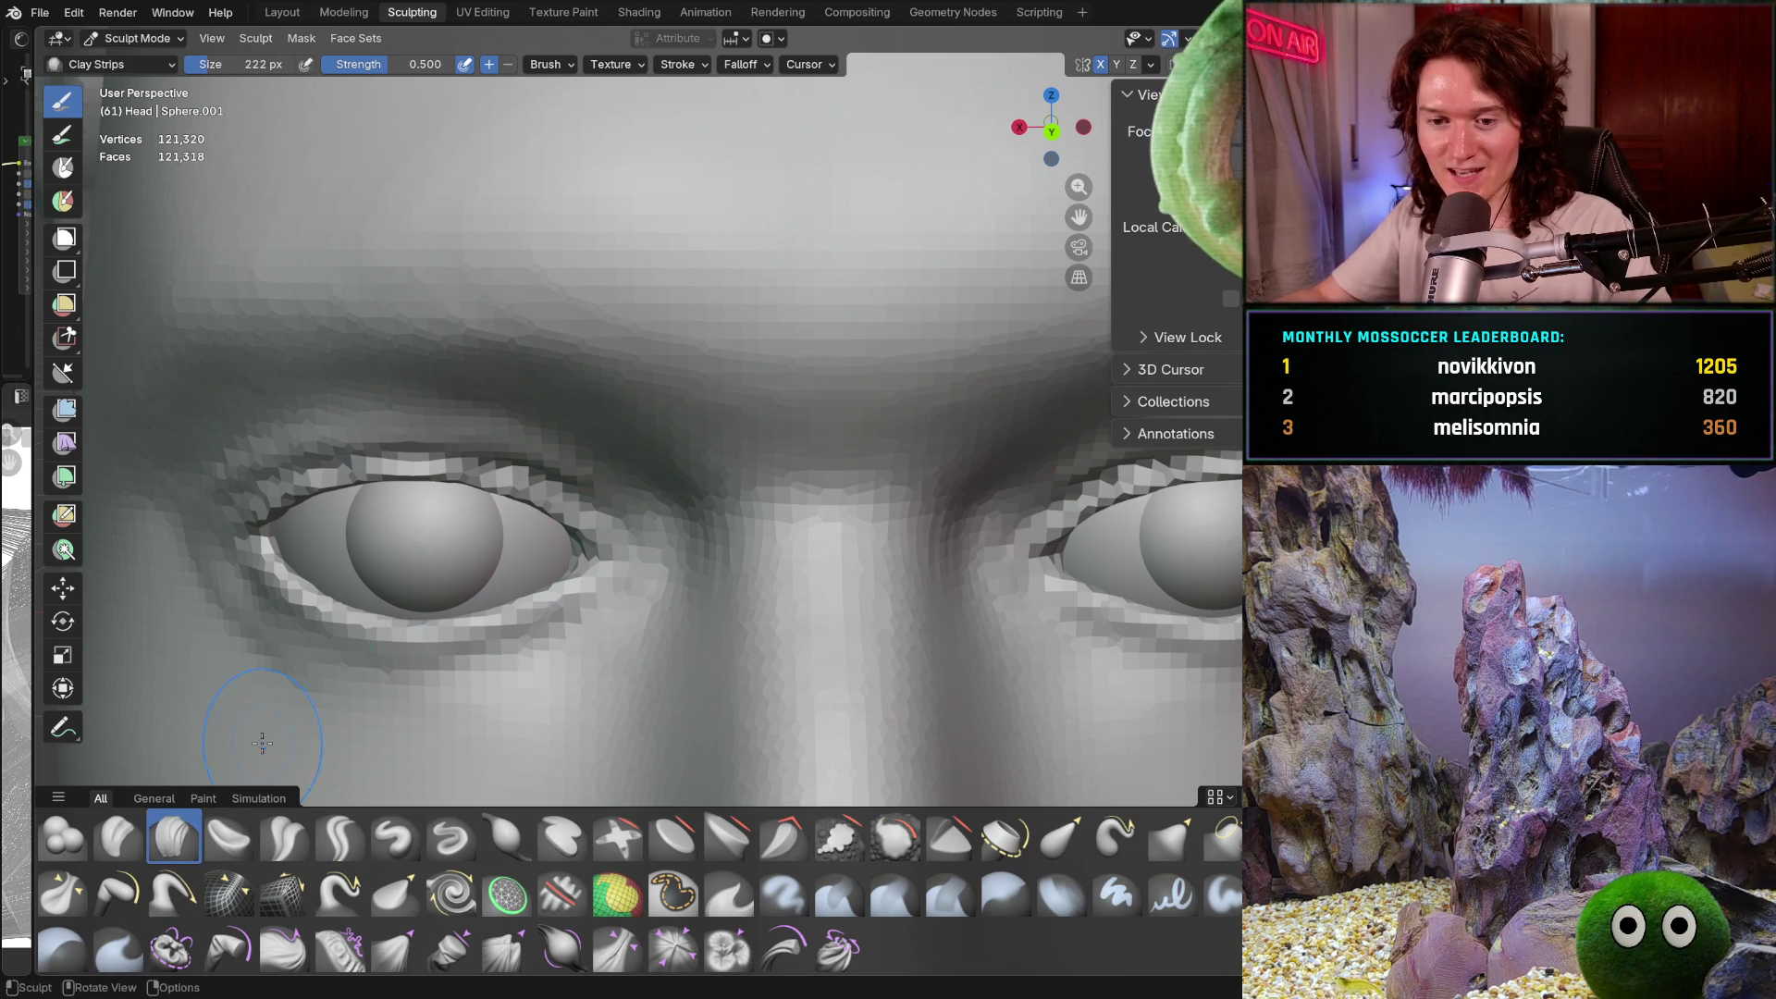
Shrink the Clay Strips brush to 148 px
middle_click_drag(666, 472, 700, 460)
scroll(700, 459, "up", 3)
key("f")
left_click(650, 410)
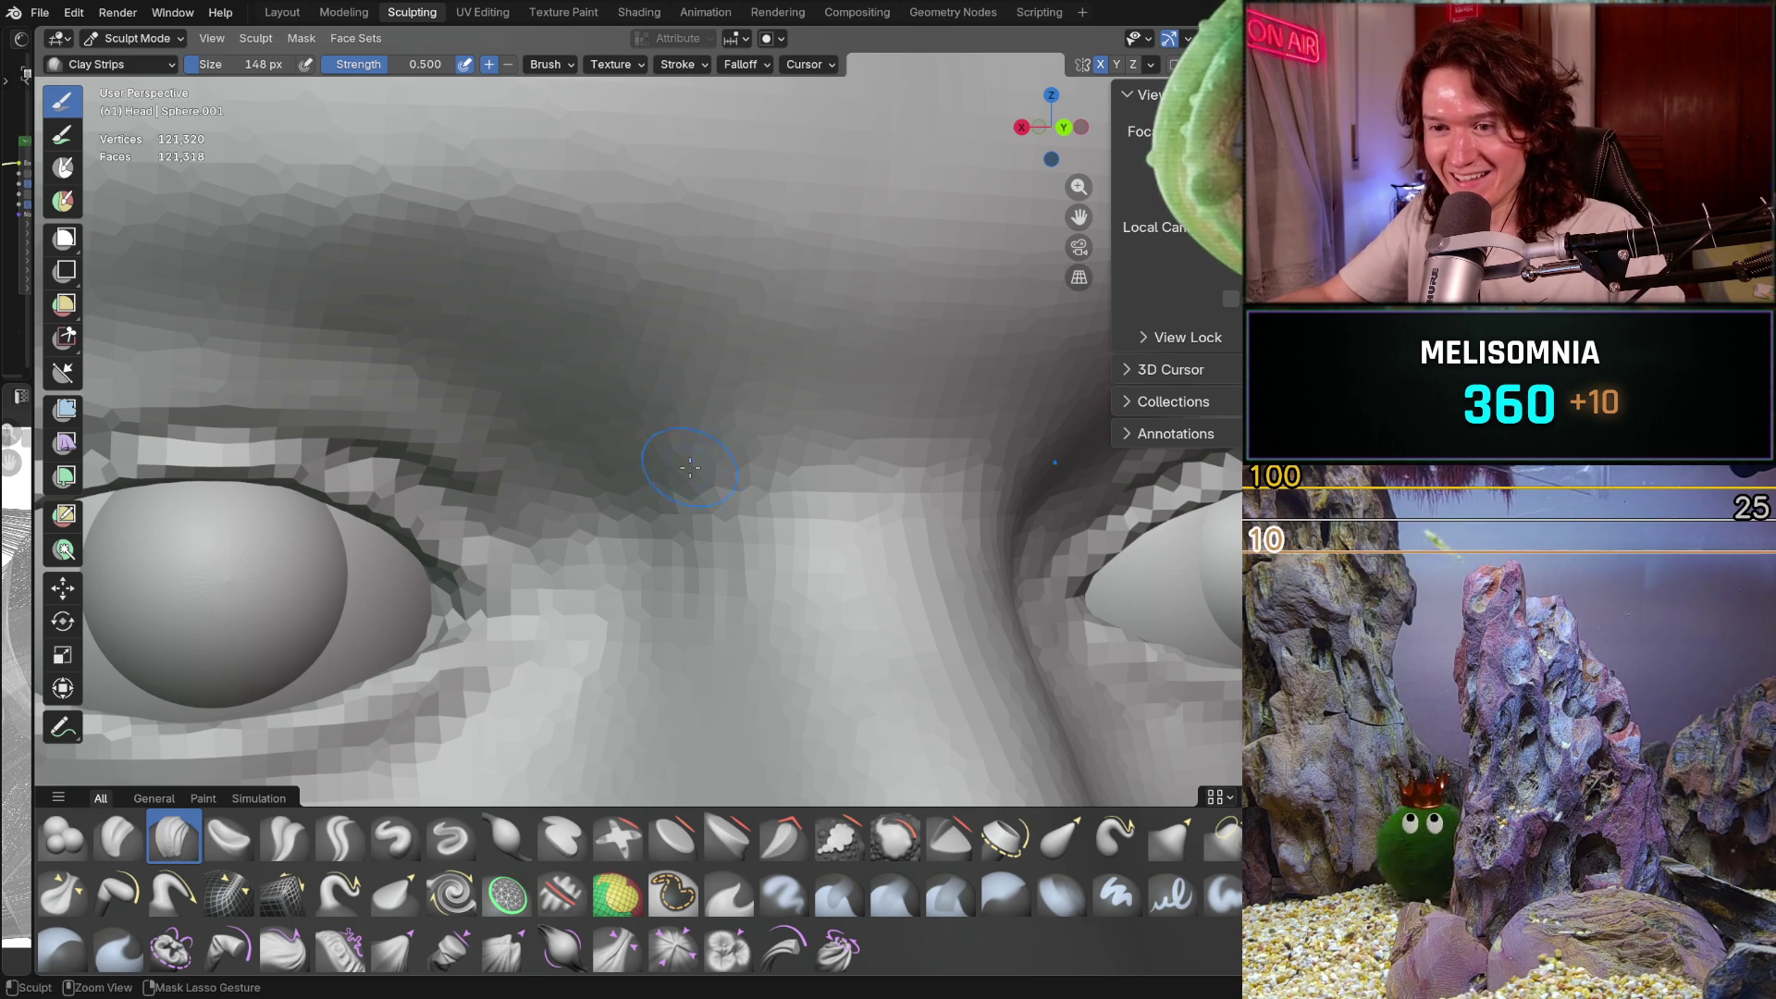
Sculpt the inner left eye socket by the nose bridge, checking symmetry options
middle_click_drag(574, 348, 375, 295, "ctrl")
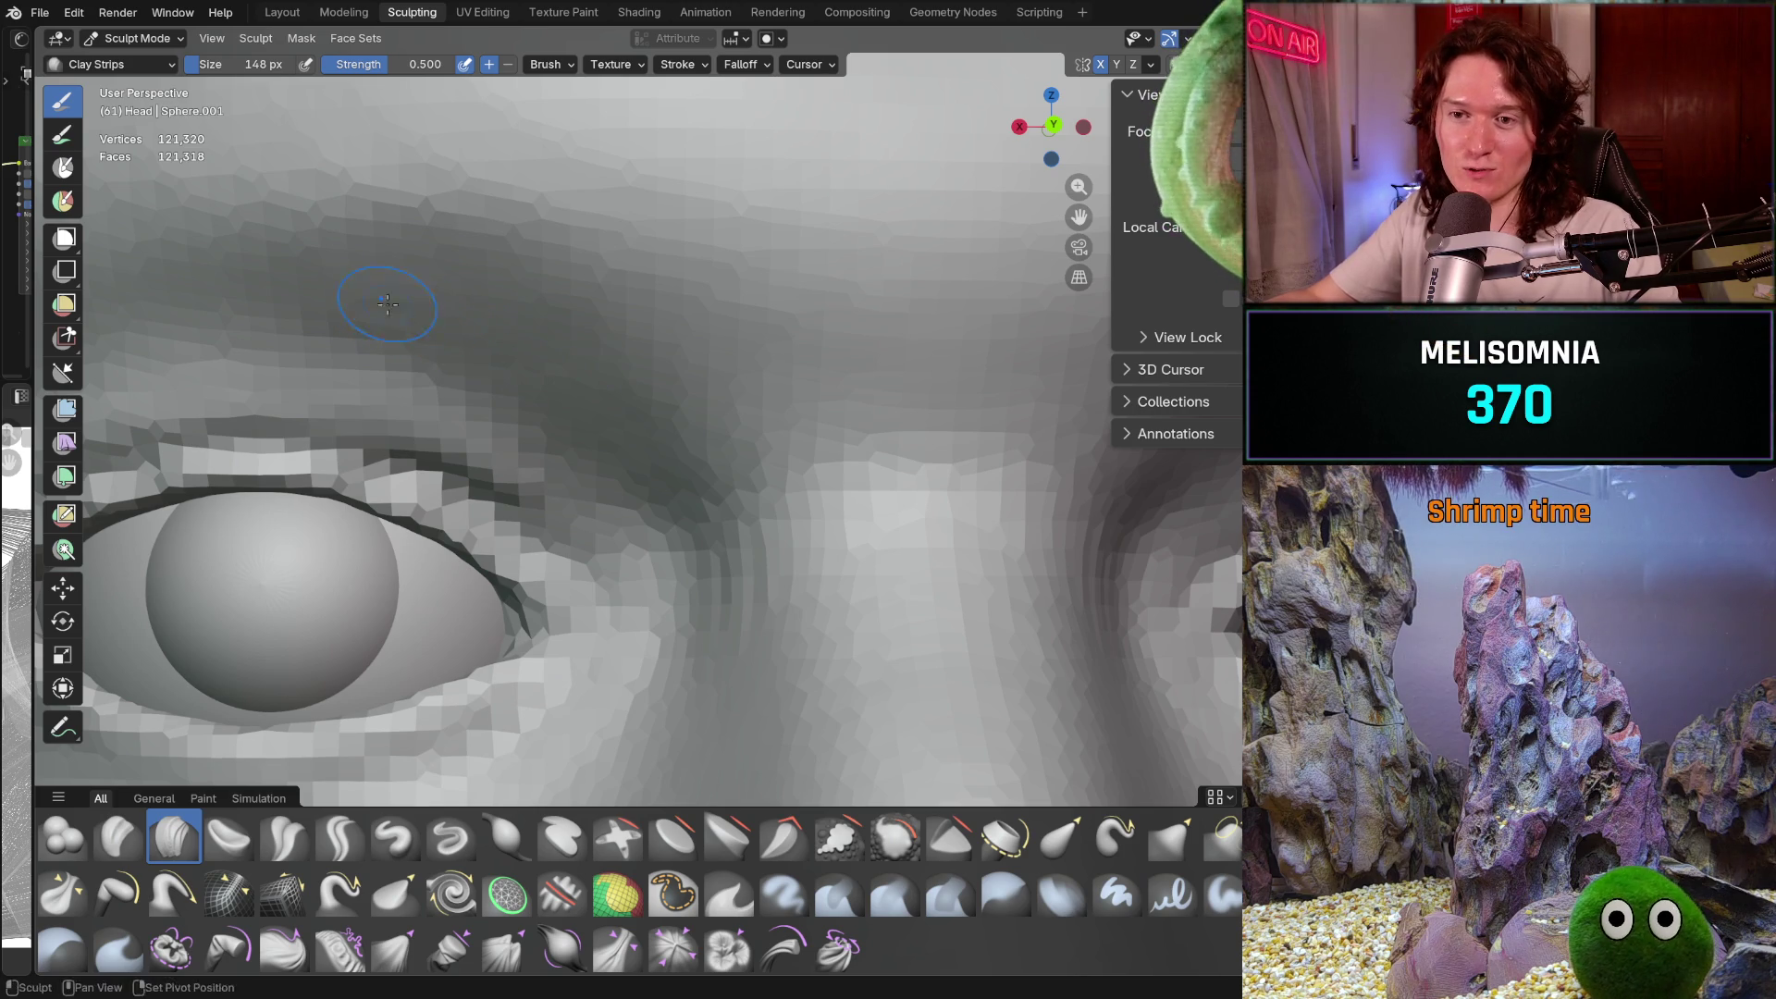
left_click(1151, 64)
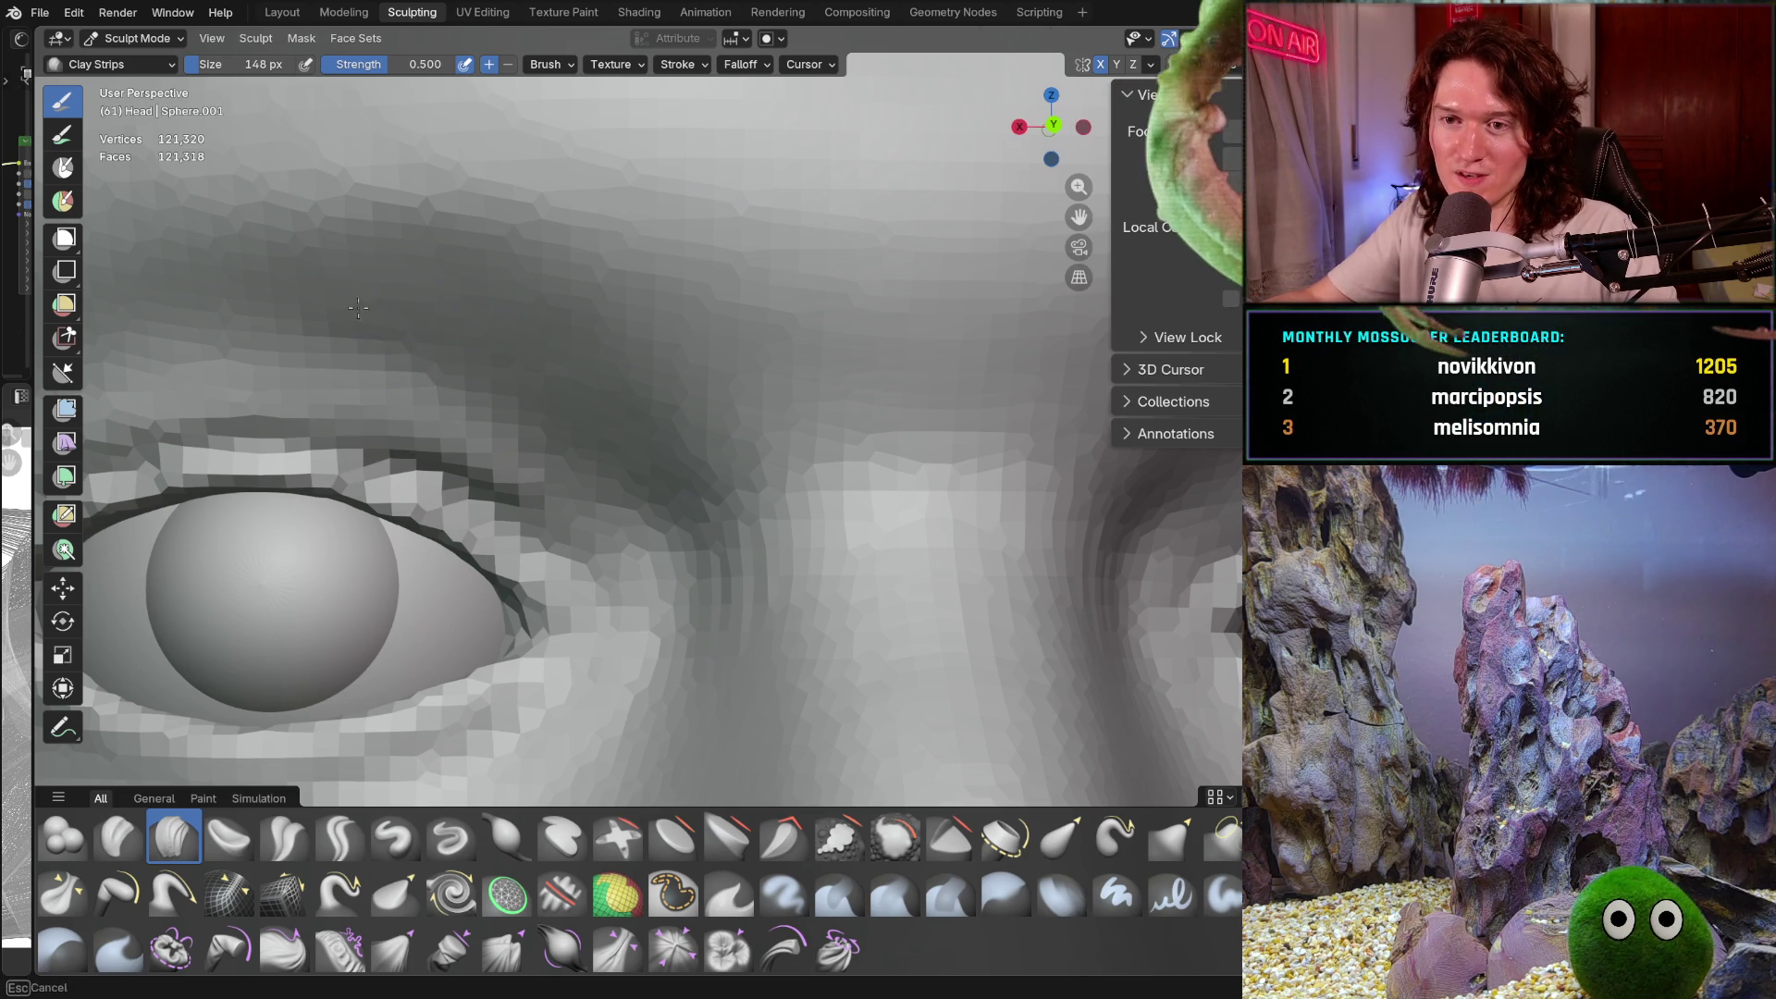
middle_click_drag(592, 405, 587, 473)
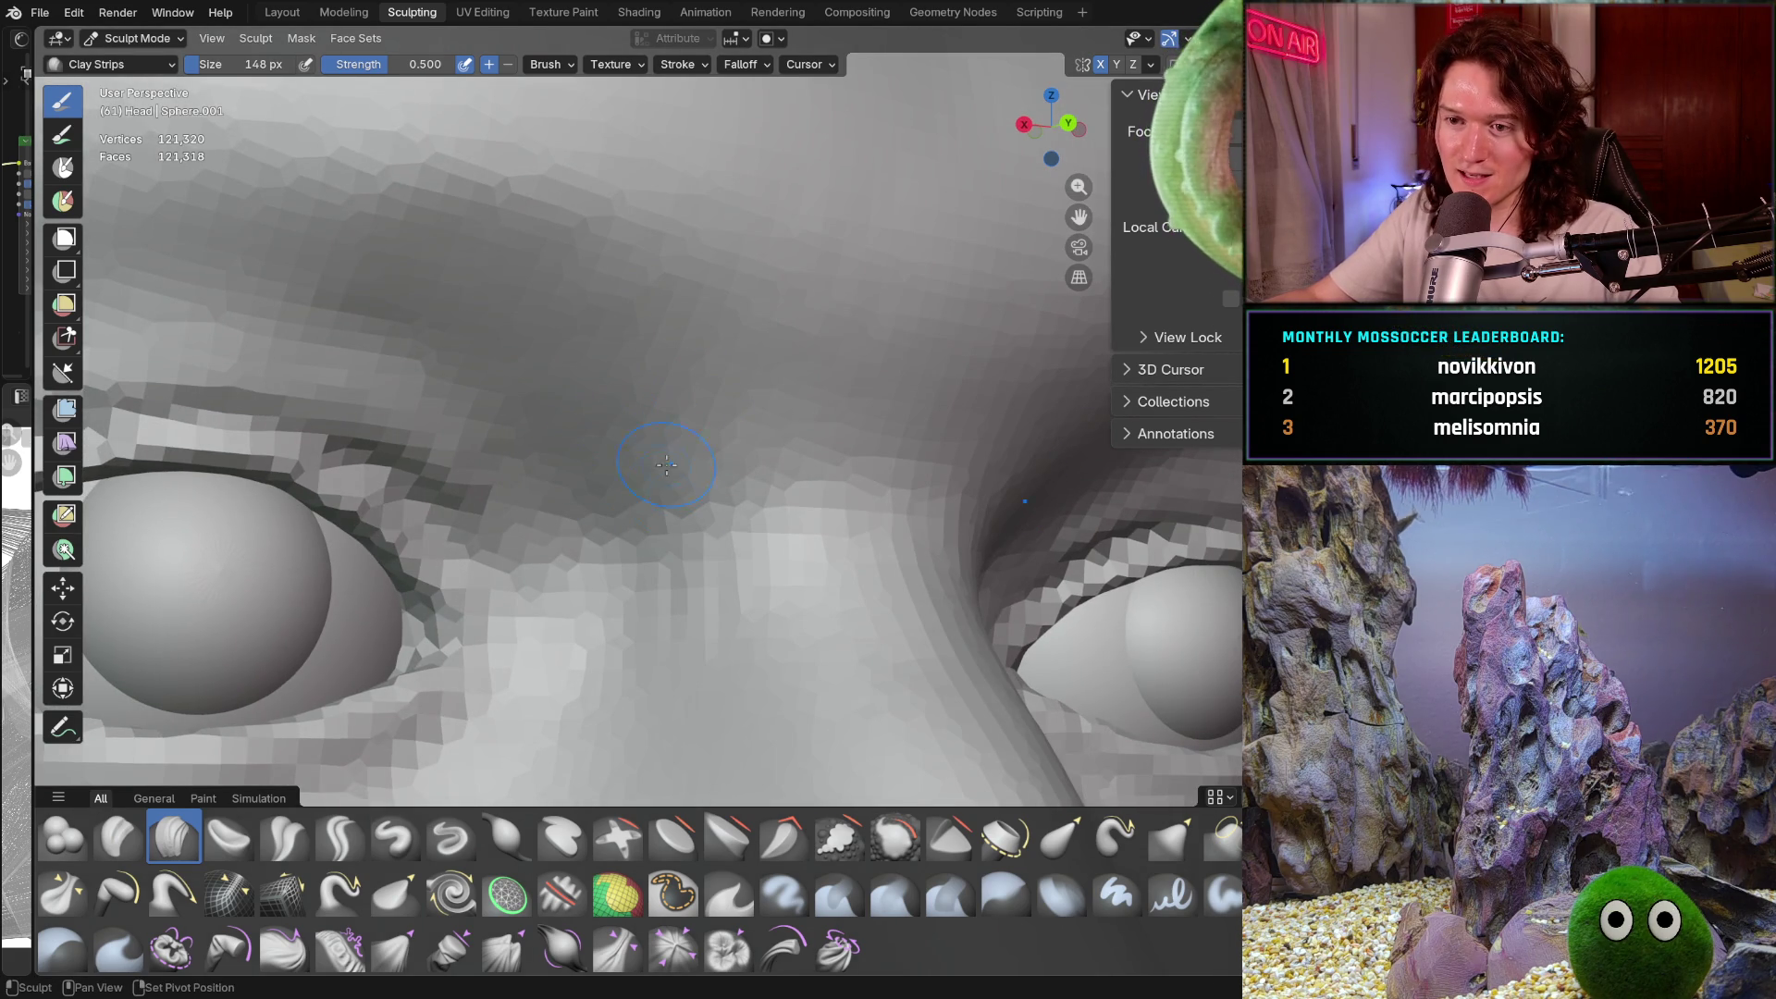
mouse_move(654, 642)
middle_mouse_down()
mouse_move(725, 551)
mouse_move(746, 573)
middle_mouse_up()
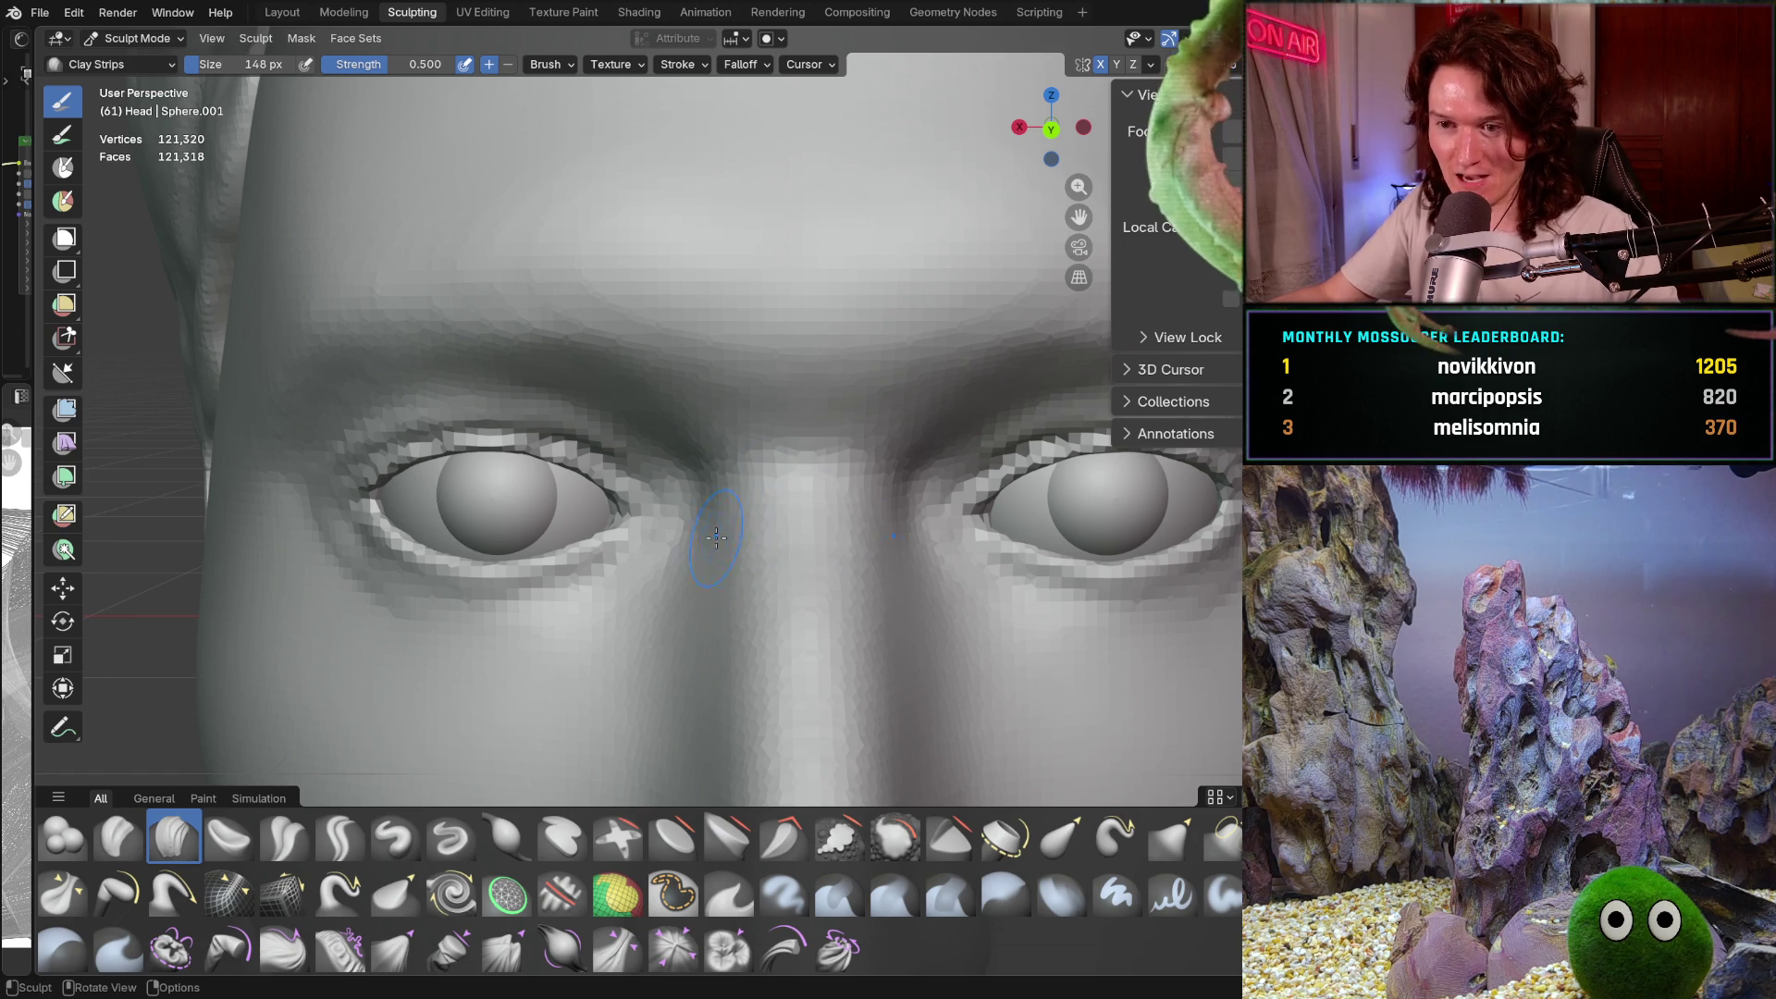
scroll(712, 514, "up", 6)
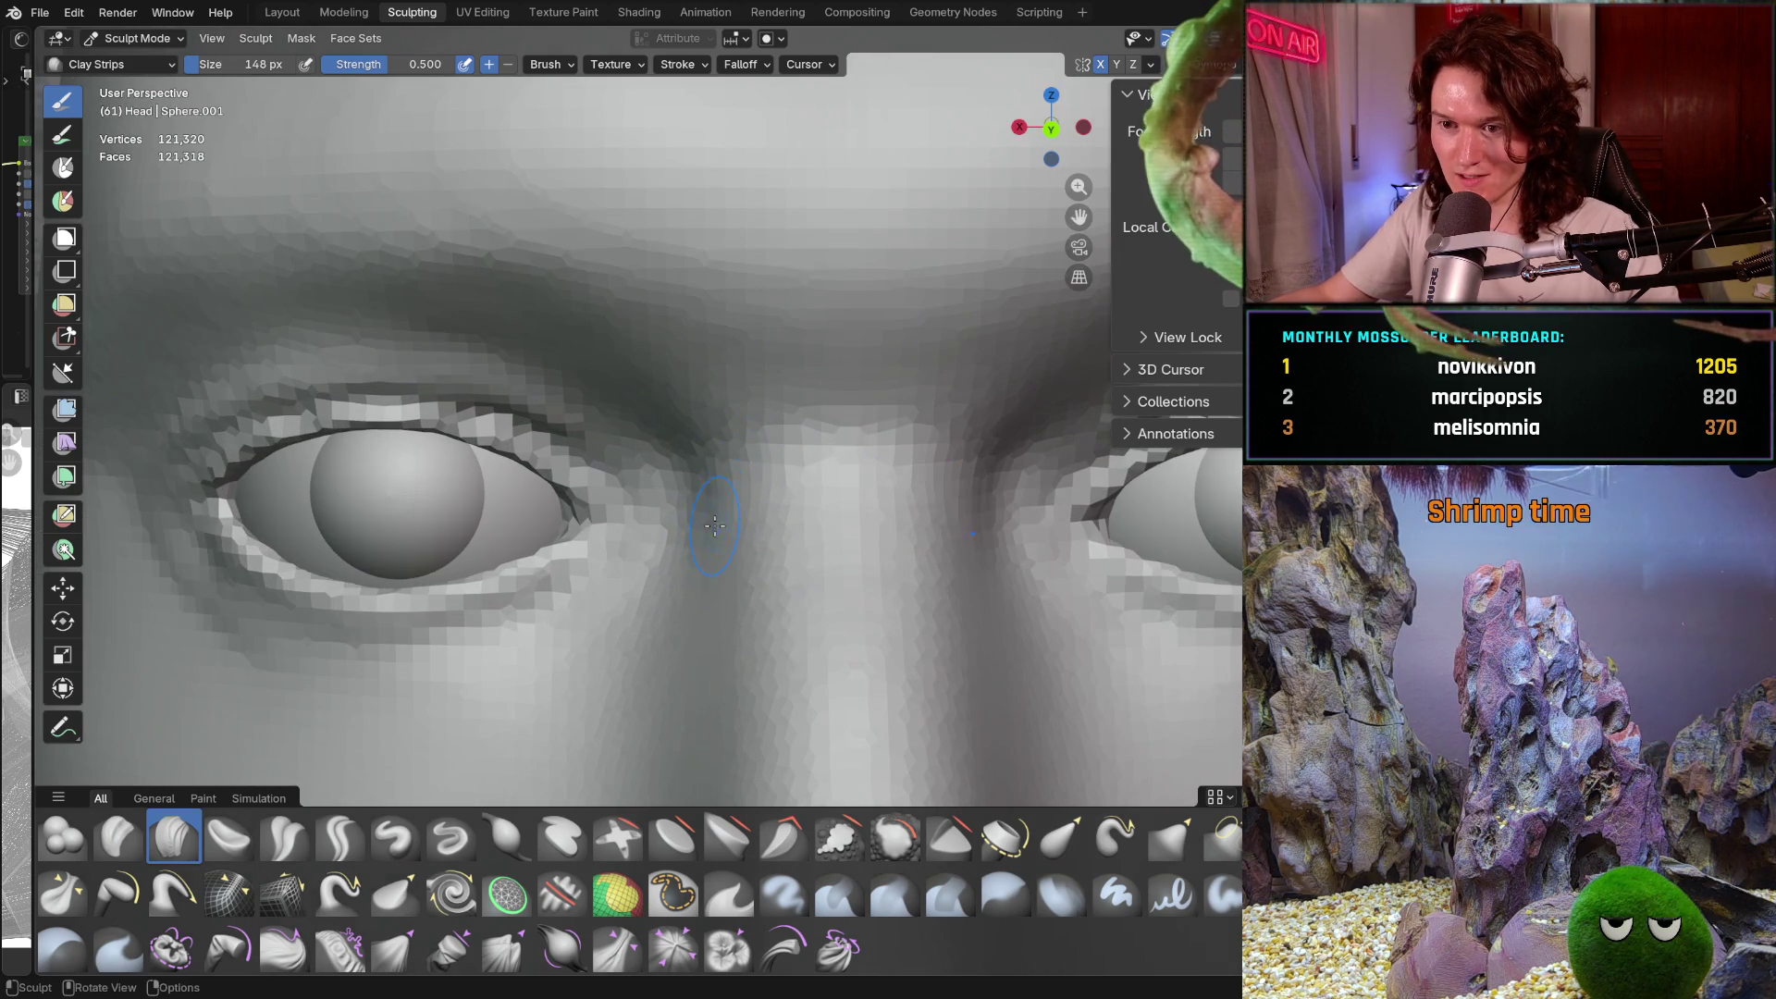
scroll(693, 494, "up", 1)
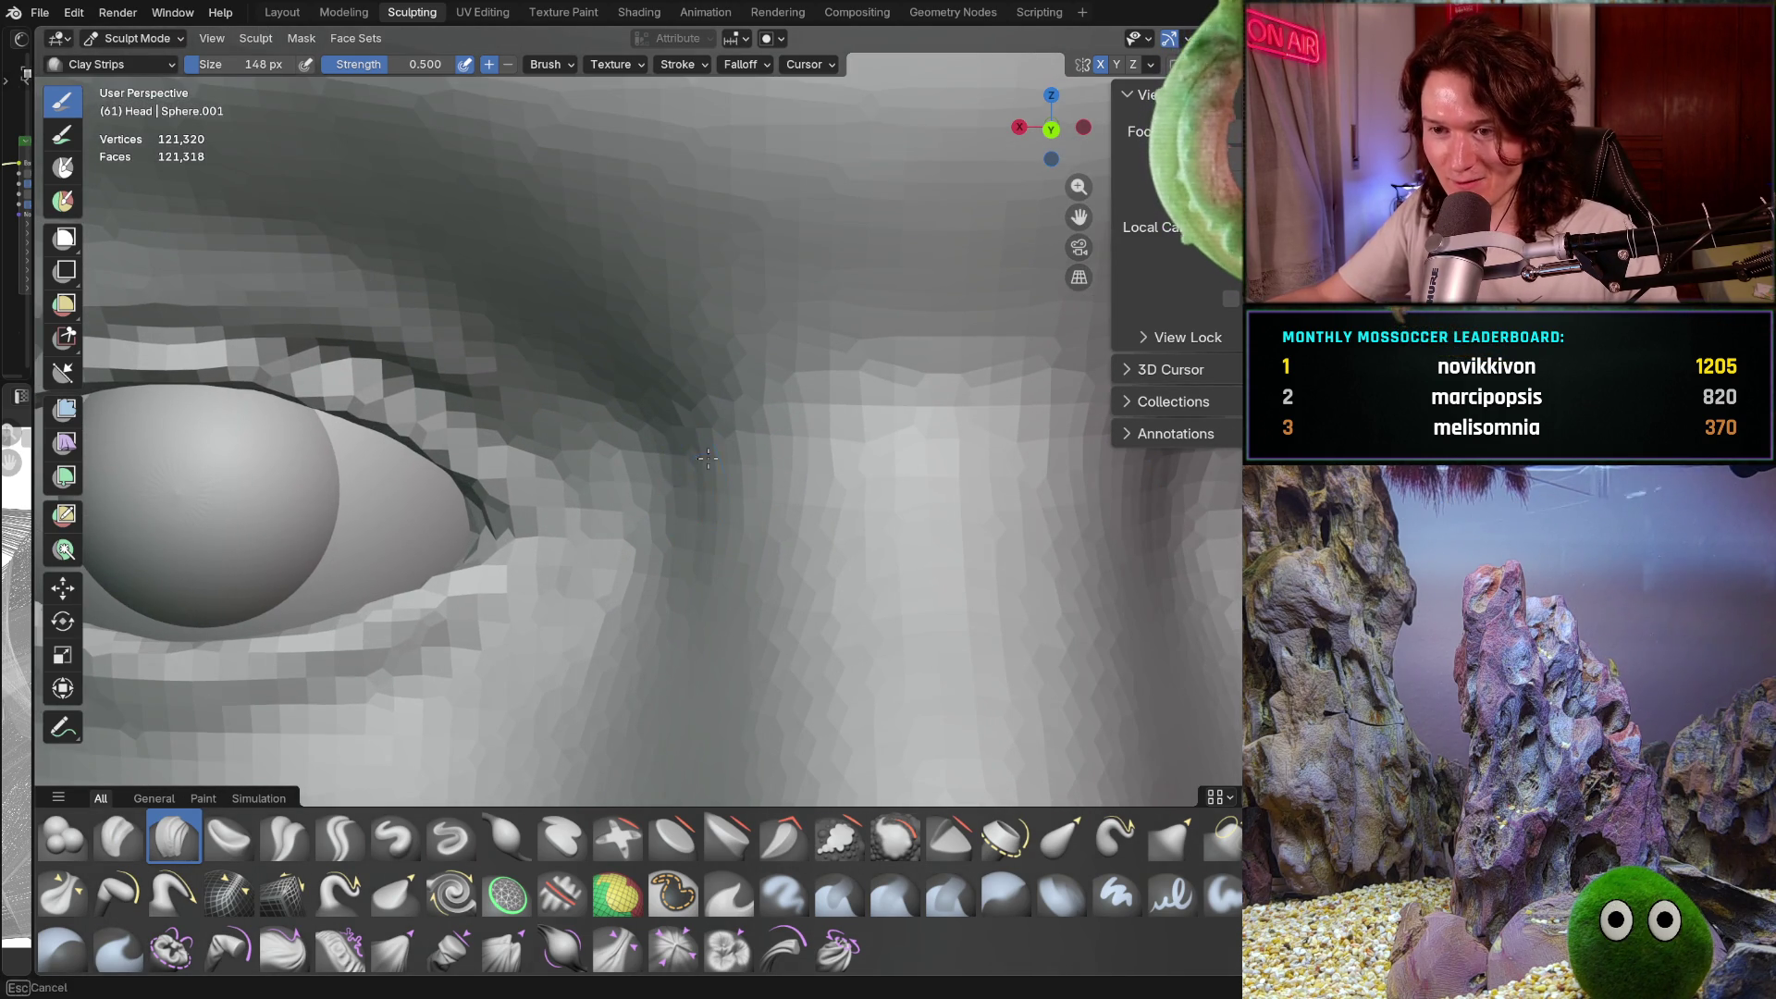
scroll(689, 567, "down", 3)
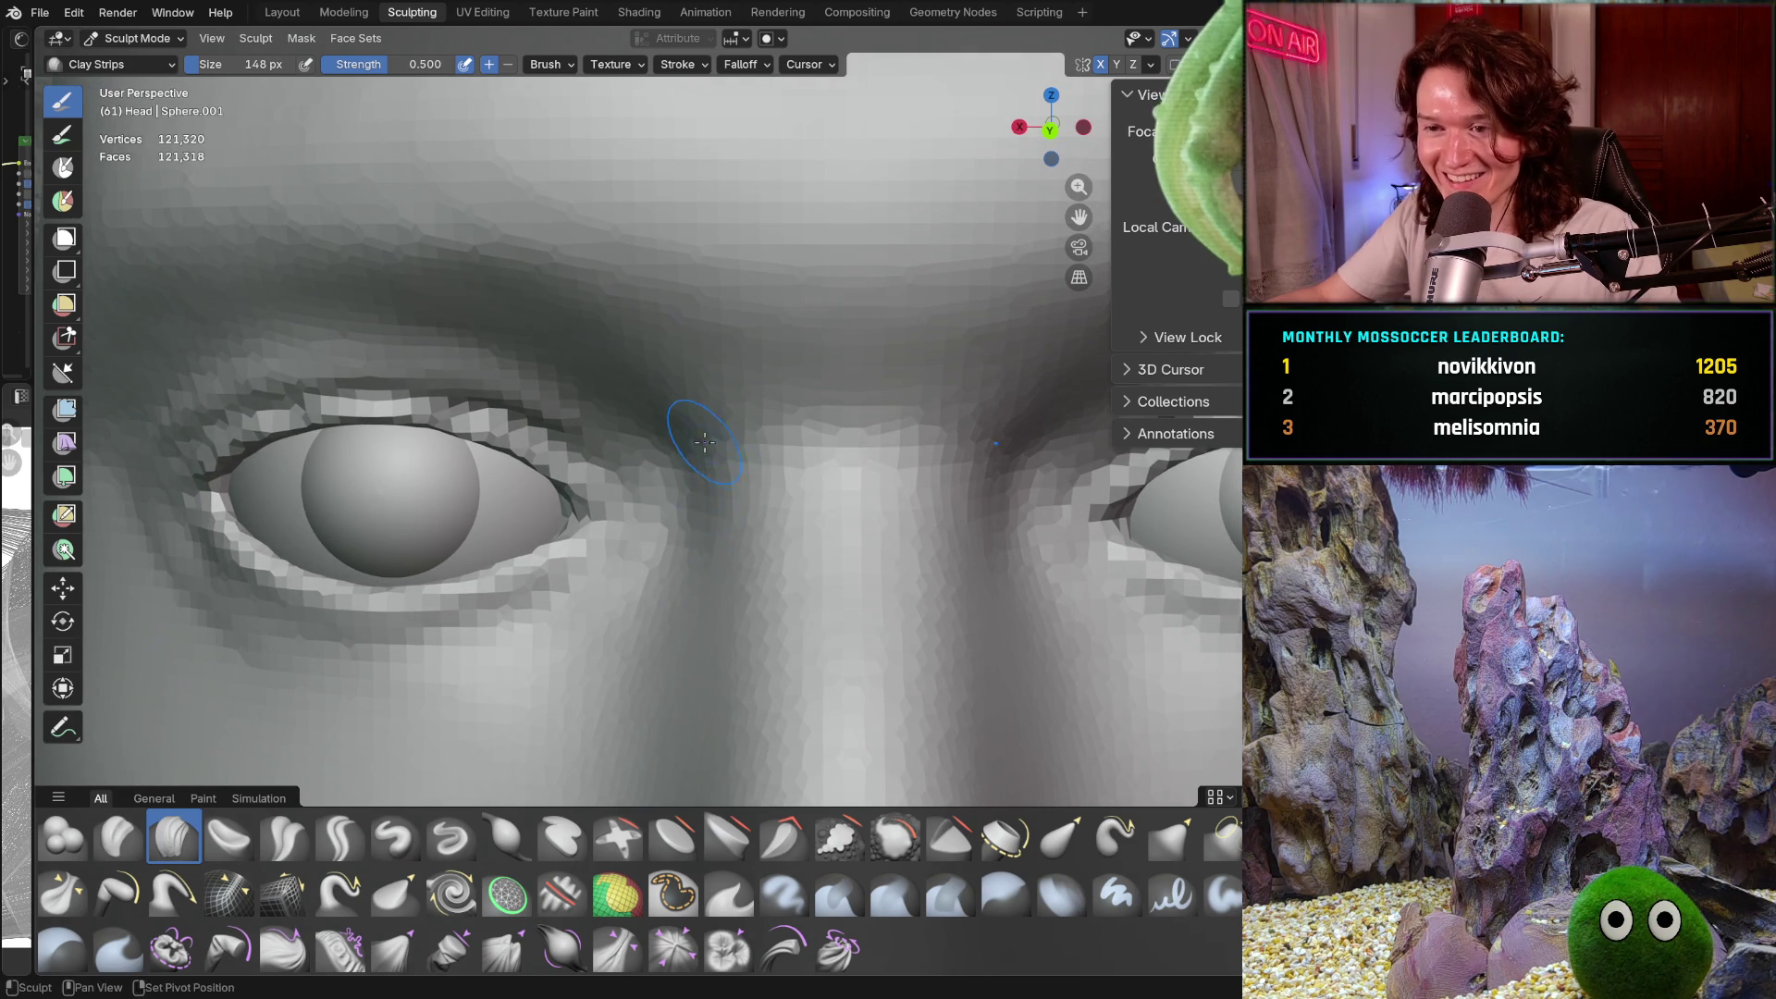
scroll(683, 441, "up", 2)
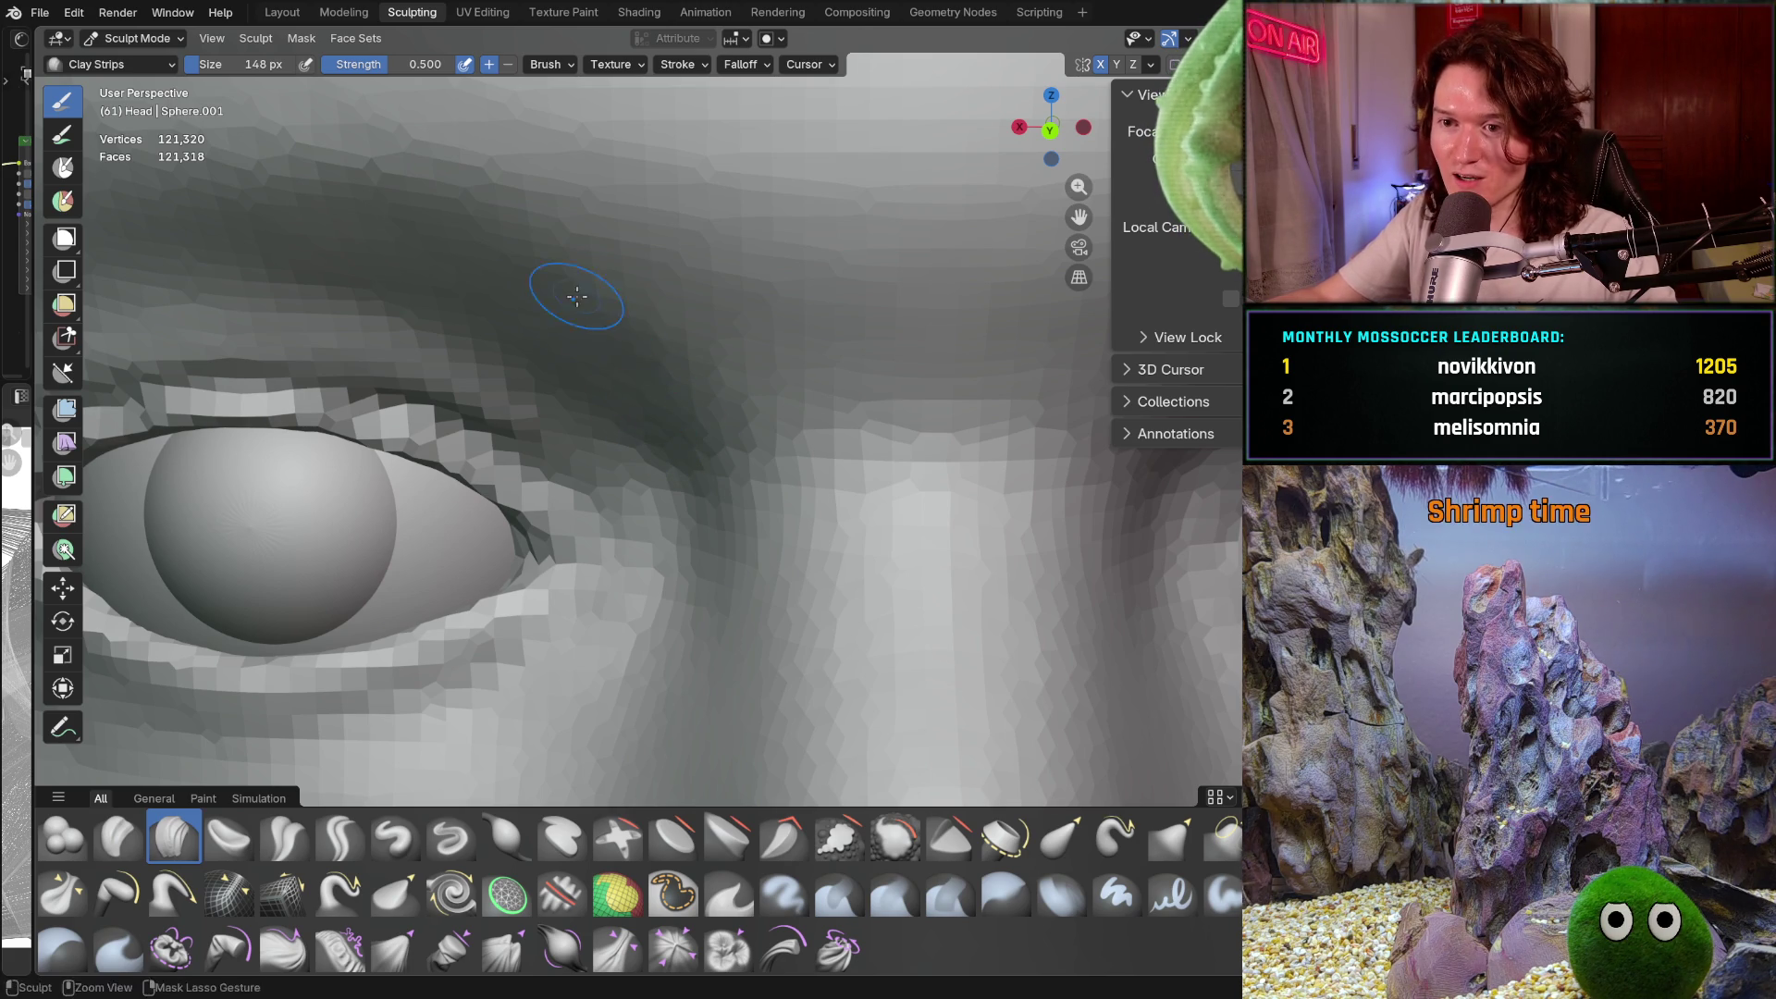
middle_click_drag(693, 400, 686, 419)
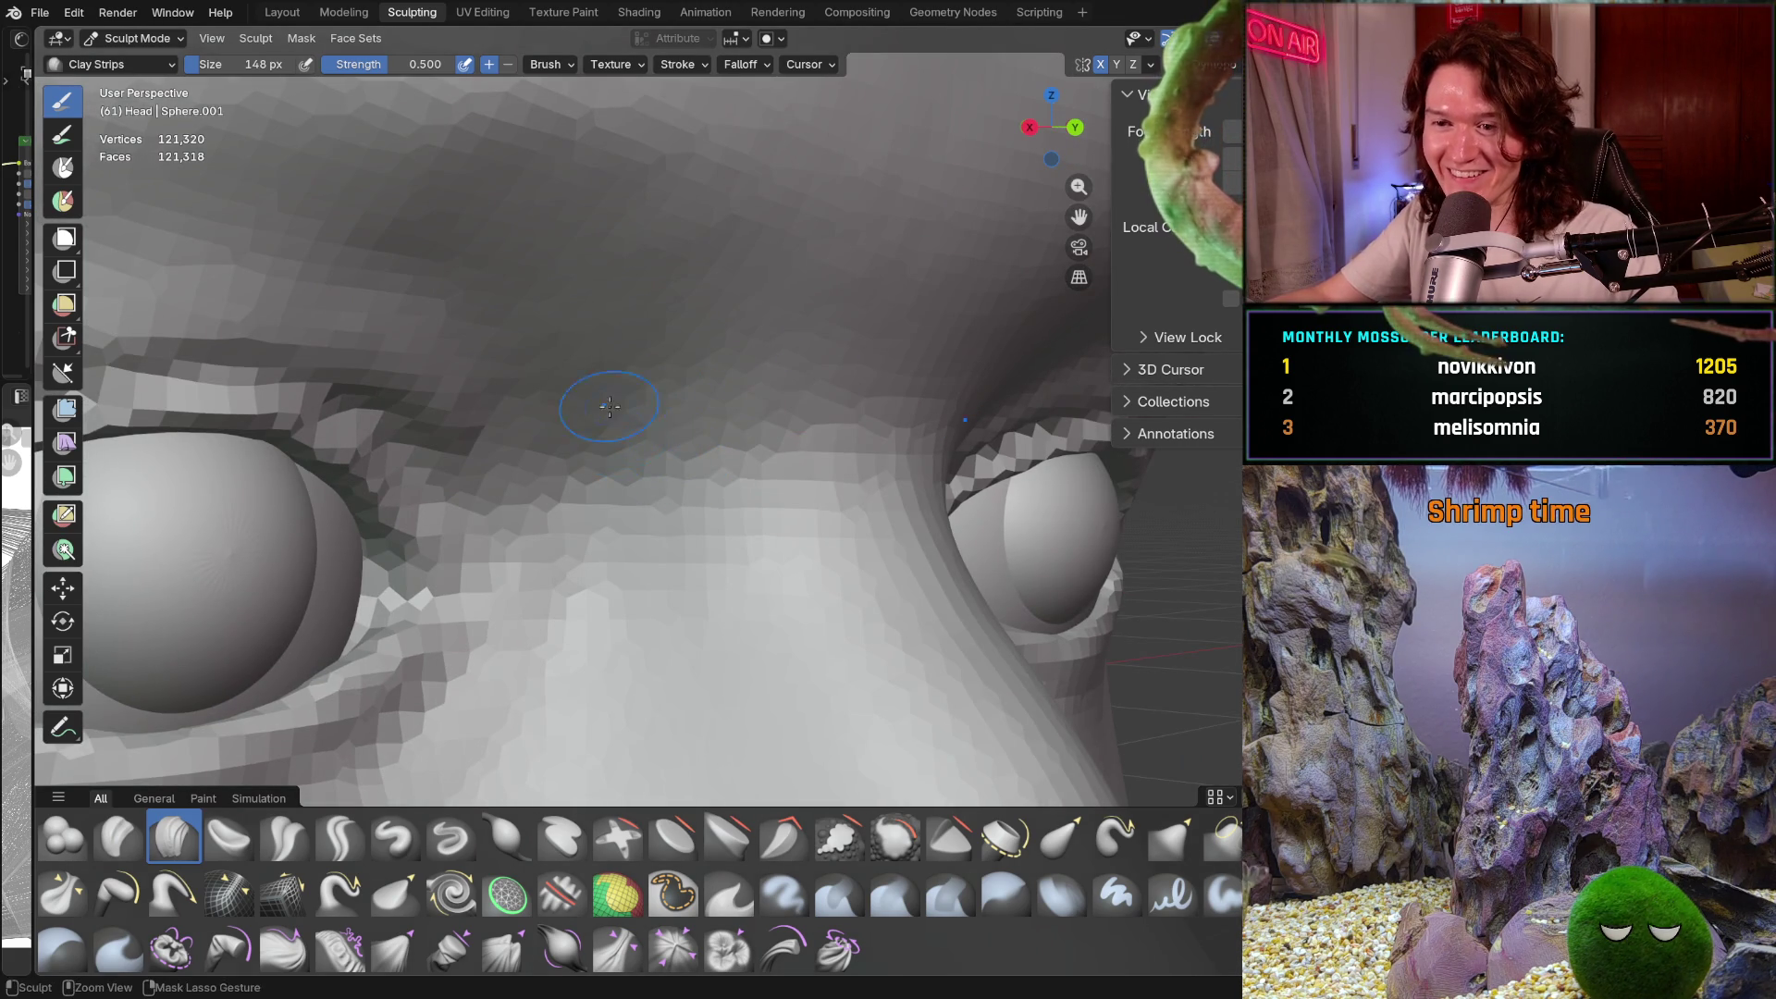
middle_click_drag(705, 525, 705, 523)
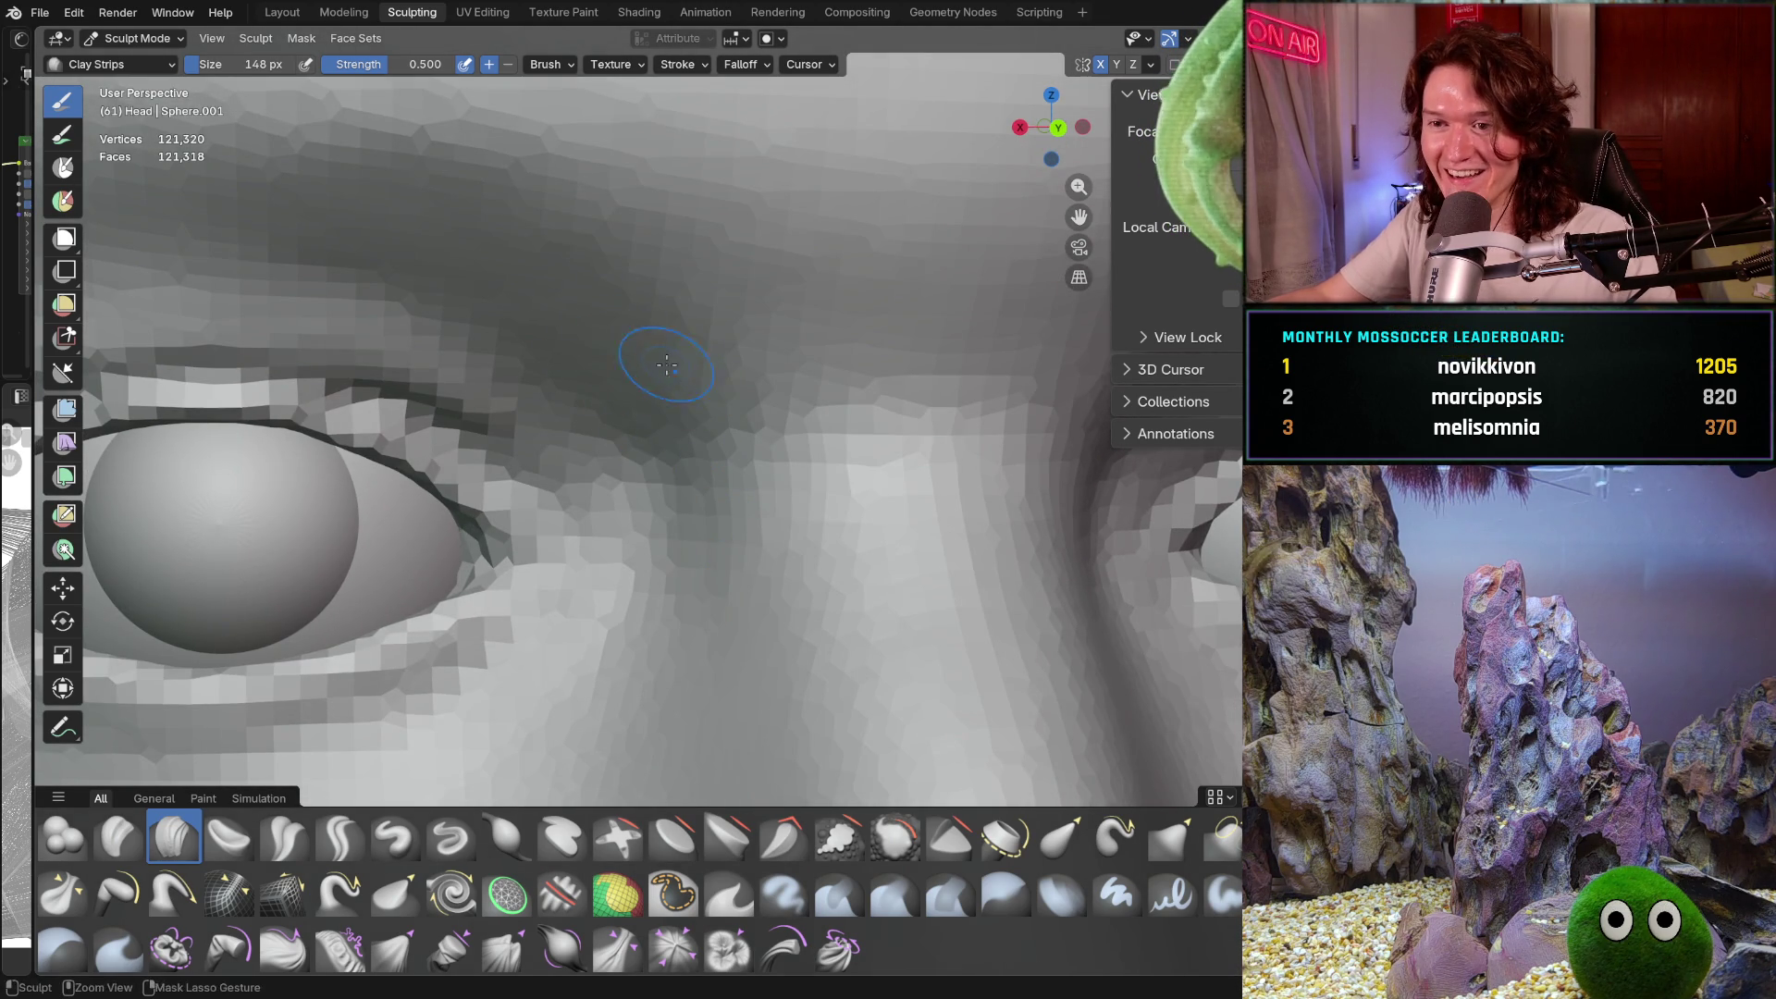
mouse_move(635, 359)
middle_mouse_down()
mouse_move(719, 394)
mouse_move(594, 370)
mouse_move(676, 347)
middle_mouse_up()
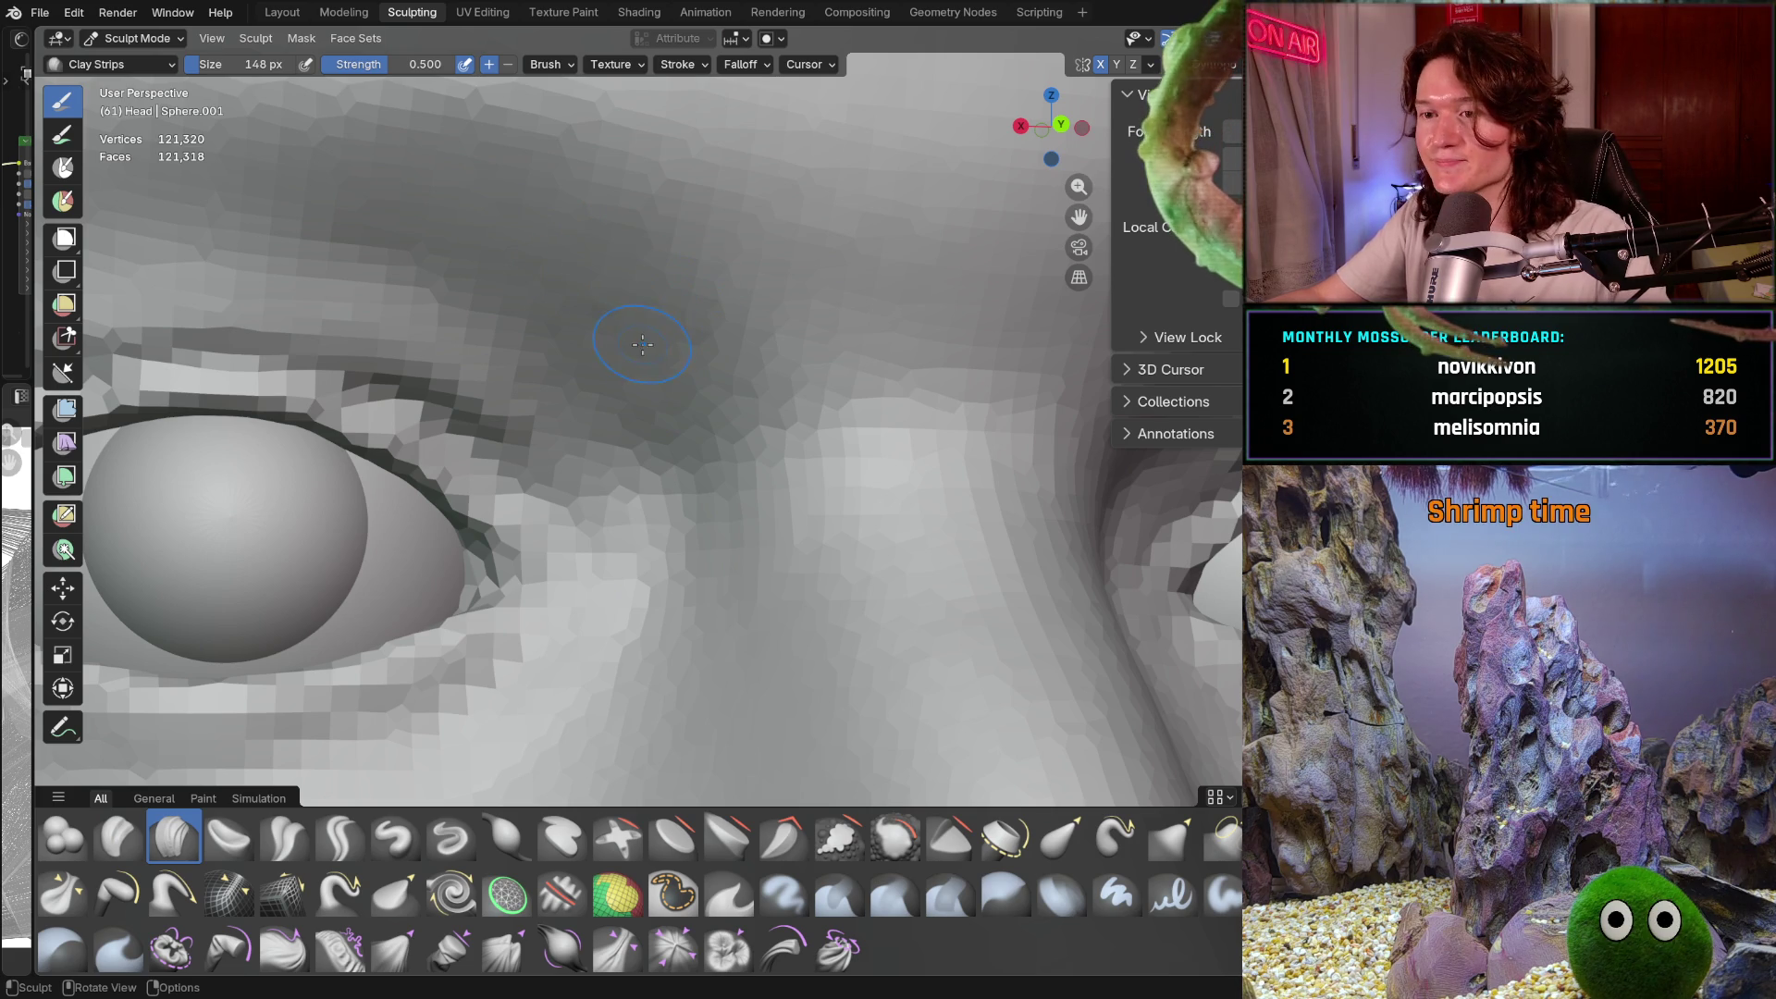
Raise the Clay Strips brush to 254 px and stroke over the upper eye socket
key("f")
left_click(601, 319)
left_click_drag(601, 320, 591, 265)
middle_click_drag(684, 359, 681, 335)
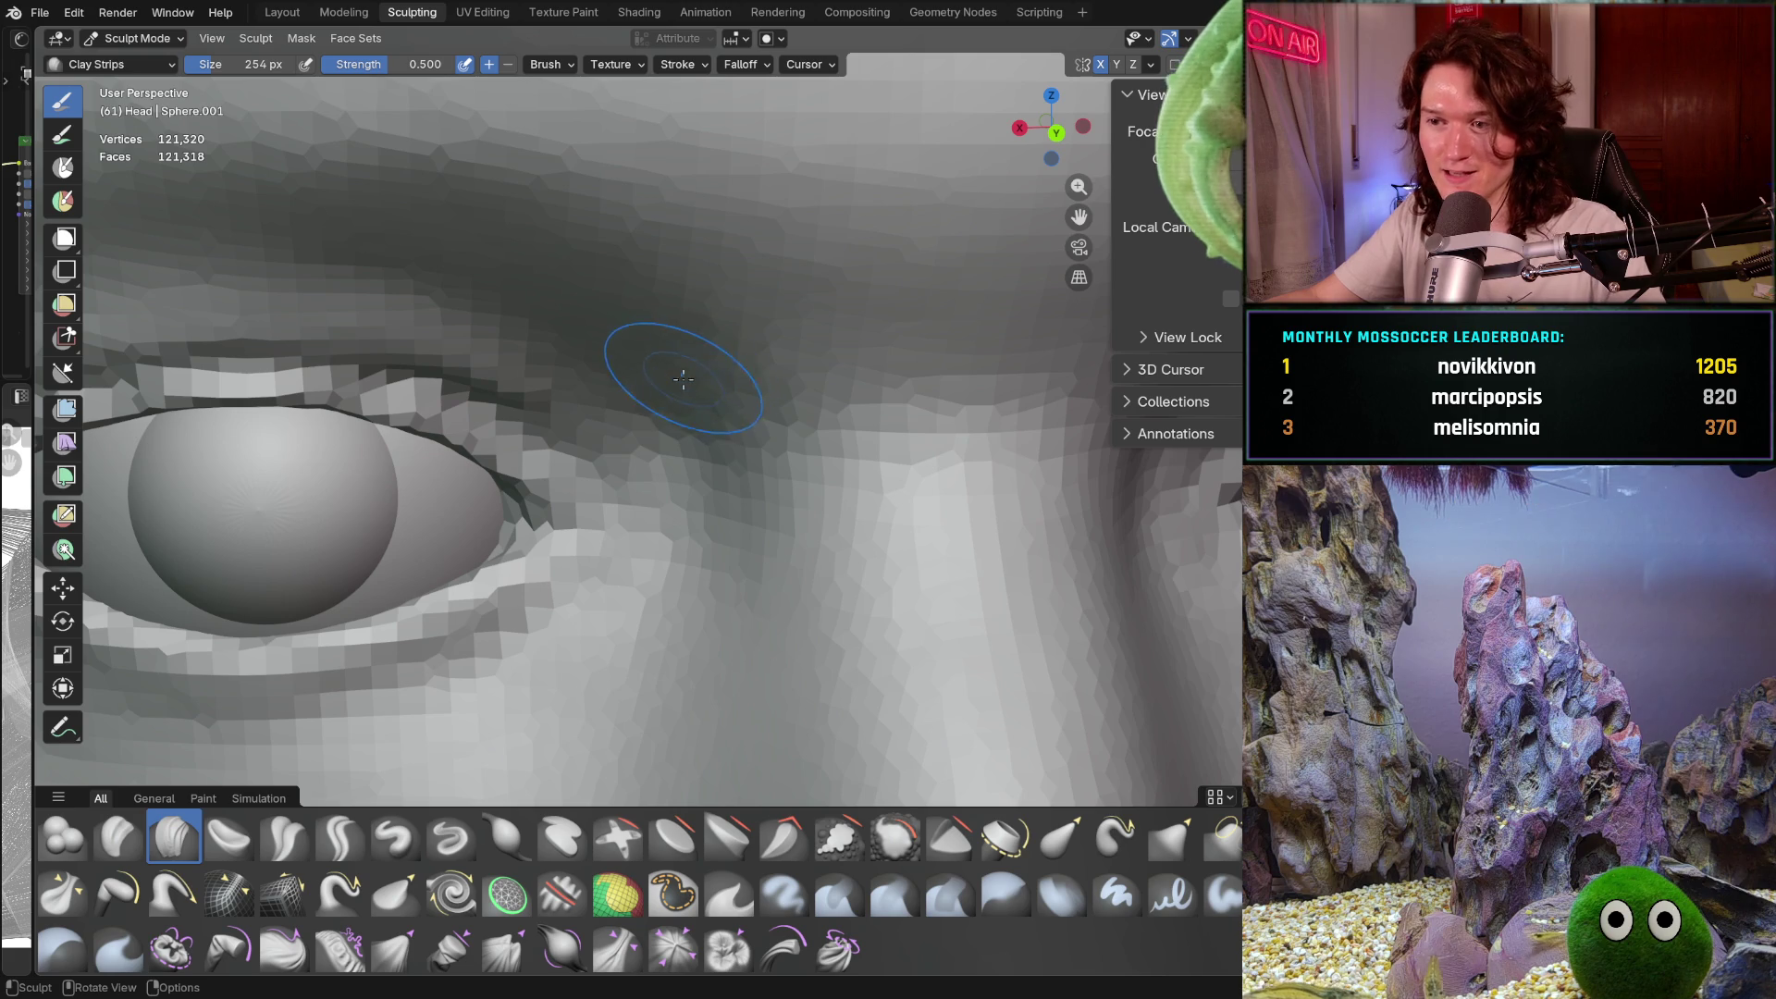
scroll(659, 491, "down", 4)
scroll(659, 492, "up", 3)
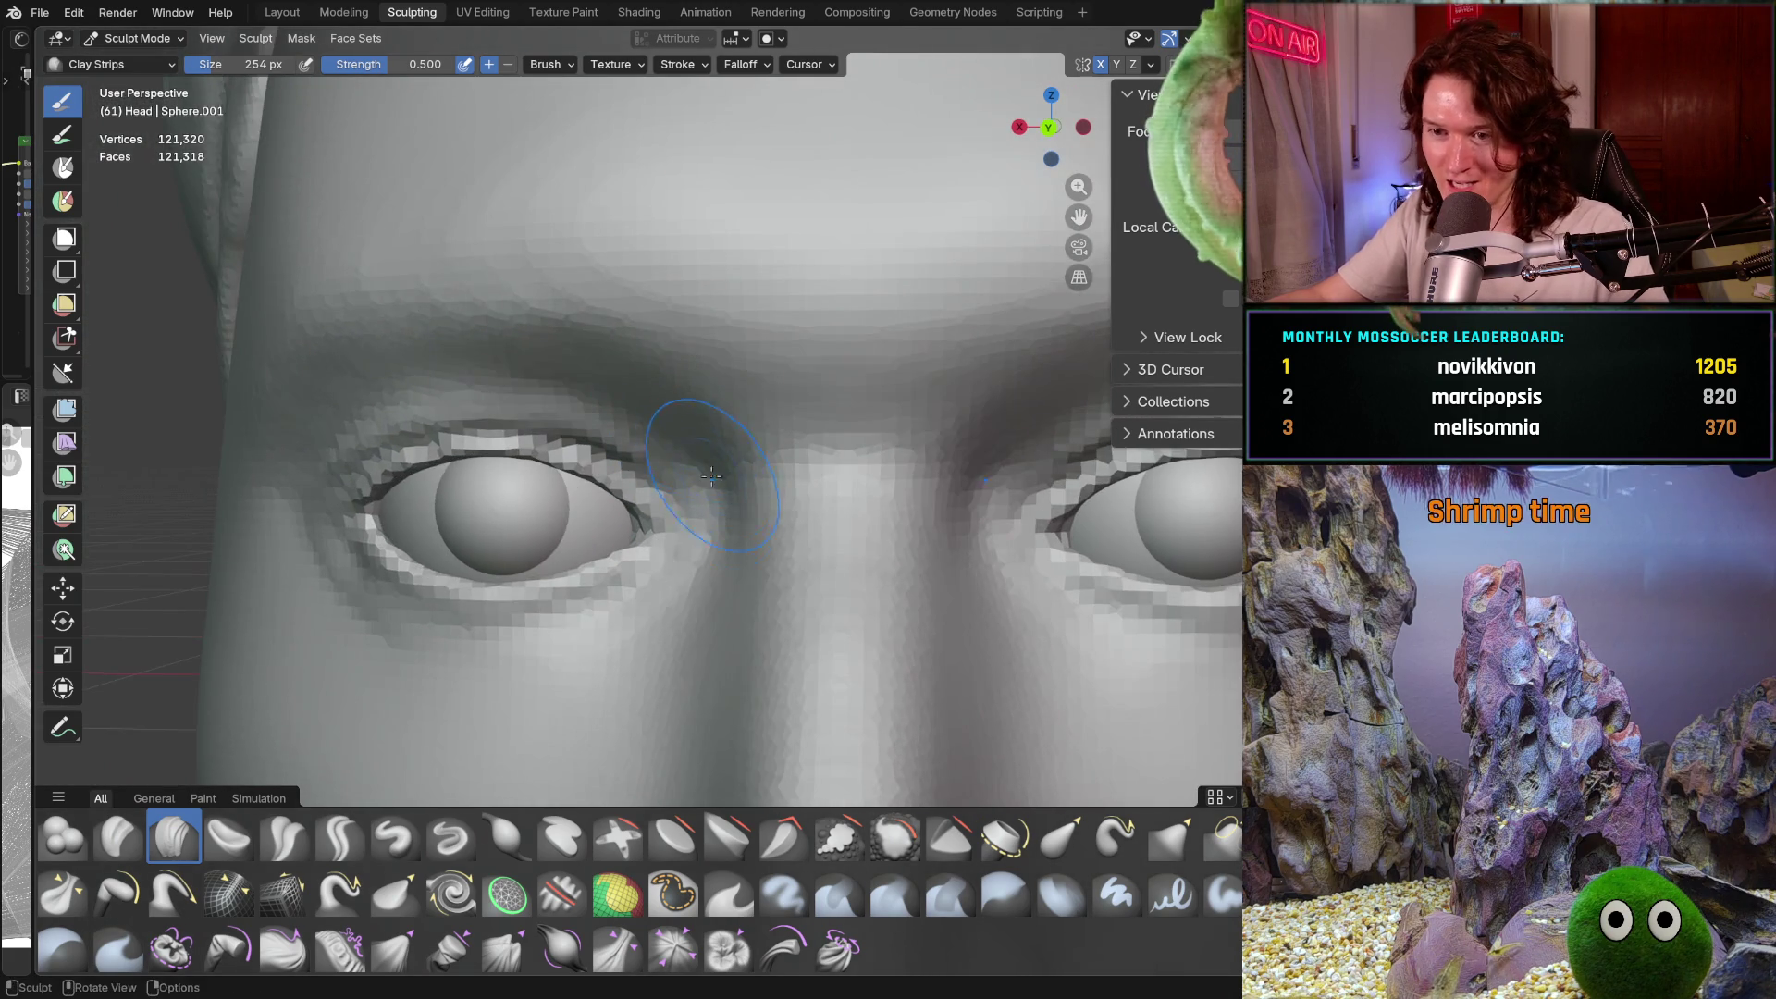
scroll(712, 435, "up", 5)
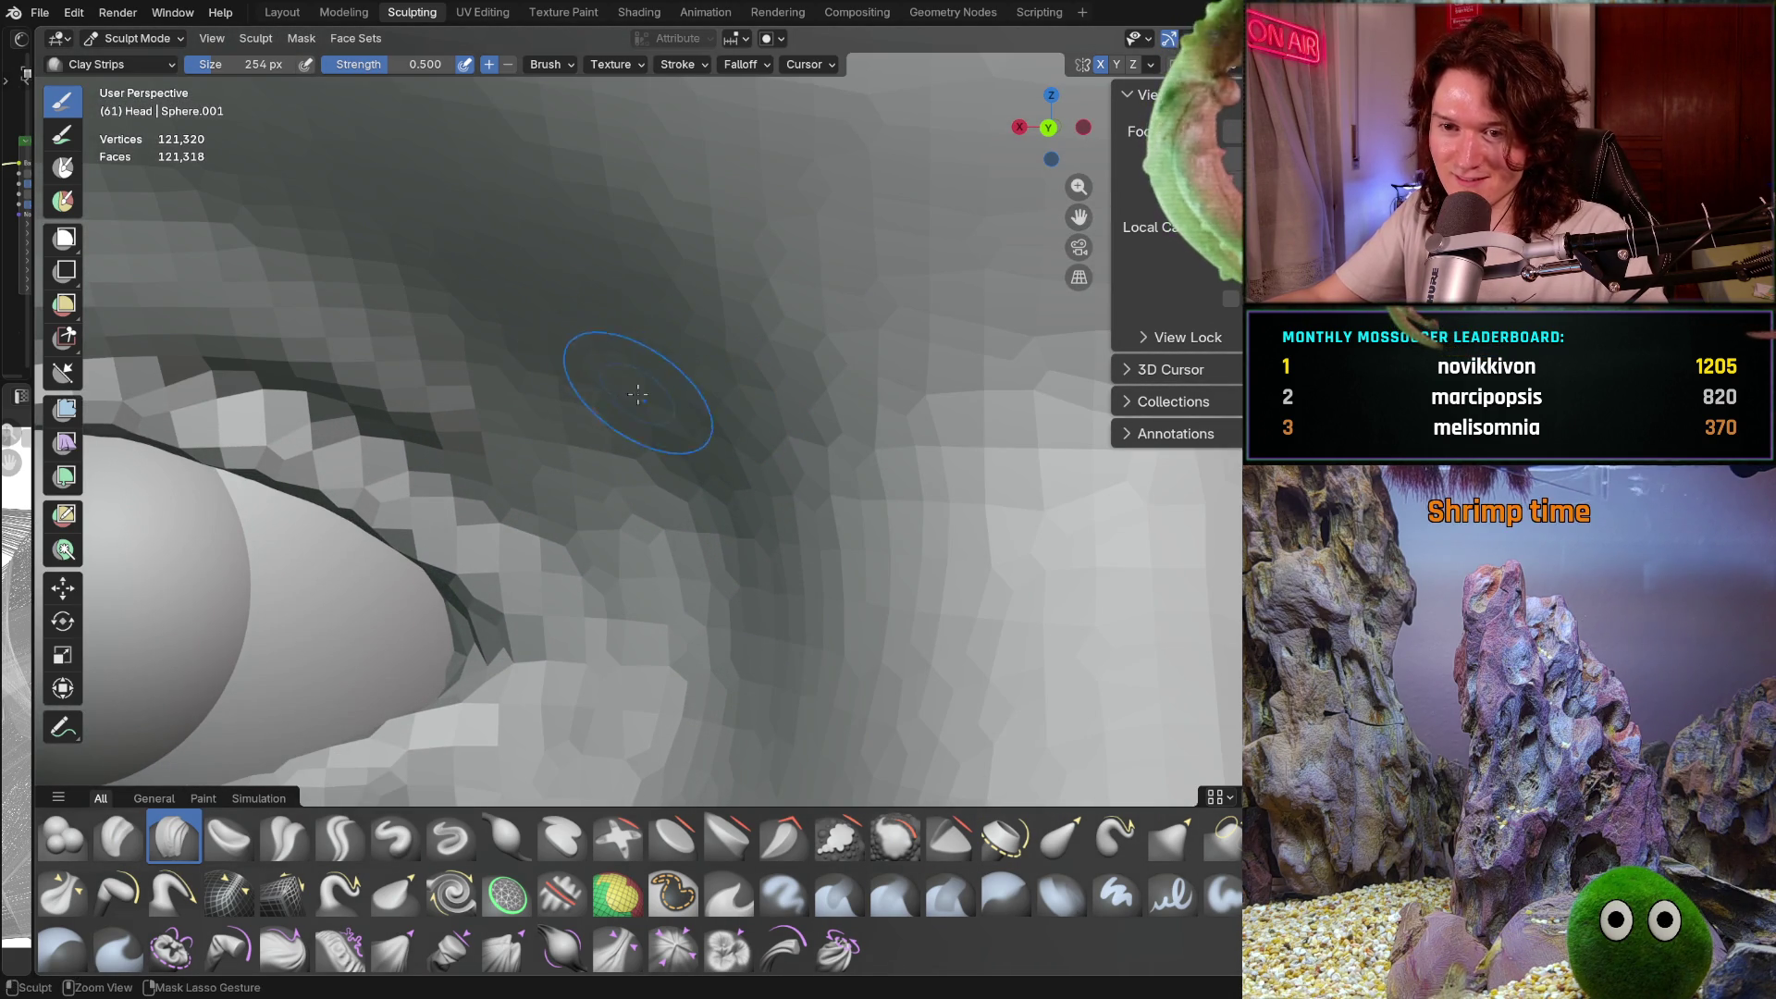
mouse_move(614, 374)
middle_mouse_down()
mouse_move(717, 380)
mouse_move(560, 311)
middle_mouse_up()
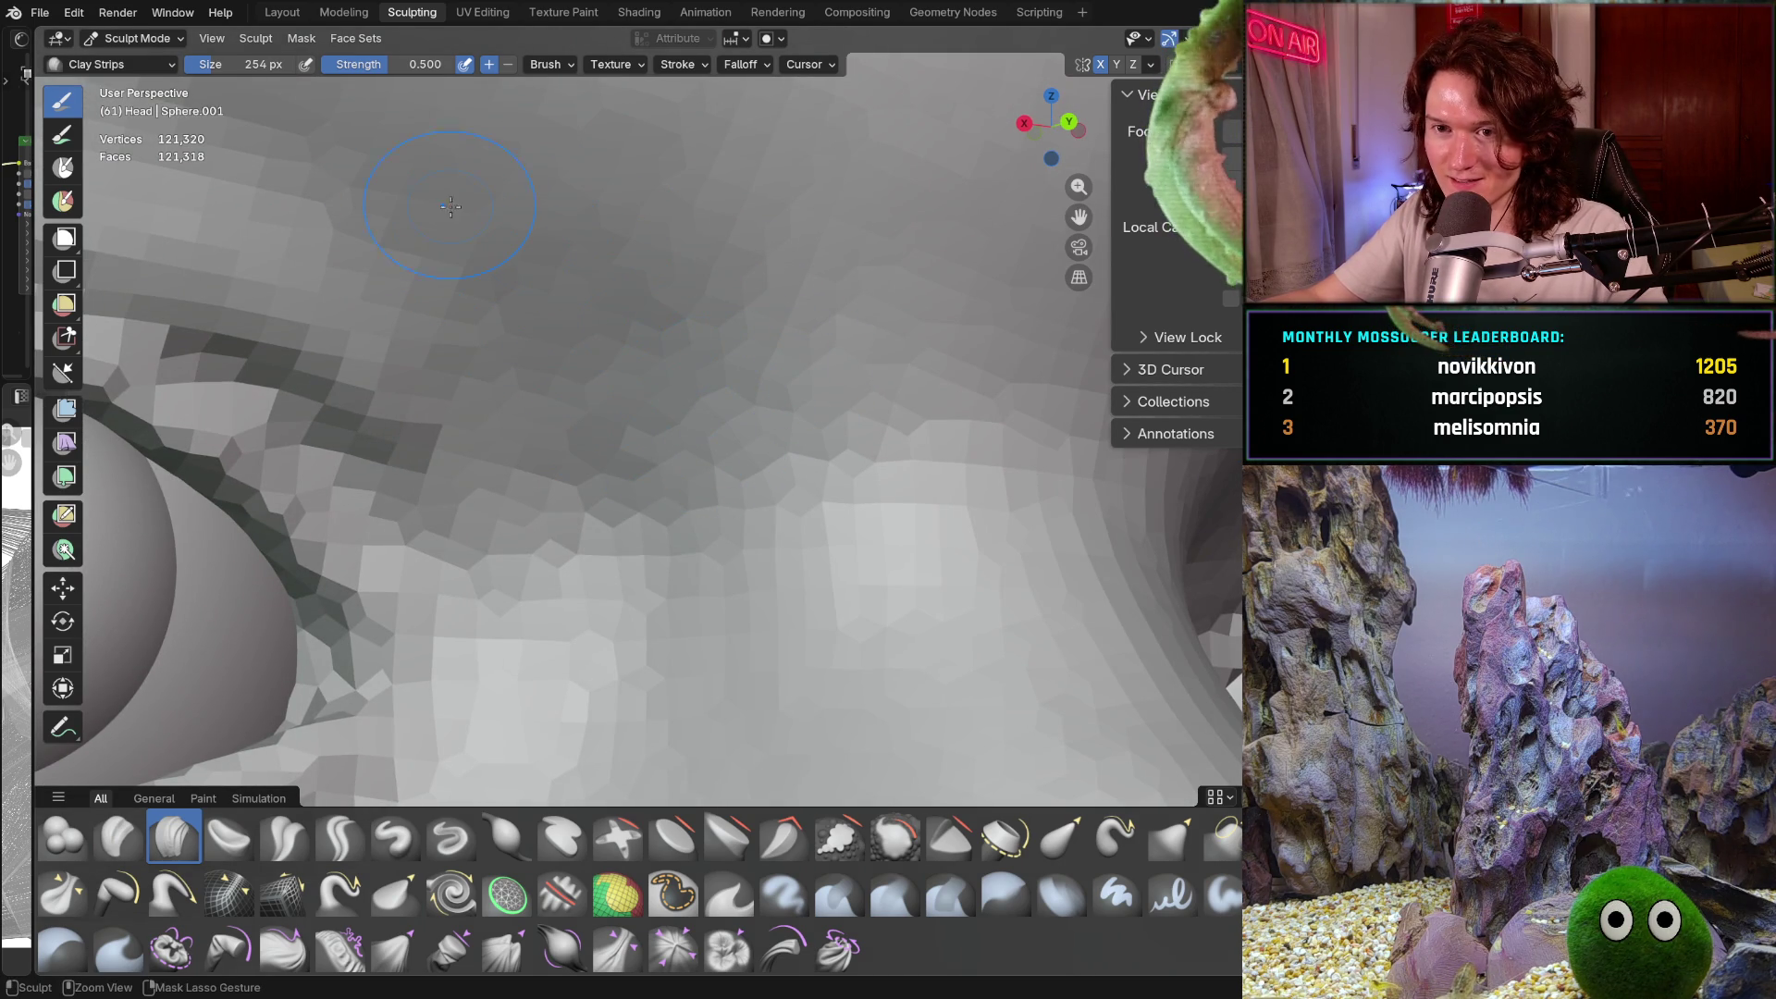
Build up the brow ridge above the left eye from several angles
middle_click_drag(712, 301, 704, 395)
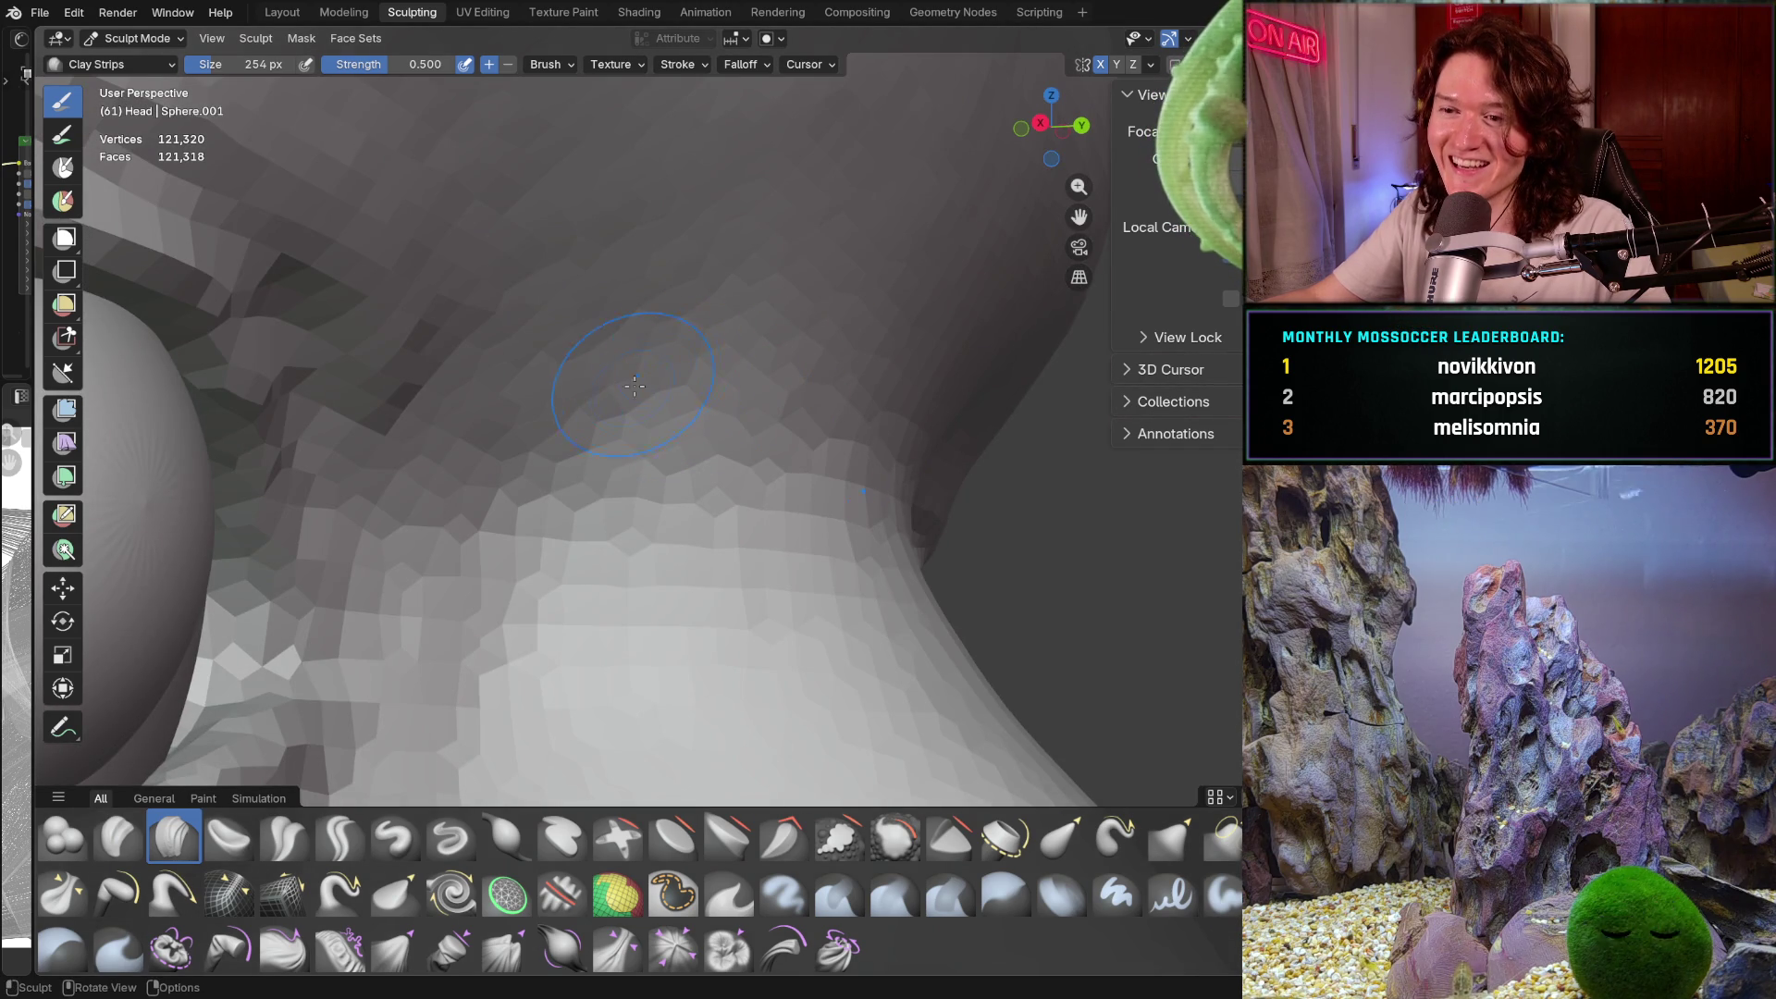
mouse_move(693, 284)
middle_mouse_down()
mouse_move(674, 377)
mouse_move(634, 331)
mouse_move(630, 373)
middle_mouse_up()
scroll(630, 328, "up", 3)
scroll(631, 327, "up", 2)
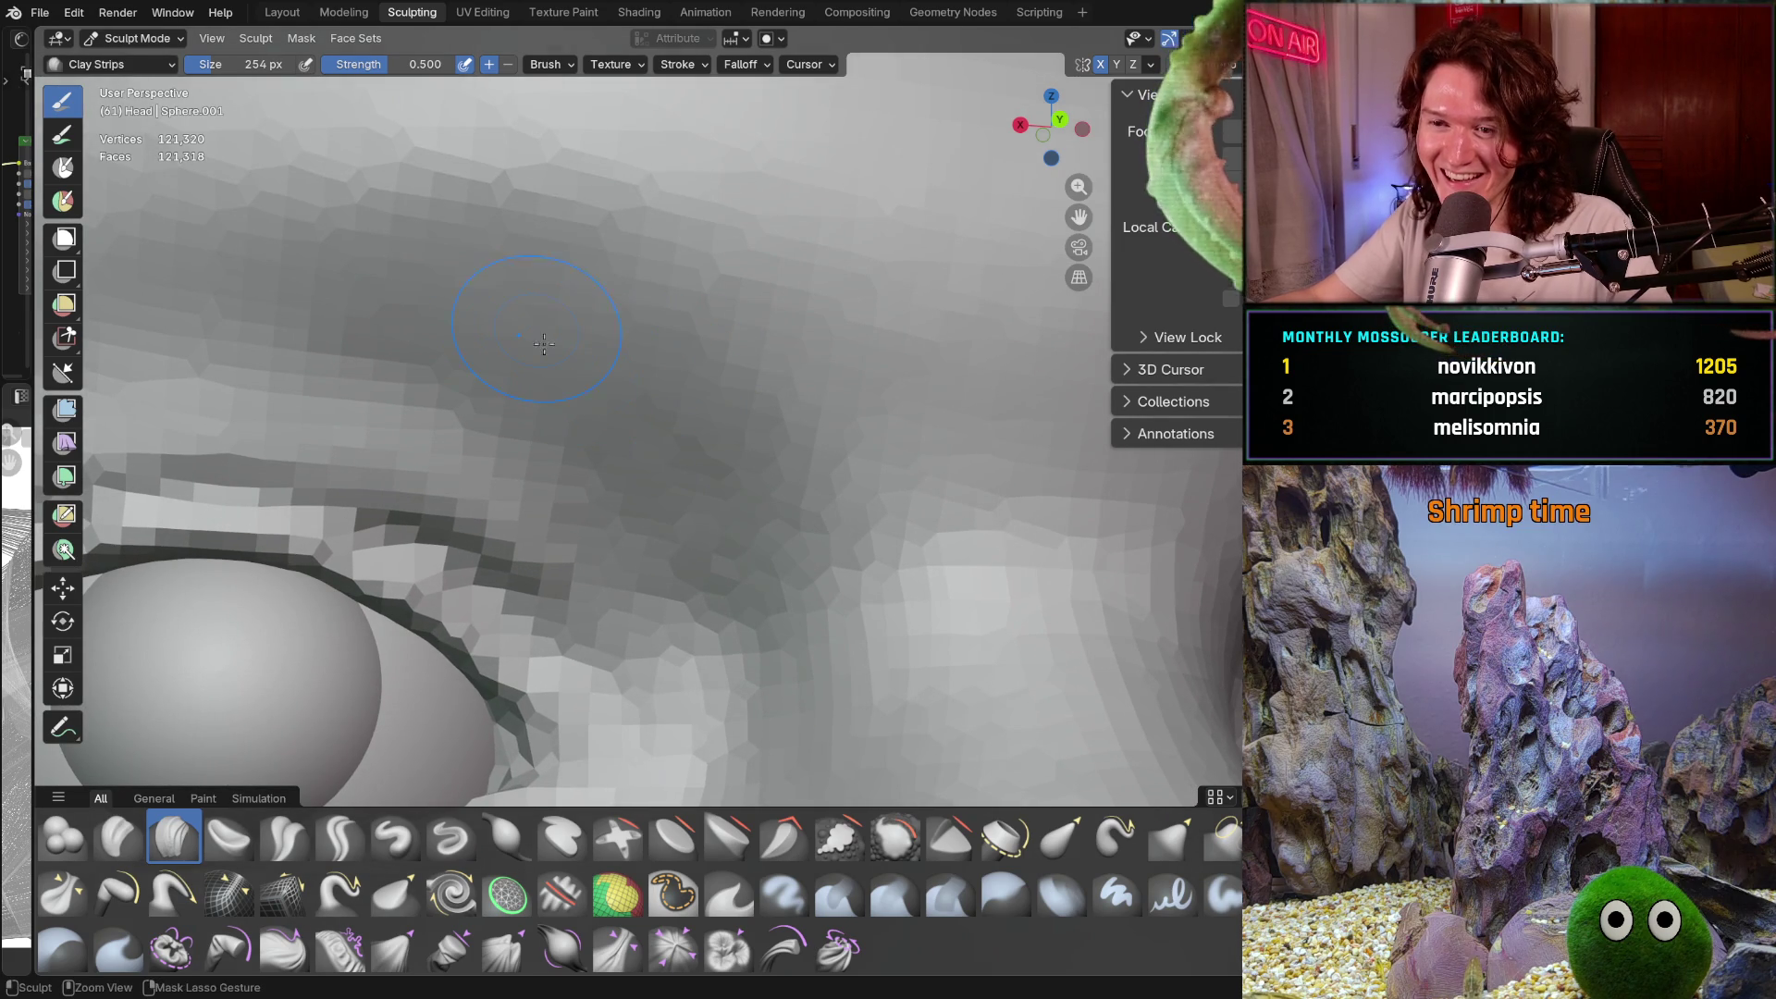
mouse_move(726, 470)
middle_mouse_down("ctrl")
mouse_move(617, 352)
mouse_move(647, 360)
mouse_move(674, 453)
mouse_move(651, 543)
middle_mouse_up("ctrl")
scroll(683, 414, "up", 5)
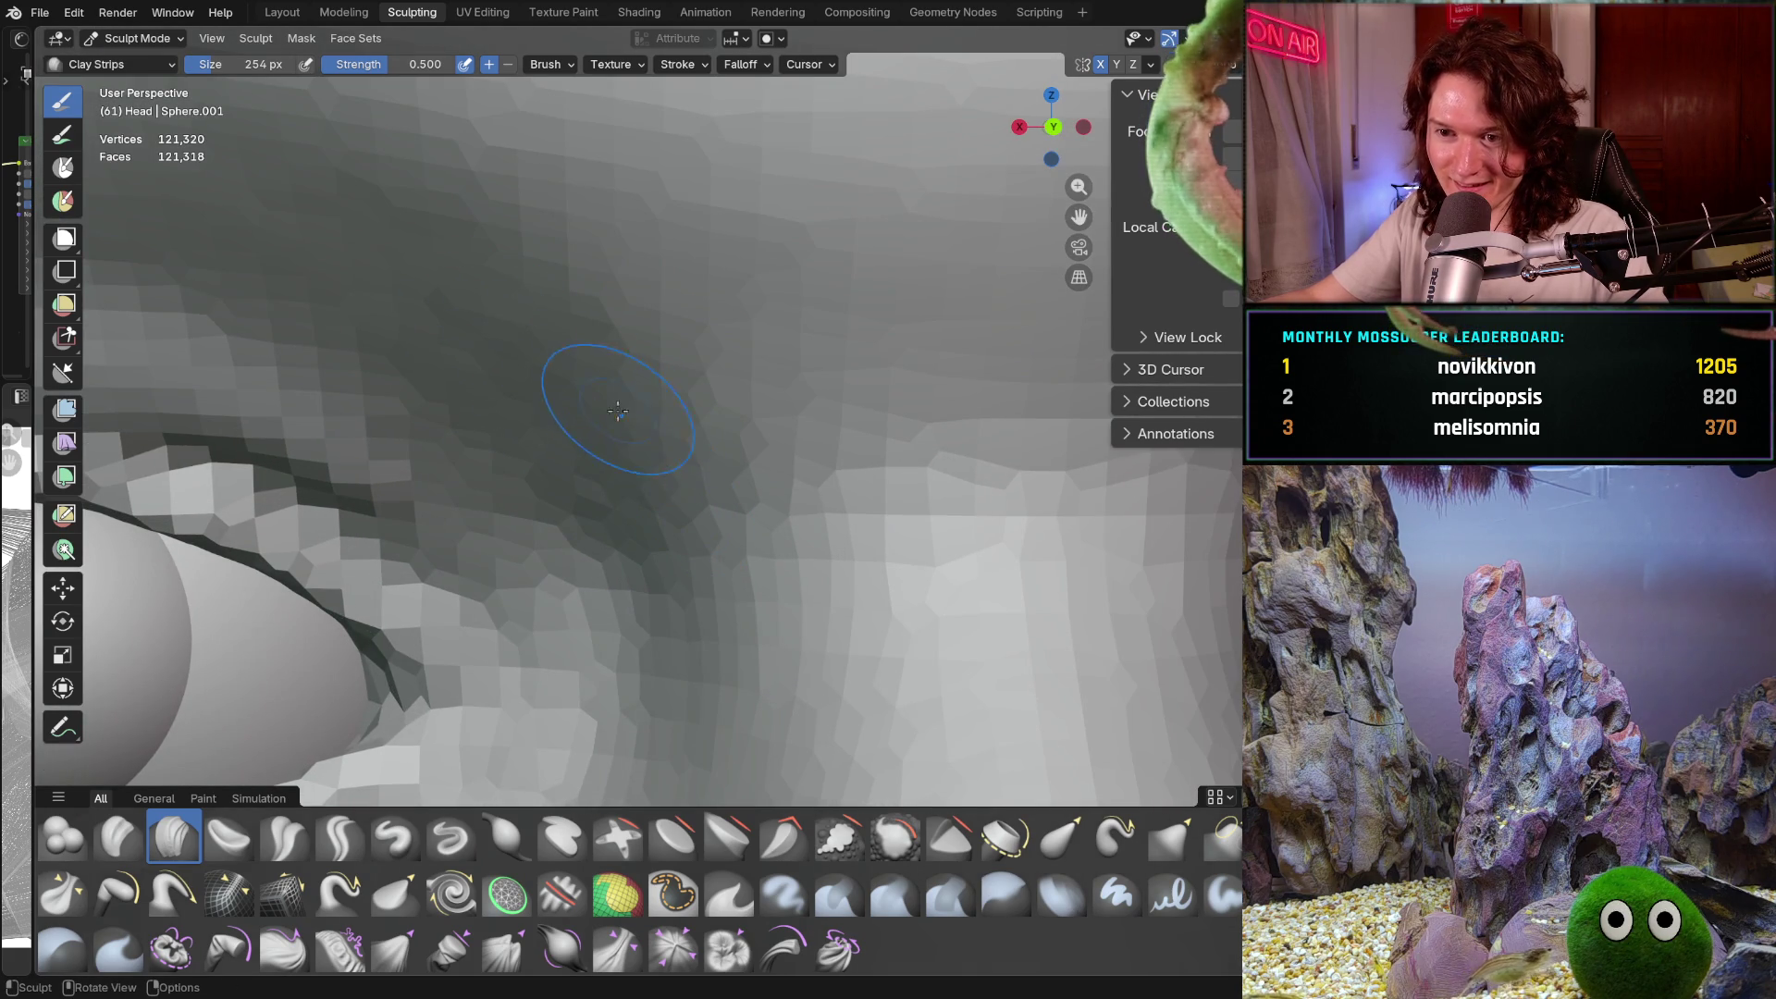
mouse_move(592, 407)
middle_mouse_down()
mouse_move(656, 411)
mouse_move(648, 426)
middle_mouse_up()
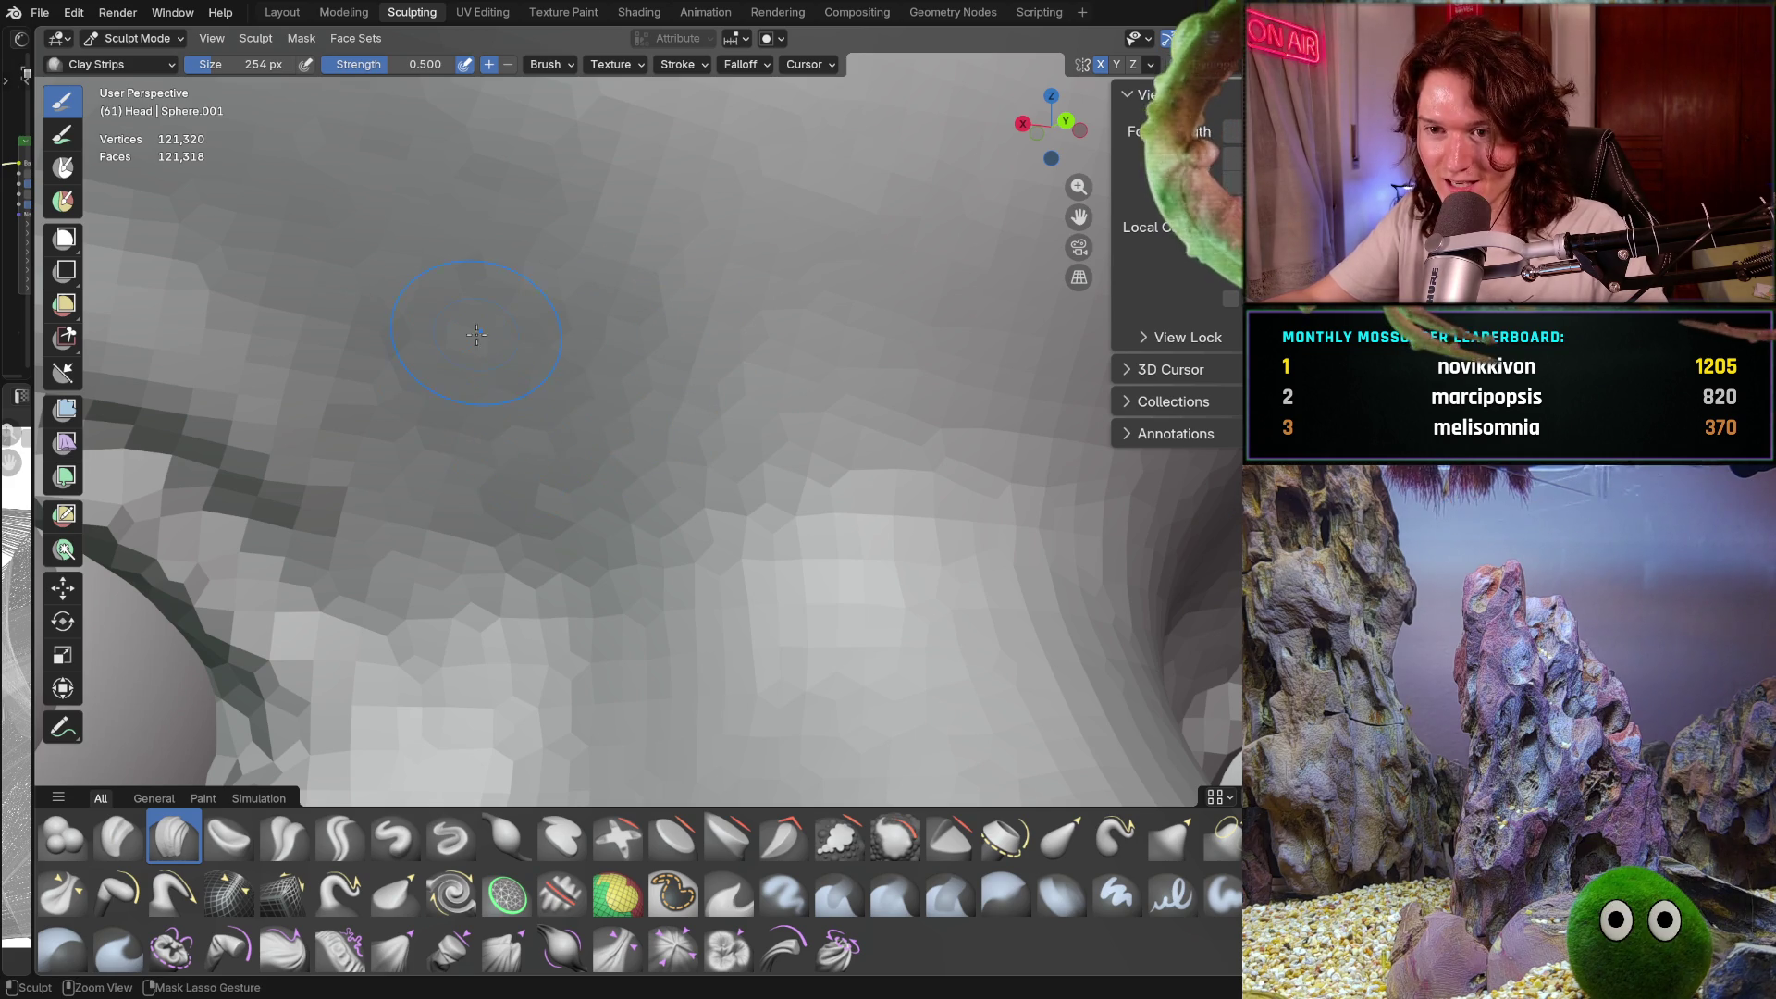
mouse_move(601, 246)
middle_mouse_down()
mouse_move(586, 252)
mouse_move(721, 344)
middle_mouse_up()
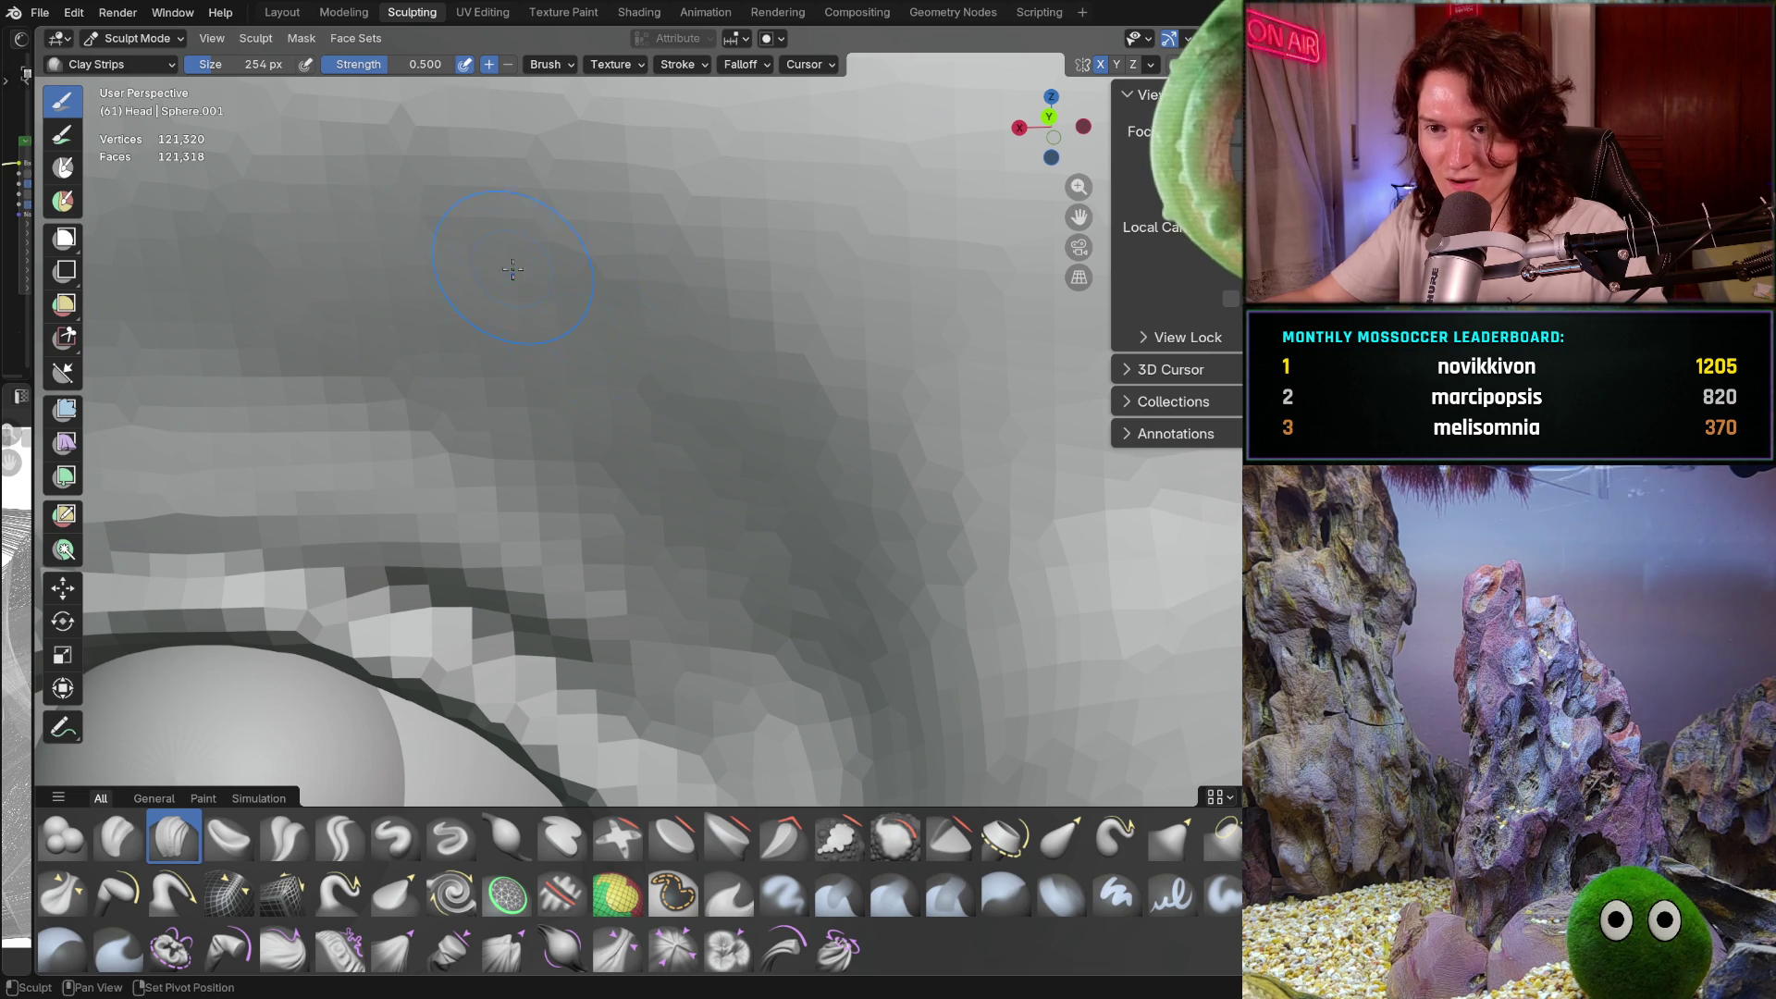
middle_click_drag(740, 417, 882, 321)
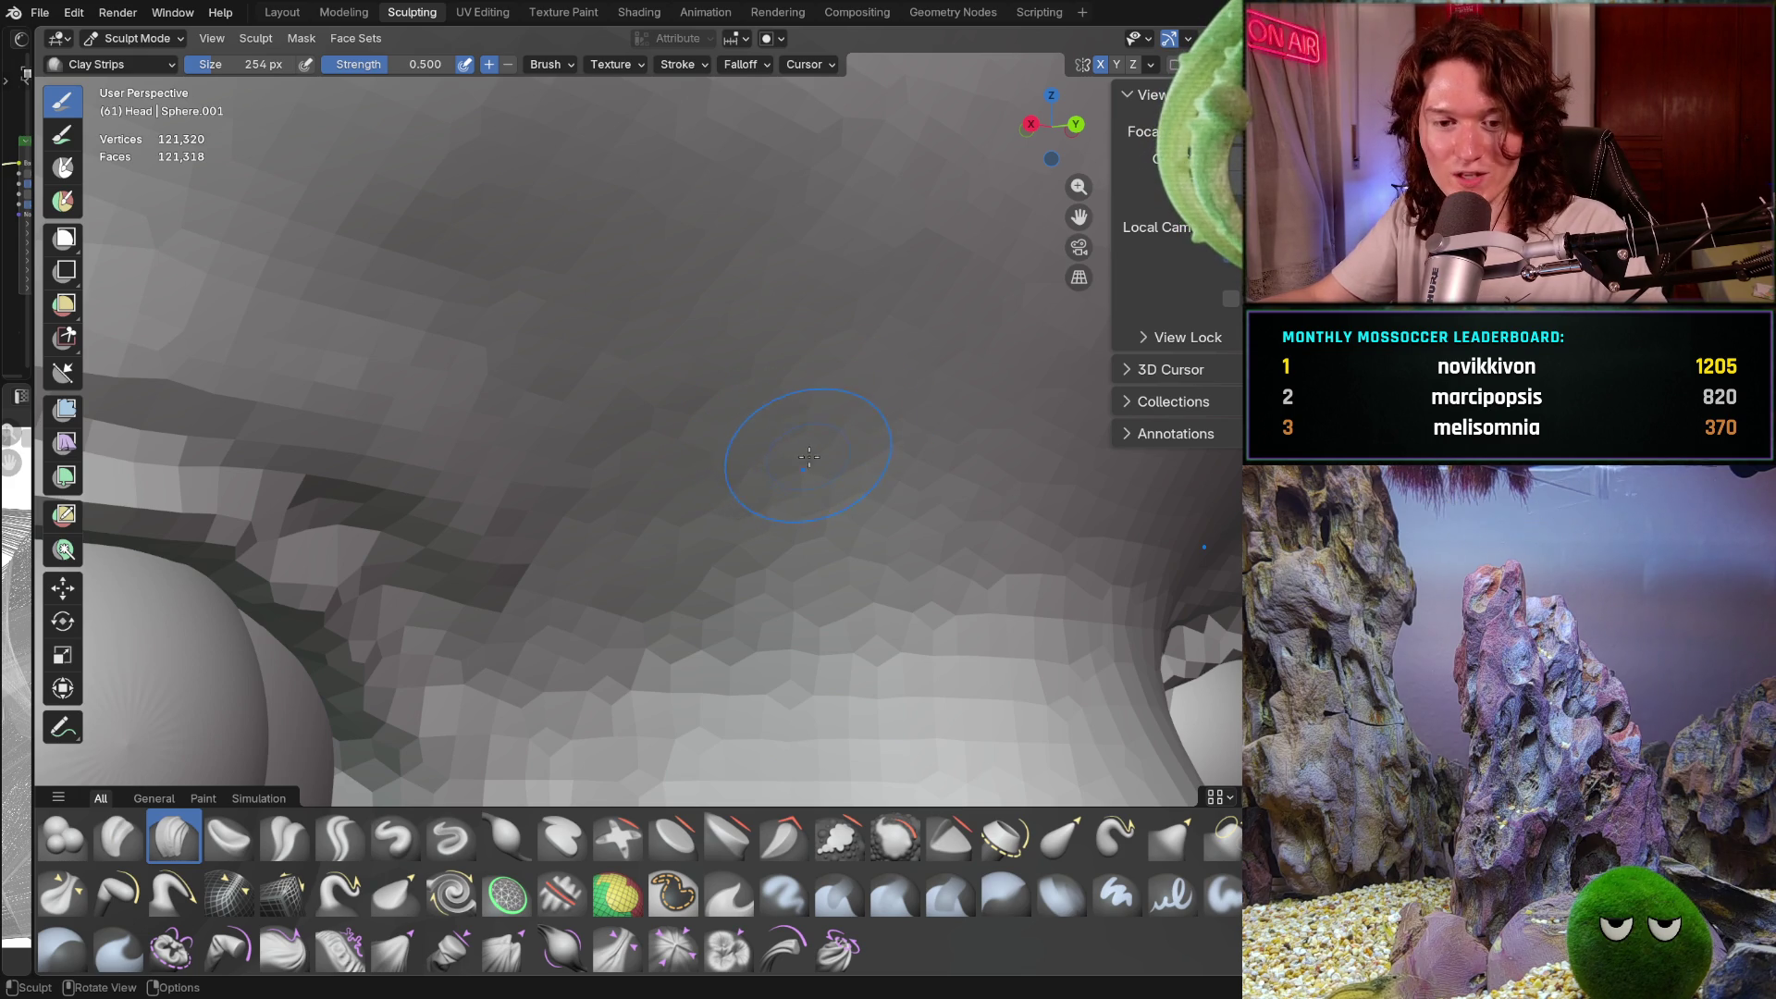
middle_click_drag(697, 513, 638, 500, "shift")
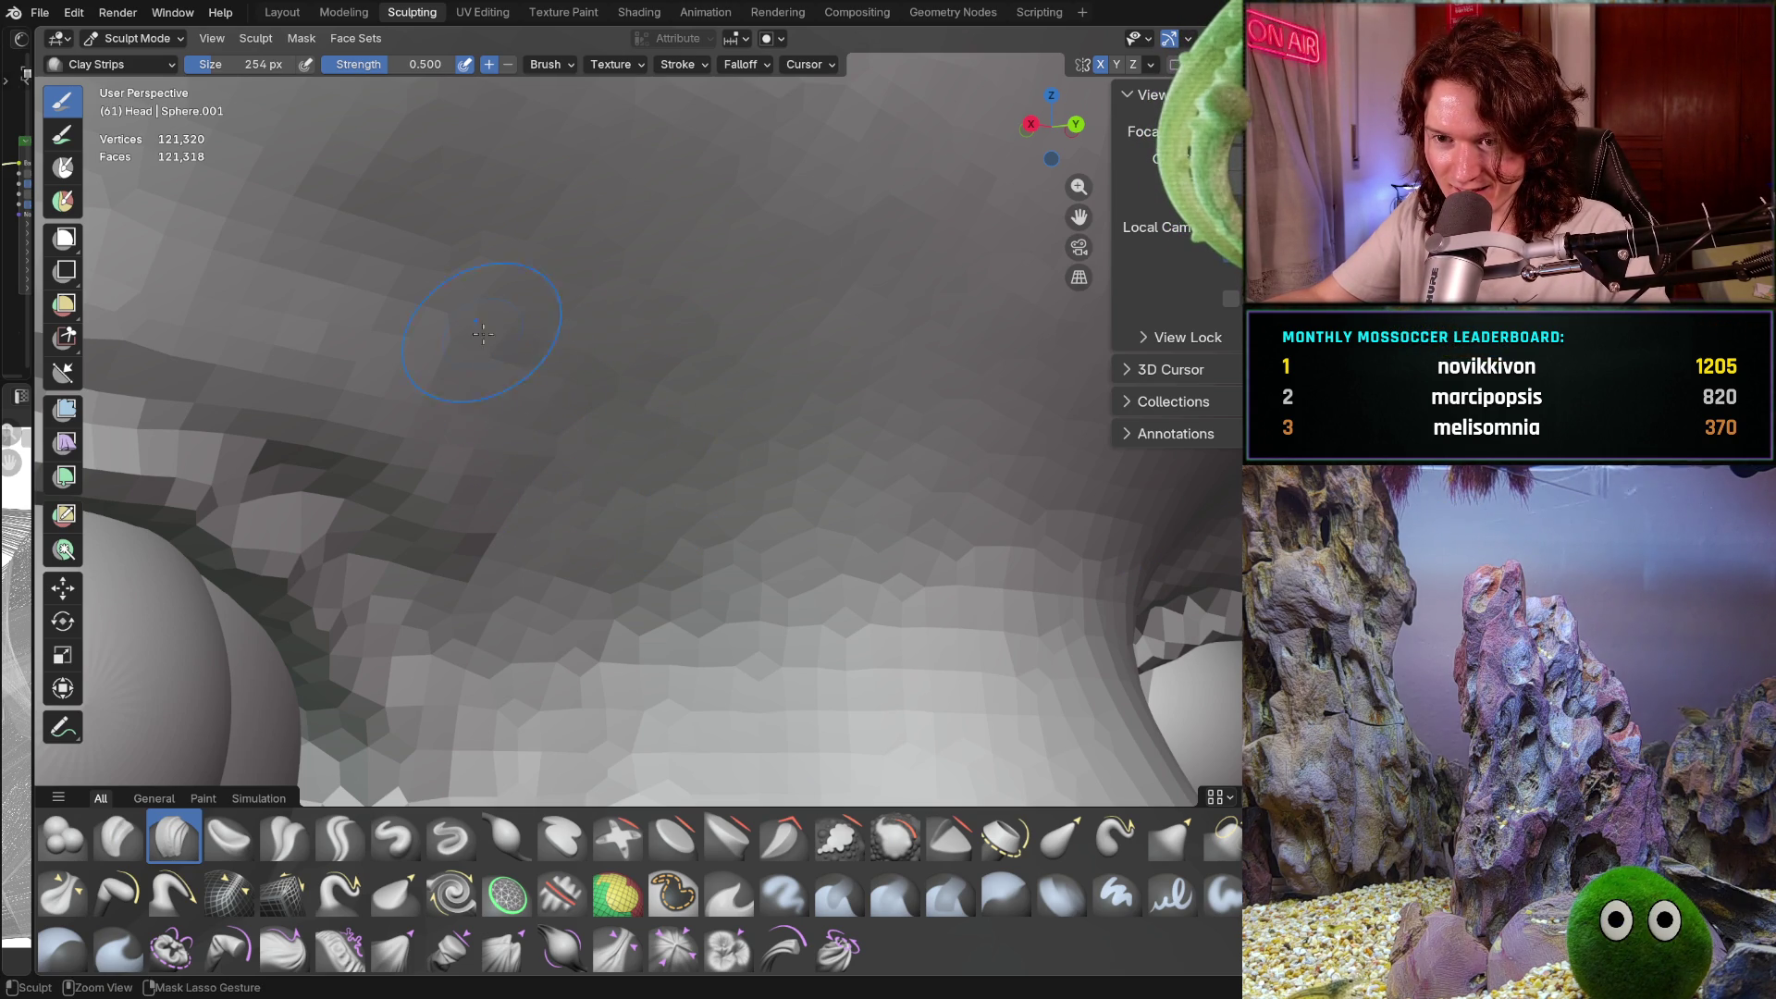
Continue refining the upper socket and brow, checking the profile from the side
scroll(588, 336, "down", 3)
mouse_move(601, 347)
middle_mouse_down()
mouse_move(683, 396)
mouse_move(668, 414)
mouse_move(624, 395)
middle_mouse_up()
scroll(625, 395, "up", 3)
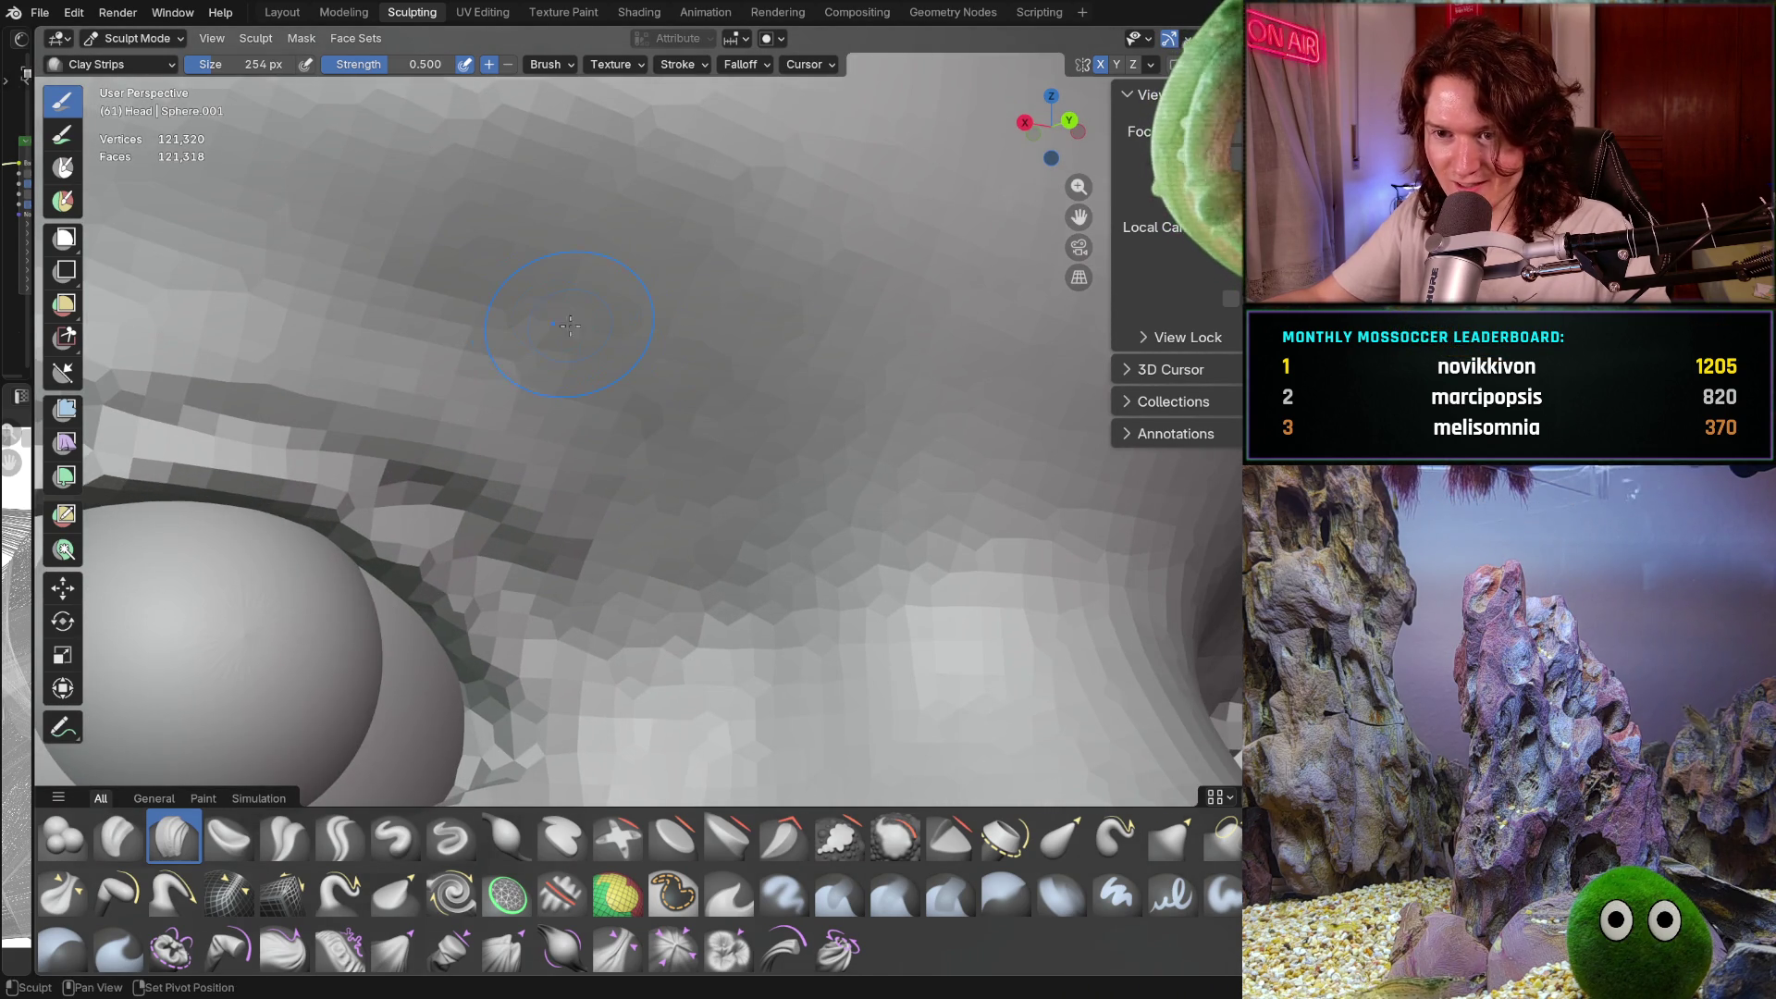
mouse_move(727, 347)
middle_mouse_down()
mouse_move(677, 385)
mouse_move(735, 394)
middle_mouse_up()
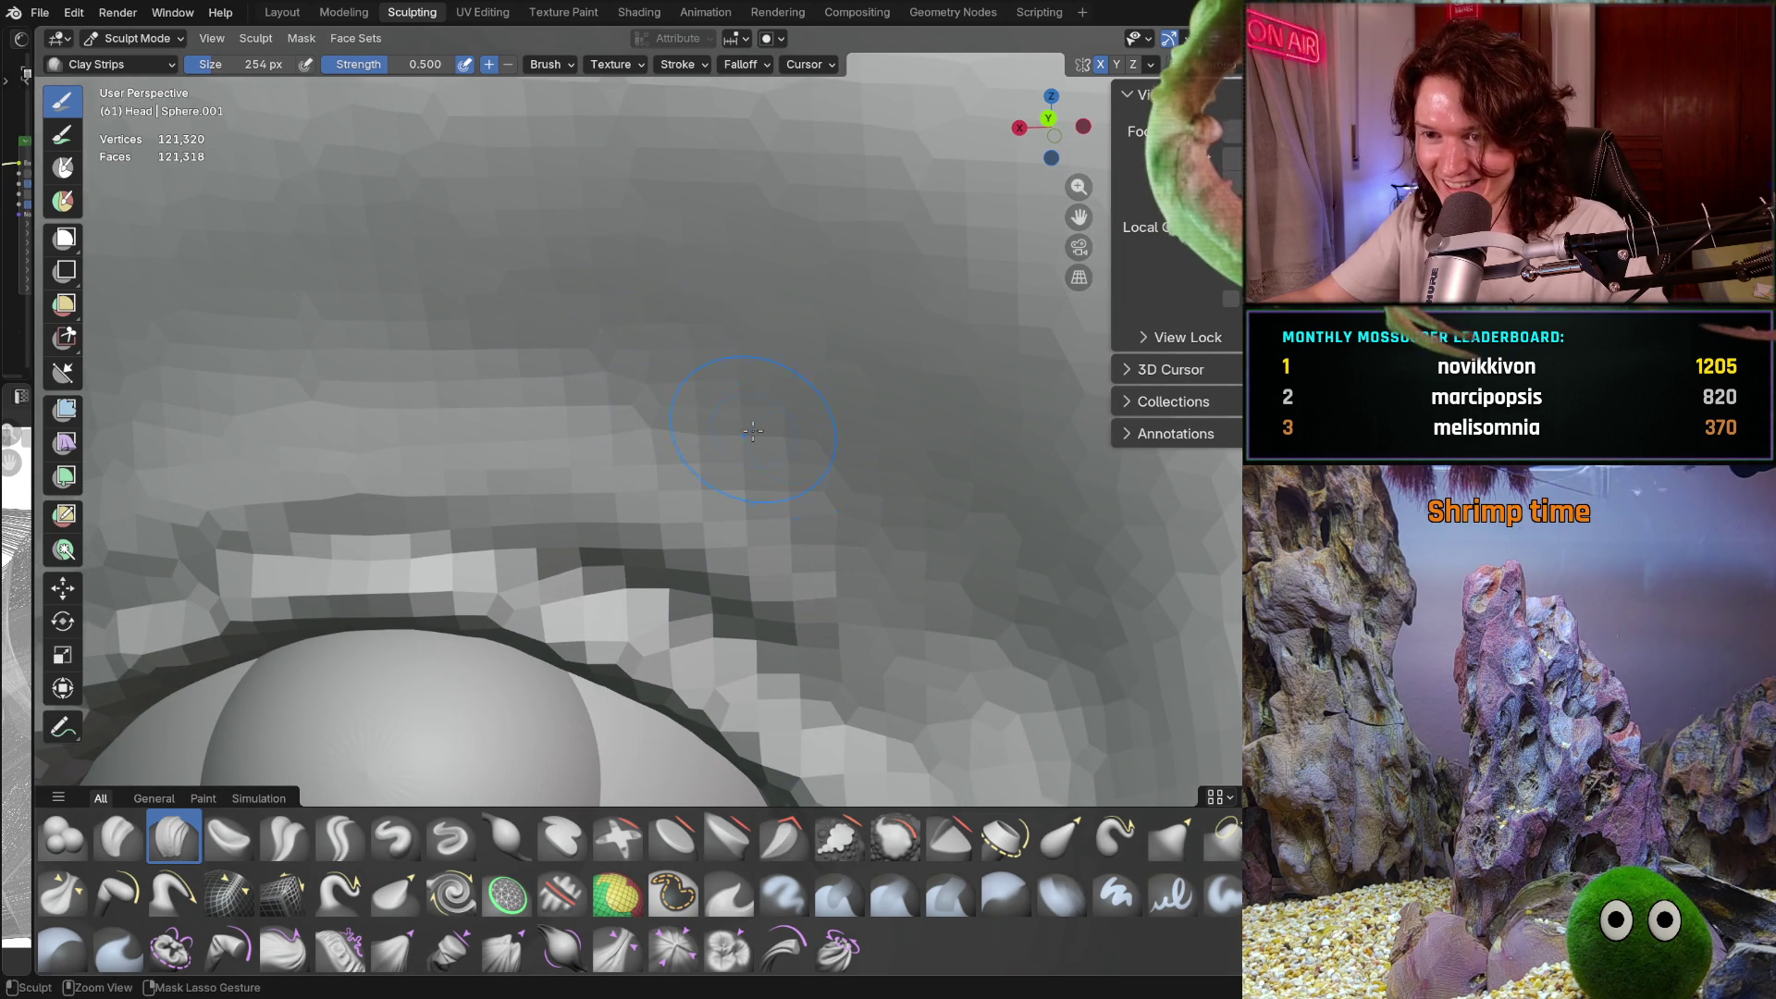
scroll(806, 499, "down", 5)
middle_click_drag(807, 500, 908, 441)
scroll(908, 442, "up", 6)
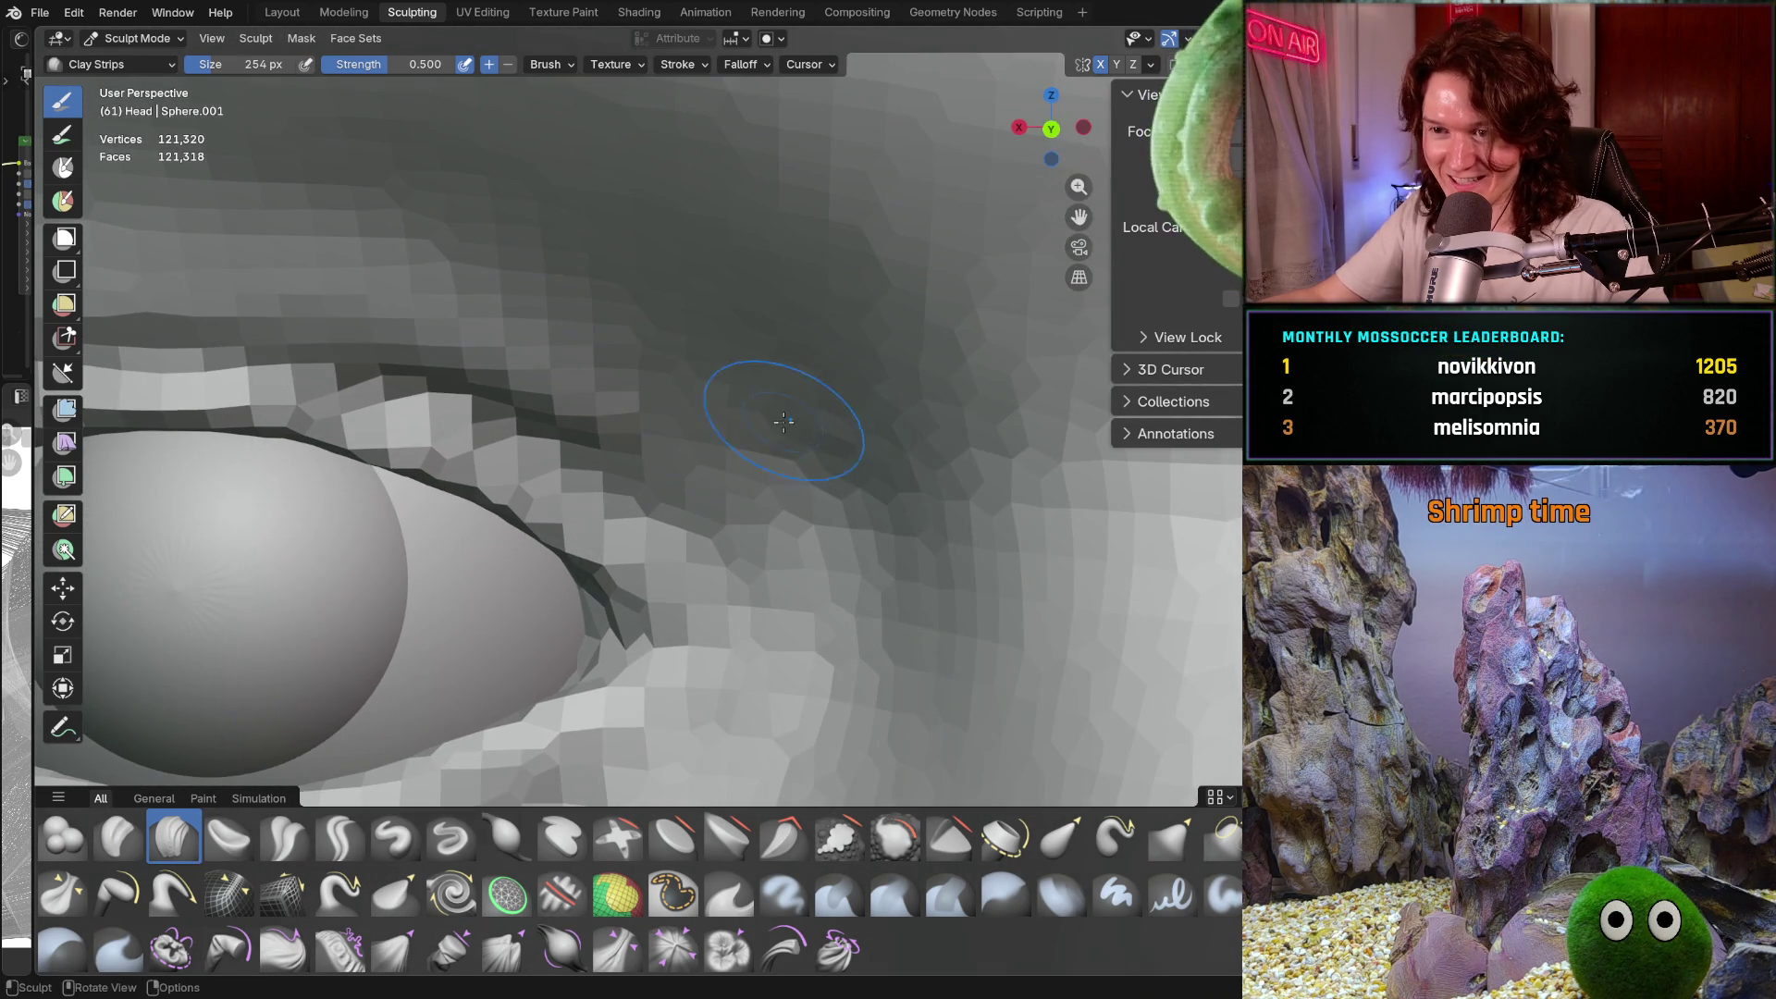
middle_click_drag(788, 433, 784, 372)
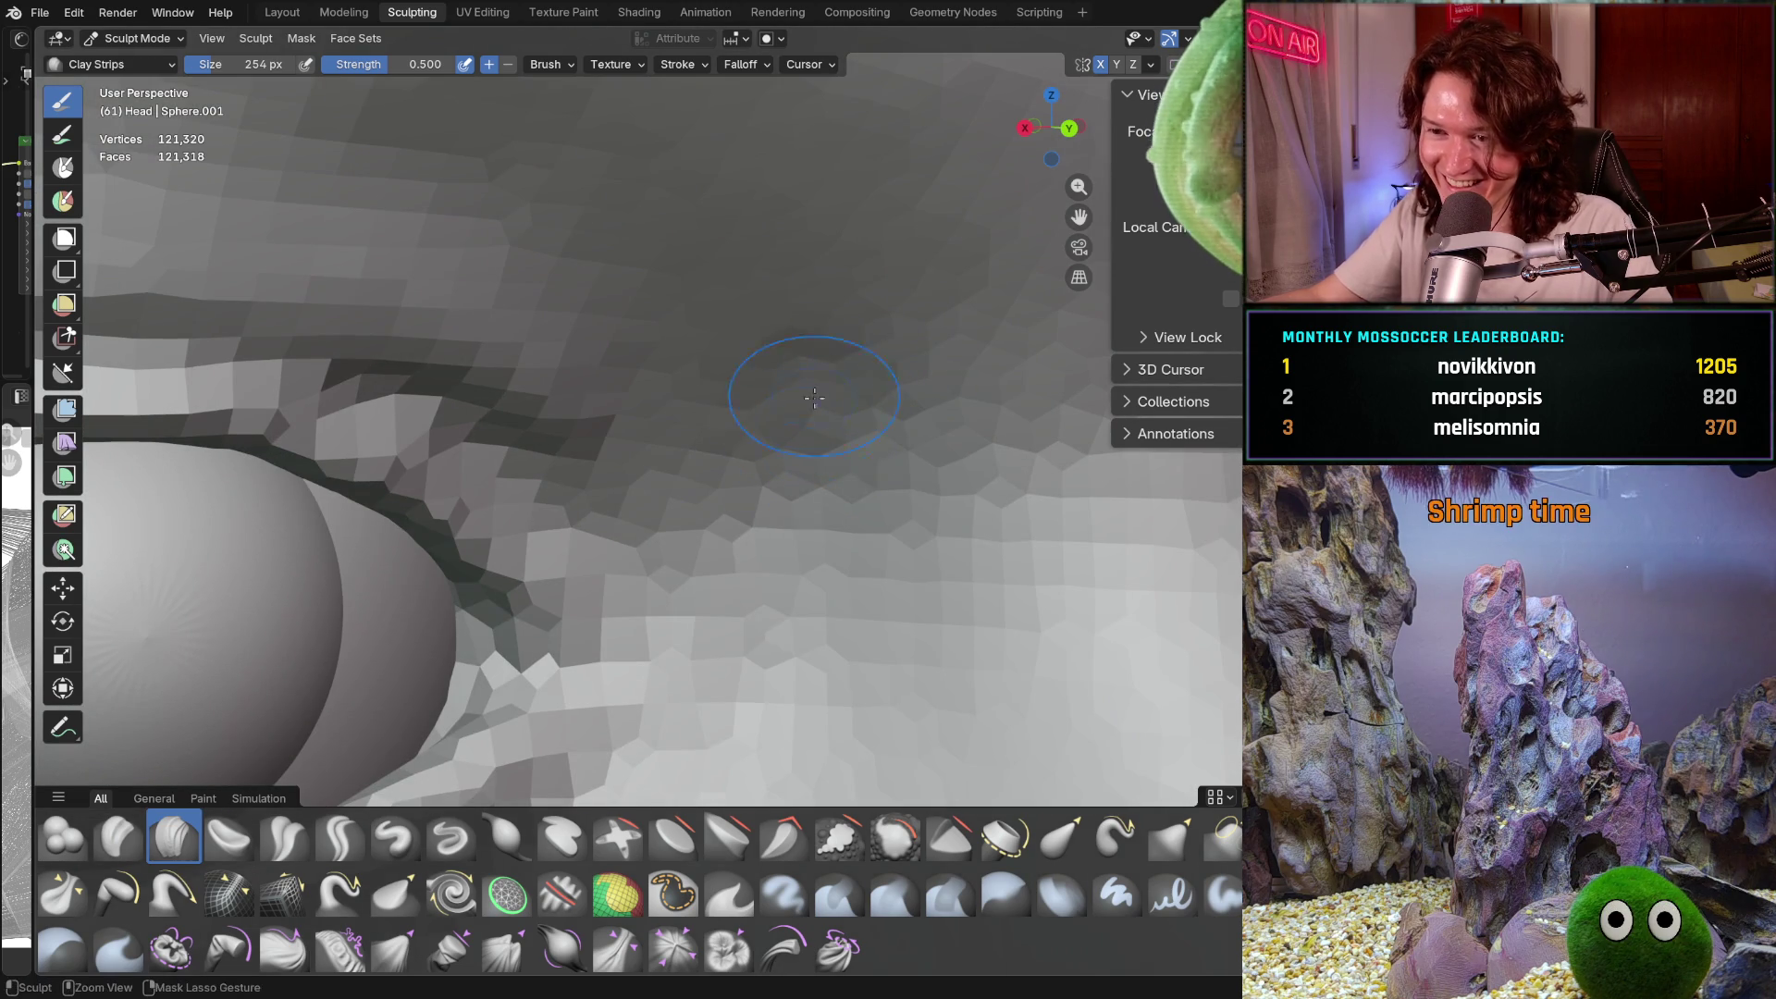
mouse_move(785, 450)
middle_mouse_down()
mouse_move(733, 357)
mouse_move(855, 343)
mouse_move(865, 370)
mouse_move(944, 270)
mouse_move(912, 397)
mouse_move(888, 370)
middle_mouse_up()
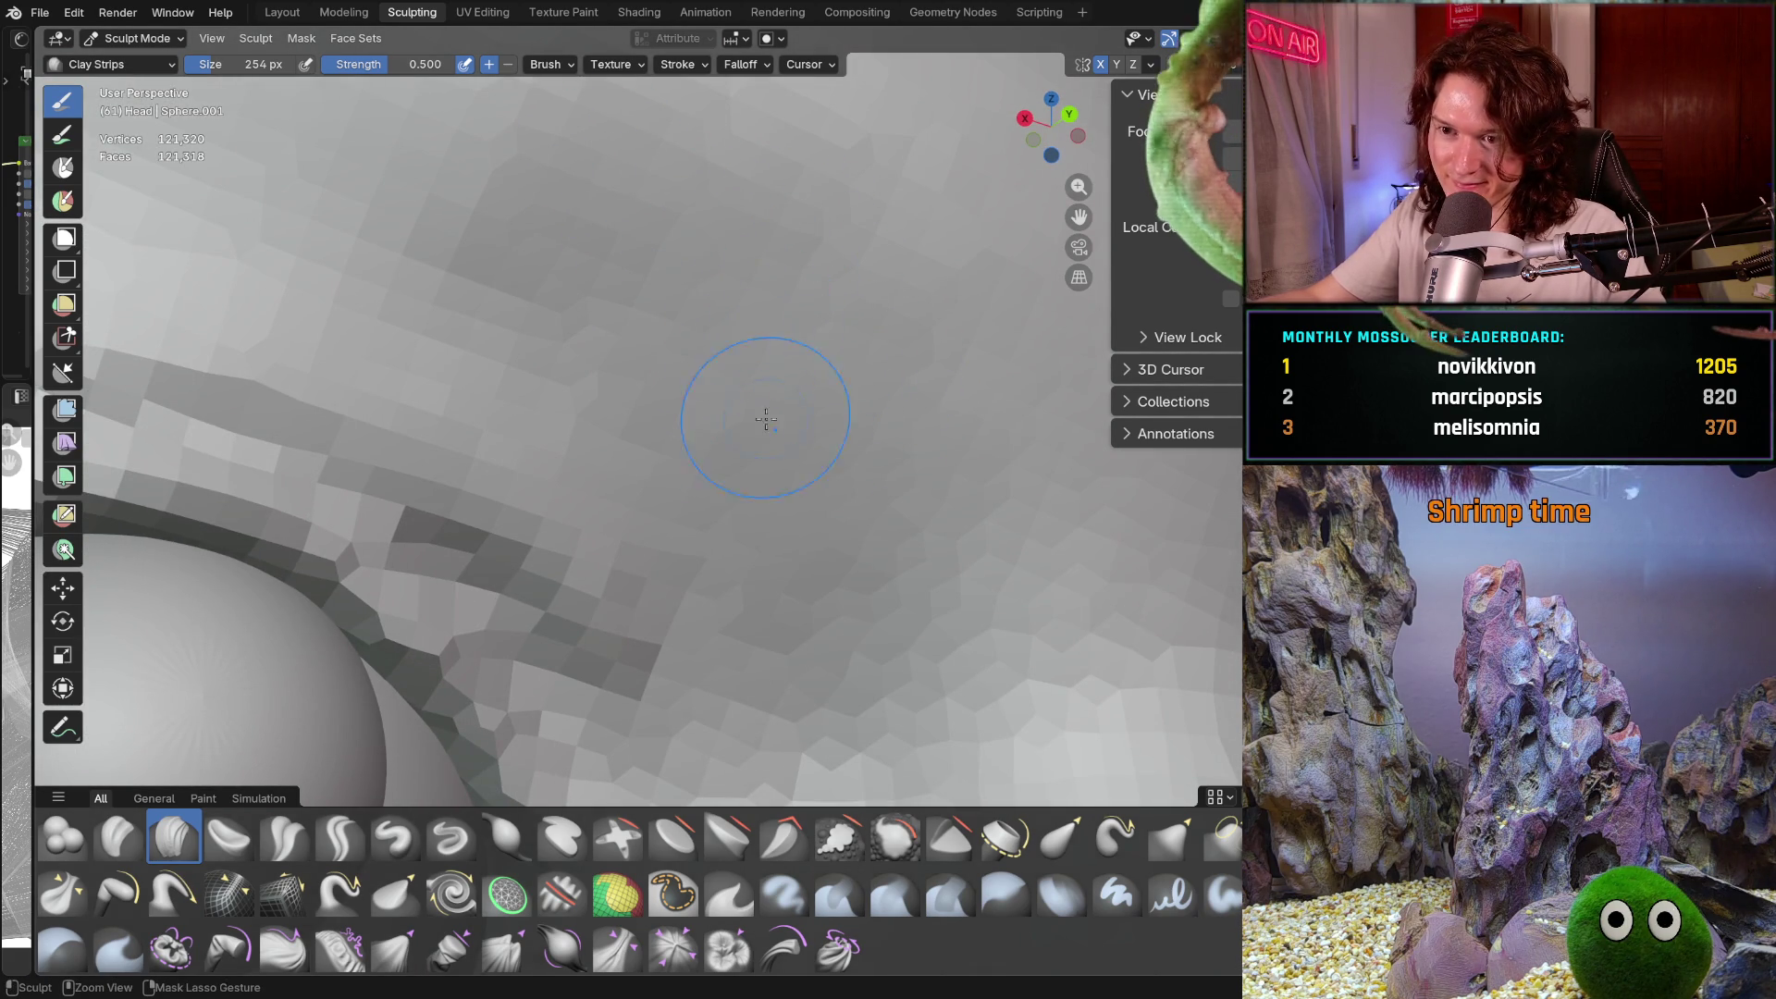
scroll(818, 450, "down", 5)
middle_click_drag(844, 503, 744, 546)
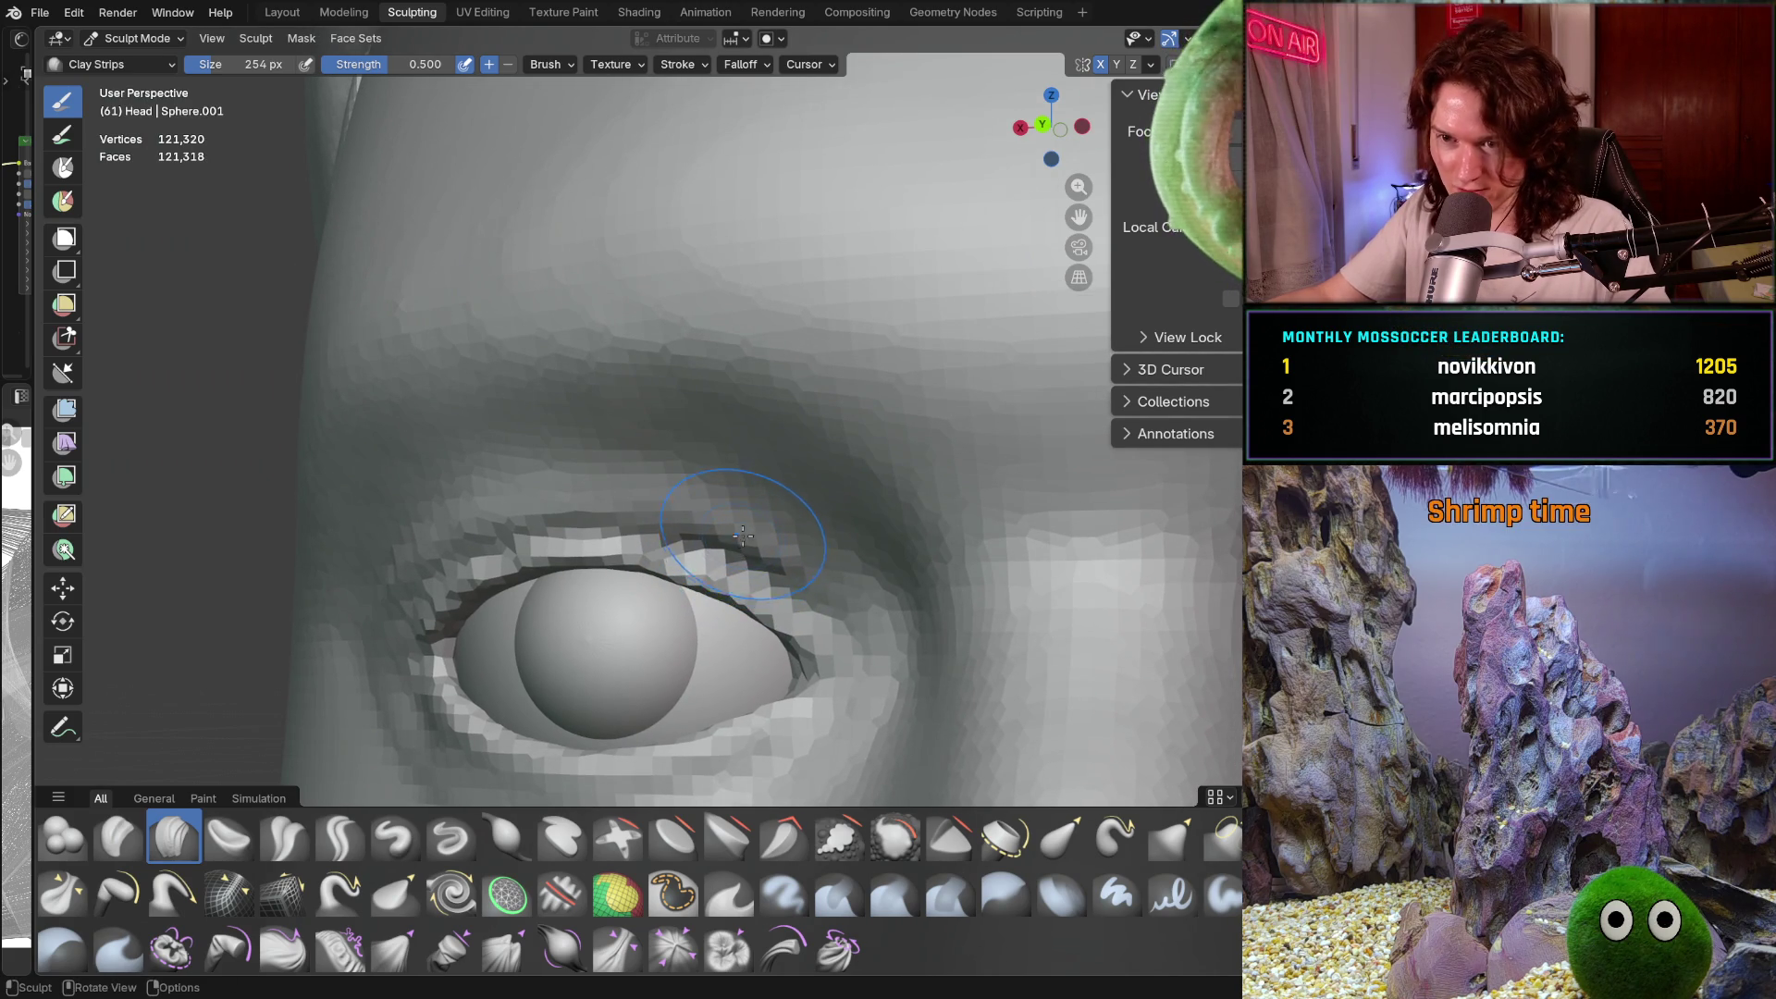
Sculpt the brow above the left eye in a close-up view
middle_click_drag(773, 450, 724, 467)
scroll(724, 467, "up", 4)
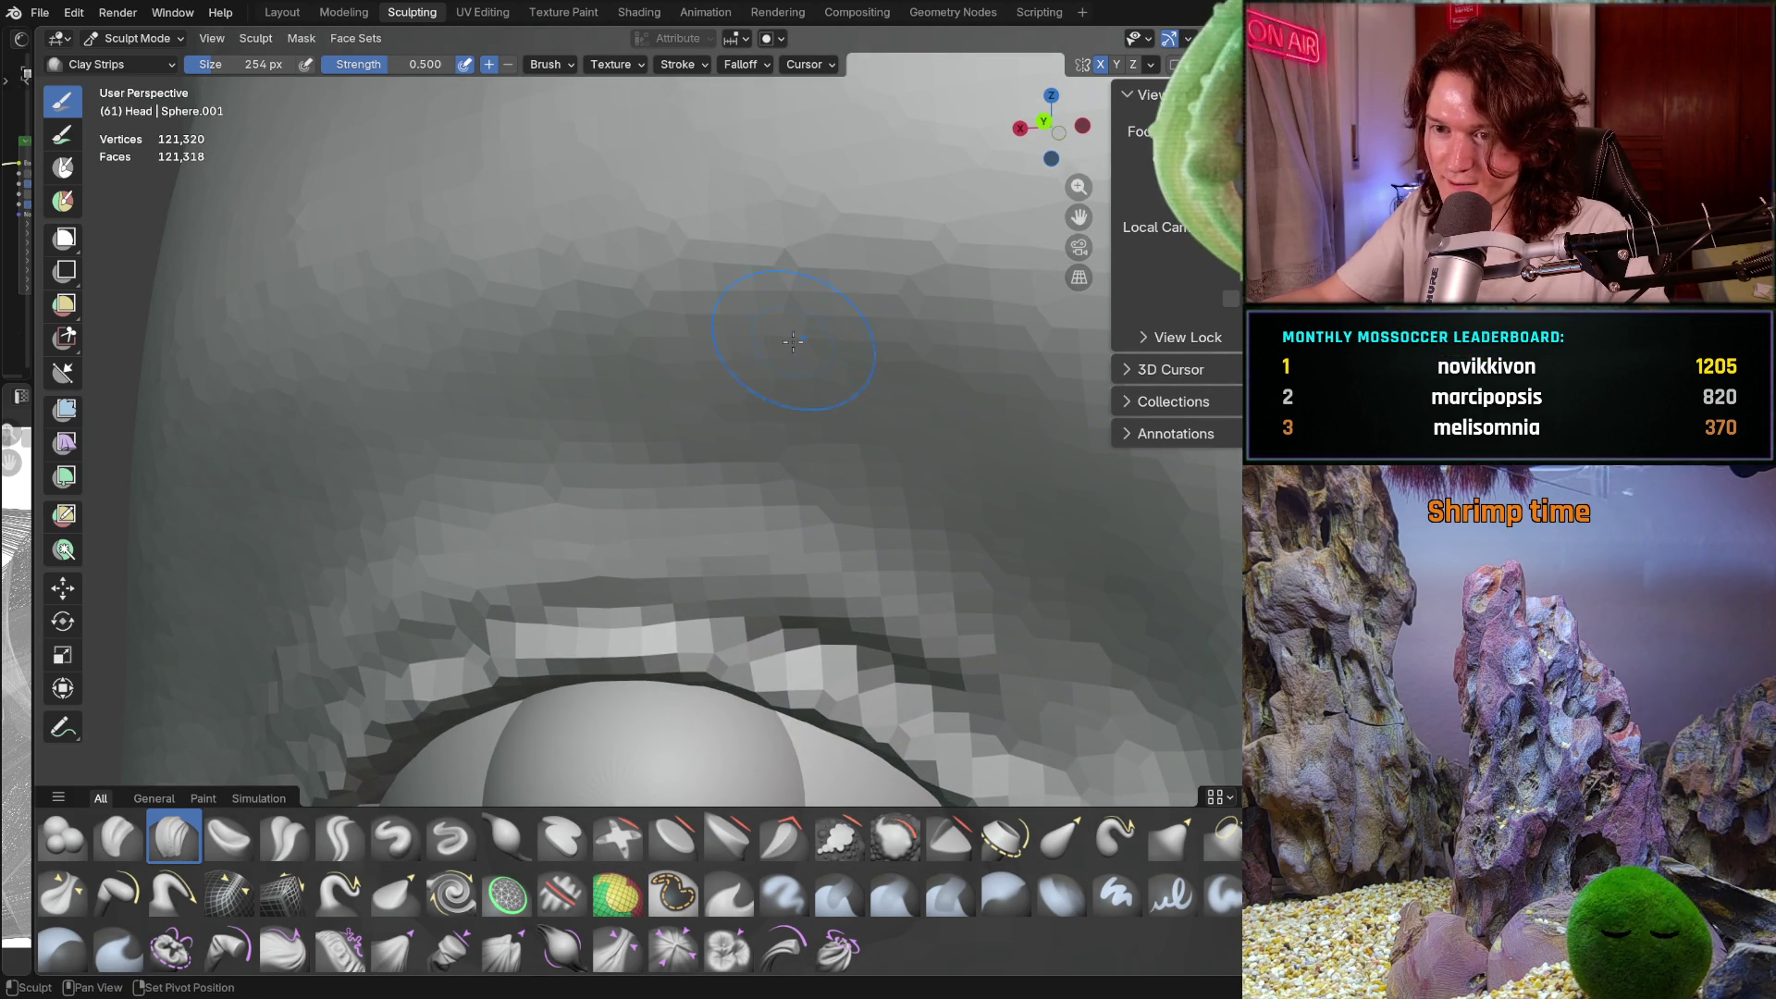
mouse_move(795, 347)
middle_mouse_down("ctrl")
mouse_move(715, 358)
mouse_move(731, 407)
middle_mouse_up("ctrl")
scroll(777, 388, "down", 1)
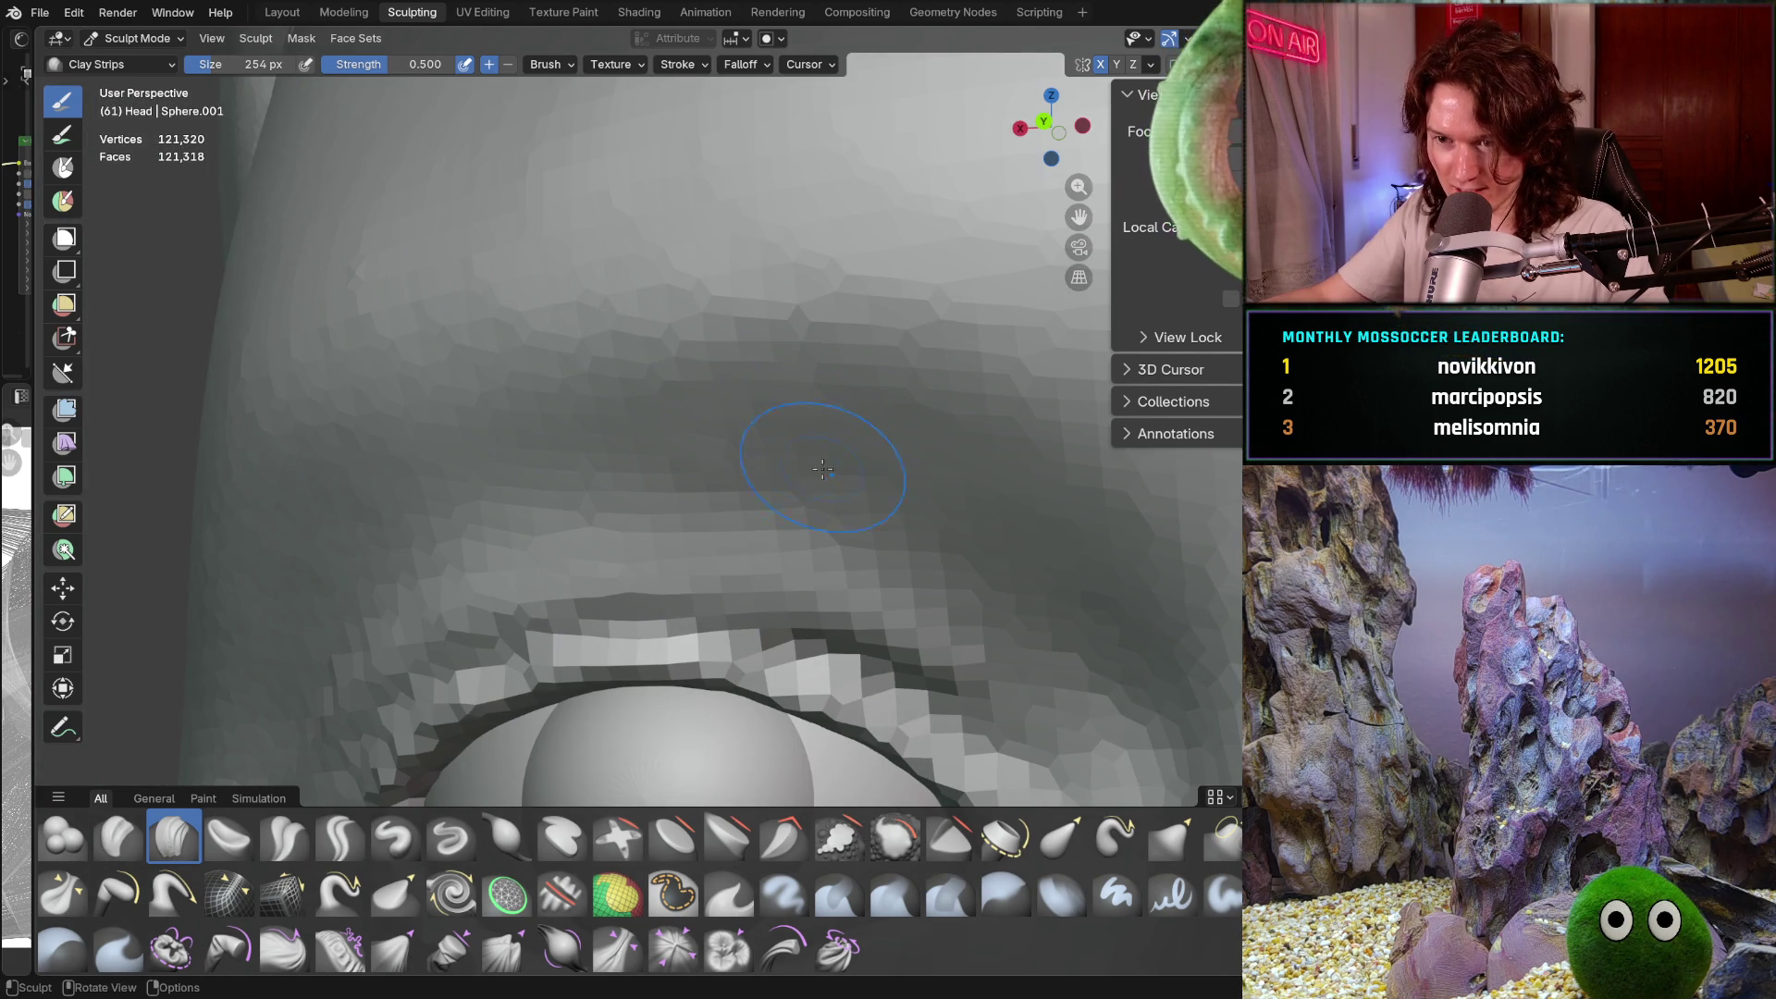
scroll(711, 423, "up", 1)
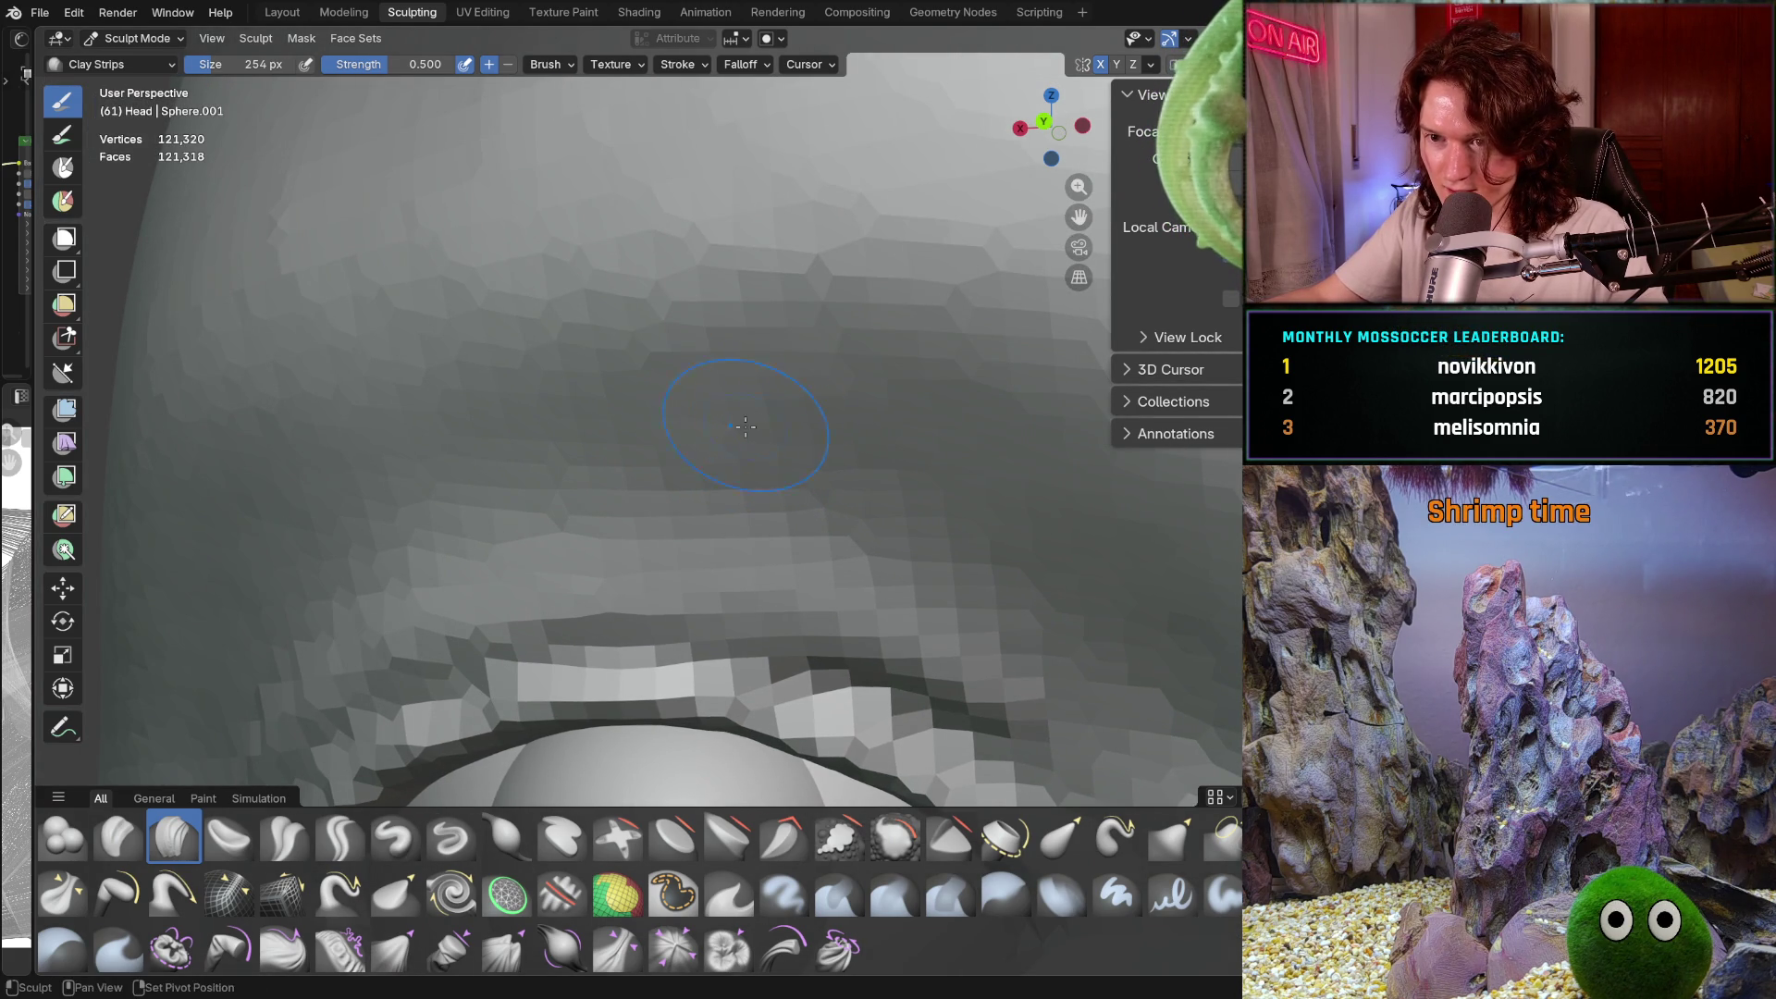
scroll(982, 463, "down", 1)
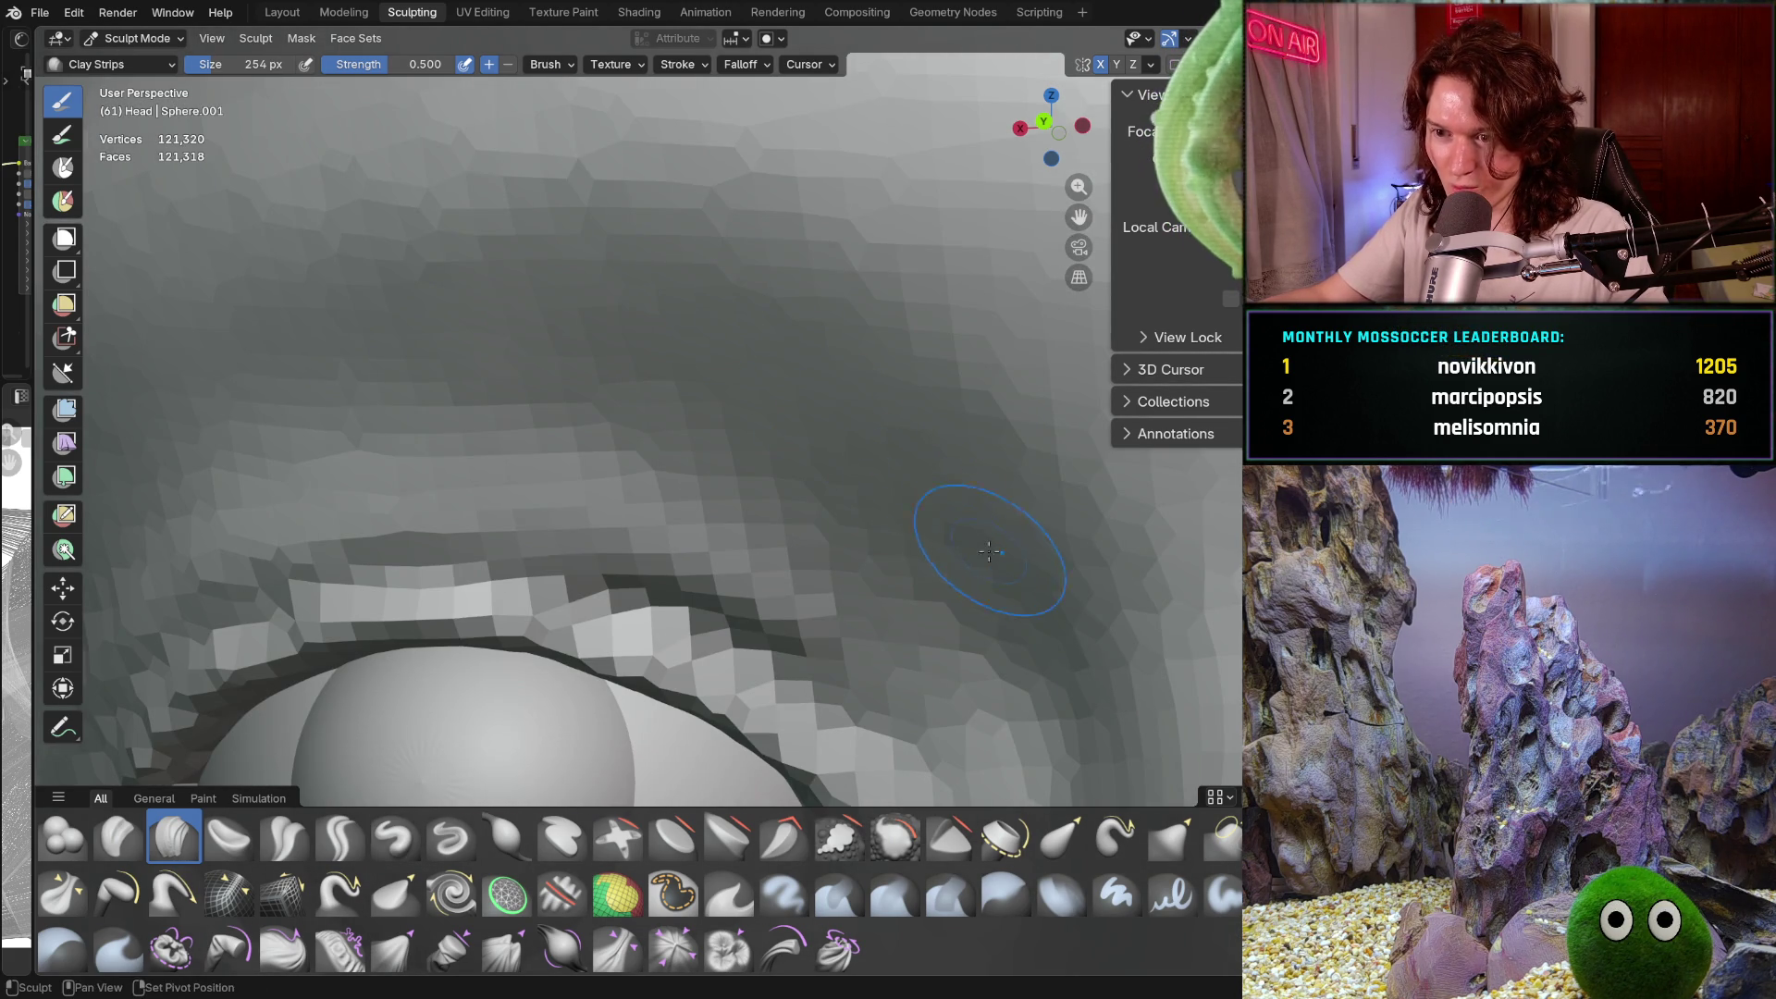
mouse_move(952, 516)
middle_mouse_down()
mouse_move(1016, 492)
mouse_move(874, 417)
middle_mouse_up()
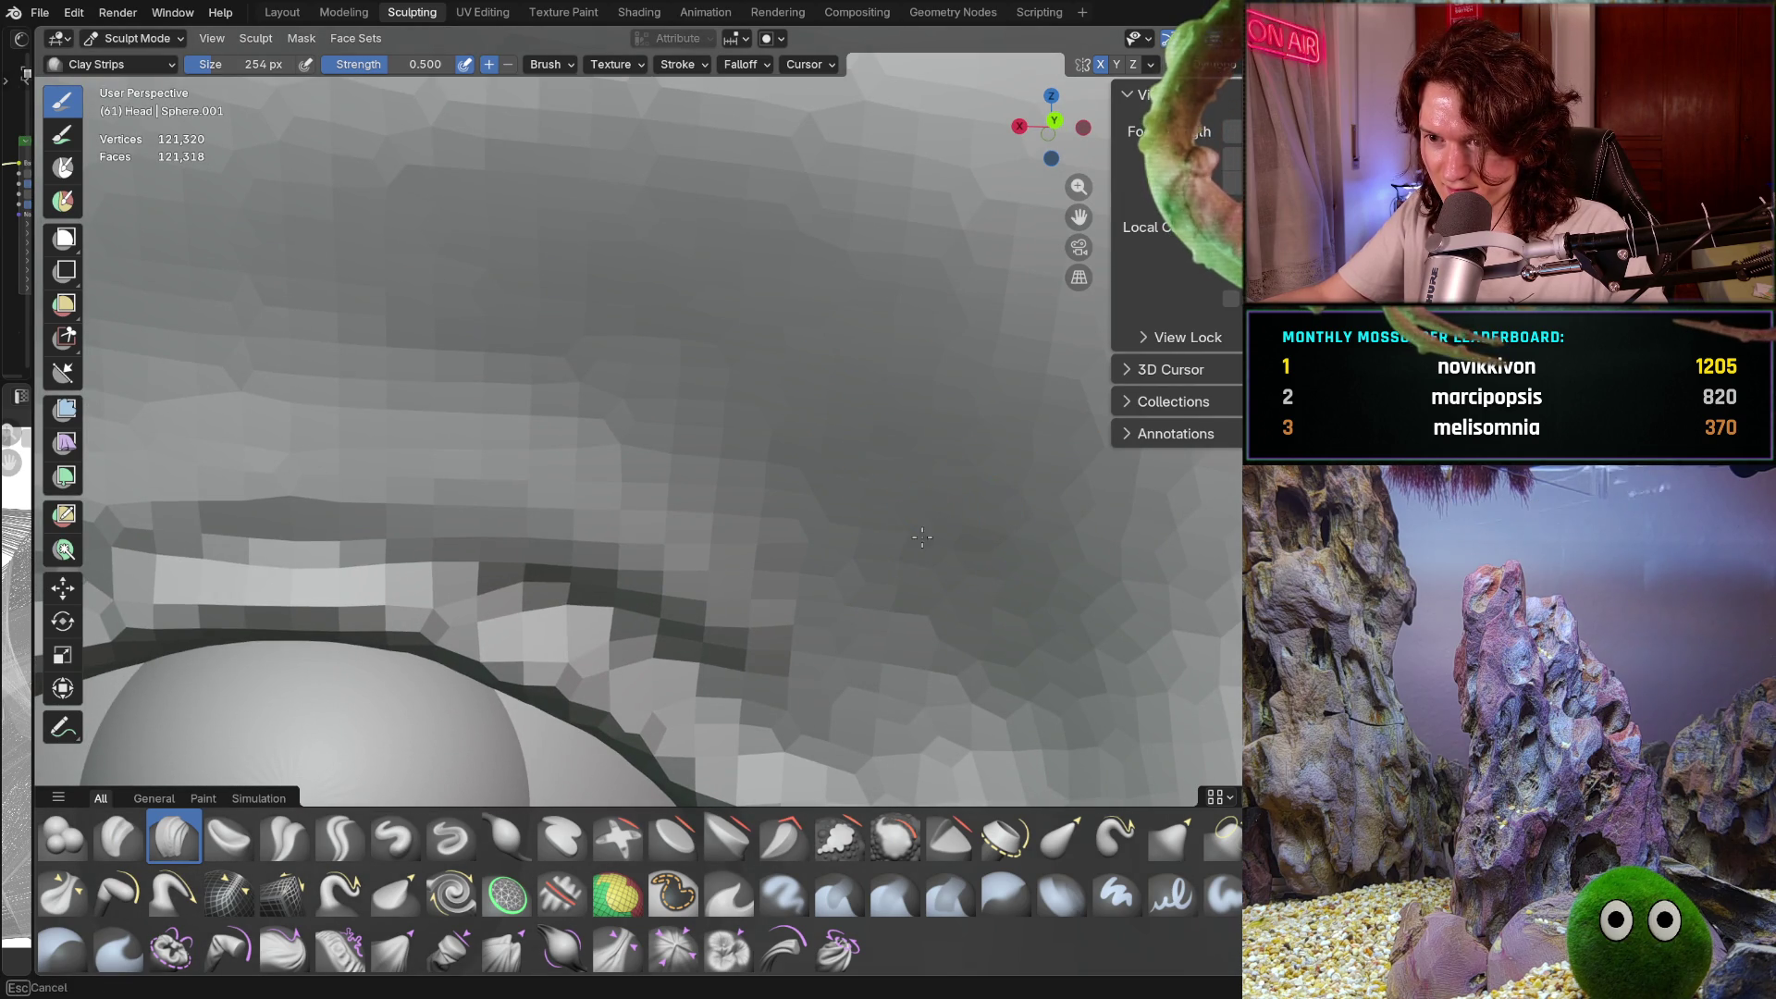
scroll(861, 454, "down", 5)
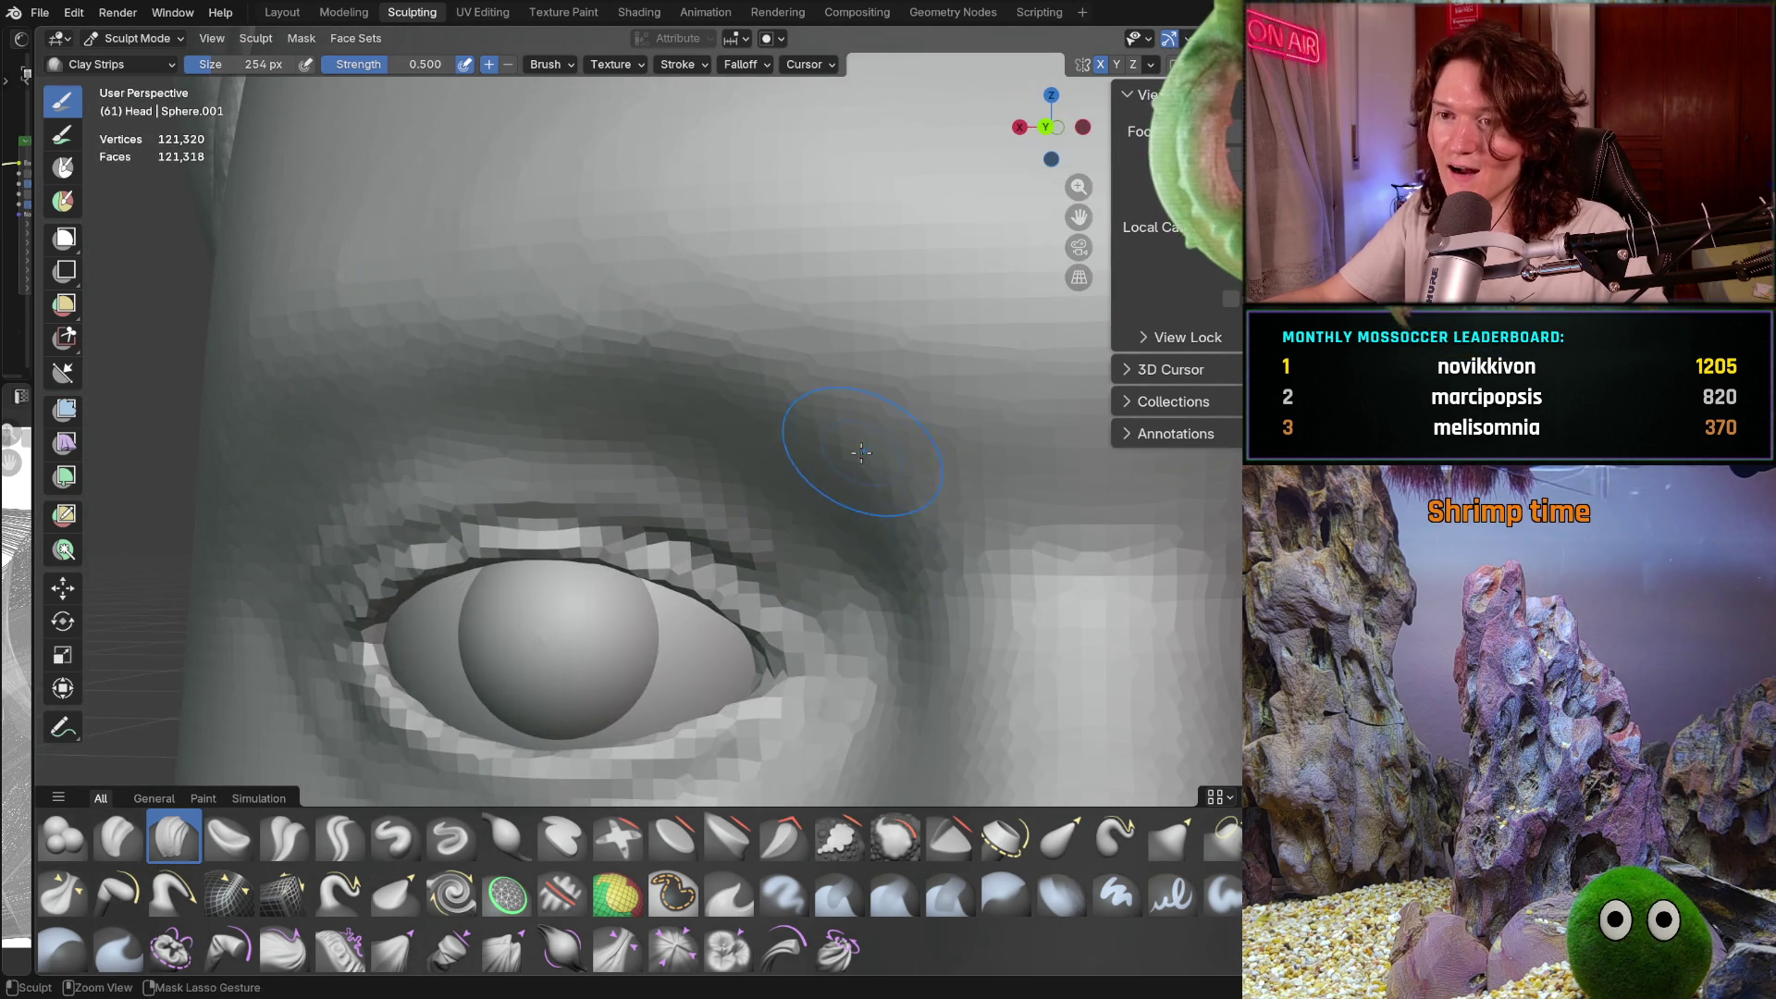
scroll(861, 453, "down", 5)
scroll(746, 451, "up", 6)
scroll(746, 451, "up", 3)
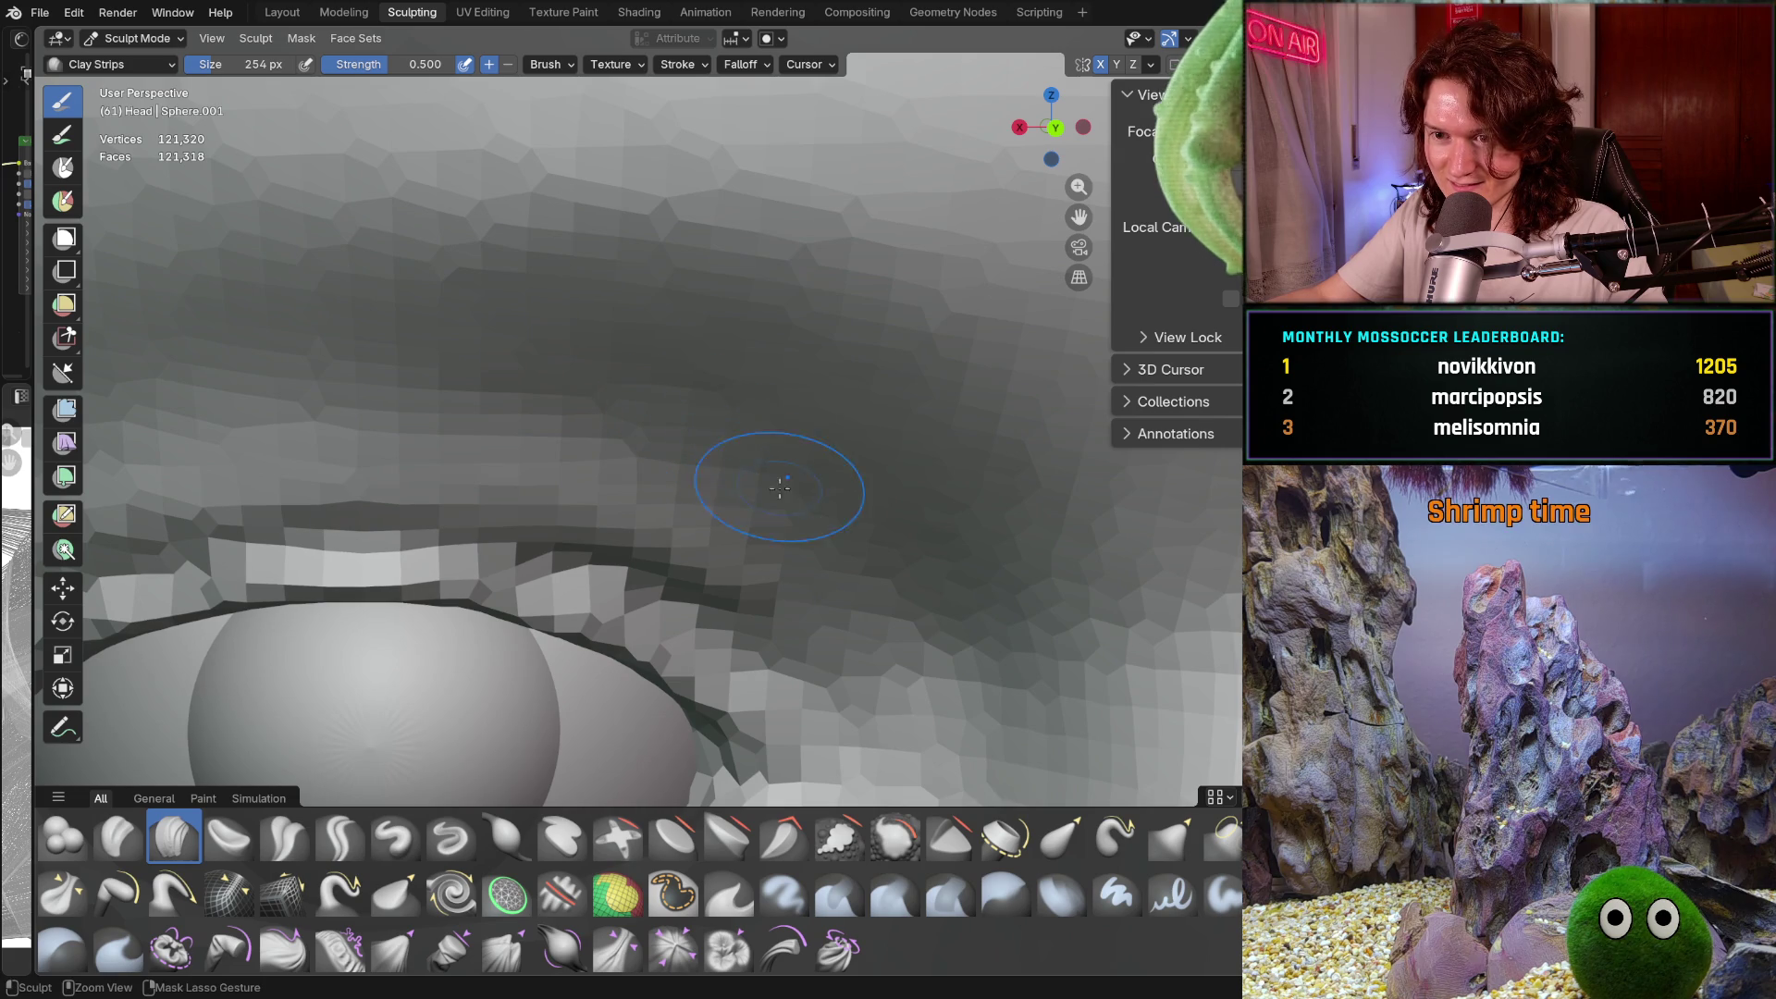
Refine the upper lid crease, then zoom out to check both eyes
middle_click_drag(812, 464, 798, 432)
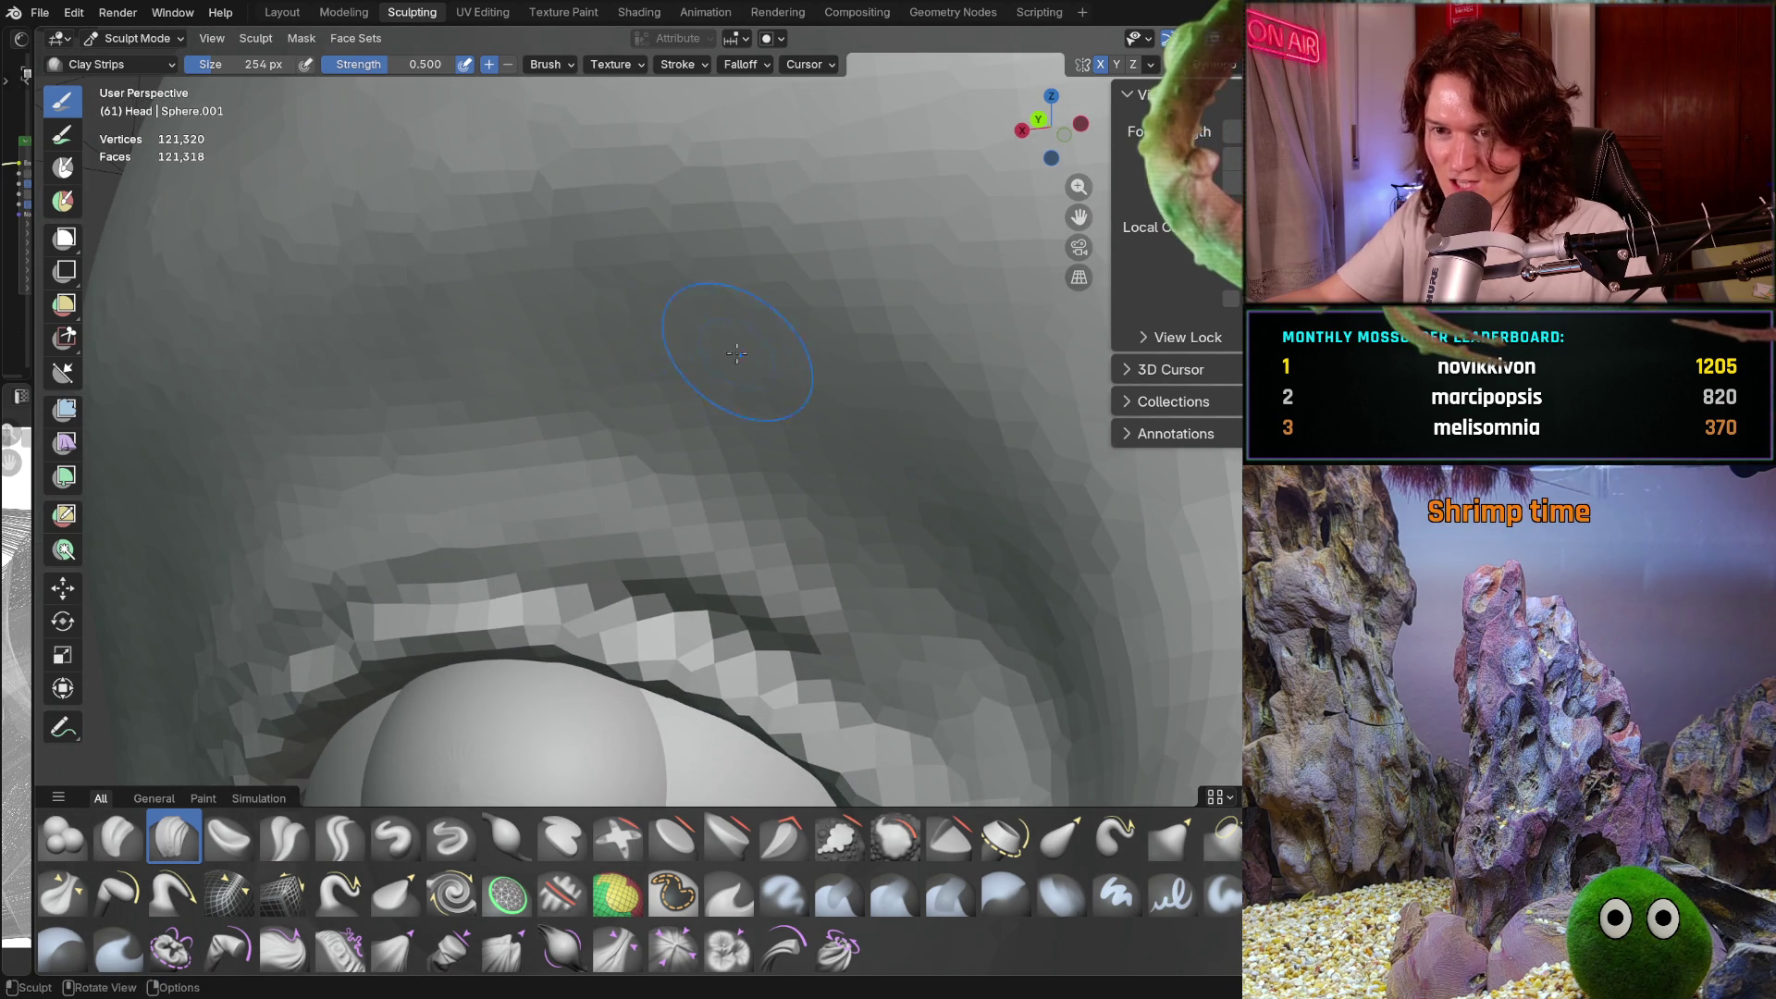
middle_click_drag(722, 350, 884, 391)
mouse_move(860, 533)
middle_mouse_down("shift")
mouse_move(810, 492)
mouse_move(698, 644)
mouse_move(780, 424)
mouse_move(854, 449)
middle_mouse_up("shift")
scroll(821, 473, "down", 6)
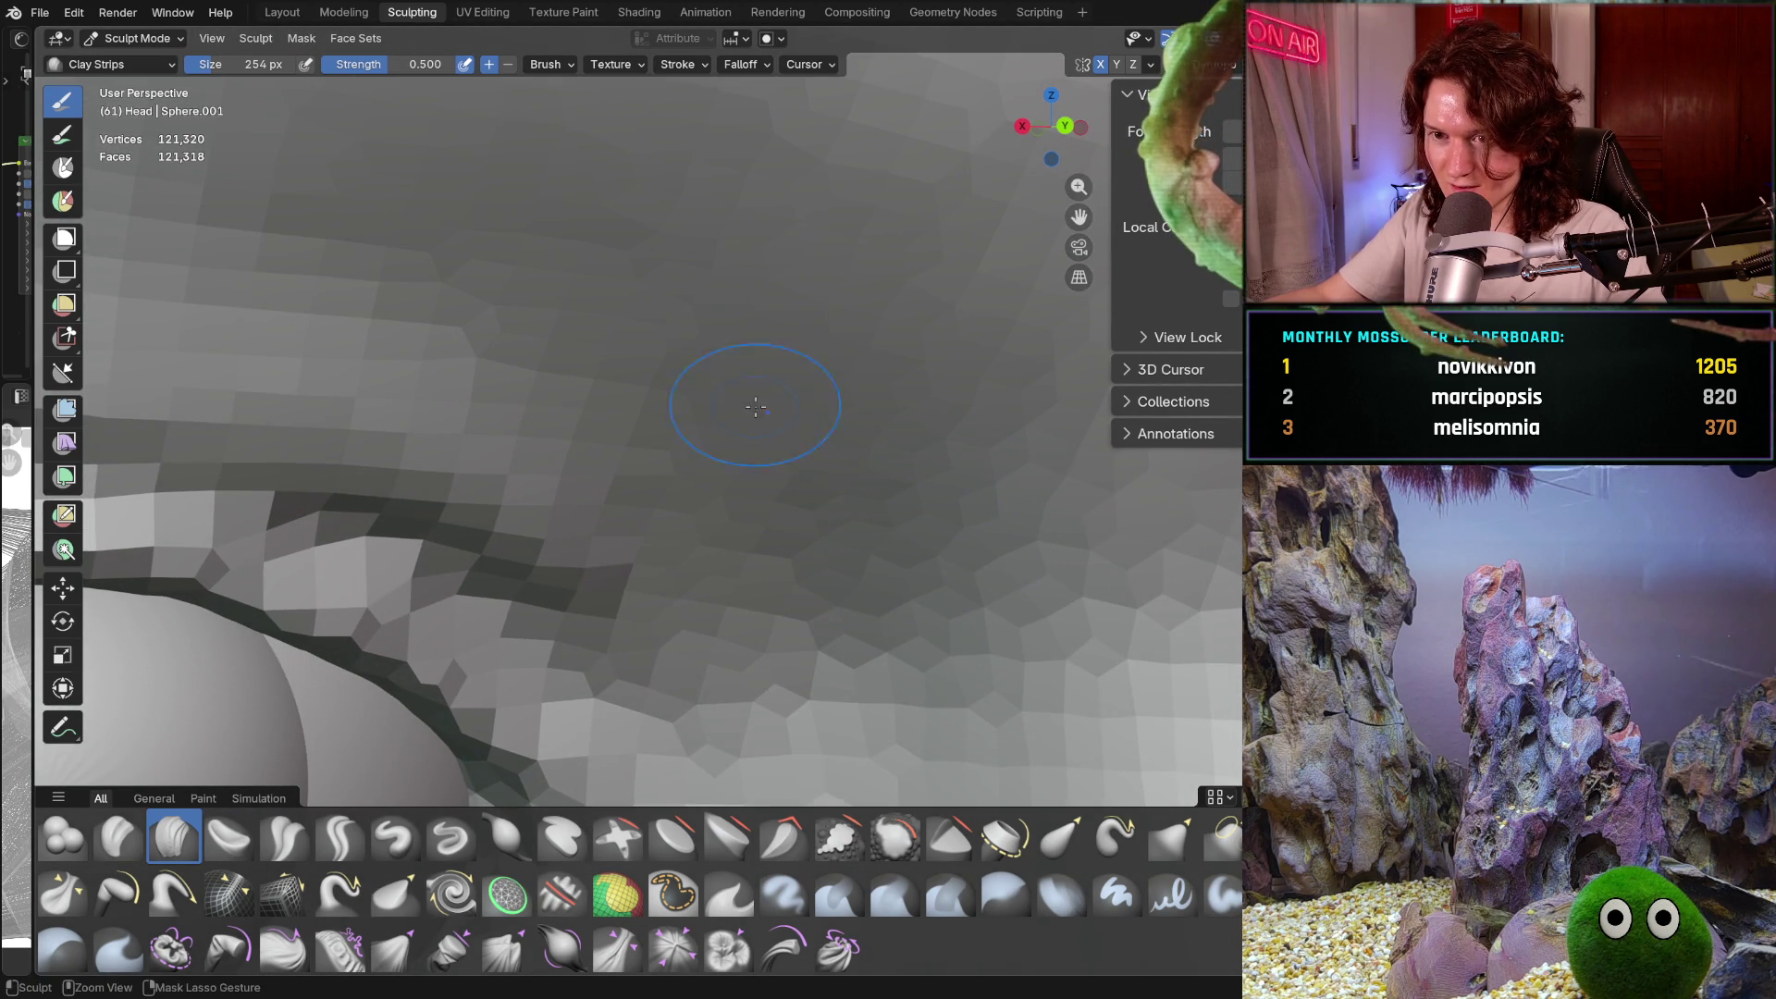
middle_click_drag(480, 251, 575, 284, "ctrl")
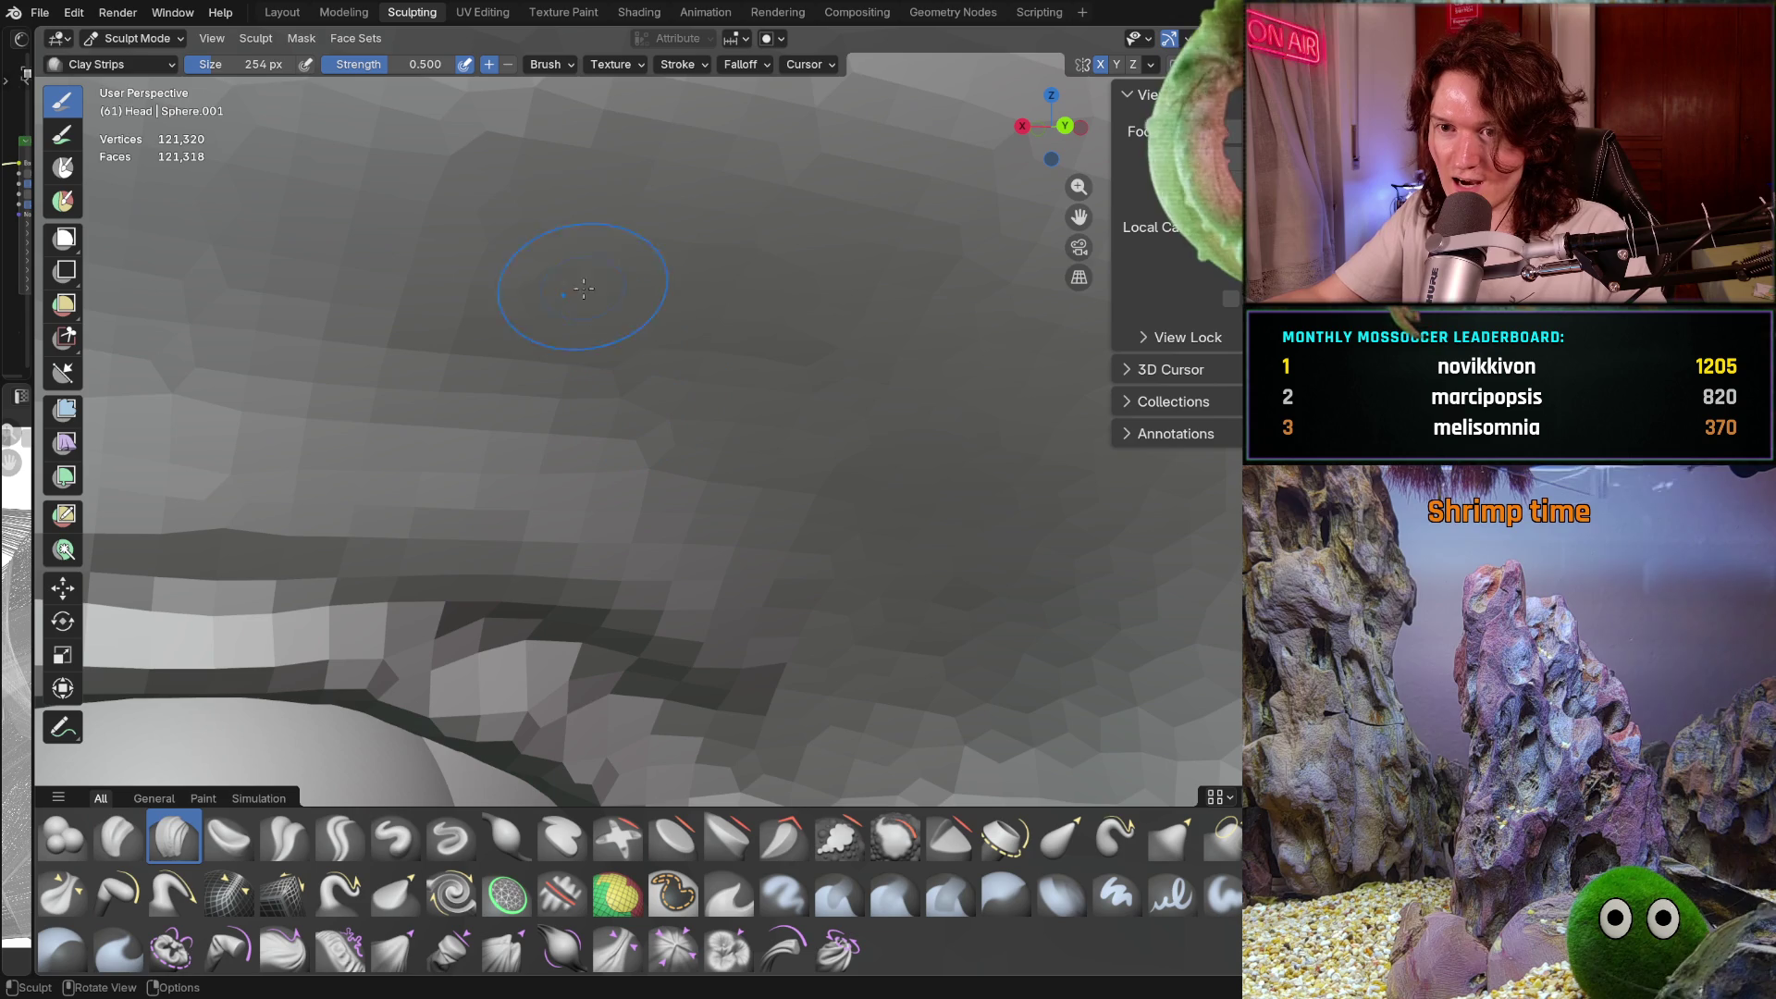
middle_click_drag(904, 385, 766, 320, "ctrl")
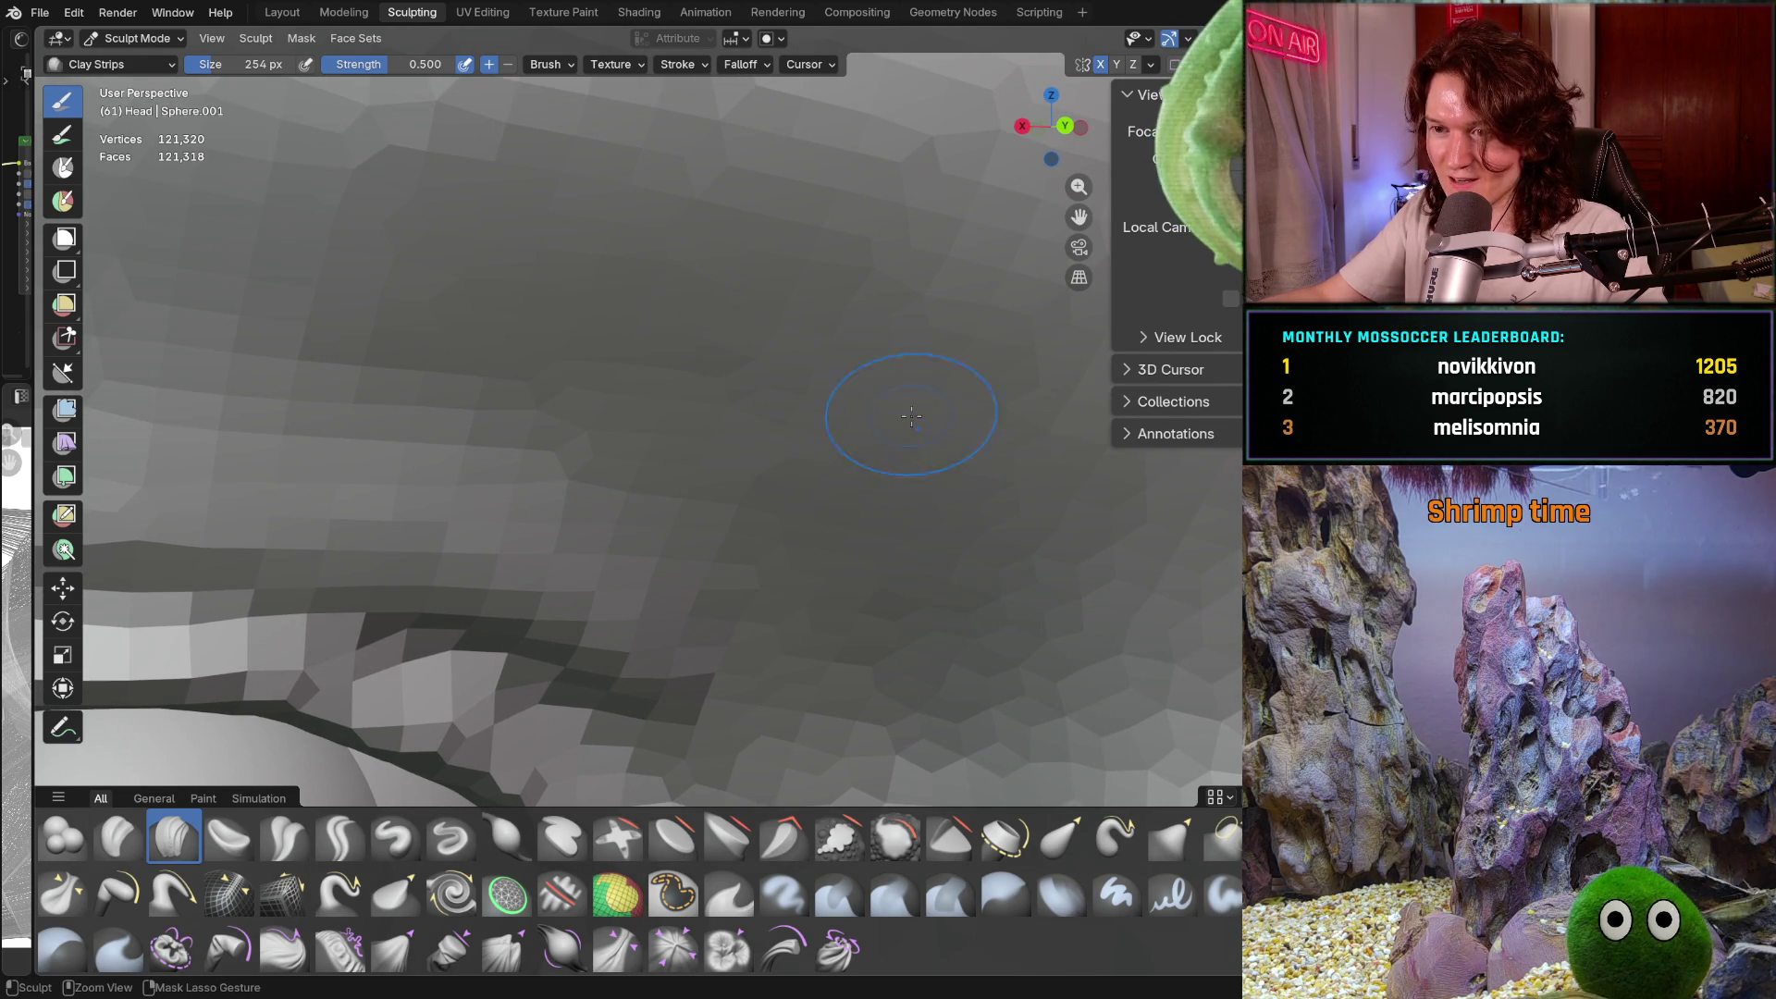
mouse_move(1018, 563)
middle_mouse_down("ctrl")
mouse_move(902, 549)
mouse_move(812, 496)
mouse_move(726, 498)
middle_mouse_up("ctrl")
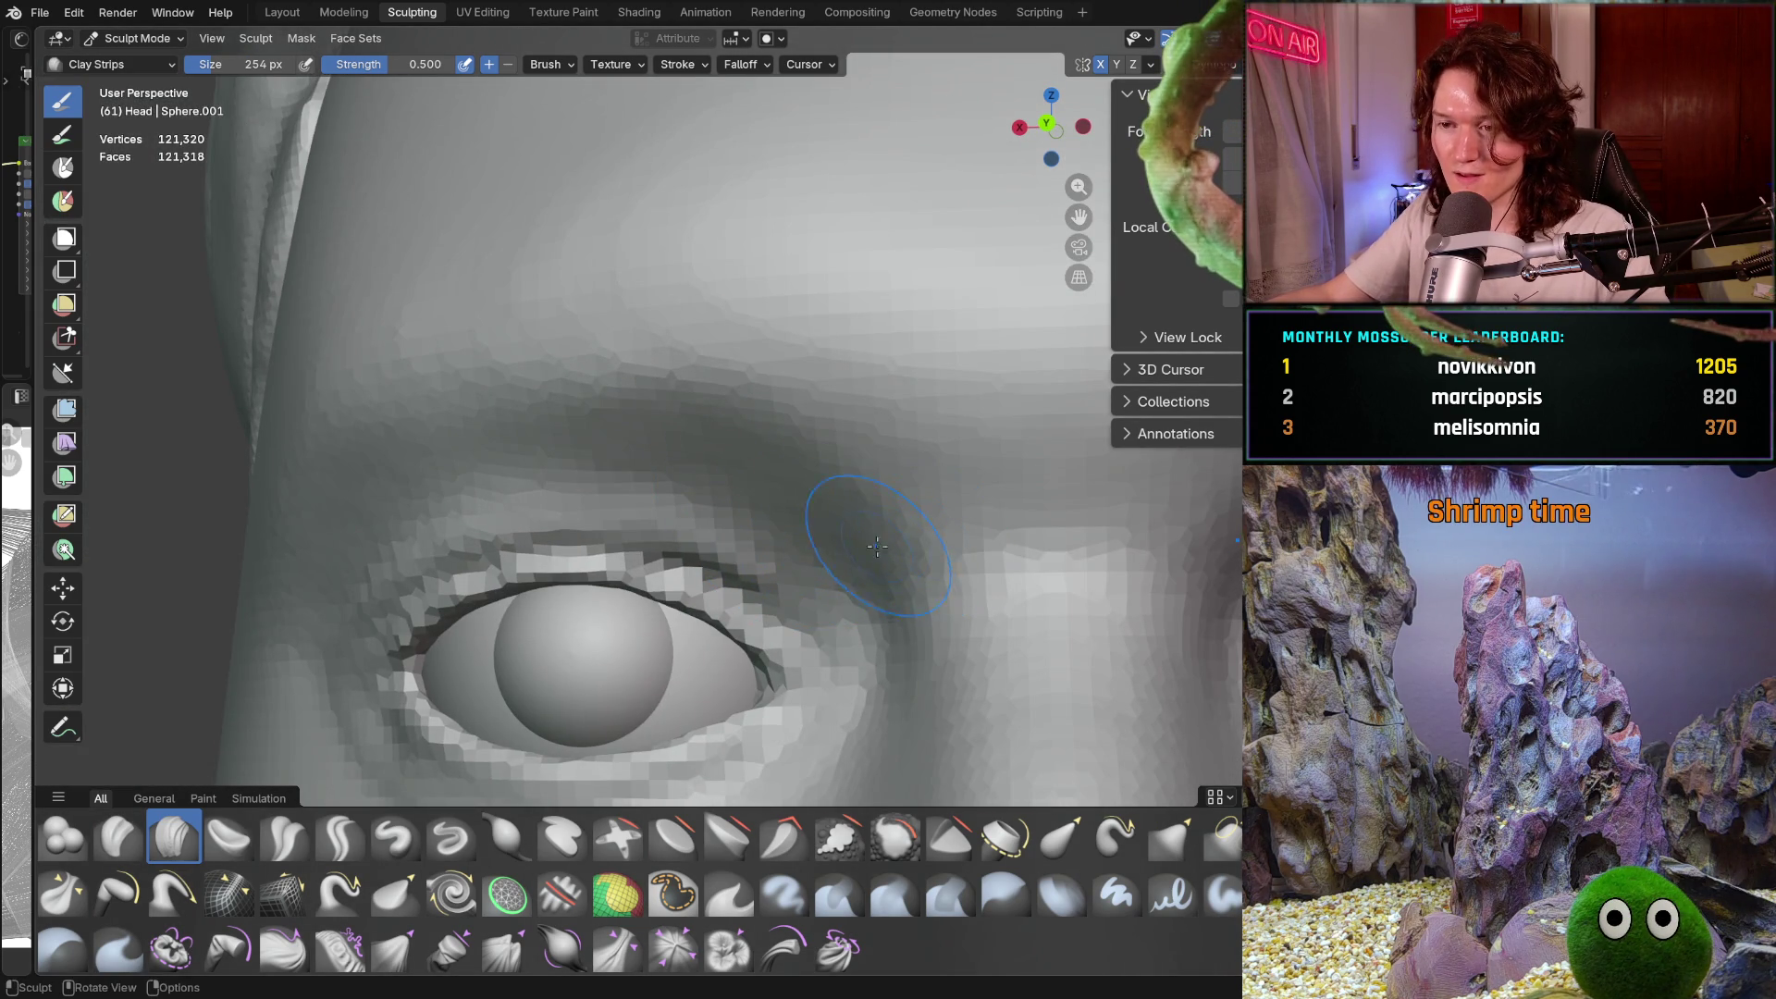
mouse_move(833, 493)
middle_mouse_down()
mouse_move(793, 349)
mouse_move(832, 459)
mouse_move(776, 543)
middle_mouse_up()
scroll(776, 542, "up", 3)
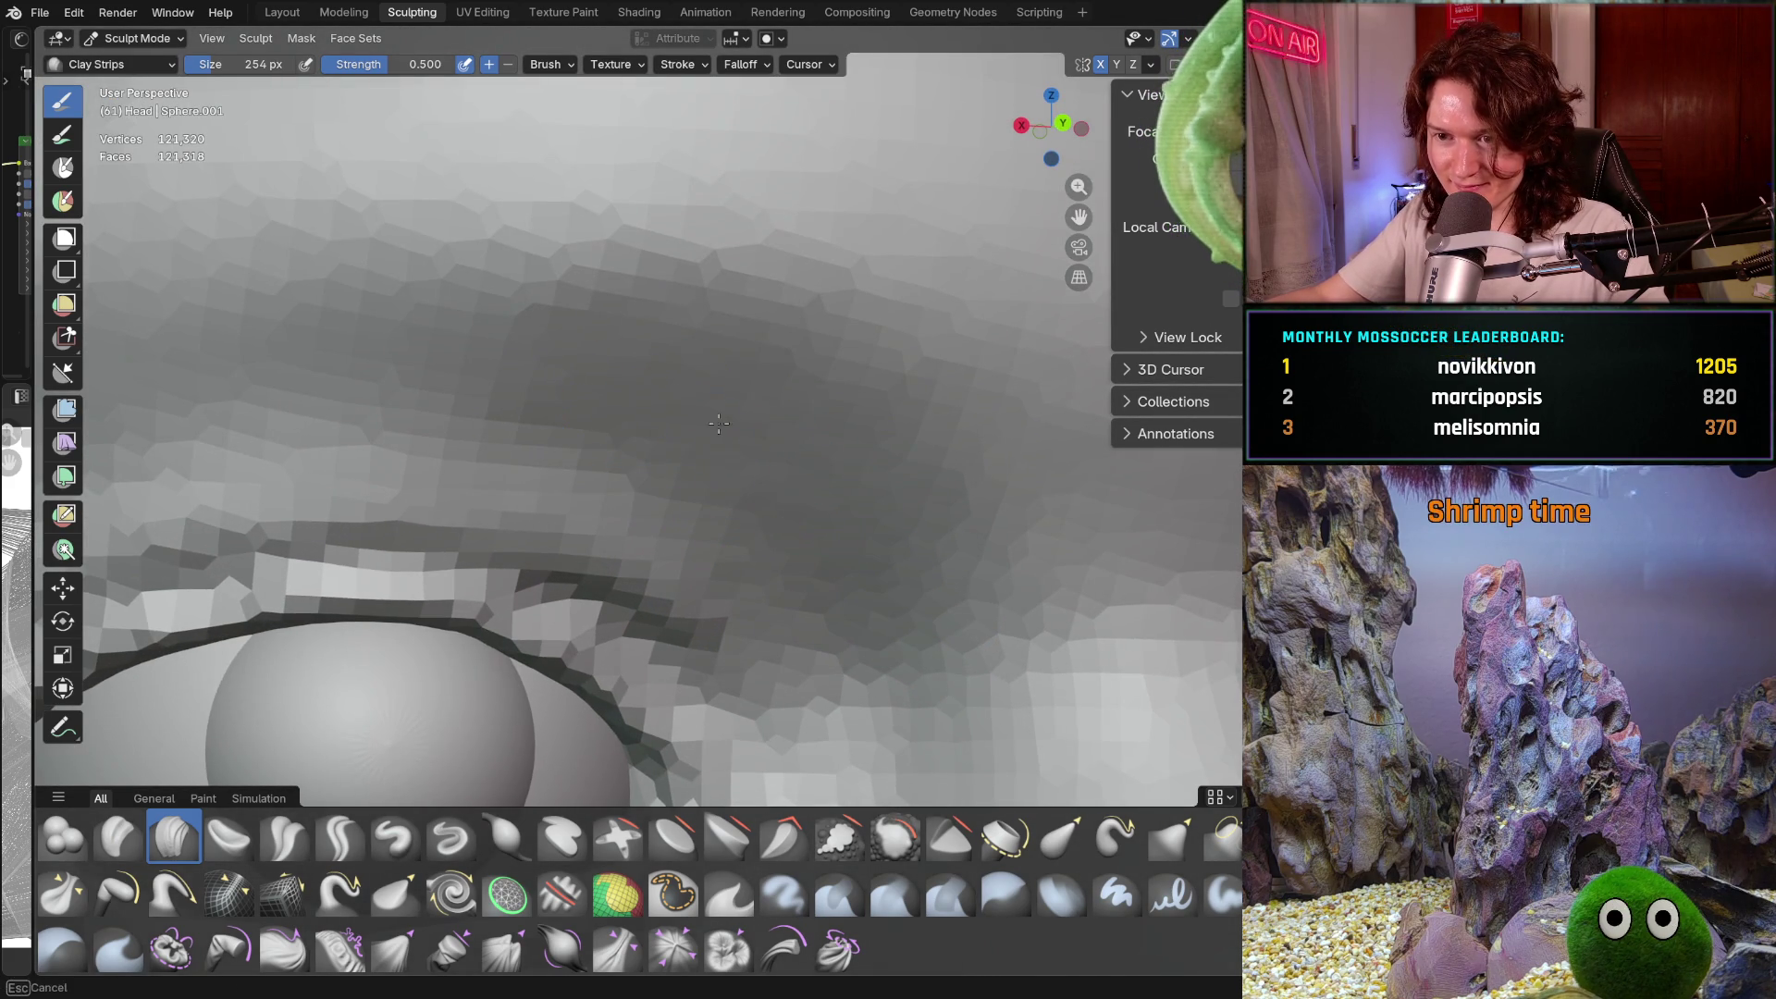
scroll(894, 409, "down", 5)
middle_click_drag(880, 567, 830, 543)
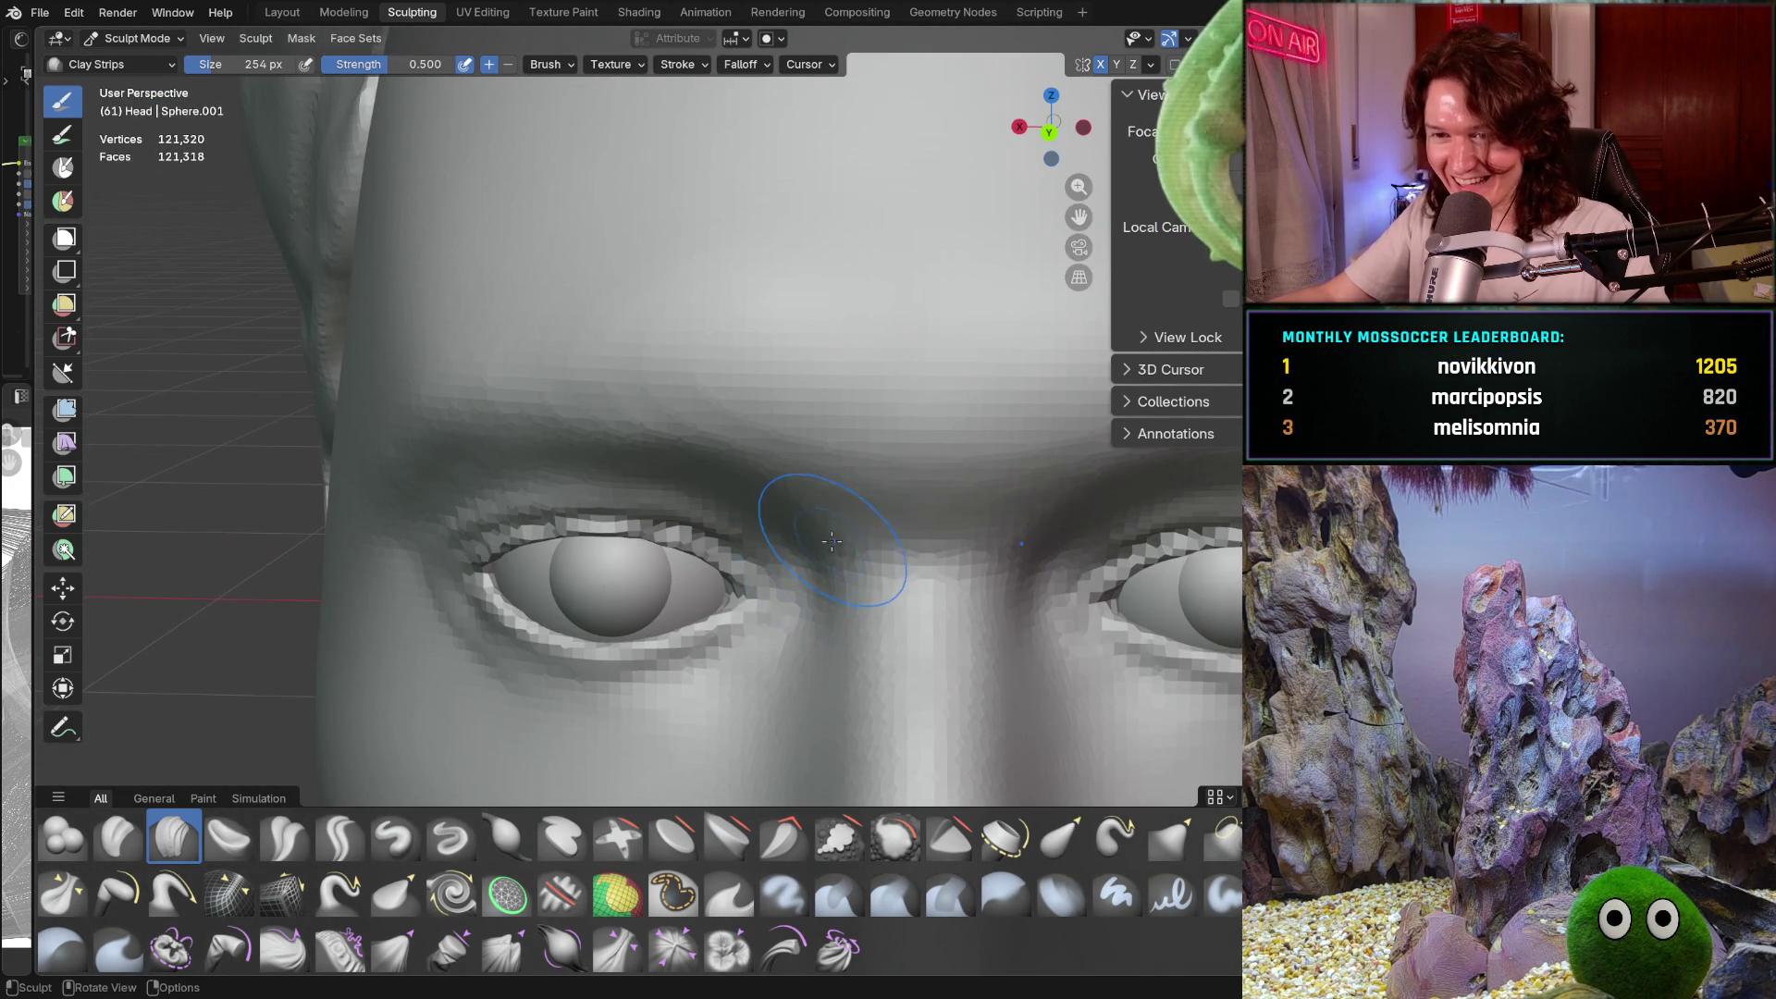
Zoom in close on the left upper eyelid crease and rotate around it
scroll(730, 553, "up", 4)
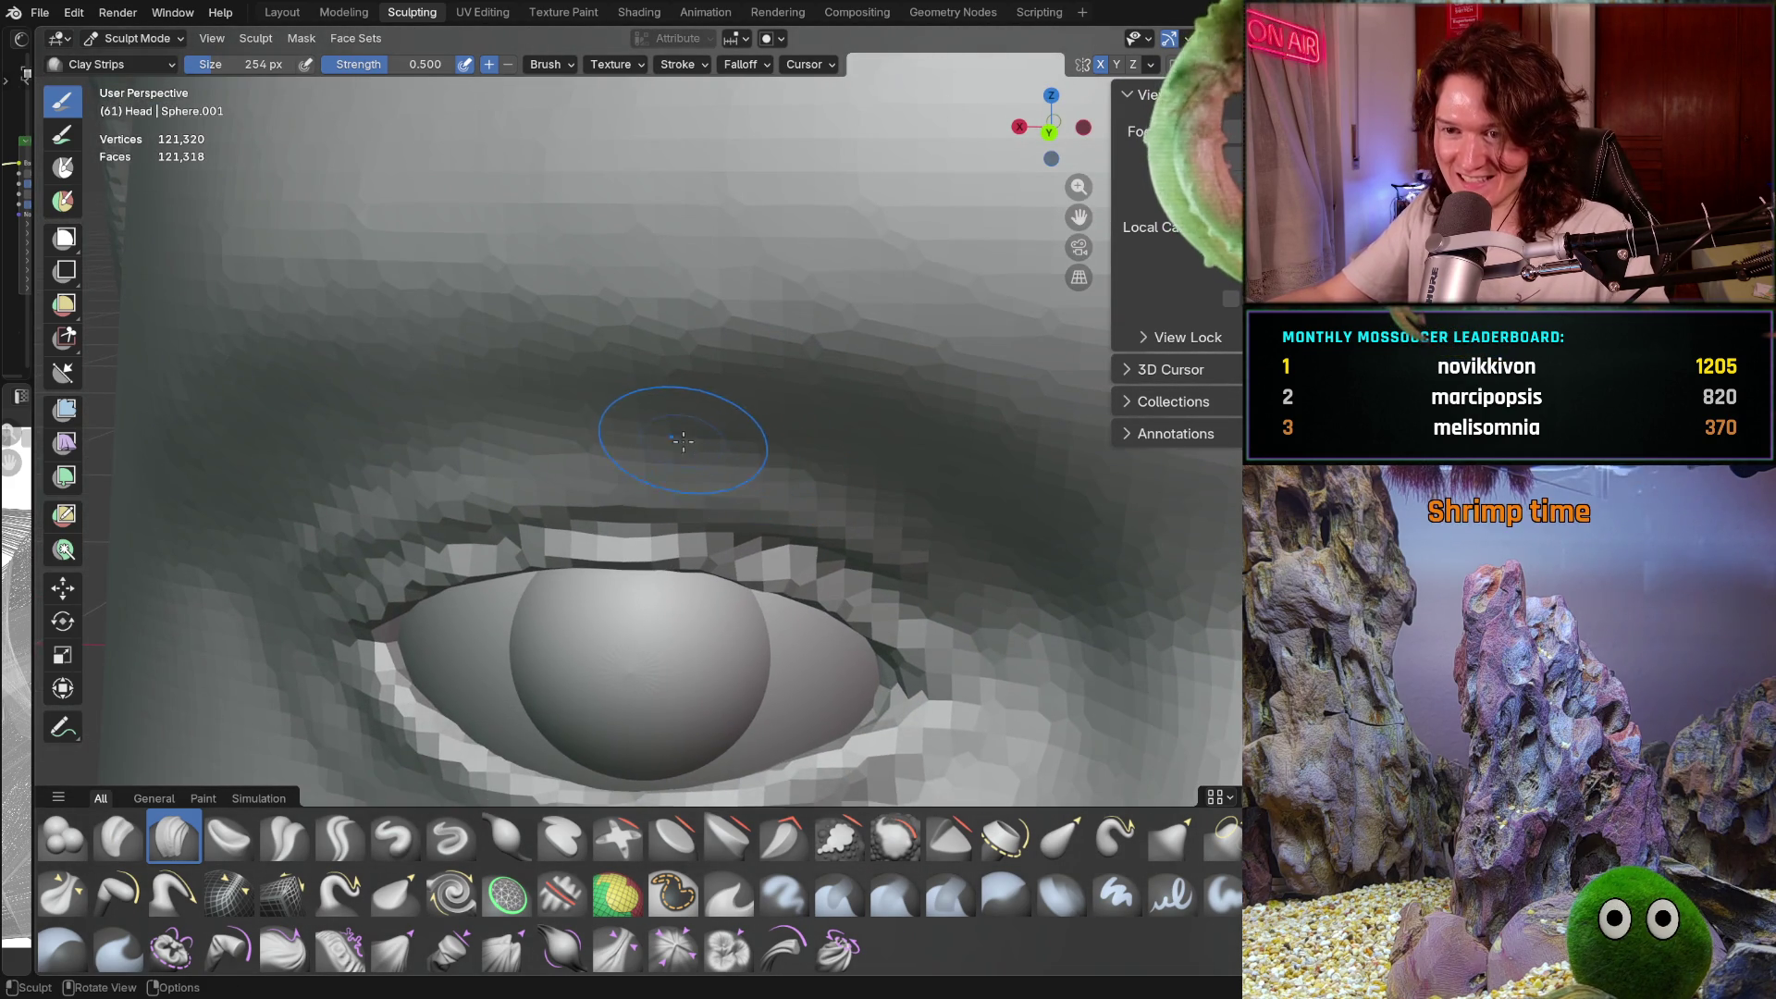
scroll(656, 384, "up", 2)
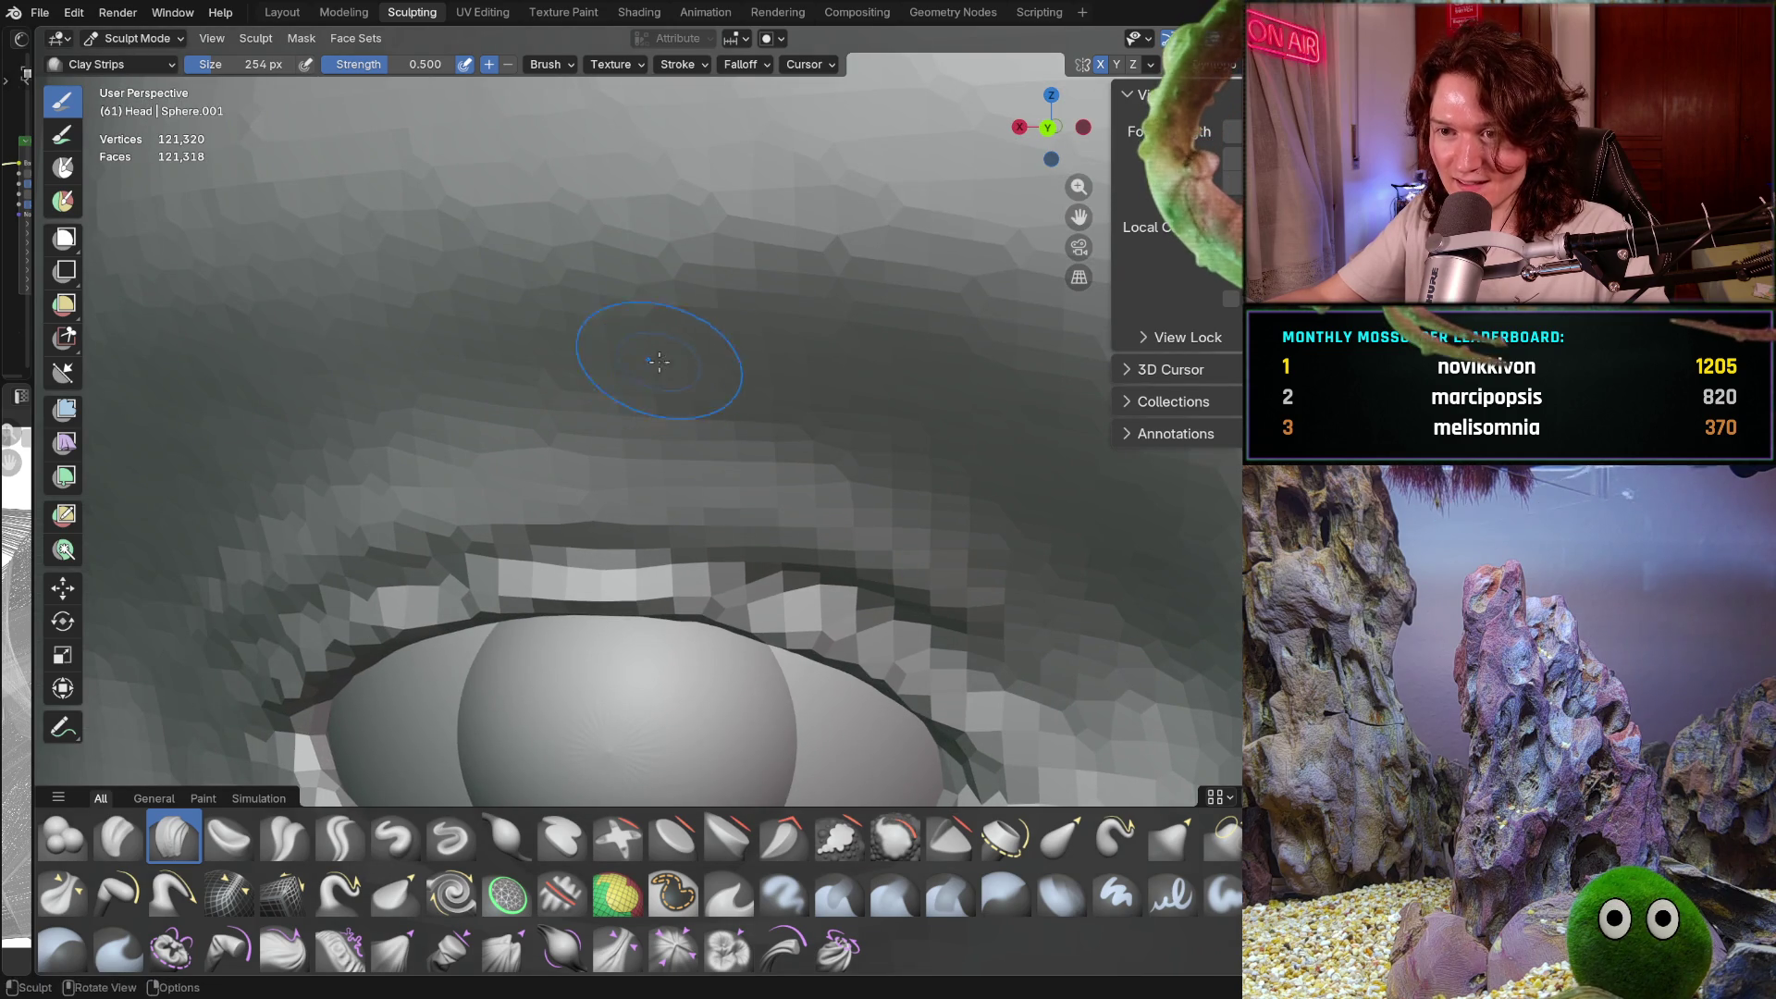
scroll(658, 369, "up", 2)
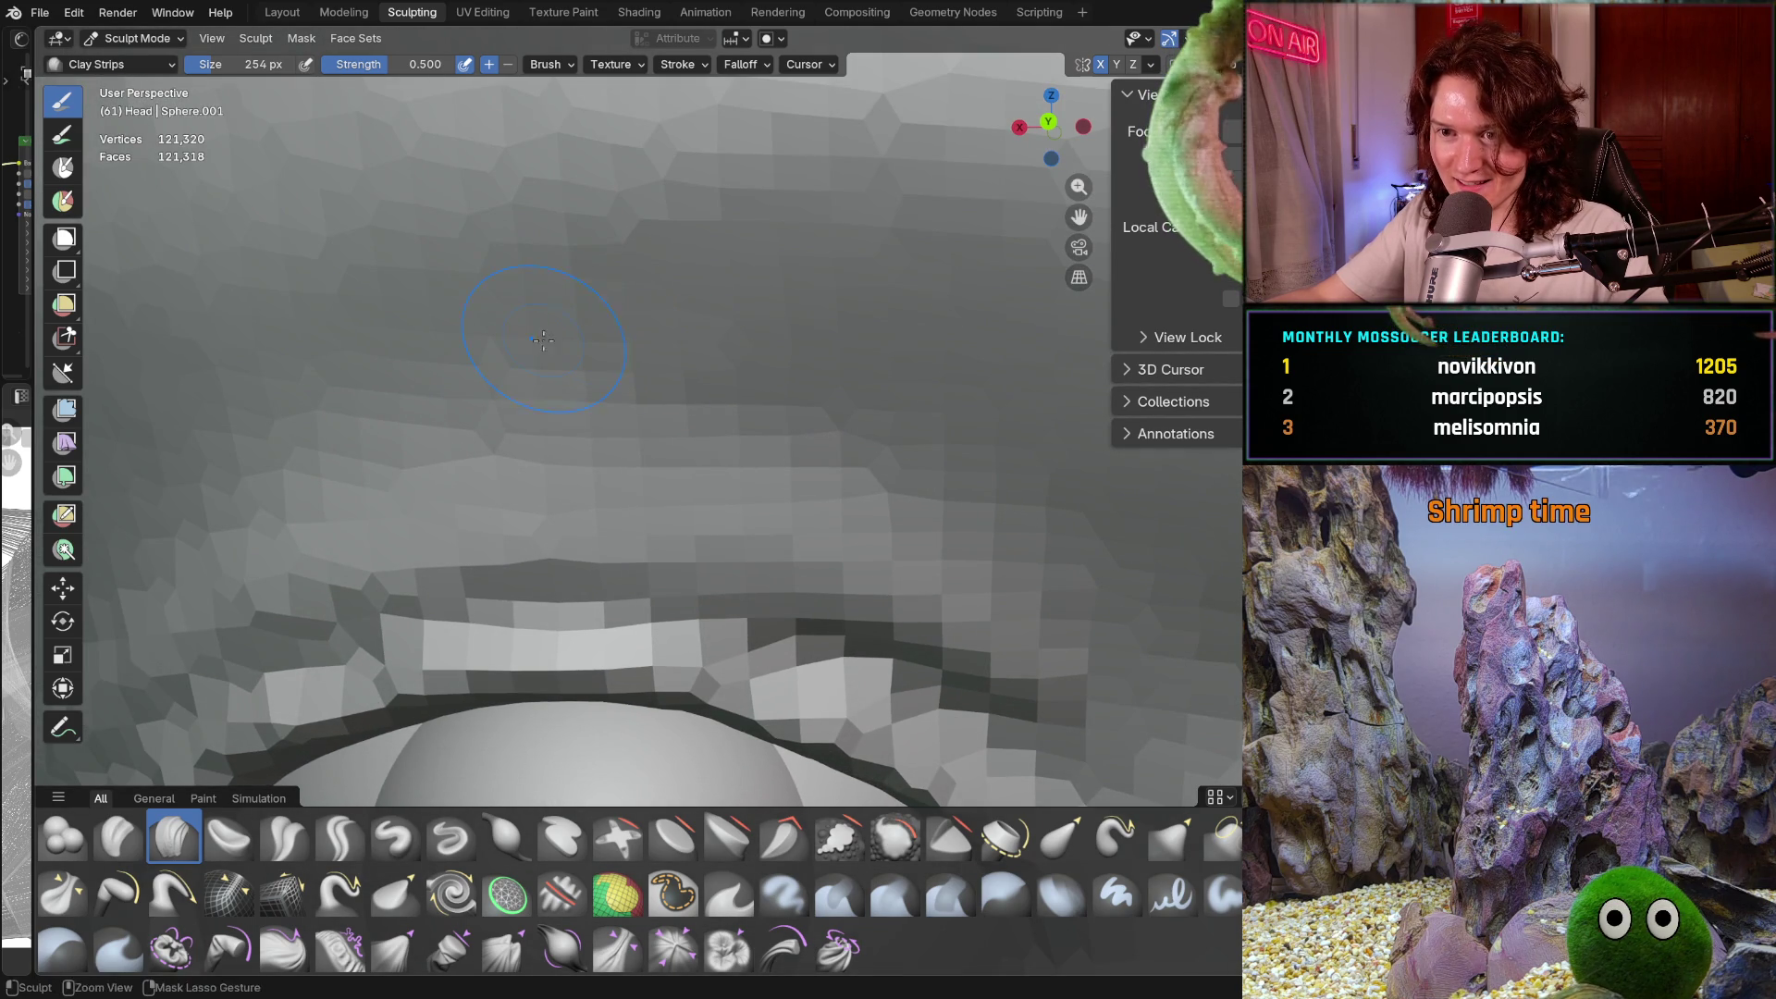
scroll(727, 341, "down", 5)
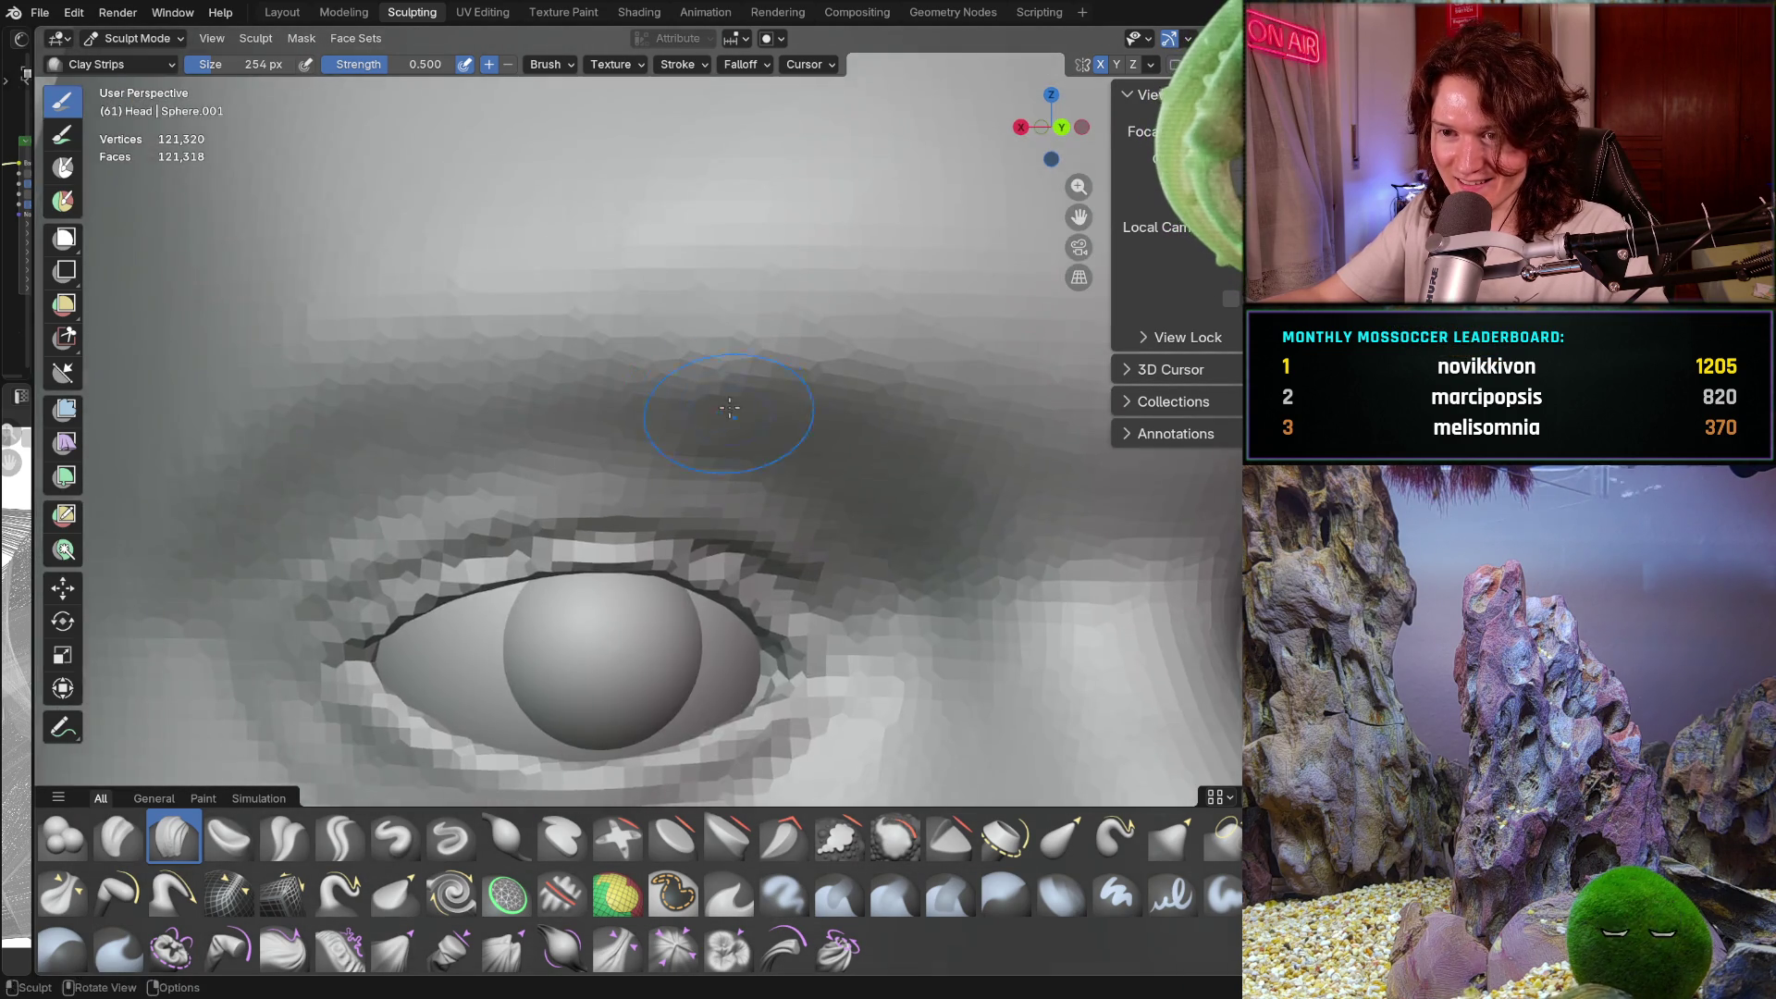
scroll(629, 356, "up", 4)
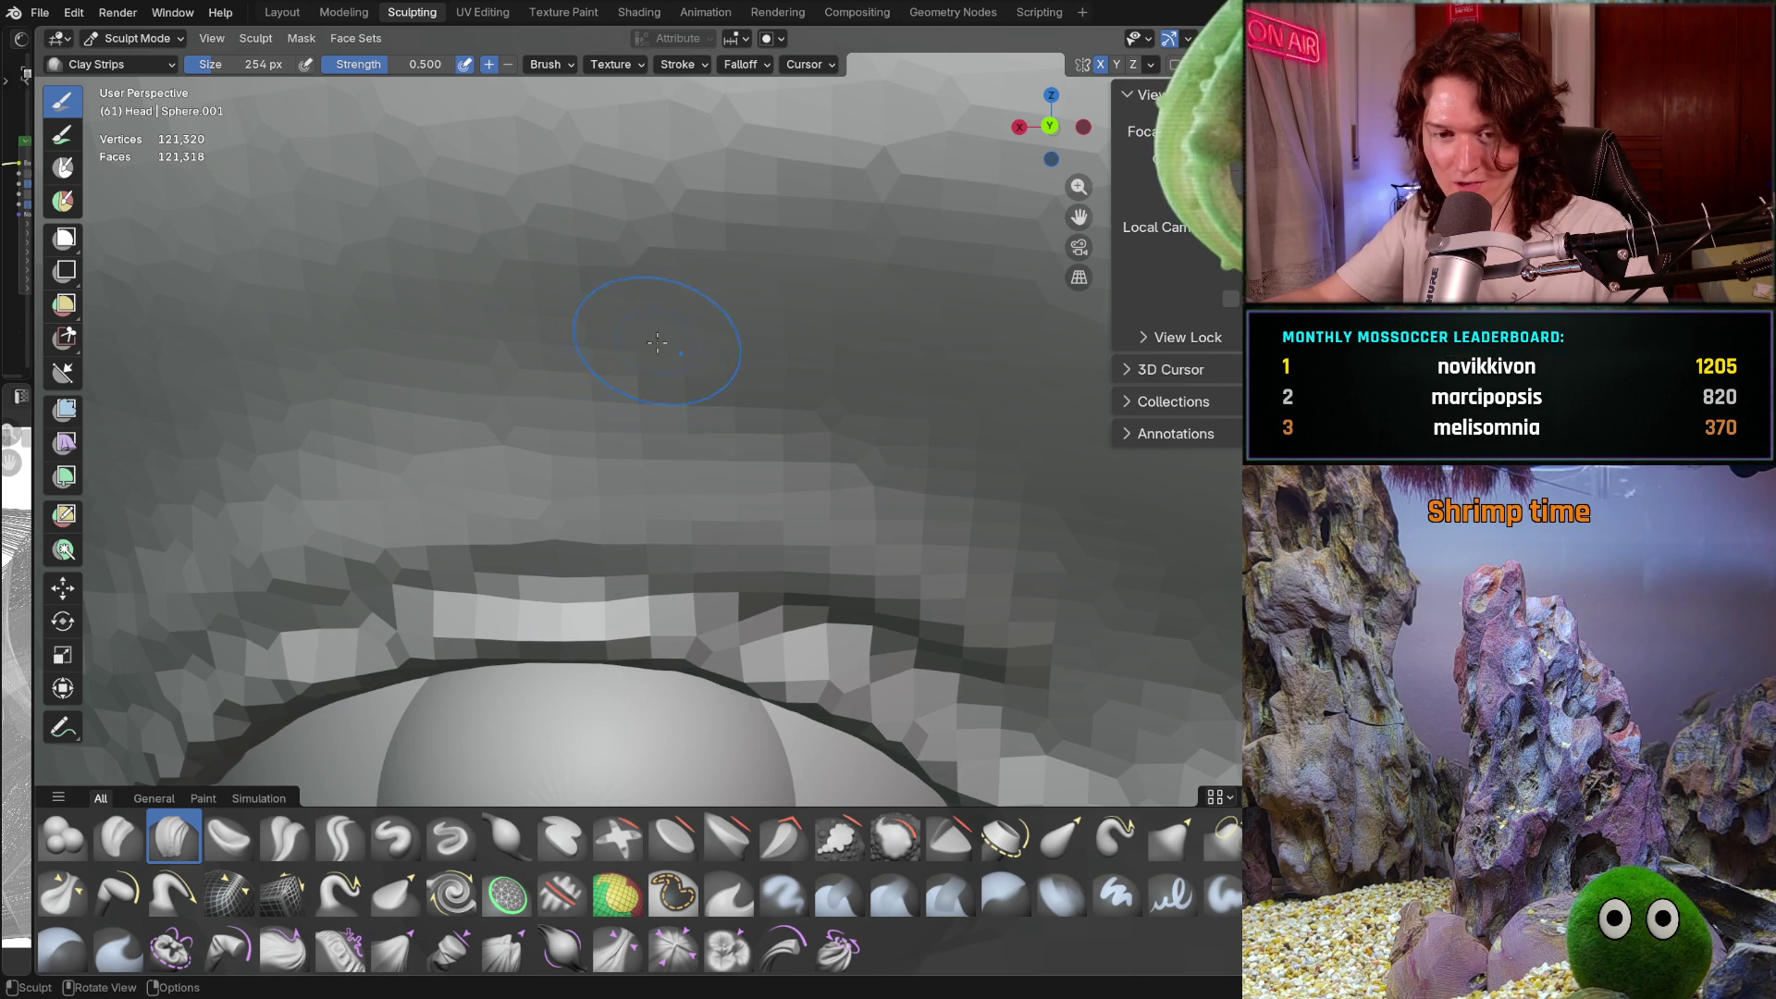
middle_click_drag(633, 361, 714, 381)
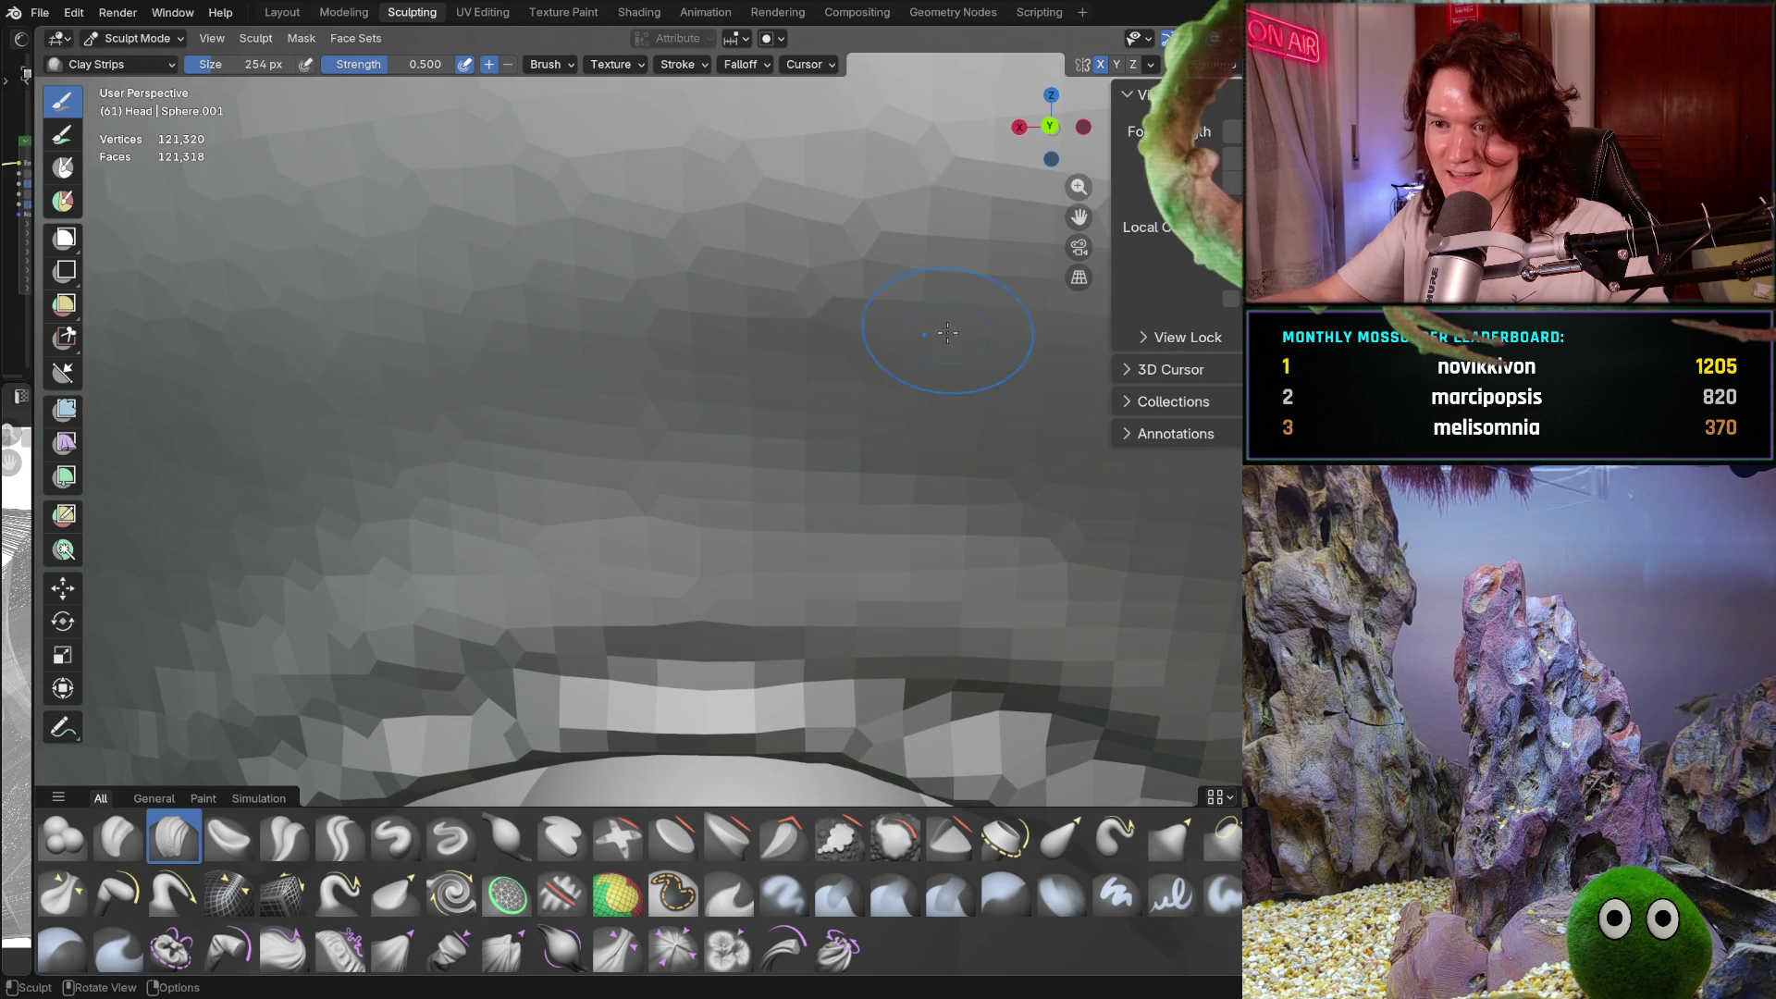
Pull back to a head-on view of the whole face with both eyes under the brow
scroll(936, 447, "down", 2)
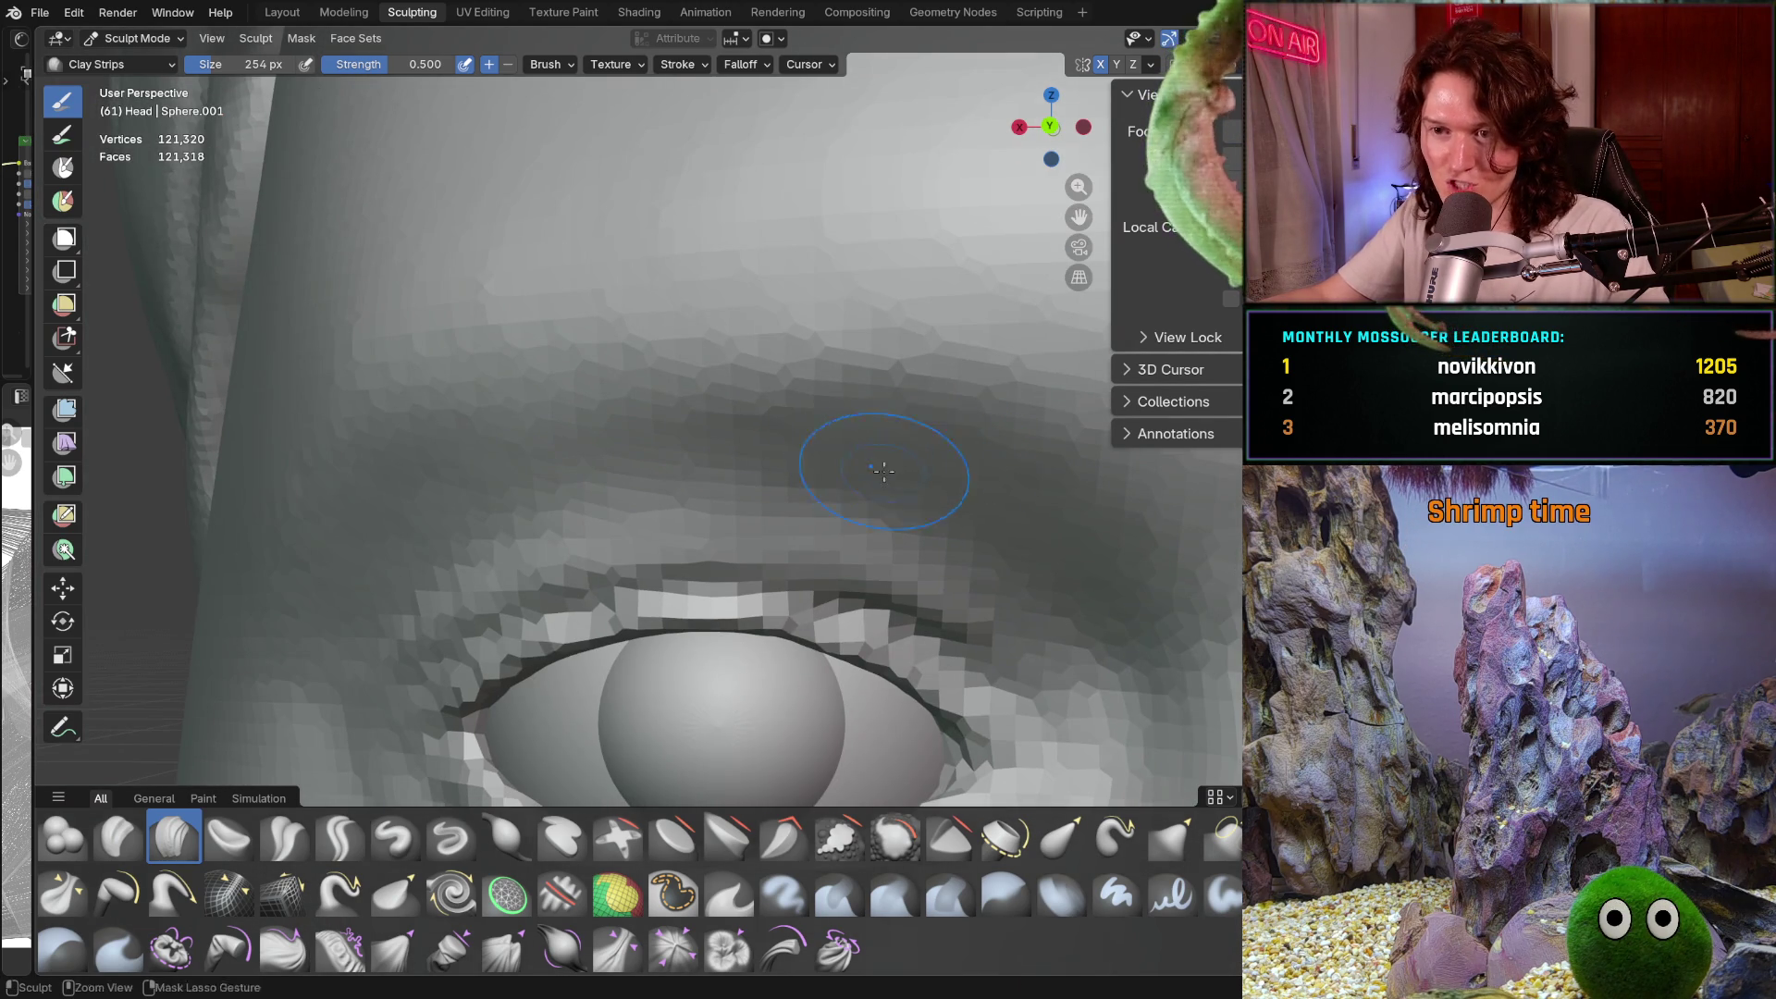
scroll(888, 419, "up", 2)
scroll(942, 377, "down", 4)
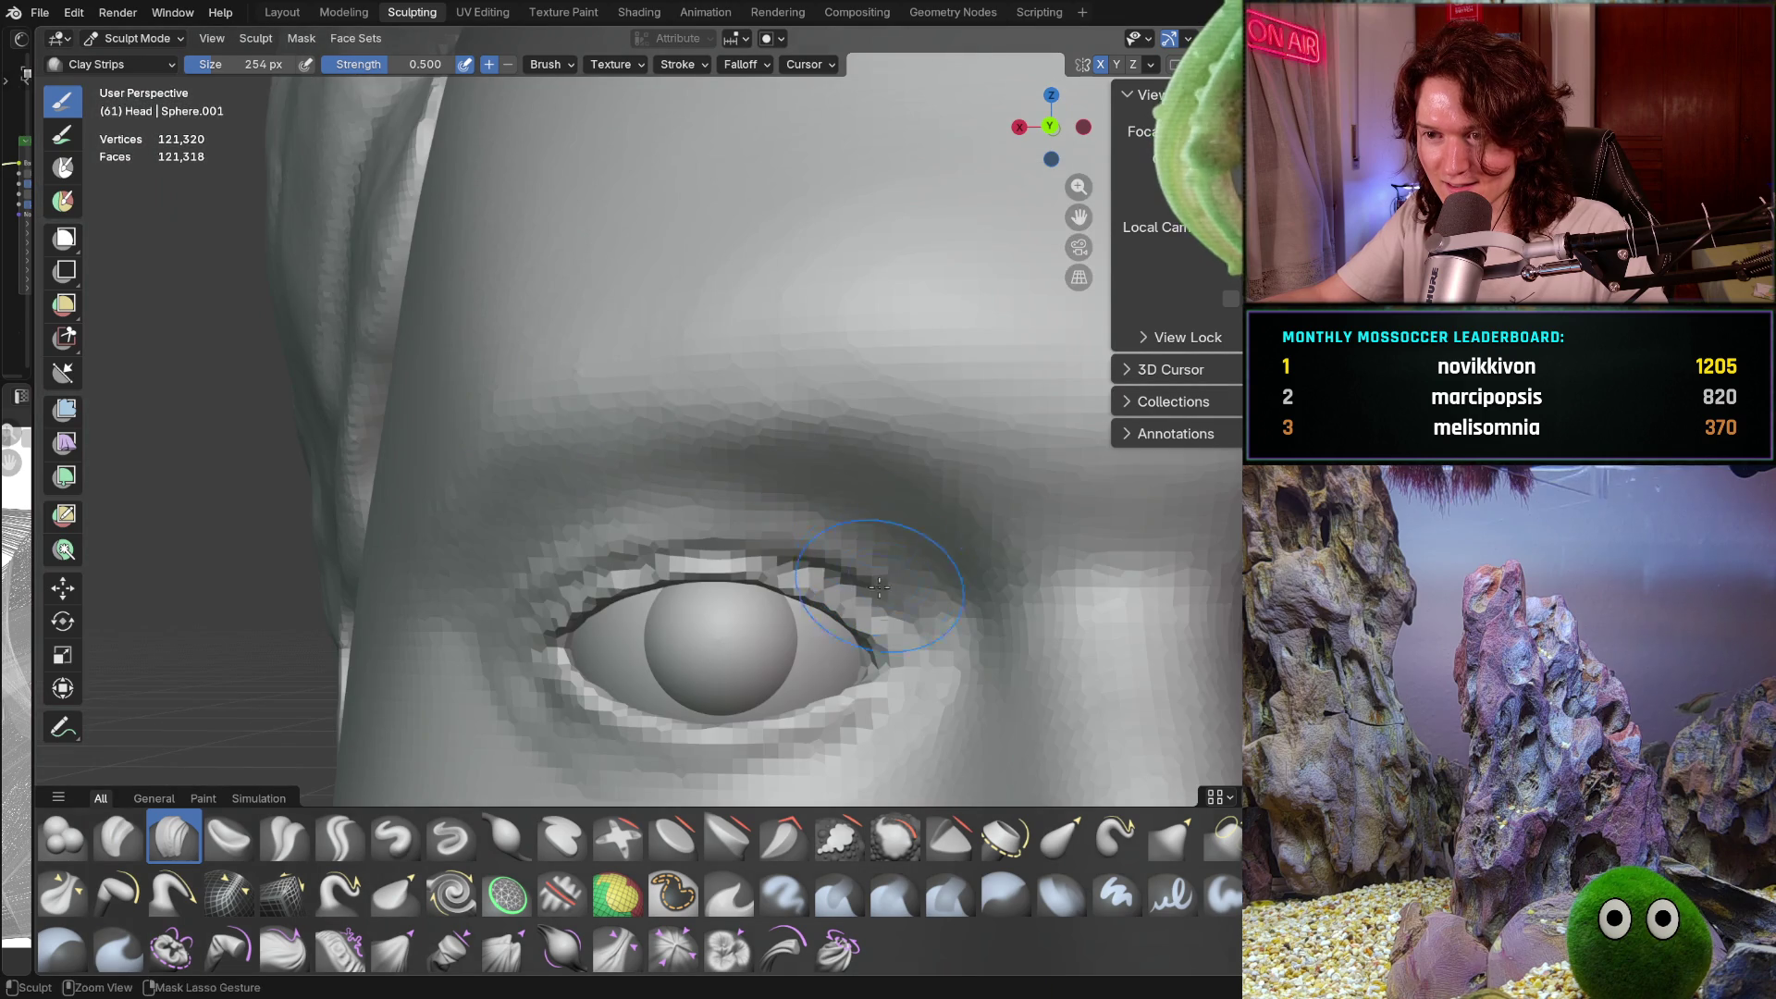
scroll(981, 352, "down", 5)
middle_click_drag(933, 555, 809, 511)
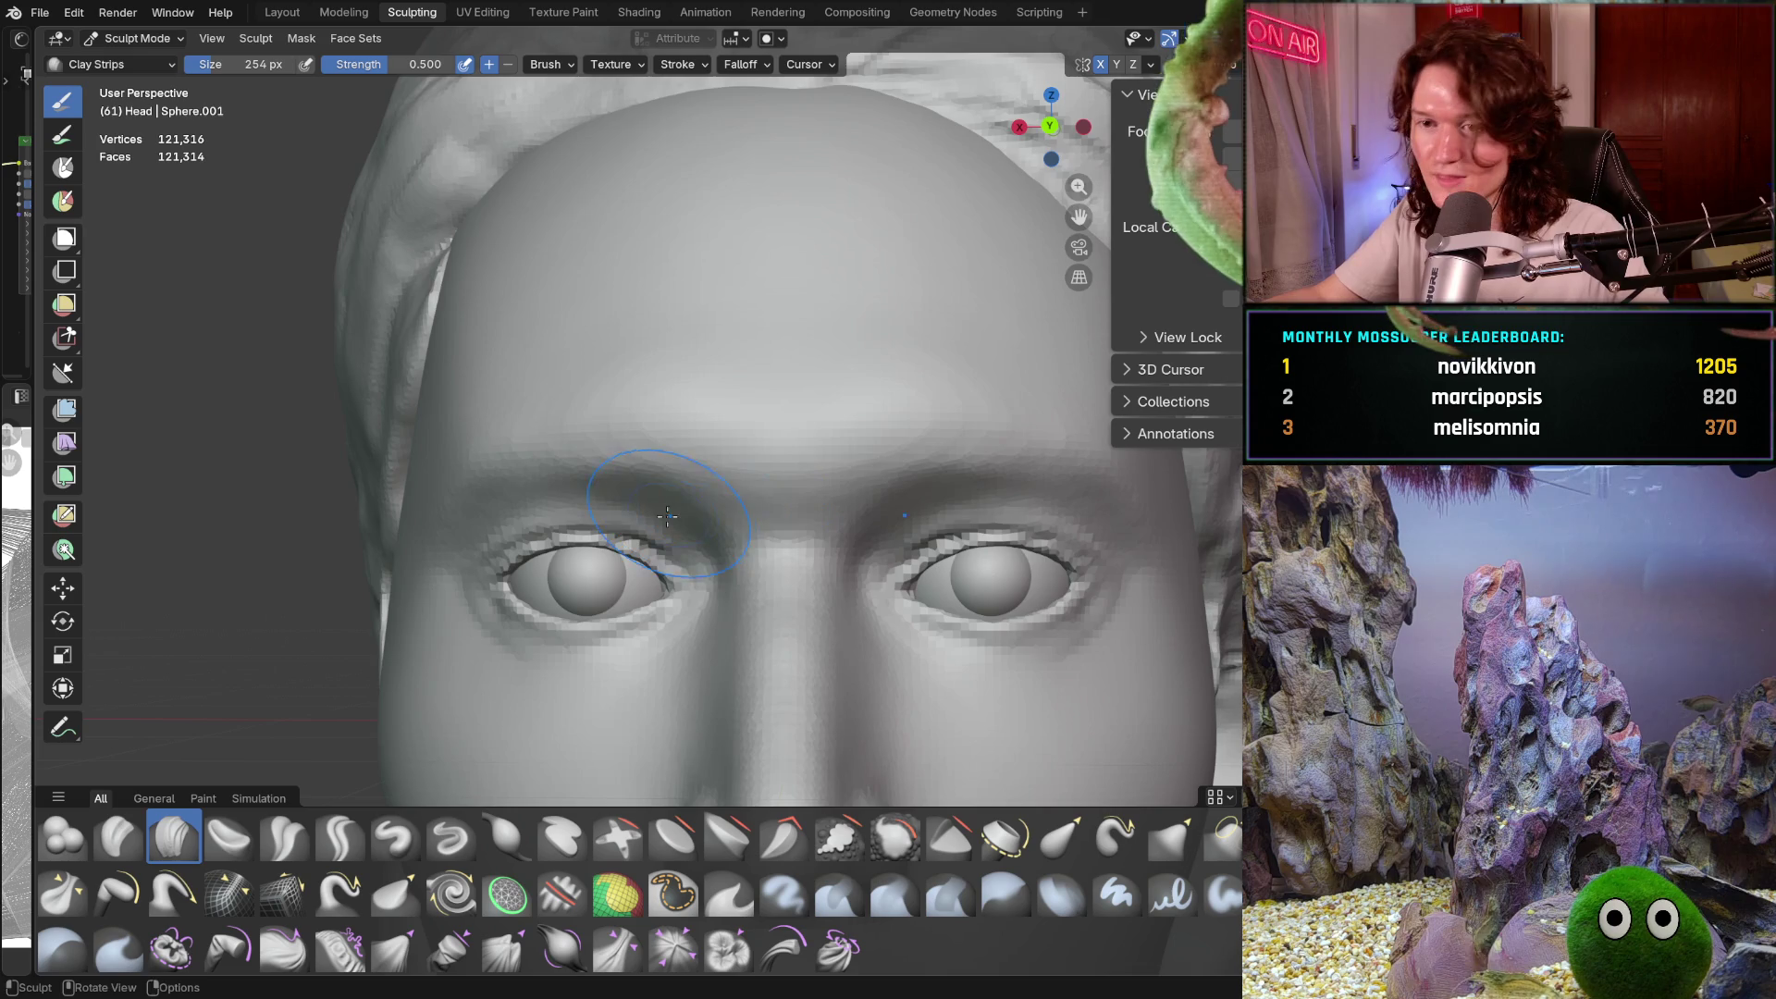
Frame the left eye and brow ridge closely, viewing the brow from above
scroll(634, 408, "up", 3)
mouse_move(635, 408)
middle_mouse_down()
mouse_move(656, 500)
mouse_move(779, 450)
middle_mouse_up()
scroll(779, 450, "up", 3)
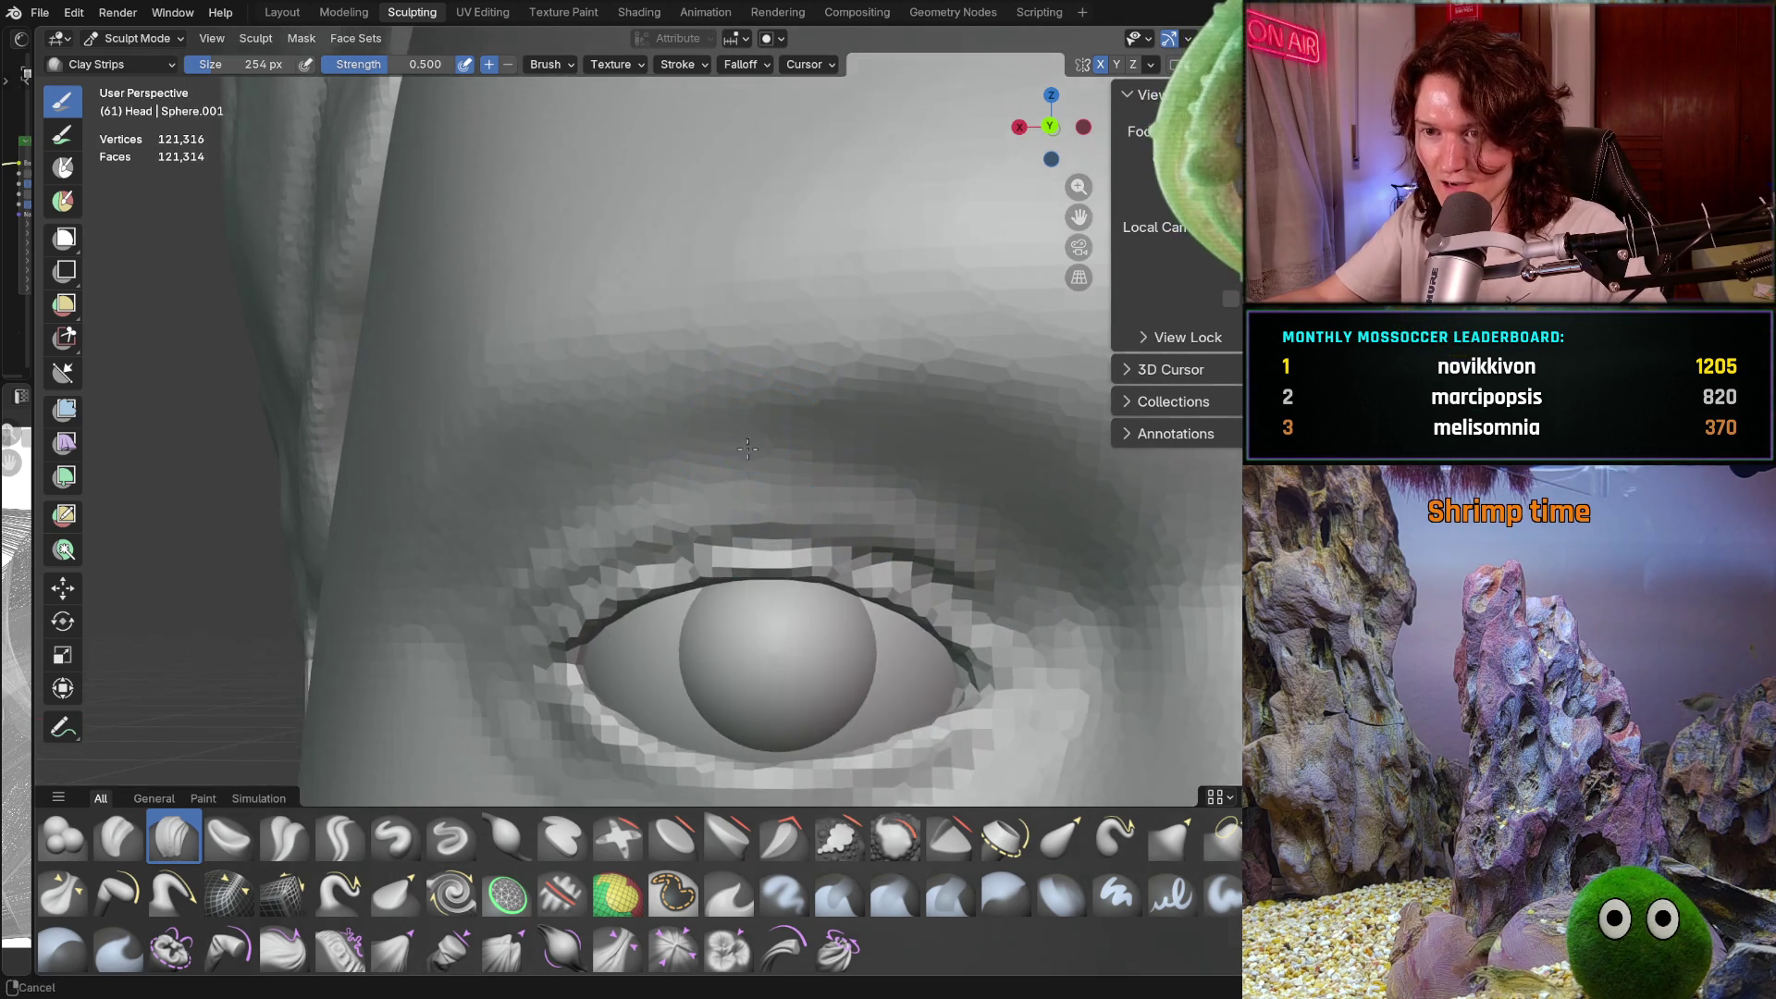
scroll(653, 414, "up", 2)
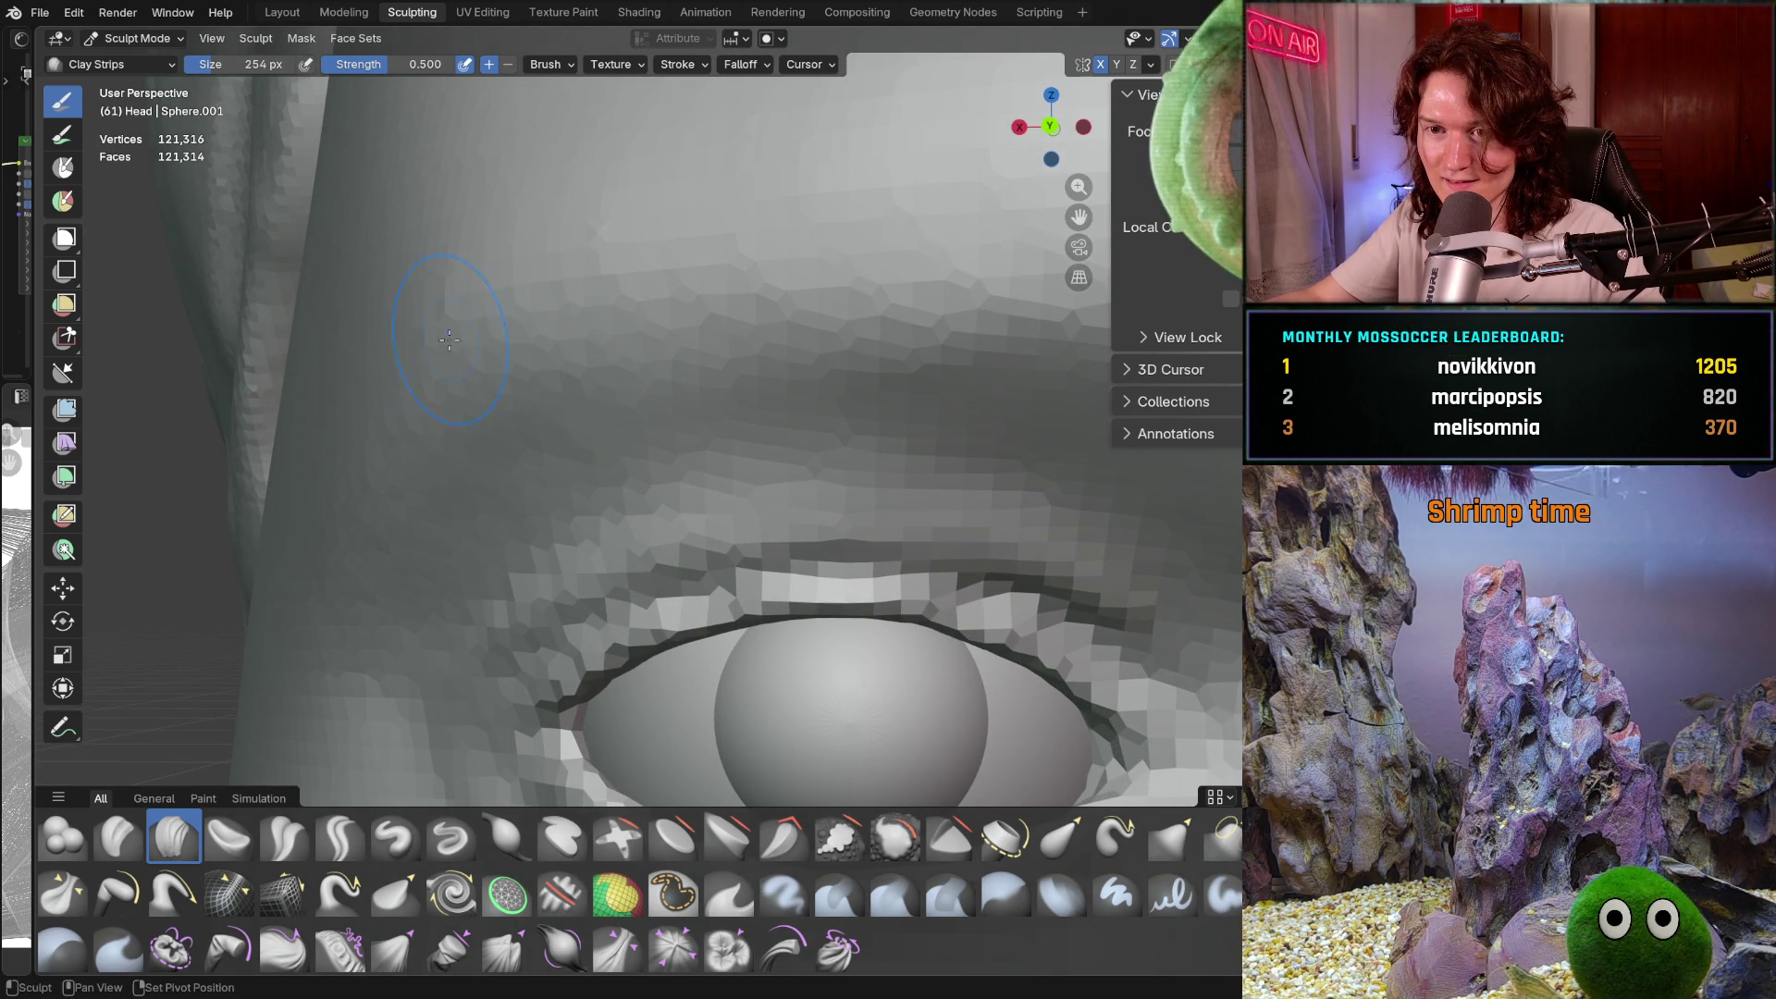
scroll(546, 388, "up", 1)
middle_click_drag(651, 330, 668, 413)
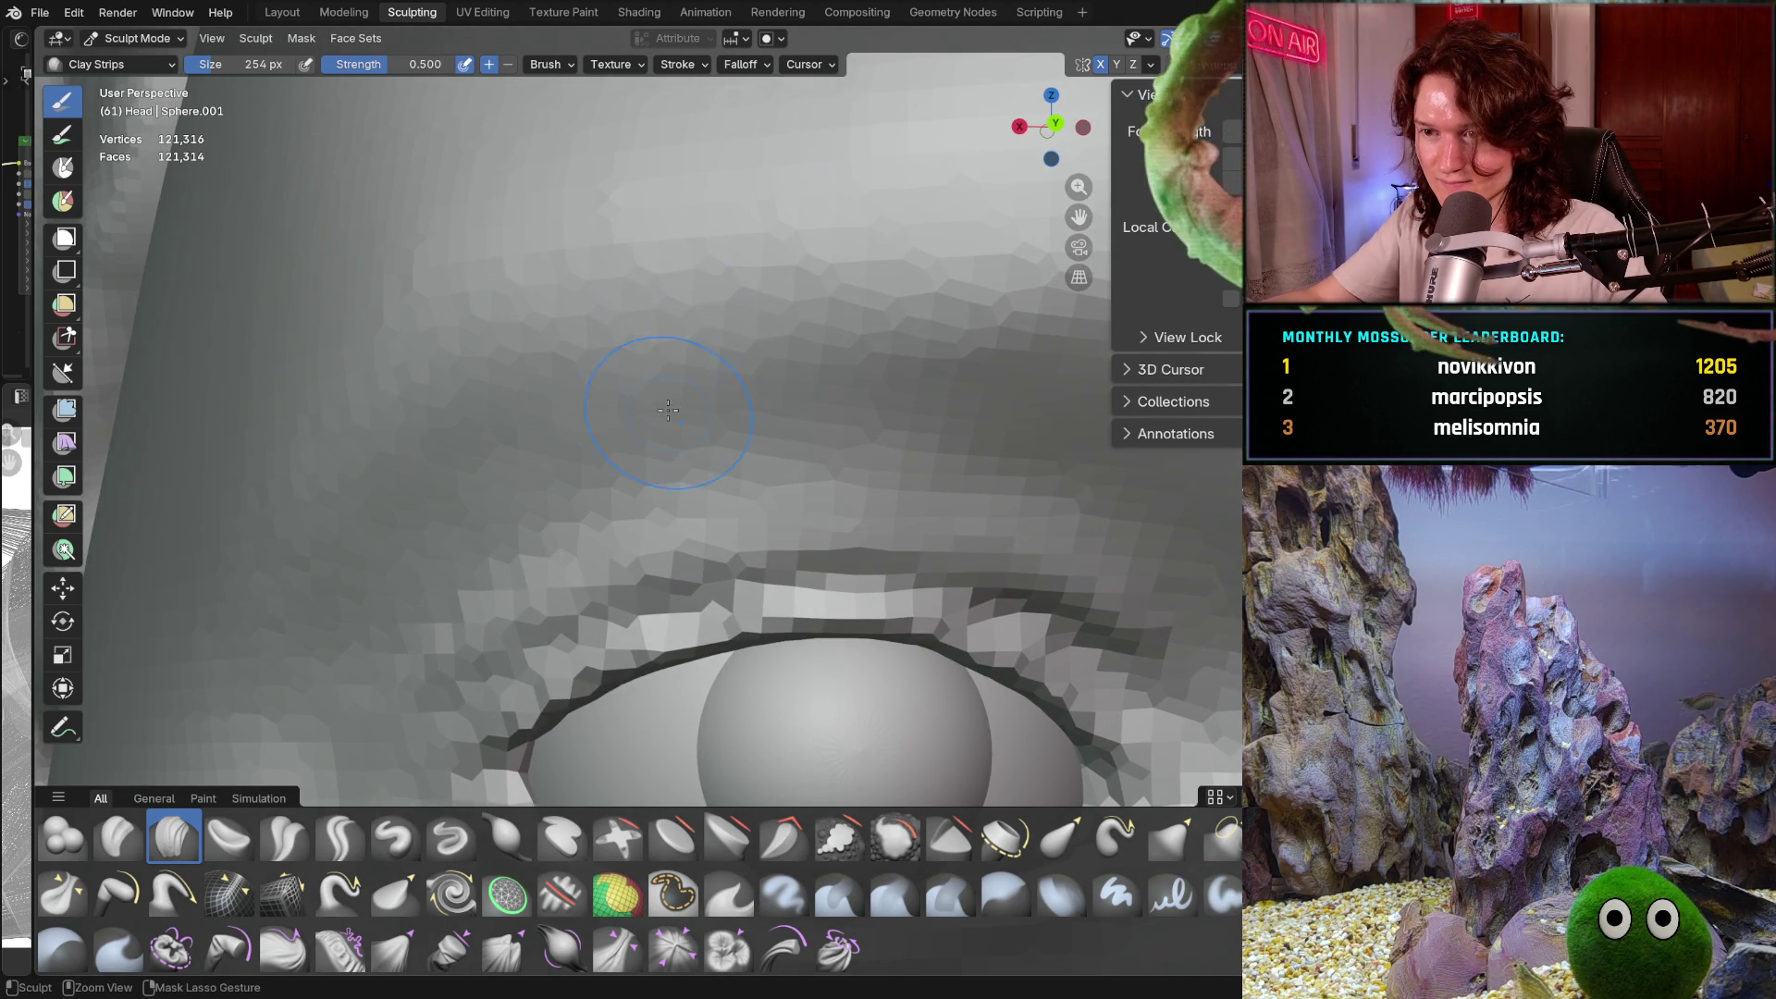
mouse_move(793, 297)
middle_mouse_down("ctrl")
mouse_move(741, 397)
mouse_move(661, 403)
mouse_move(594, 357)
mouse_move(491, 505)
middle_mouse_up("ctrl")
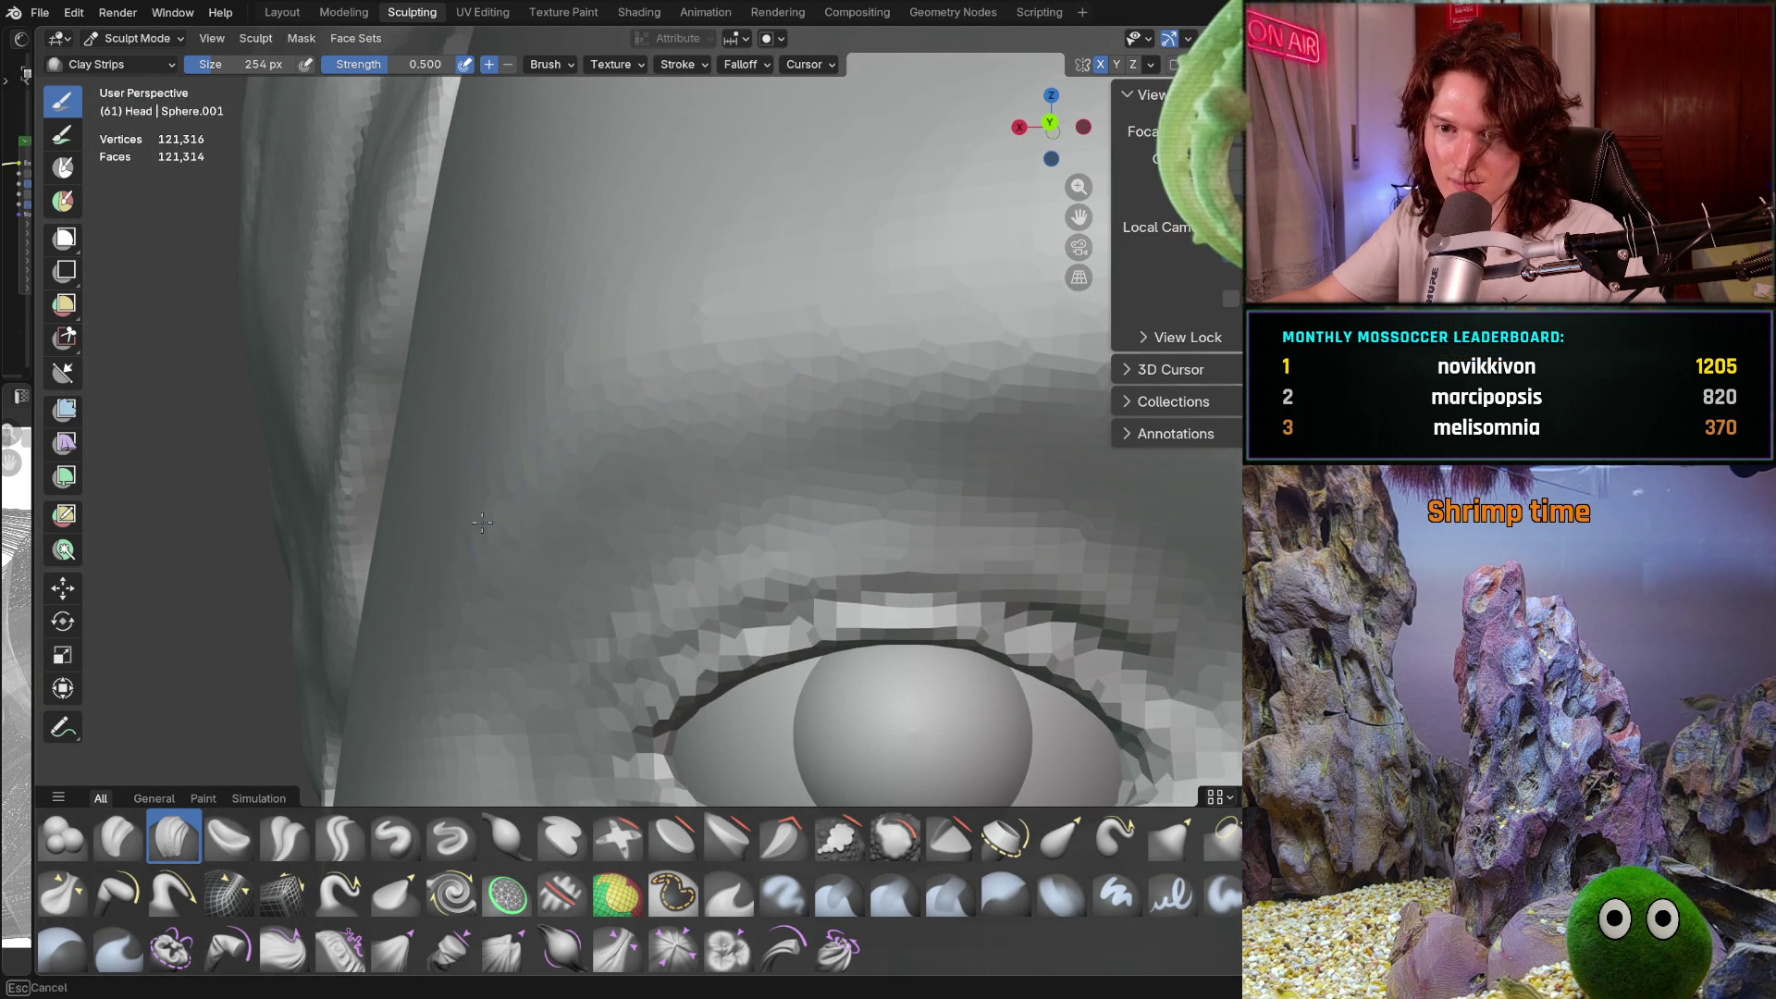
mouse_move(655, 345)
middle_mouse_down()
mouse_move(647, 364)
mouse_move(800, 354)
middle_mouse_up()
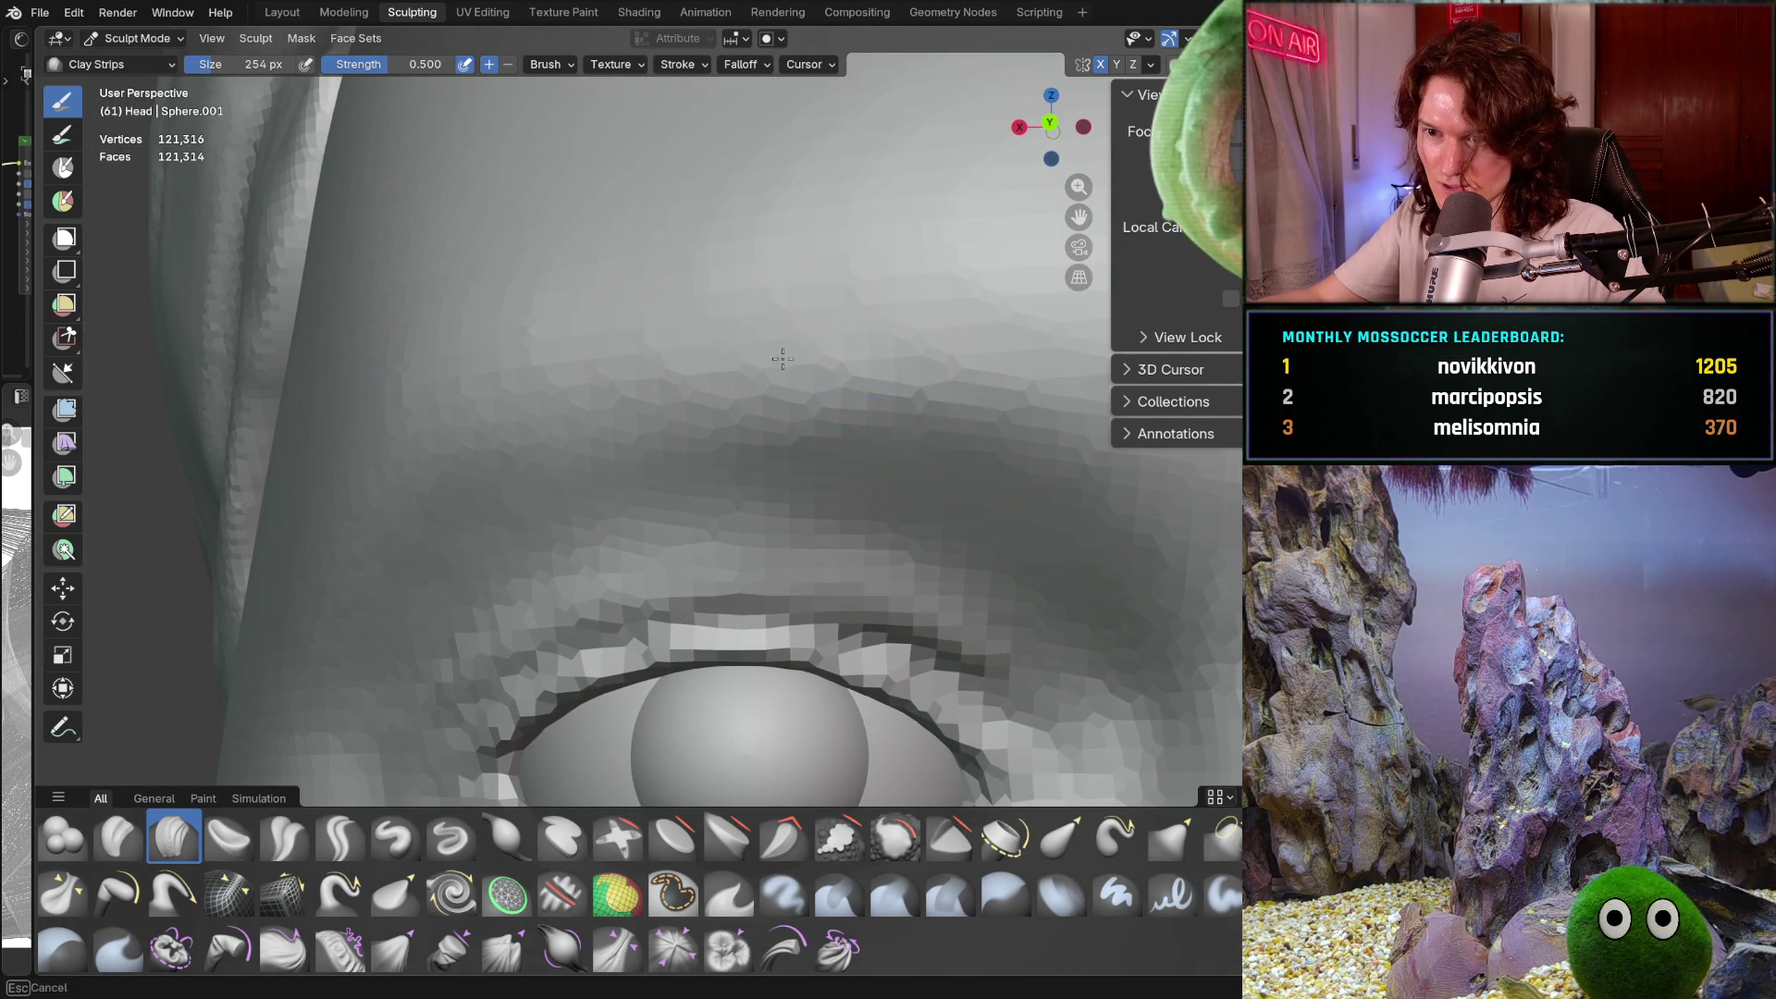
middle_click_drag(1030, 366, 792, 349, "shift")
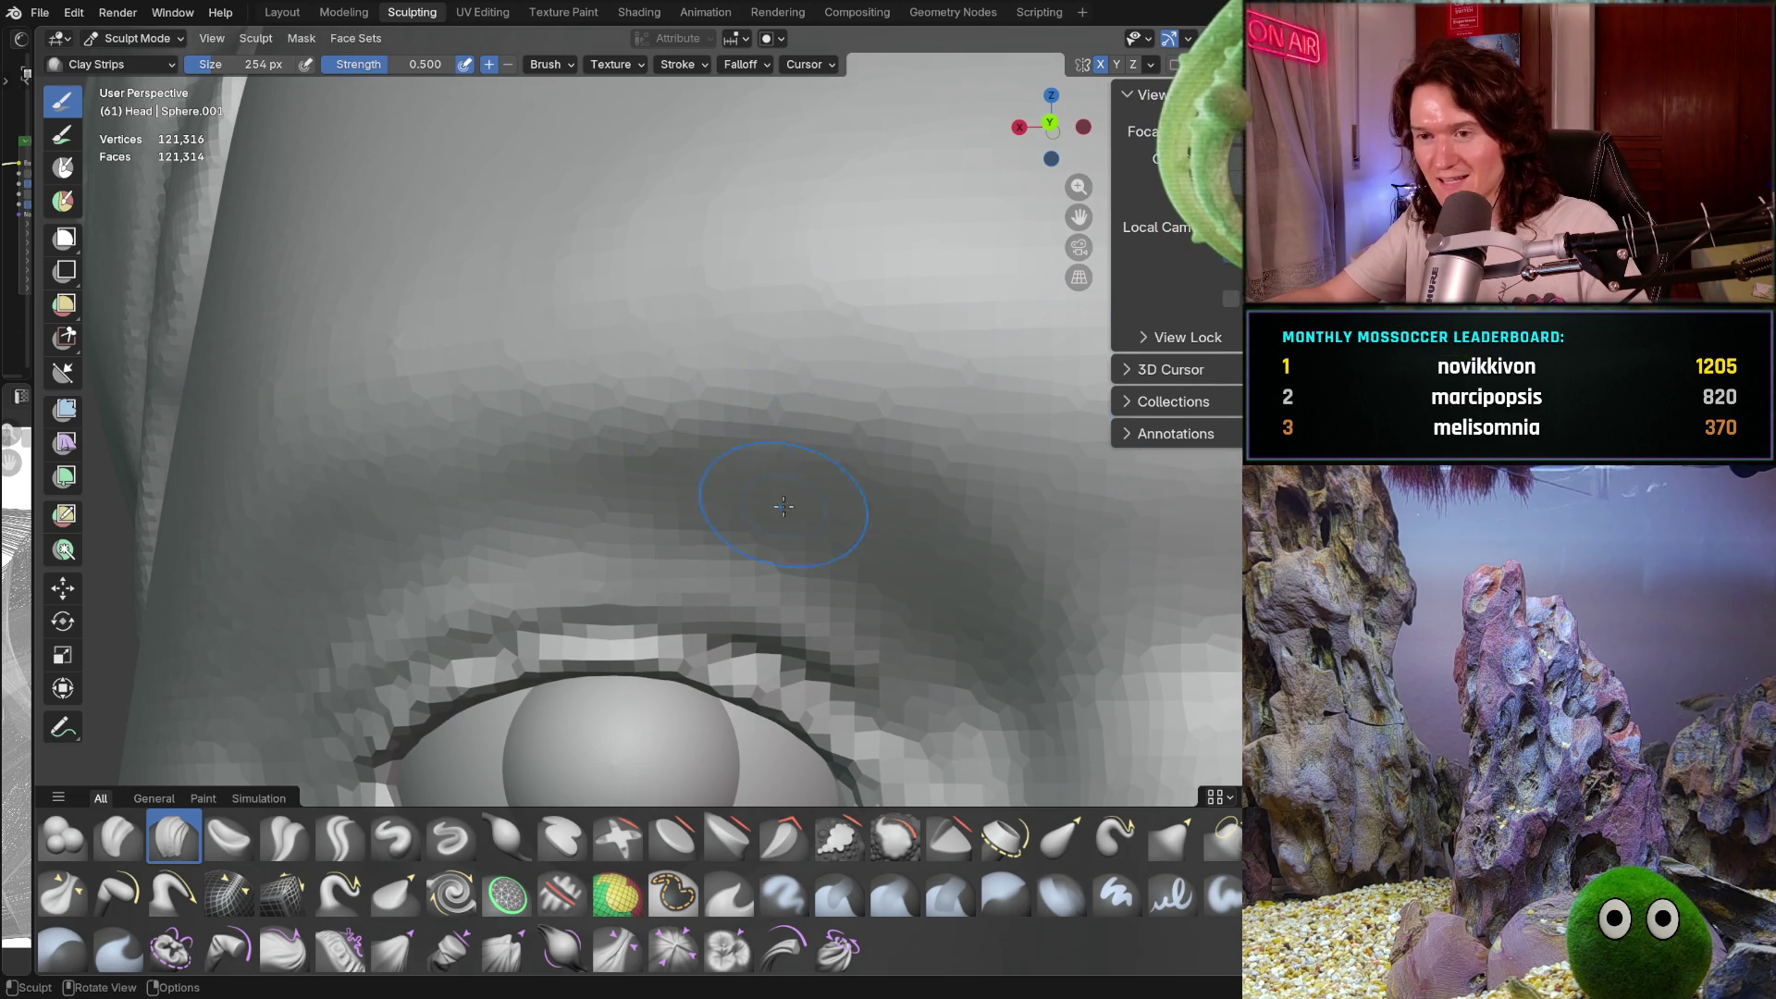
scroll(830, 408, "down", 3)
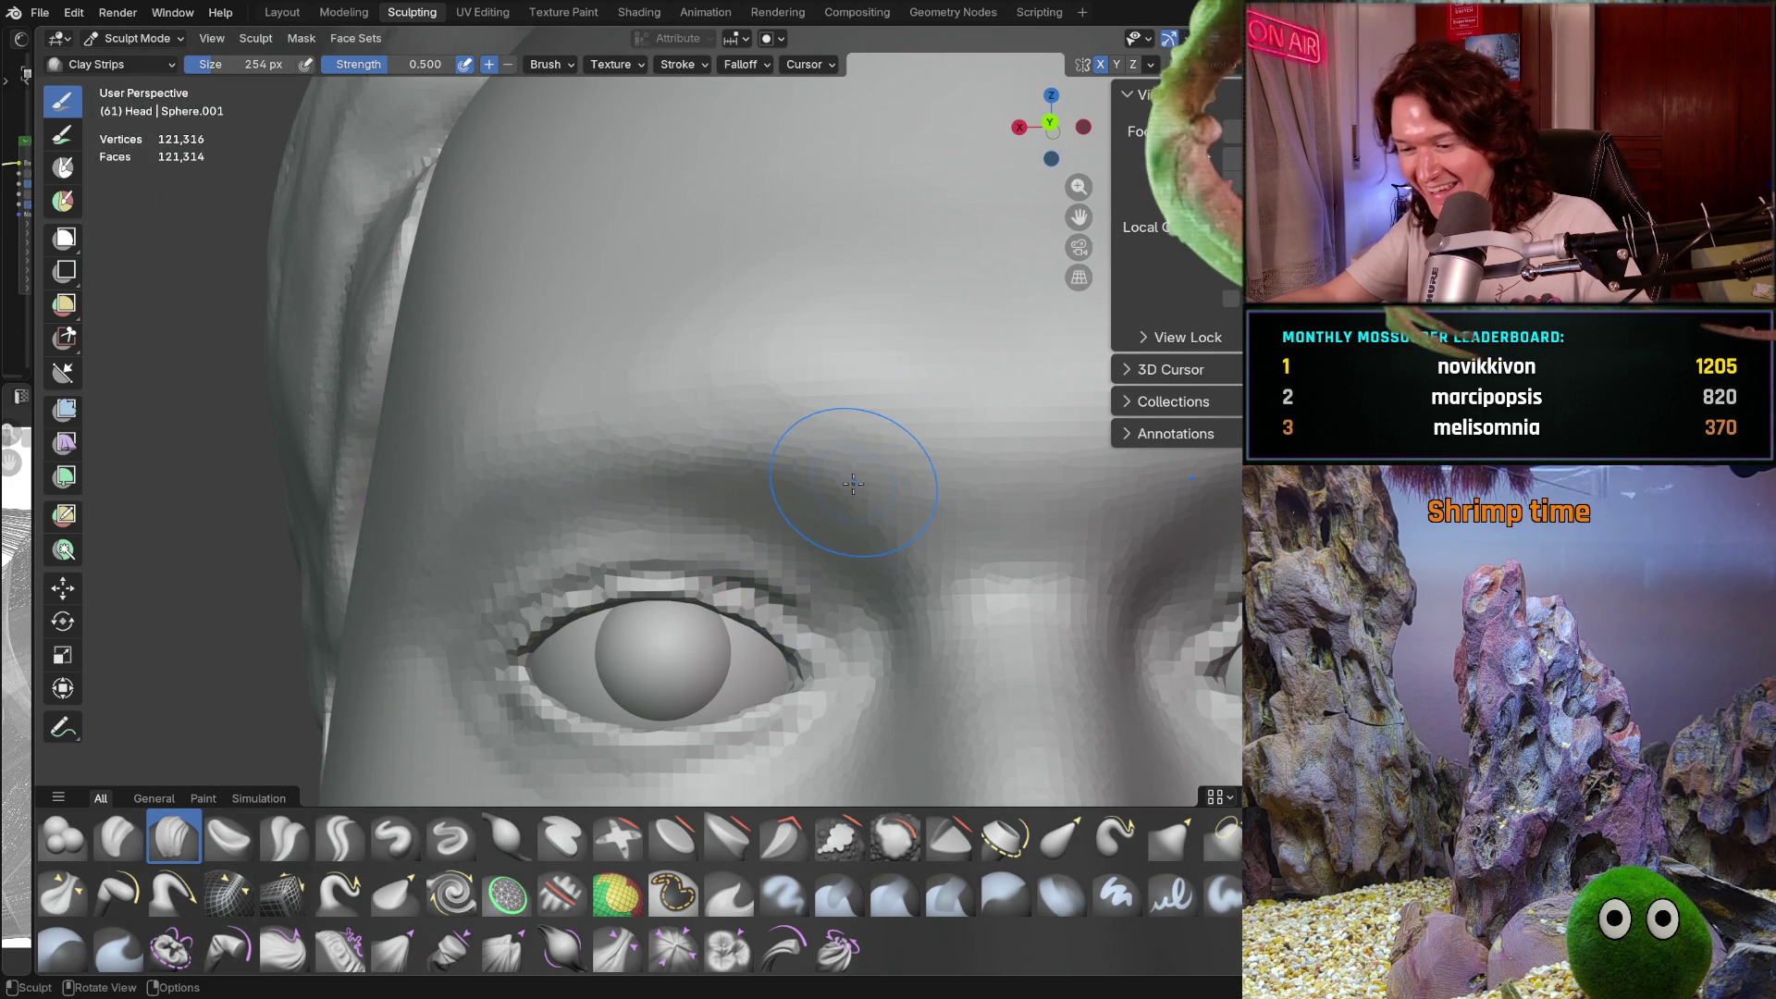
middle_click_drag(893, 469, 913, 370, "ctrl")
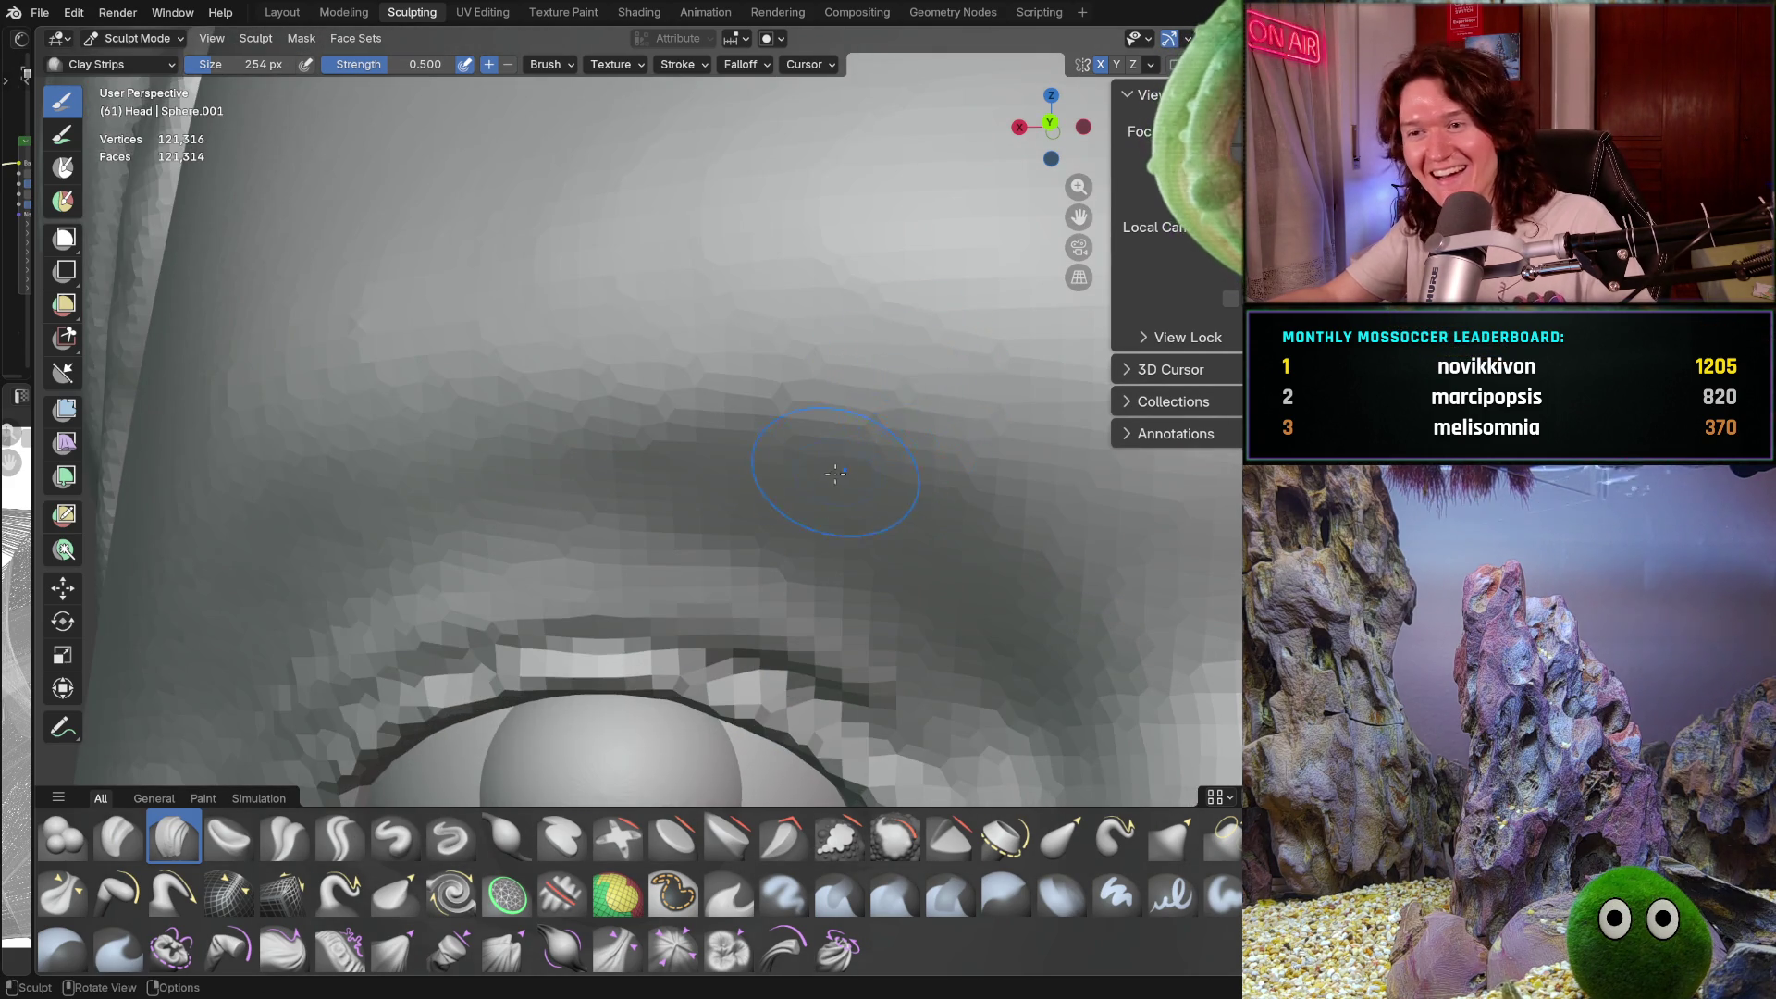
middle_click_drag(844, 469, 816, 409)
Resize the Clay Strips brush to 200, then 134 px, and stroke along the brow ridge
key("f")
left_click(809, 379)
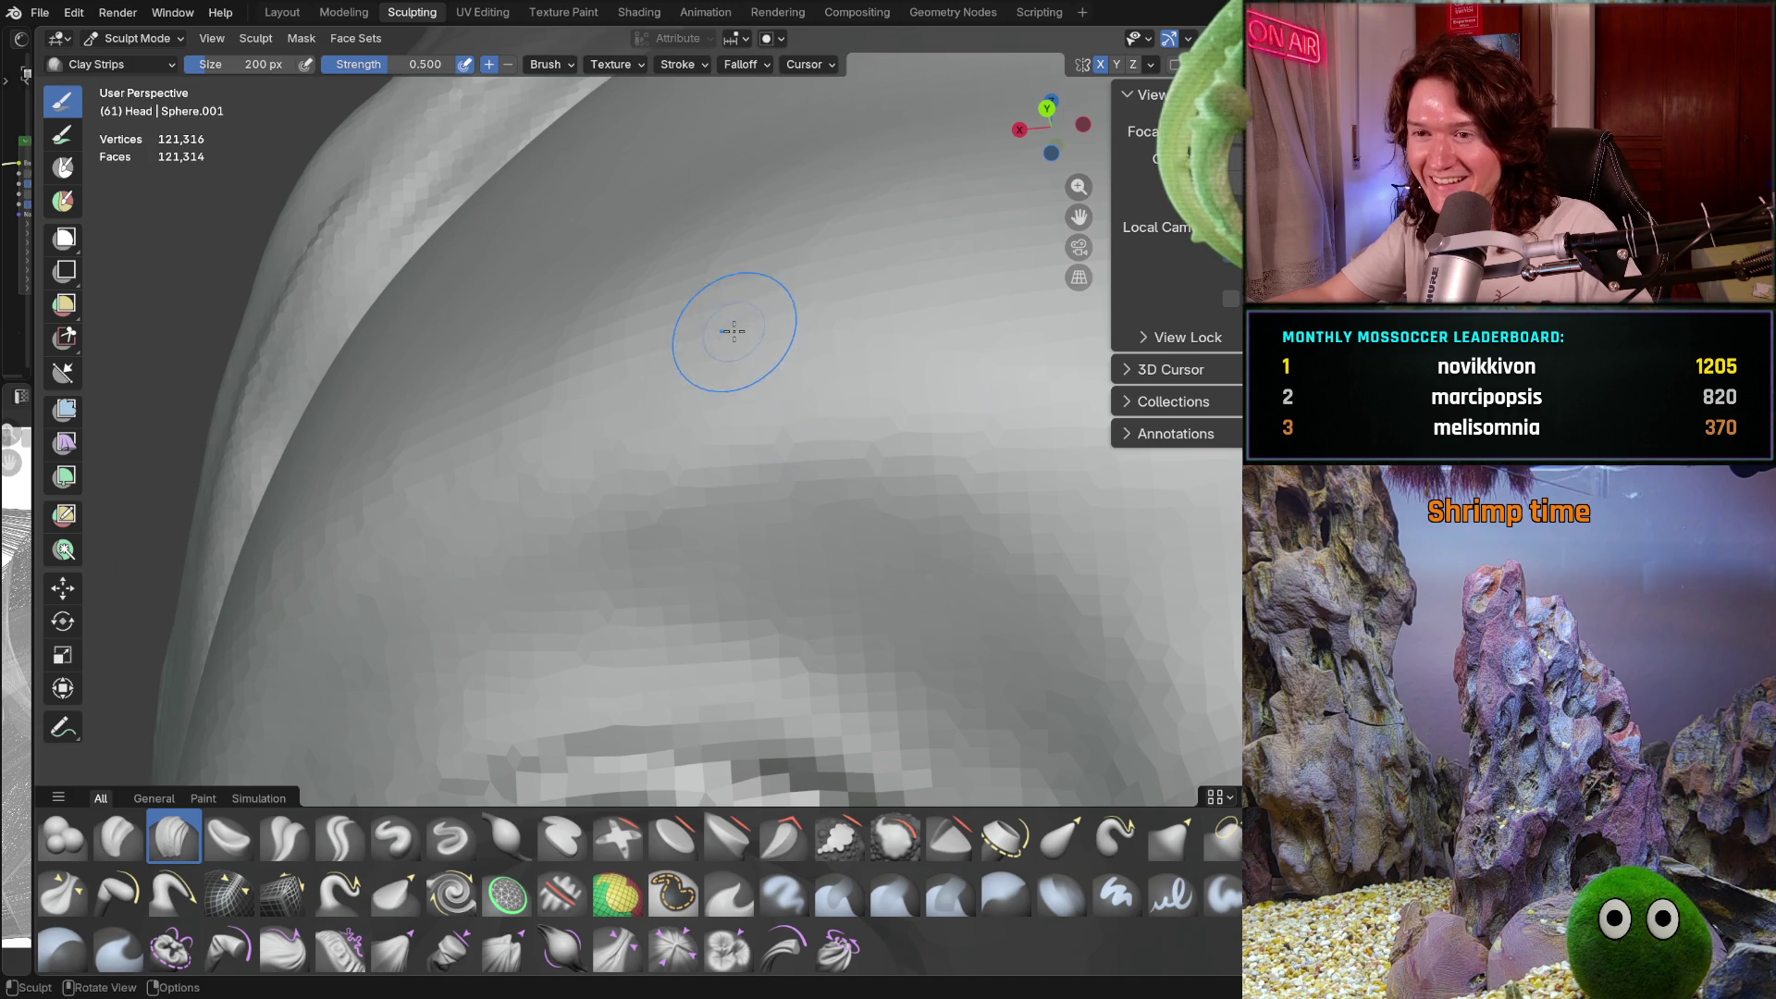
mouse_move(979, 314)
middle_mouse_down()
mouse_move(912, 424)
mouse_move(952, 476)
middle_mouse_up()
scroll(734, 337, "up", 8)
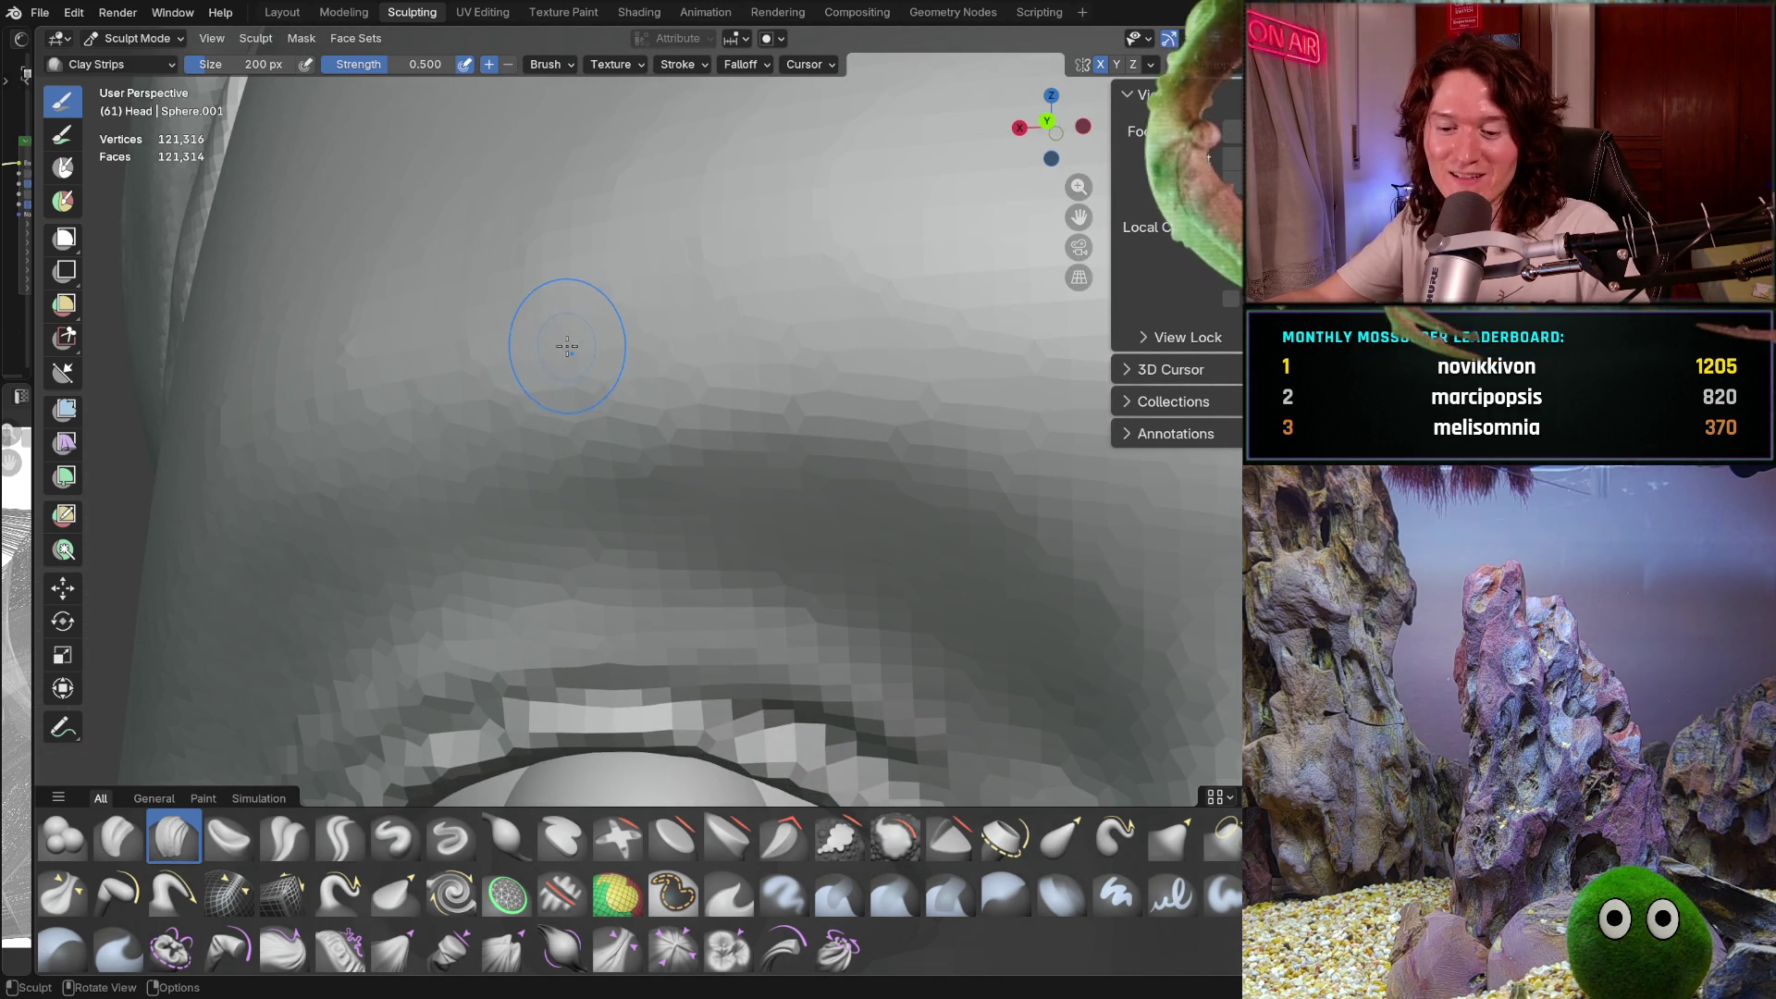
key("f")
left_click(527, 345)
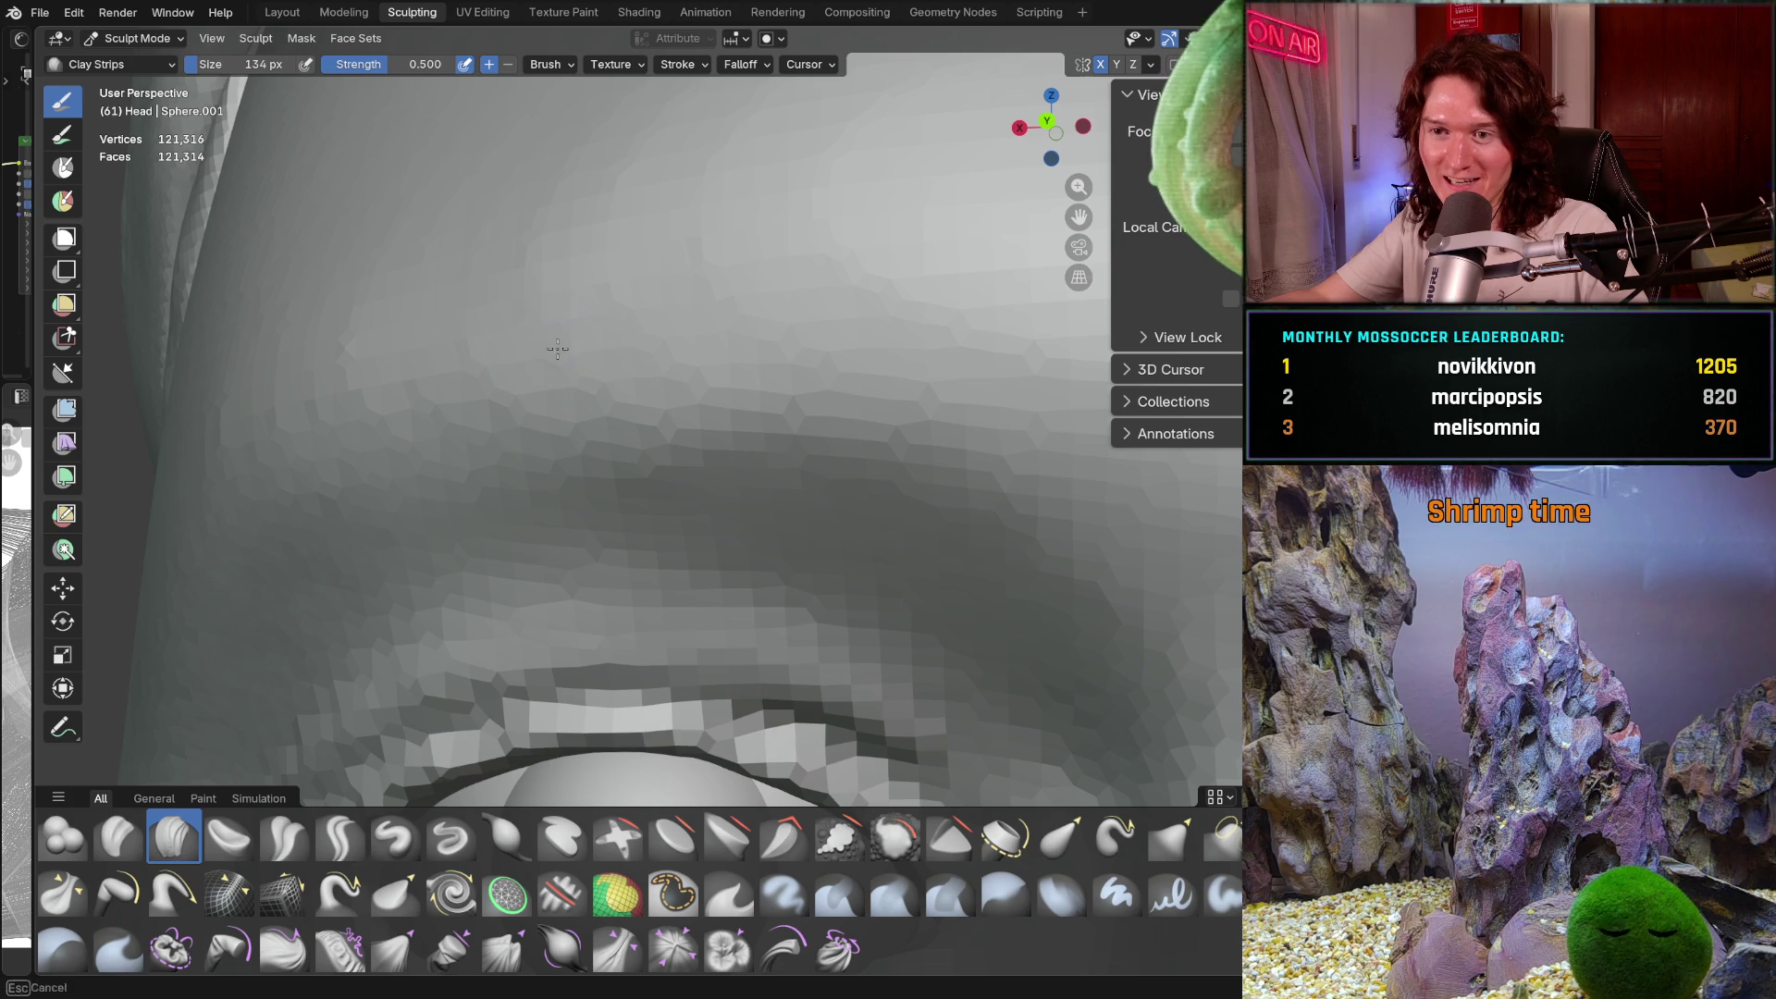
left_click_drag(684, 363, 794, 330)
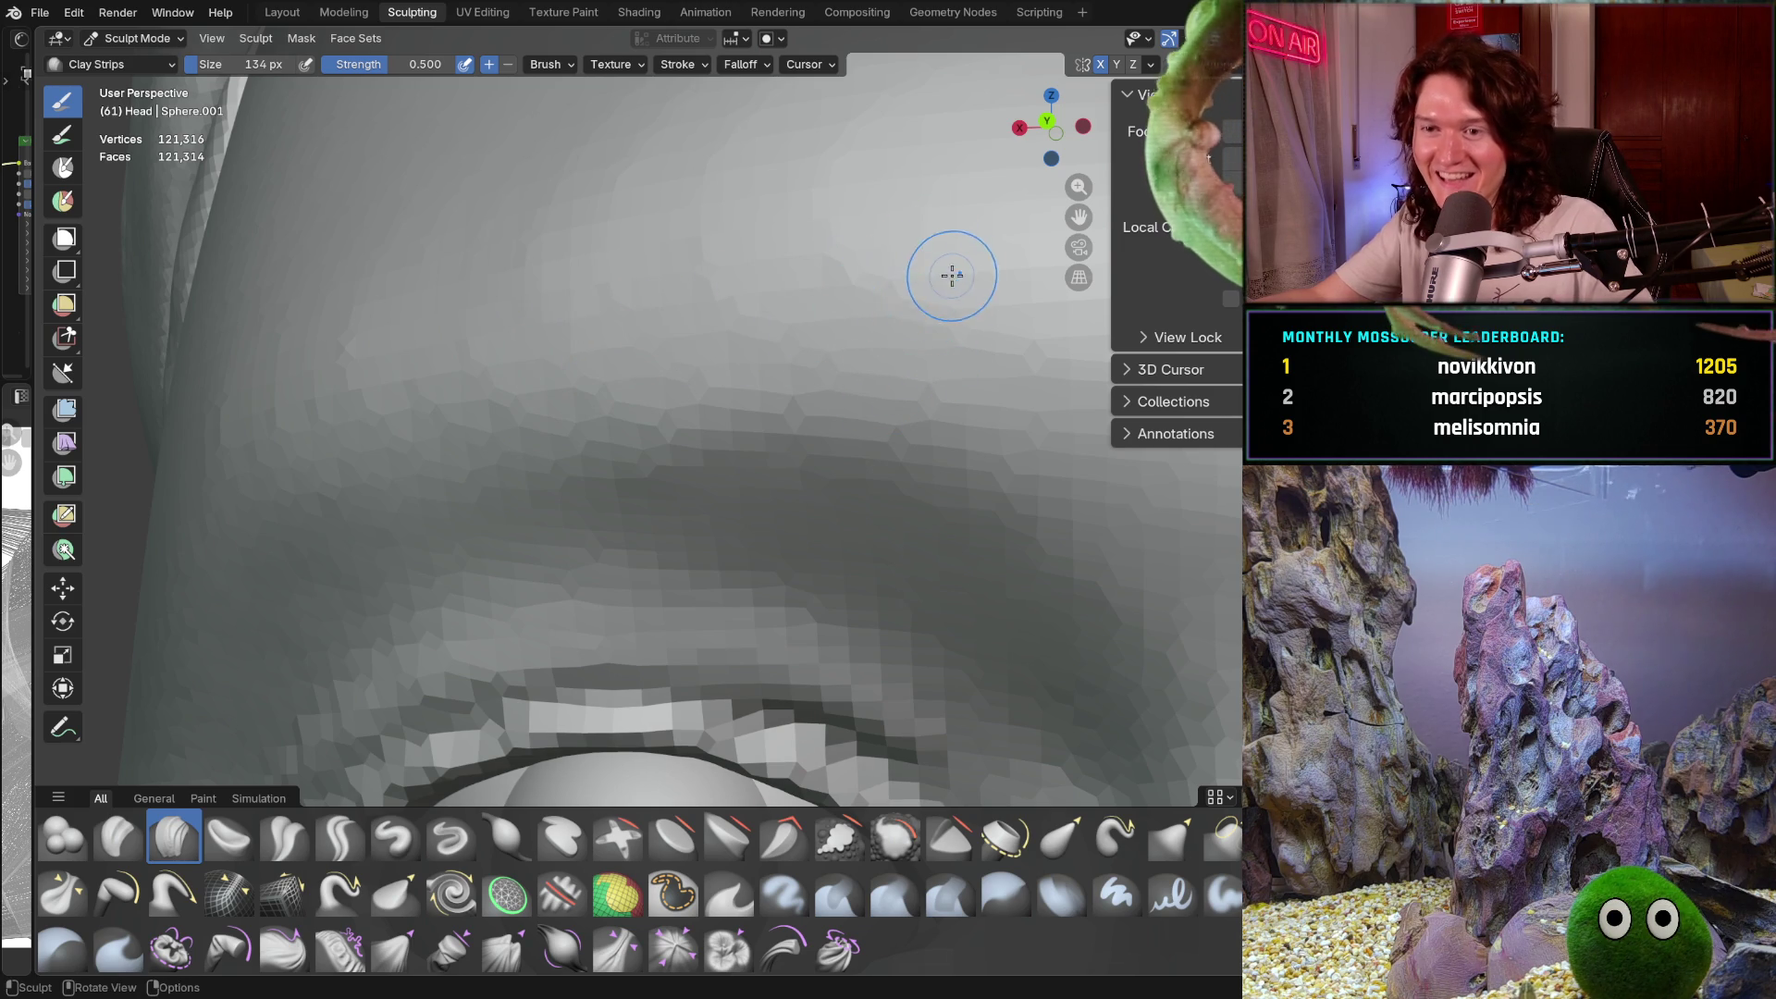
Enlarge the brush to 320 px and zoom out to see the eye and brow
key("f")
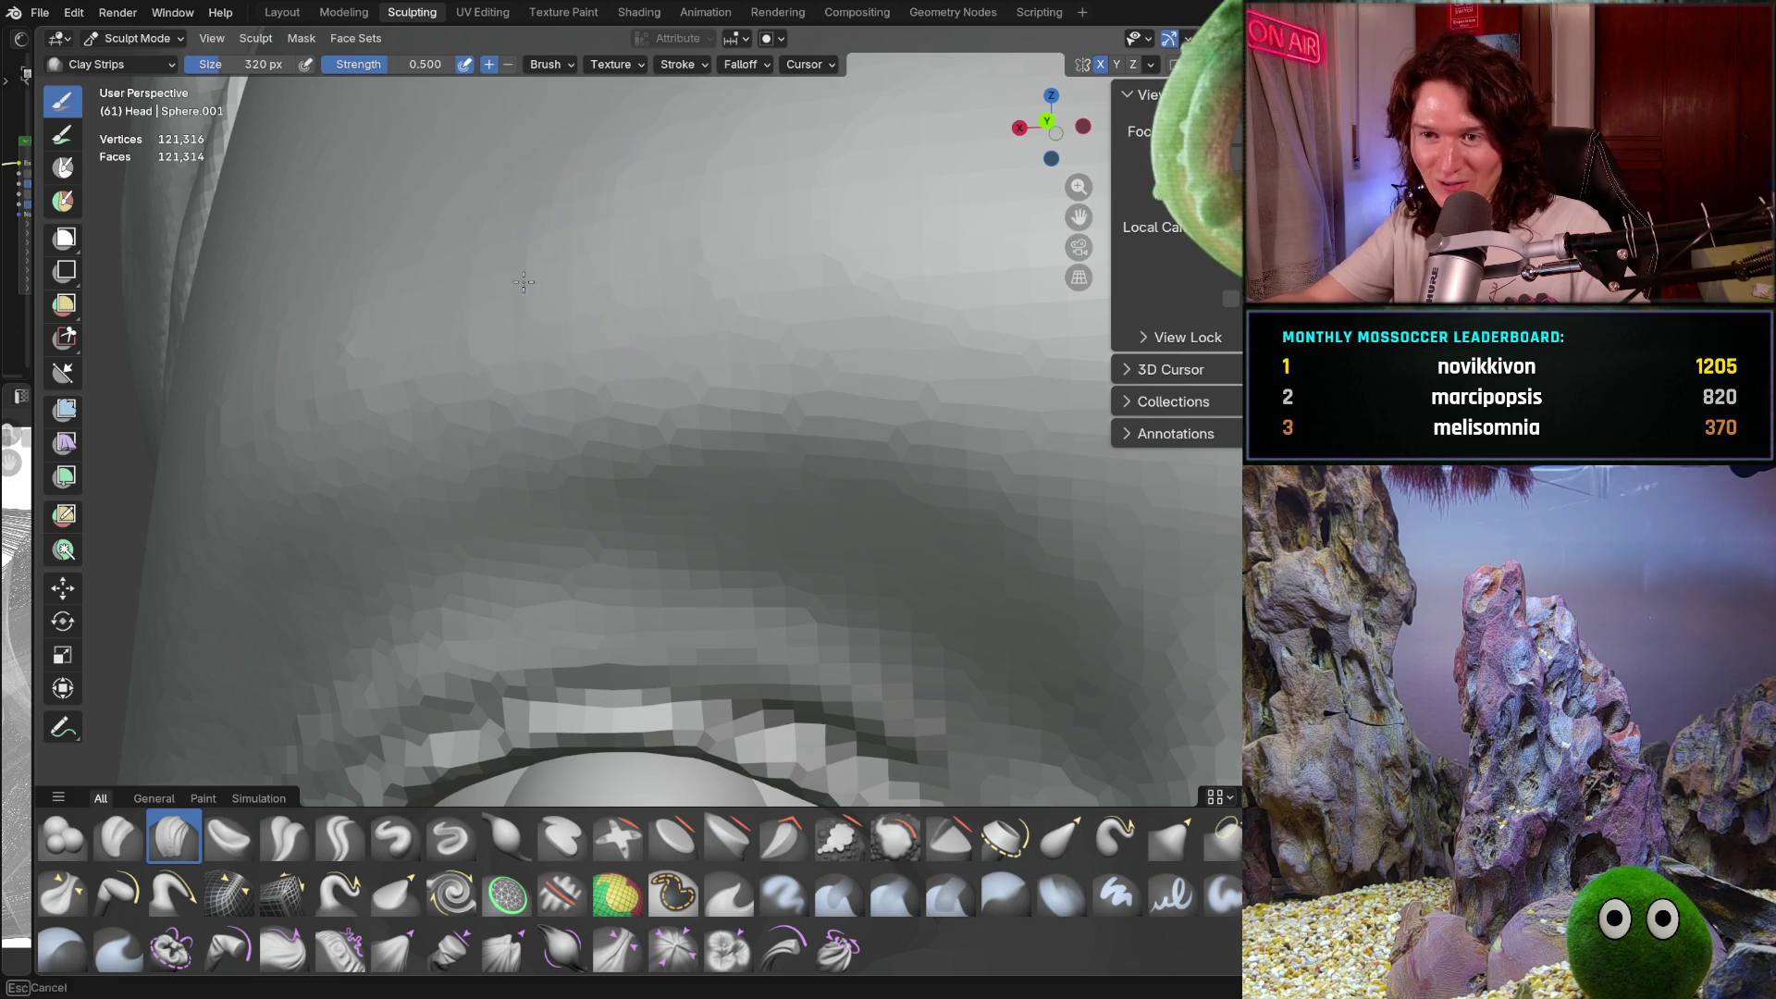
left_click(522, 257)
mouse_move(523, 257)
middle_mouse_down()
mouse_move(586, 325)
mouse_move(527, 266)
middle_mouse_up()
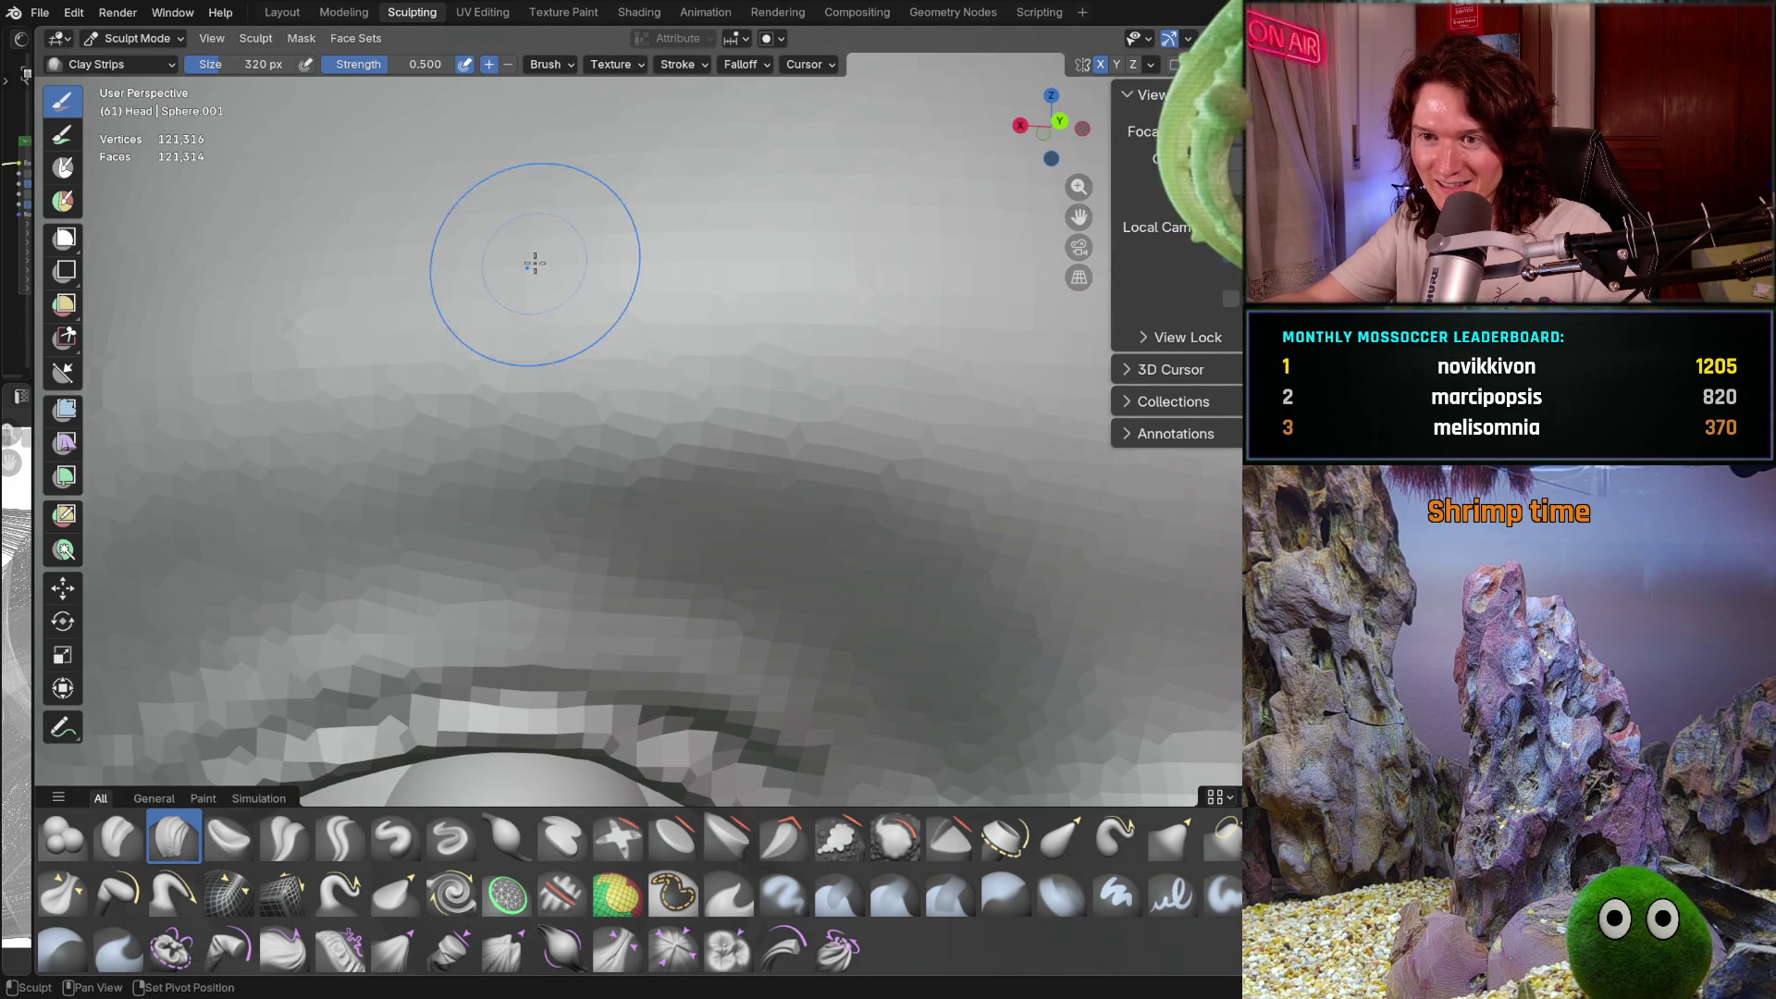
scroll(880, 258, "down", 3)
middle_click_drag(879, 258, 761, 345)
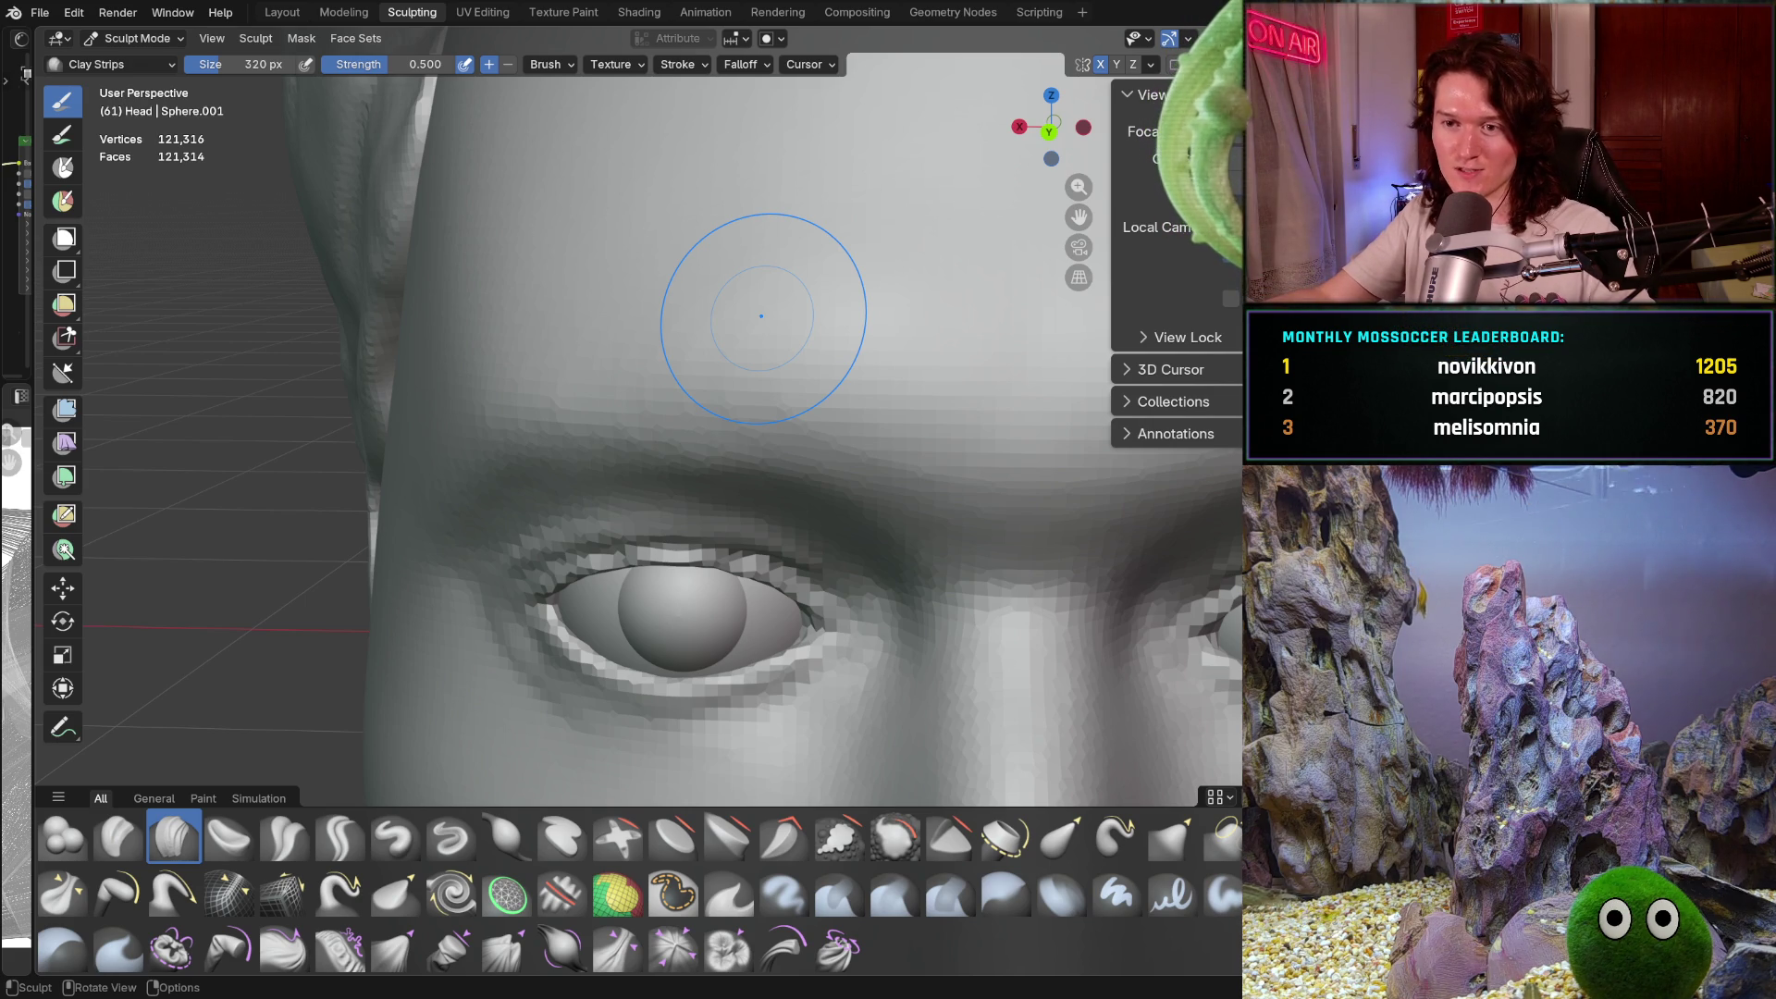
Set the Clay Strips brush to 194 px and sculpt a stroke on the brow
scroll(641, 451, "down", 3)
middle_click_drag(640, 450, 647, 500)
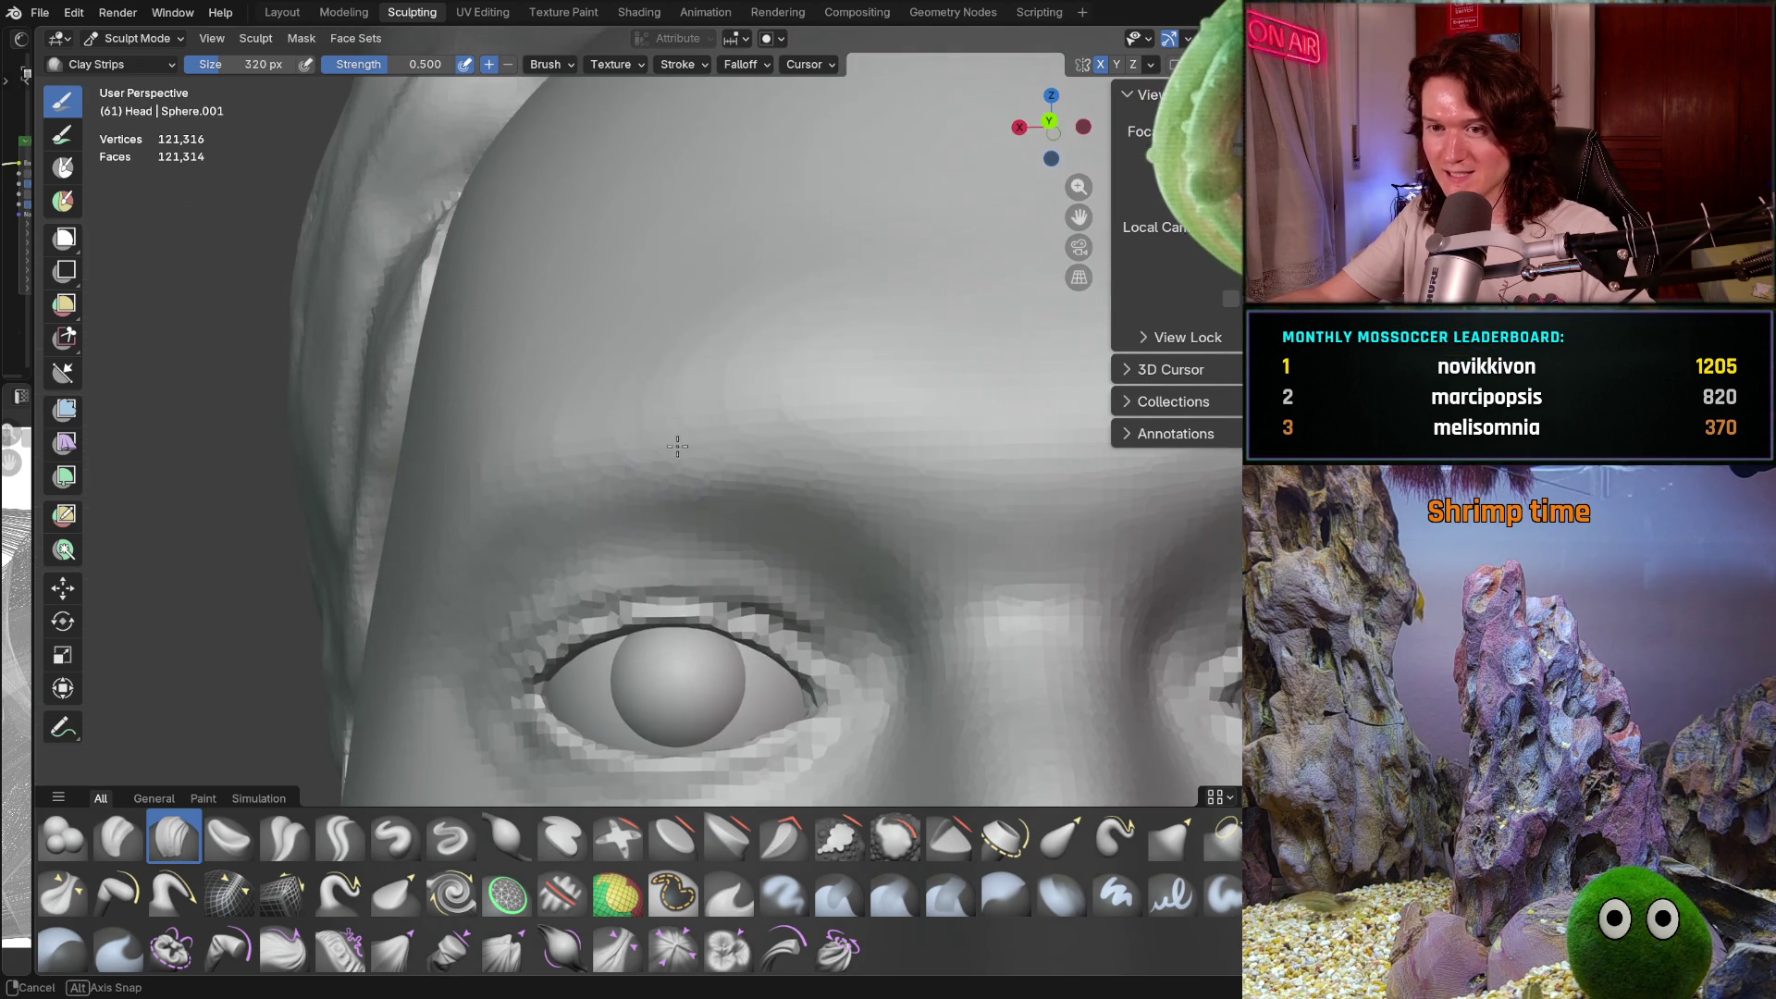
scroll(647, 499, "up", 6)
key("f")
left_click(618, 476)
mouse_move(731, 434)
middle_mouse_down()
mouse_move(726, 399)
mouse_move(718, 413)
middle_mouse_up()
mouse_move(684, 421)
left_mouse_down()
mouse_move(714, 444)
mouse_move(744, 426)
left_mouse_up()
Enlarge the brush to 316 px and reveal the eyeball under the brow
middle_click_drag(734, 403, 779, 332)
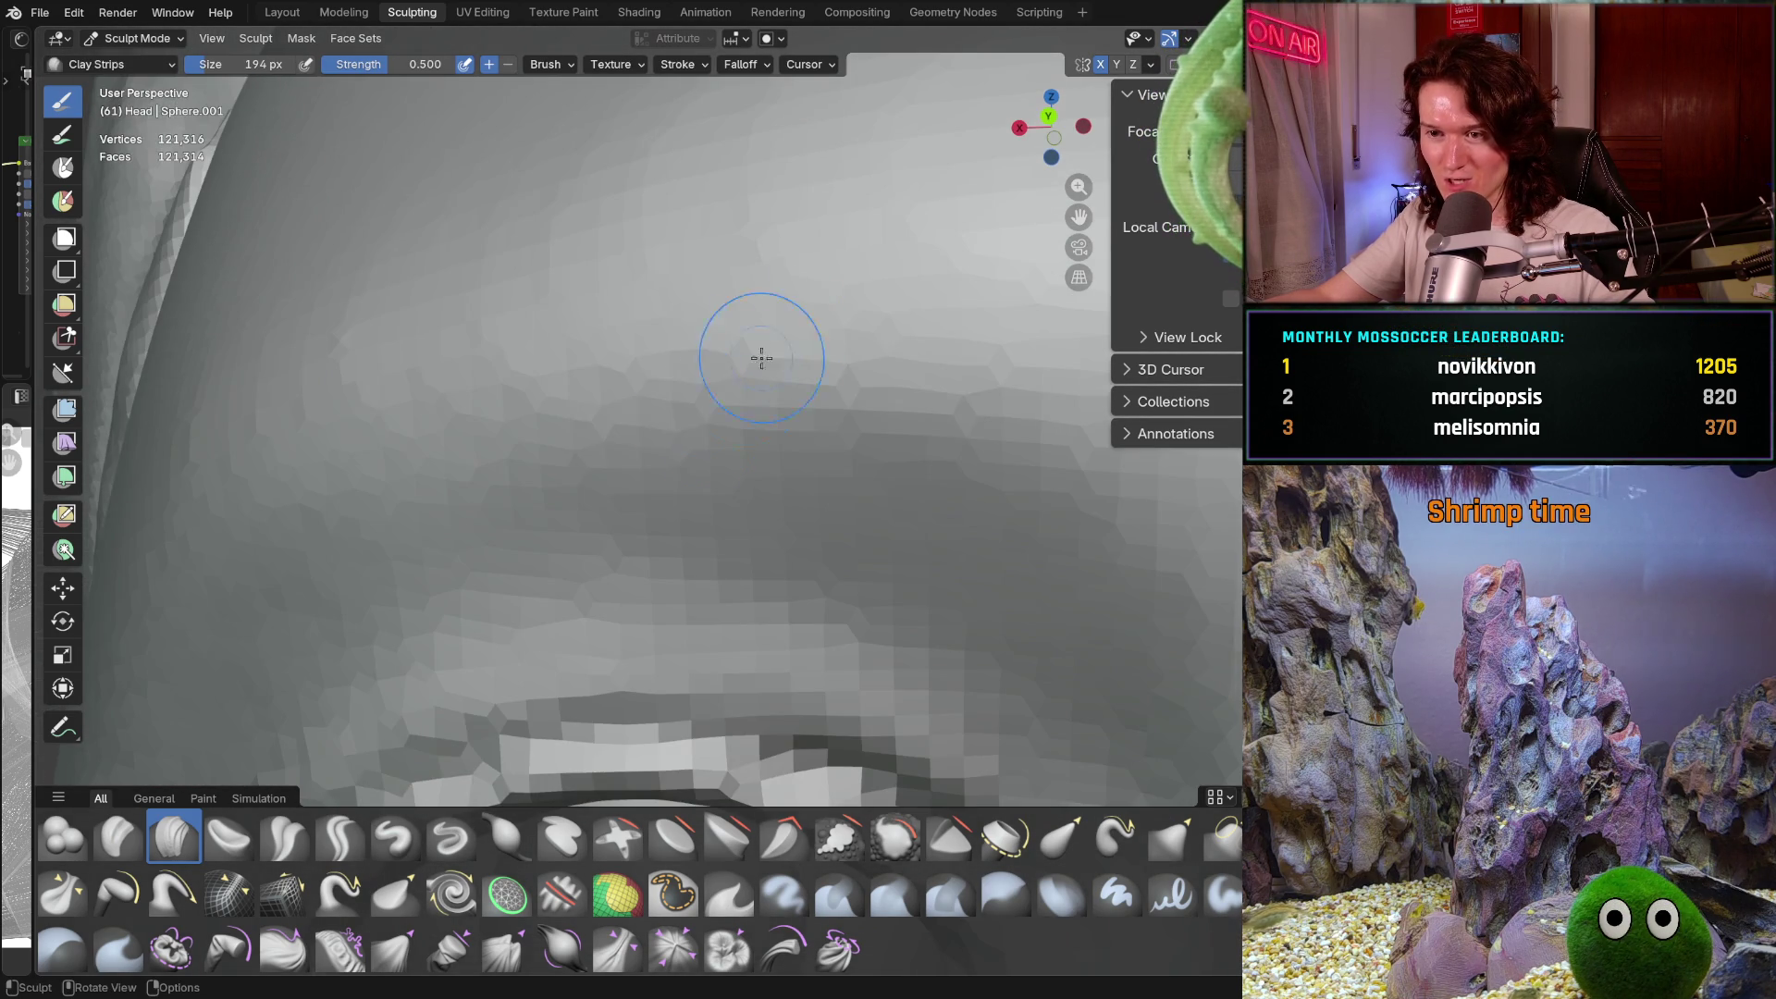
key("f")
left_click(721, 393)
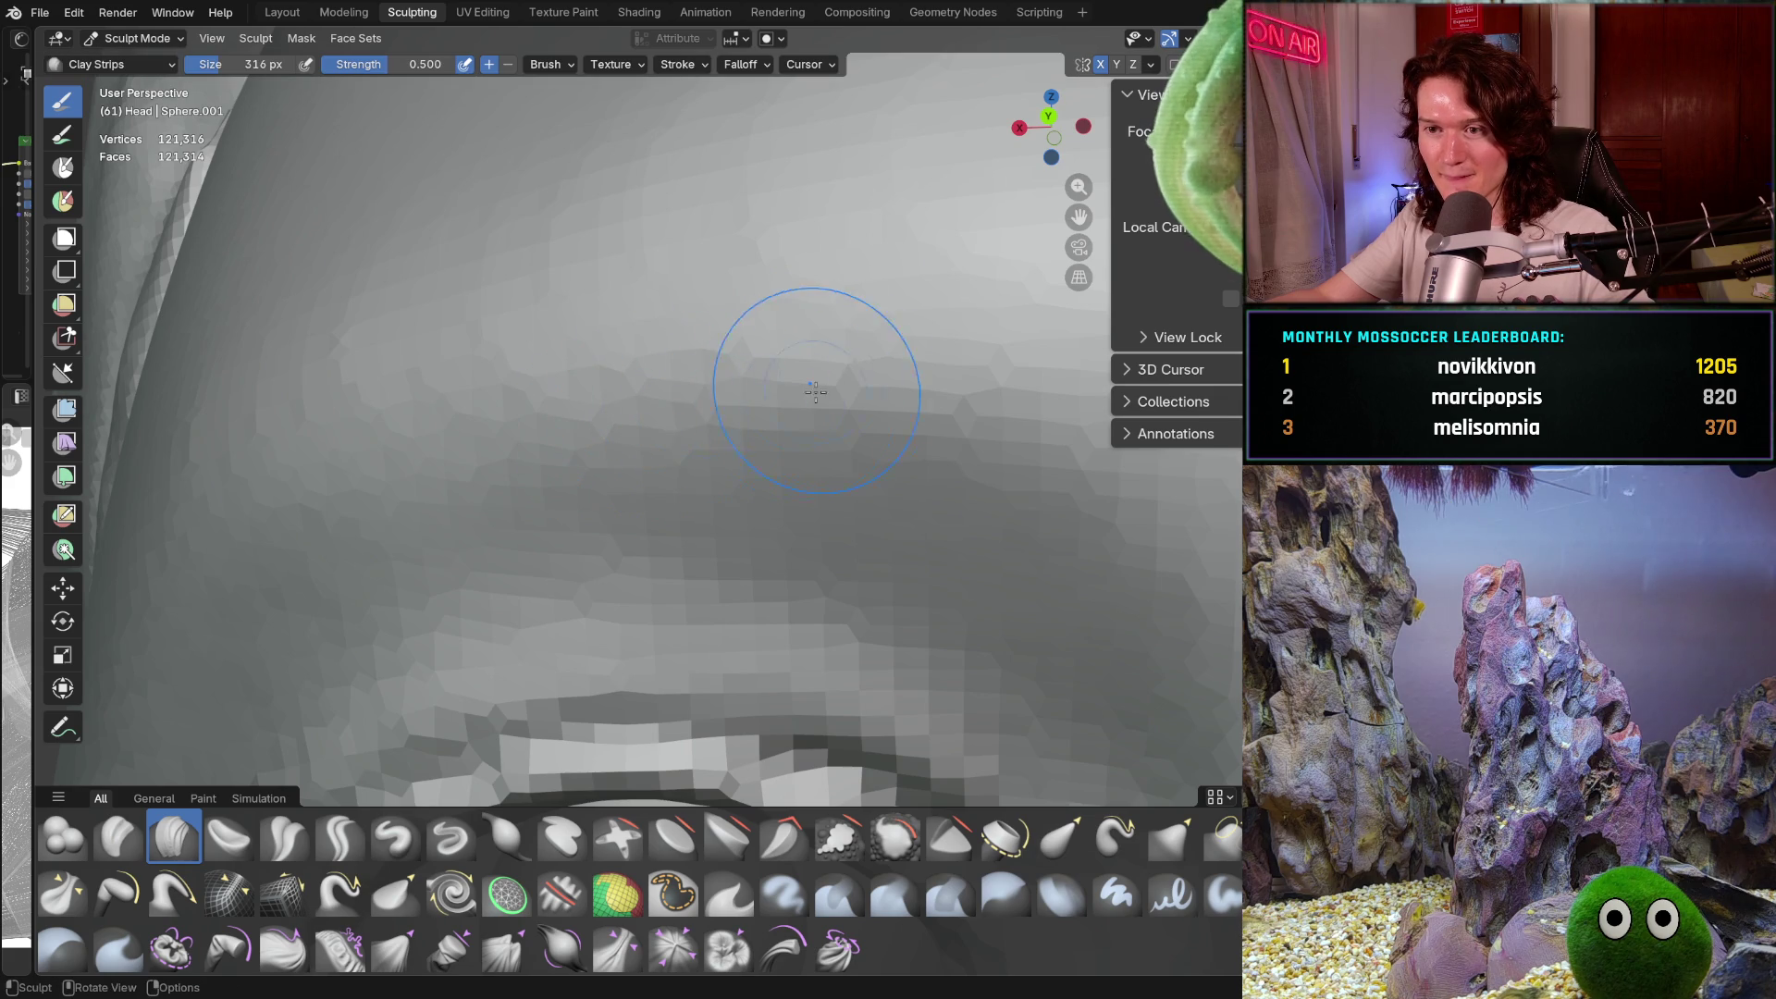
mouse_move(695, 348)
middle_mouse_down()
mouse_move(774, 488)
mouse_move(739, 437)
middle_mouse_up()
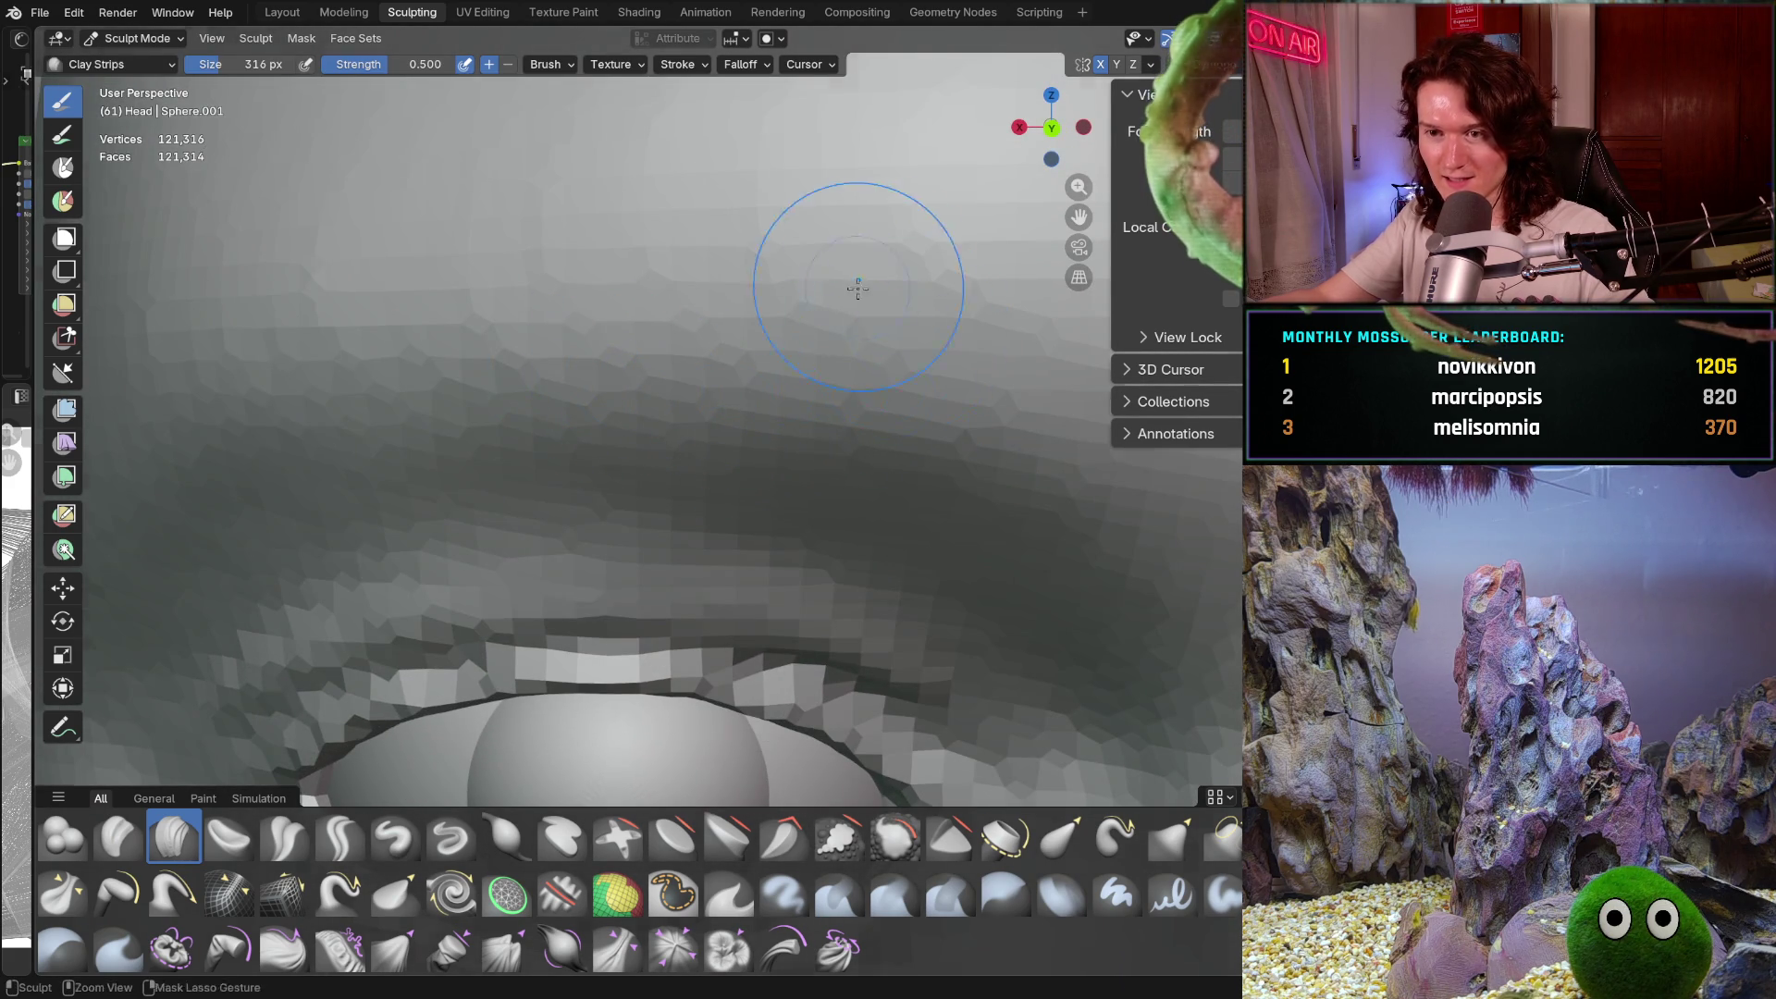
Move from a three-quarter view of the head to a front view of the left eye
scroll(860, 420, "down", 3)
scroll(678, 408, "up", 1)
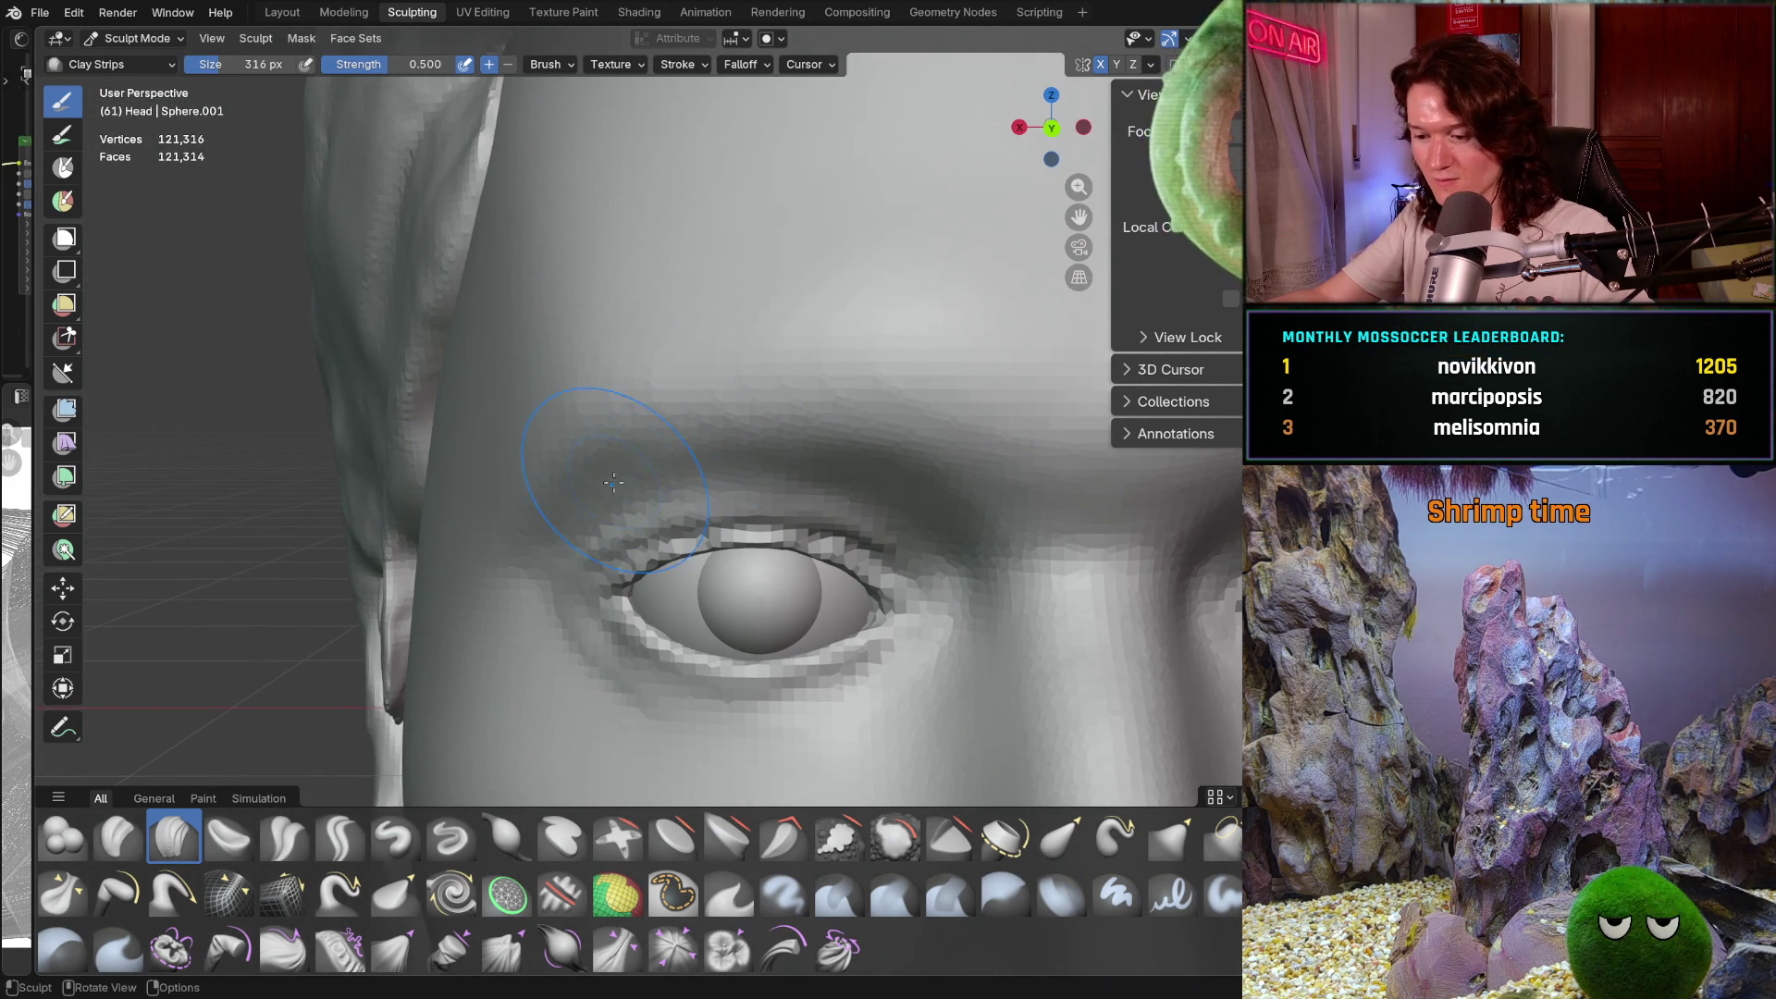
scroll(570, 423, "up", 2)
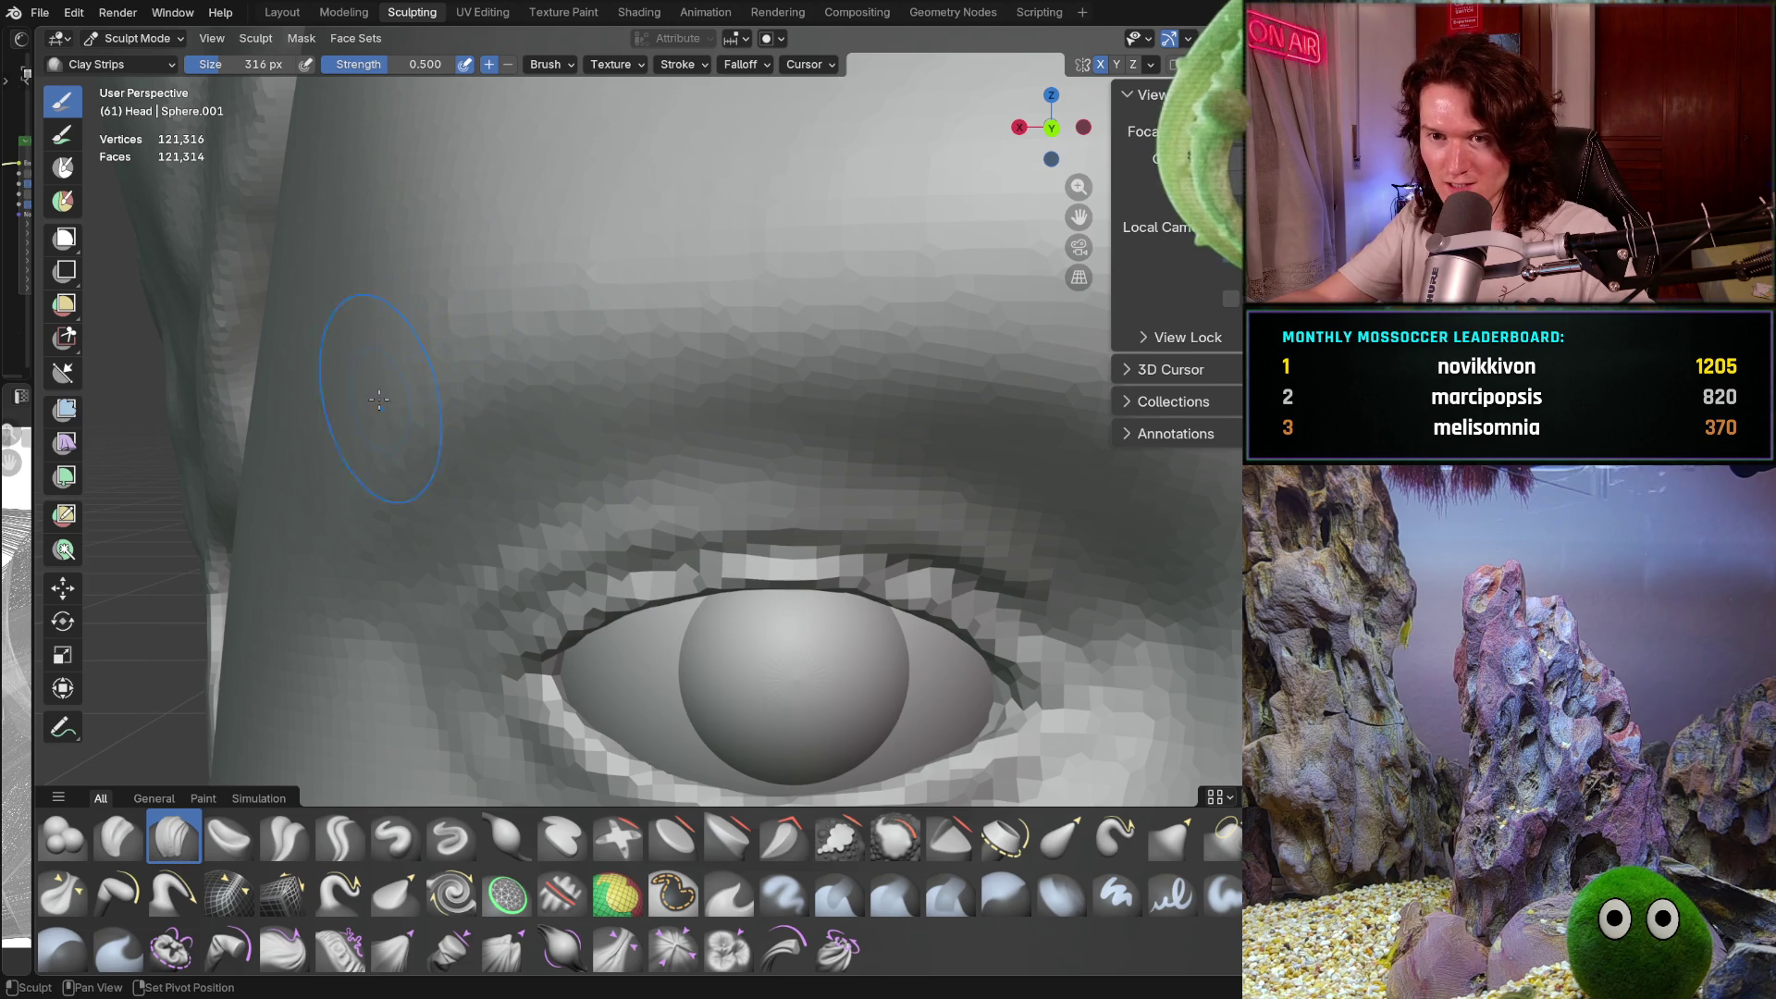
scroll(385, 395, "down", 2)
scroll(925, 359, "down", 2)
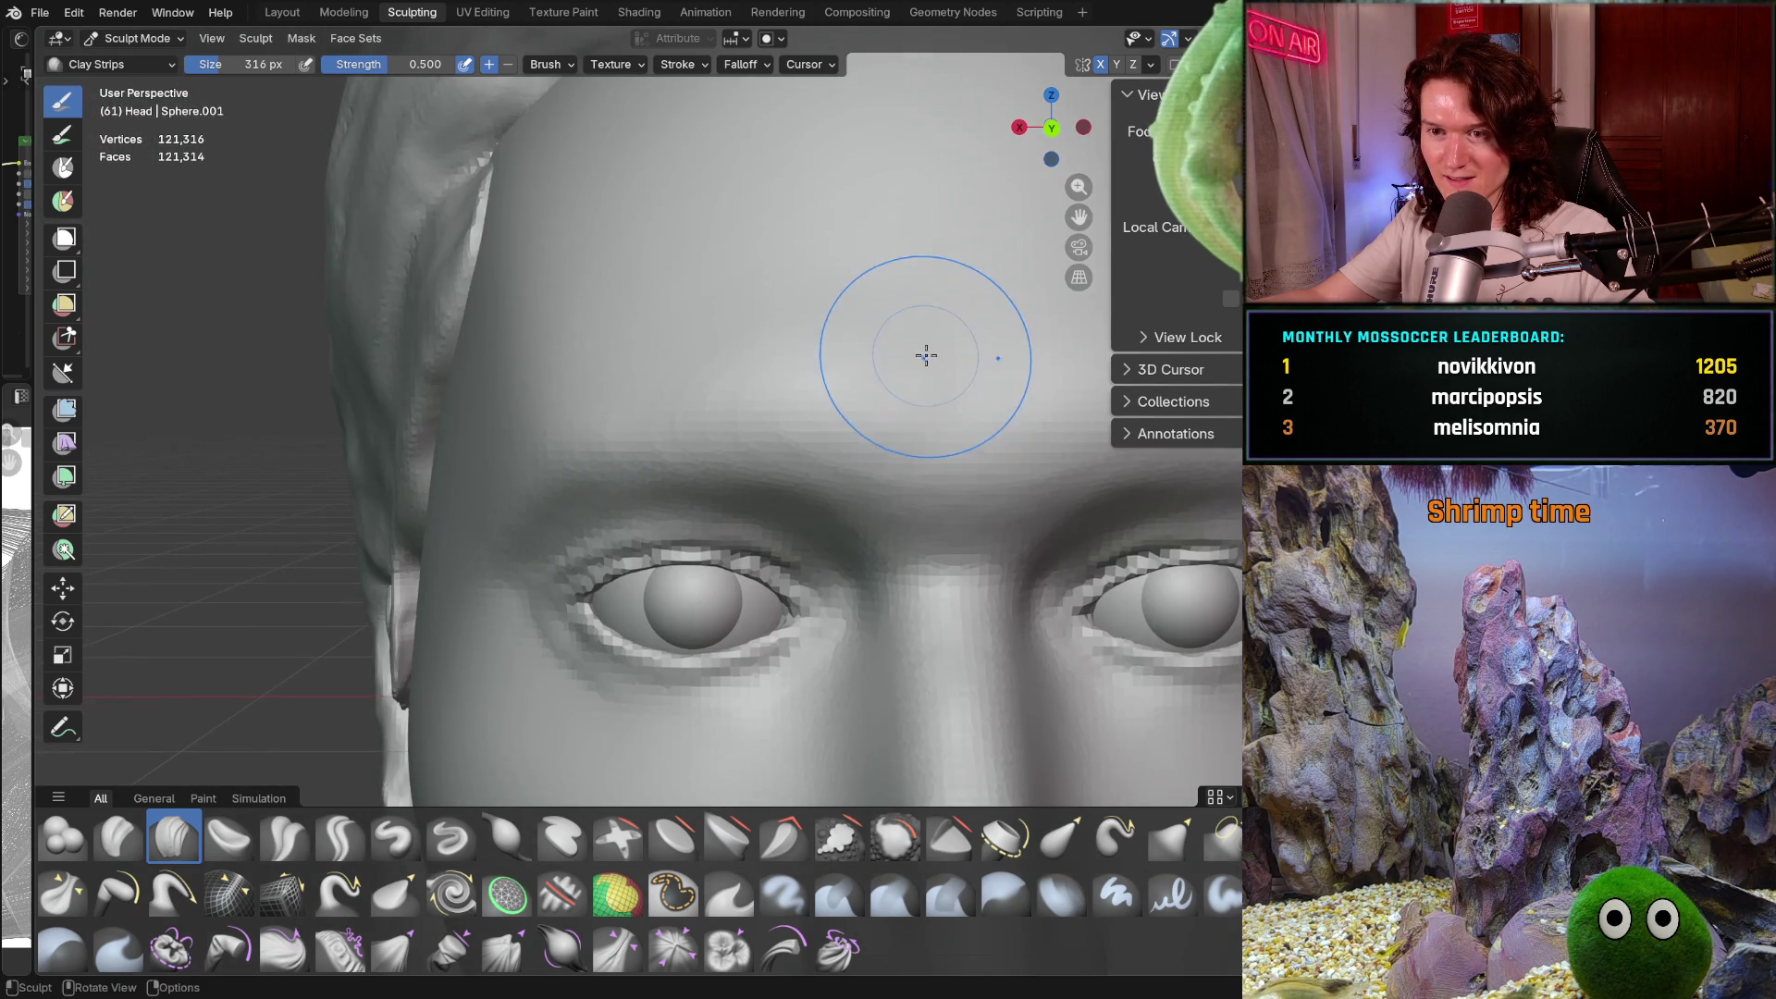
scroll(926, 359, "down", 1)
middle_click_drag(919, 357, 753, 396, "shift")
scroll(712, 352, "up", 2)
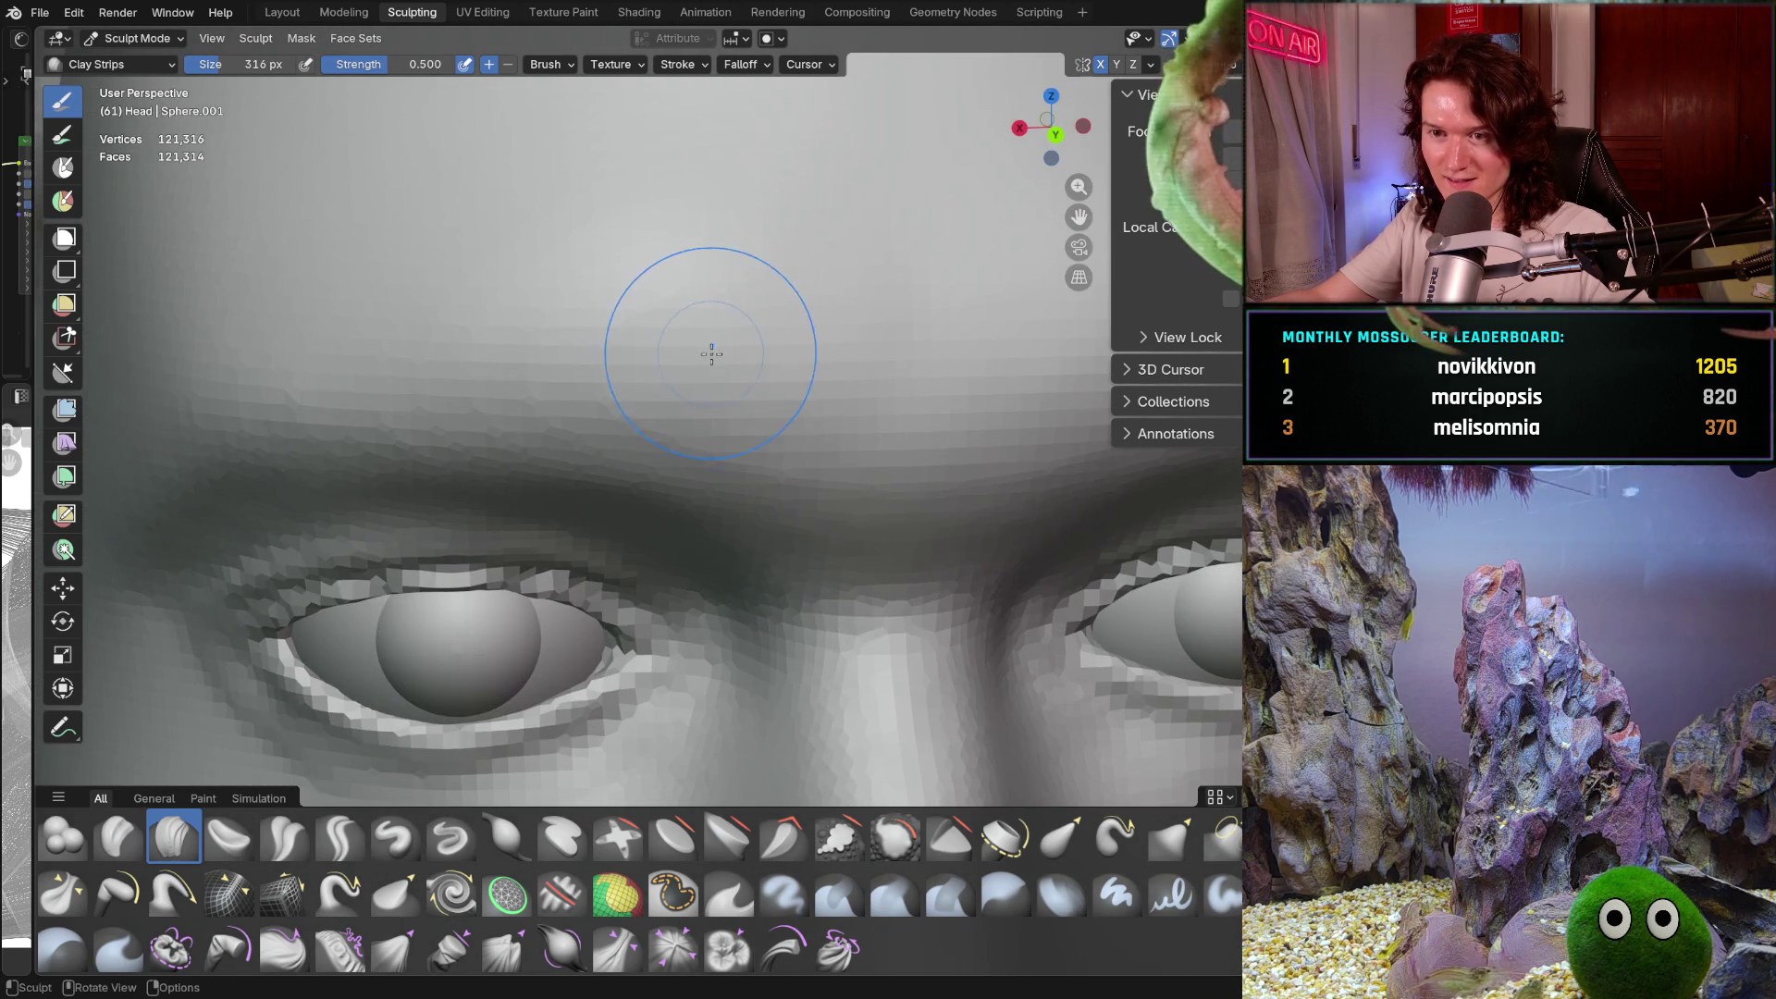
mouse_move(614, 274)
middle_mouse_down()
mouse_move(844, 266)
mouse_move(904, 412)
mouse_move(859, 357)
mouse_move(648, 324)
middle_mouse_up()
scroll(647, 324, "up", 2)
scroll(729, 457, "up", 1)
scroll(729, 457, "down", 2)
middle_click_drag(730, 457, 792, 348)
scroll(812, 349, "up", 3)
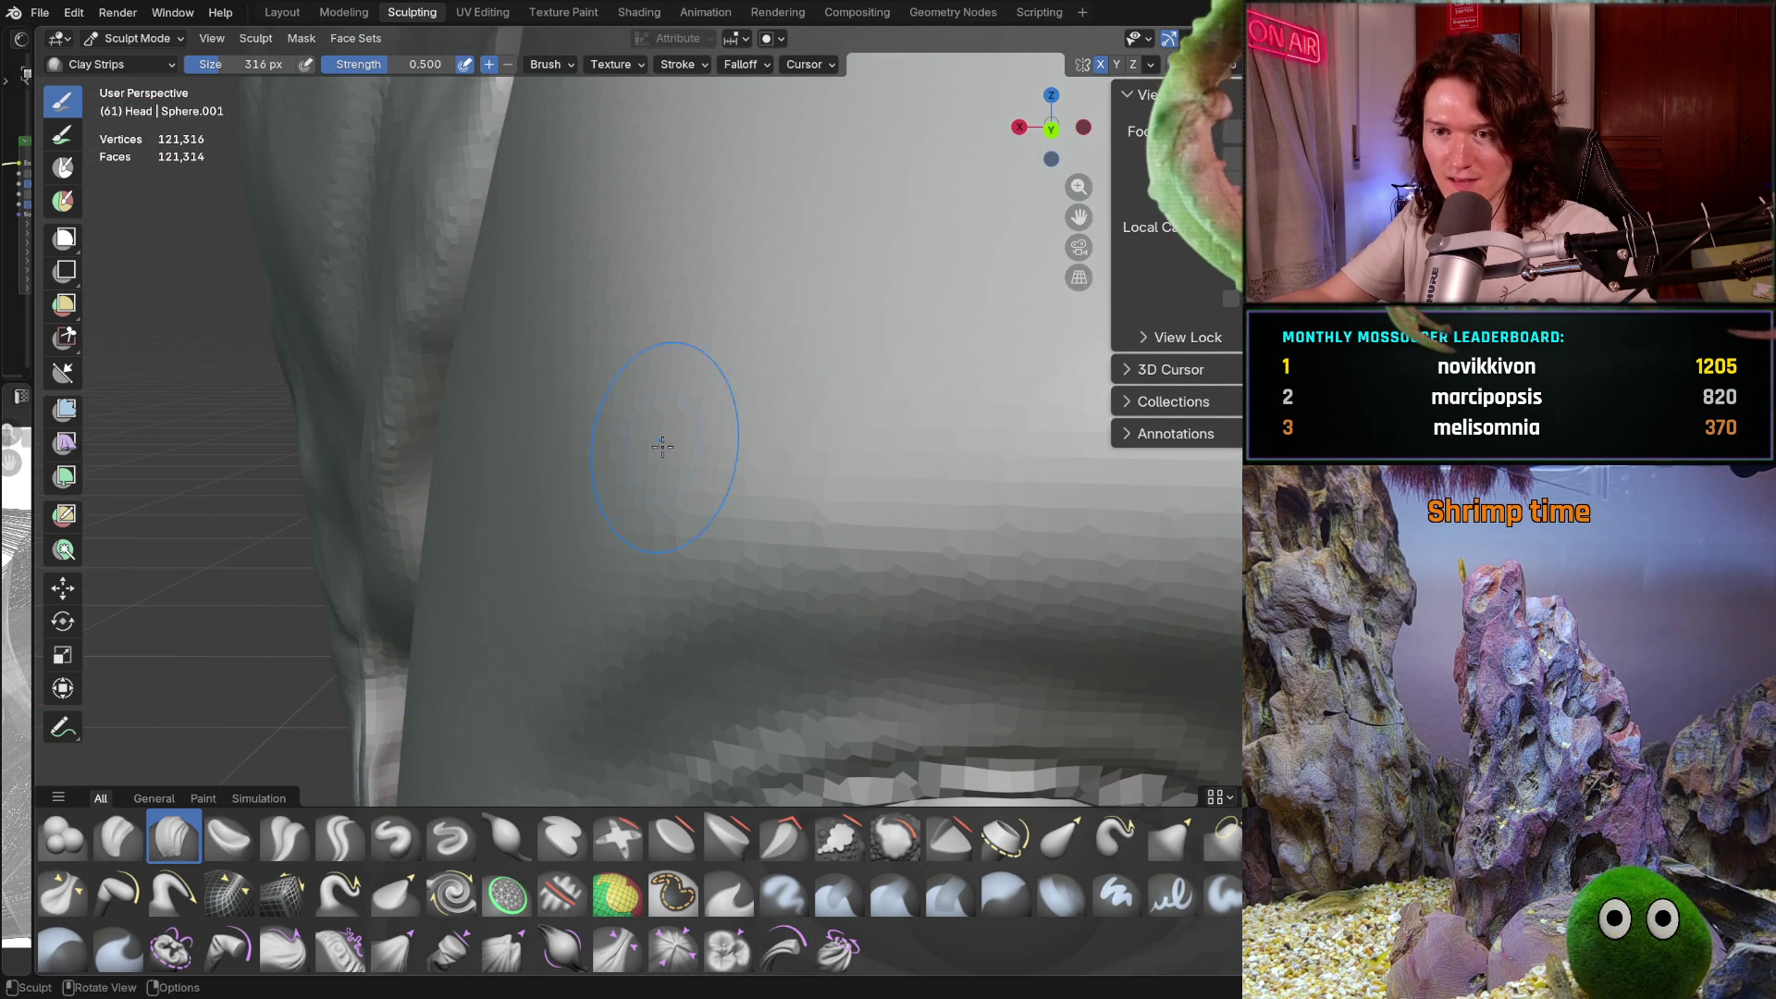
Shrink the brush to 152 px and examine the brow and forehead from several angles
key("f")
left_click(801, 407)
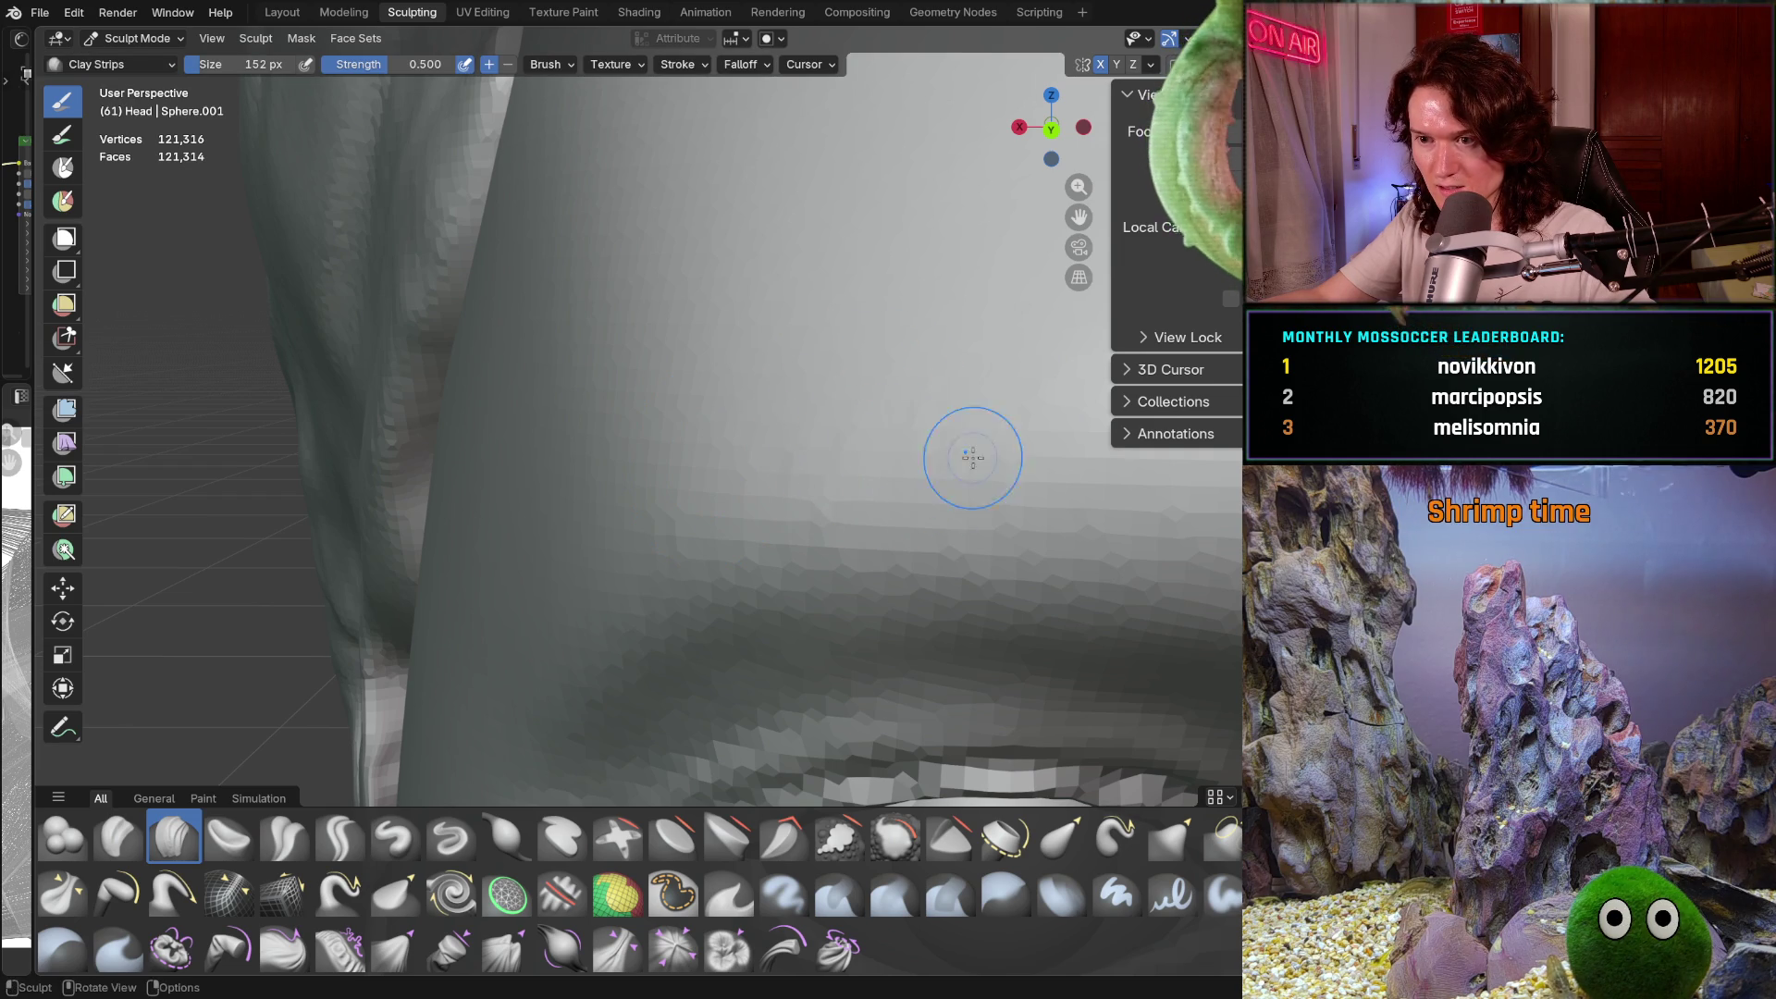
middle_click_drag(1013, 420, 903, 456)
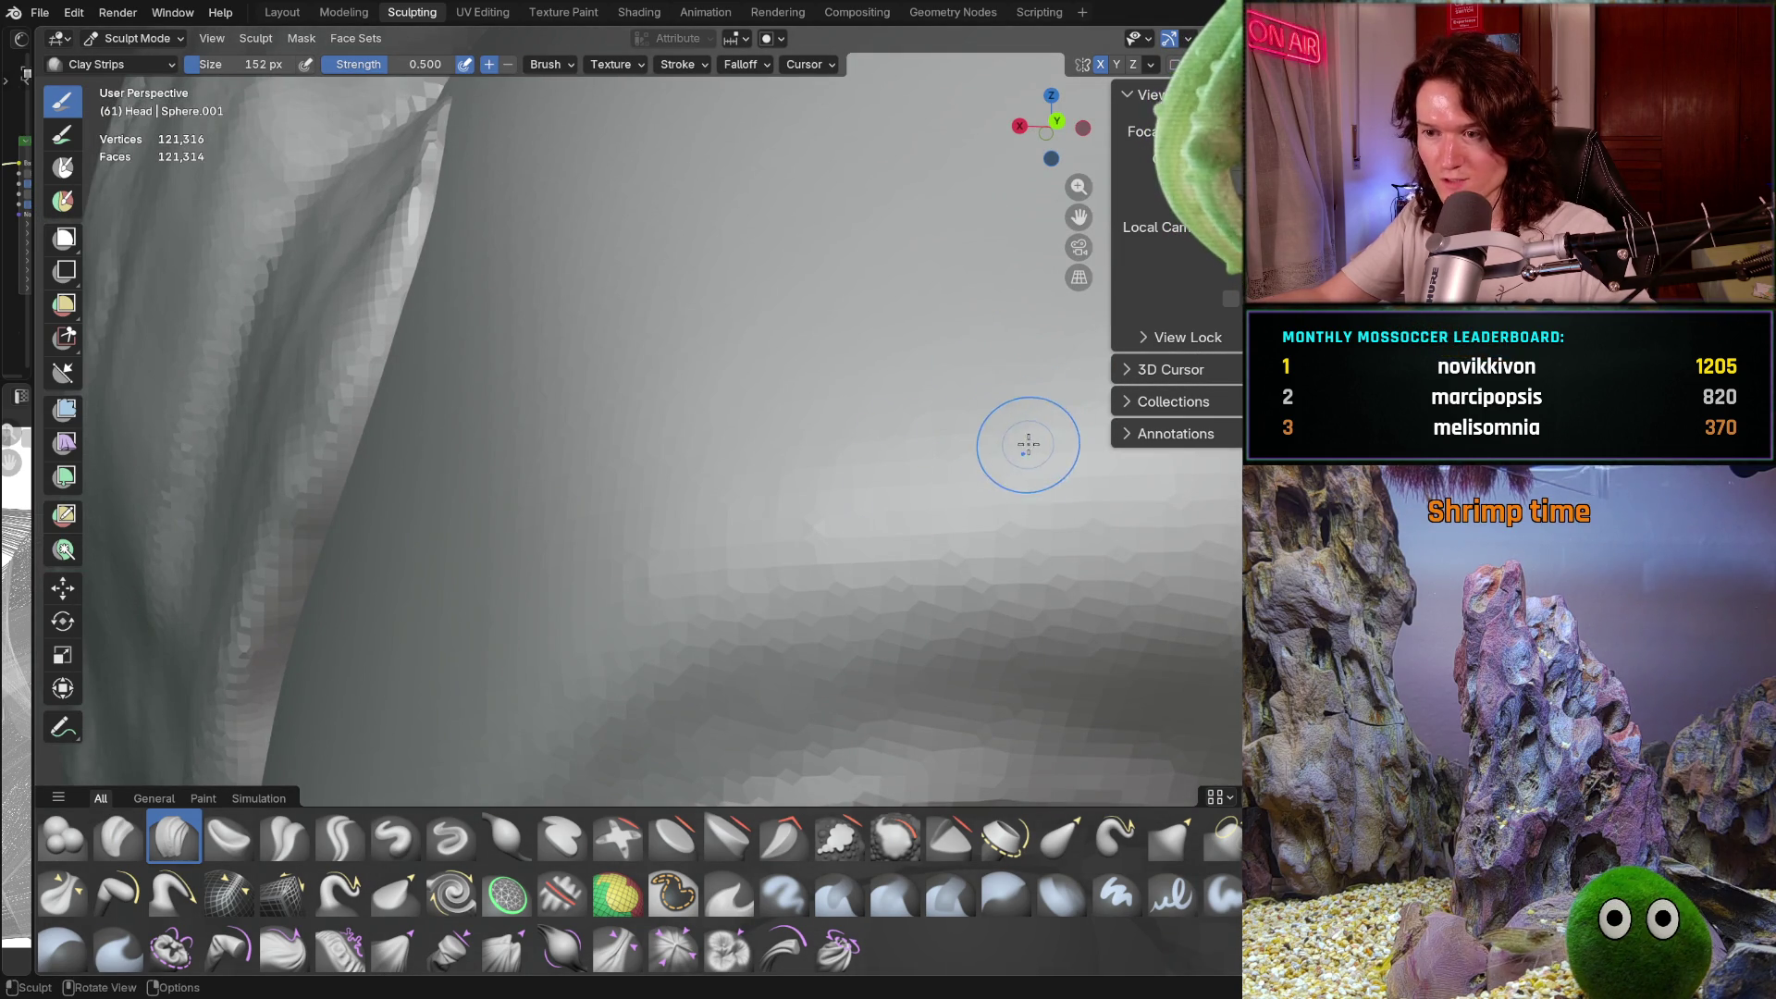
middle_click_drag(1097, 484, 915, 420)
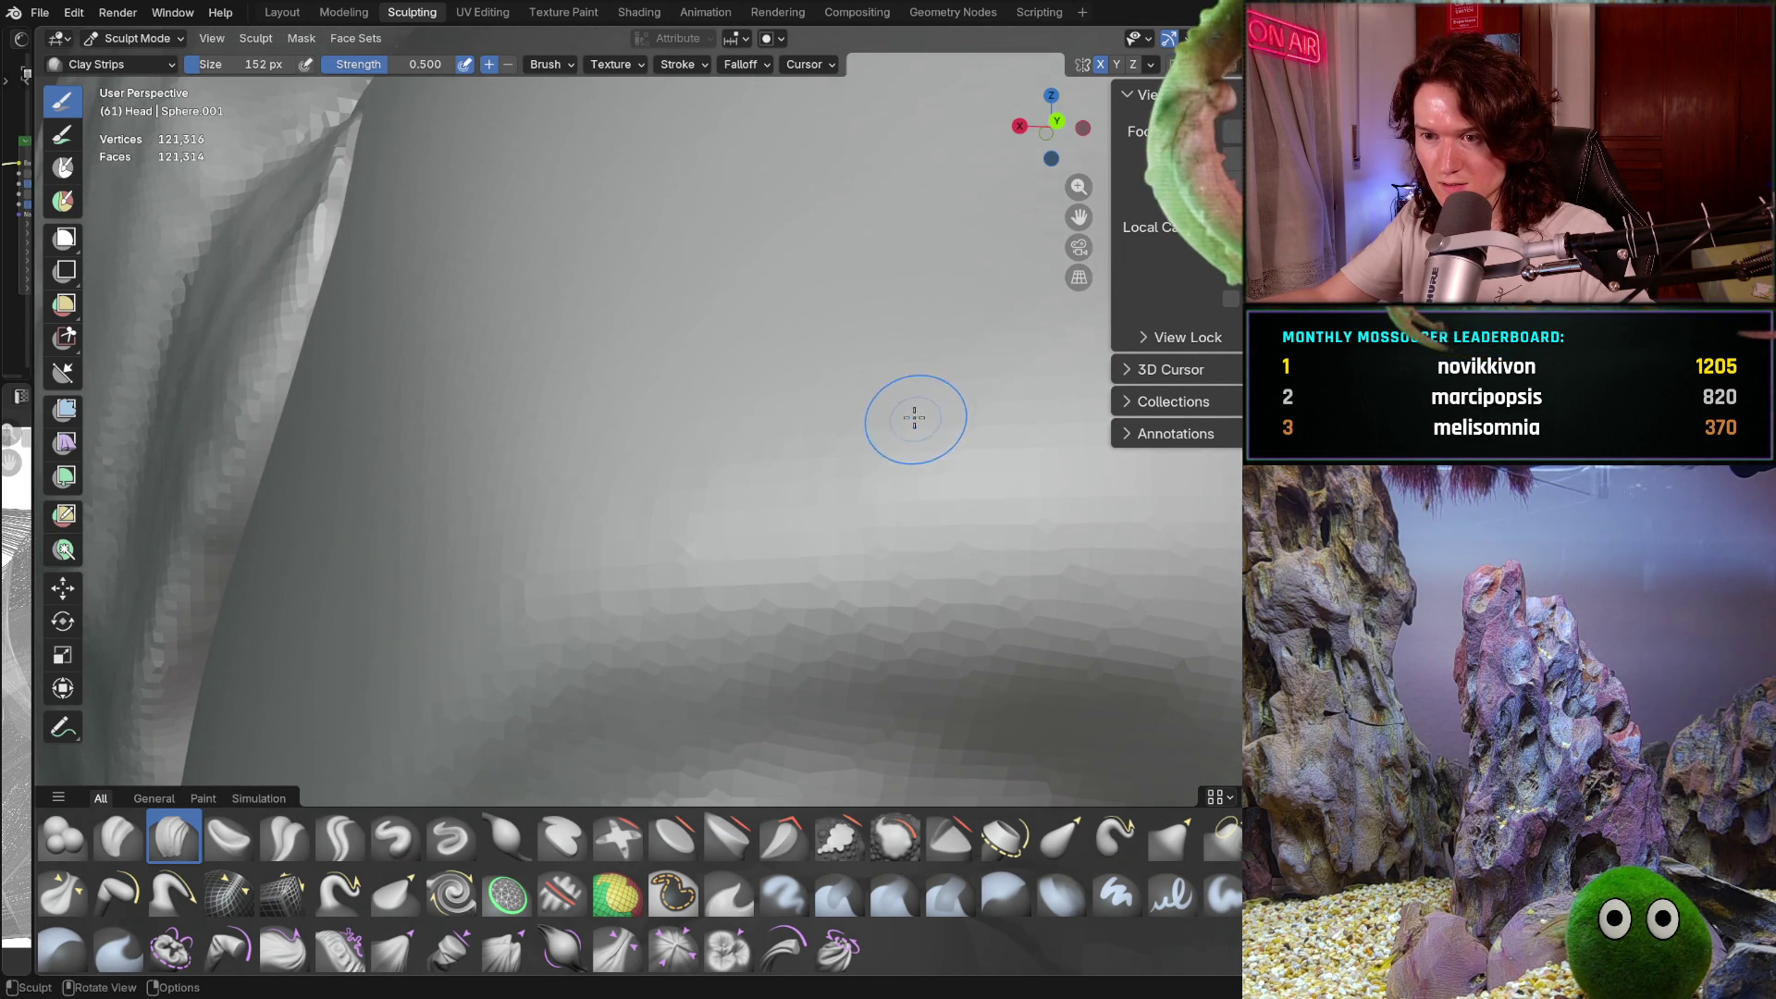
mouse_move(1015, 448)
middle_mouse_down()
mouse_move(1002, 512)
mouse_move(1059, 555)
mouse_move(1002, 480)
middle_mouse_up()
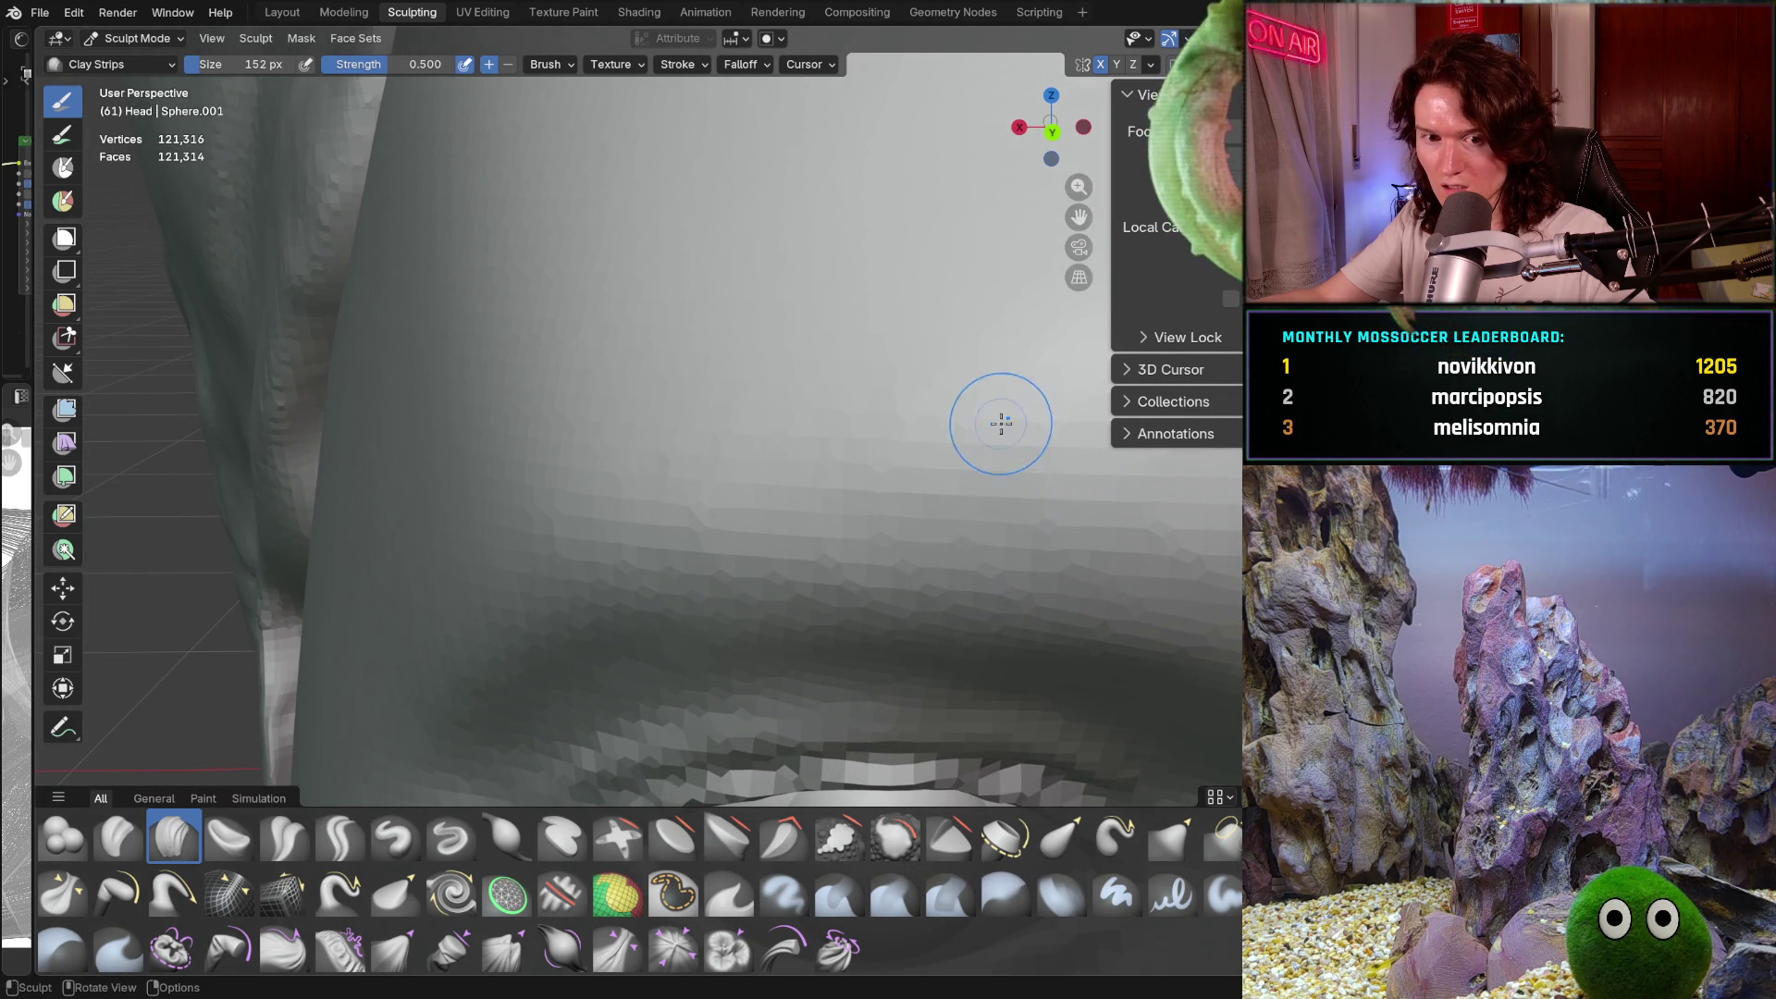
mouse_move(1033, 462)
middle_mouse_down()
mouse_move(983, 508)
mouse_move(903, 468)
mouse_move(809, 520)
mouse_move(791, 587)
middle_mouse_up()
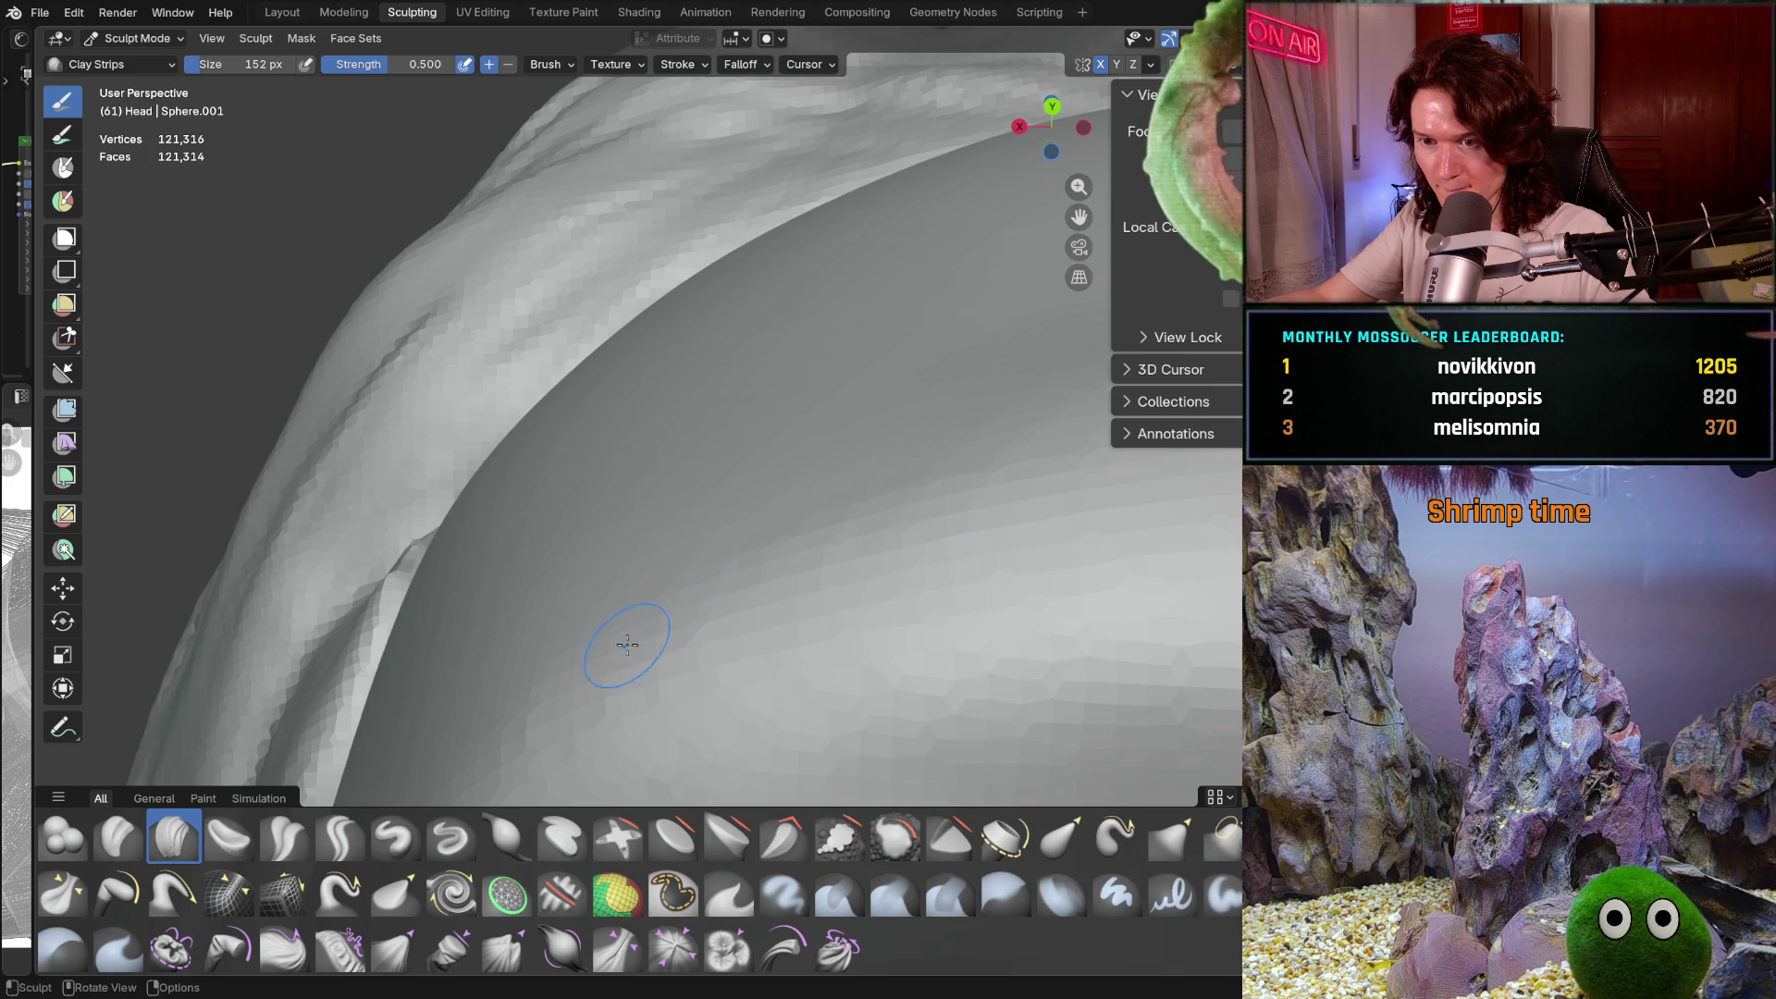
mouse_move(974, 374)
middle_mouse_down()
mouse_move(872, 528)
mouse_move(893, 555)
mouse_move(912, 502)
middle_mouse_up()
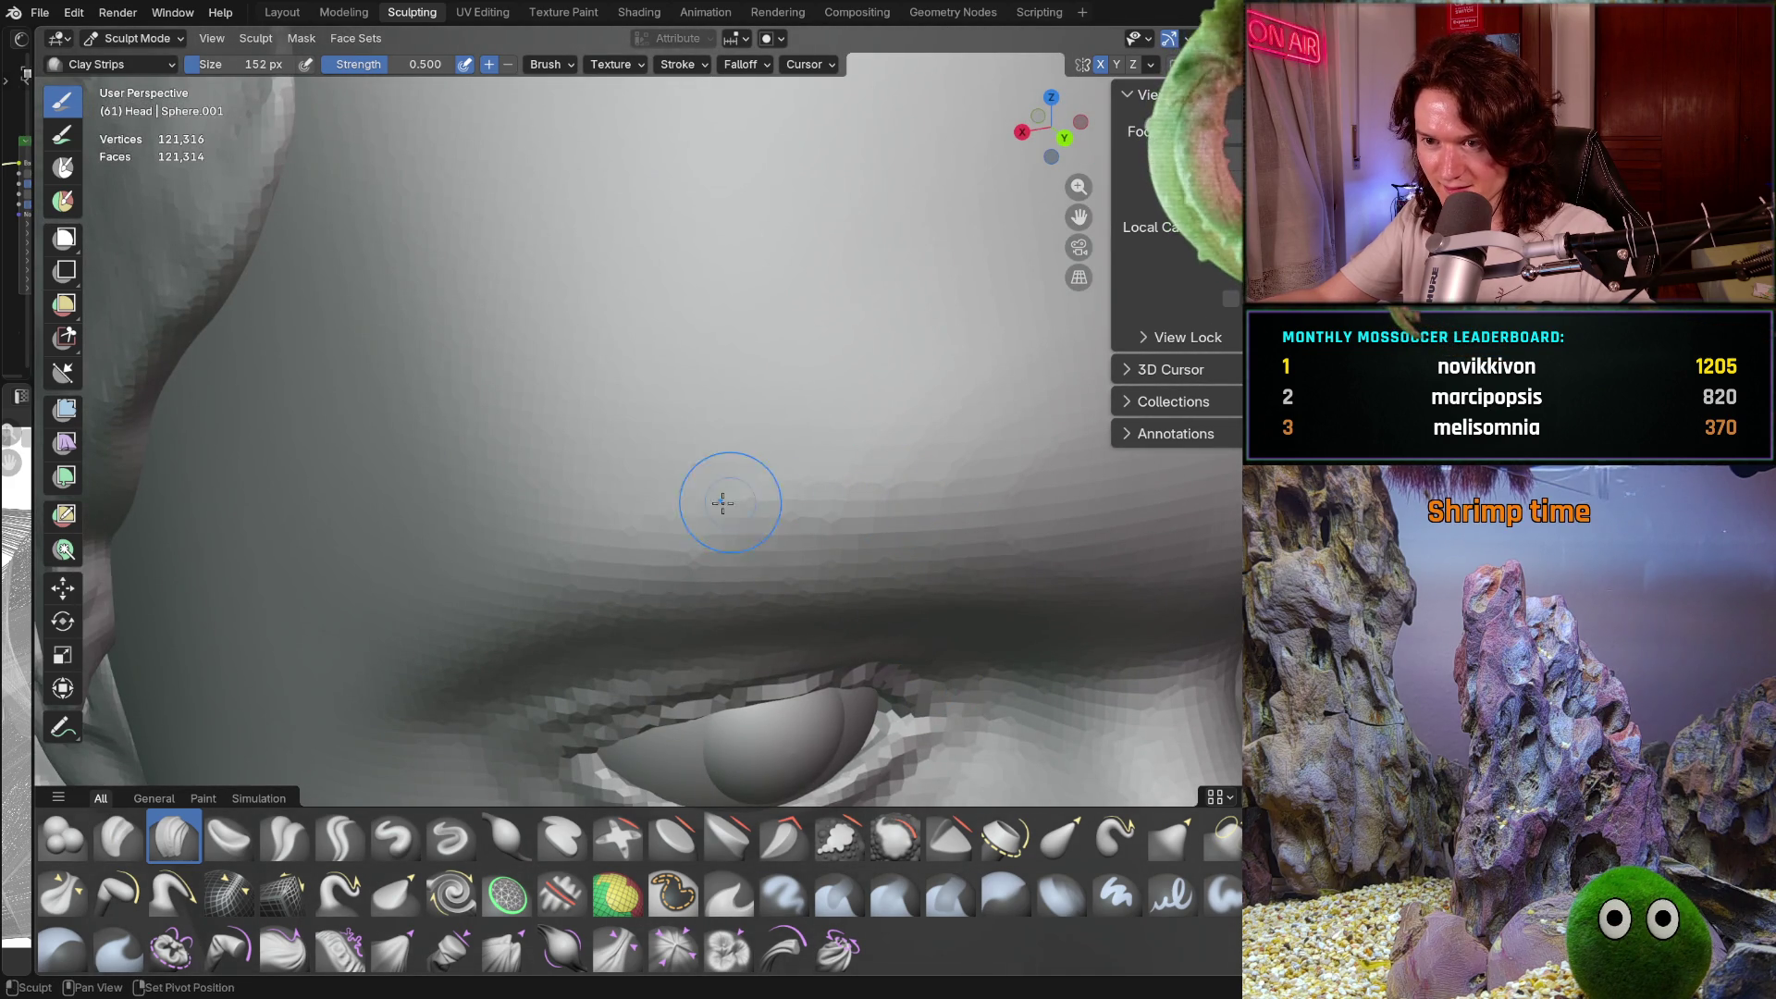
mouse_move(996, 453)
middle_mouse_down()
mouse_move(975, 417)
mouse_move(950, 450)
middle_mouse_up()
middle_click_drag(822, 446, 853, 514)
middle_click_drag(897, 414, 947, 475)
mouse_move(615, 542)
middle_mouse_down()
mouse_move(926, 485)
mouse_move(906, 443)
middle_mouse_up()
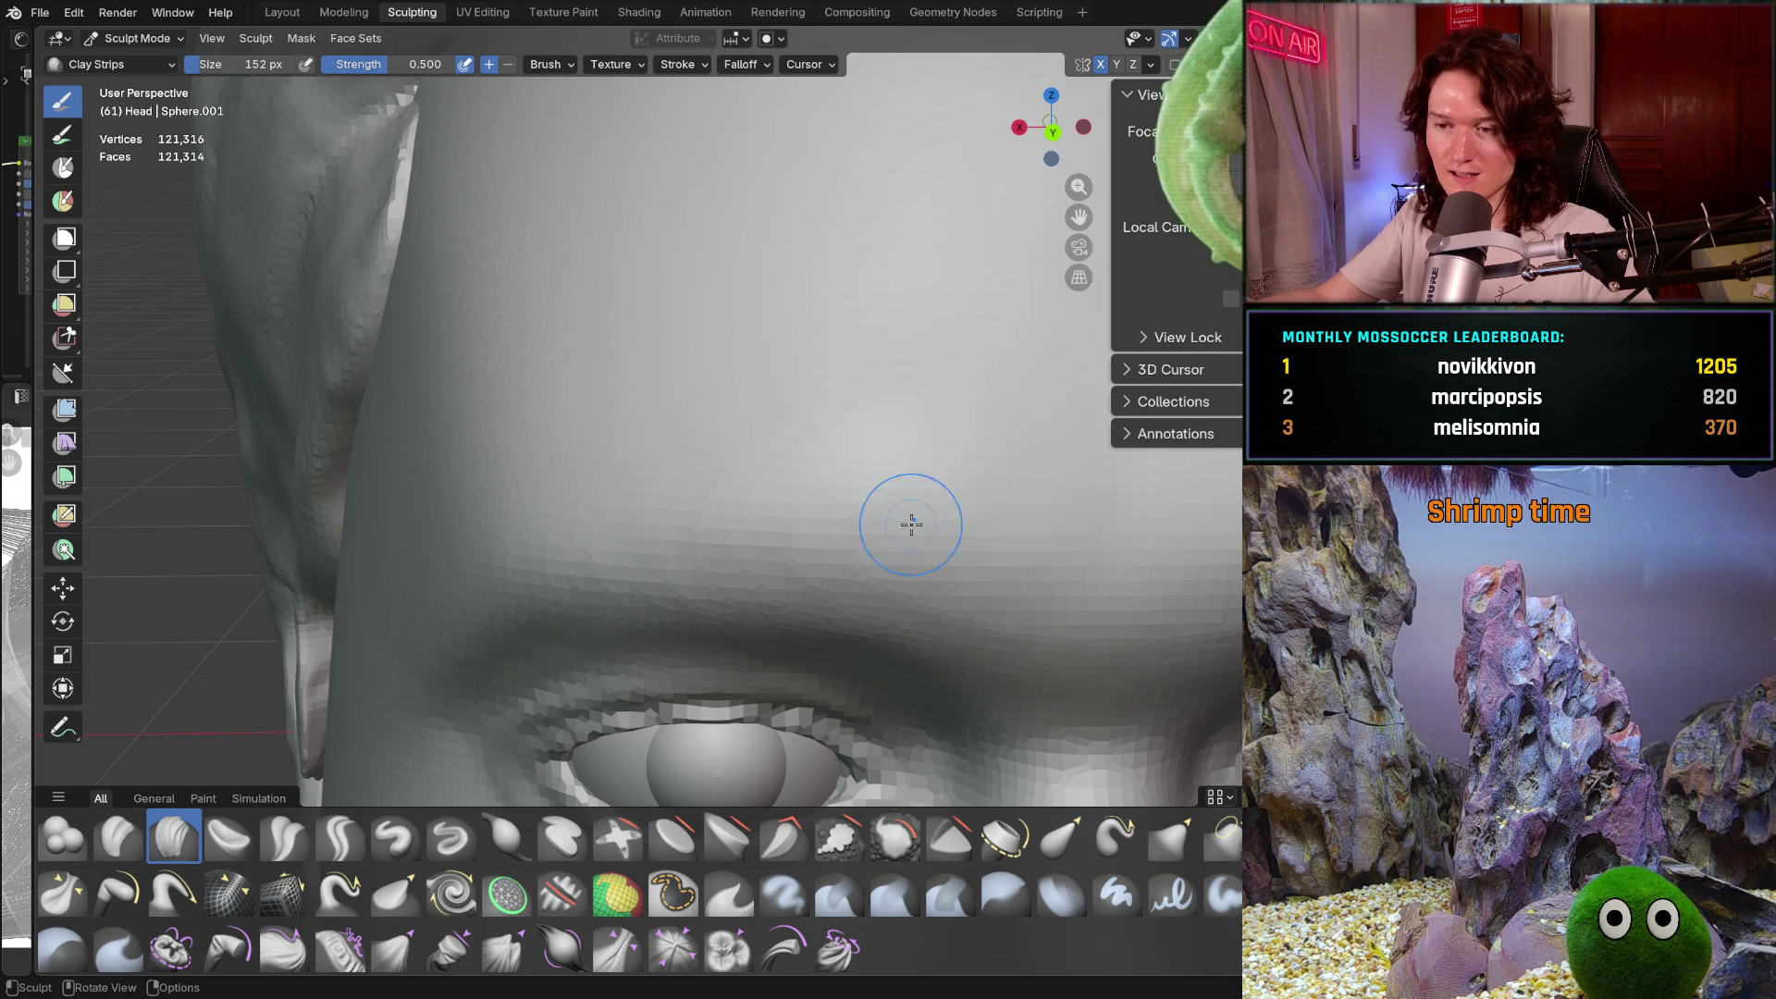
scroll(915, 511, "down", 2)
mouse_move(904, 566)
middle_mouse_down()
mouse_move(886, 404)
mouse_move(869, 619)
mouse_move(839, 492)
middle_mouse_up()
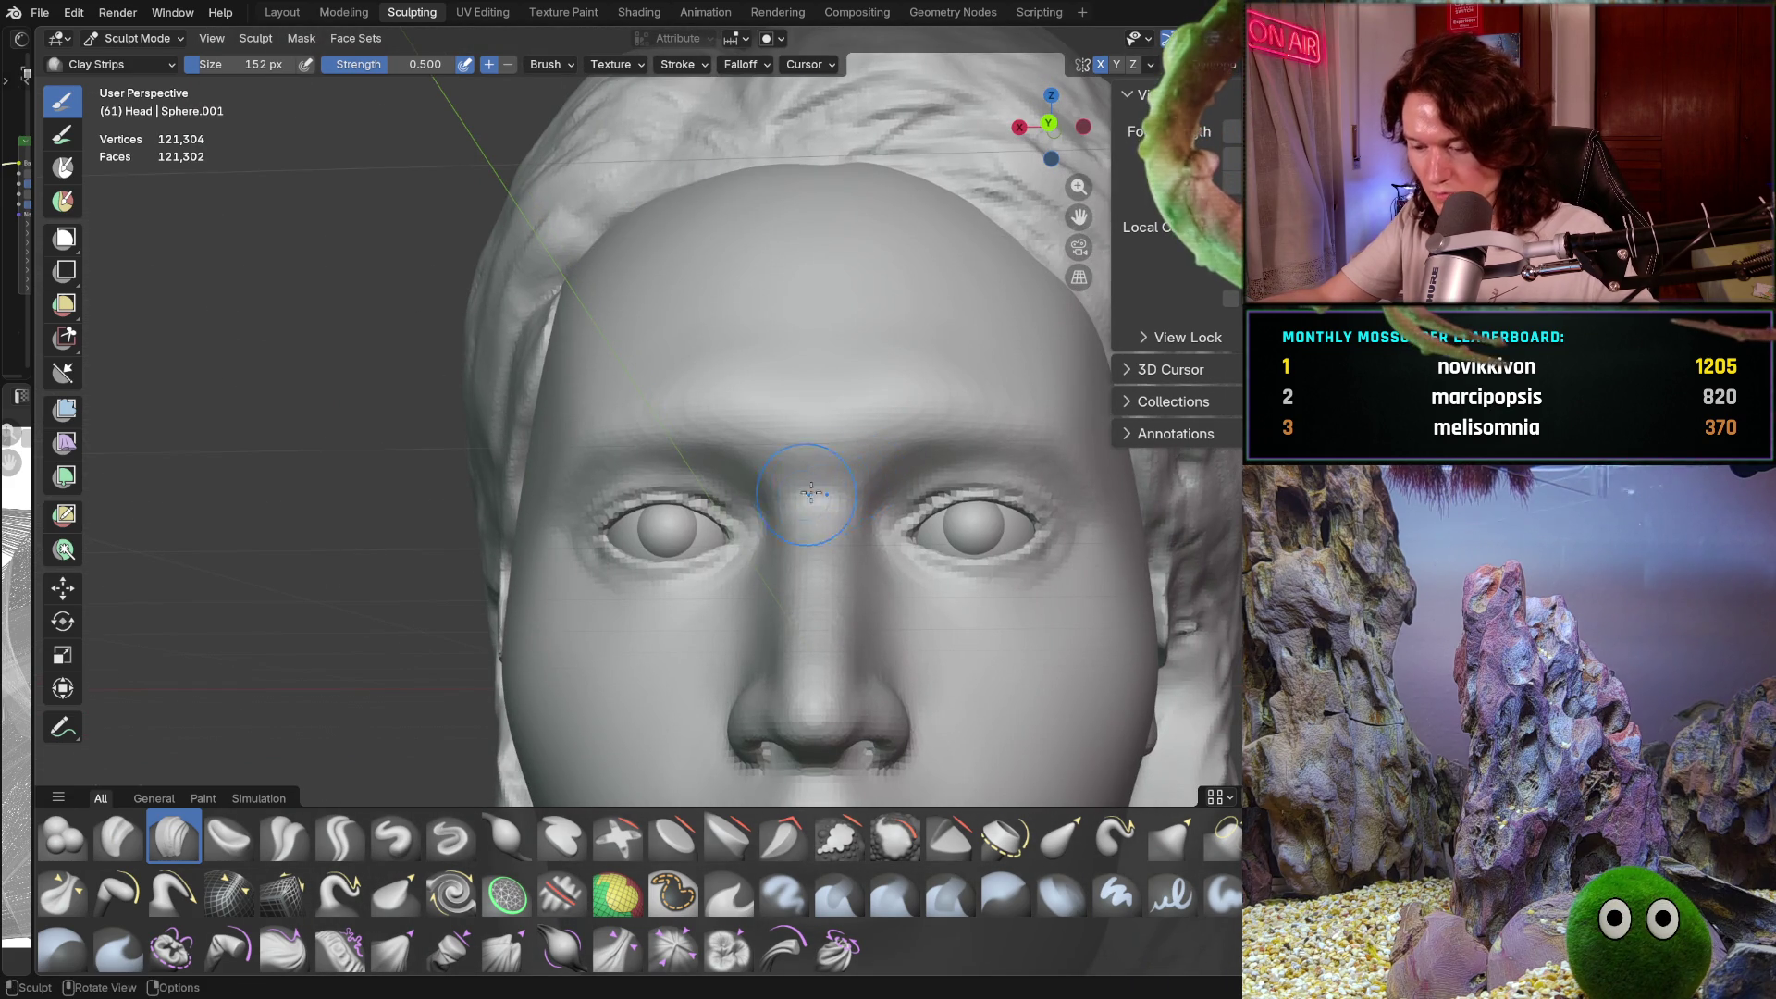
Smooth the bumpy brow above the left eye with a 192 px brush, then reselect Clay Strips
scroll(601, 606, "up", 5)
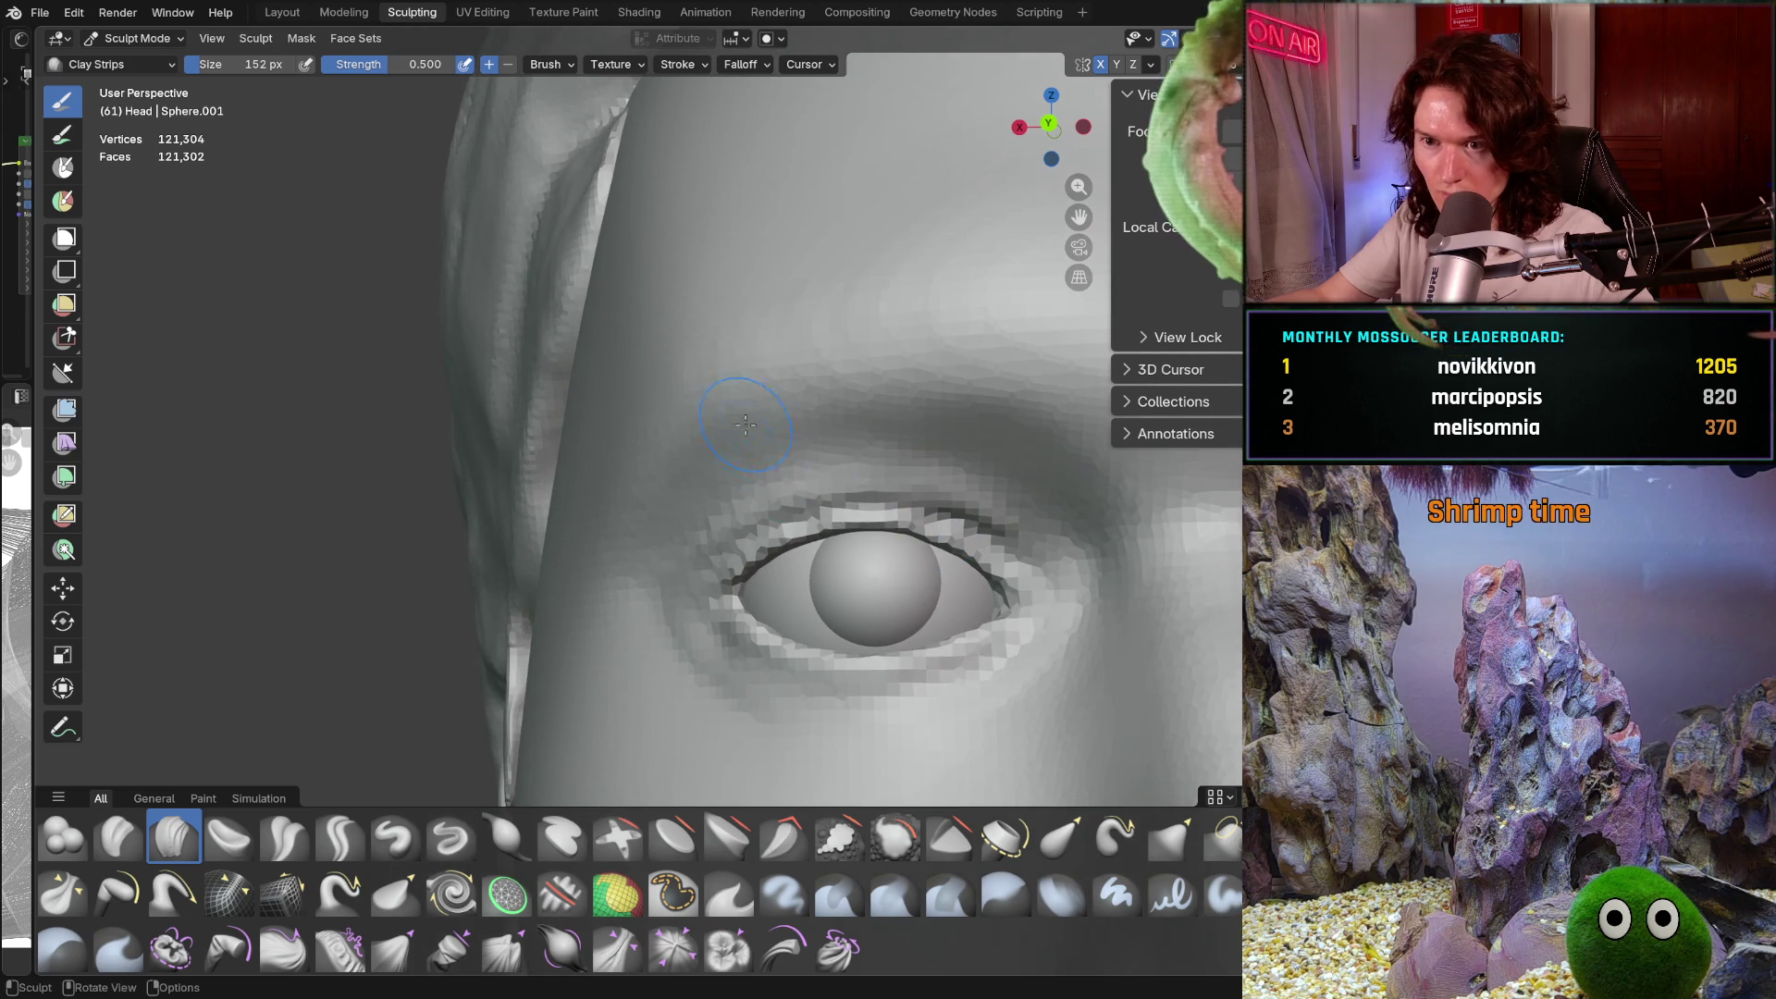
key("f")
left_click(744, 385)
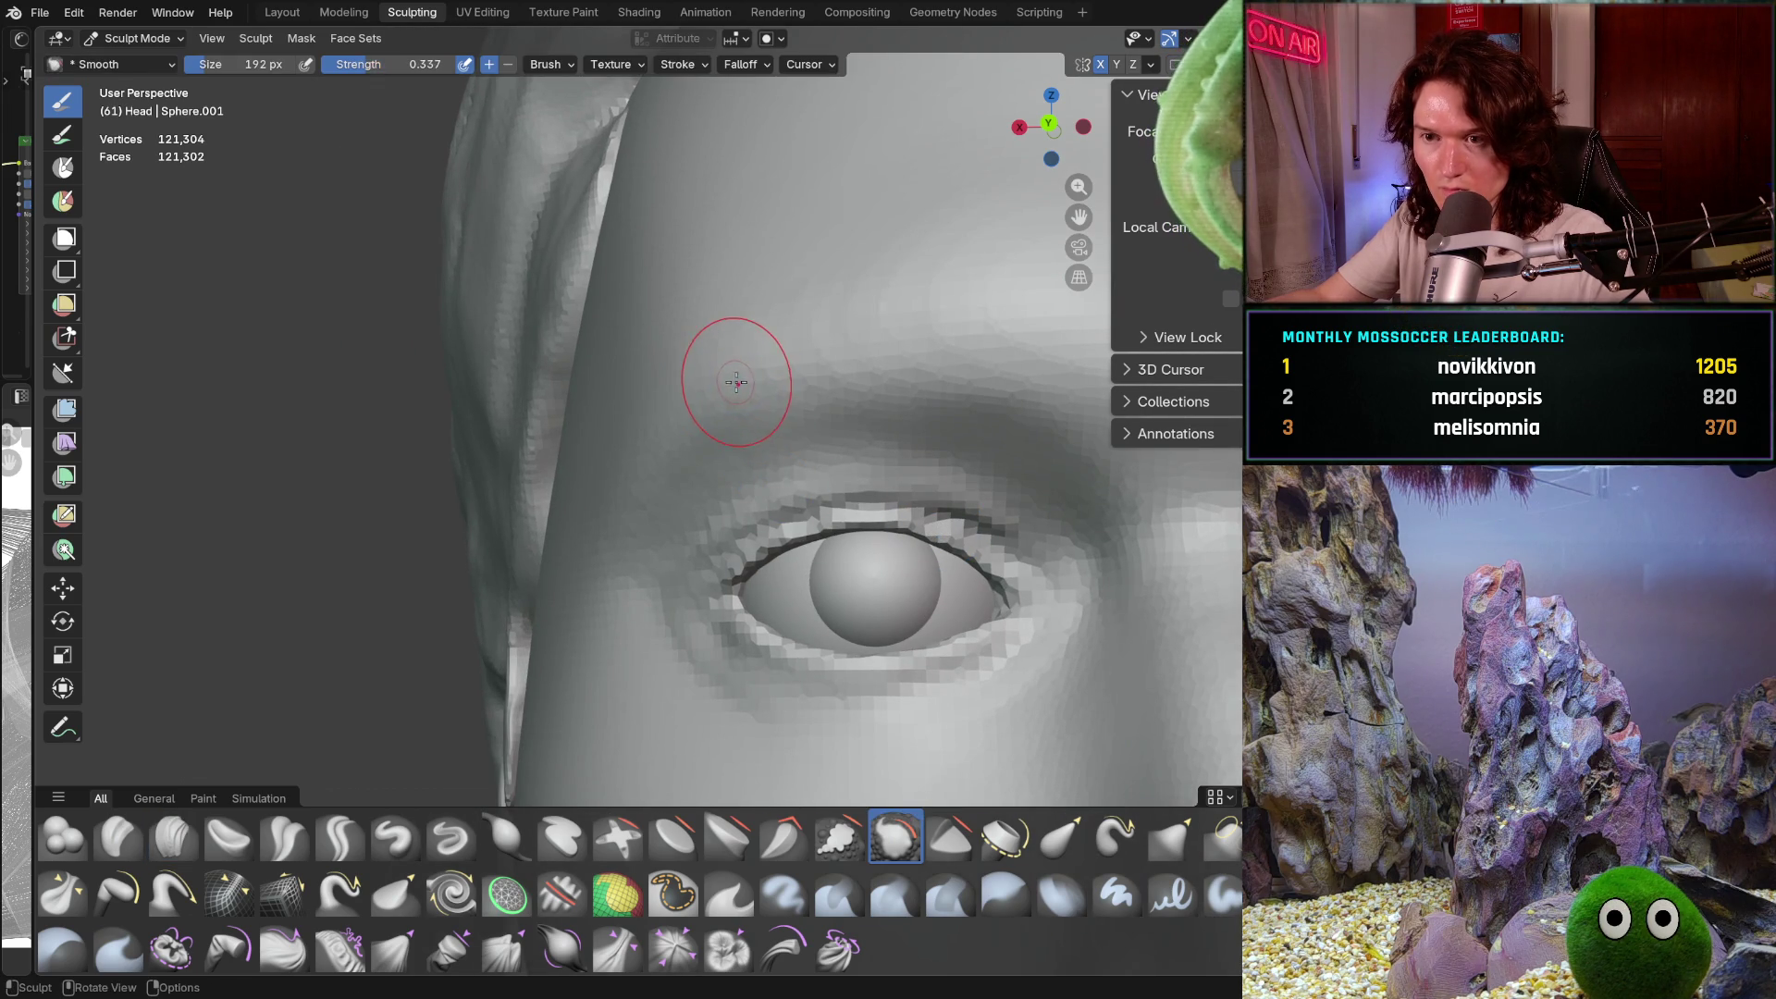
mouse_move(734, 374)
left_mouse_down("shift")
mouse_move(674, 337)
mouse_move(681, 390)
left_mouse_up("shift")
mouse_move(680, 390)
middle_mouse_down()
mouse_move(745, 392)
mouse_move(718, 376)
middle_mouse_up()
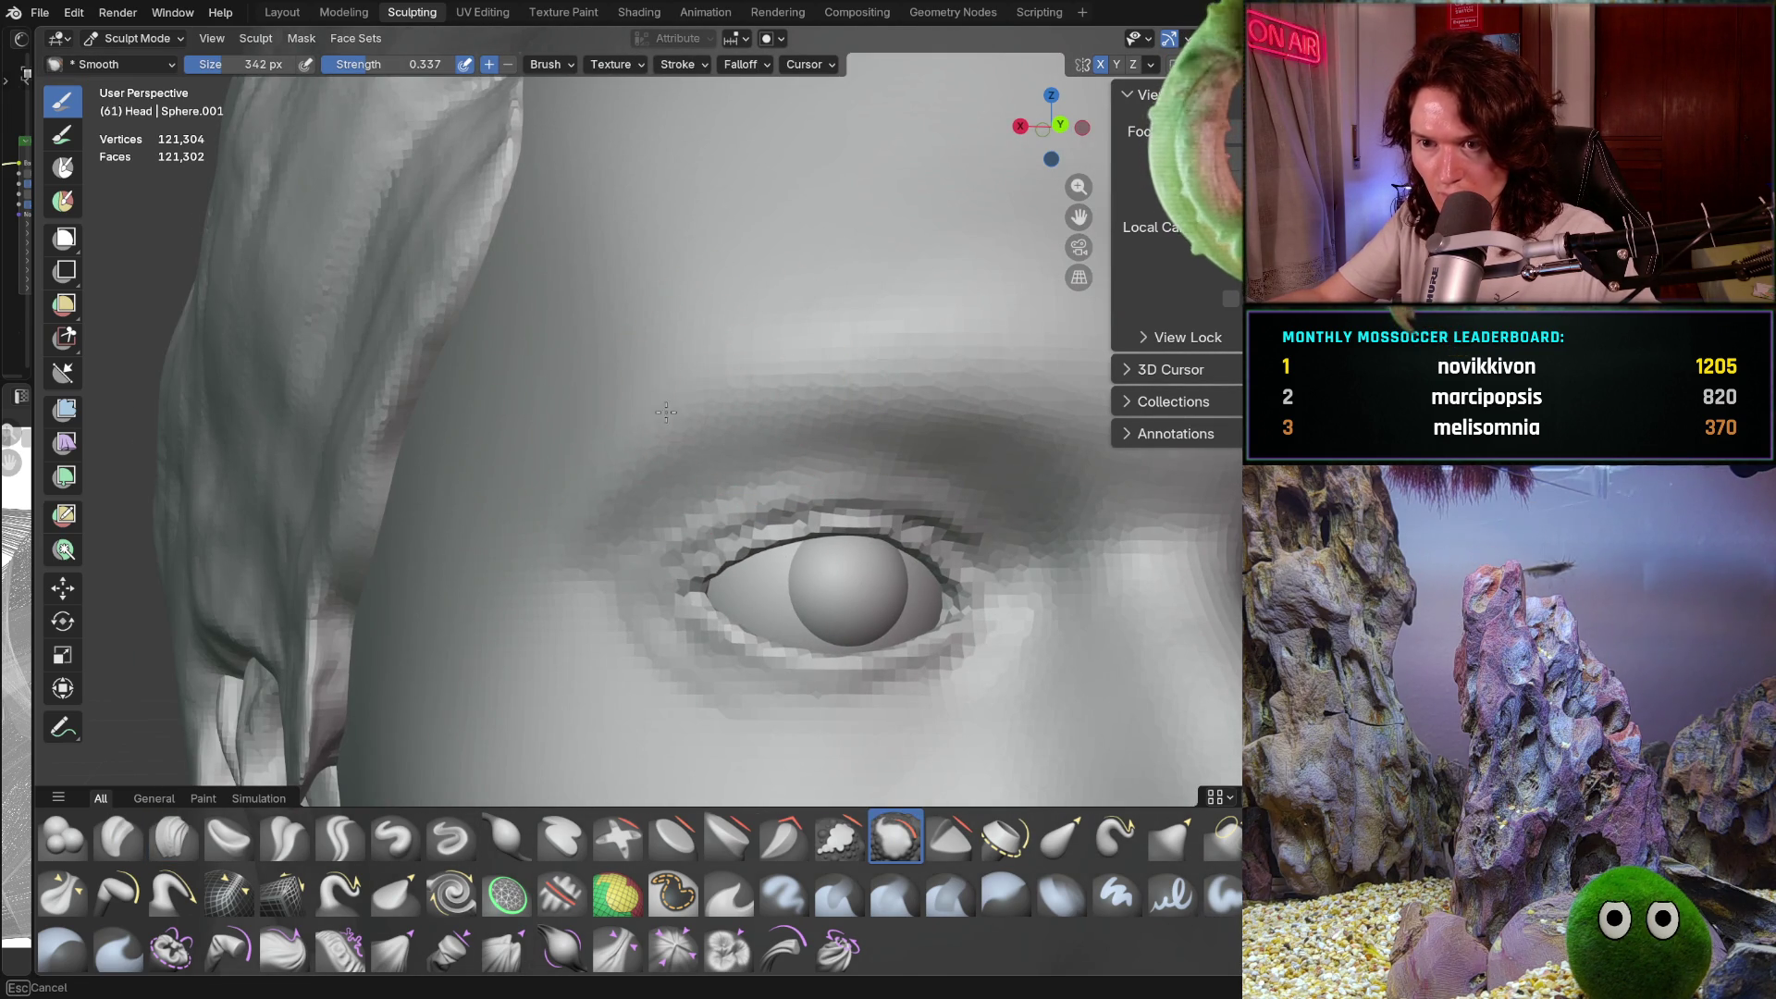
mouse_move(894, 351)
middle_mouse_down()
mouse_move(754, 330)
mouse_move(820, 309)
mouse_move(813, 417)
middle_mouse_up()
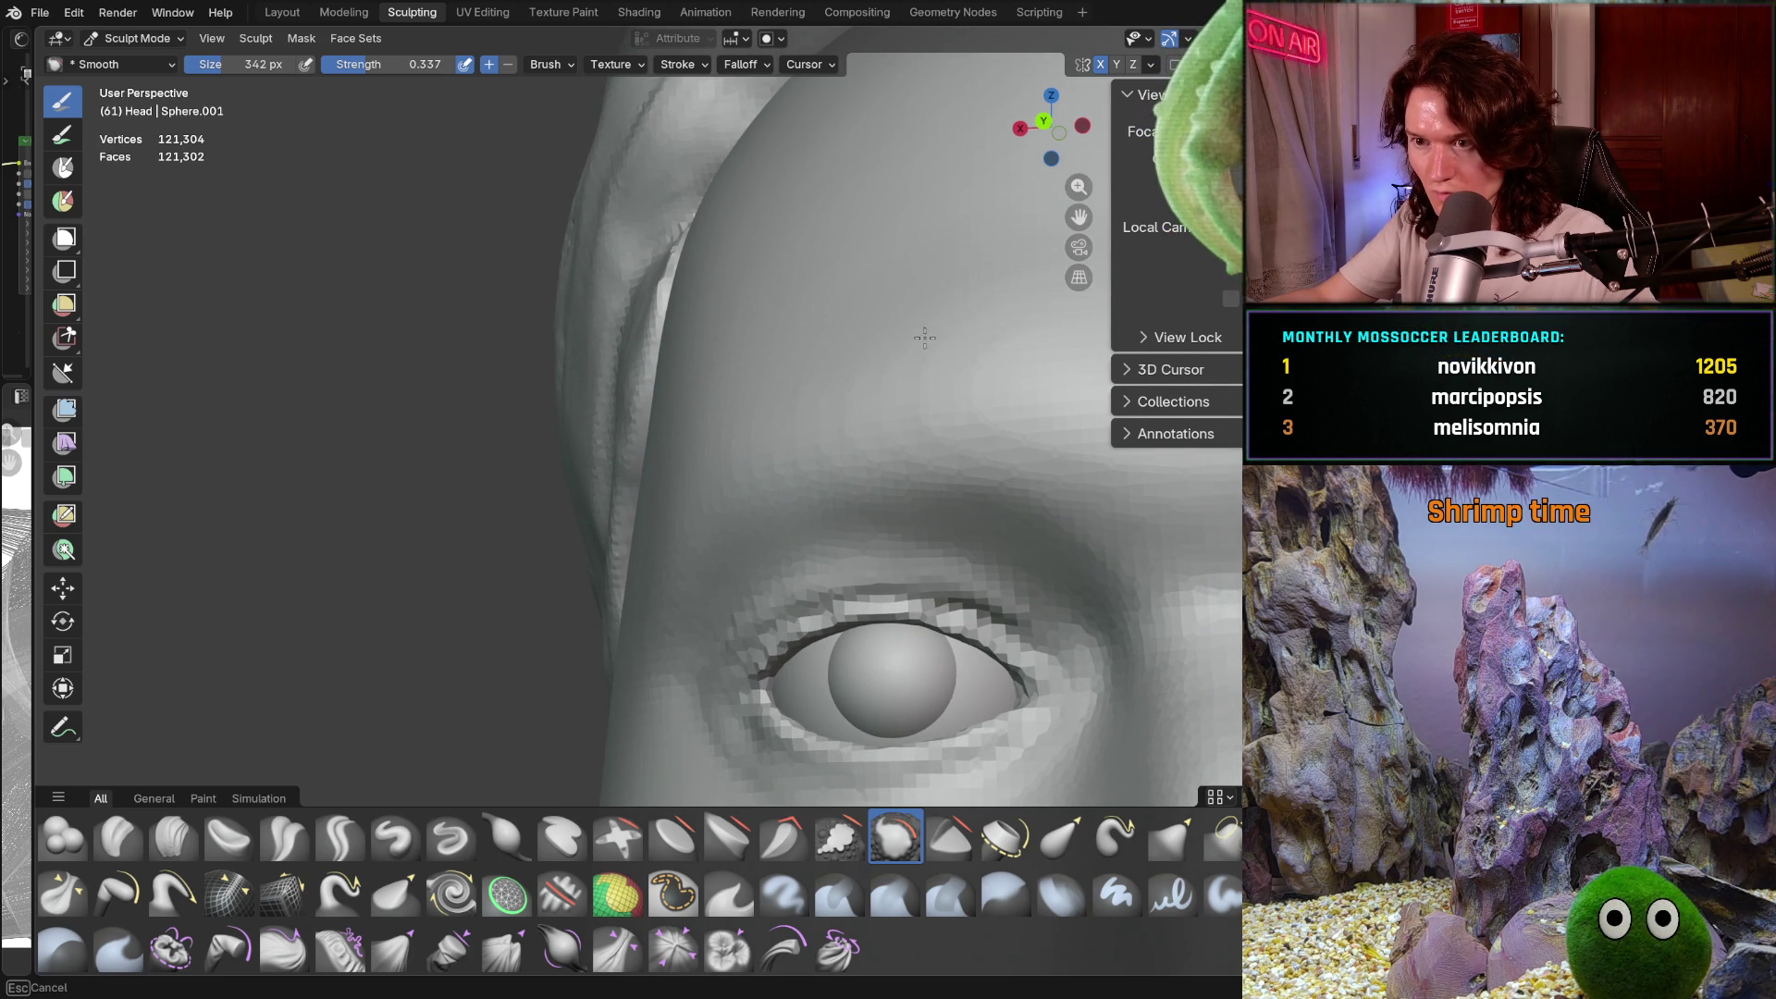
scroll(963, 305, "down", 6)
mouse_move(901, 484)
middle_mouse_down("shift")
mouse_move(857, 369)
mouse_move(730, 474)
mouse_move(821, 480)
mouse_move(791, 469)
middle_mouse_up("shift")
scroll(833, 437, "up", 5)
left_click(174, 837)
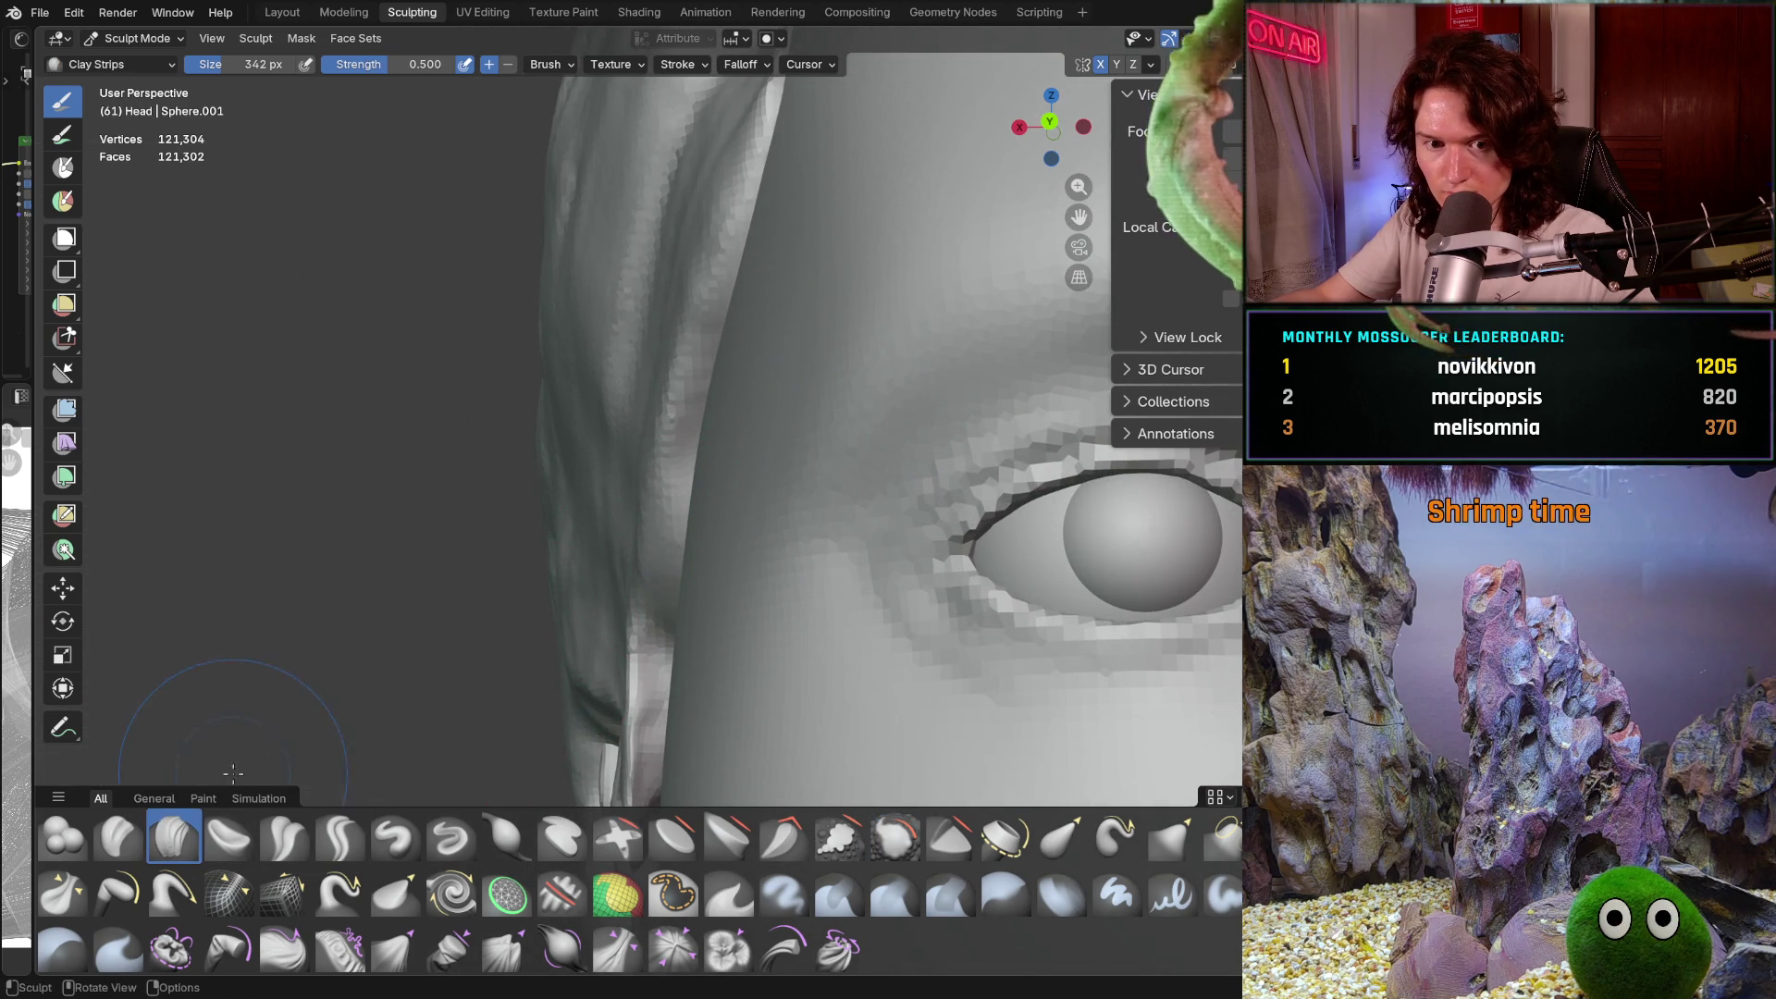
Shrink the Clay Strips brush to 142 px and bring the temple beside the left eye into view
key("f")
left_click(647, 481)
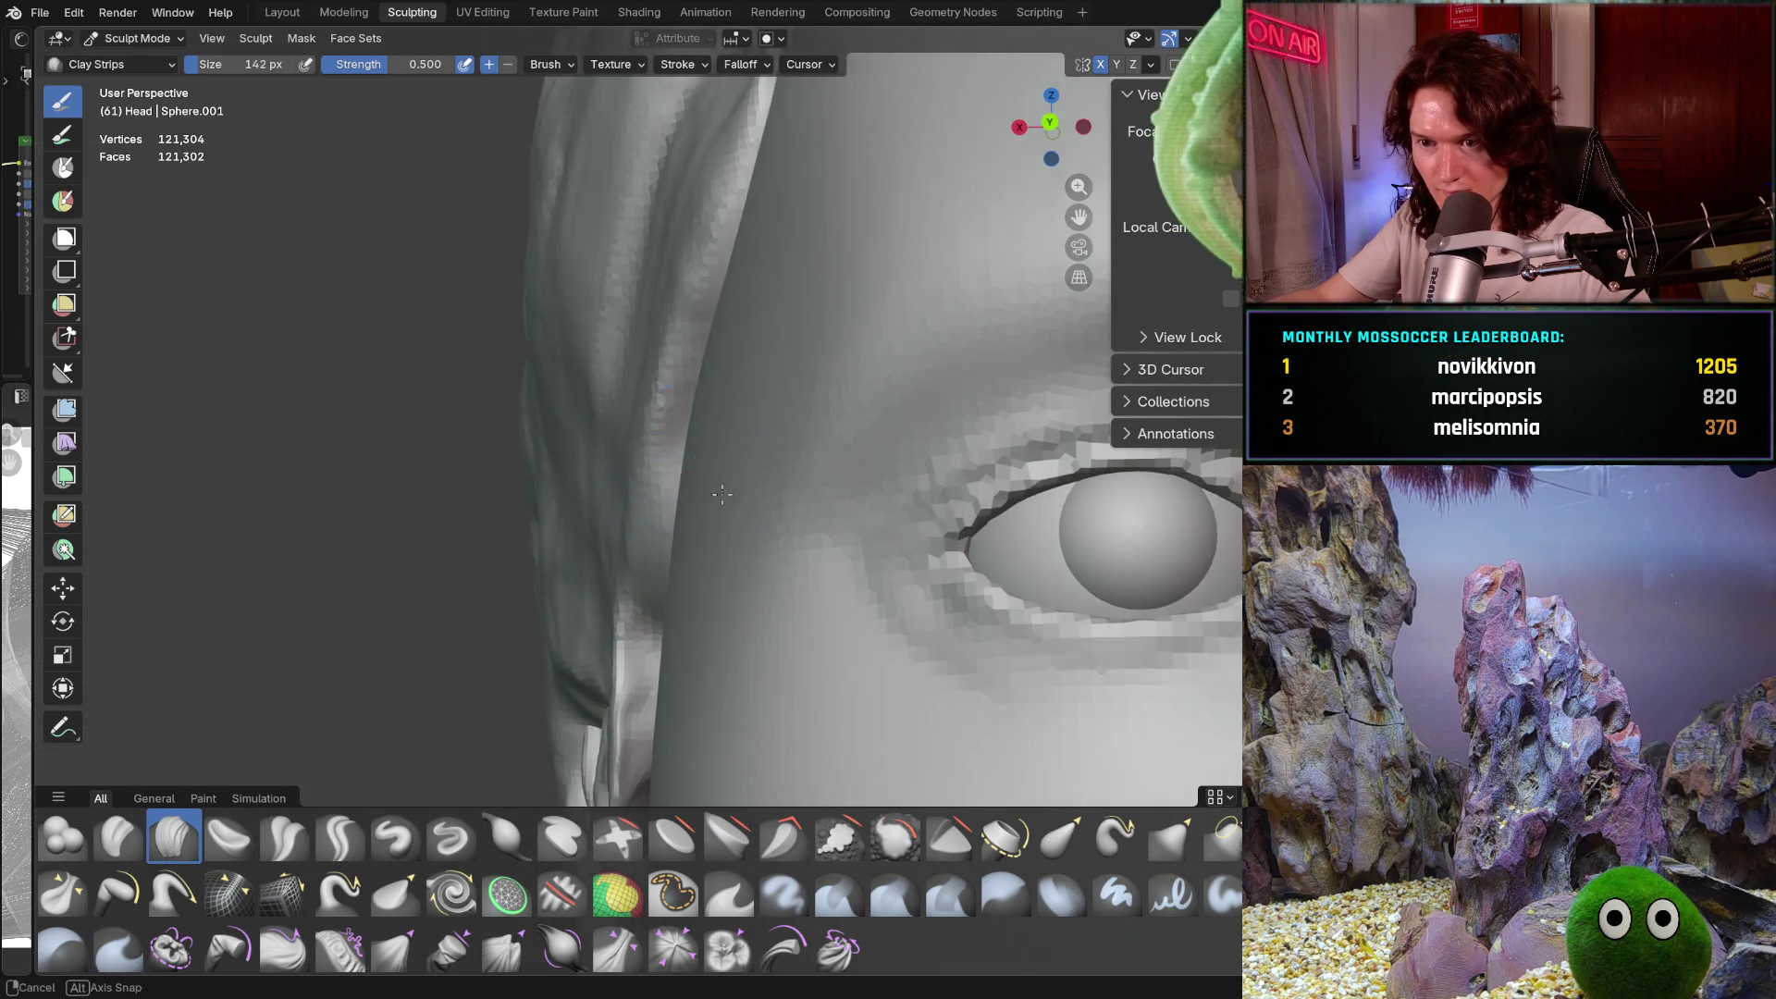
middle_click_drag(648, 481, 763, 371)
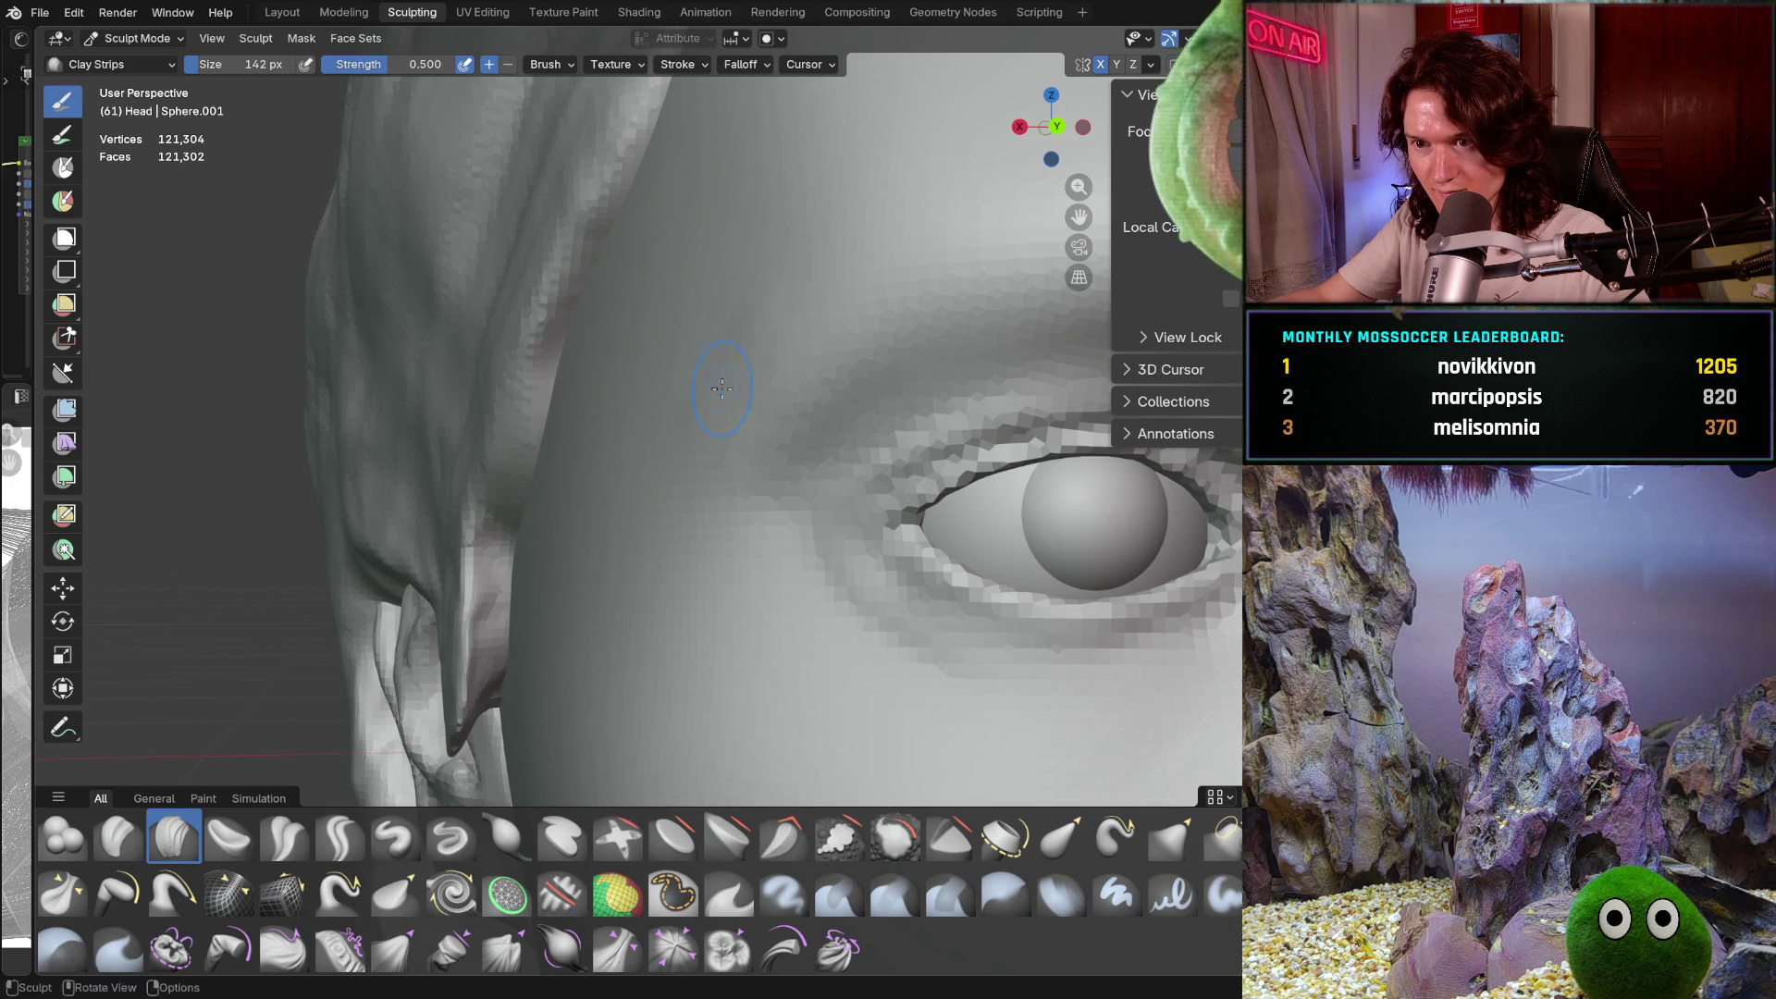
middle_click_drag(640, 474, 771, 276)
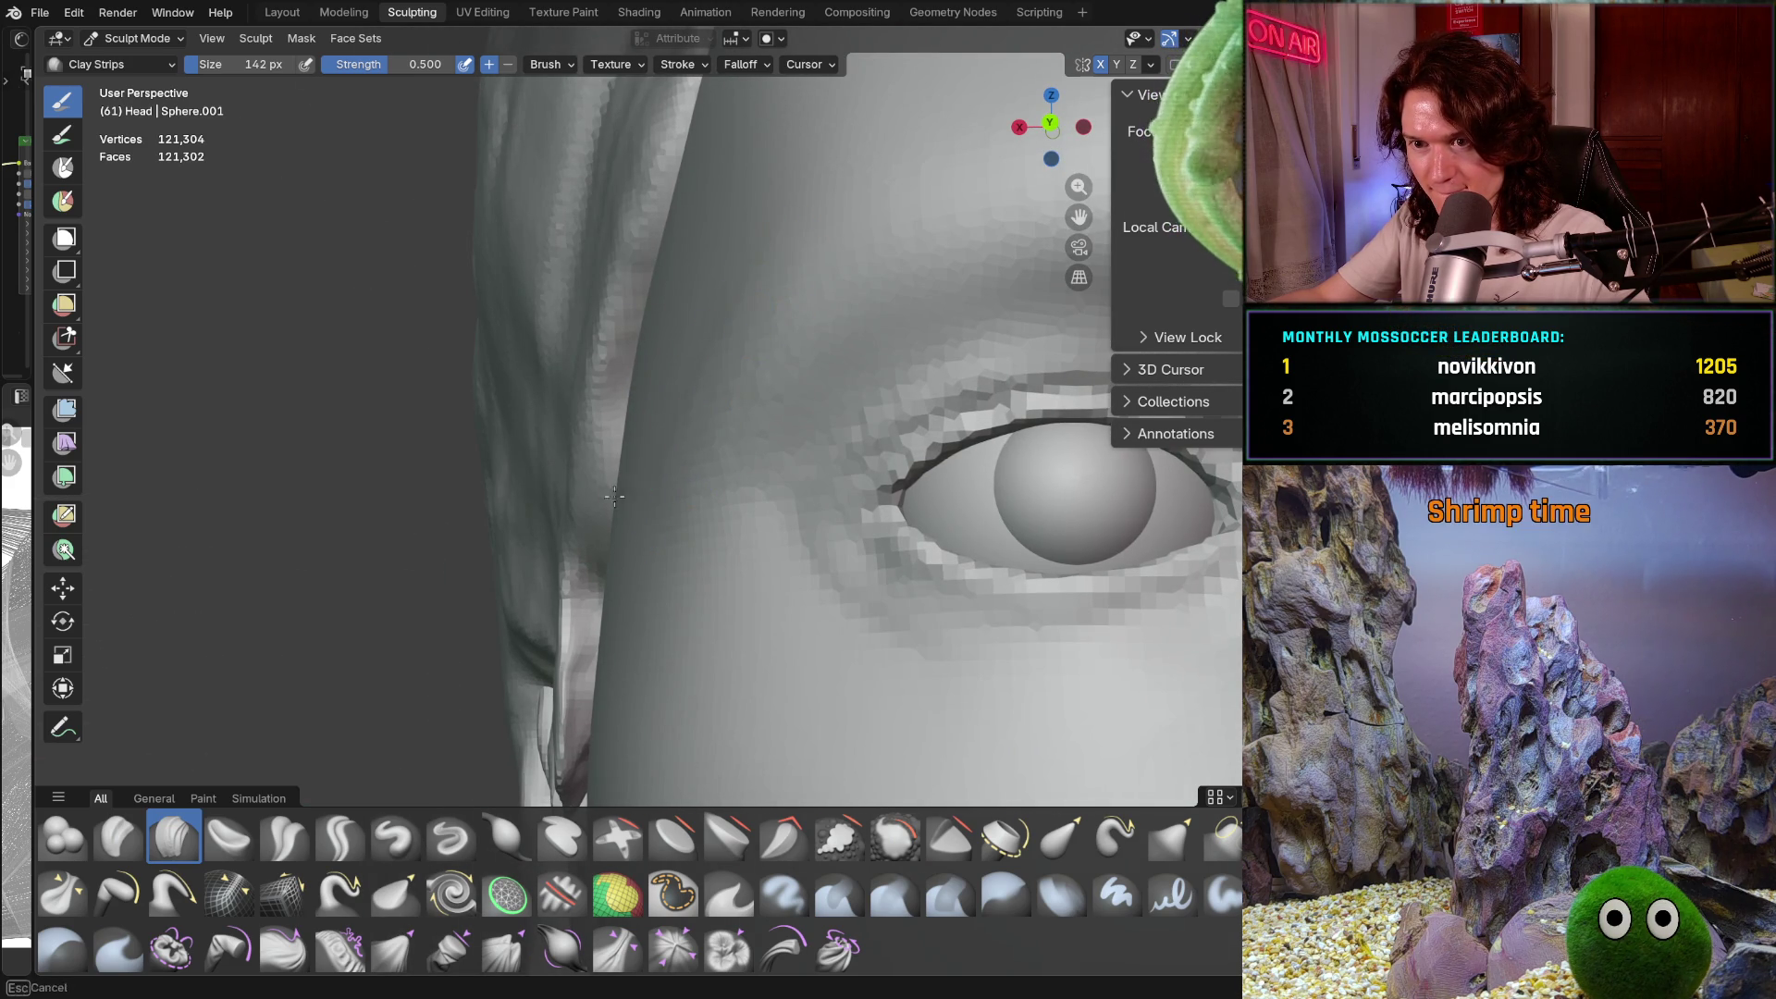
middle_click_drag(664, 449, 693, 447)
mouse_move(775, 356)
middle_mouse_down()
mouse_move(760, 460)
mouse_move(814, 375)
middle_mouse_up()
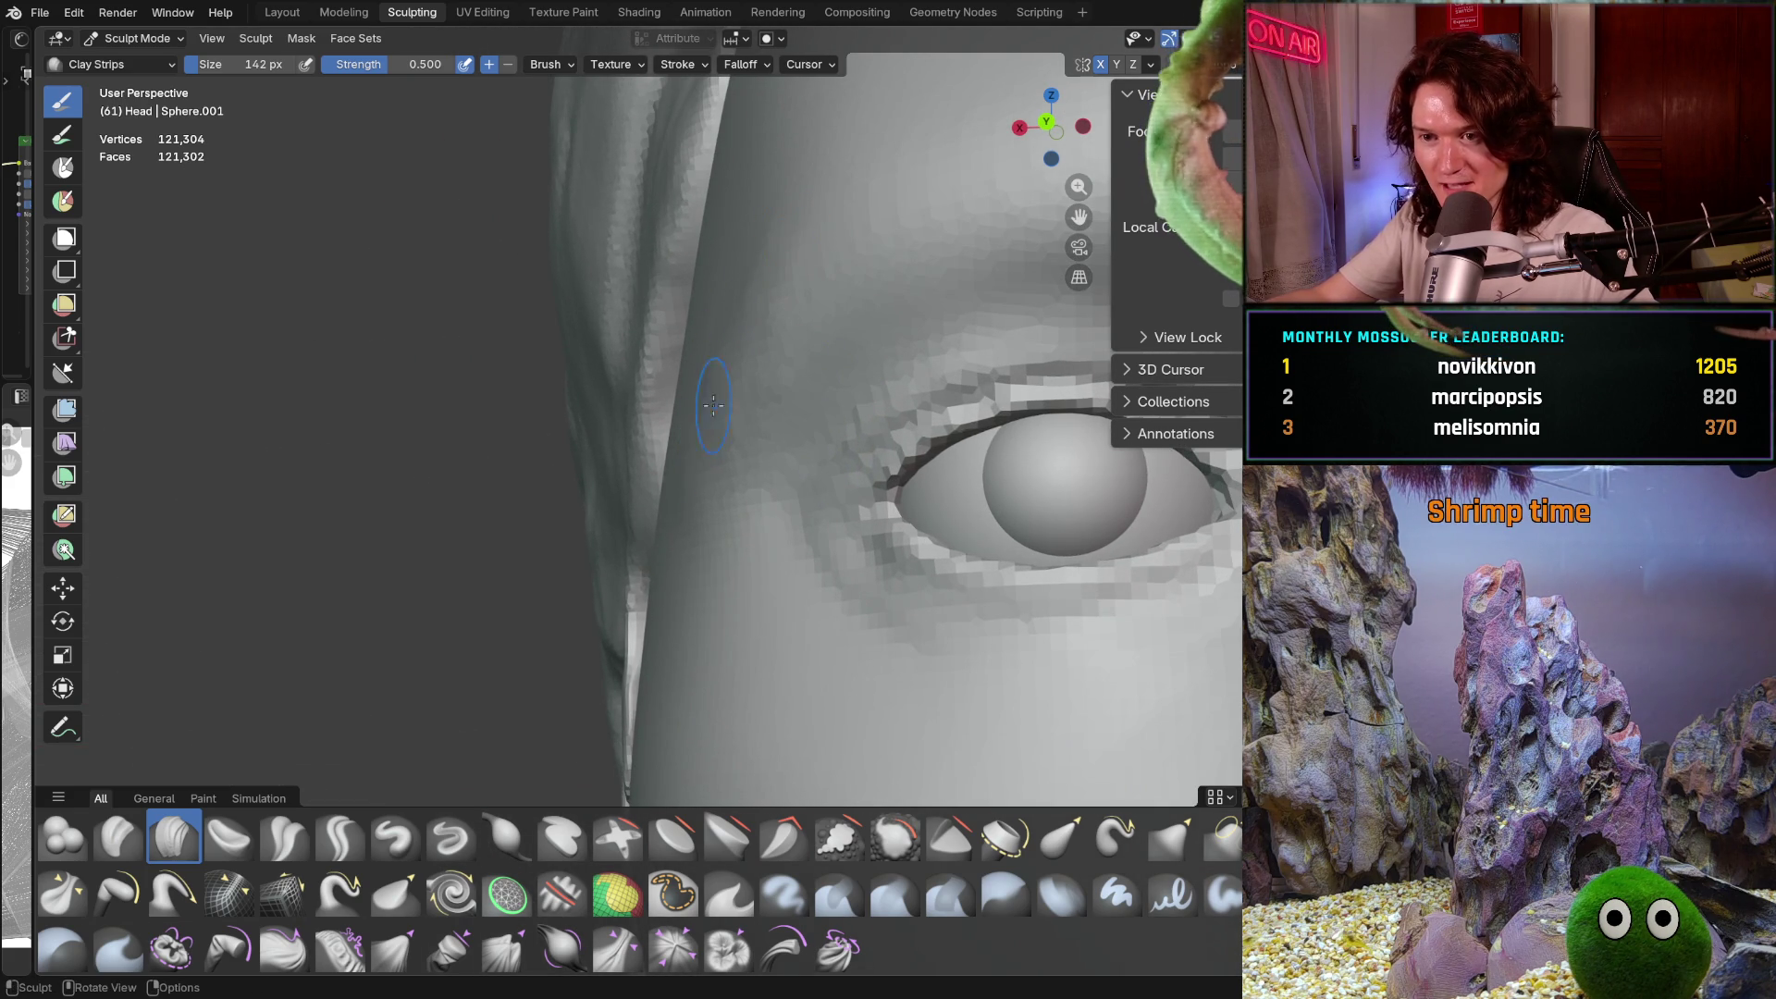
middle_click_drag(767, 249, 799, 332)
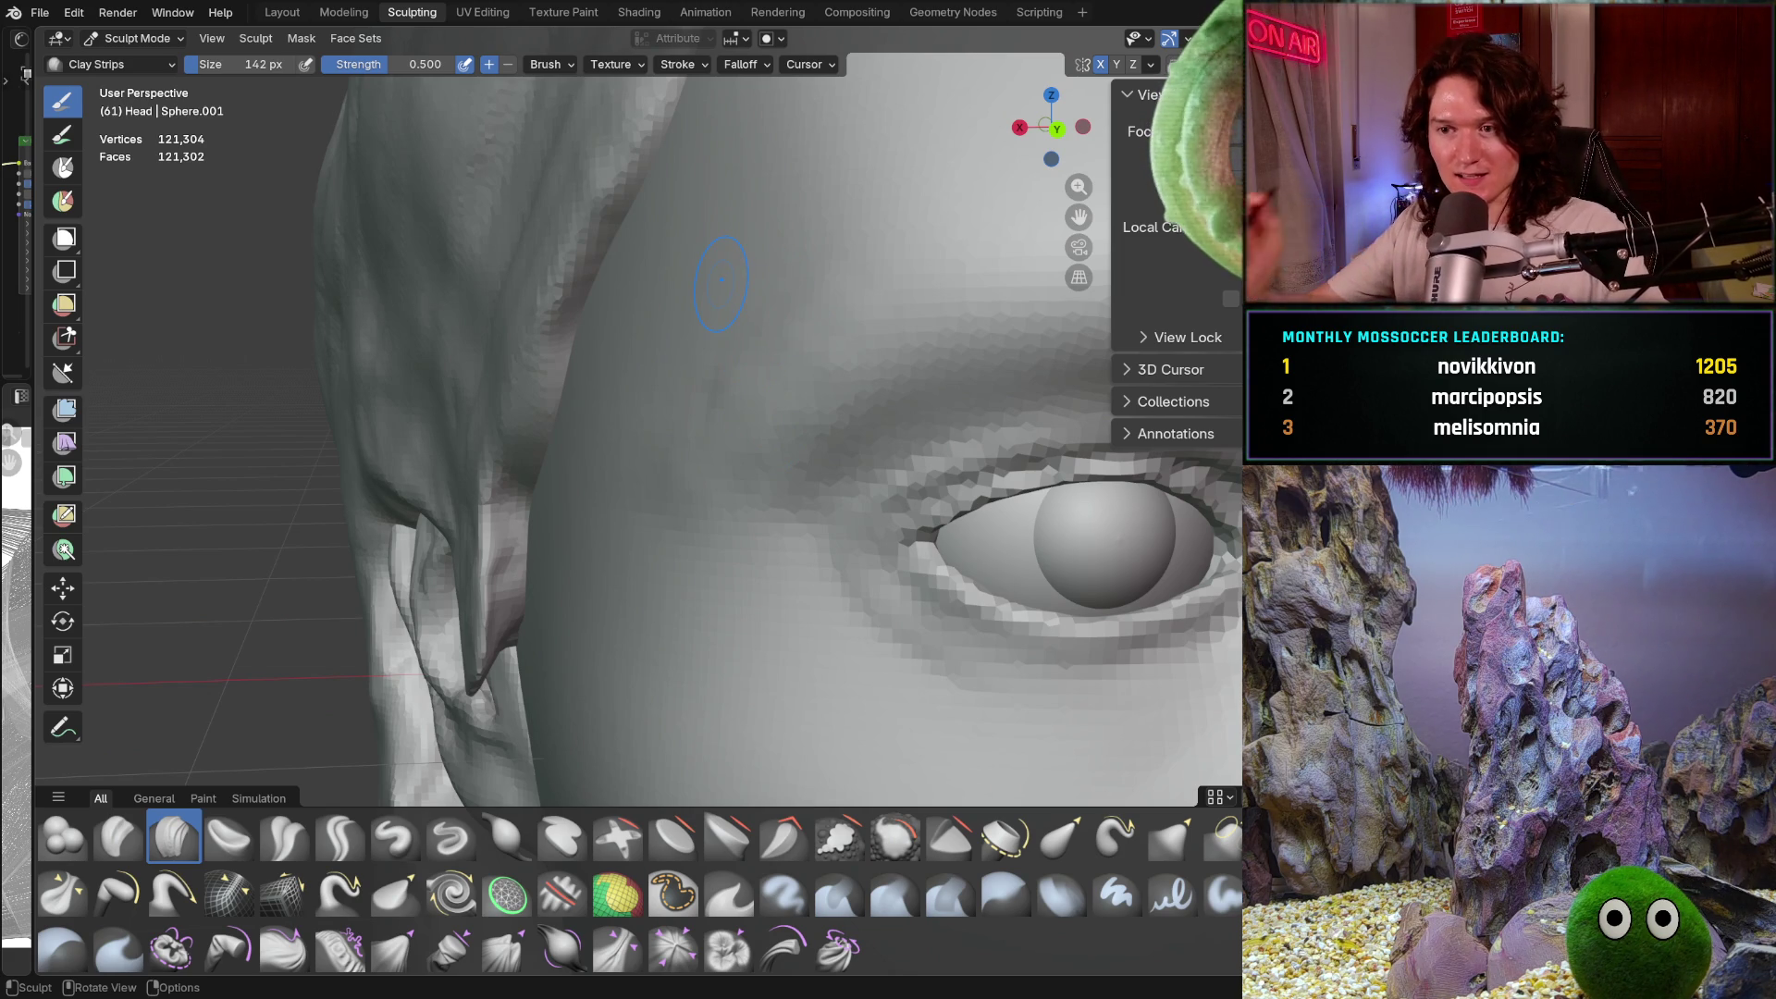
middle_click_drag(738, 390, 773, 330)
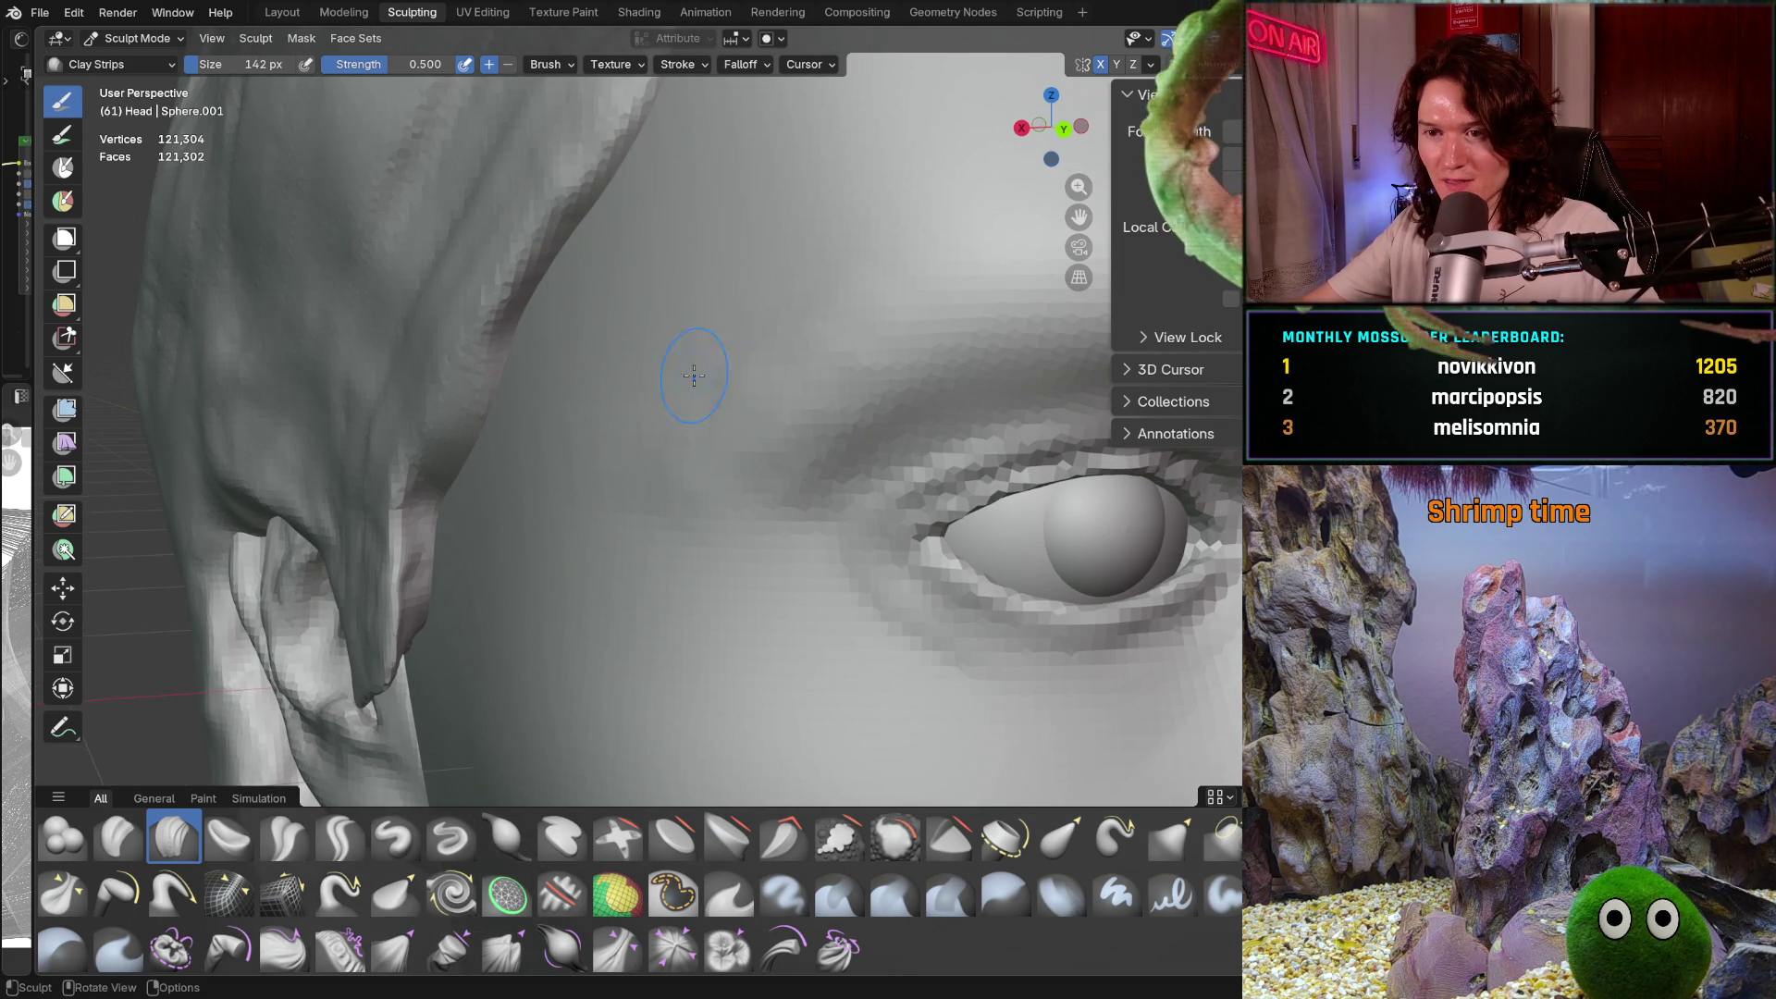
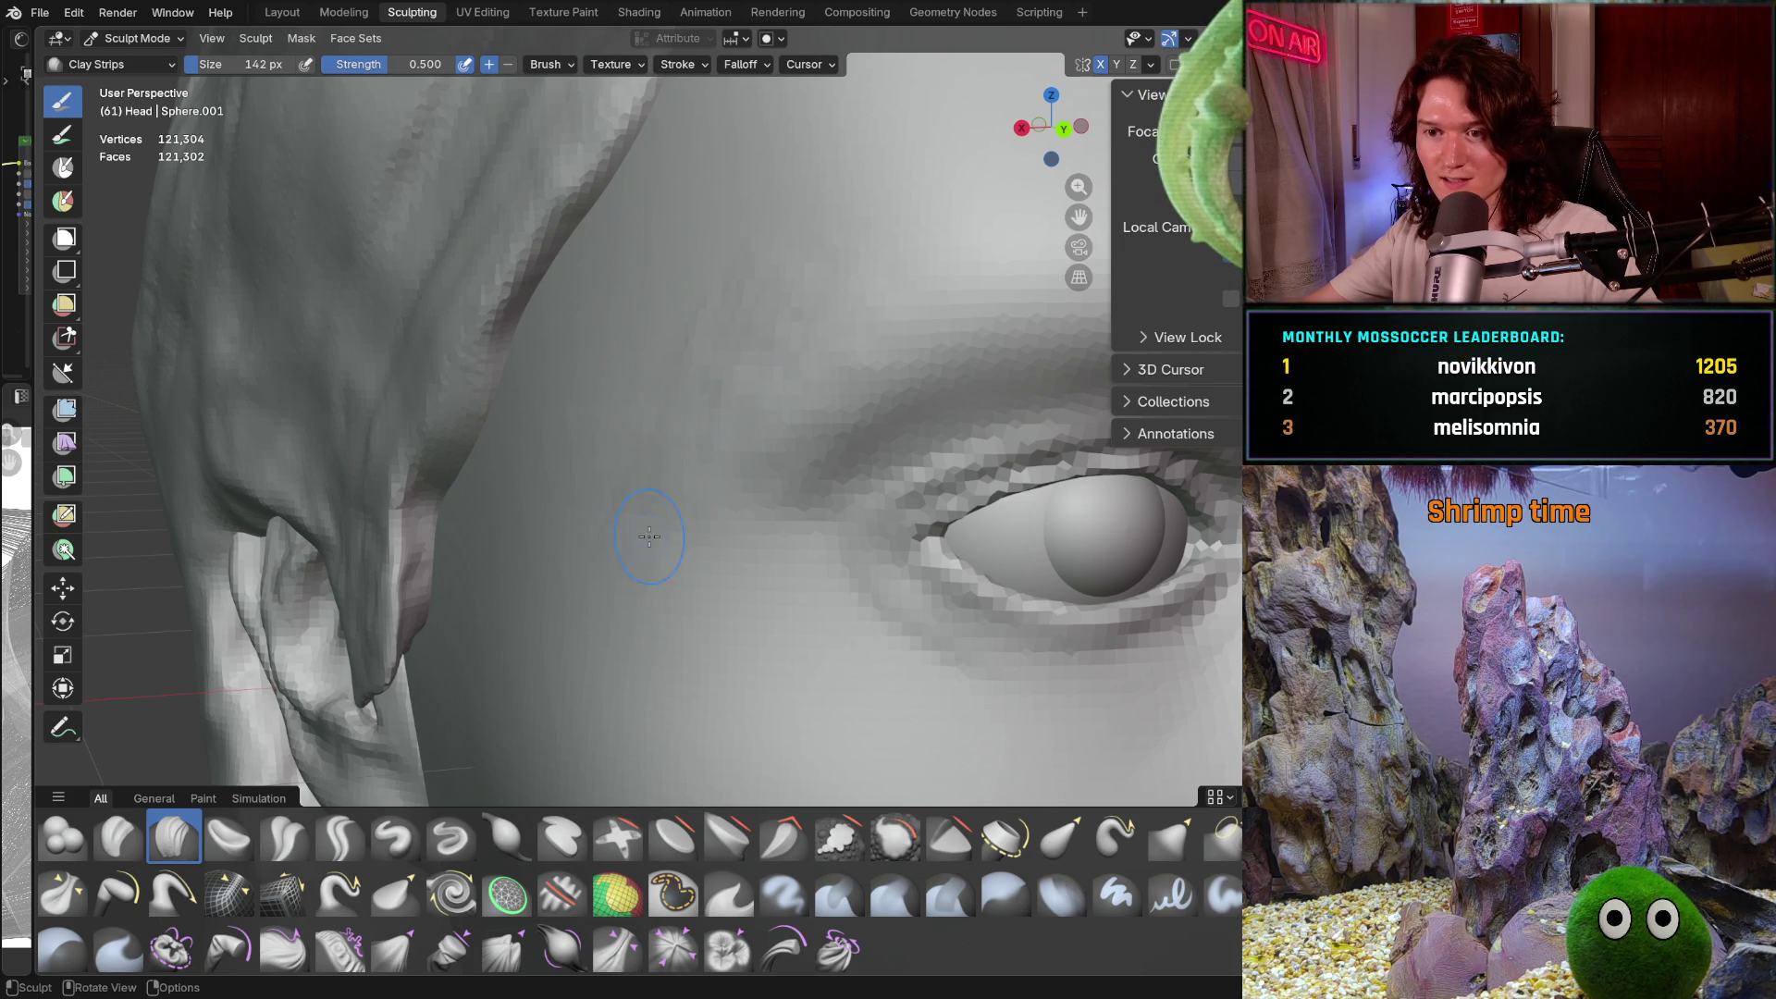
Orbit and zoom around the eye to frame the brow and temple
middle_click_drag(649, 559, 713, 376)
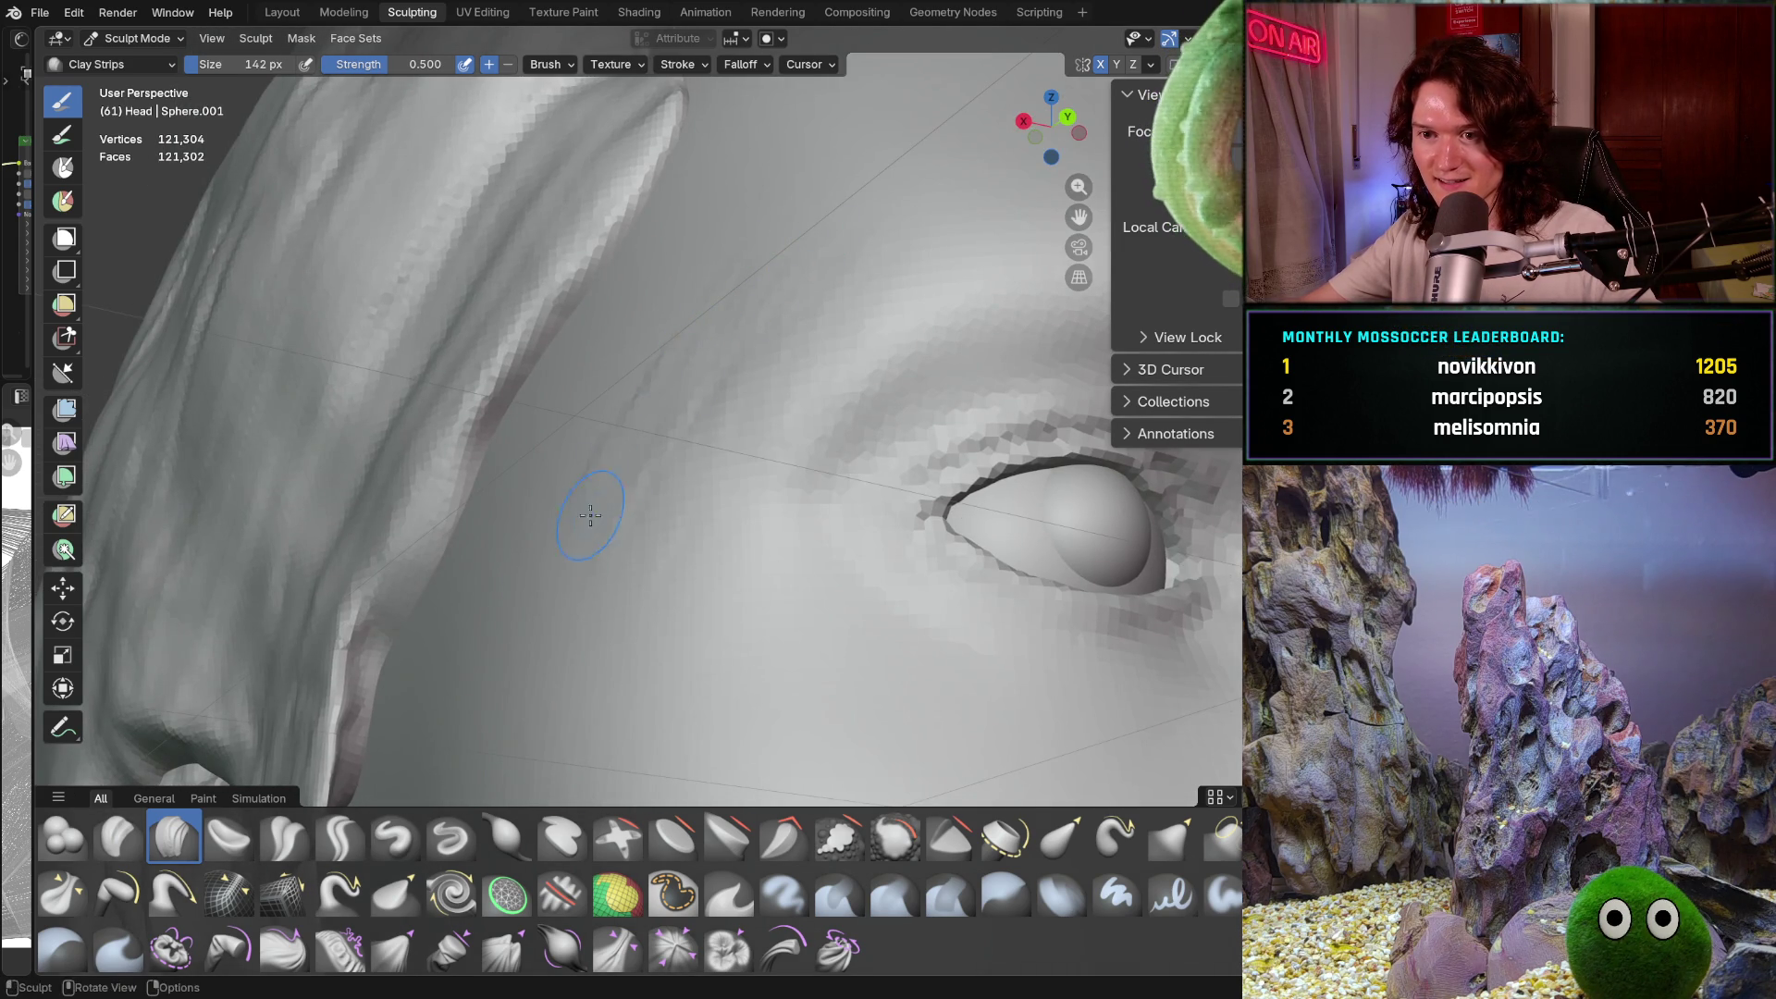
mouse_move(785, 286)
middle_mouse_down()
mouse_move(726, 530)
mouse_move(738, 325)
mouse_move(561, 535)
middle_mouse_up()
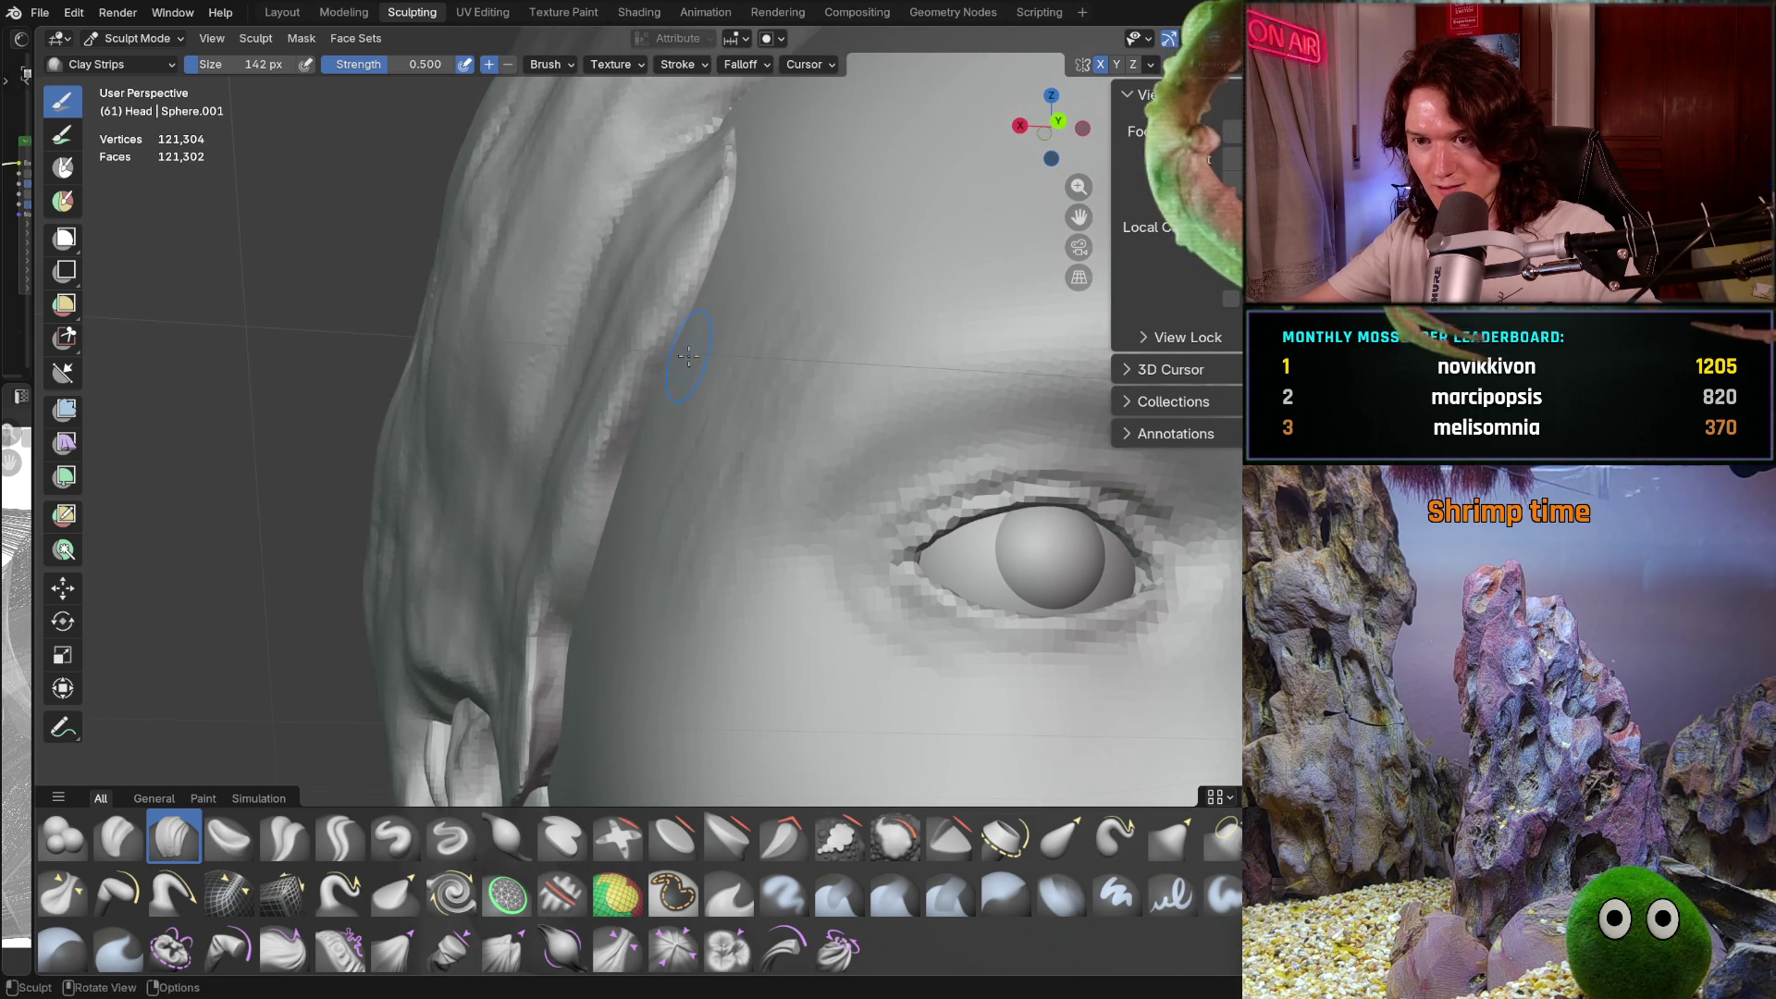
middle_click_drag(574, 555, 647, 380)
scroll(641, 435, "up", 4)
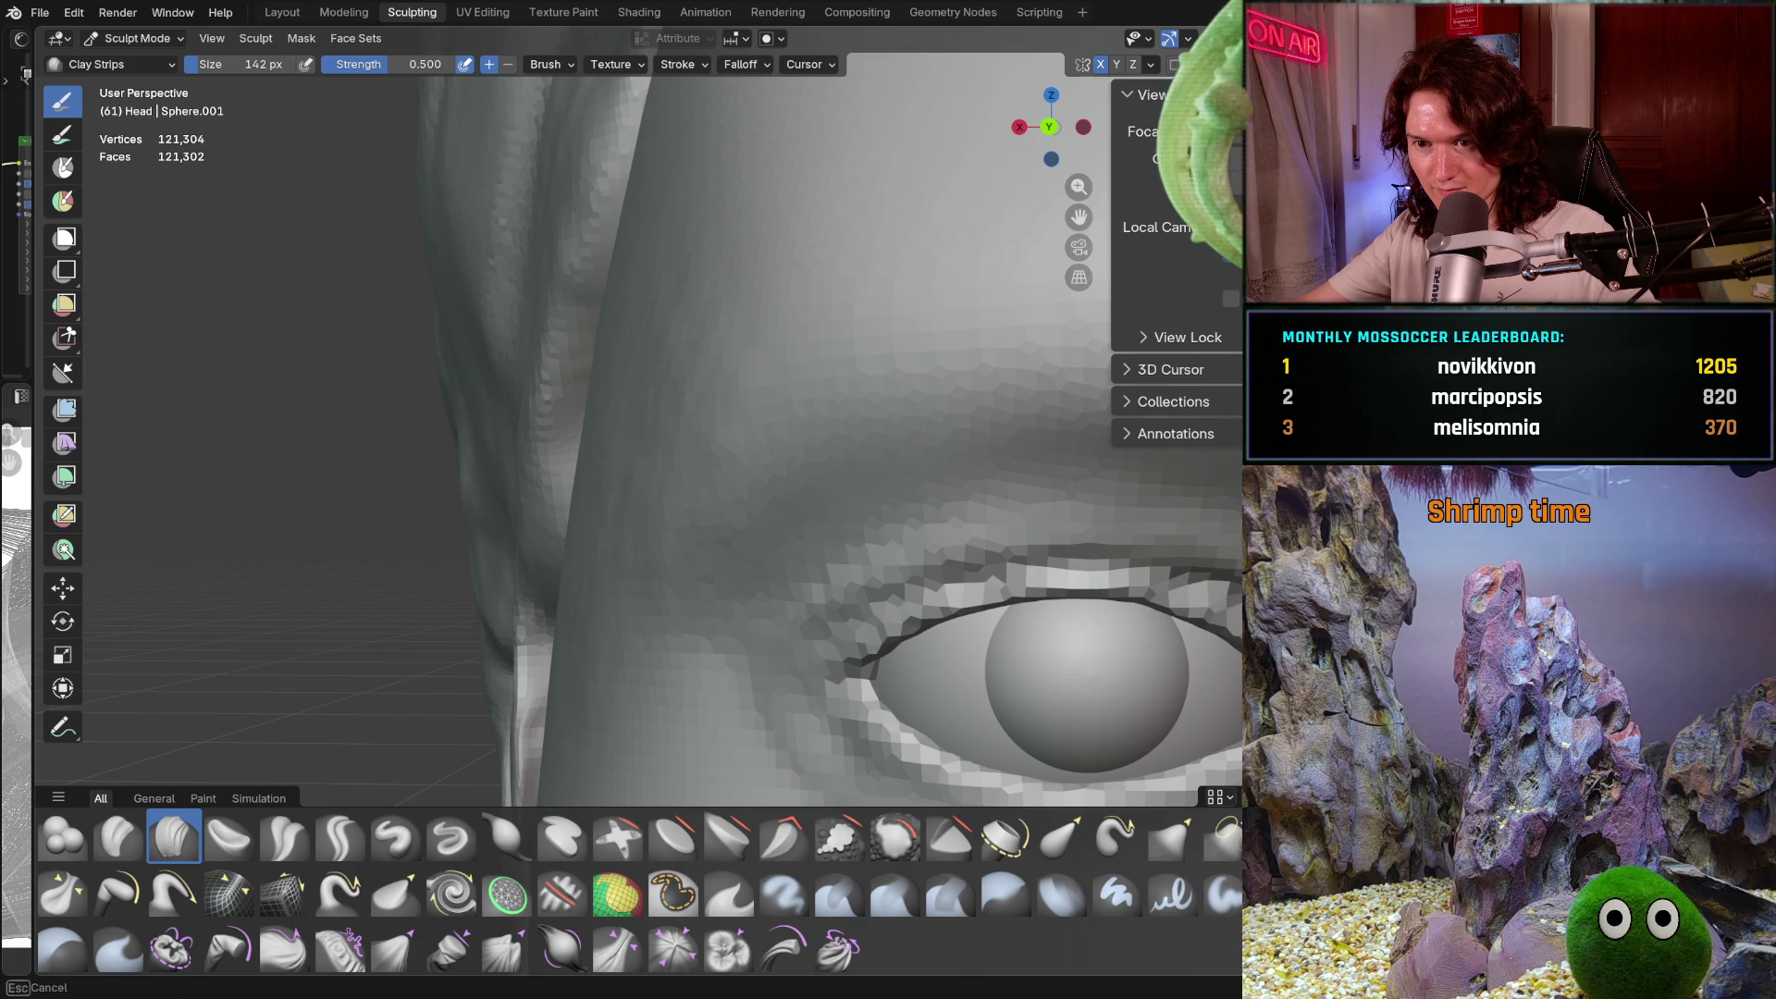
mouse_move(635, 553)
middle_mouse_down("shift")
mouse_move(621, 643)
mouse_move(601, 522)
mouse_move(738, 564)
mouse_move(722, 623)
middle_mouse_up("shift")
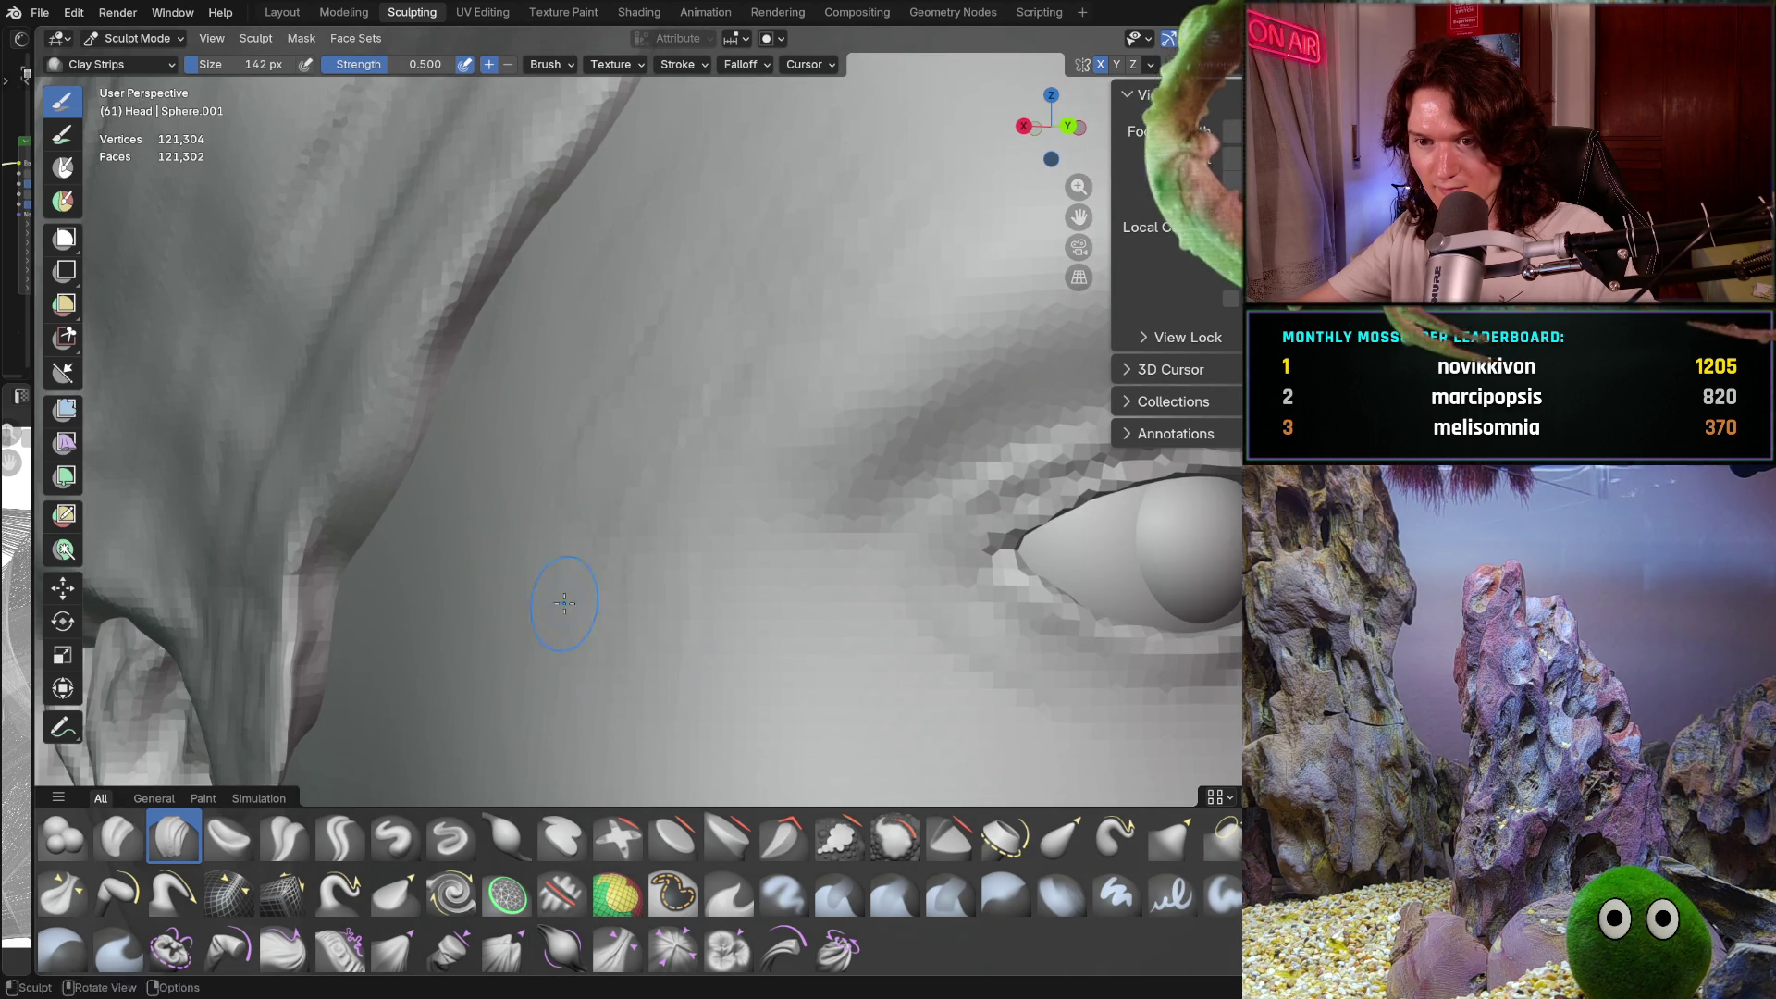
mouse_move(548, 584)
middle_mouse_down()
mouse_move(543, 496)
mouse_move(597, 537)
mouse_move(616, 437)
middle_mouse_up()
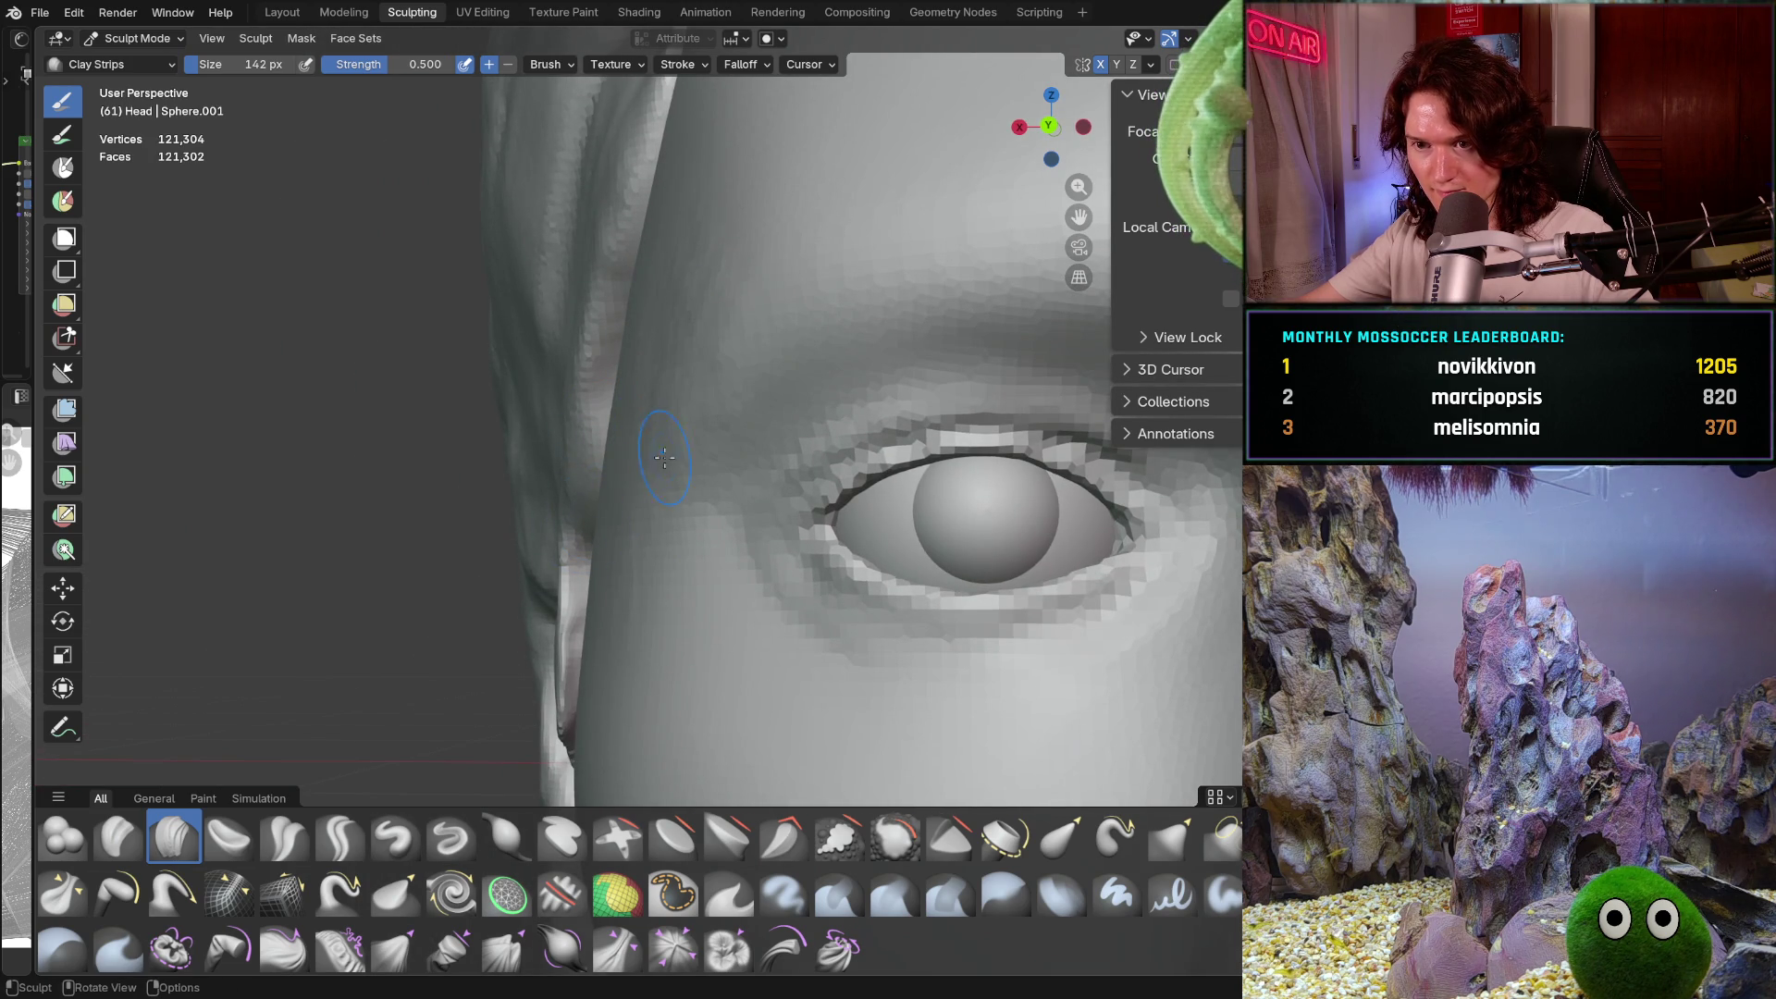
middle_click_drag(700, 461, 749, 383, "ctrl")
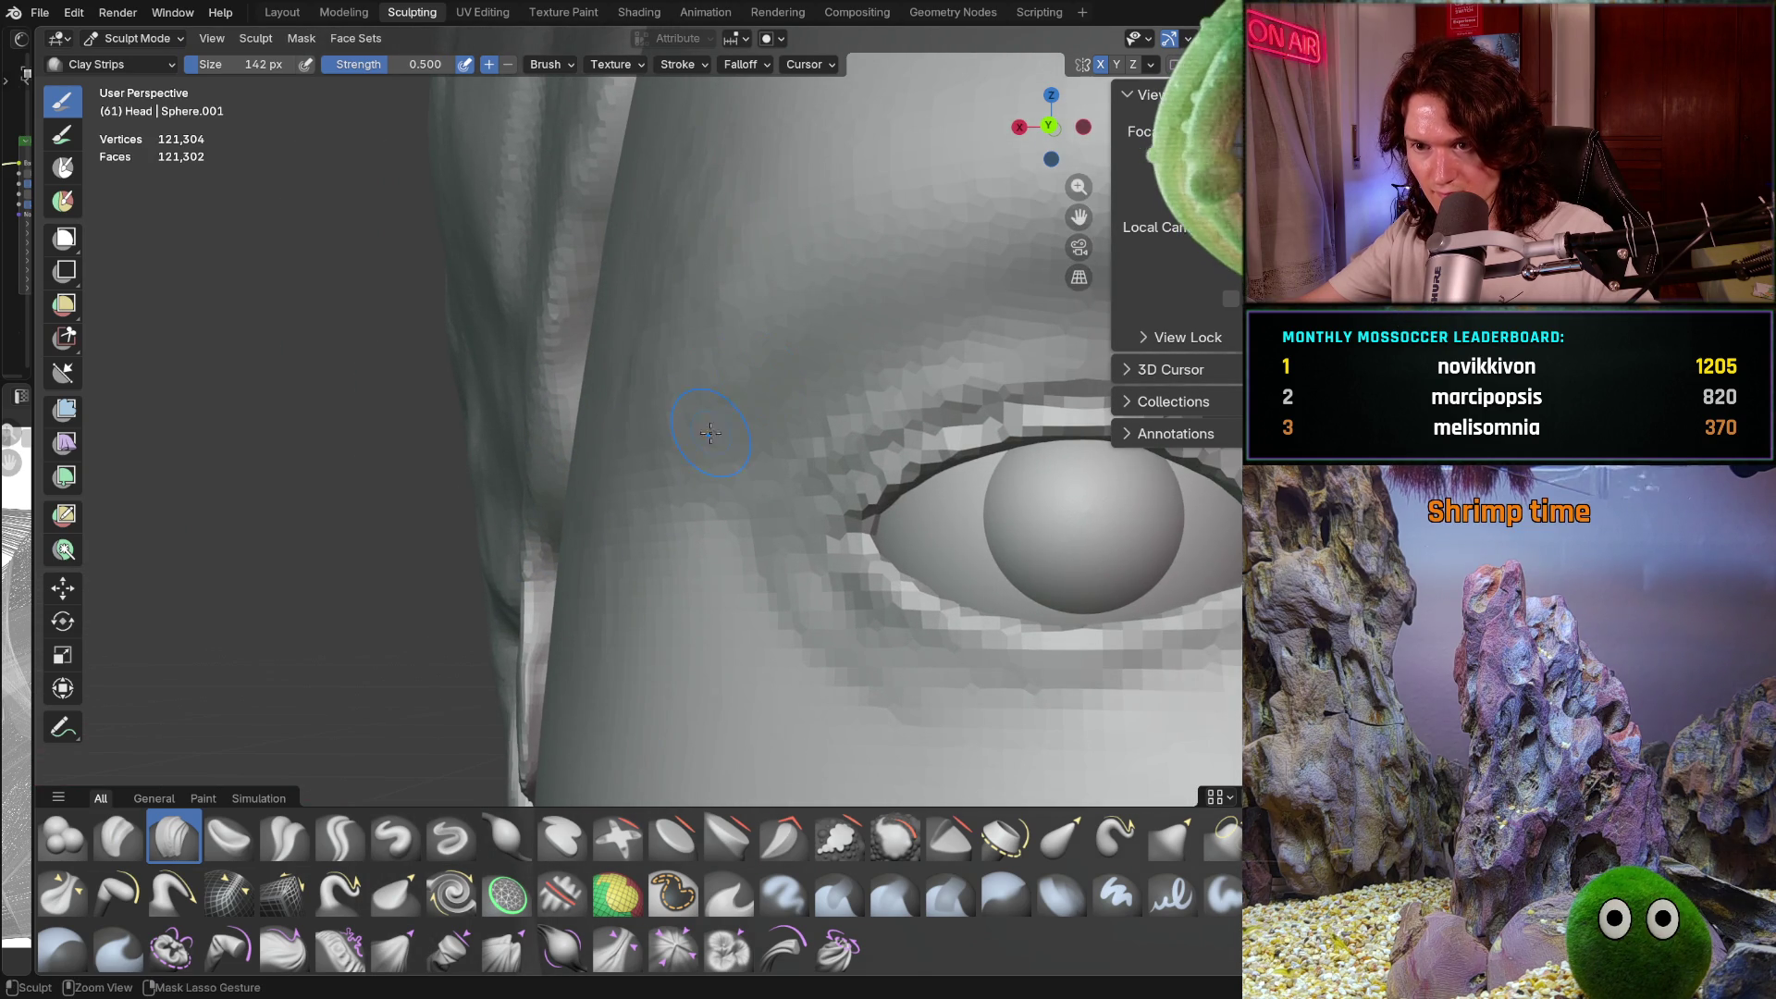
mouse_move(666, 482)
middle_mouse_down()
mouse_move(773, 390)
mouse_move(762, 321)
mouse_move(824, 564)
mouse_move(690, 453)
middle_mouse_up()
scroll(690, 453, "up", 5)
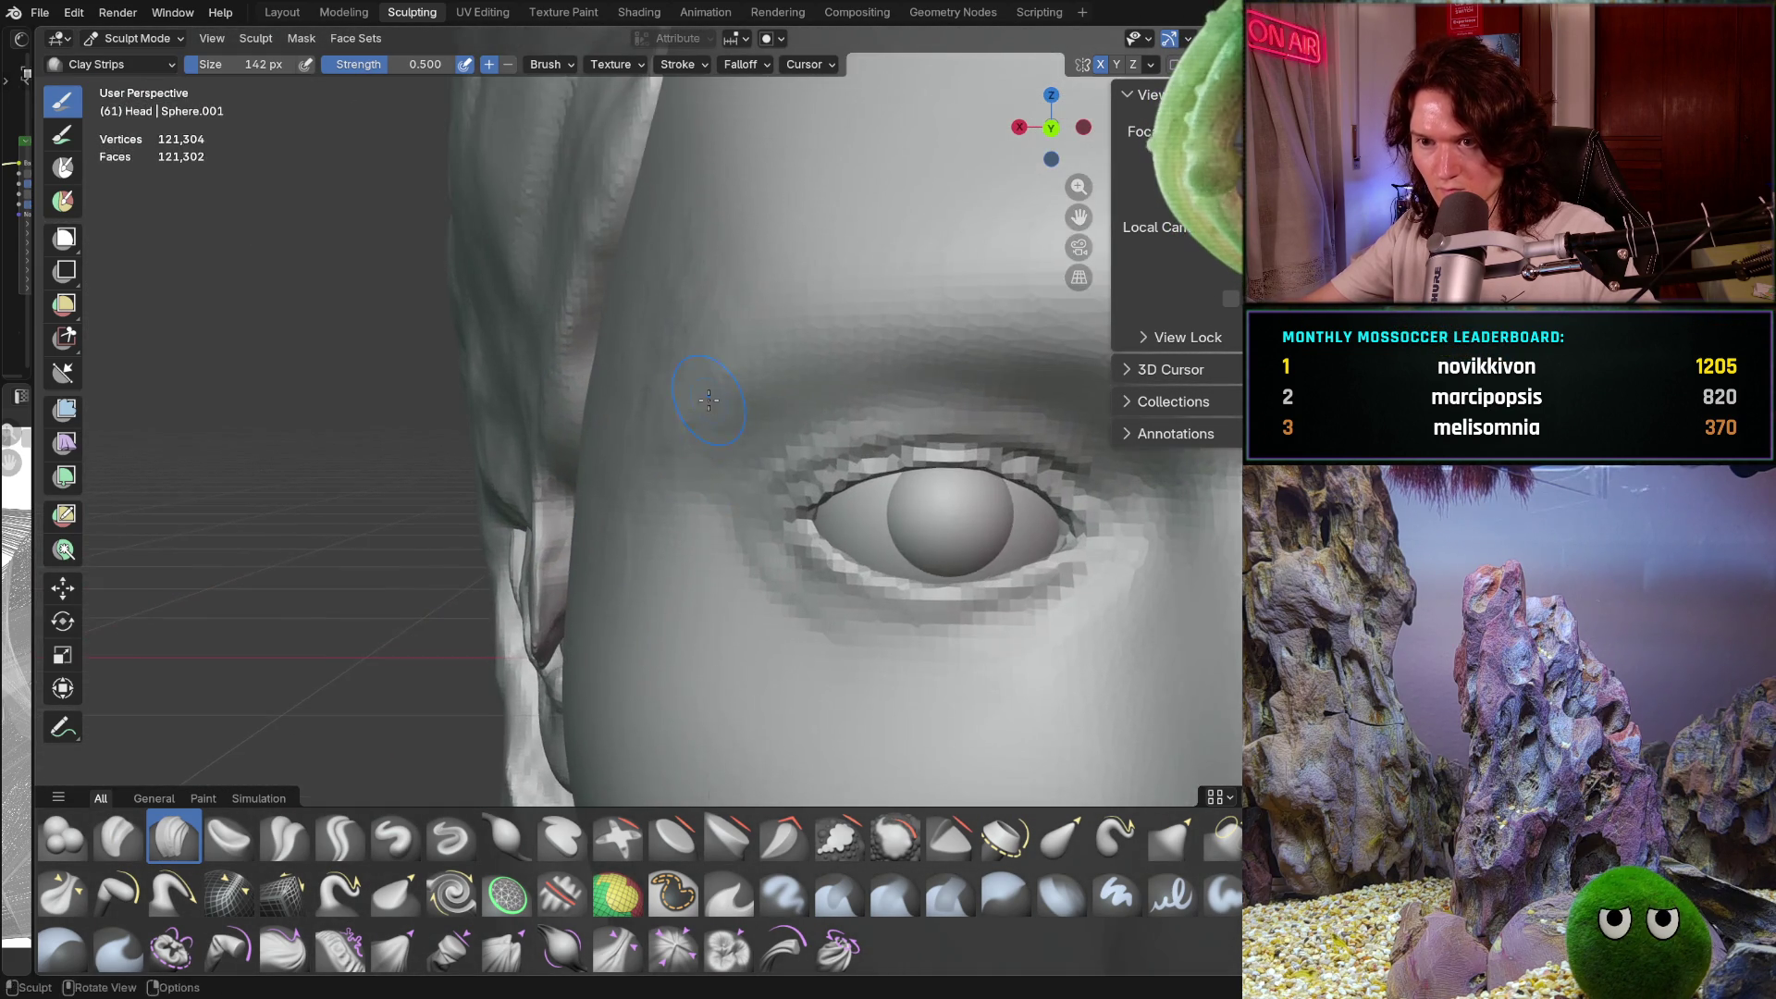
middle_click_drag(798, 333, 589, 544)
scroll(796, 333, "up", 3)
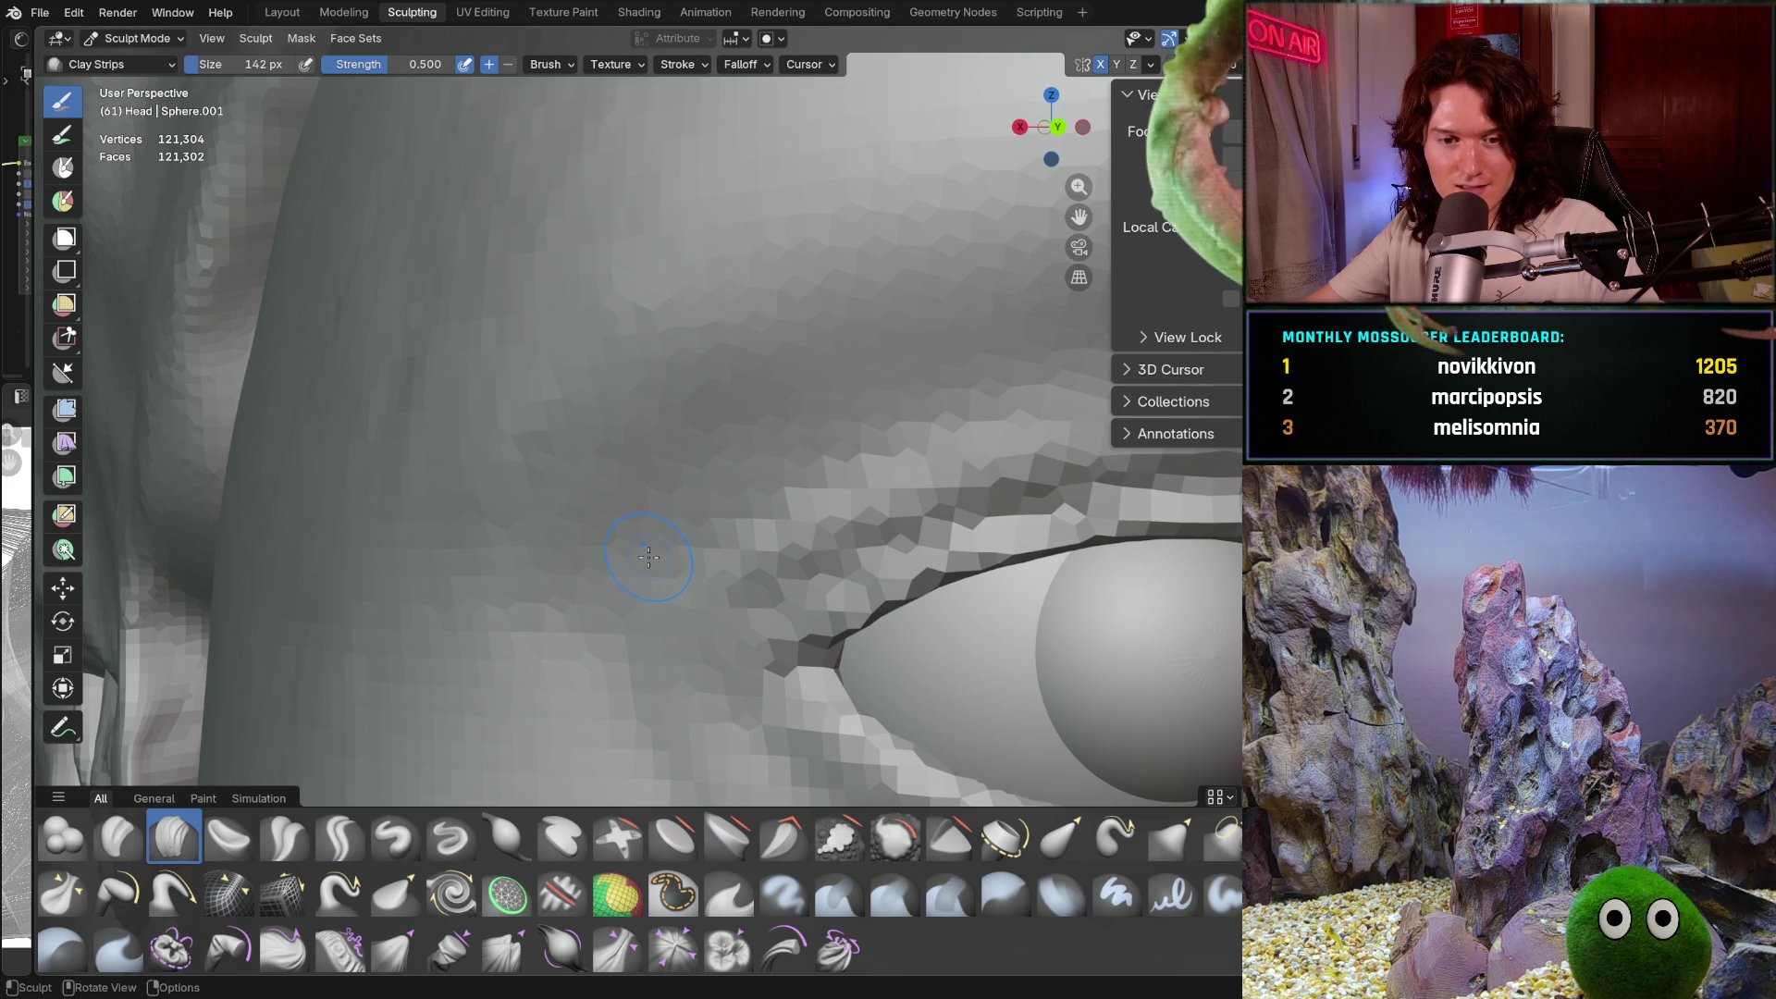
mouse_move(653, 551)
middle_mouse_down("shift")
mouse_move(633, 606)
mouse_move(696, 490)
mouse_move(540, 631)
middle_mouse_up("shift")
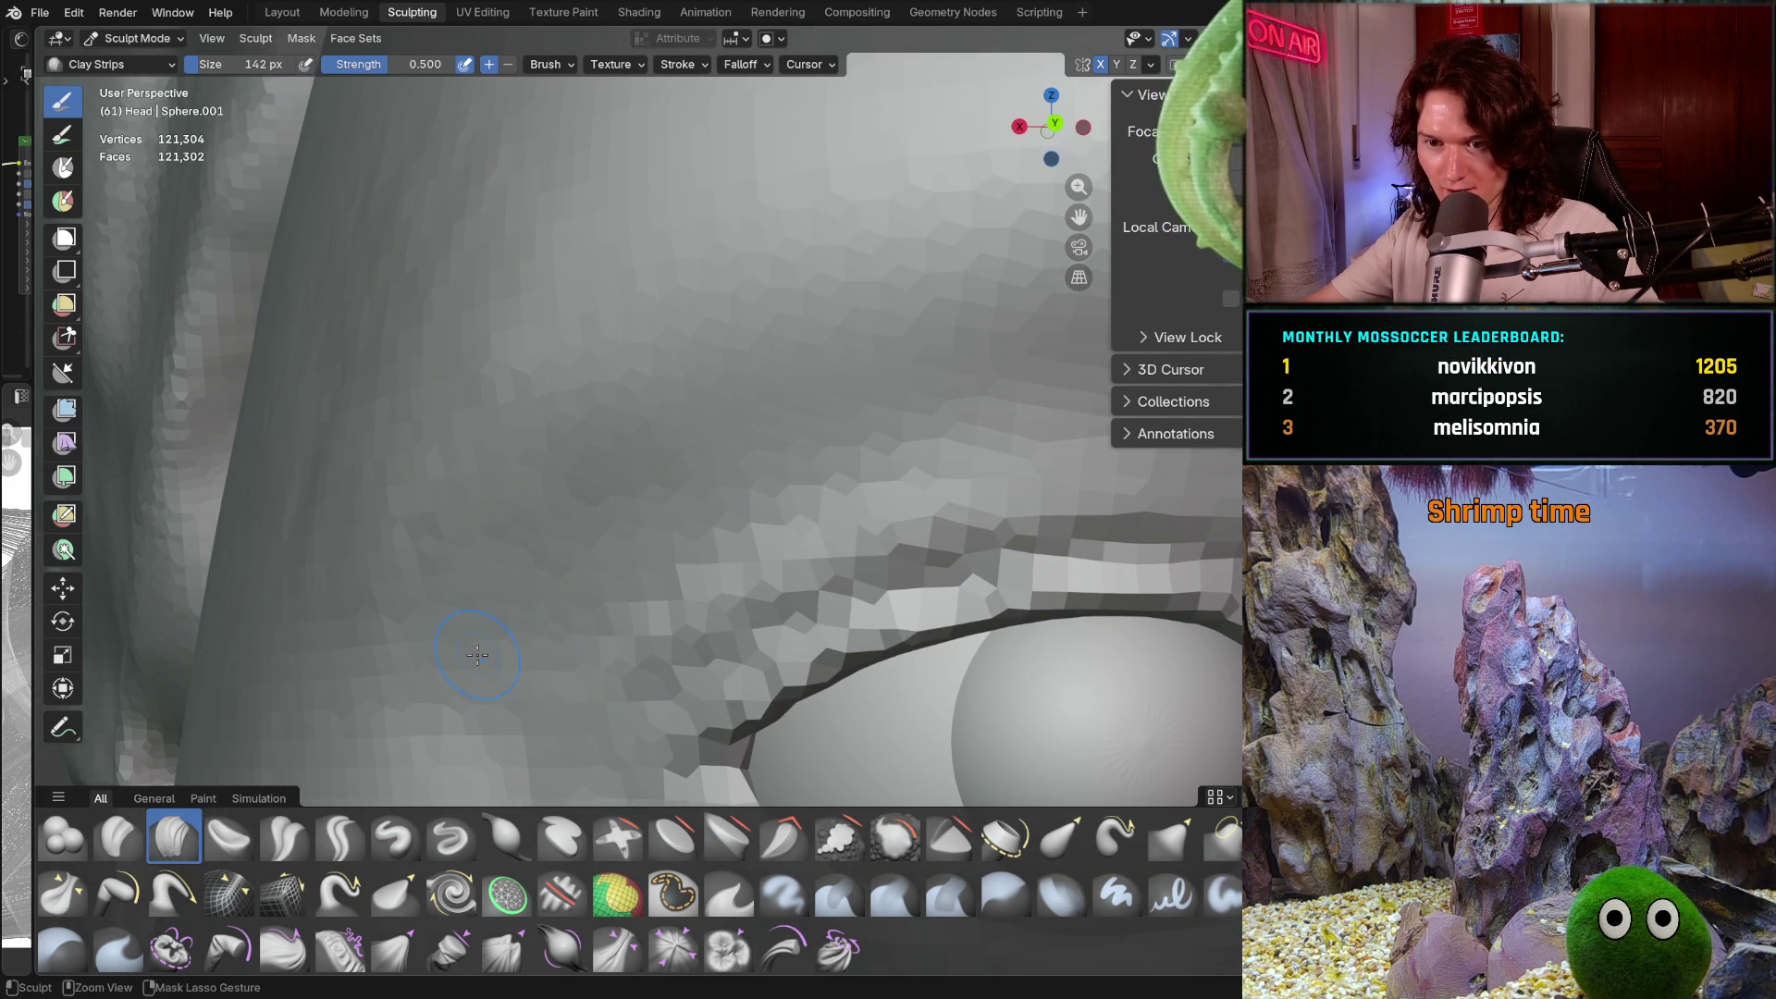
middle_click_drag(572, 534, 572, 534, "shift")
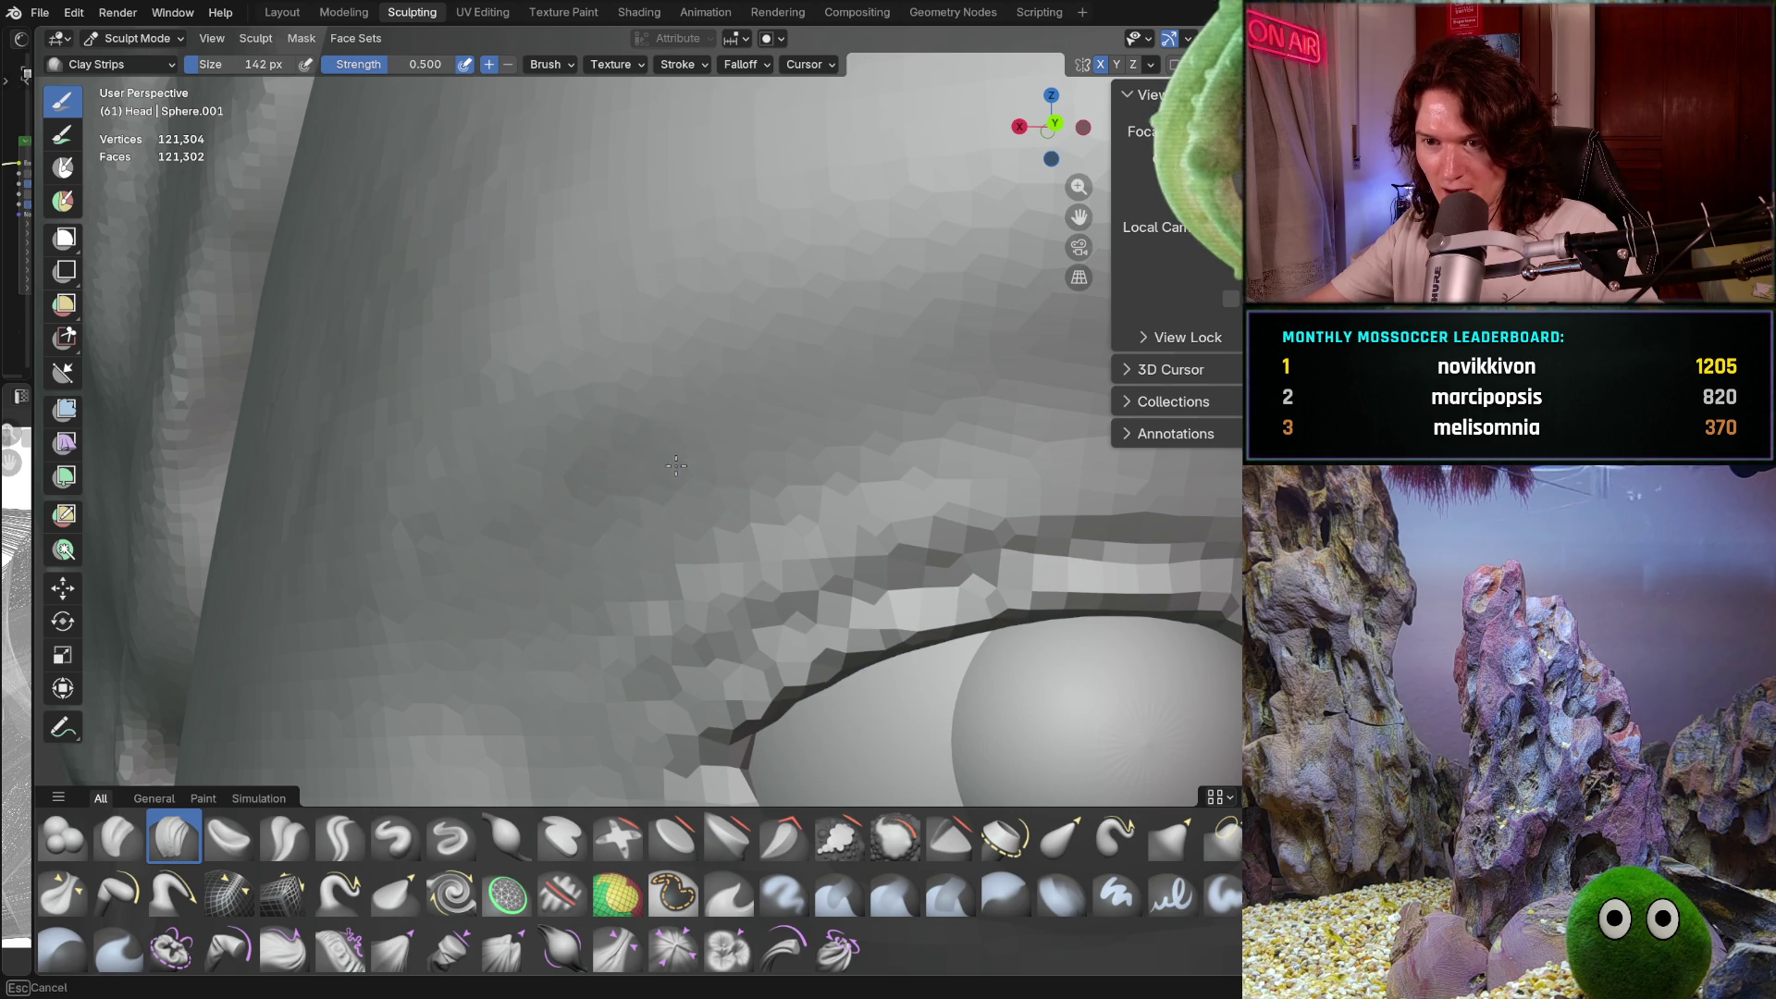
middle_click_drag(721, 444, 743, 434, "shift")
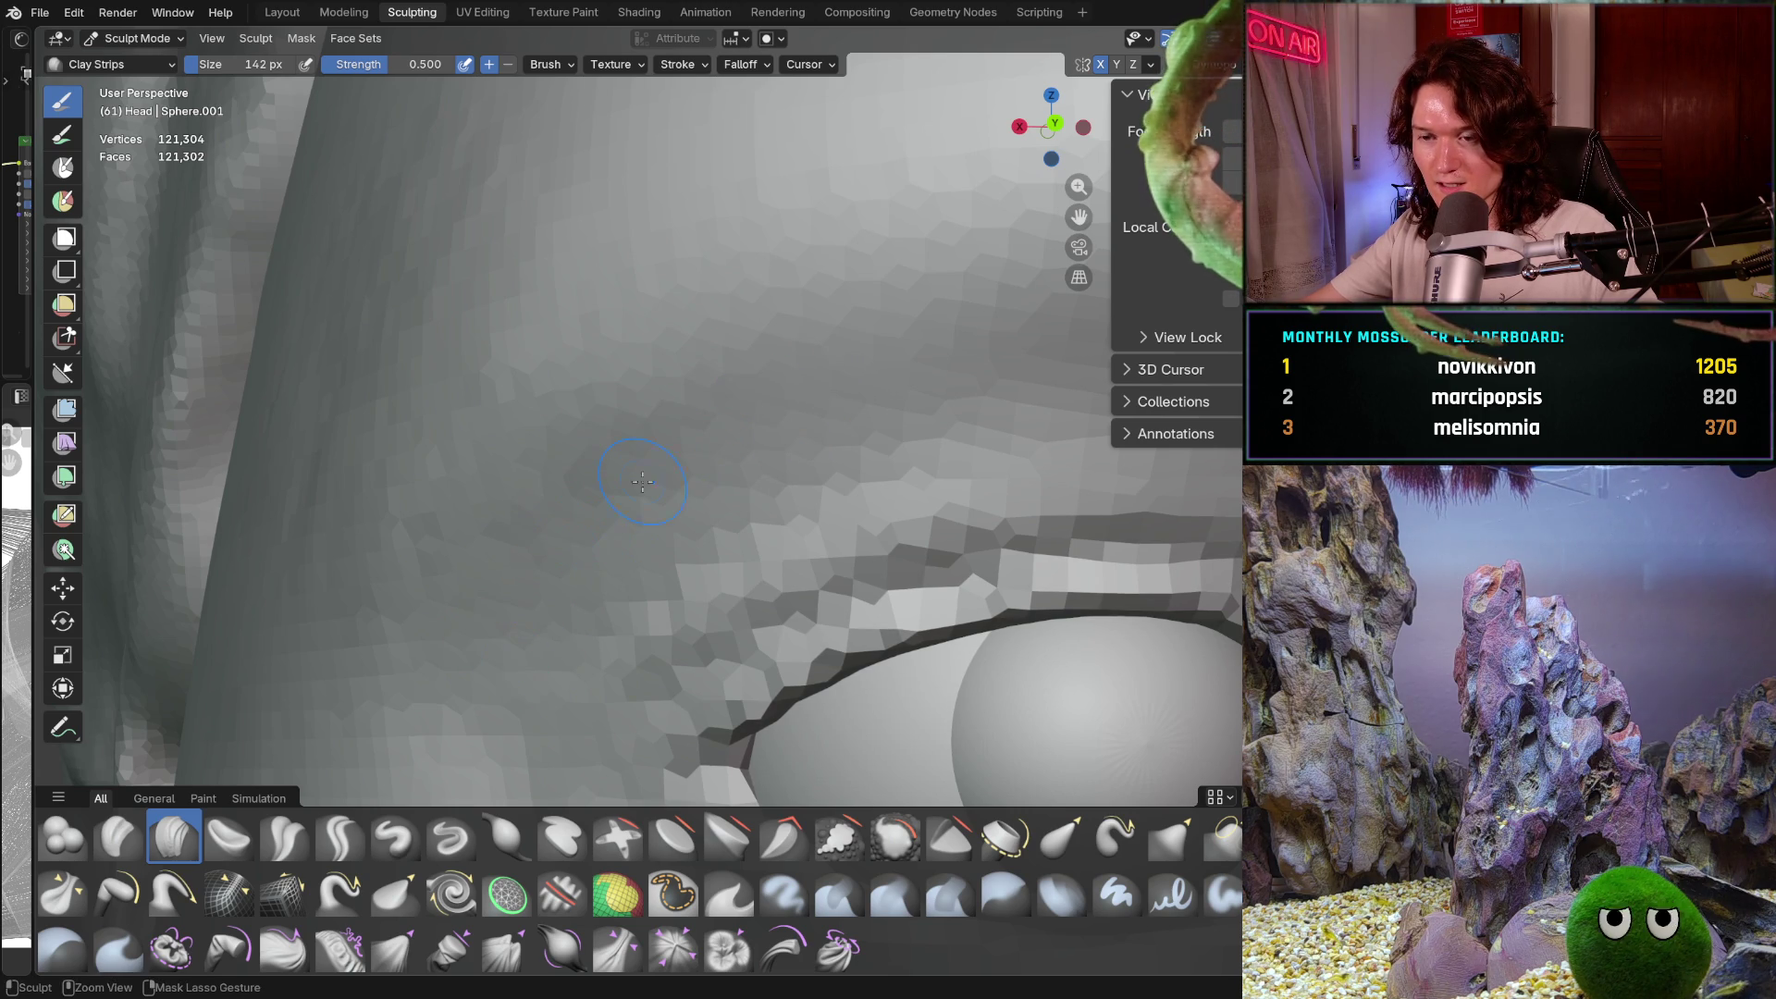
mouse_move(615, 518)
middle_mouse_down()
mouse_move(757, 433)
mouse_move(763, 490)
middle_mouse_up()
scroll(801, 372, "up", 4)
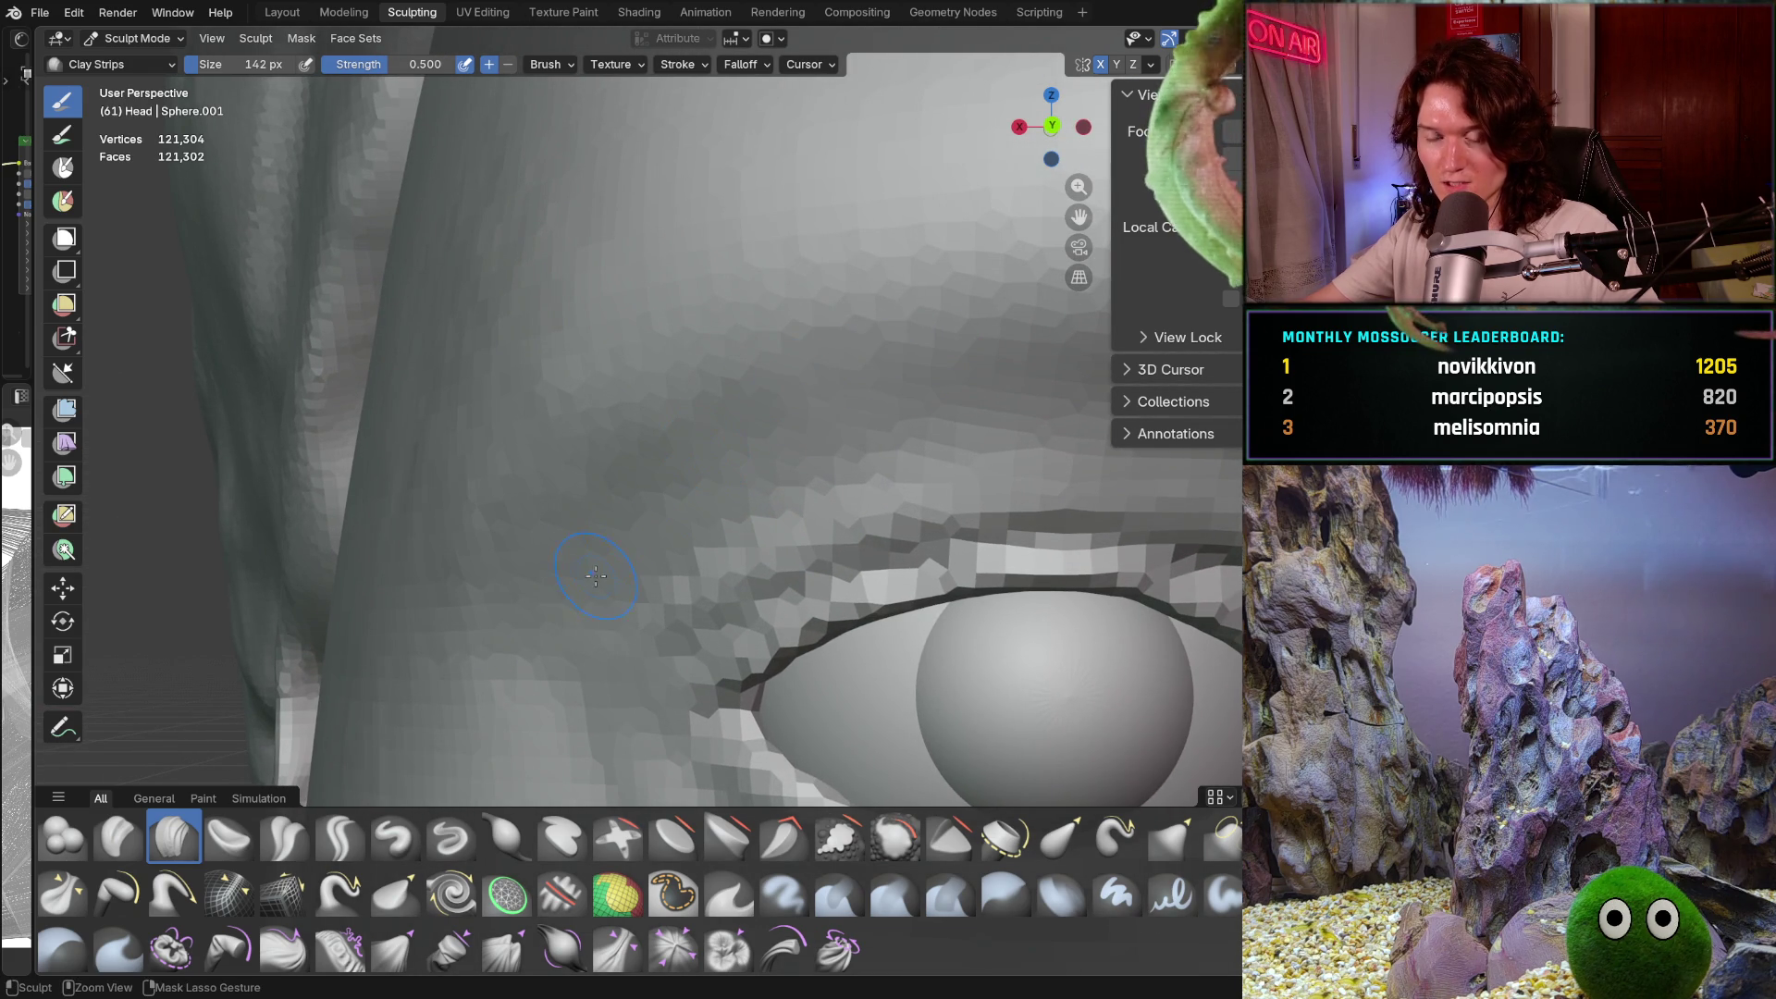
mouse_move(588, 579)
middle_mouse_down()
mouse_move(742, 471)
mouse_move(738, 568)
mouse_move(681, 487)
mouse_move(714, 588)
middle_mouse_up()
scroll(714, 588, "up", 2)
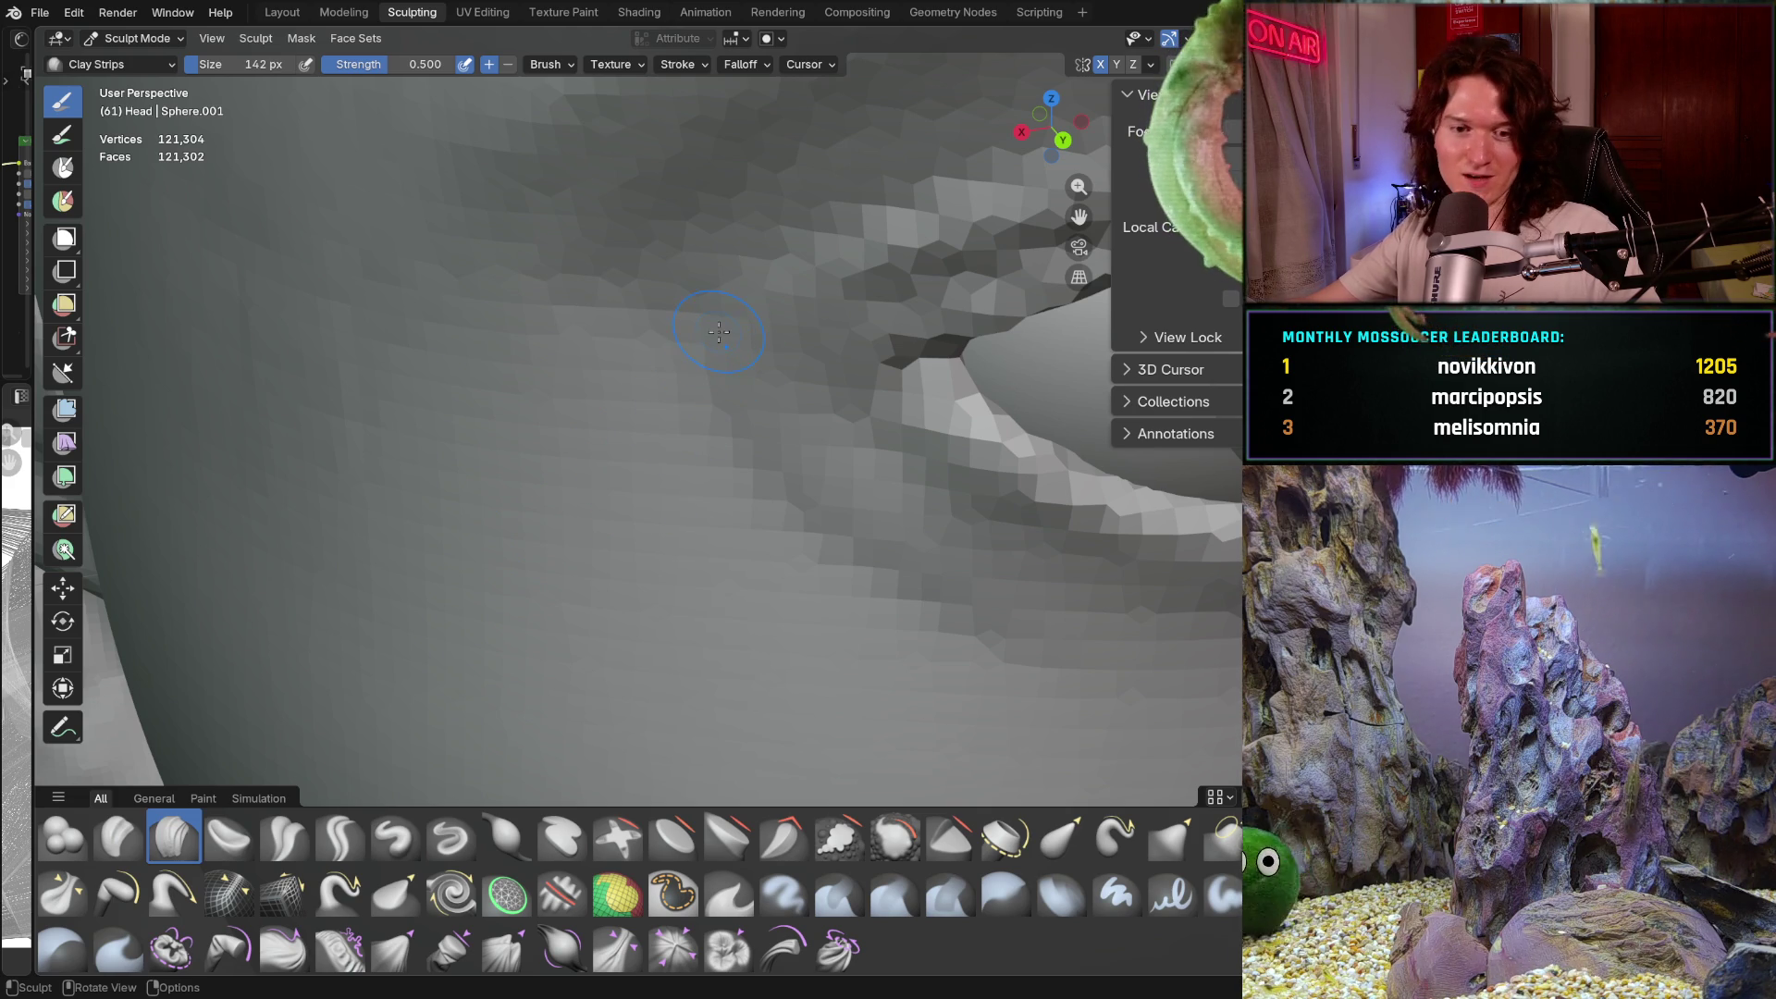
mouse_move(714, 337)
middle_mouse_down("ctrl")
mouse_move(643, 573)
mouse_move(811, 392)
middle_mouse_up("ctrl")
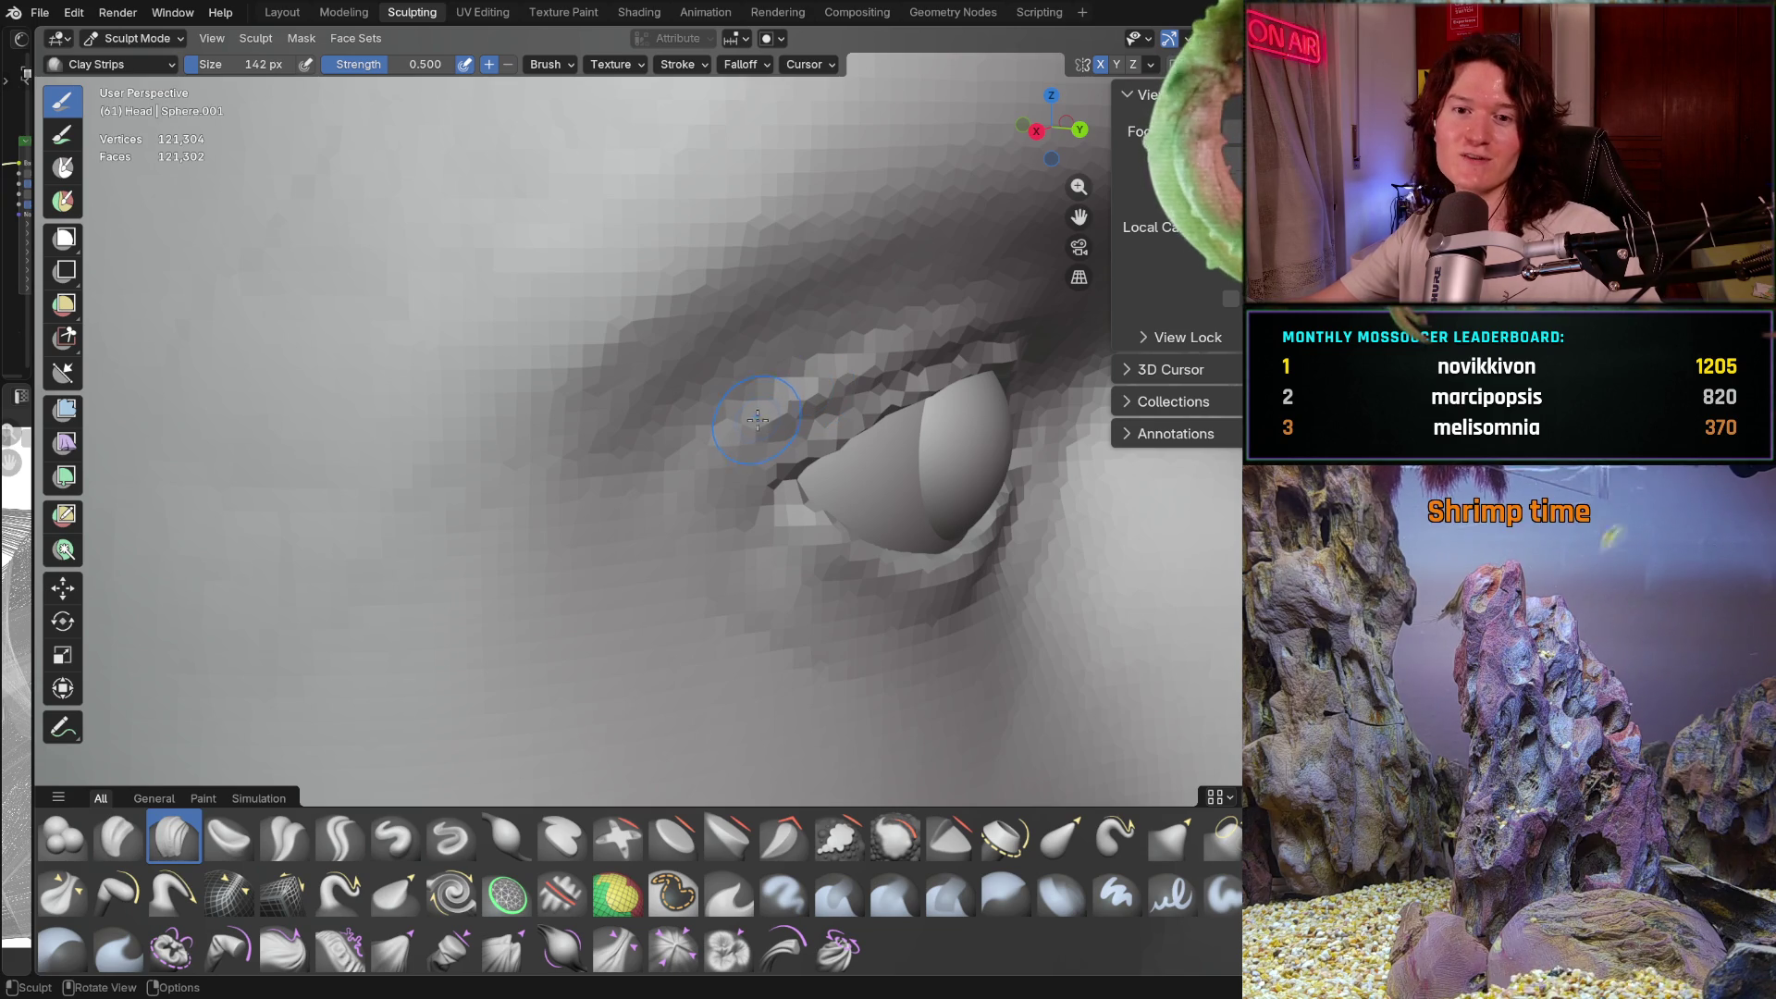
mouse_move(654, 524)
middle_mouse_down()
mouse_move(590, 479)
mouse_move(753, 238)
mouse_move(769, 250)
middle_mouse_up()
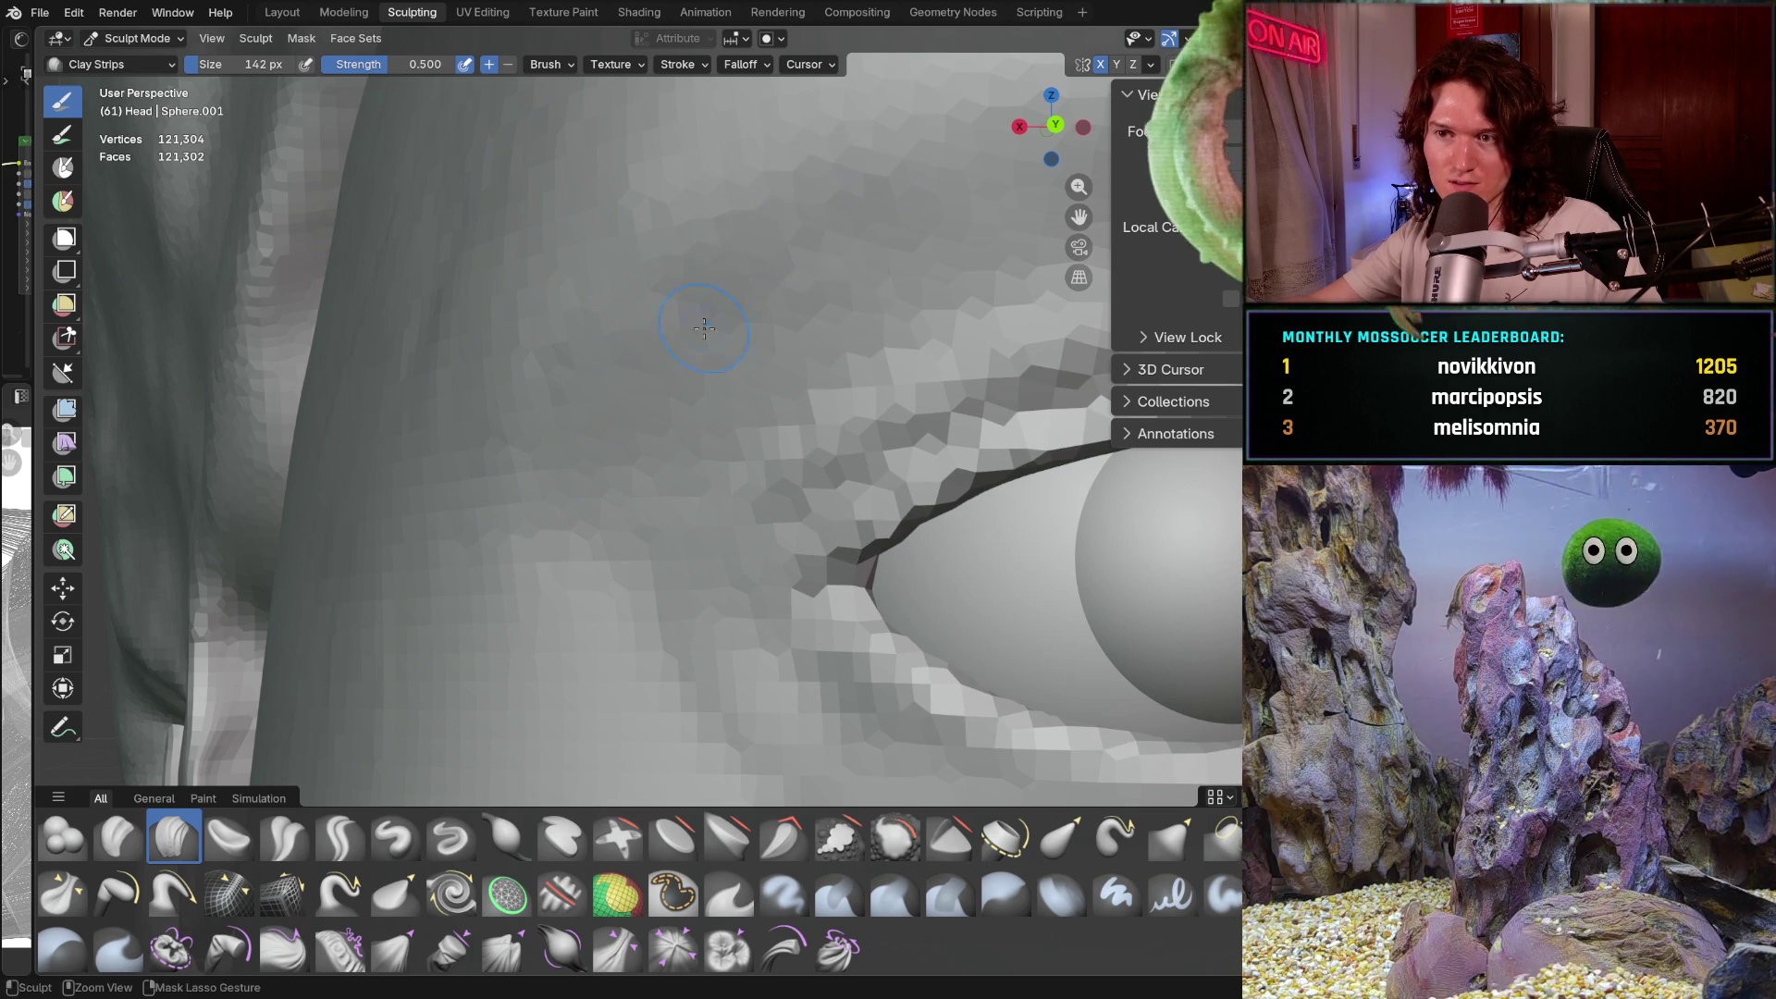
mouse_move(567, 500)
middle_mouse_down()
mouse_move(810, 392)
mouse_move(546, 573)
mouse_move(586, 377)
mouse_move(594, 468)
mouse_move(586, 397)
mouse_move(685, 369)
middle_mouse_up()
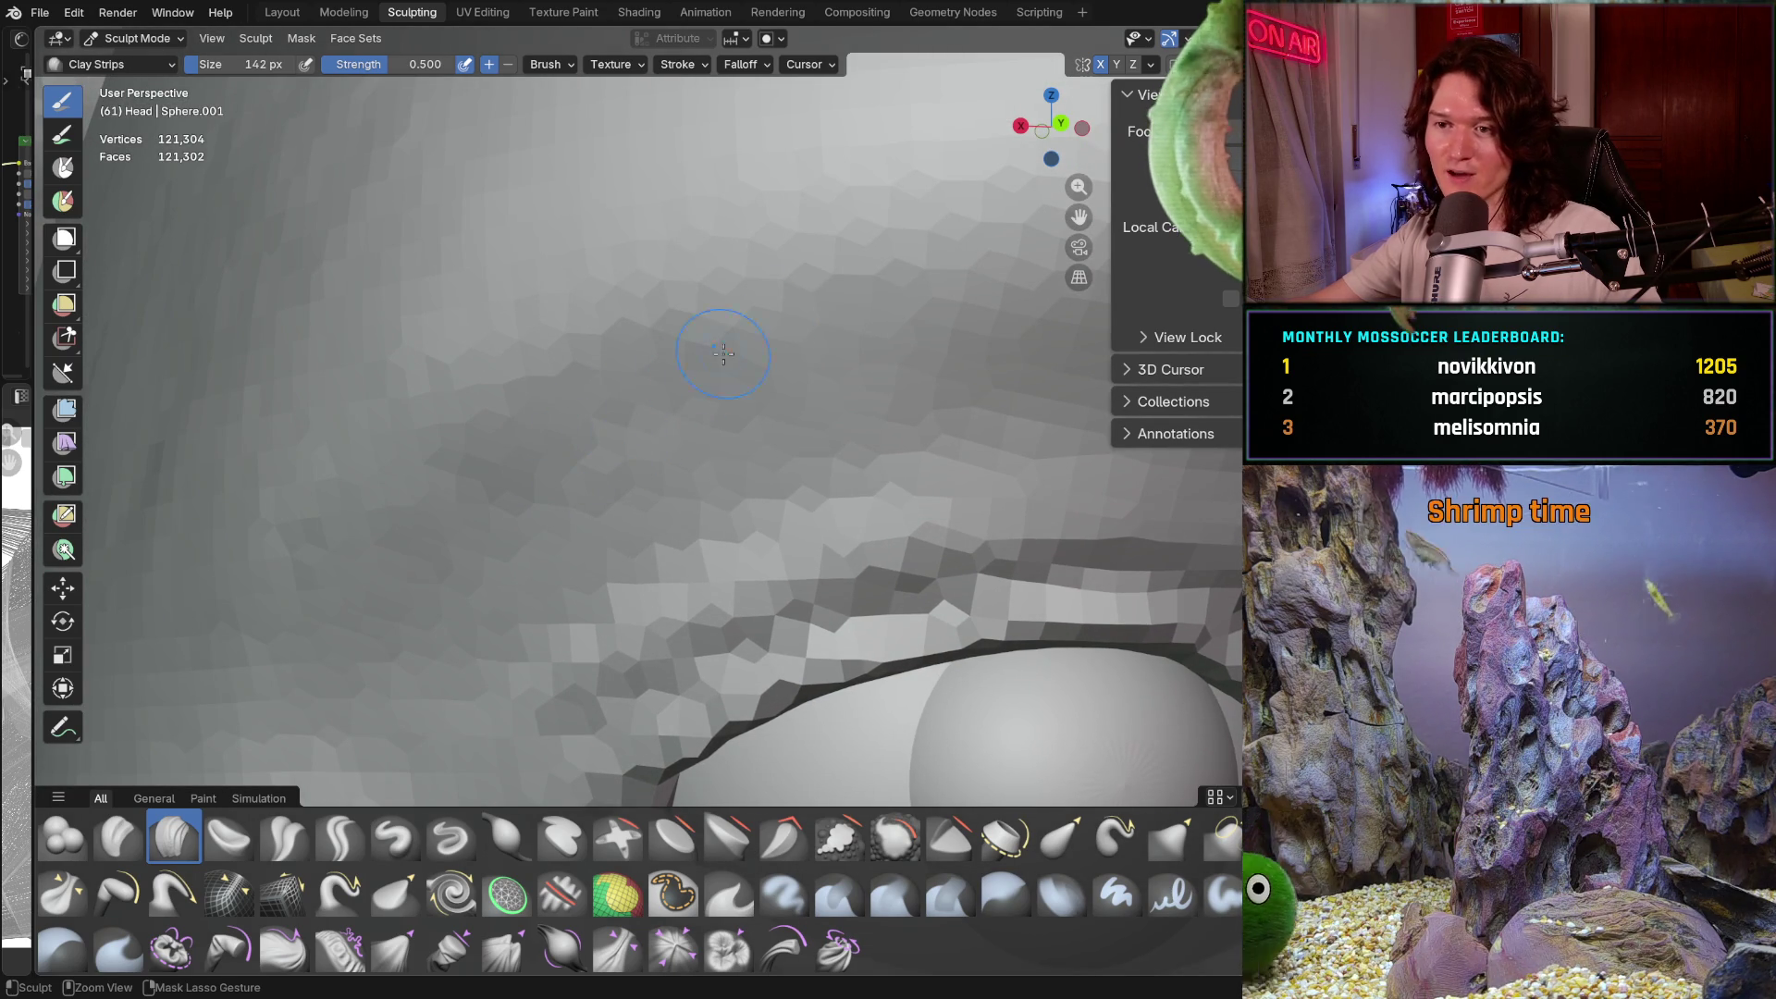
middle_click_drag(640, 424, 641, 547, "ctrl")
scroll(641, 547, "up", 5)
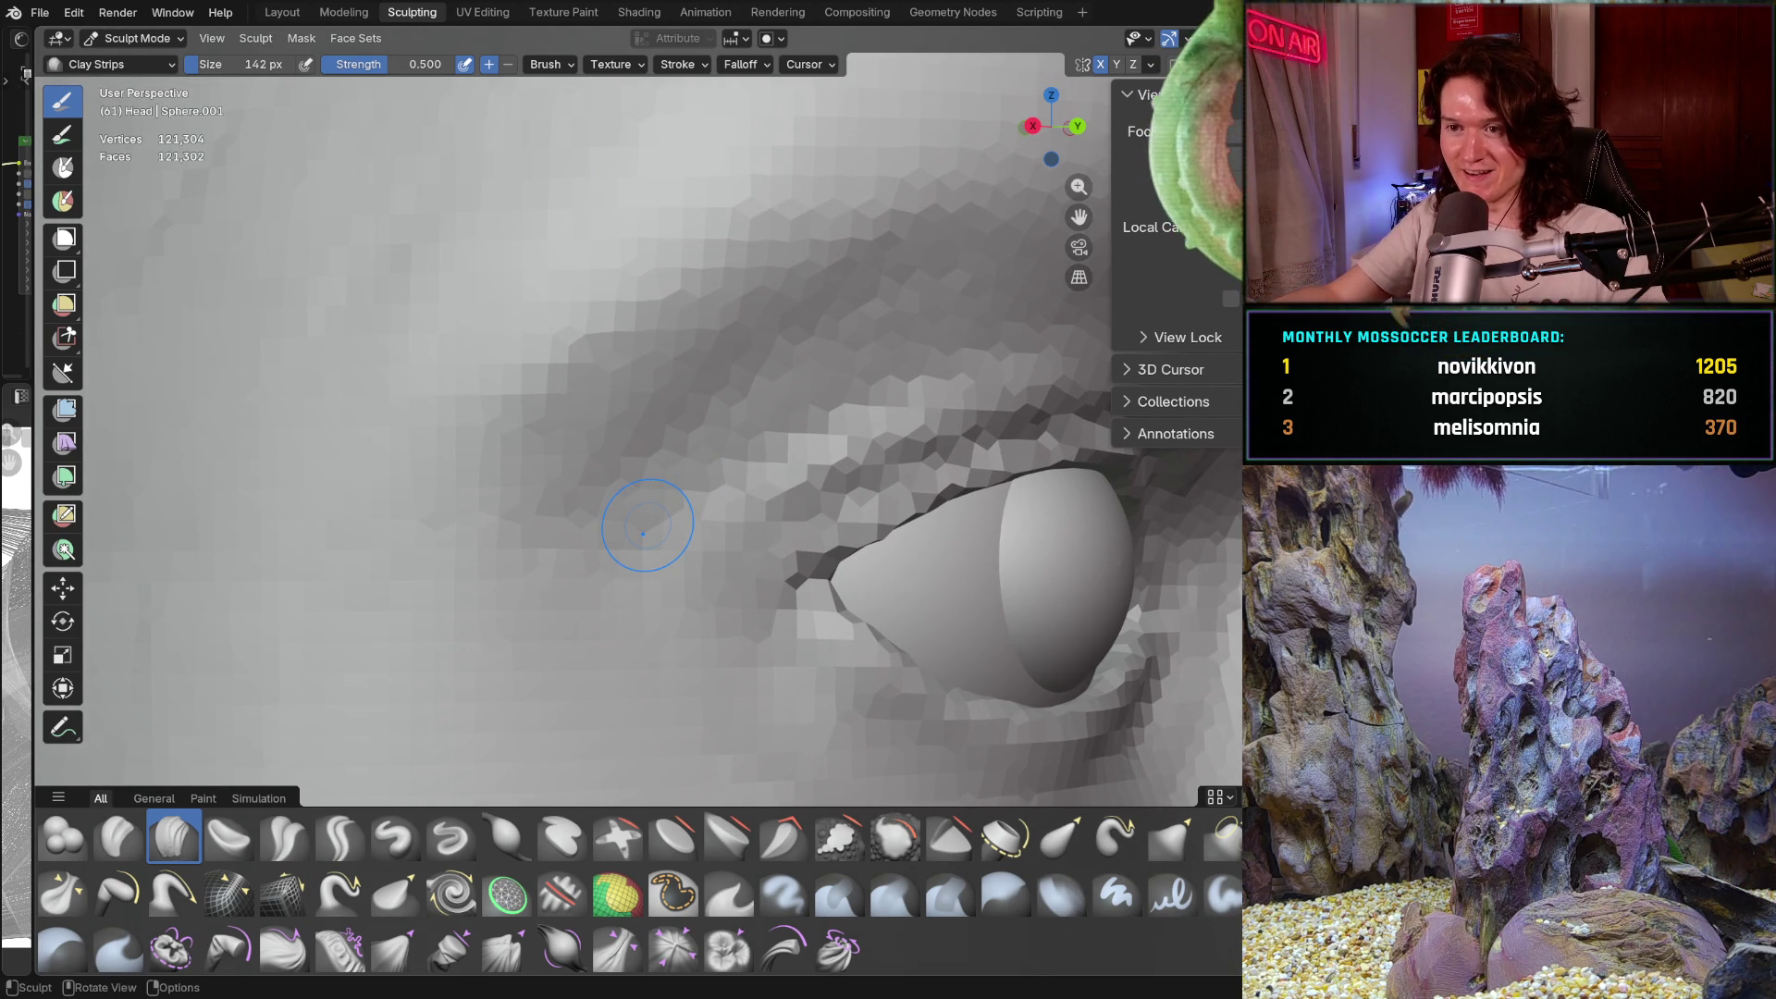
scroll(793, 524, "down", 6)
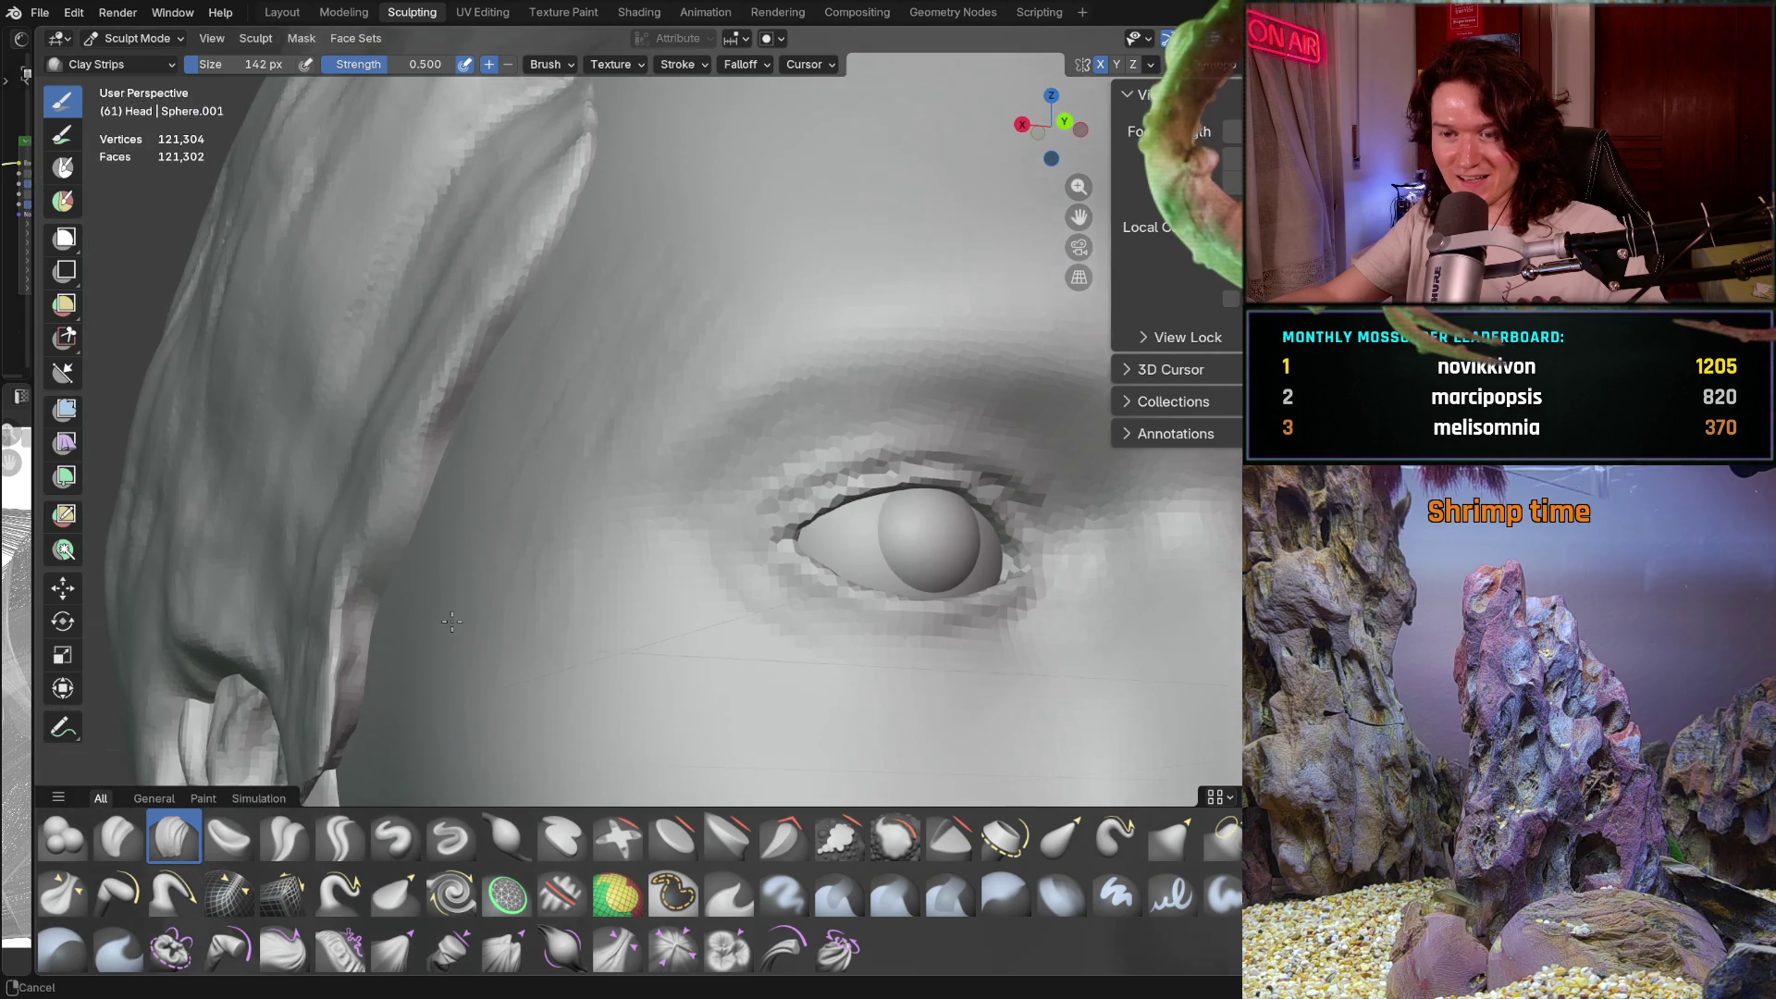
Smooth the brow beside the eye with the Smooth brush at 380 px
key("s")
key("f")
left_click(532, 560)
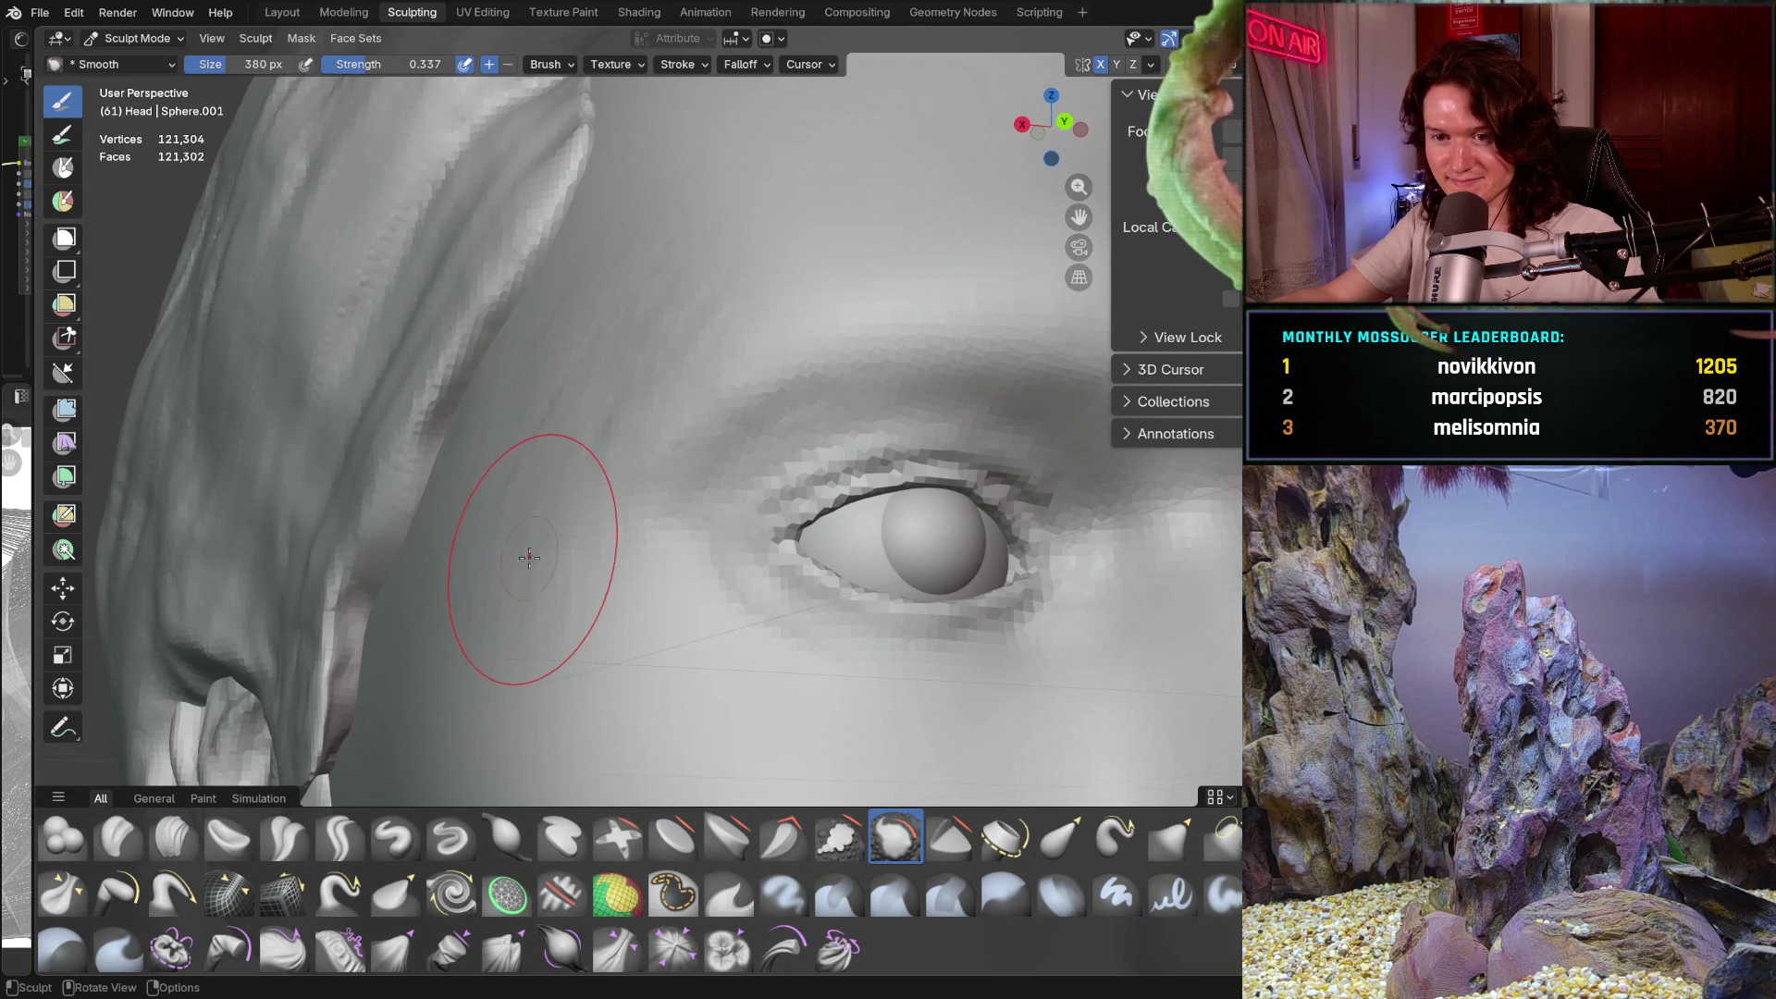
left_click_drag(620, 342, 562, 436)
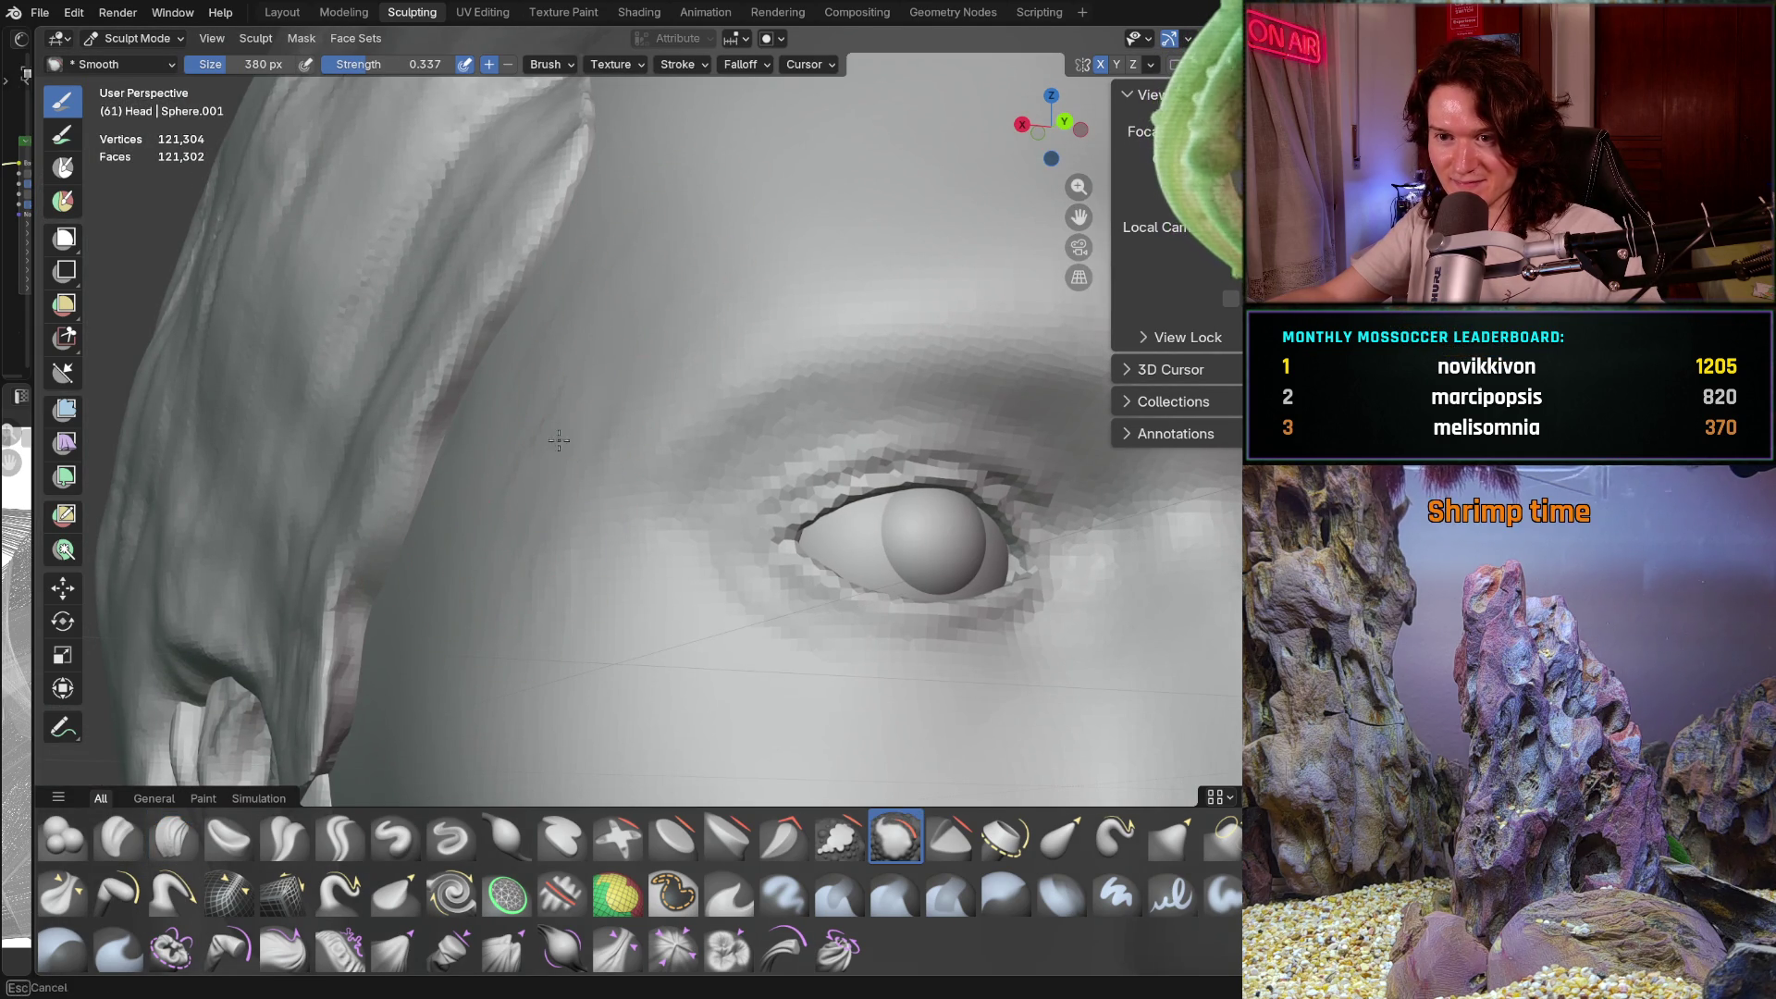
mouse_move(515, 536)
middle_mouse_down()
mouse_move(575, 483)
mouse_move(595, 322)
middle_mouse_up()
mouse_move(499, 424)
middle_mouse_down()
mouse_move(508, 317)
mouse_move(615, 203)
middle_mouse_up()
scroll(593, 273, "up", 3)
Resize the smoothing brush to 264 px and orbit to show more of the brow
key("f")
left_click(582, 306)
mouse_move(594, 400)
middle_mouse_down()
mouse_move(594, 305)
mouse_move(486, 382)
middle_mouse_up()
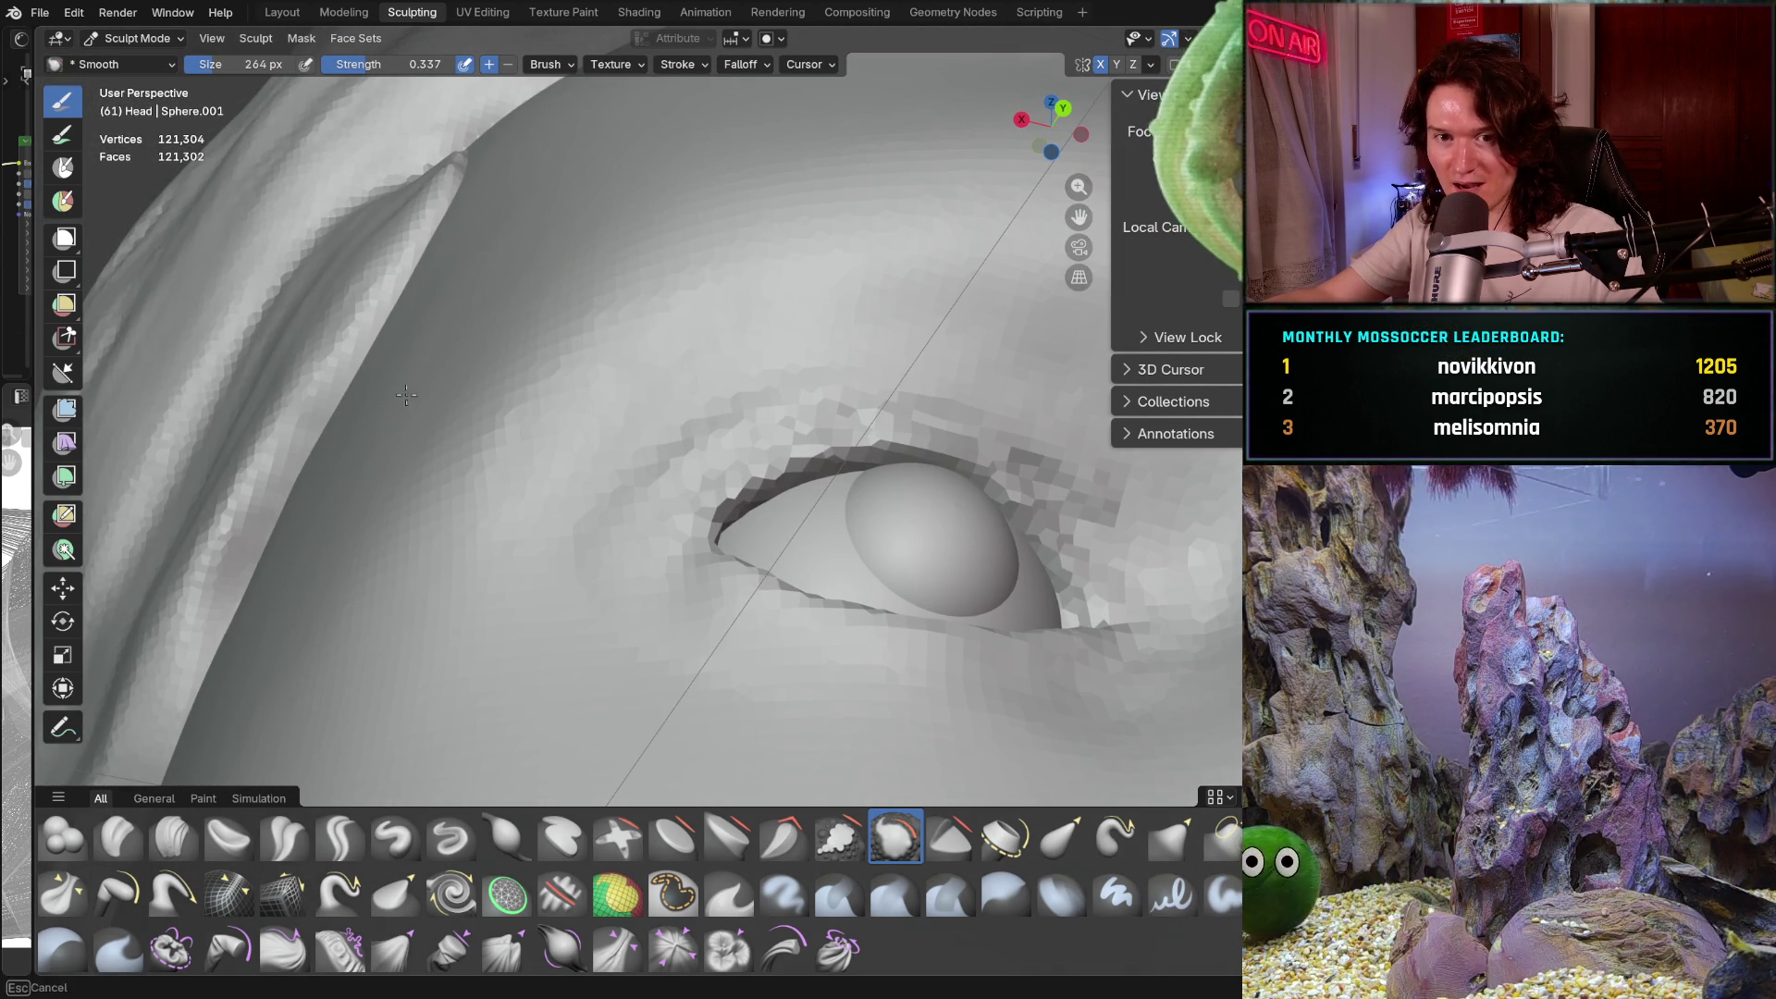
mouse_move(354, 508)
middle_mouse_down()
mouse_move(527, 383)
mouse_move(444, 407)
mouse_move(400, 556)
mouse_move(464, 337)
mouse_move(503, 297)
middle_mouse_up()
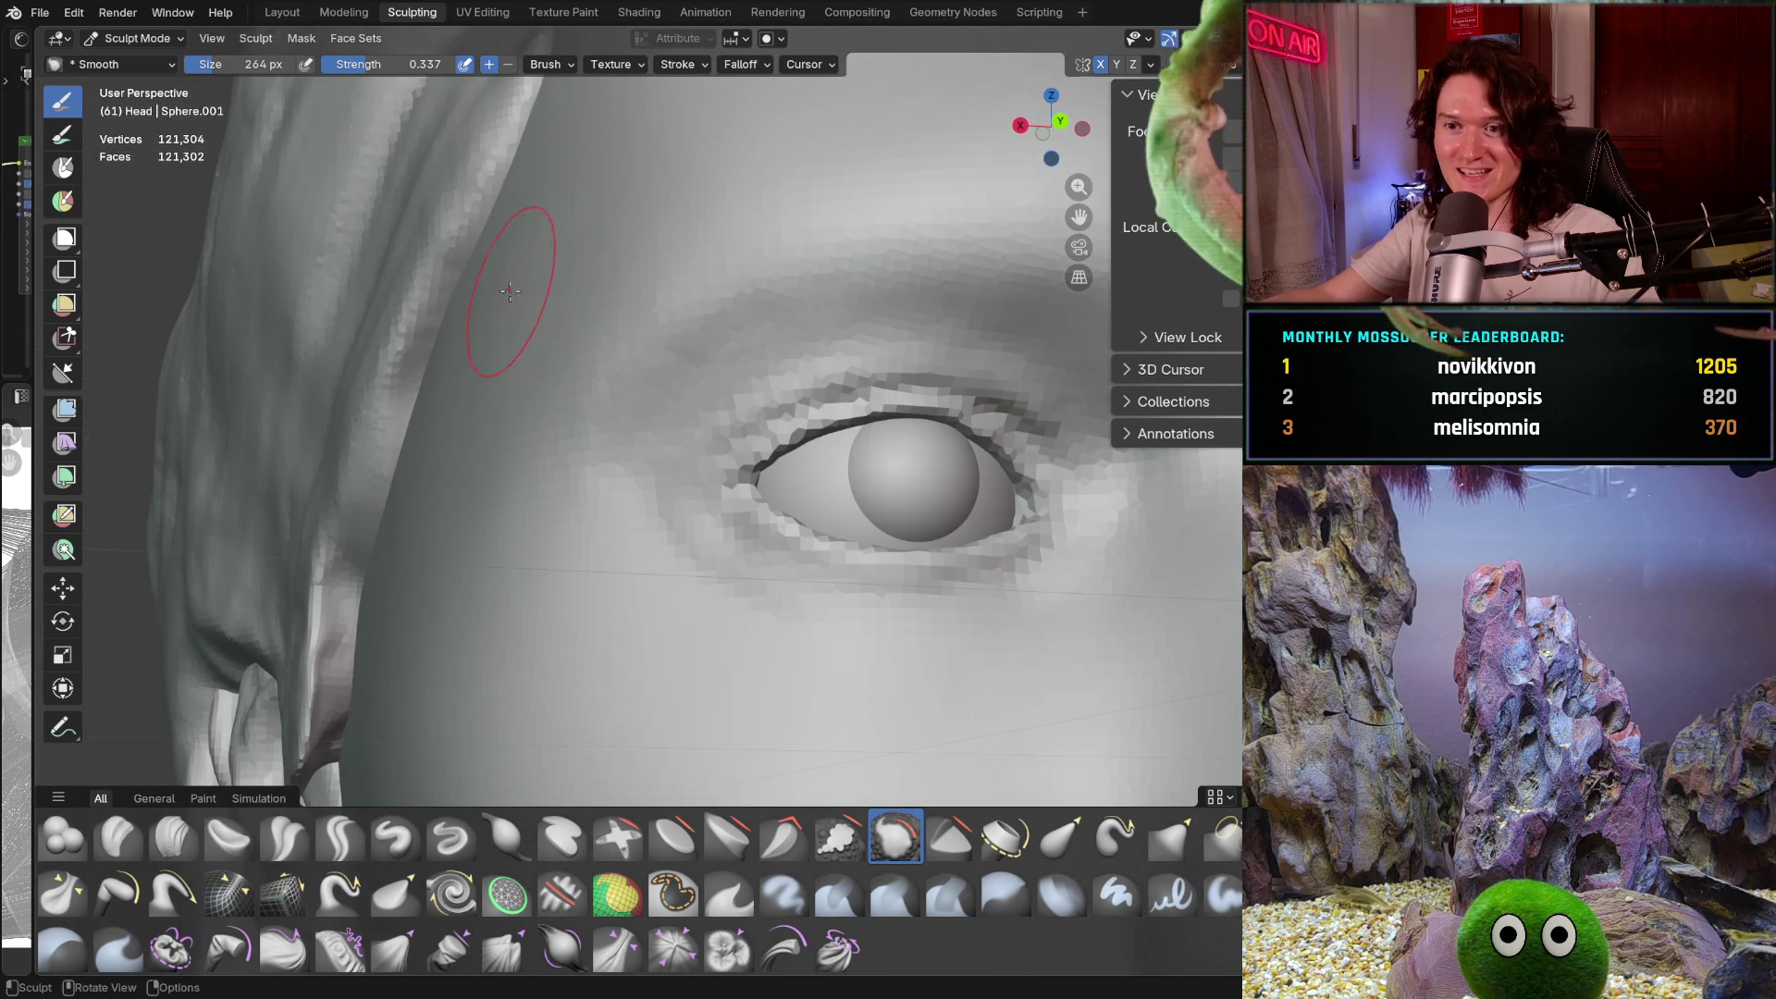
Shrink the brush to 108 px and return to Clay Strips
key("f")
left_click(505, 292)
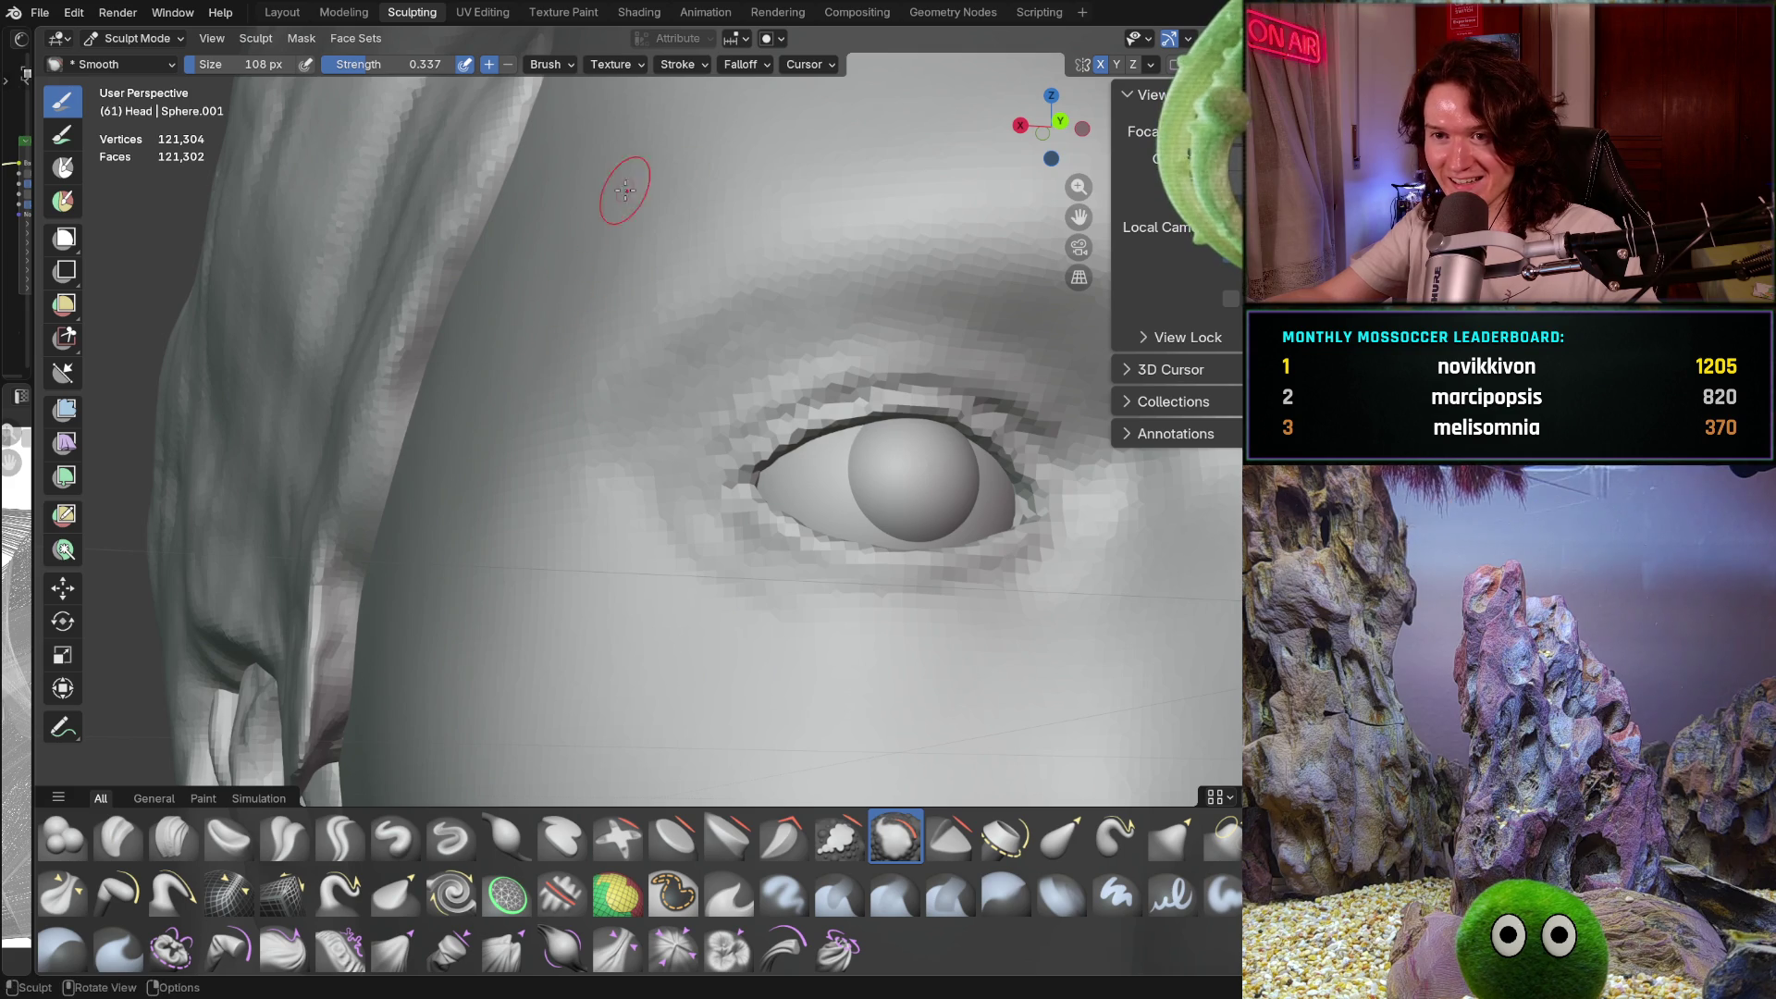
middle_click_drag(576, 315, 335, 625)
key("shift")
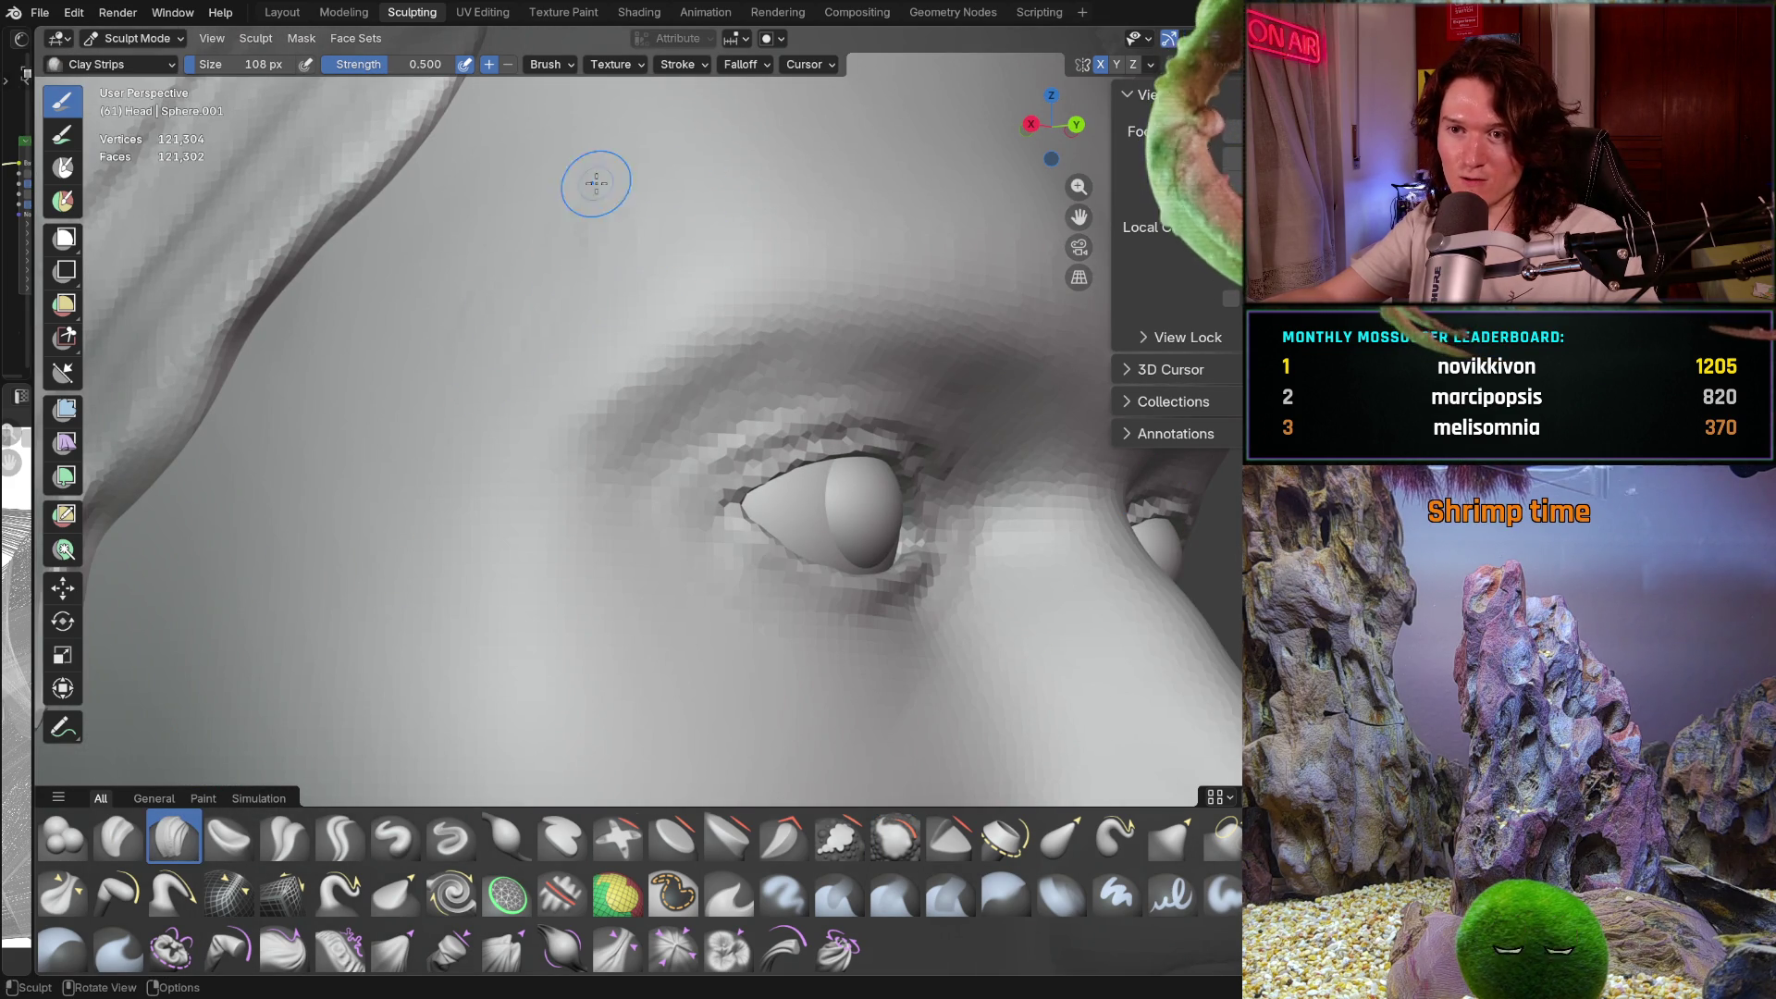
Enlarge the brush to 388 px and switch to the Smooth brush
middle_click_drag(627, 245, 609, 400, "shift")
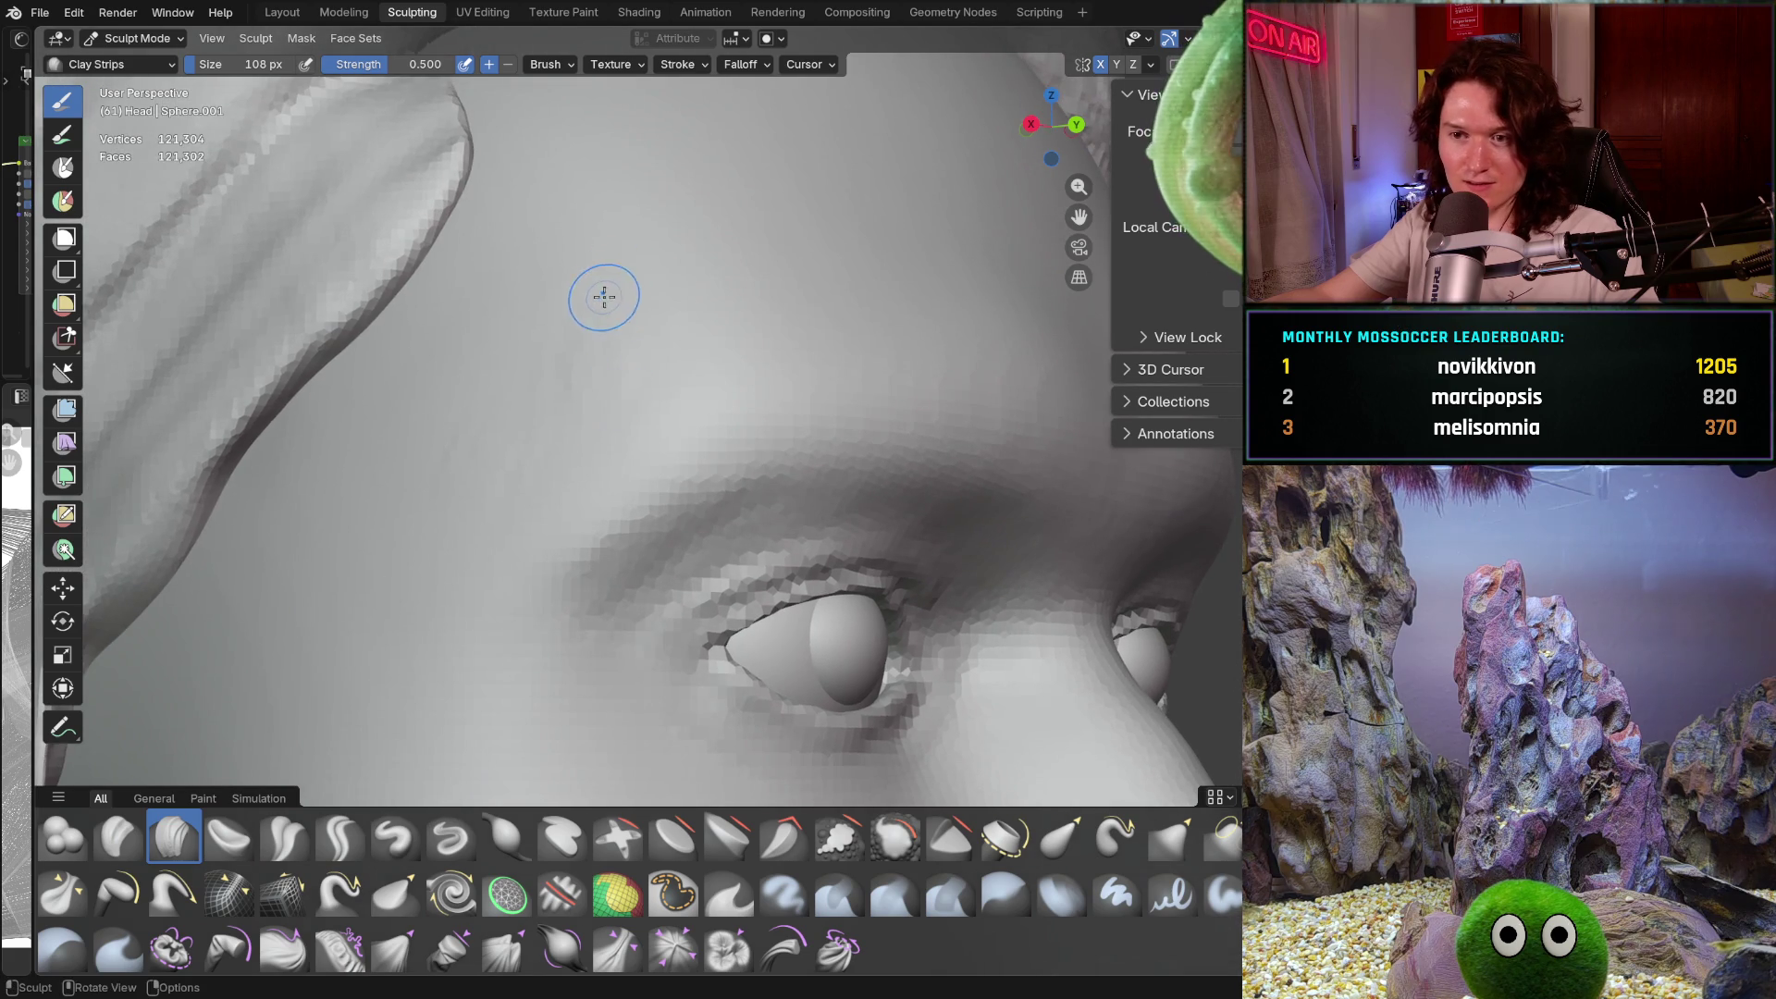
middle_click_drag(609, 289, 626, 364)
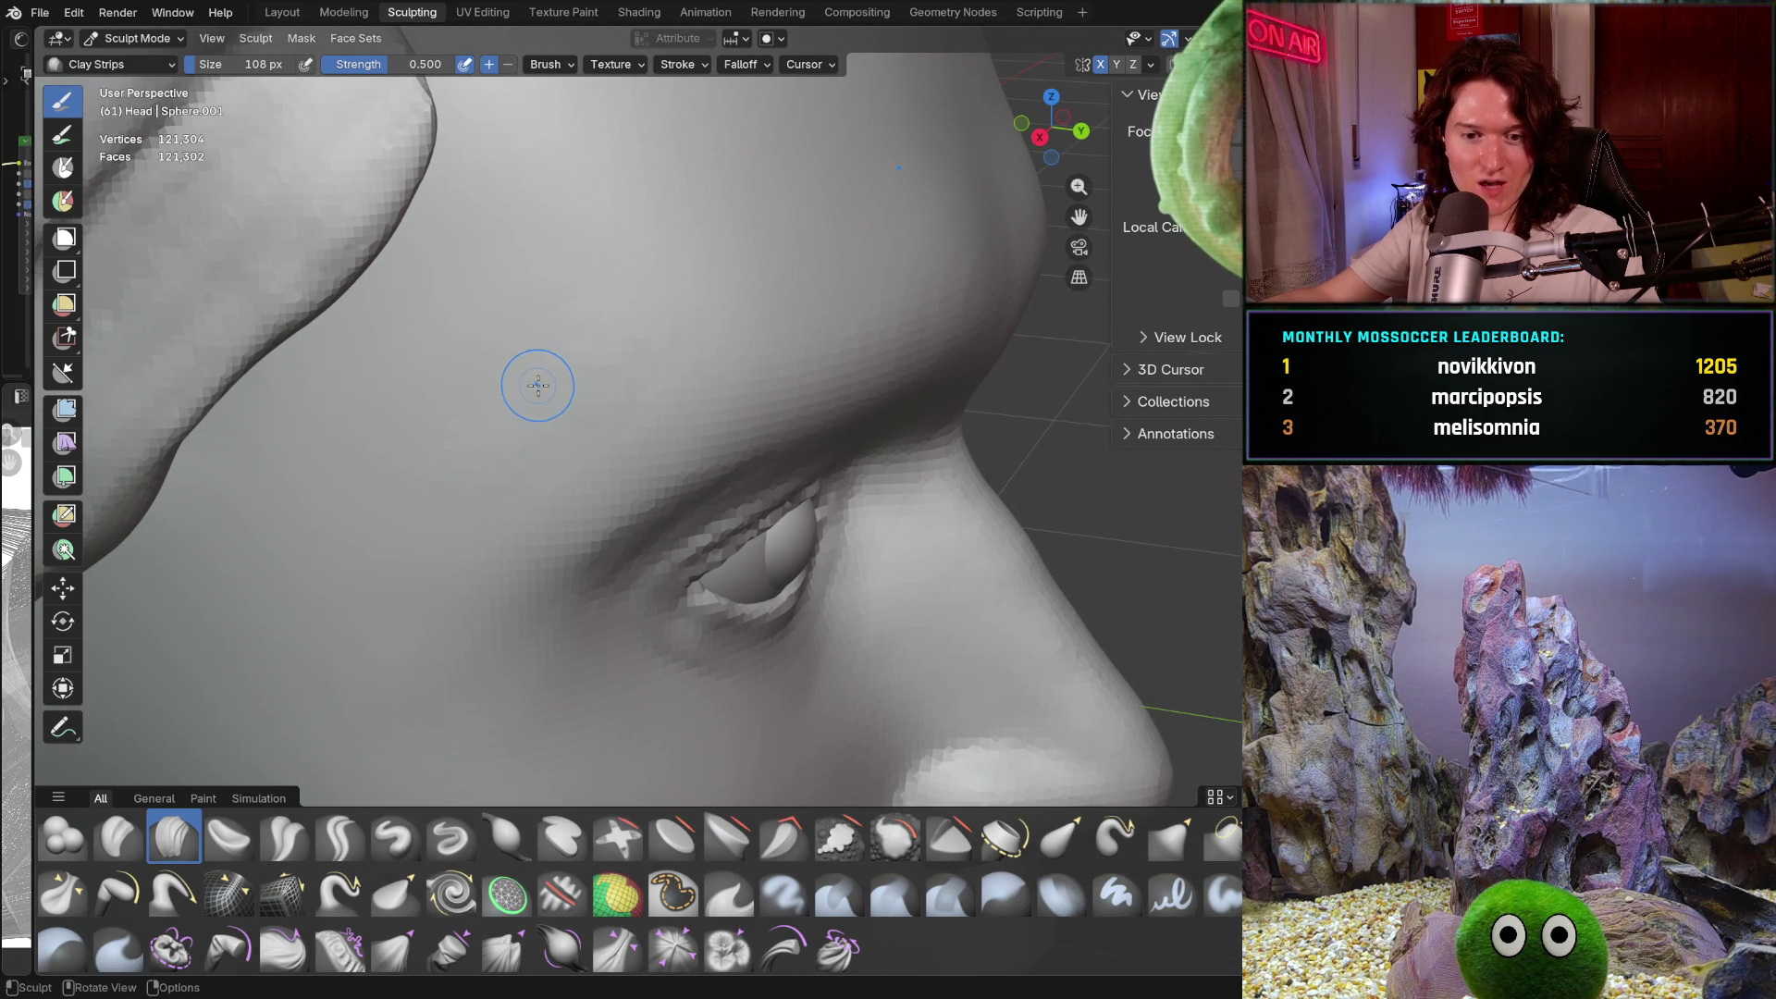
key("f")
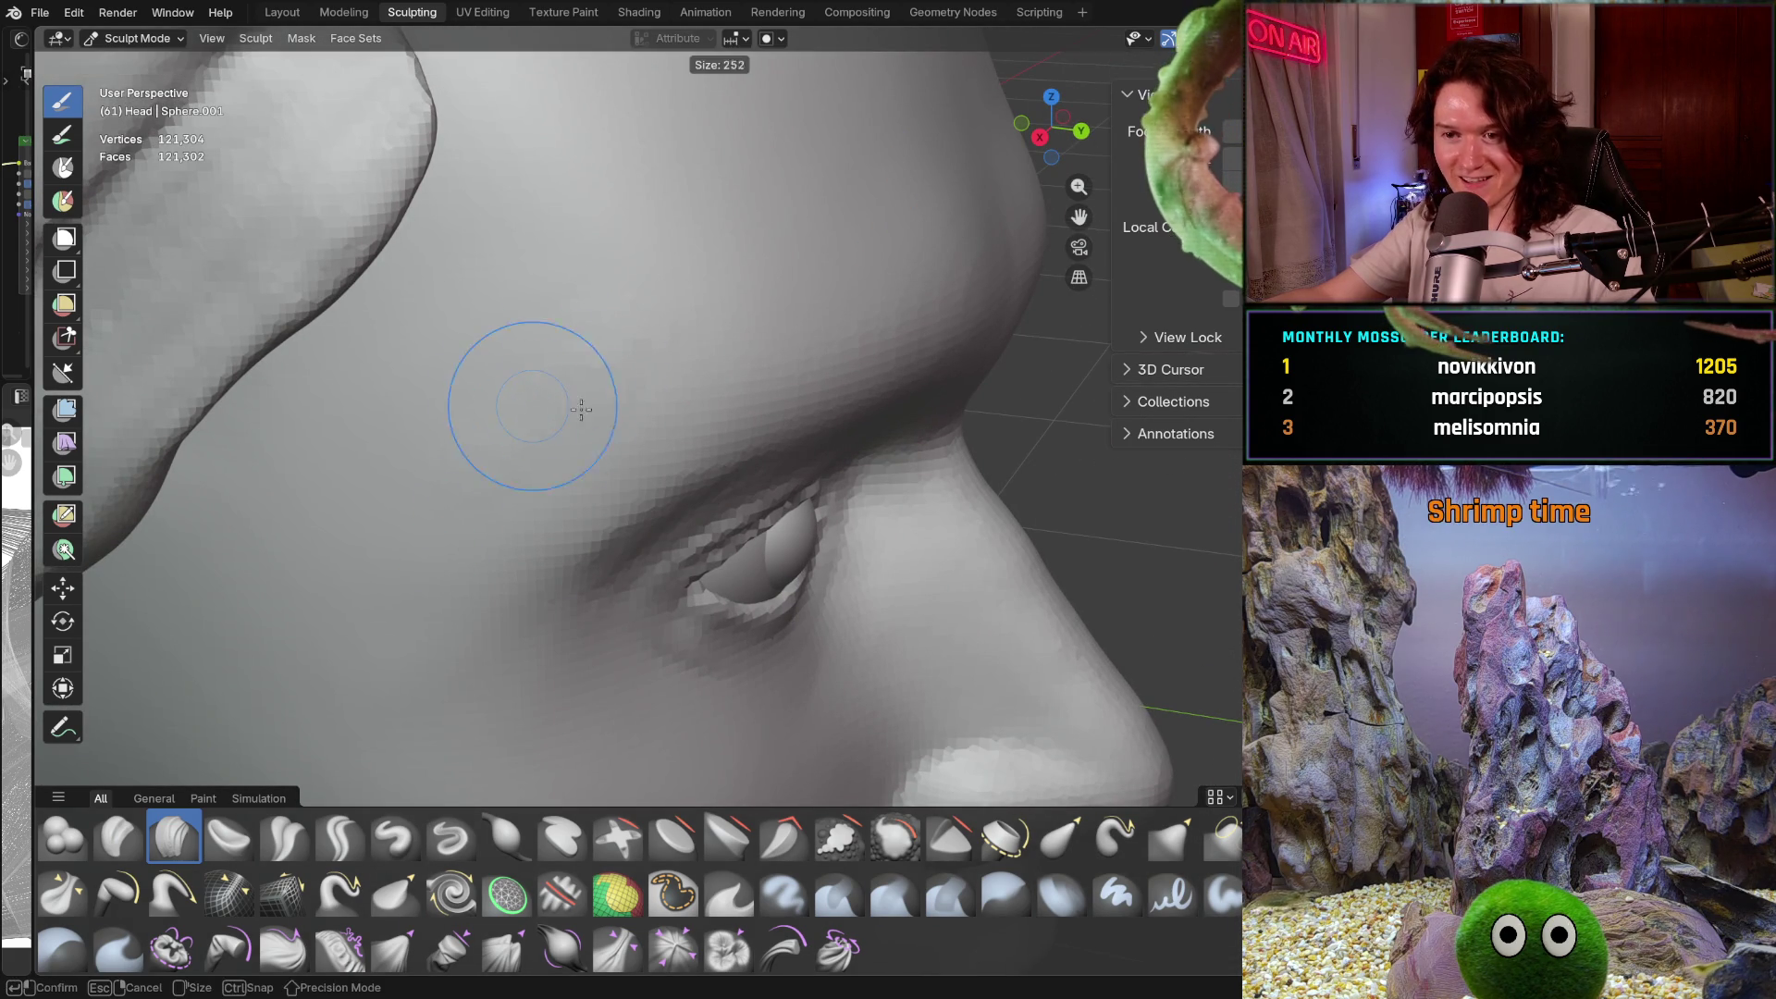
left_click(555, 435)
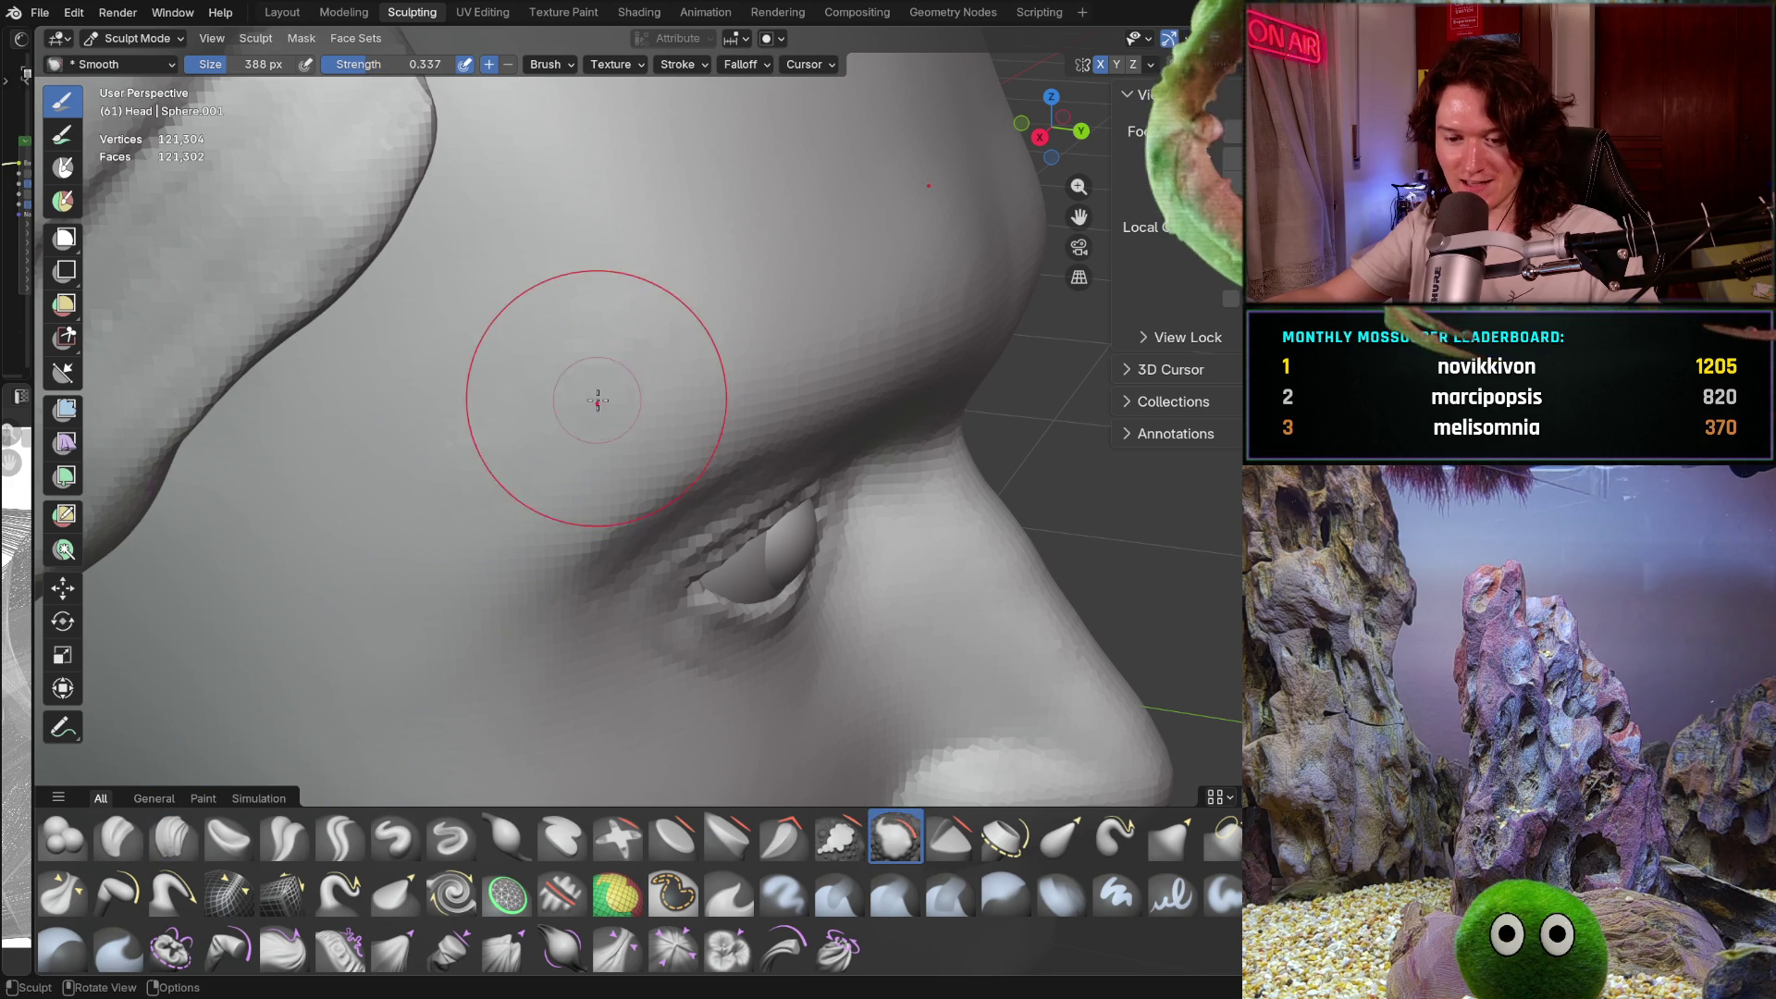
key("s")
scroll(575, 348, "up", 4)
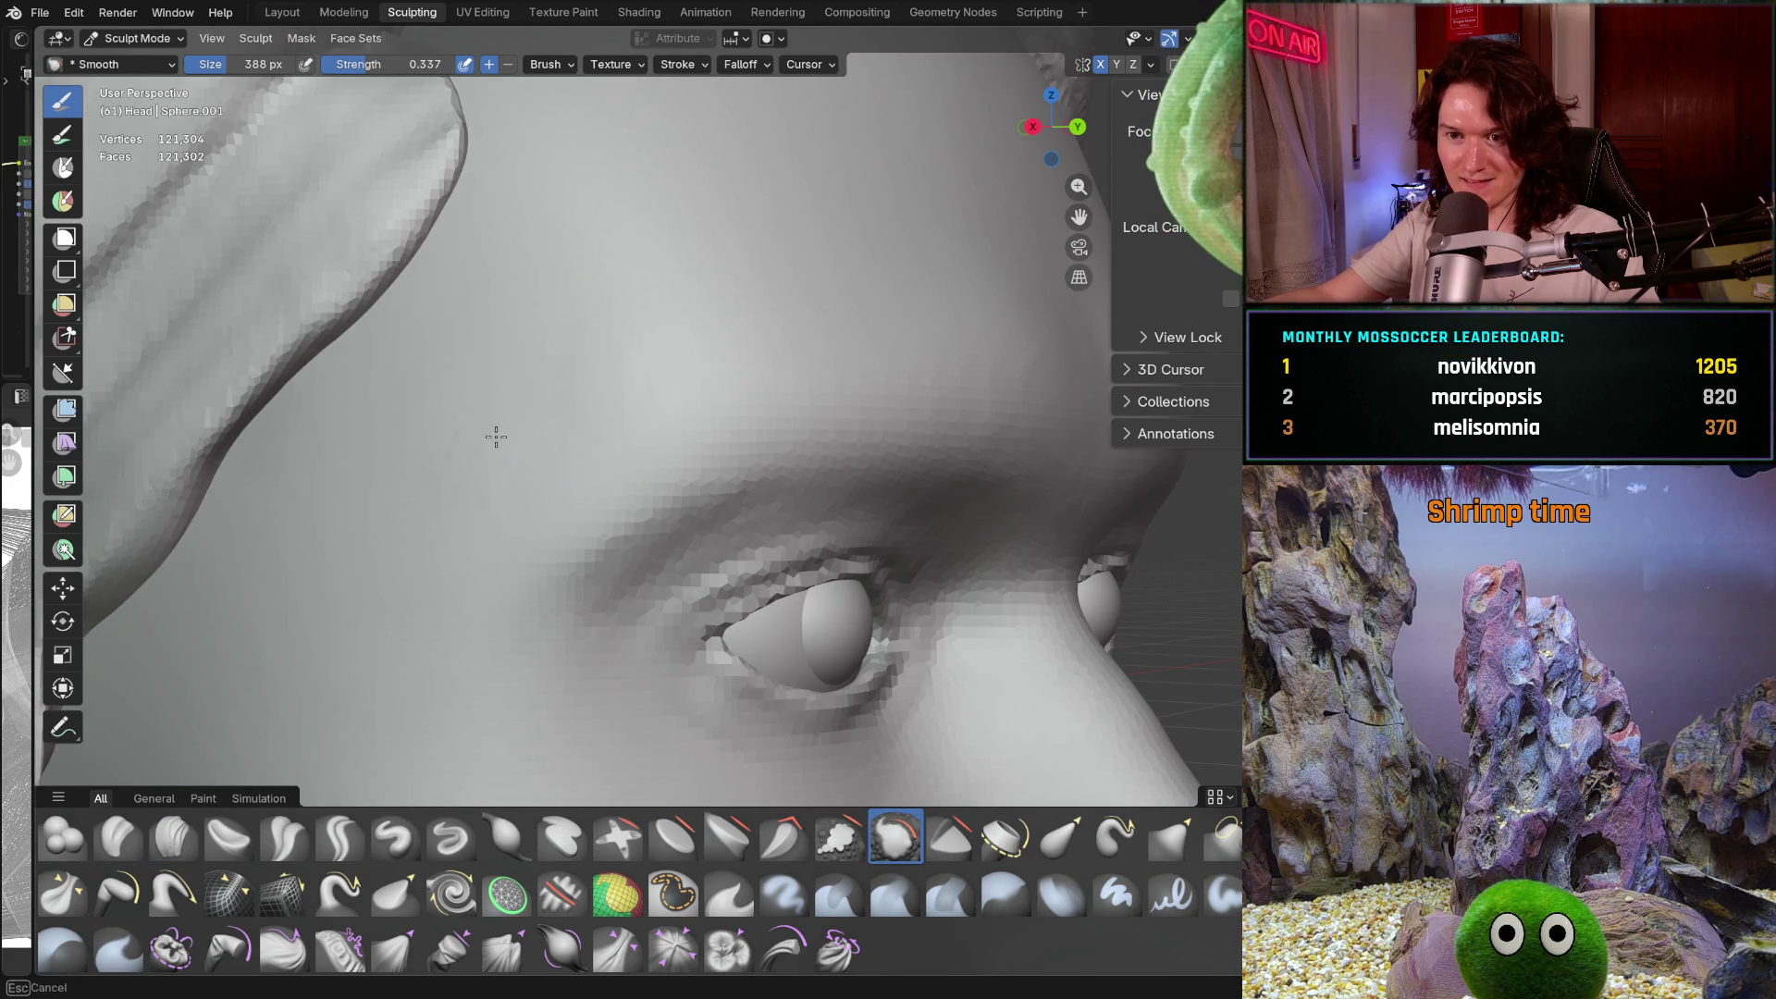
Frame a near-frontal close-up of the eye and set the smoothing brush to 256 px
mouse_move(586, 365)
middle_mouse_down()
mouse_move(587, 329)
mouse_move(559, 353)
mouse_move(542, 319)
middle_mouse_up()
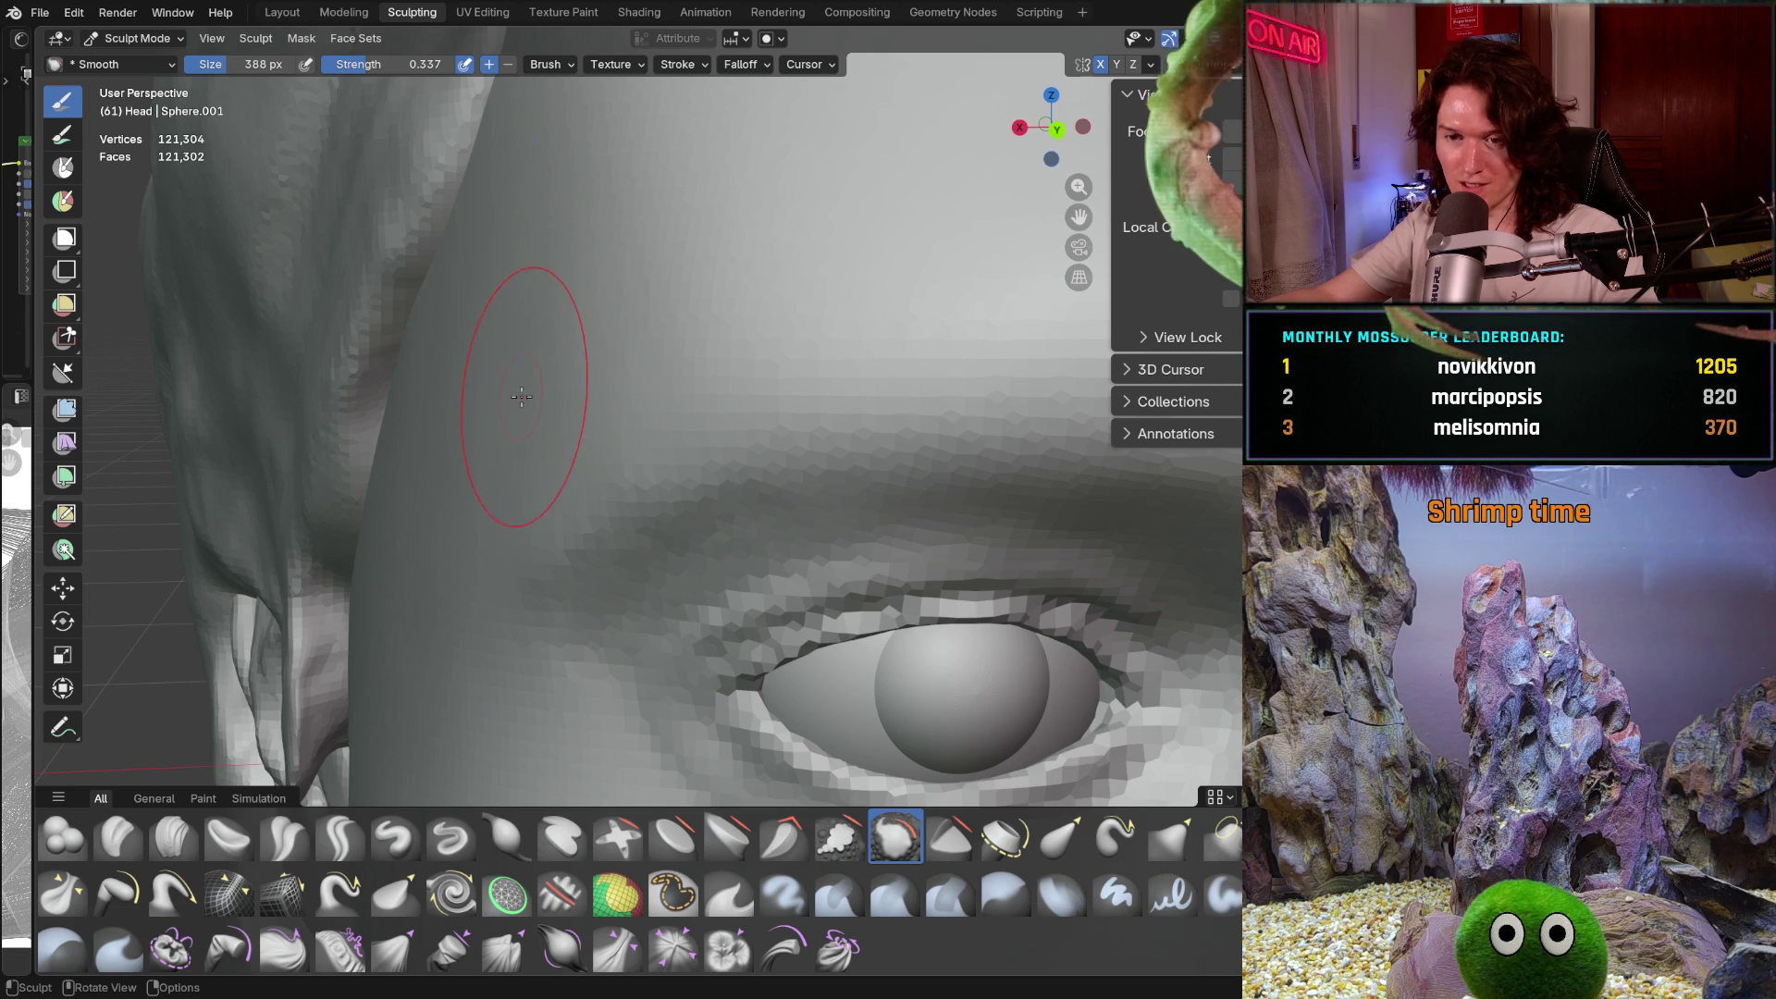
scroll(606, 433, "down", 3)
scroll(607, 433, "down", 2)
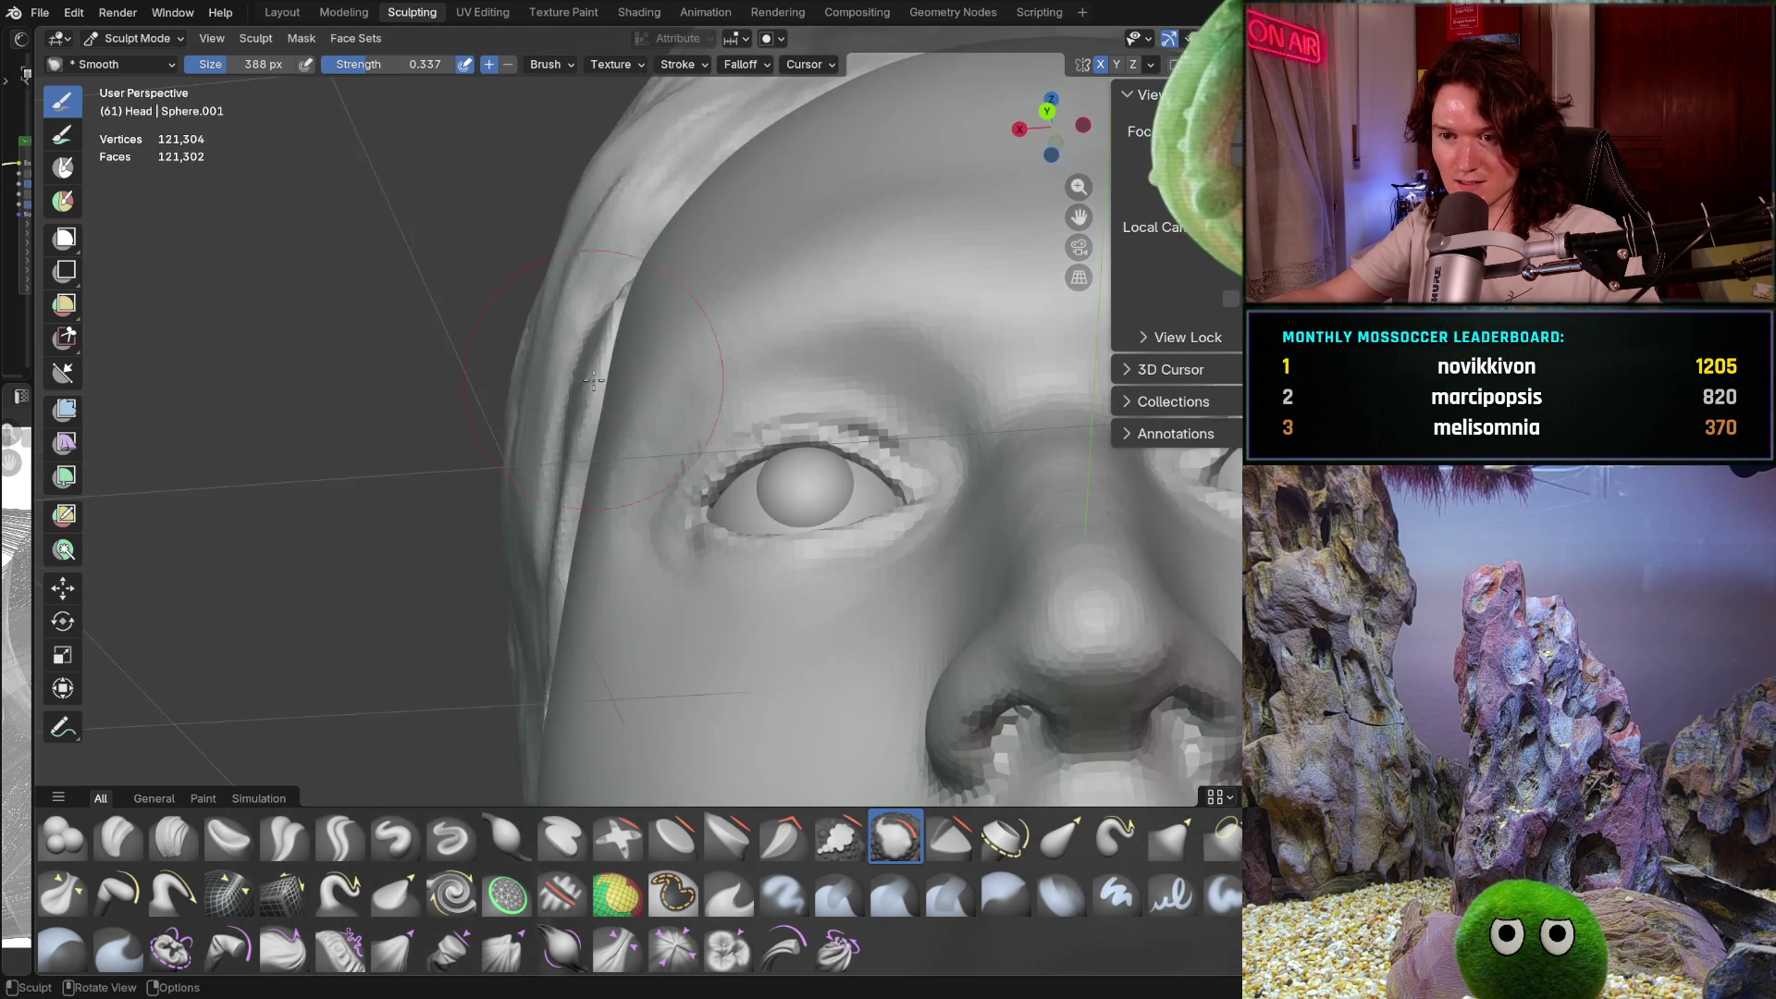
scroll(632, 367, "up", 6)
key("f")
left_click(631, 367)
scroll(697, 413, "up", 2)
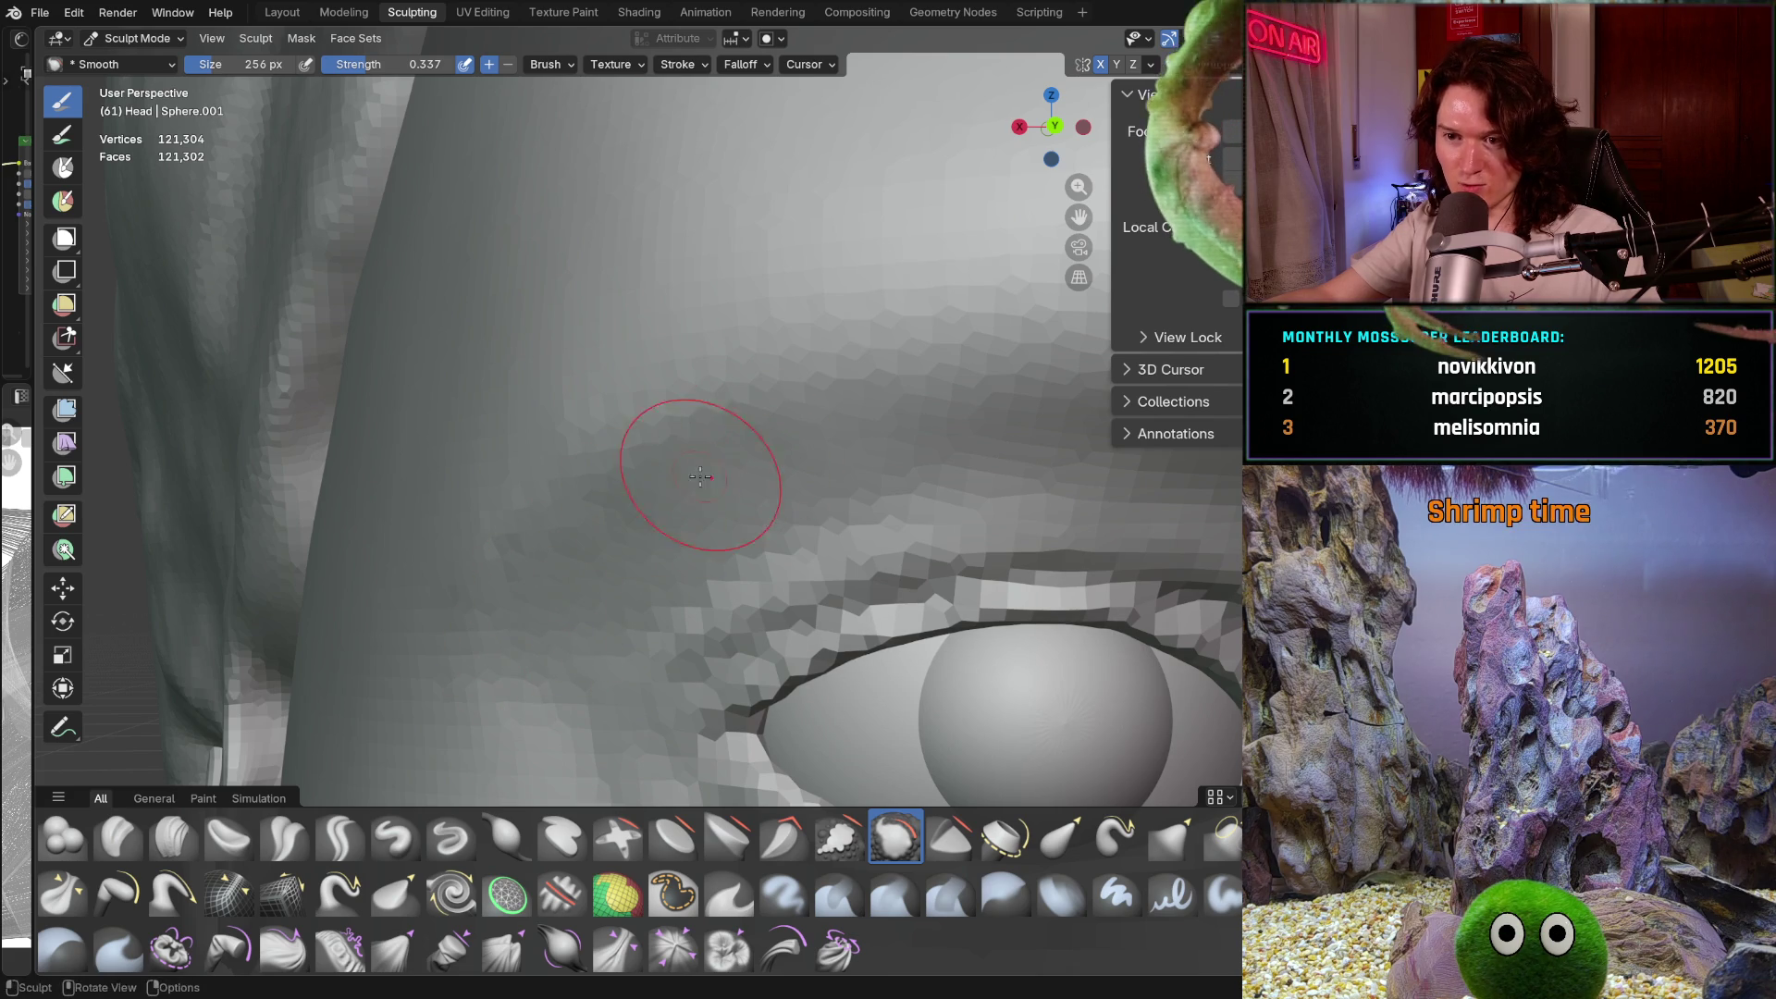
Reframe the view on the eye and resize the smoothing brush to 342 px
middle_click_drag(824, 407, 669, 398)
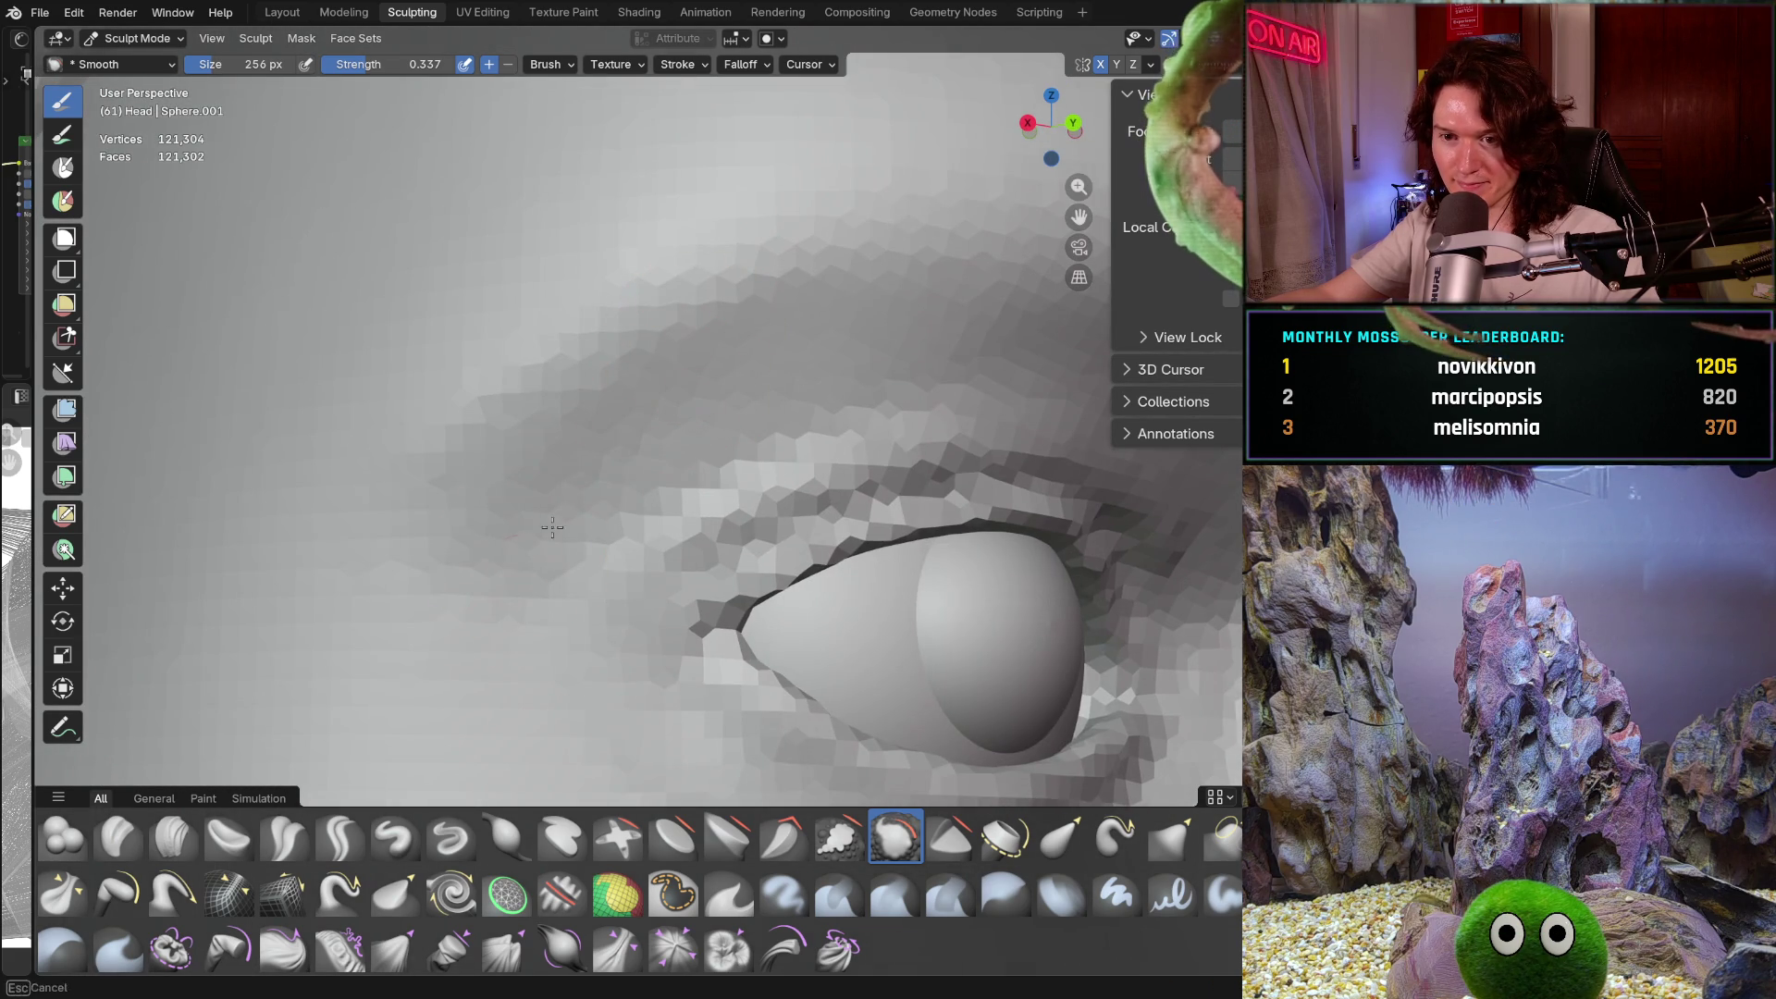
scroll(435, 592, "down", 2)
middle_click_drag(456, 623, 477, 555)
scroll(469, 527, "up", 3)
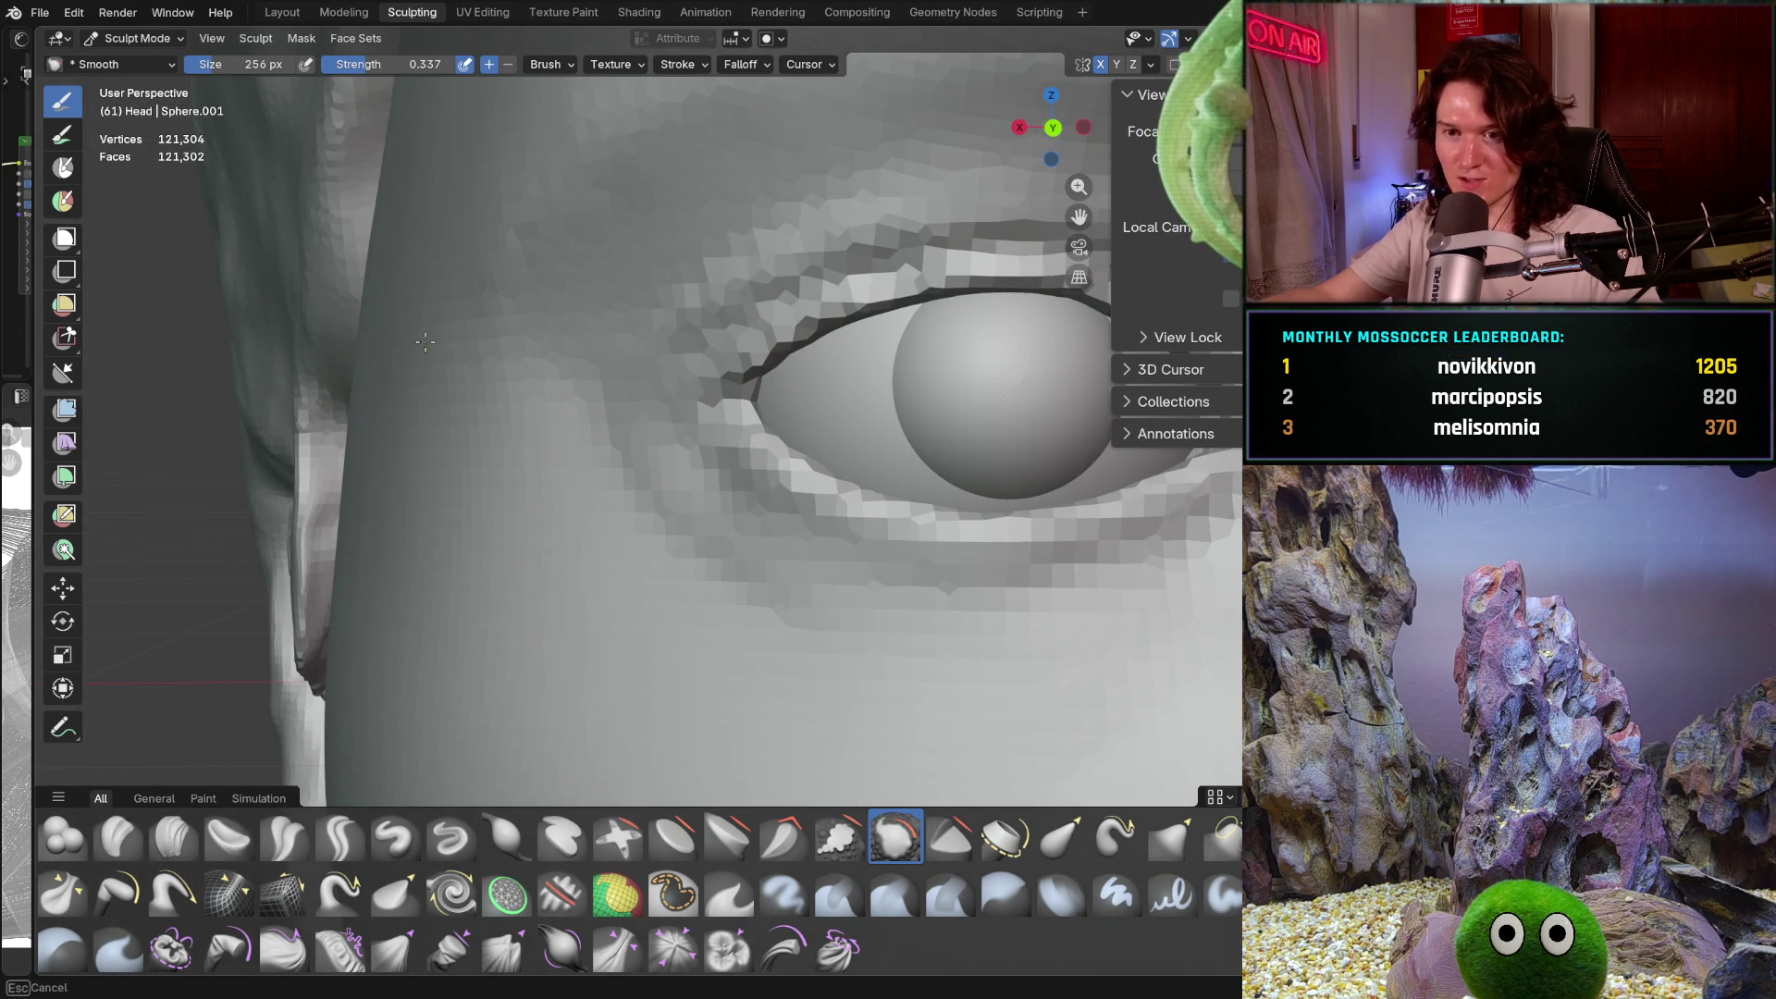
mouse_move(434, 362)
middle_mouse_down("shift")
mouse_move(421, 165)
mouse_move(486, 324)
middle_mouse_up("shift")
key("f")
left_click(566, 198)
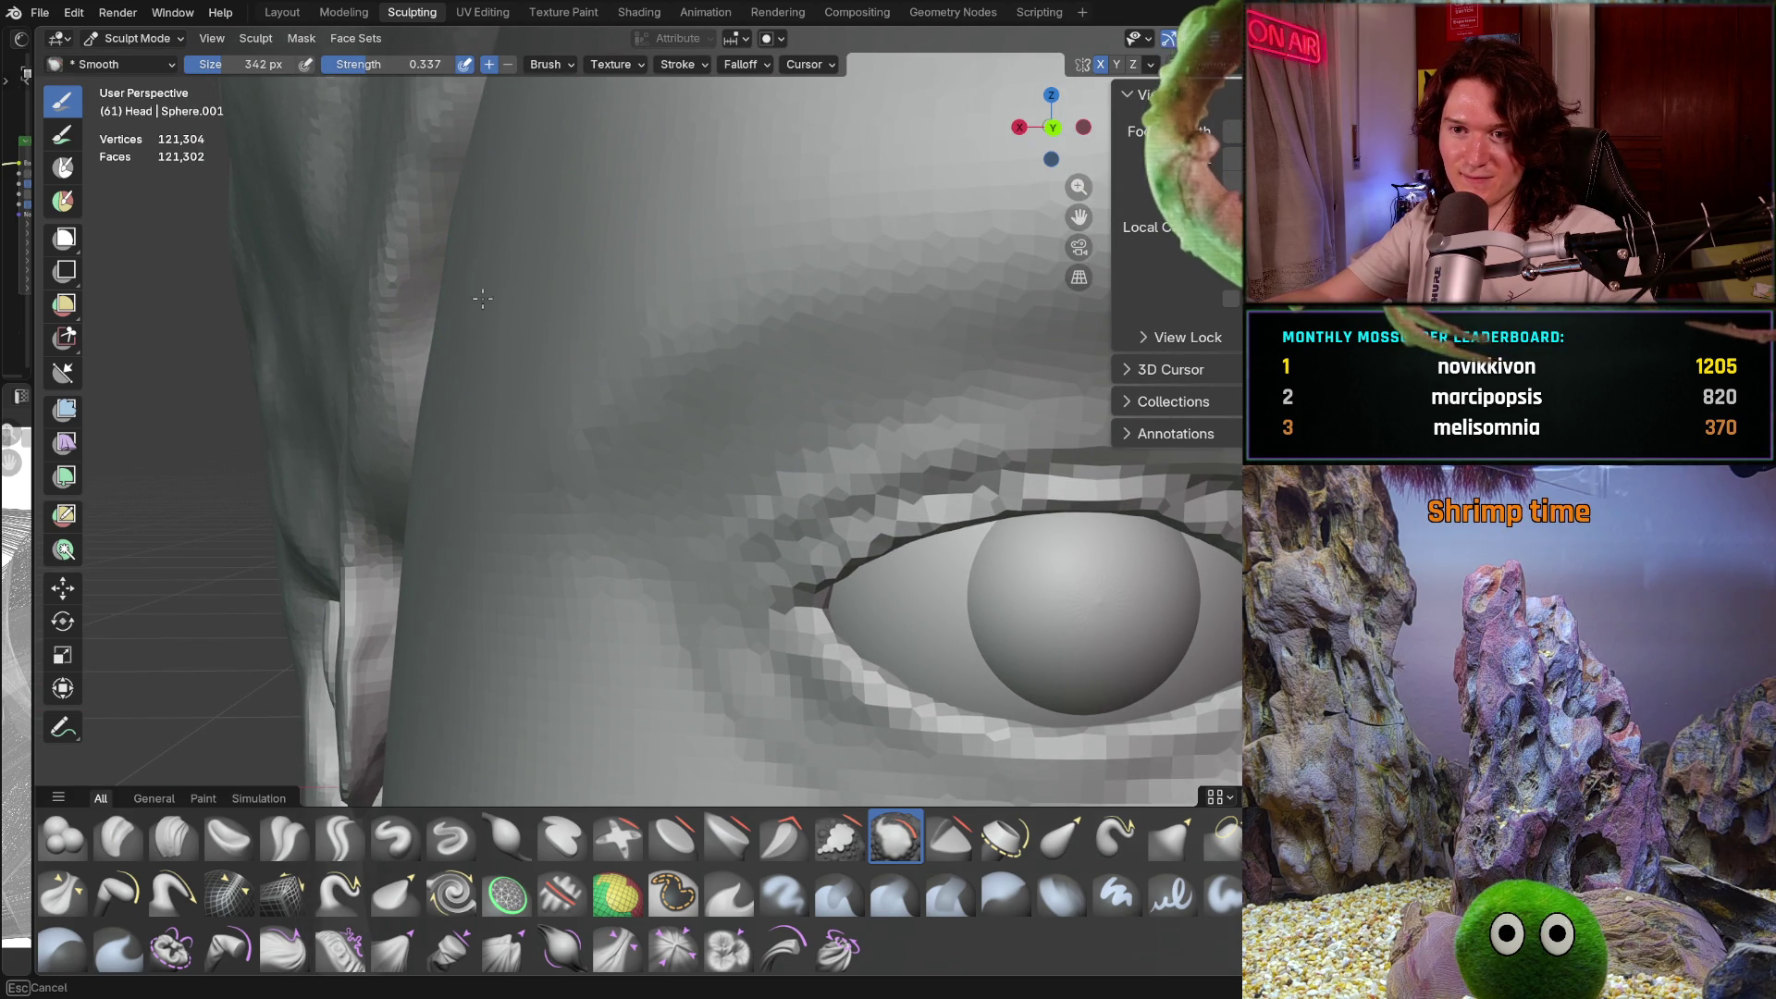
Enlarge the brush to 572 px and orbit out to see both eyes
key("f")
left_click(605, 139)
mouse_move(592, 212)
middle_mouse_down()
mouse_move(570, 245)
mouse_move(493, 202)
middle_mouse_up()
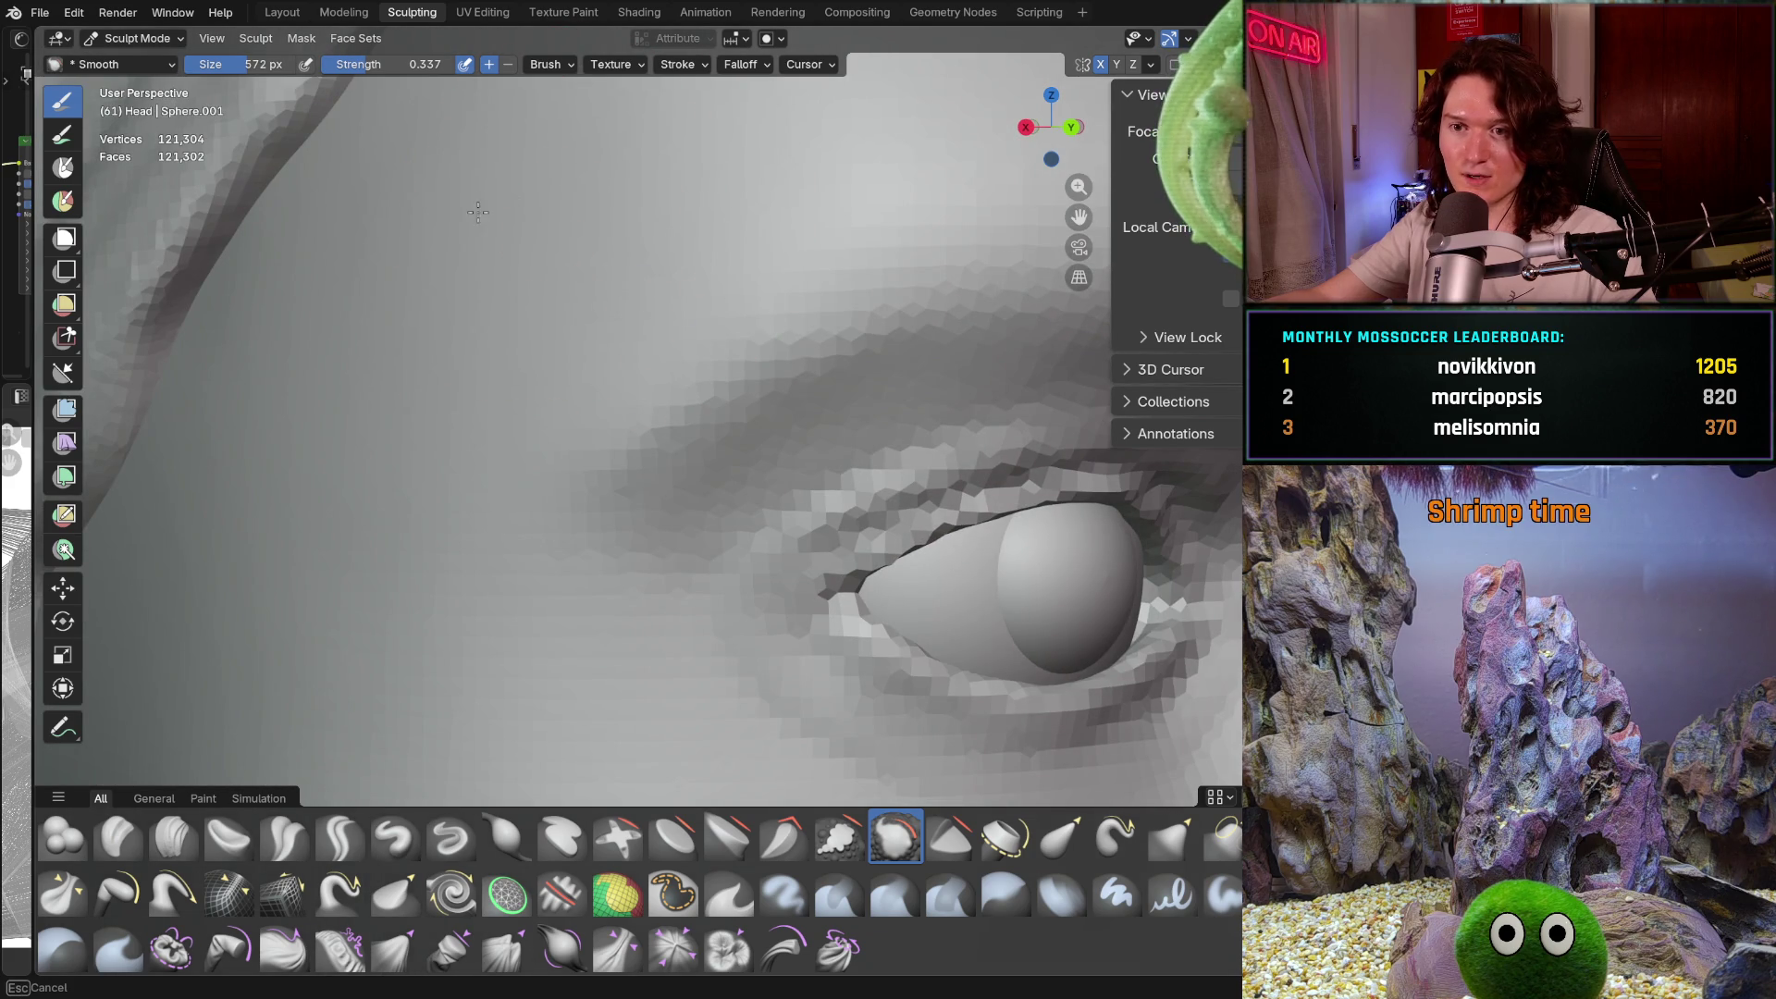
scroll(703, 240, "down", 3)
mouse_move(712, 259)
middle_mouse_down()
mouse_move(750, 362)
mouse_move(865, 286)
middle_mouse_up()
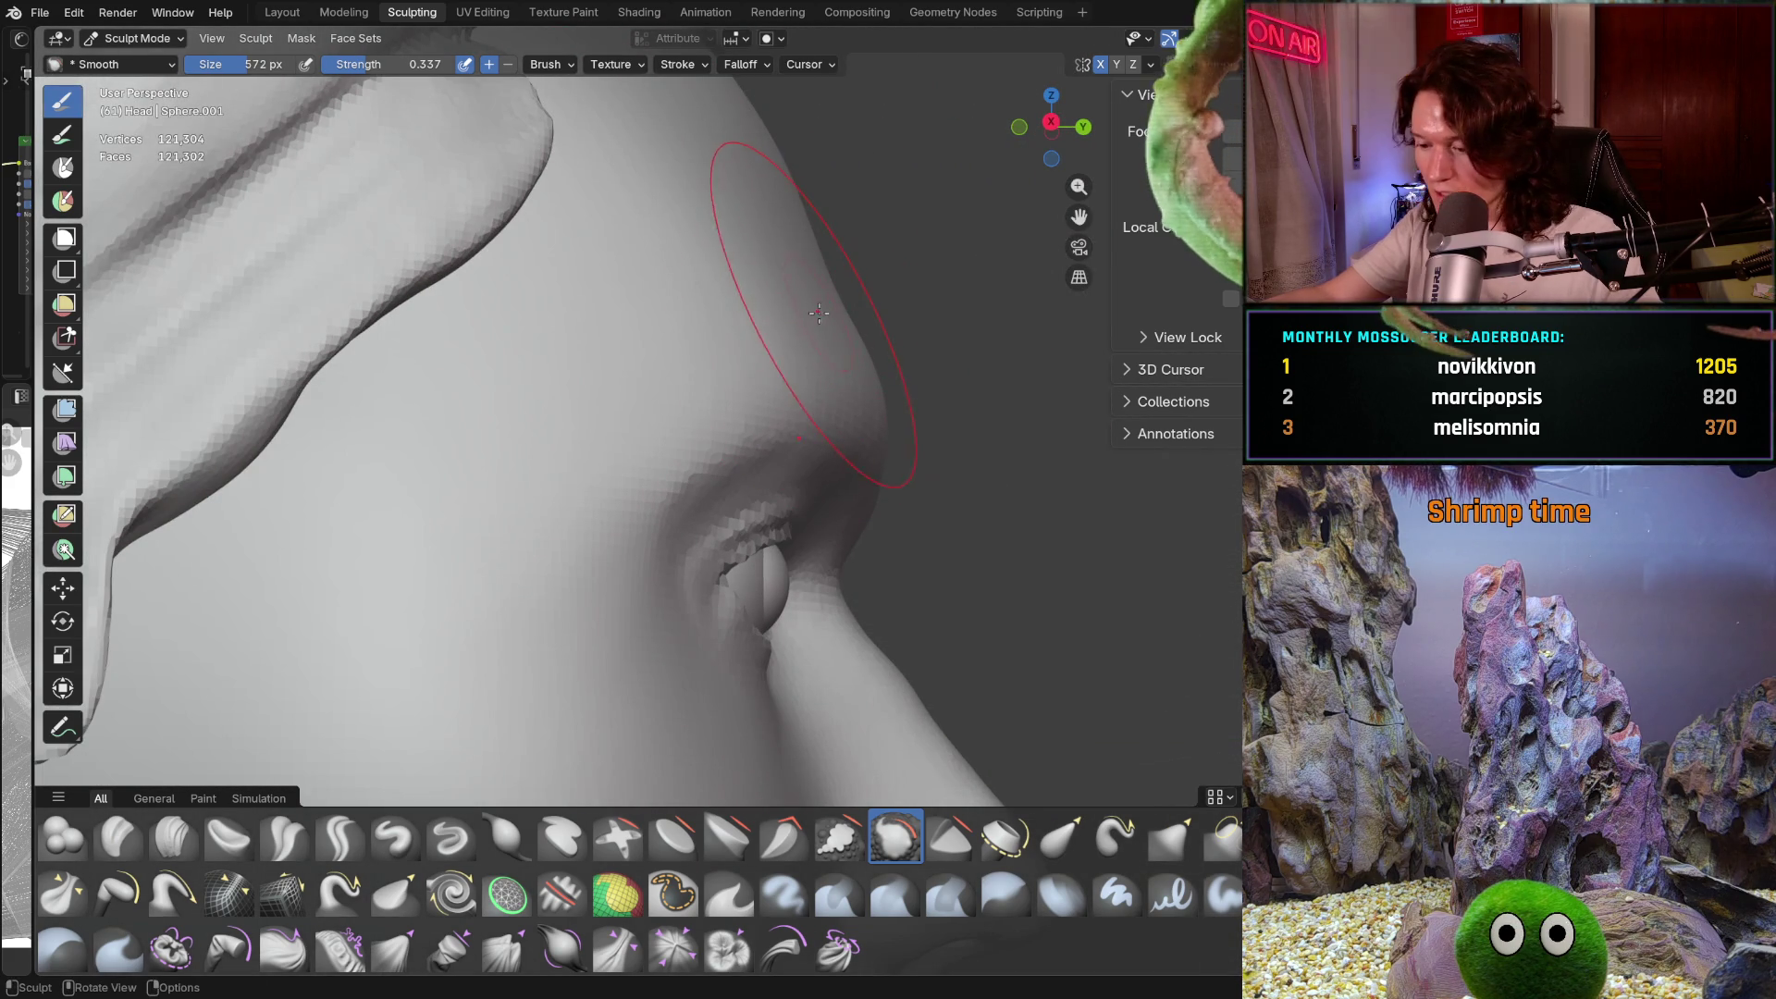
scroll(824, 527, "up", 5)
Smooth the surface beside the eye socket with a 264 px brush
key("f")
left_click(733, 477)
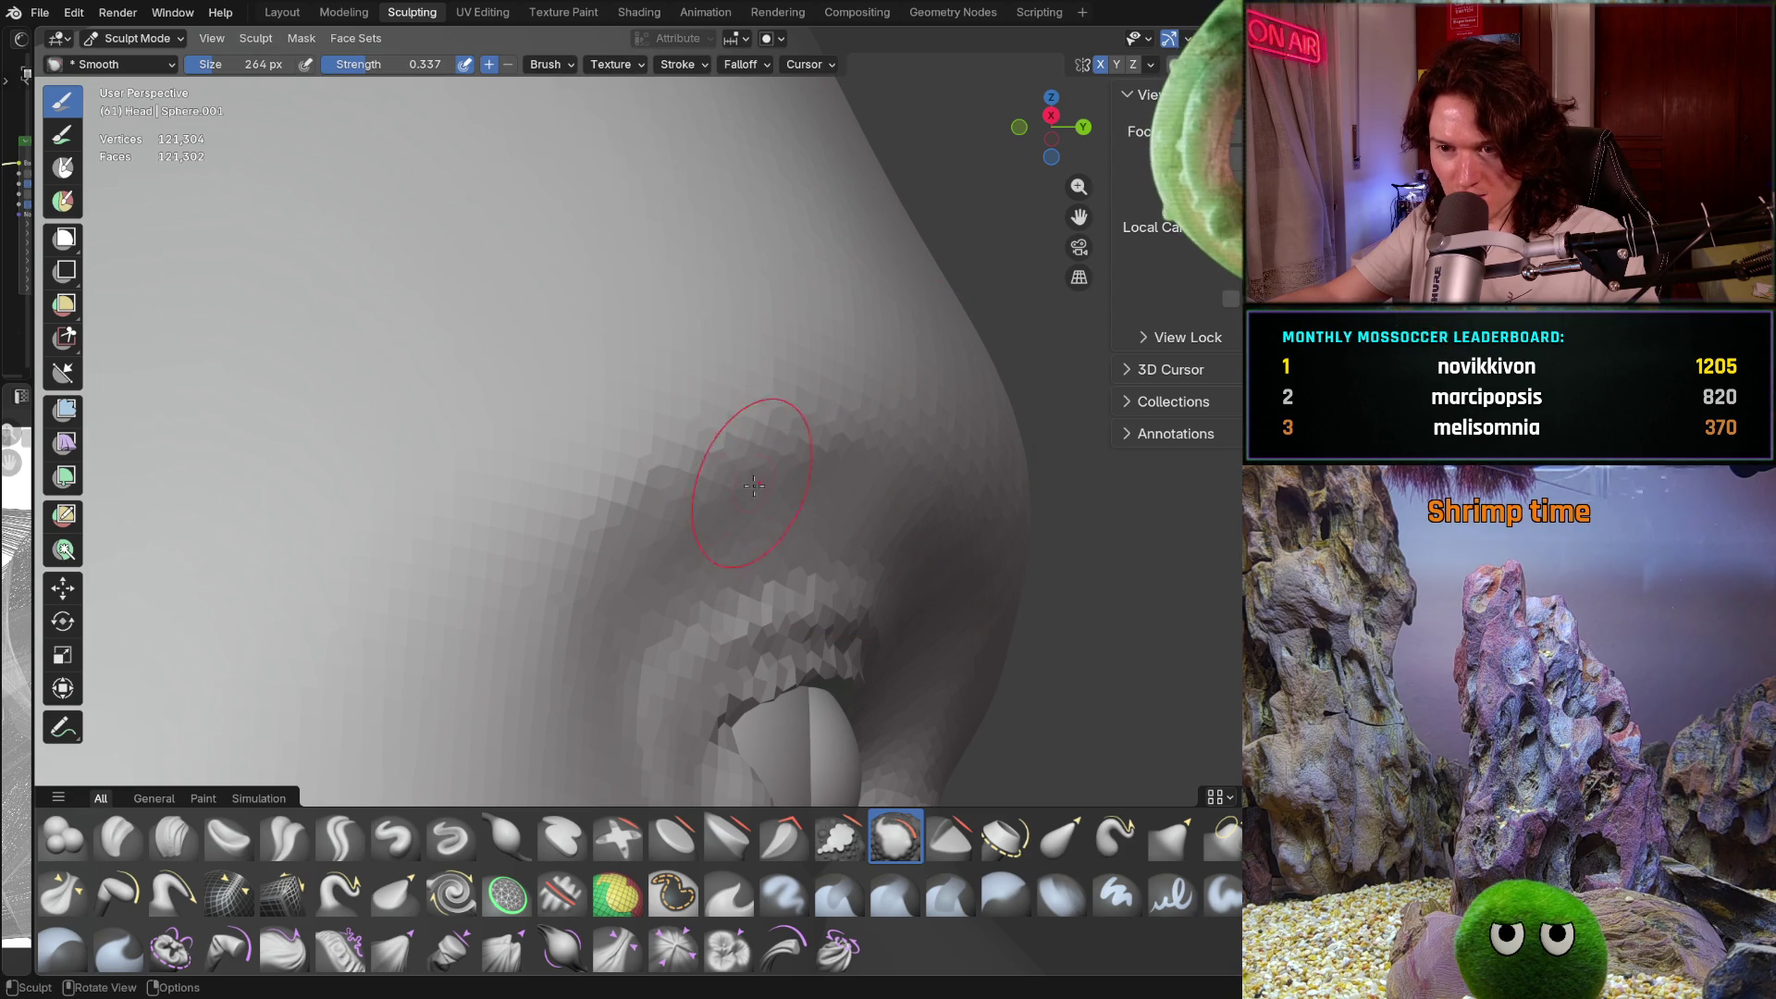
left_click_drag(587, 605, 745, 499)
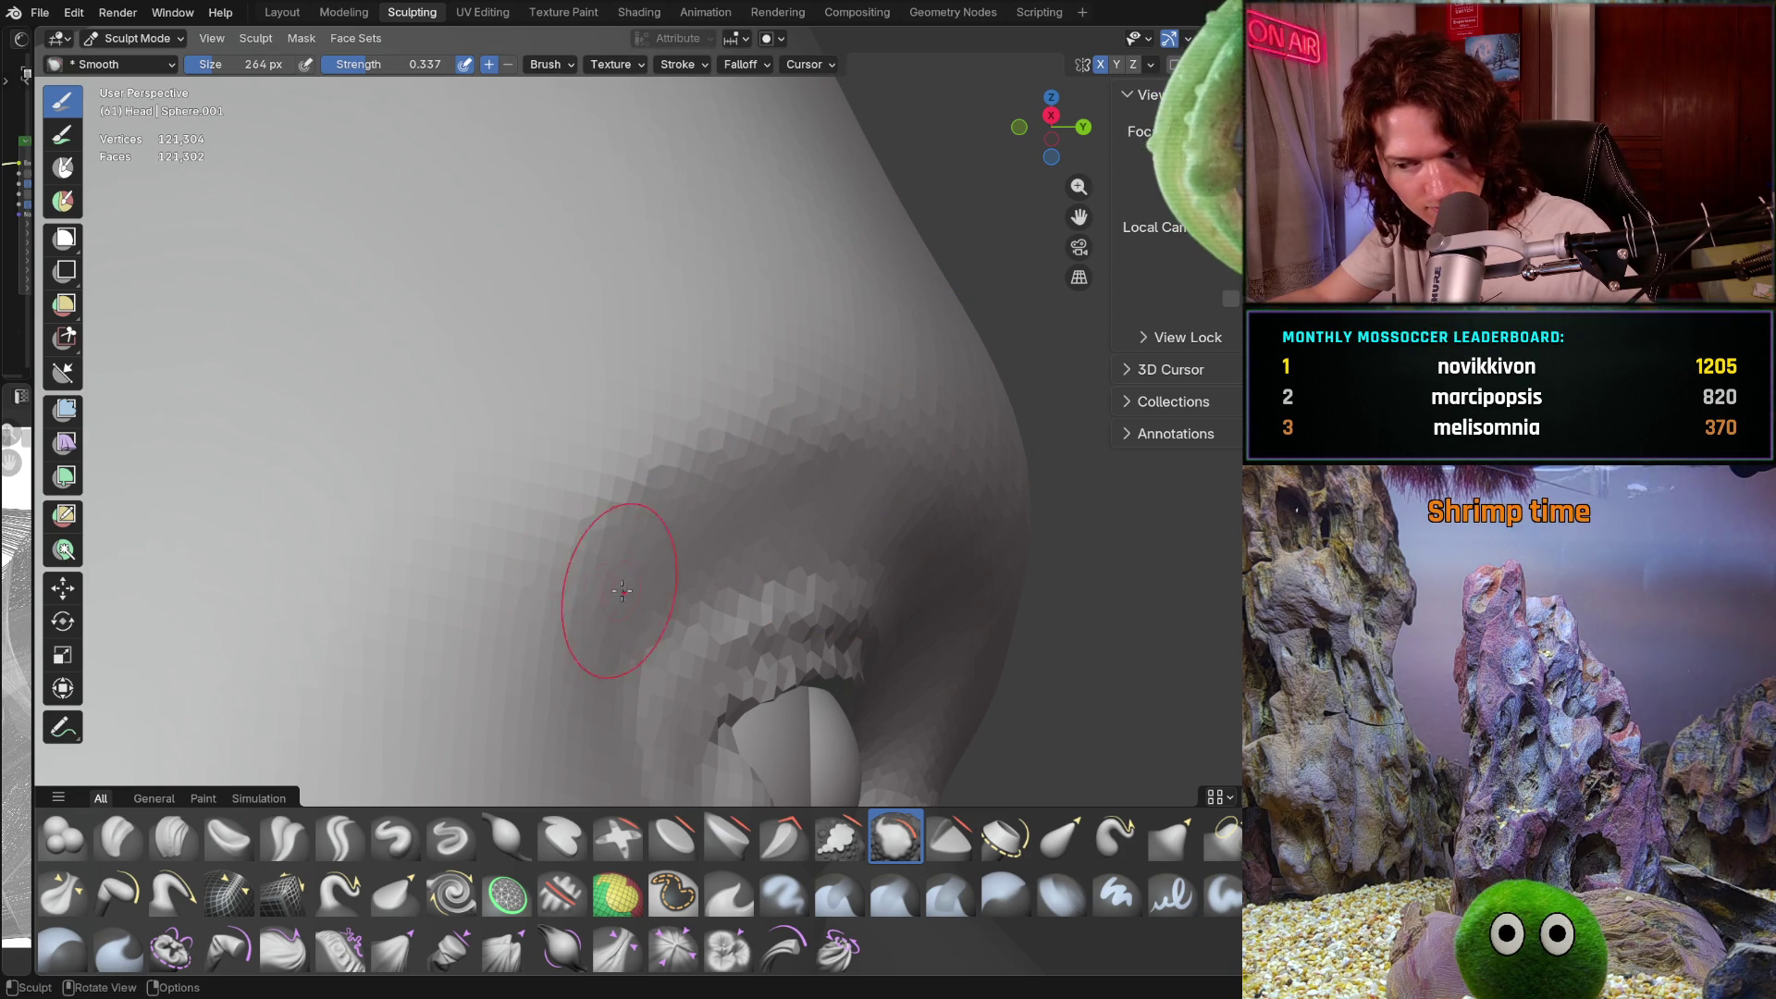
middle_click_drag(635, 635, 428, 681)
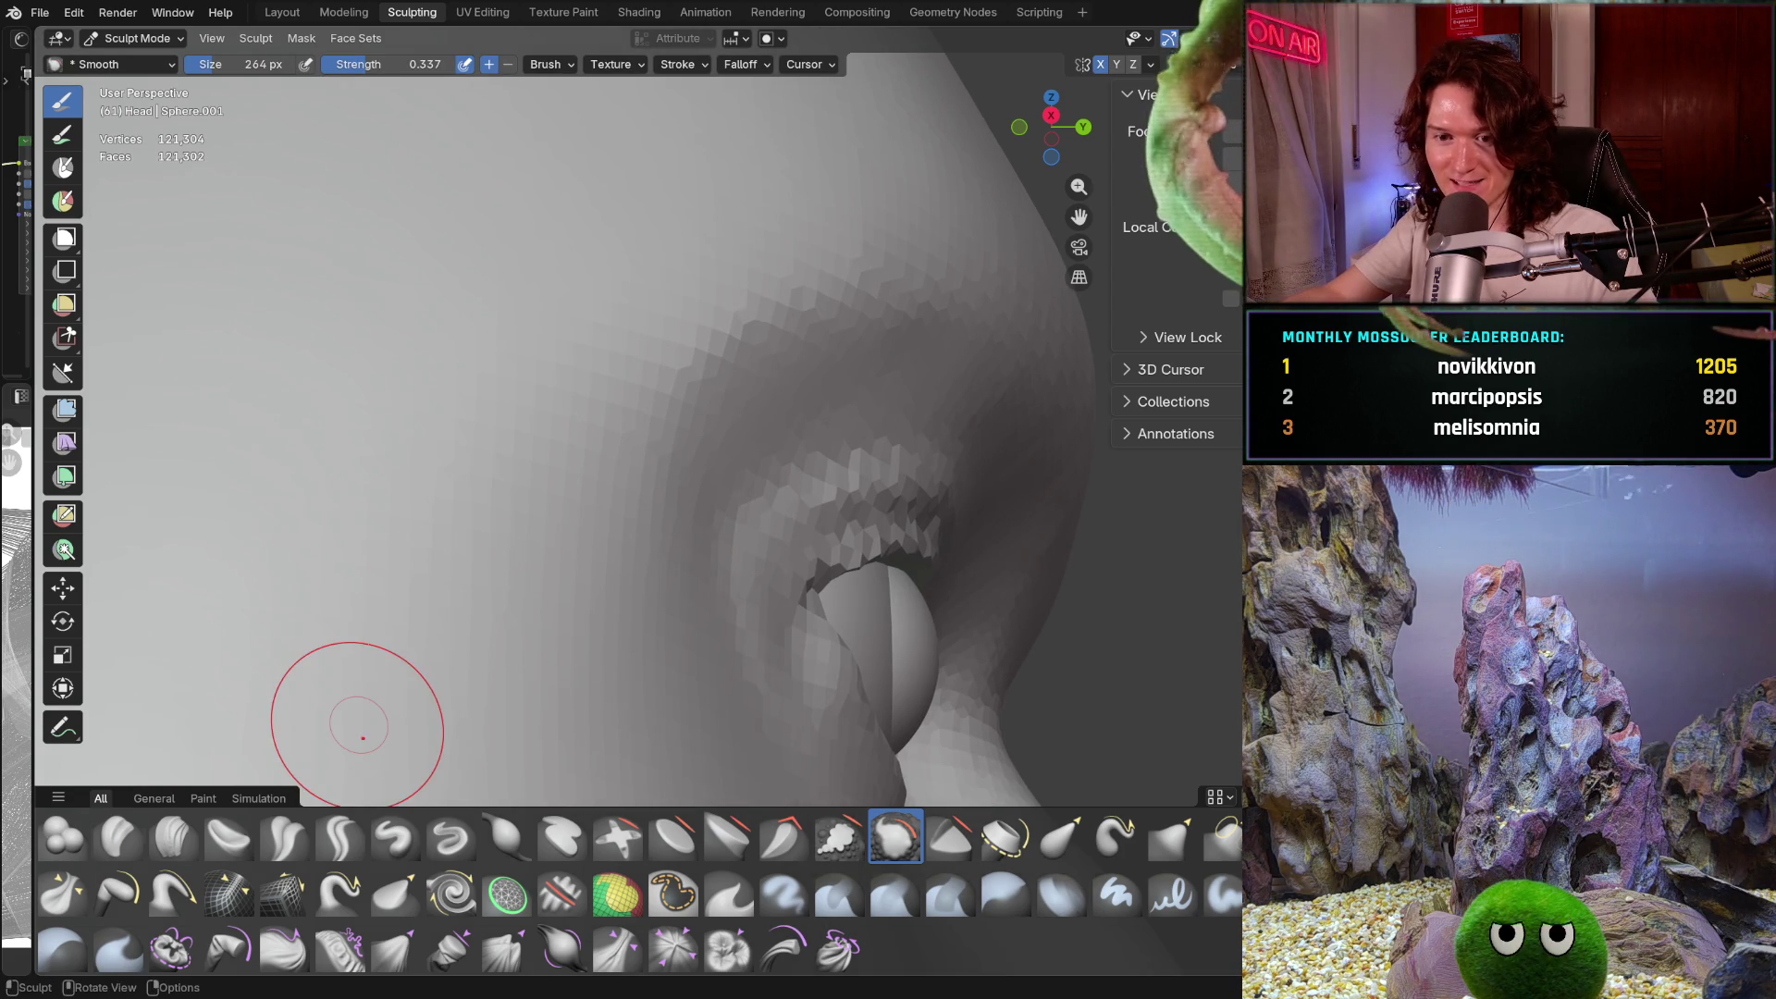
mouse_move(640, 518)
middle_mouse_down()
mouse_move(666, 537)
mouse_move(642, 466)
middle_mouse_up()
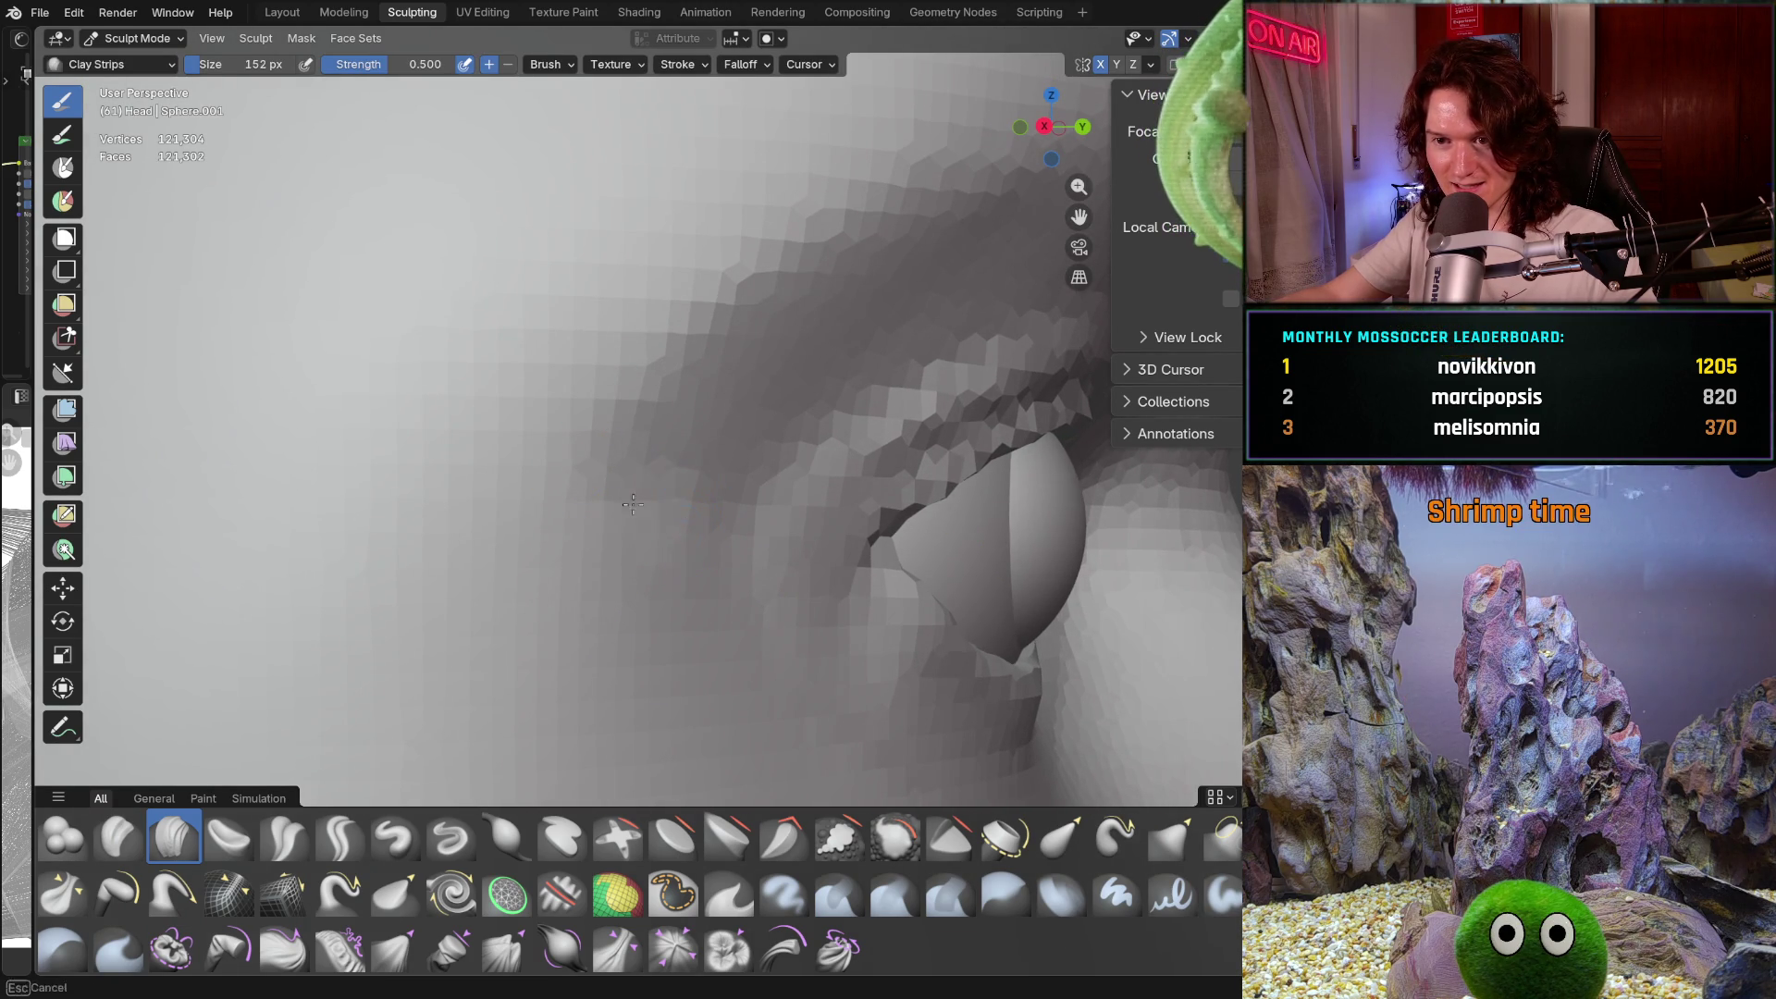
Add clay above the eye socket with the Clay Strips brush at 108 px
mouse_move(623, 500)
middle_mouse_down()
mouse_move(641, 370)
mouse_move(671, 427)
middle_mouse_up()
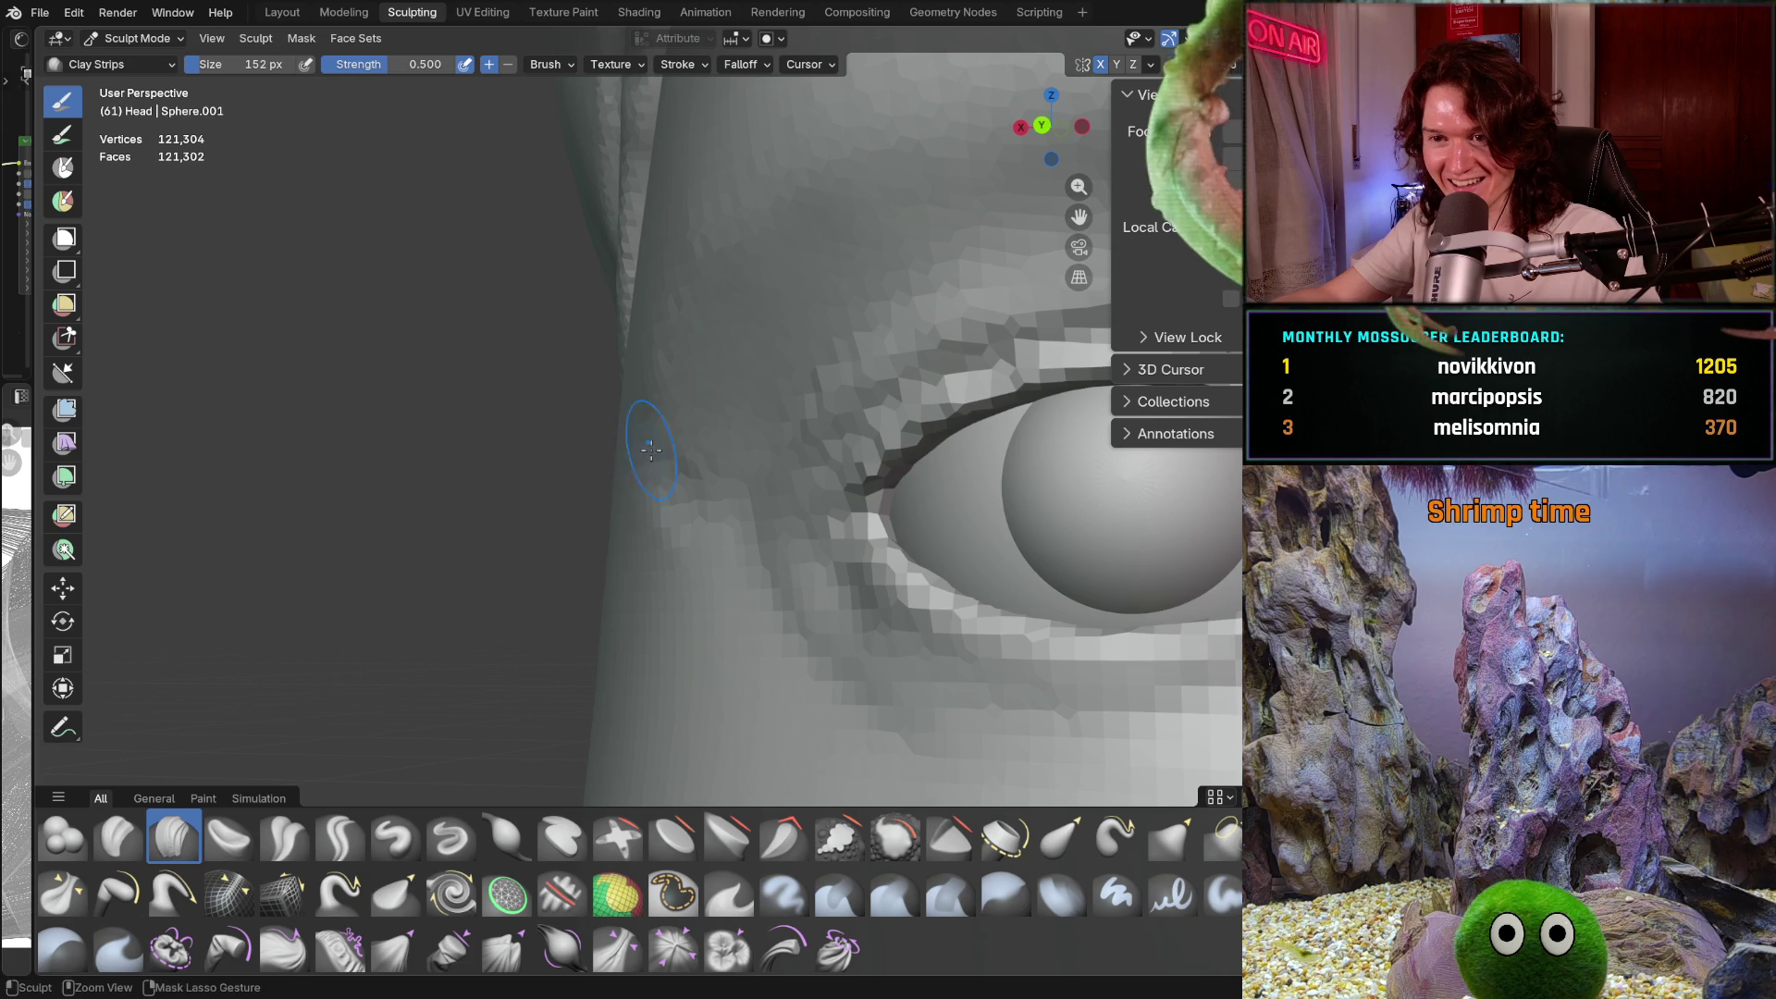
middle_click_drag(731, 371, 801, 308)
key("f")
left_click(707, 407)
middle_click_drag(705, 408, 664, 443)
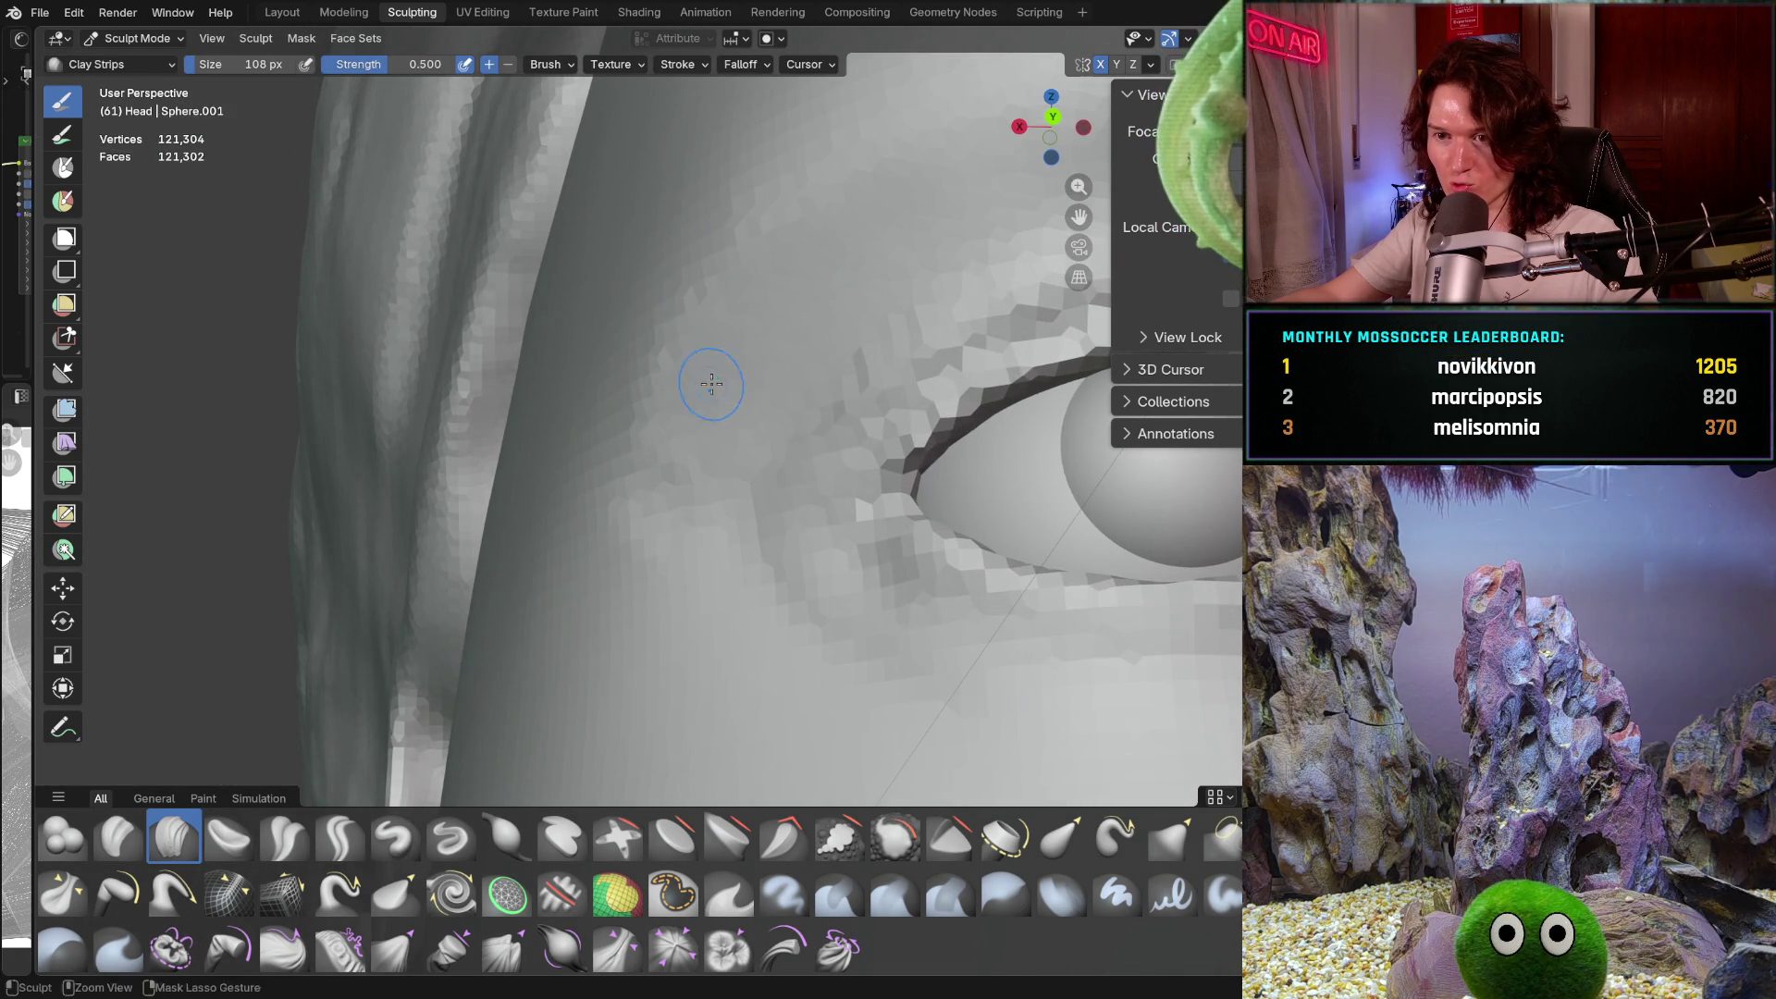
middle_click_drag(710, 389, 629, 551, "shift")
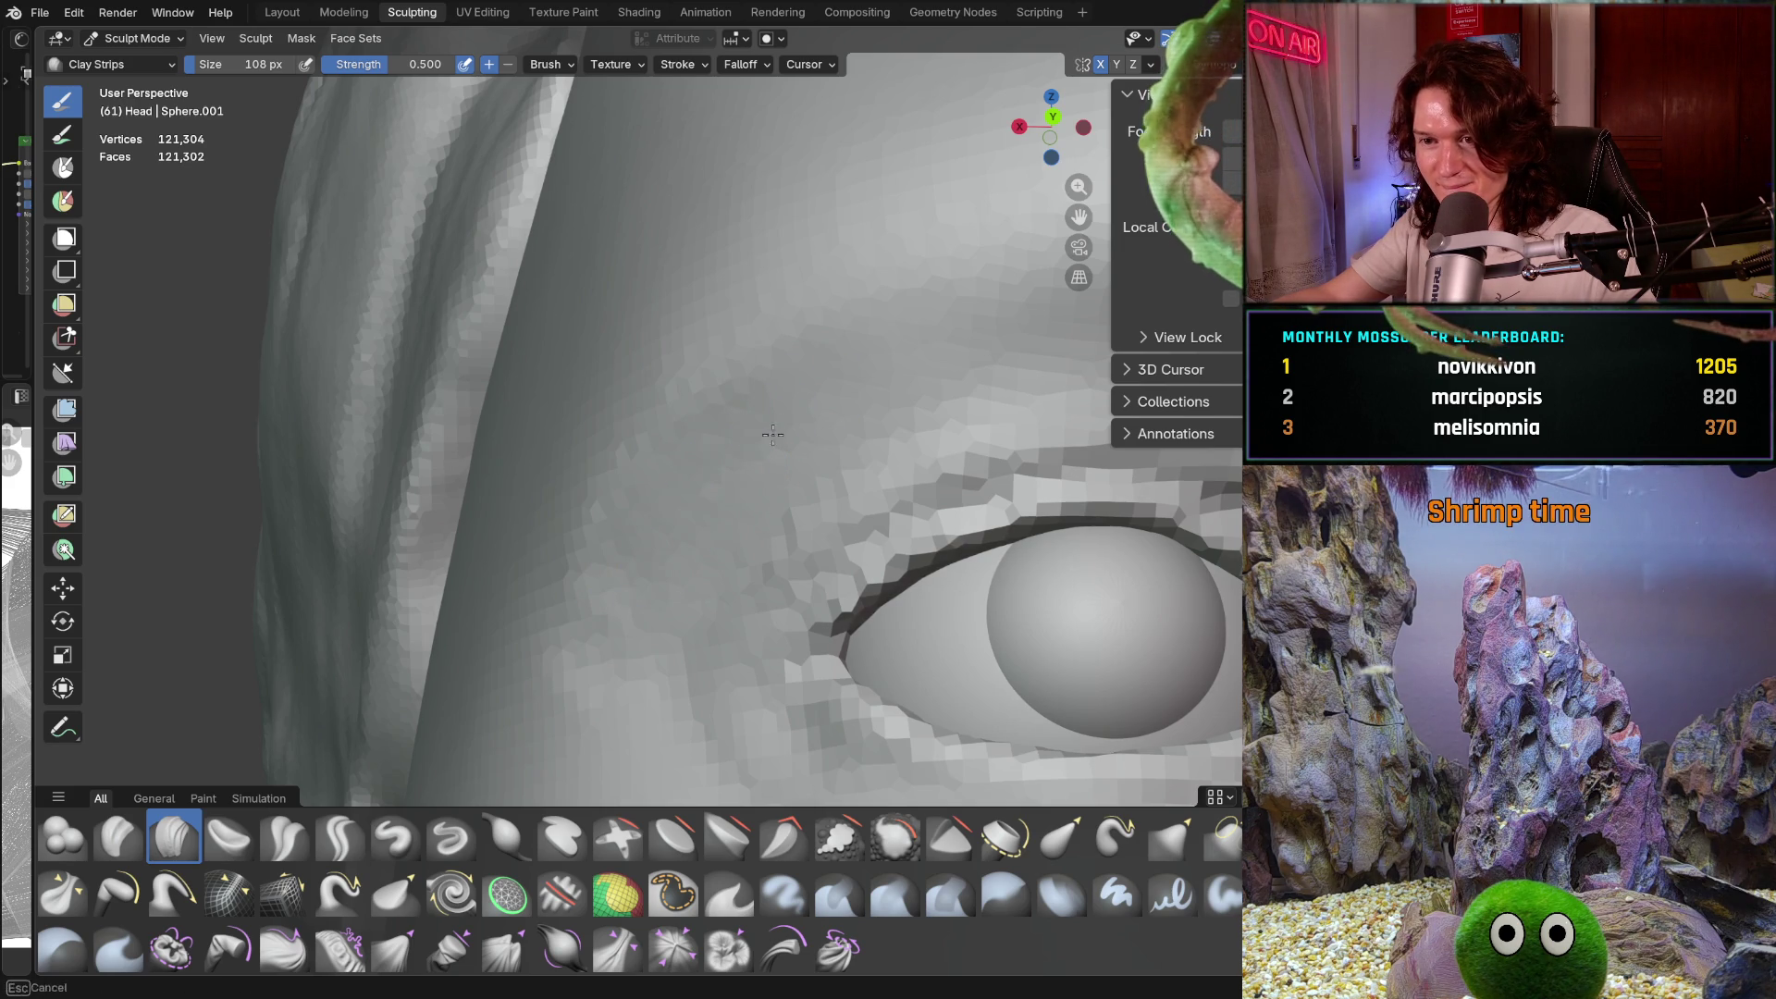
mouse_move(605, 616)
middle_mouse_down()
mouse_move(914, 411)
mouse_move(925, 434)
mouse_move(841, 359)
mouse_move(874, 375)
mouse_move(923, 357)
mouse_move(749, 441)
middle_mouse_up()
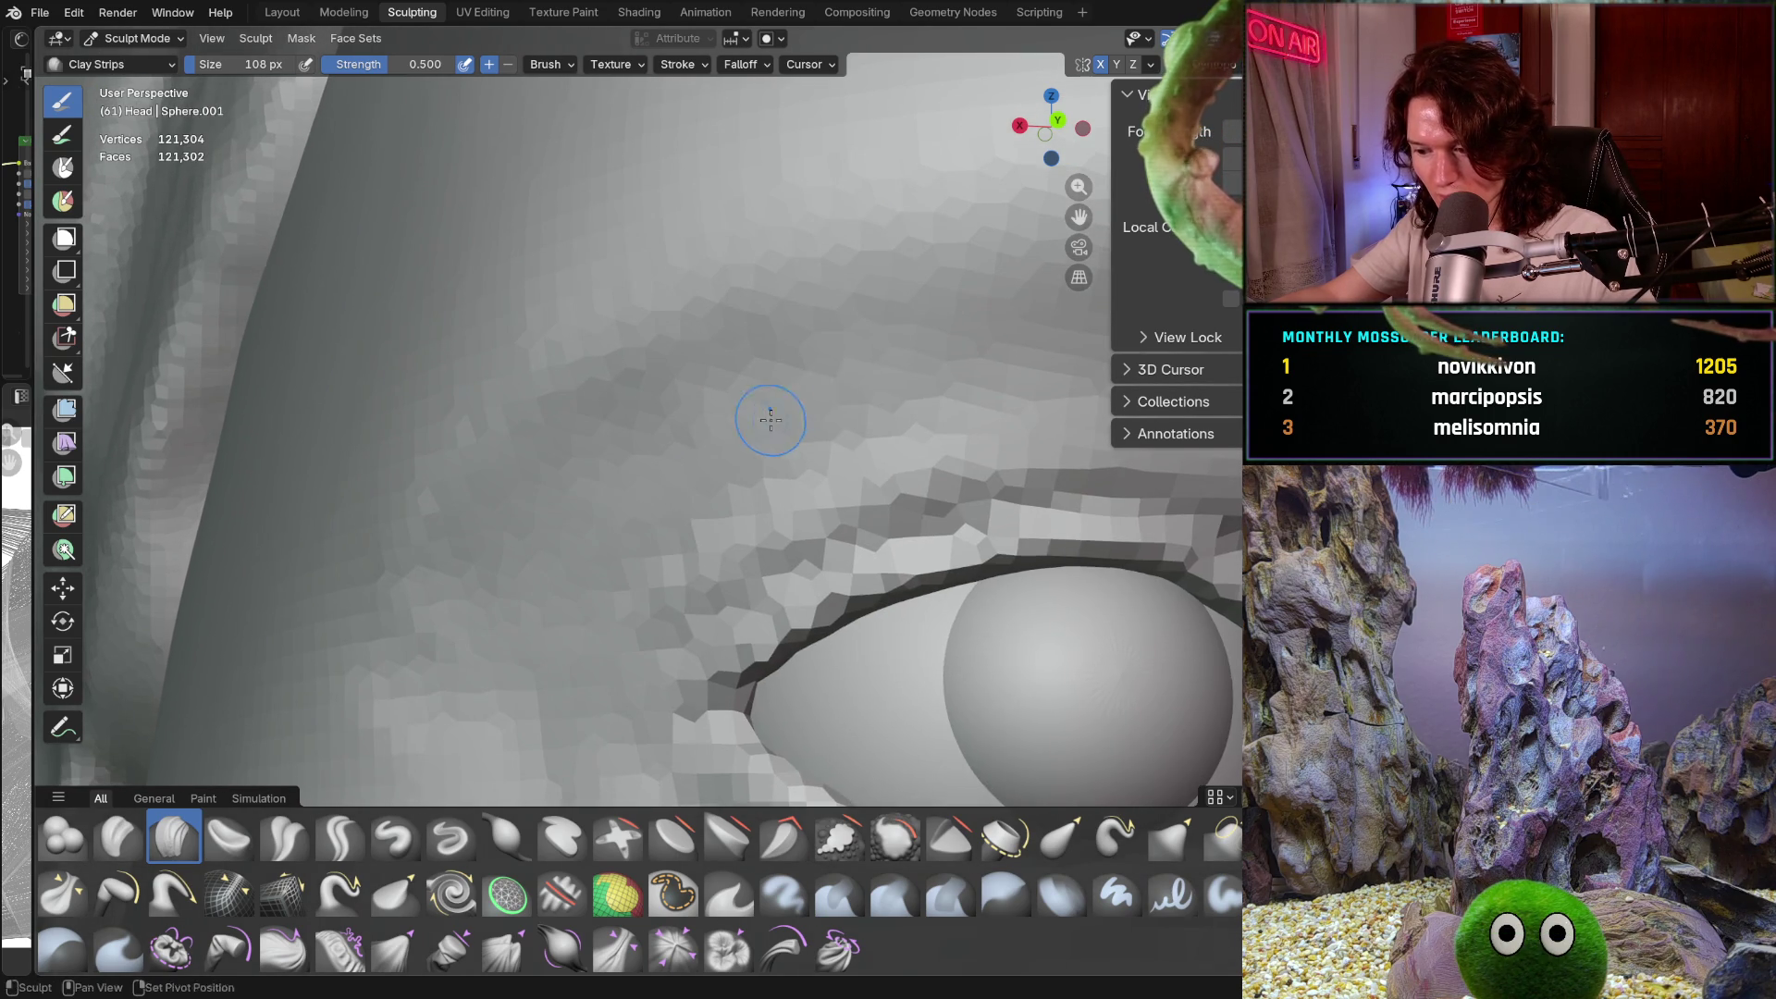
middle_click_drag(635, 514, 634, 514, "shift")
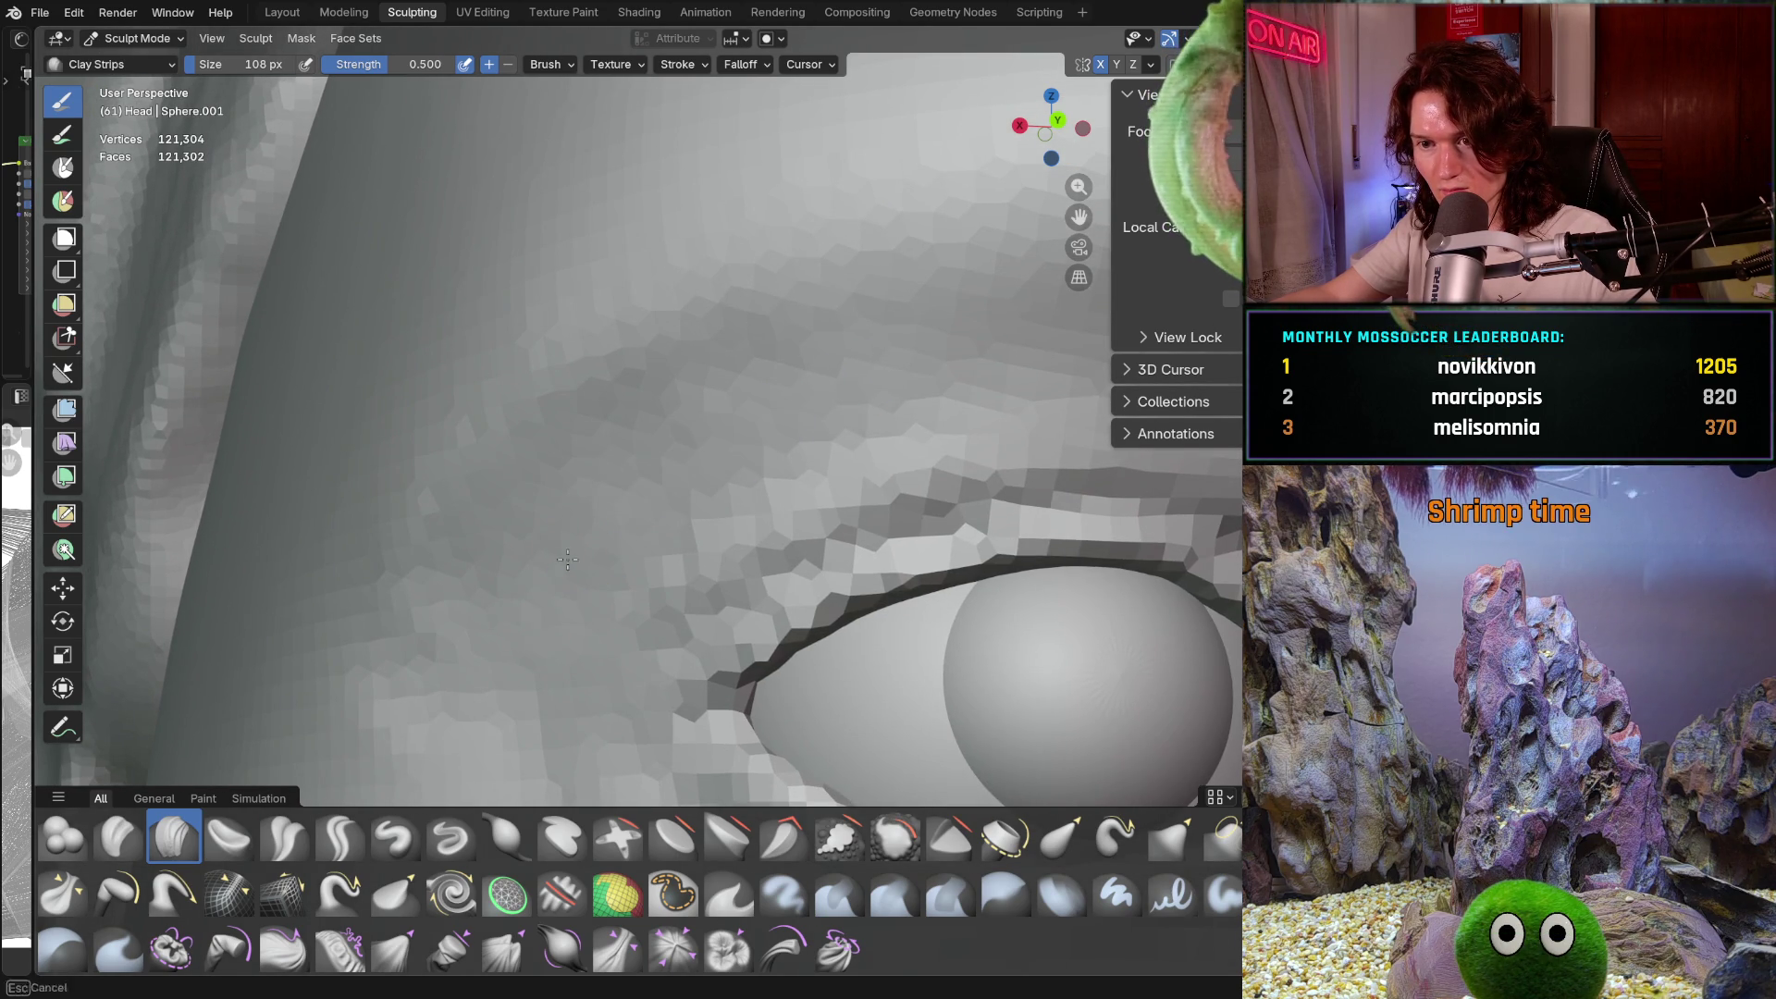
Add clay beside the outer eye corner and along the temple at 240 px
scroll(979, 346, "down", 5)
mouse_move(740, 555)
middle_mouse_down()
mouse_move(712, 579)
mouse_move(615, 499)
middle_mouse_up()
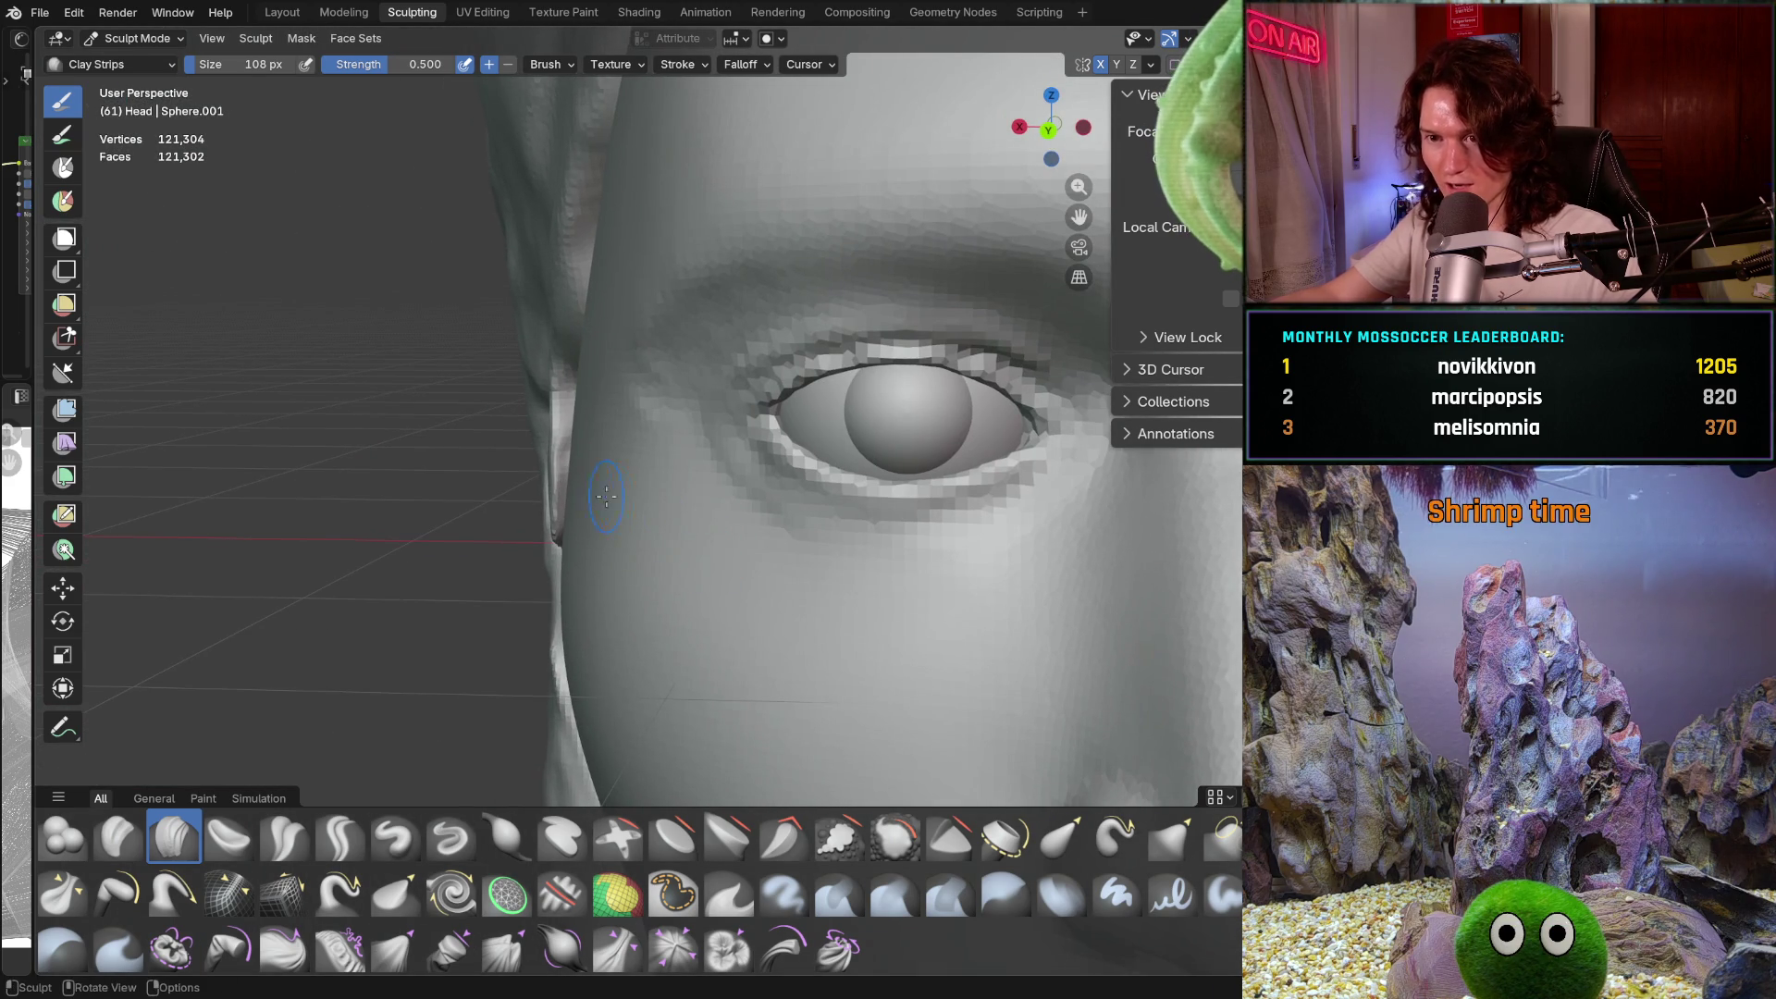
key("f")
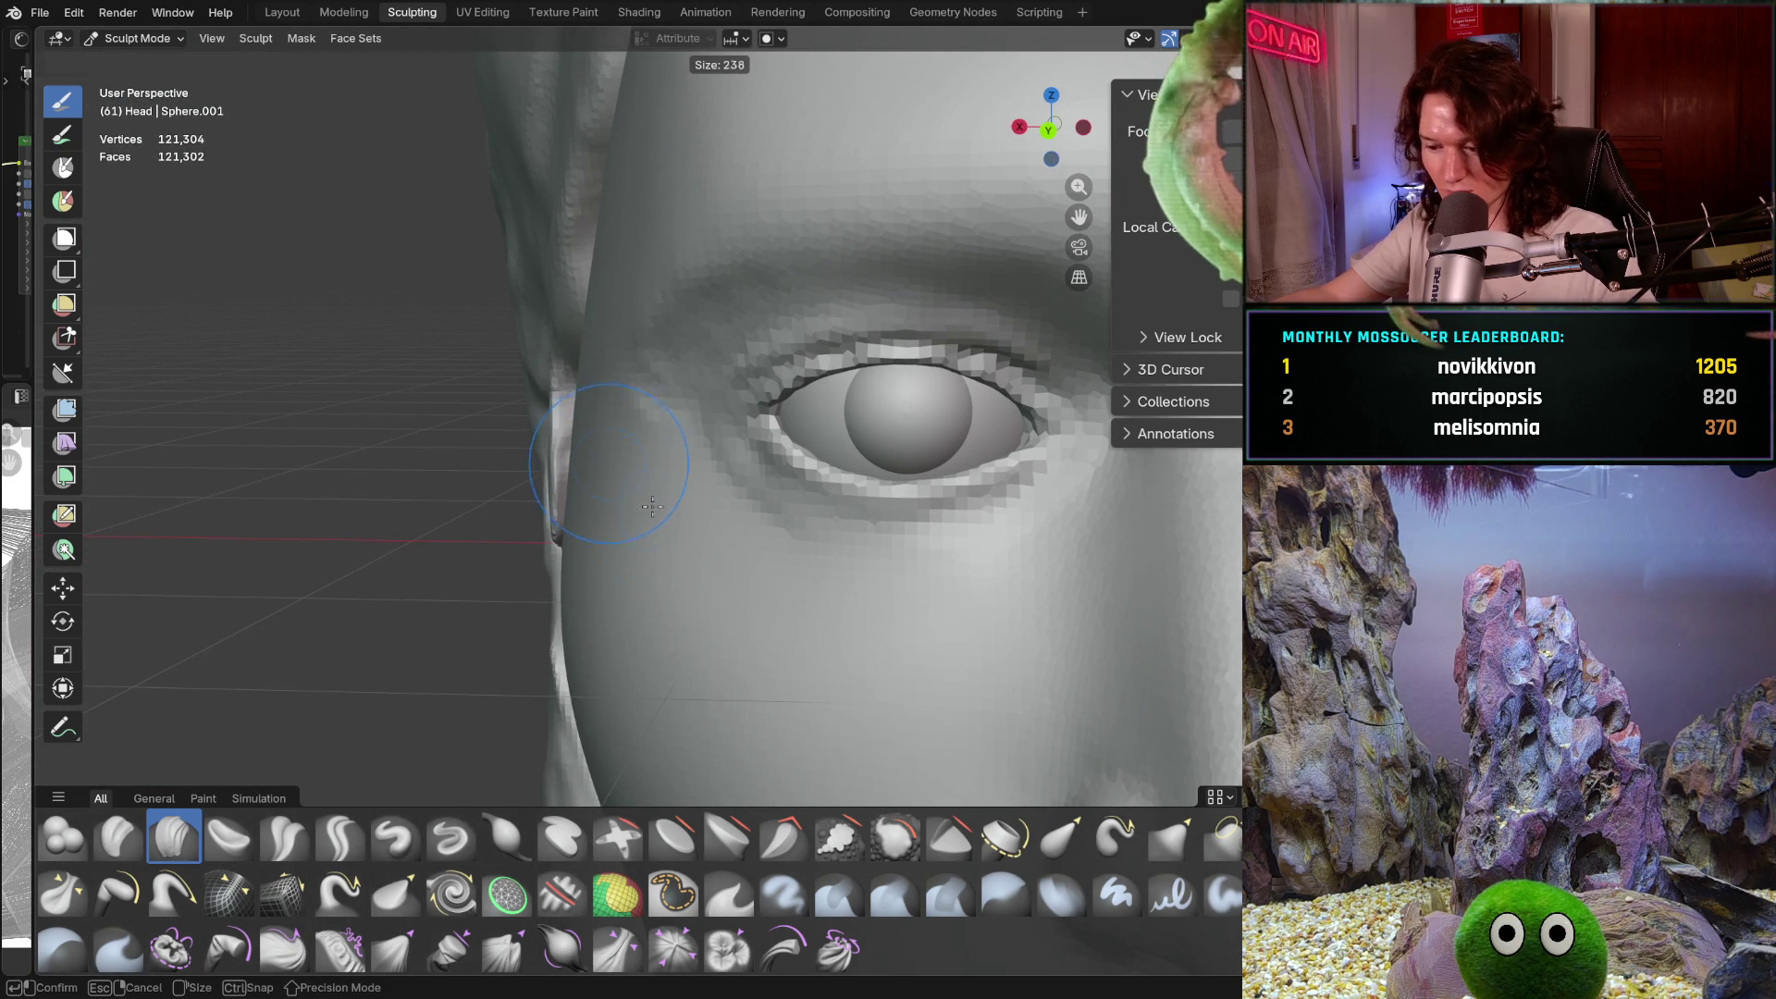
left_click(653, 500)
scroll(586, 412, "up", 6)
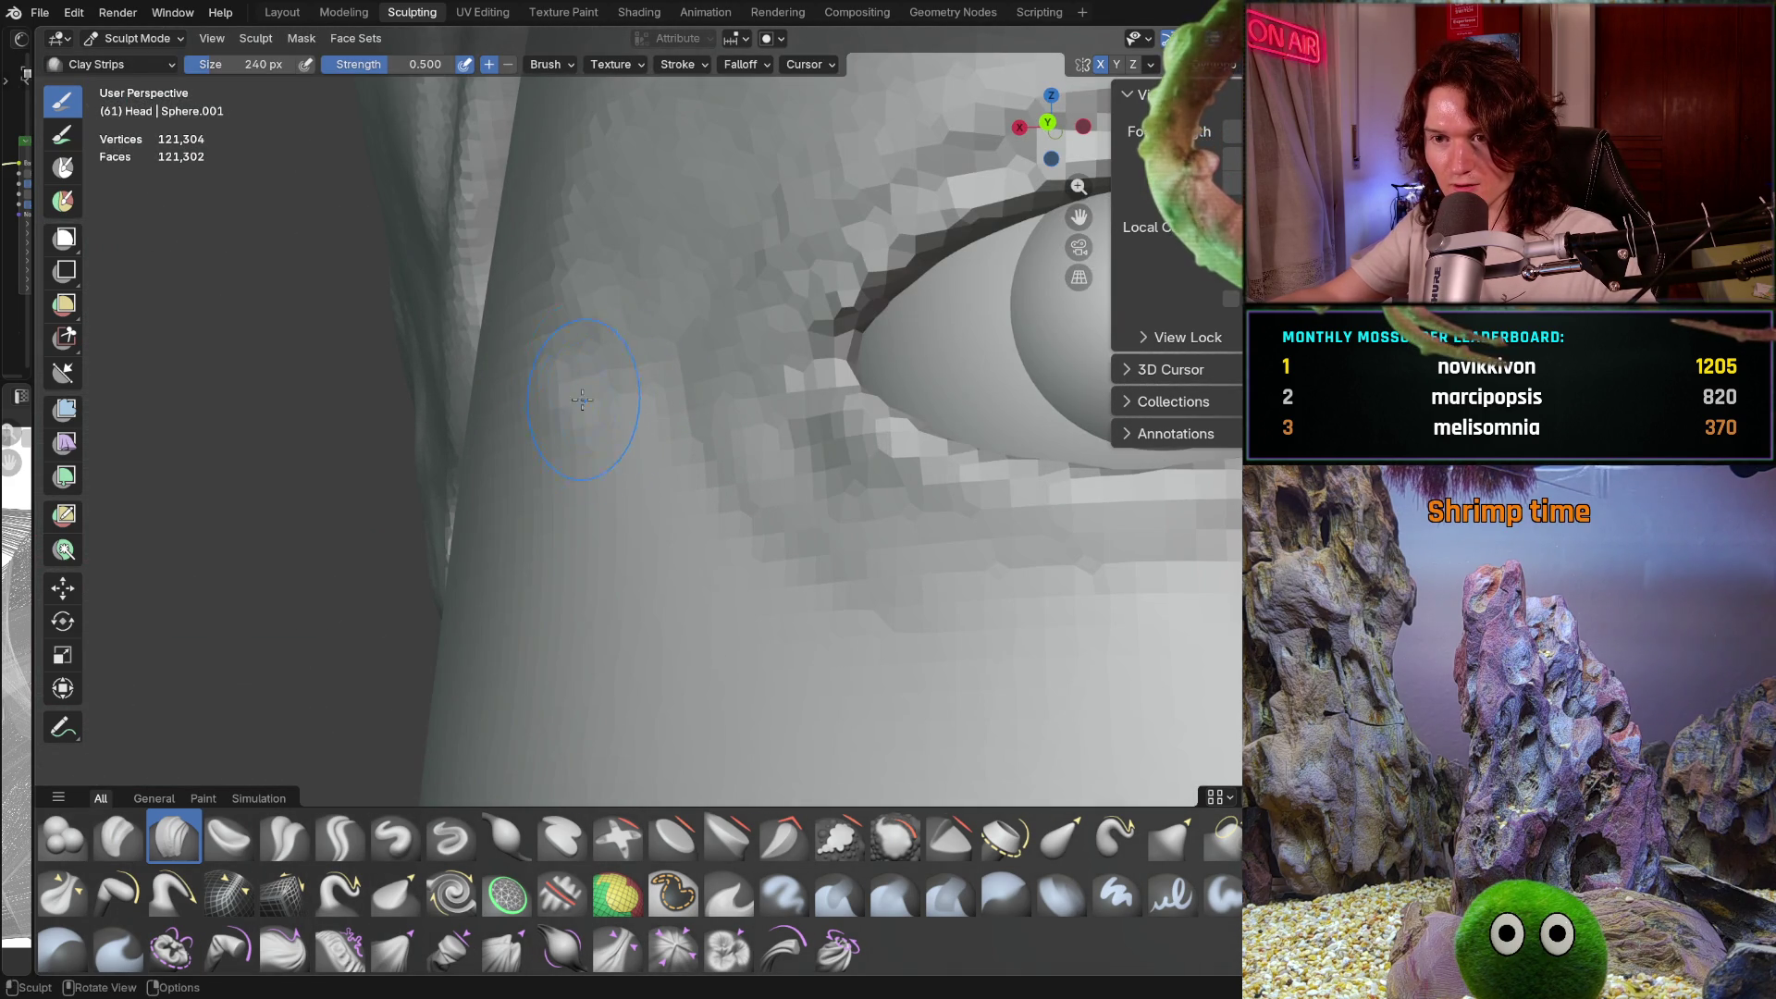
middle_click_drag(568, 386, 601, 362, "ctrl")
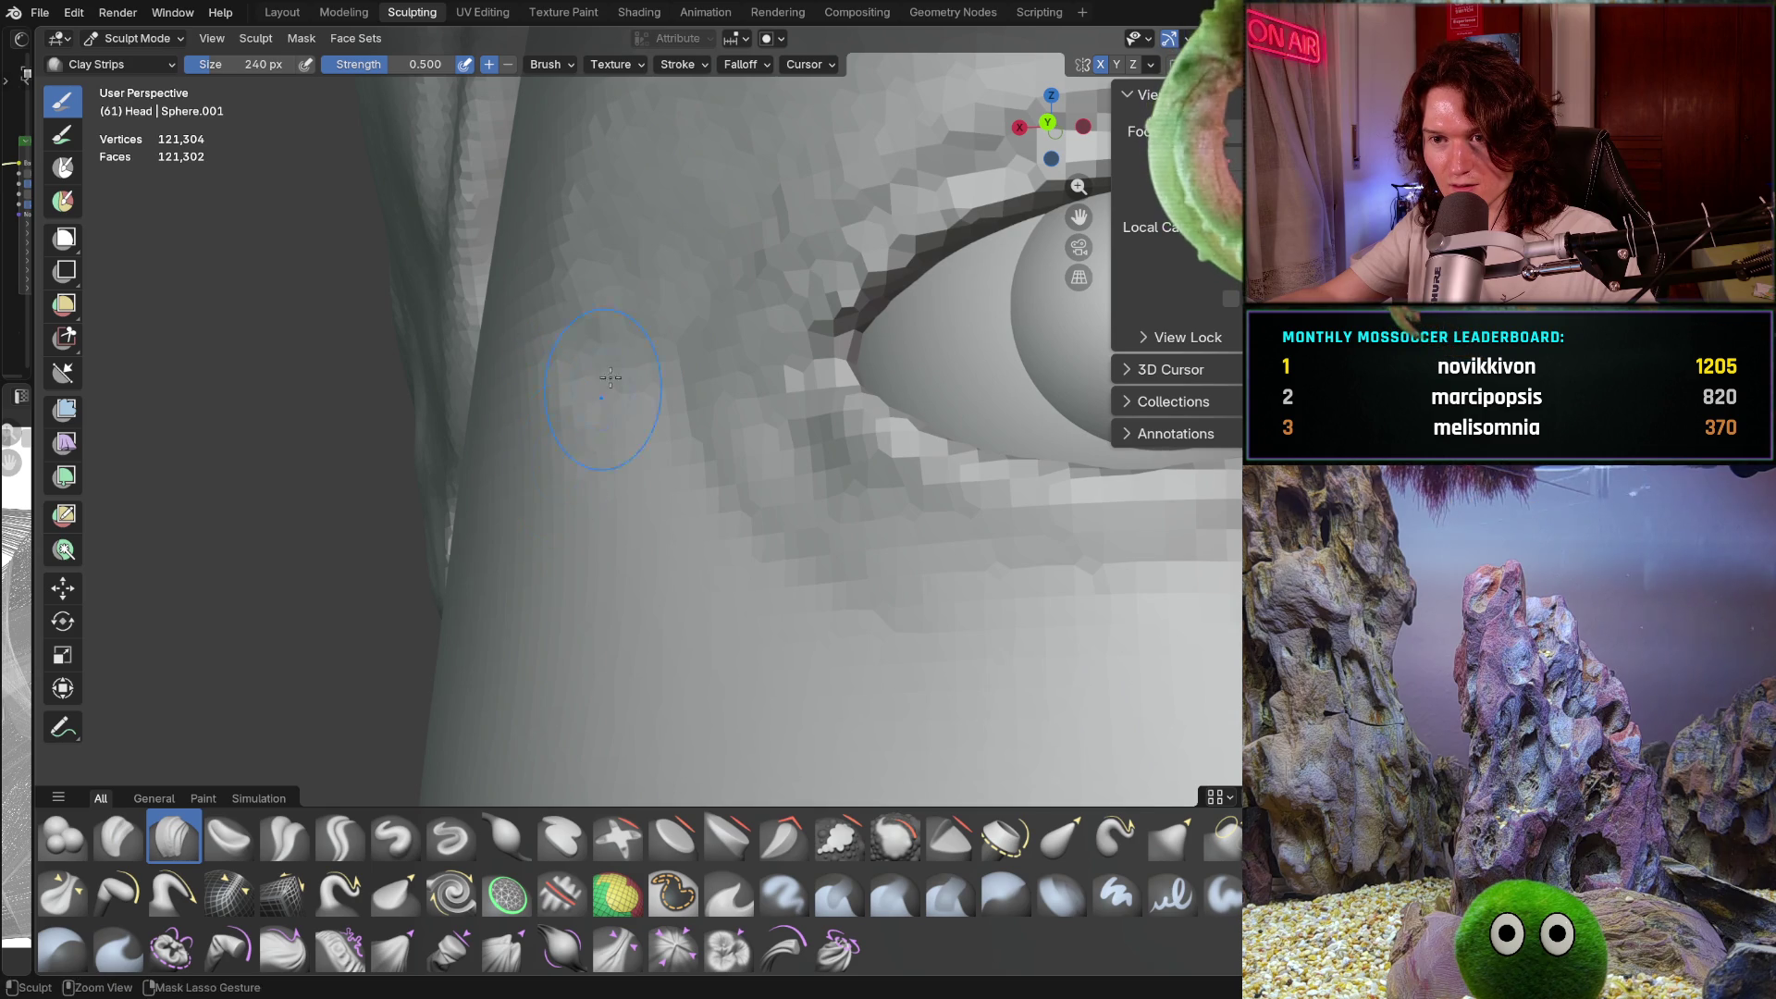
mouse_move(497, 495)
middle_mouse_down("ctrl")
mouse_move(584, 386)
mouse_move(603, 443)
middle_mouse_up("ctrl")
mouse_move(592, 382)
middle_mouse_down("ctrl")
mouse_move(601, 416)
mouse_move(758, 503)
mouse_move(688, 504)
middle_mouse_up("ctrl")
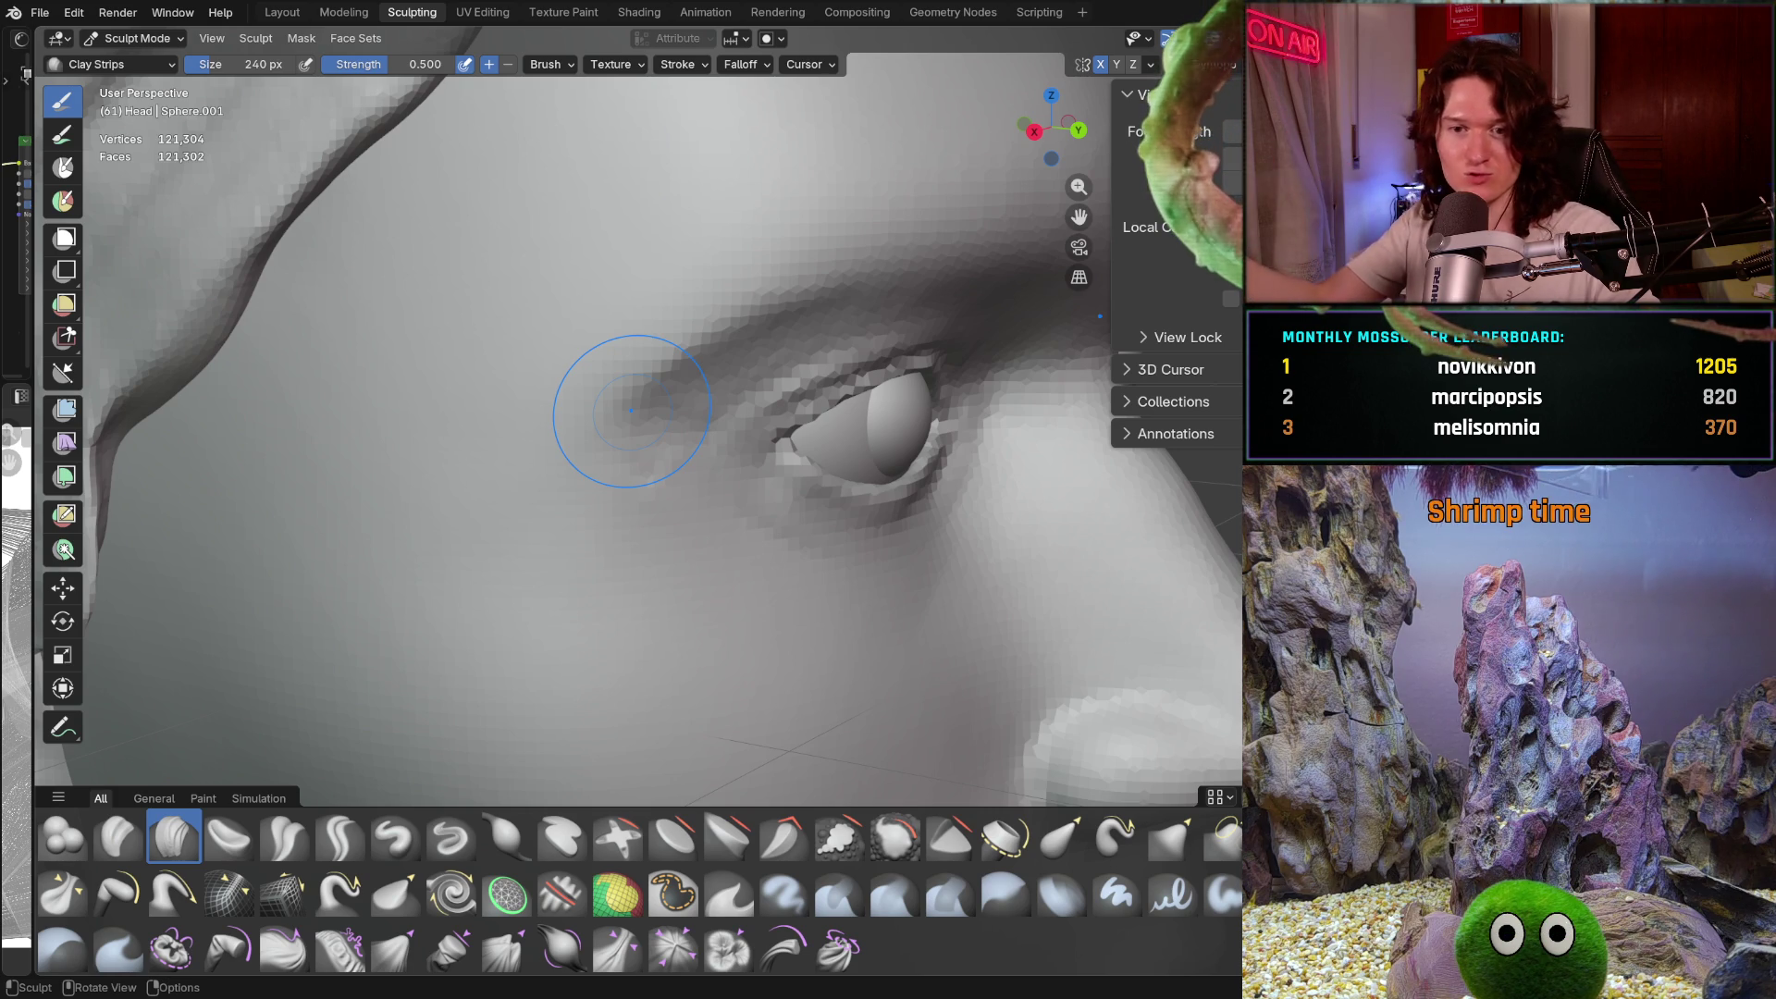
middle_click_drag(694, 535, 674, 576)
scroll(673, 576, "up", 2)
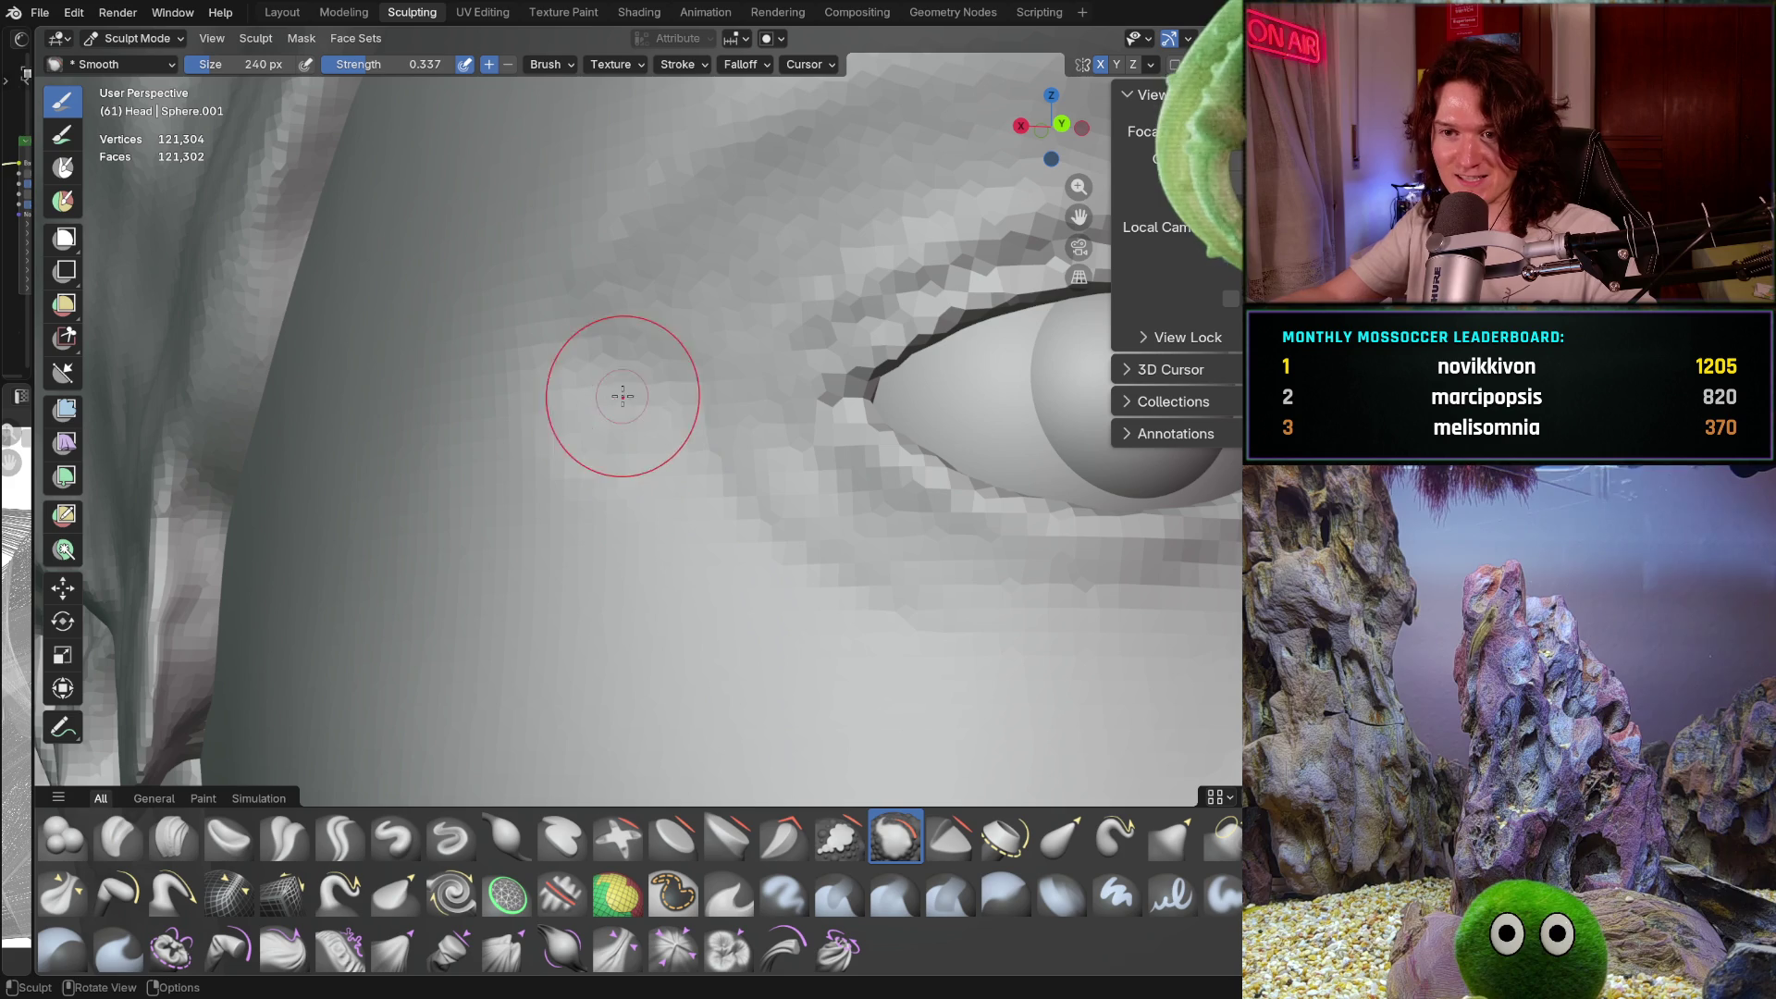
Smooth beside the eye corner, then close in on the inner eye corner
middle_click_drag(566, 441, 557, 446)
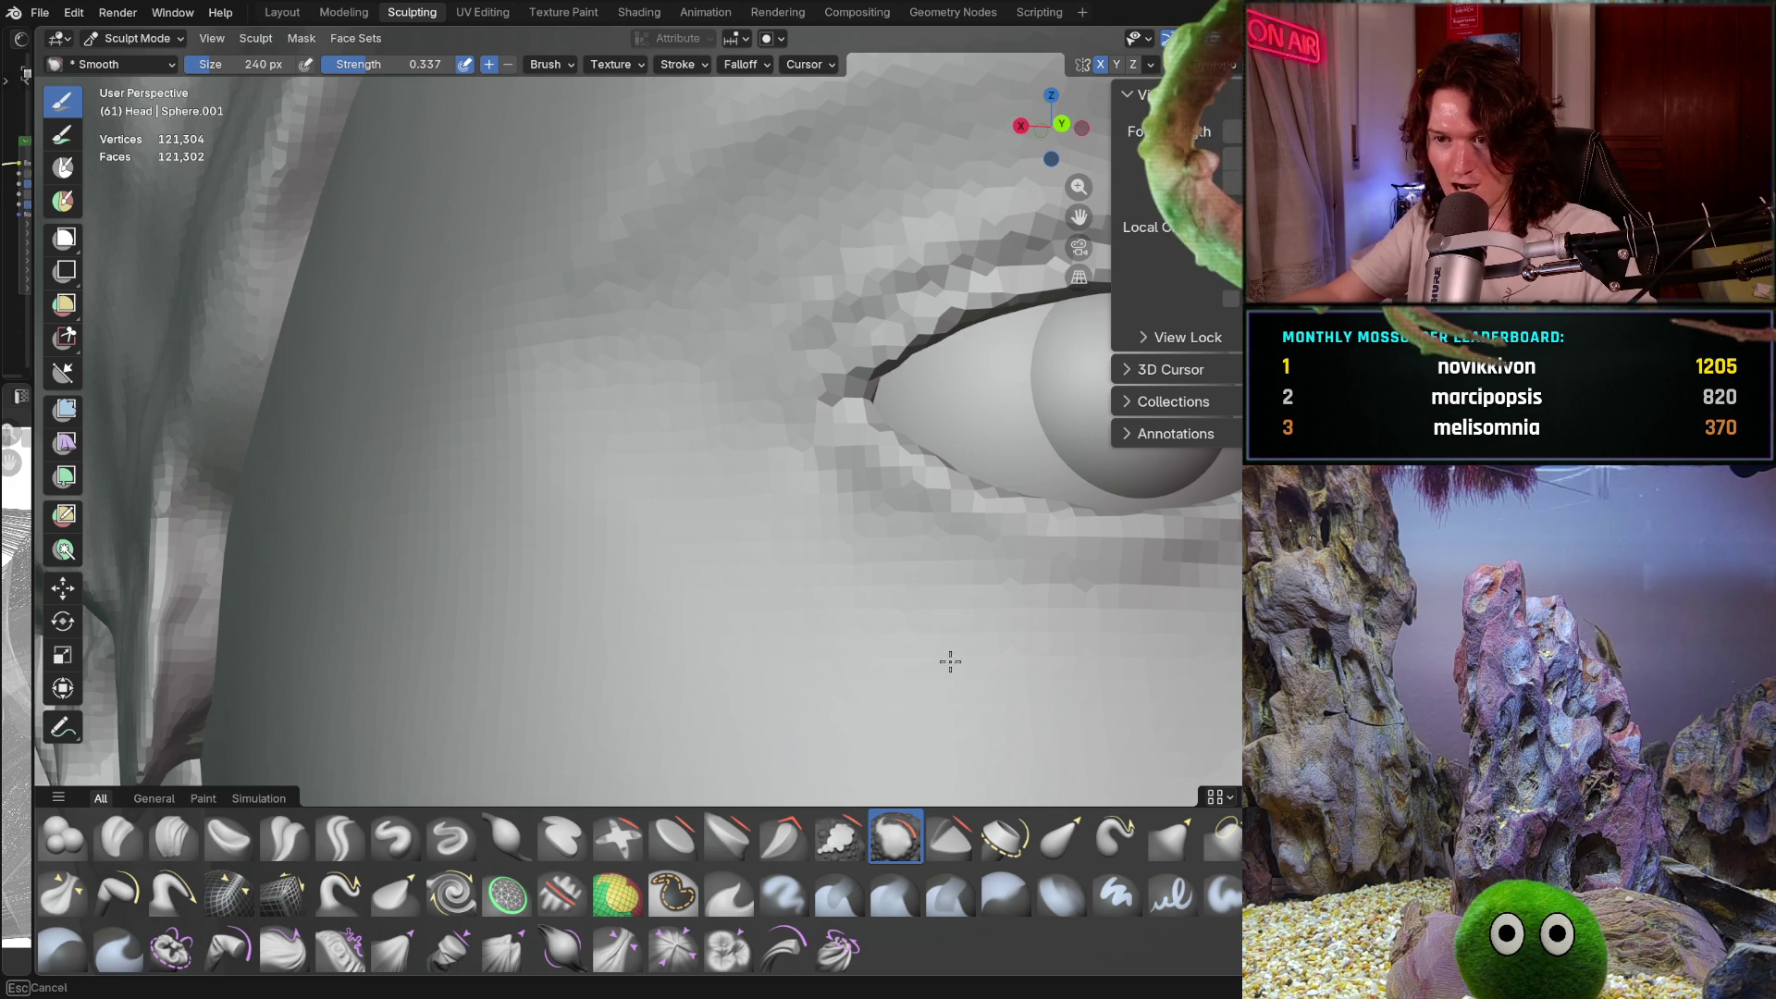
scroll(741, 515, "down", 6)
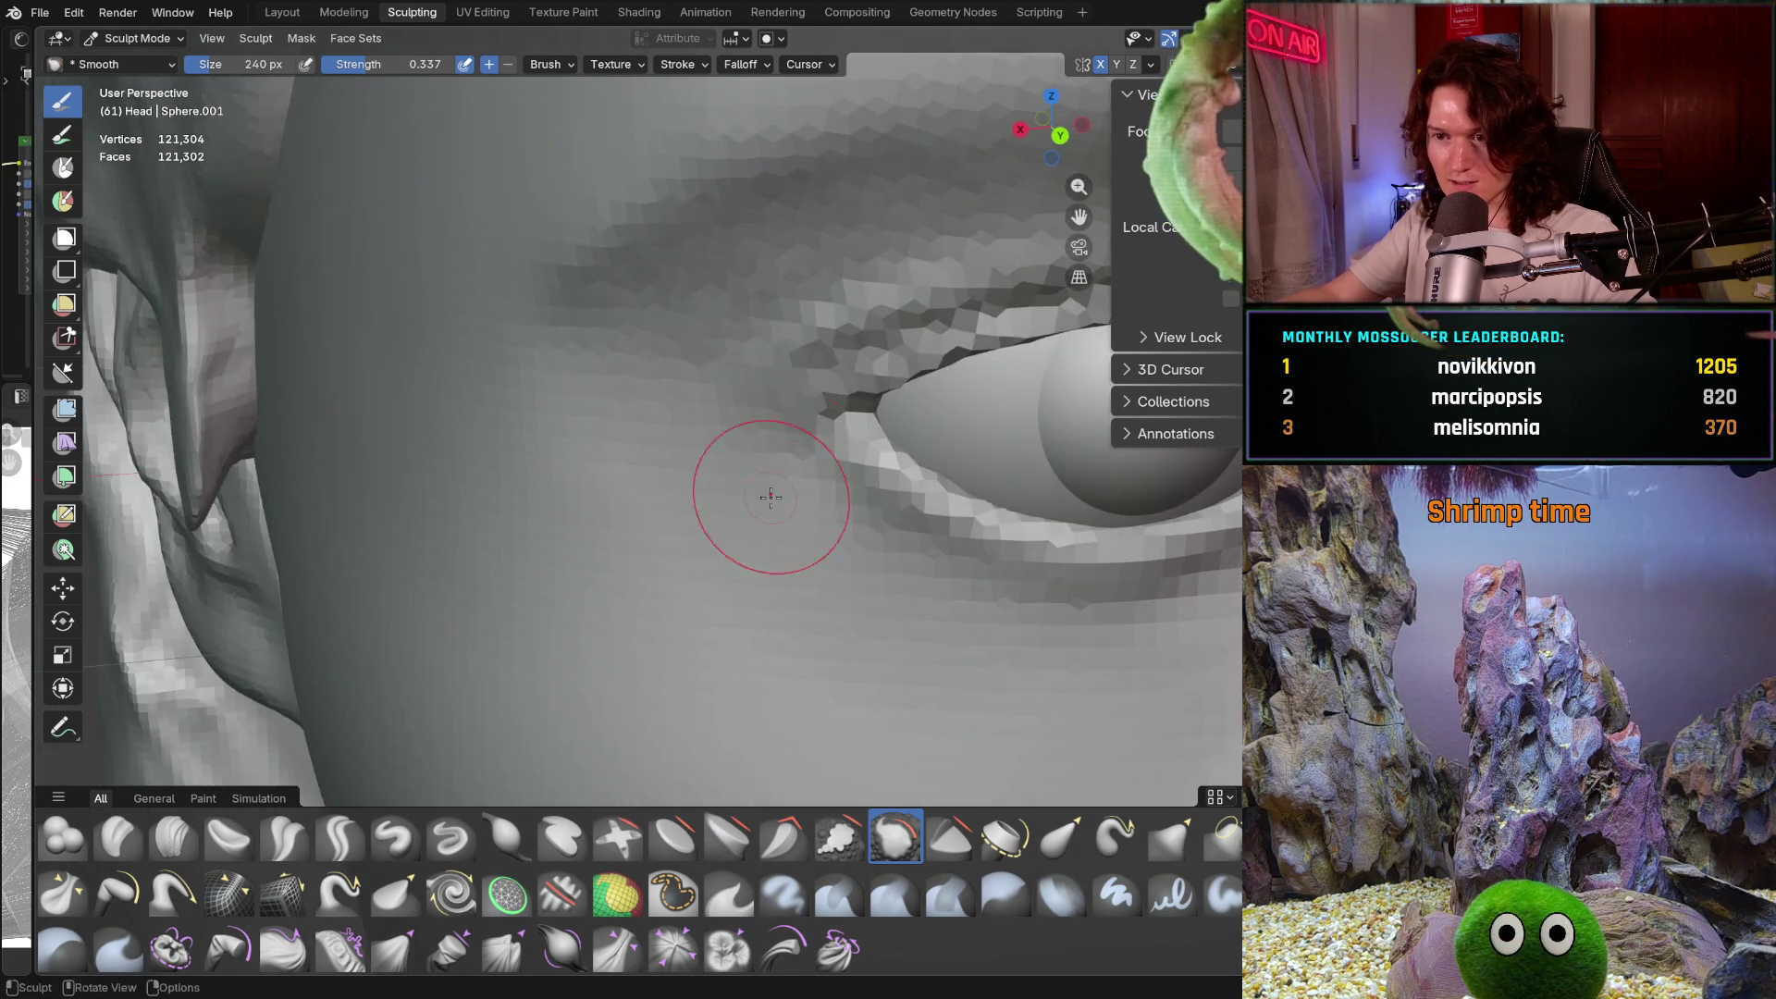
scroll(739, 508, "down", 1)
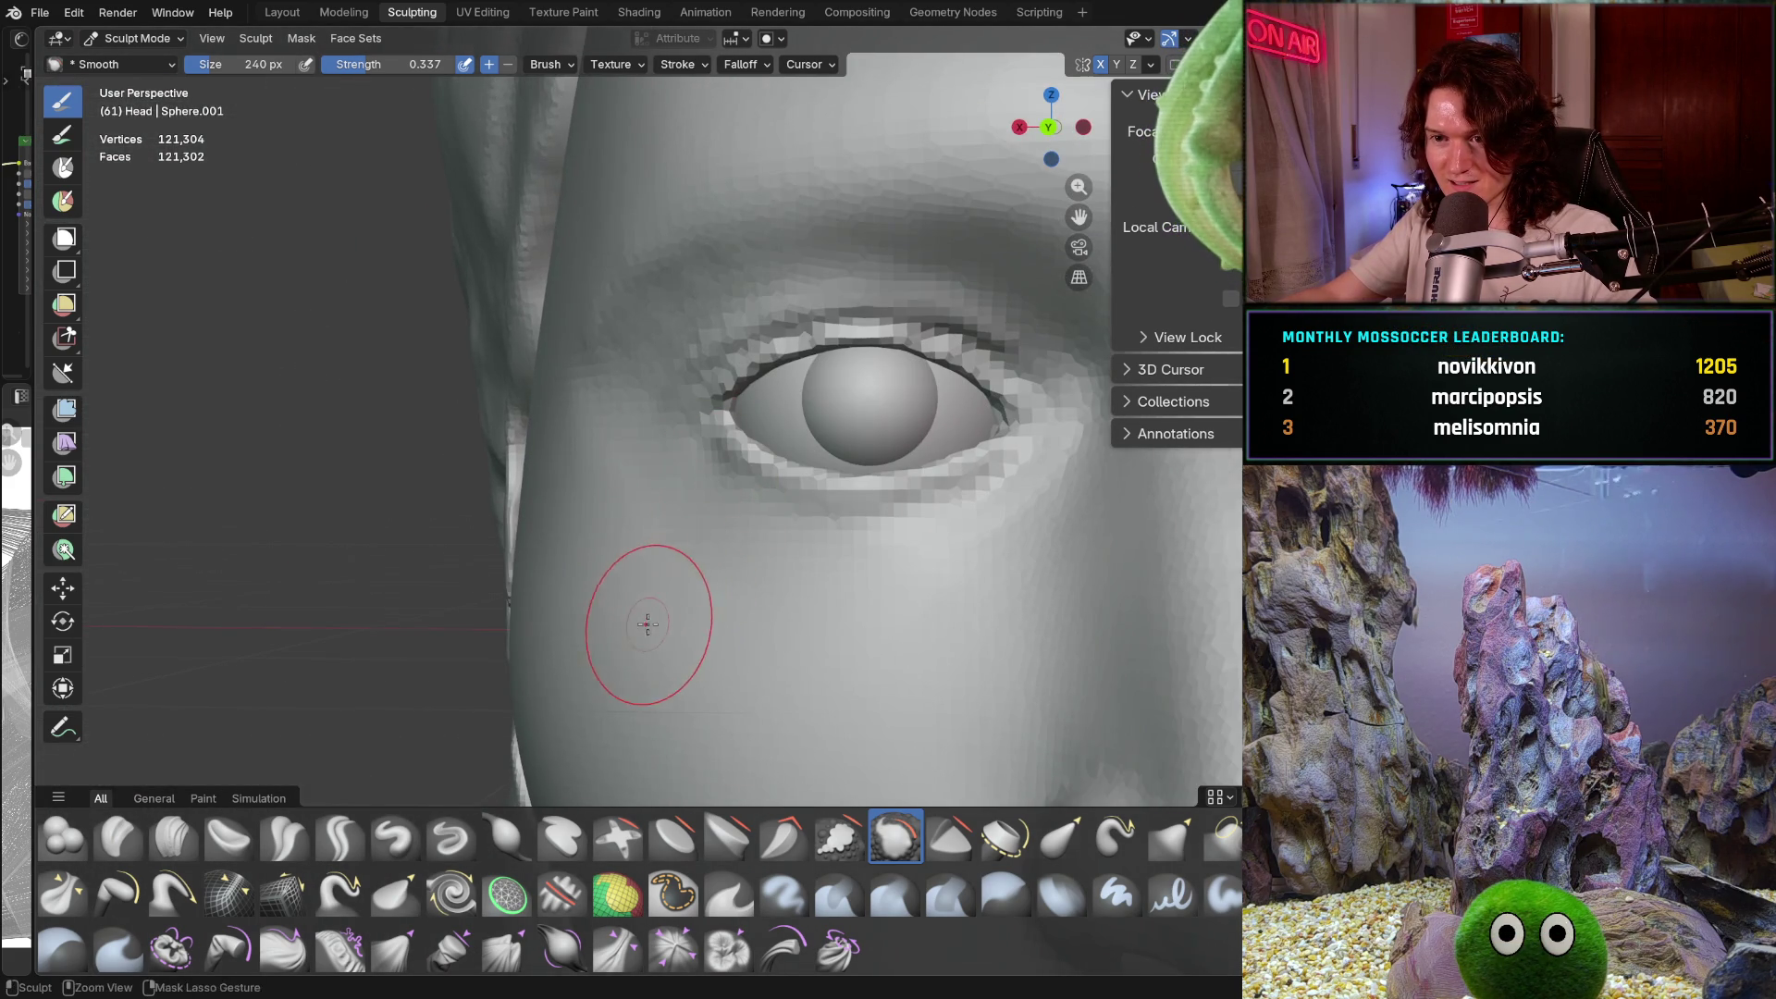
scroll(647, 725, "up", 3)
middle_click_drag(610, 499, 601, 487)
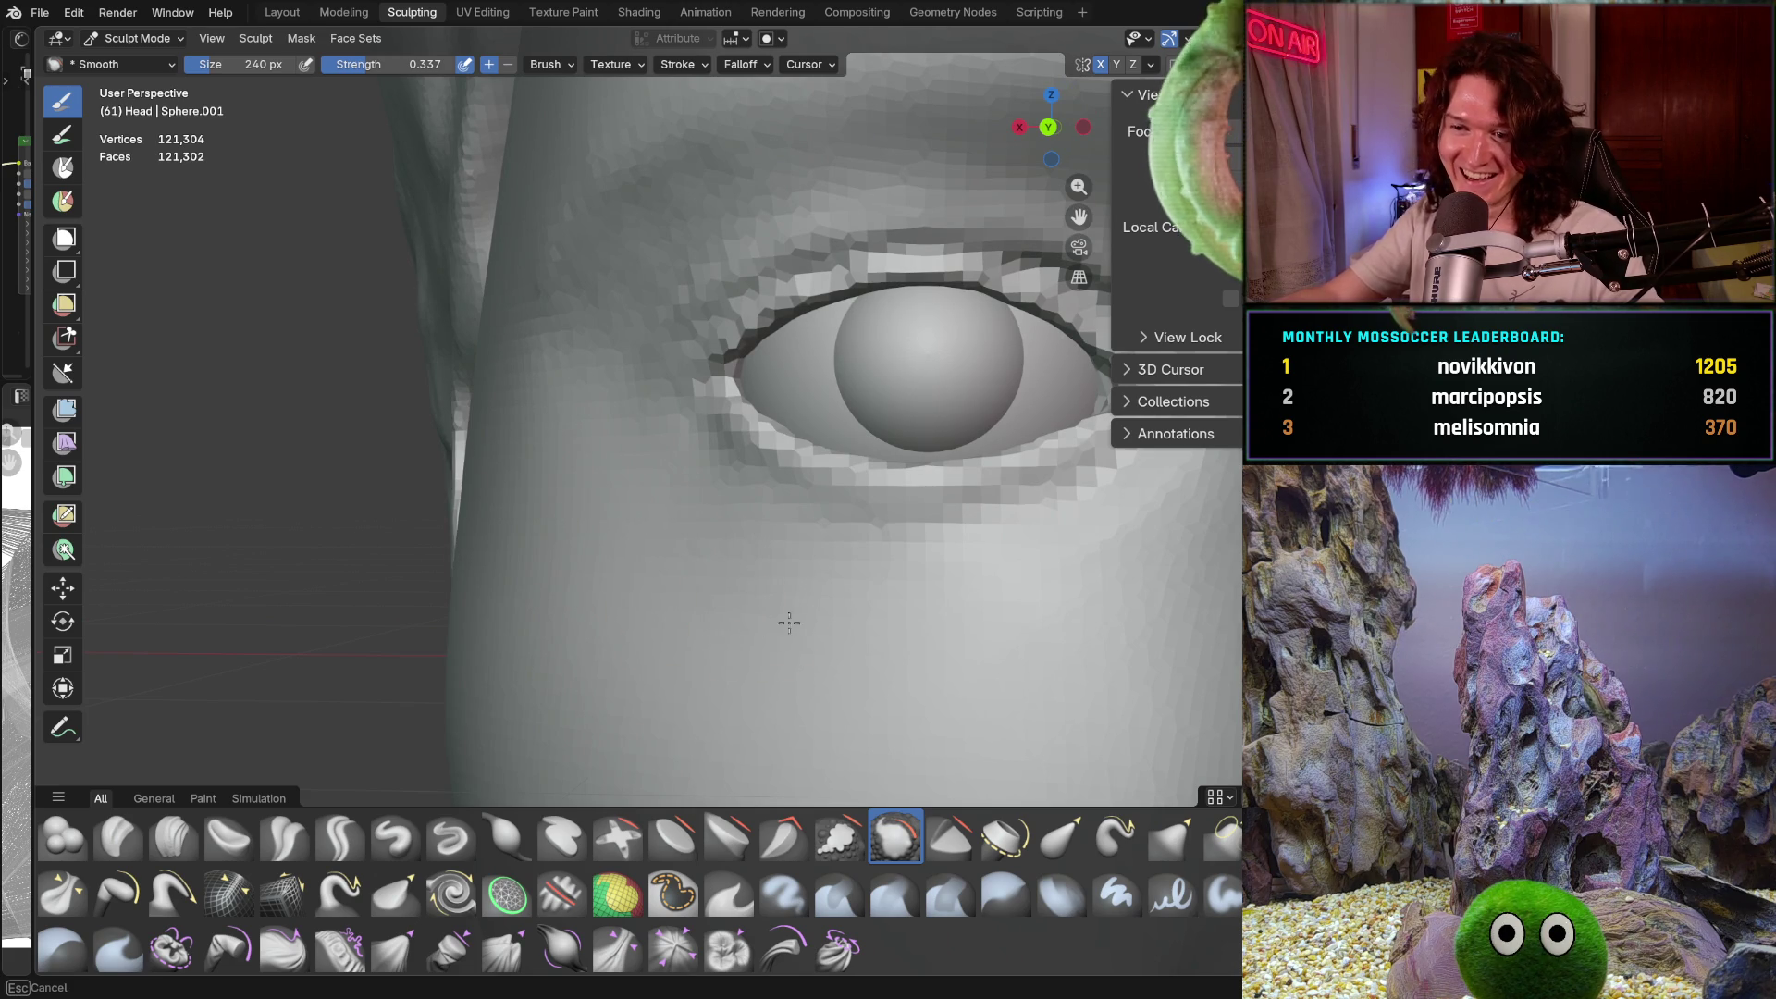
scroll(574, 356, "down", 3)
middle_click_drag(647, 278, 767, 218)
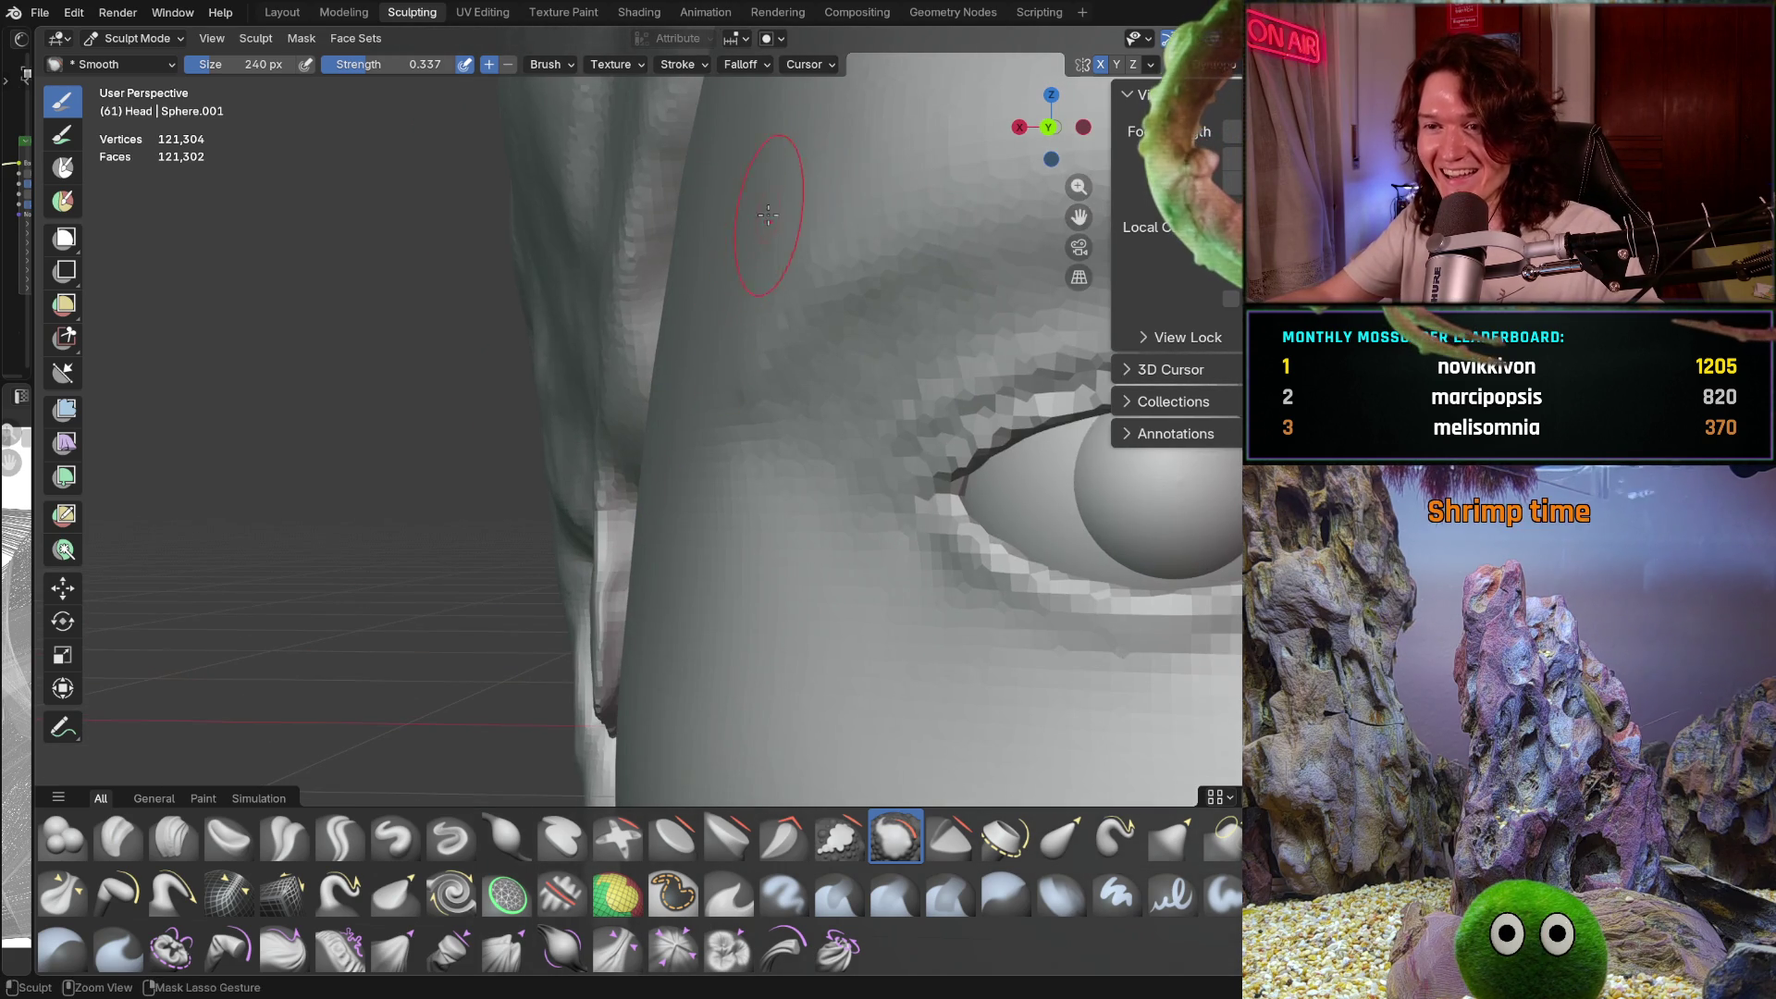
scroll(777, 241, "down", 2)
scroll(770, 222, "up", 2)
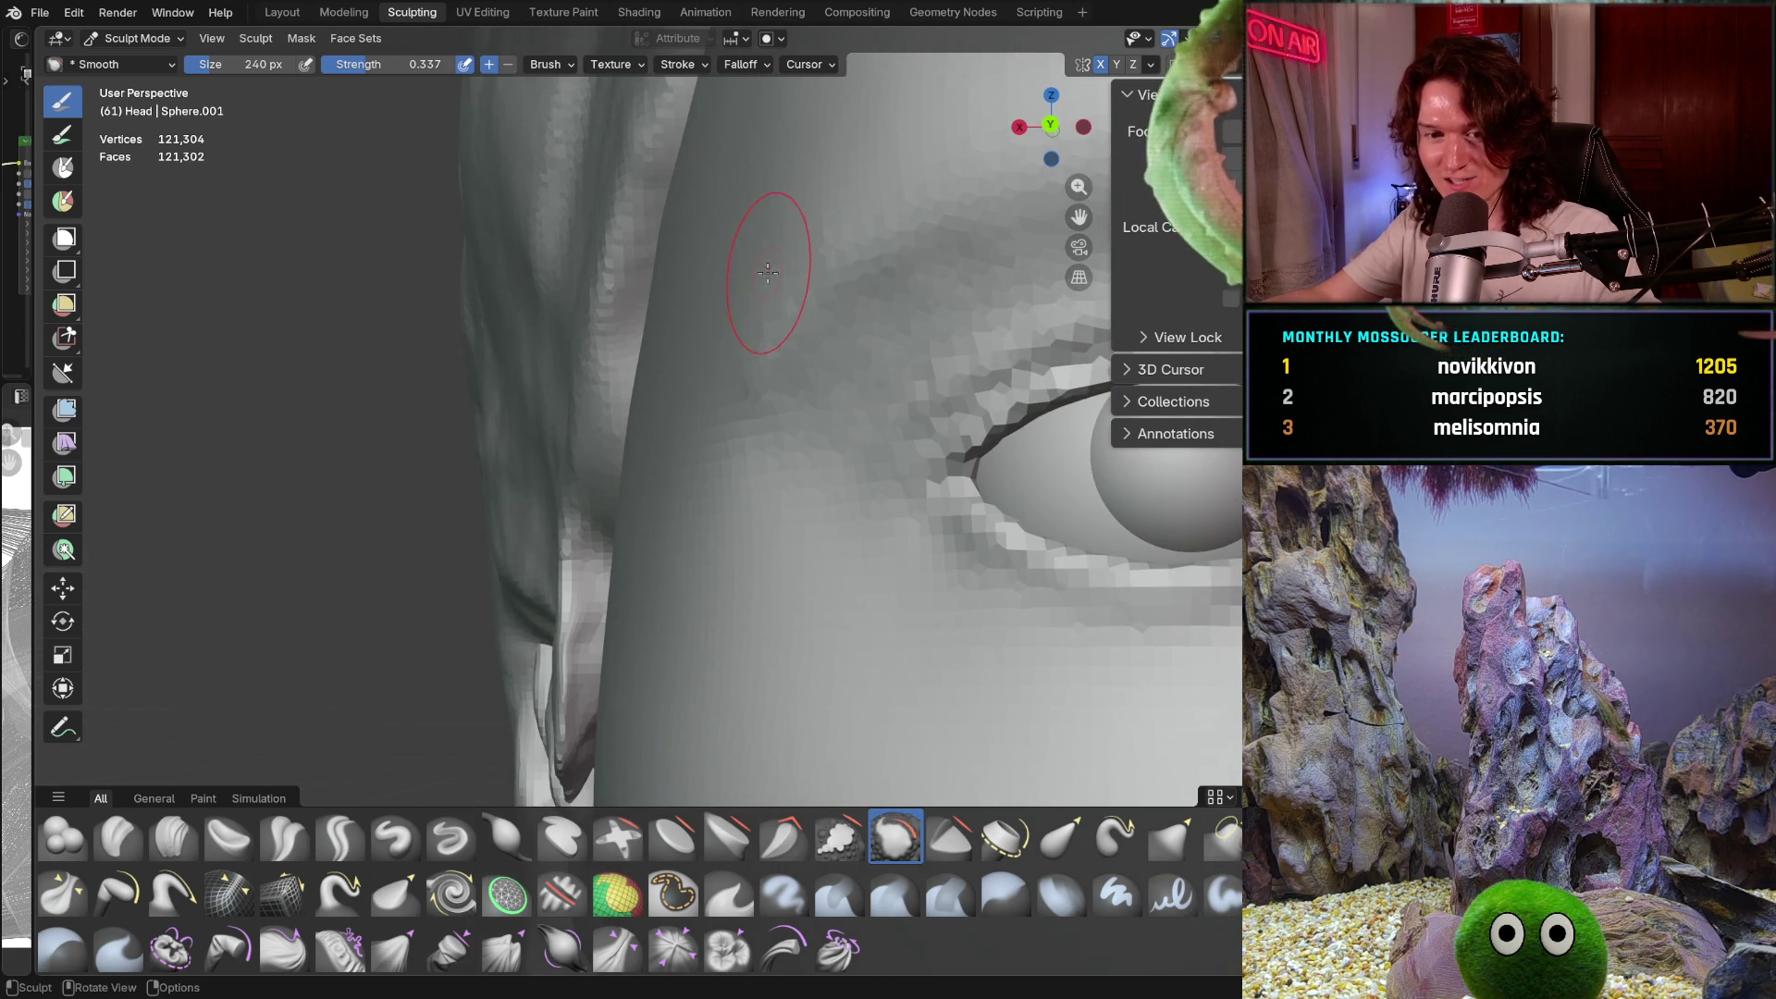
Smooth the eye socket side, temple and eyelid region with a 502 px brush
key("f")
left_click(761, 219)
left_click_drag(756, 192, 635, 420)
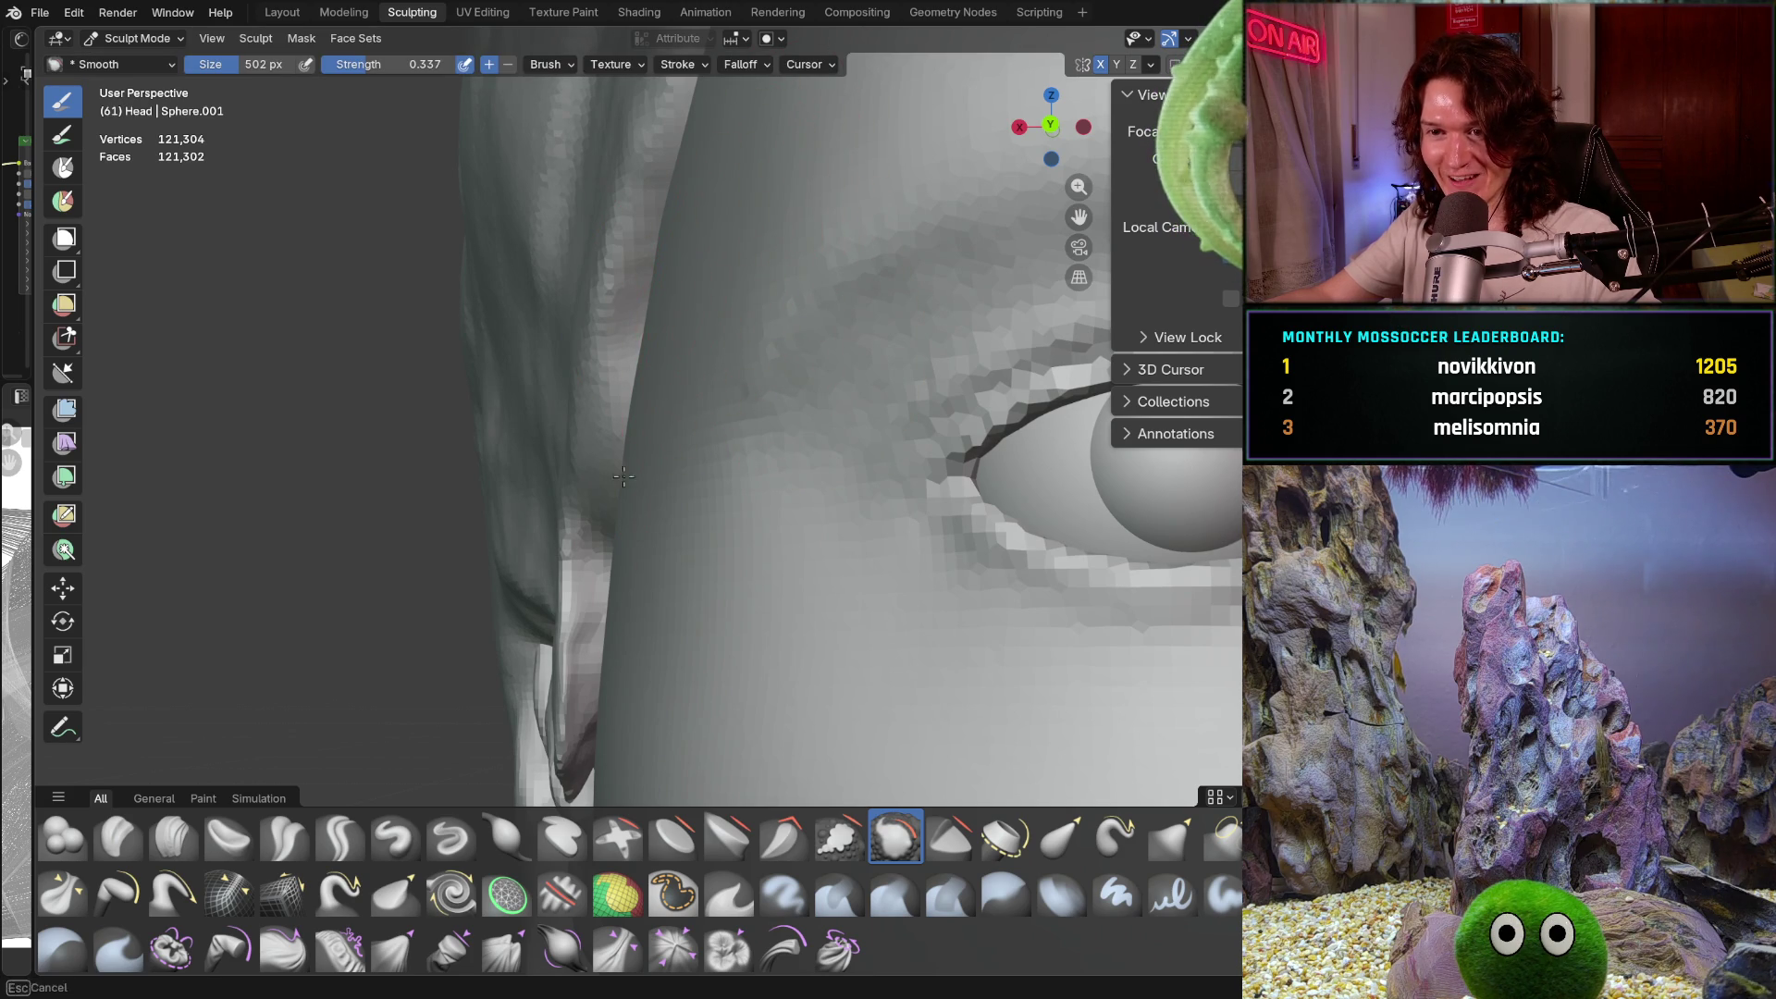
left_click_drag(664, 317, 635, 437)
mouse_move(680, 303)
left_mouse_down()
mouse_move(731, 277)
mouse_move(689, 378)
left_mouse_up()
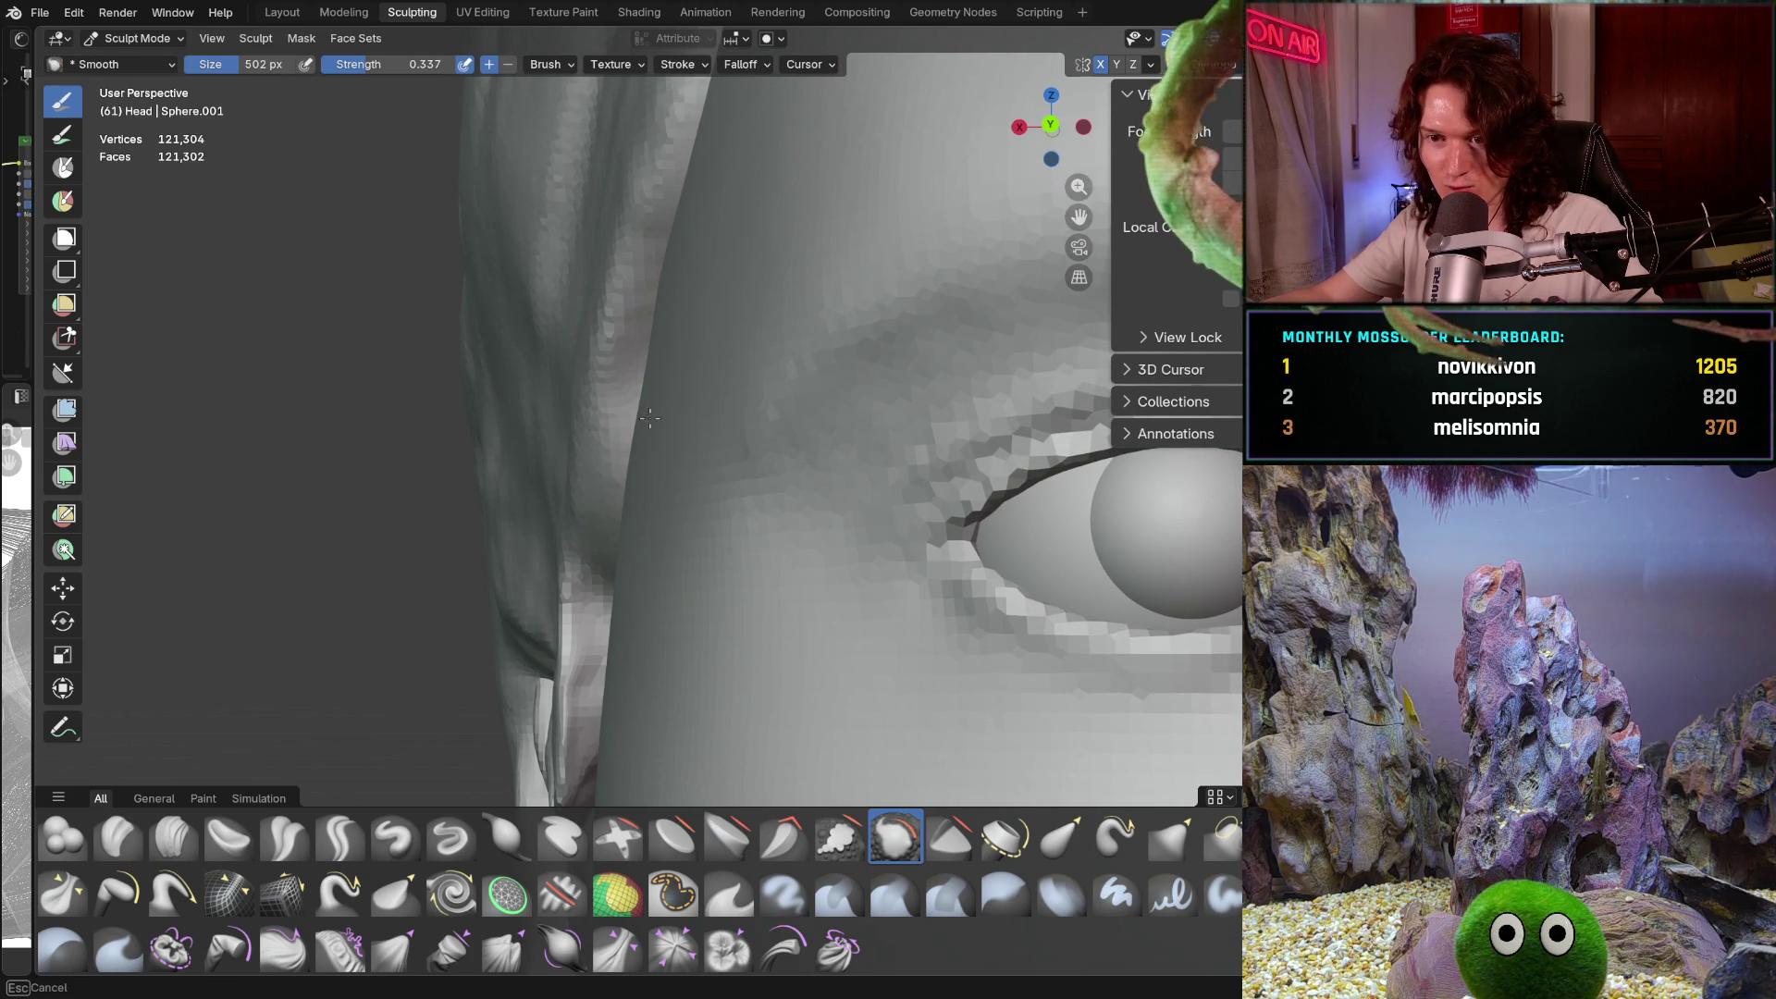
Orbit around the face and resize the smoothing brush to 166 px
middle_click_drag(640, 433, 765, 357)
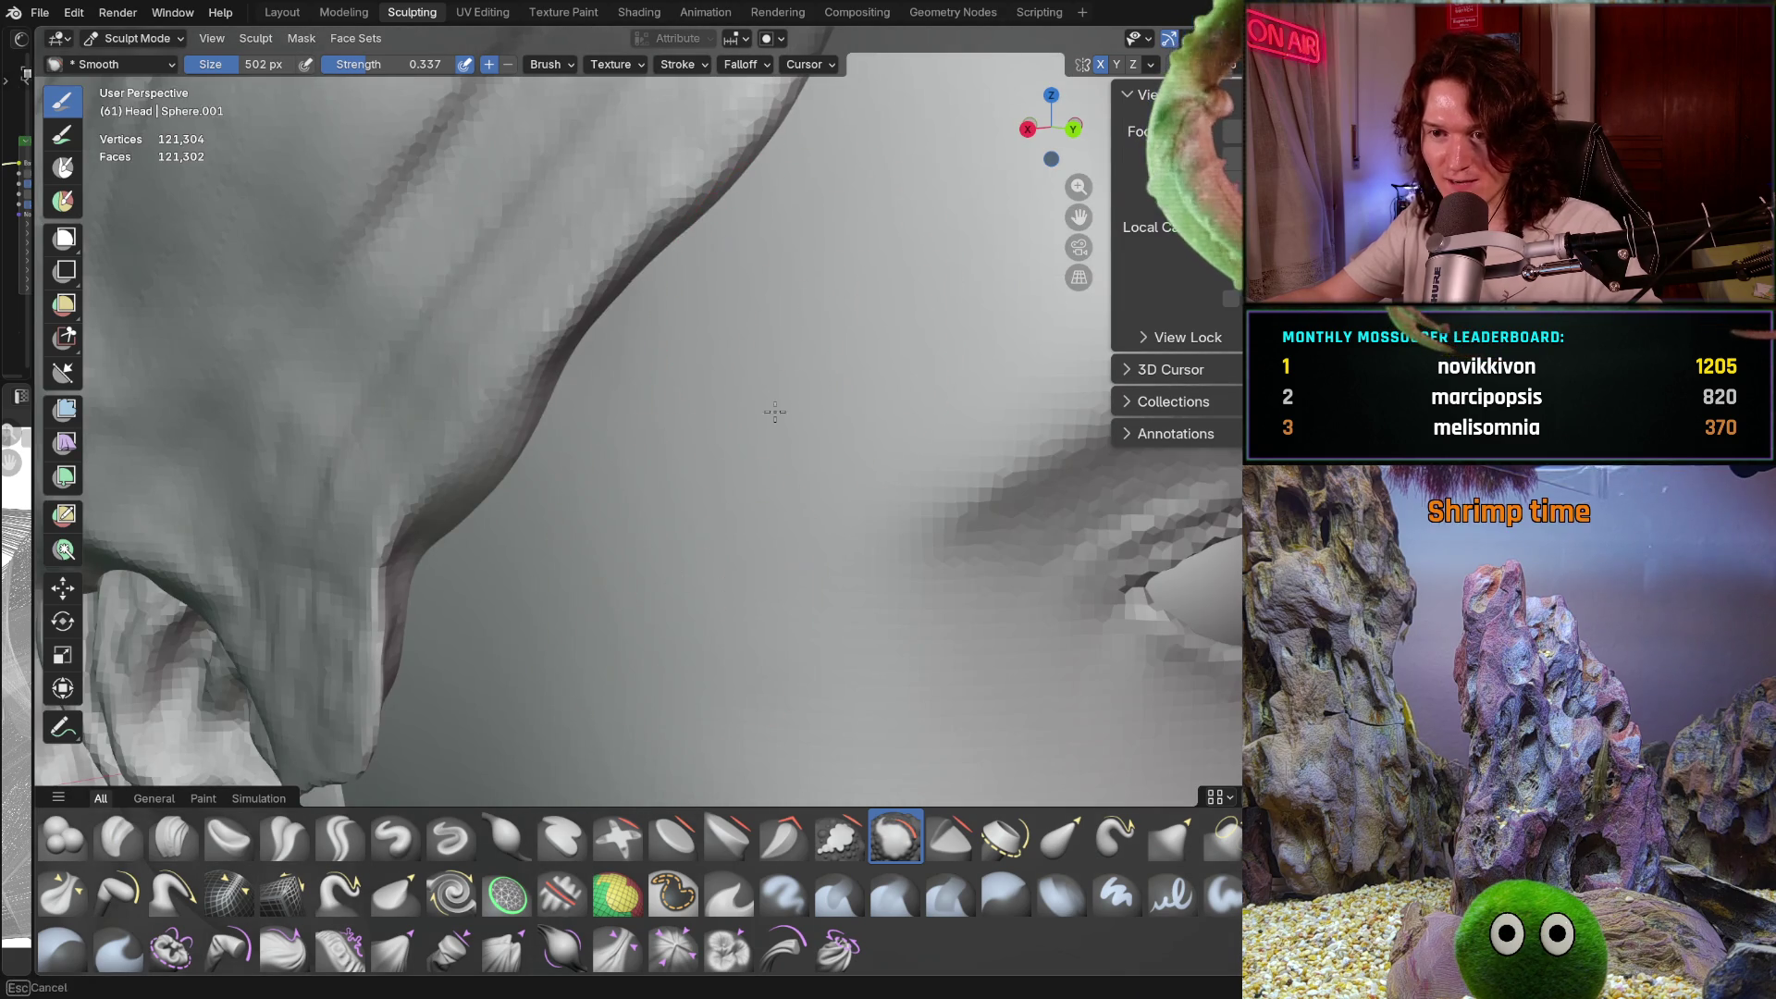
middle_click_drag(718, 559, 720, 335)
middle_click_drag(745, 396, 731, 407)
key("f")
left_click(680, 420)
mouse_move(682, 476)
middle_mouse_down()
mouse_move(610, 476)
mouse_move(688, 542)
mouse_move(654, 574)
mouse_move(621, 502)
mouse_move(897, 307)
middle_mouse_up()
middle_click_drag(712, 402, 658, 431, "shift")
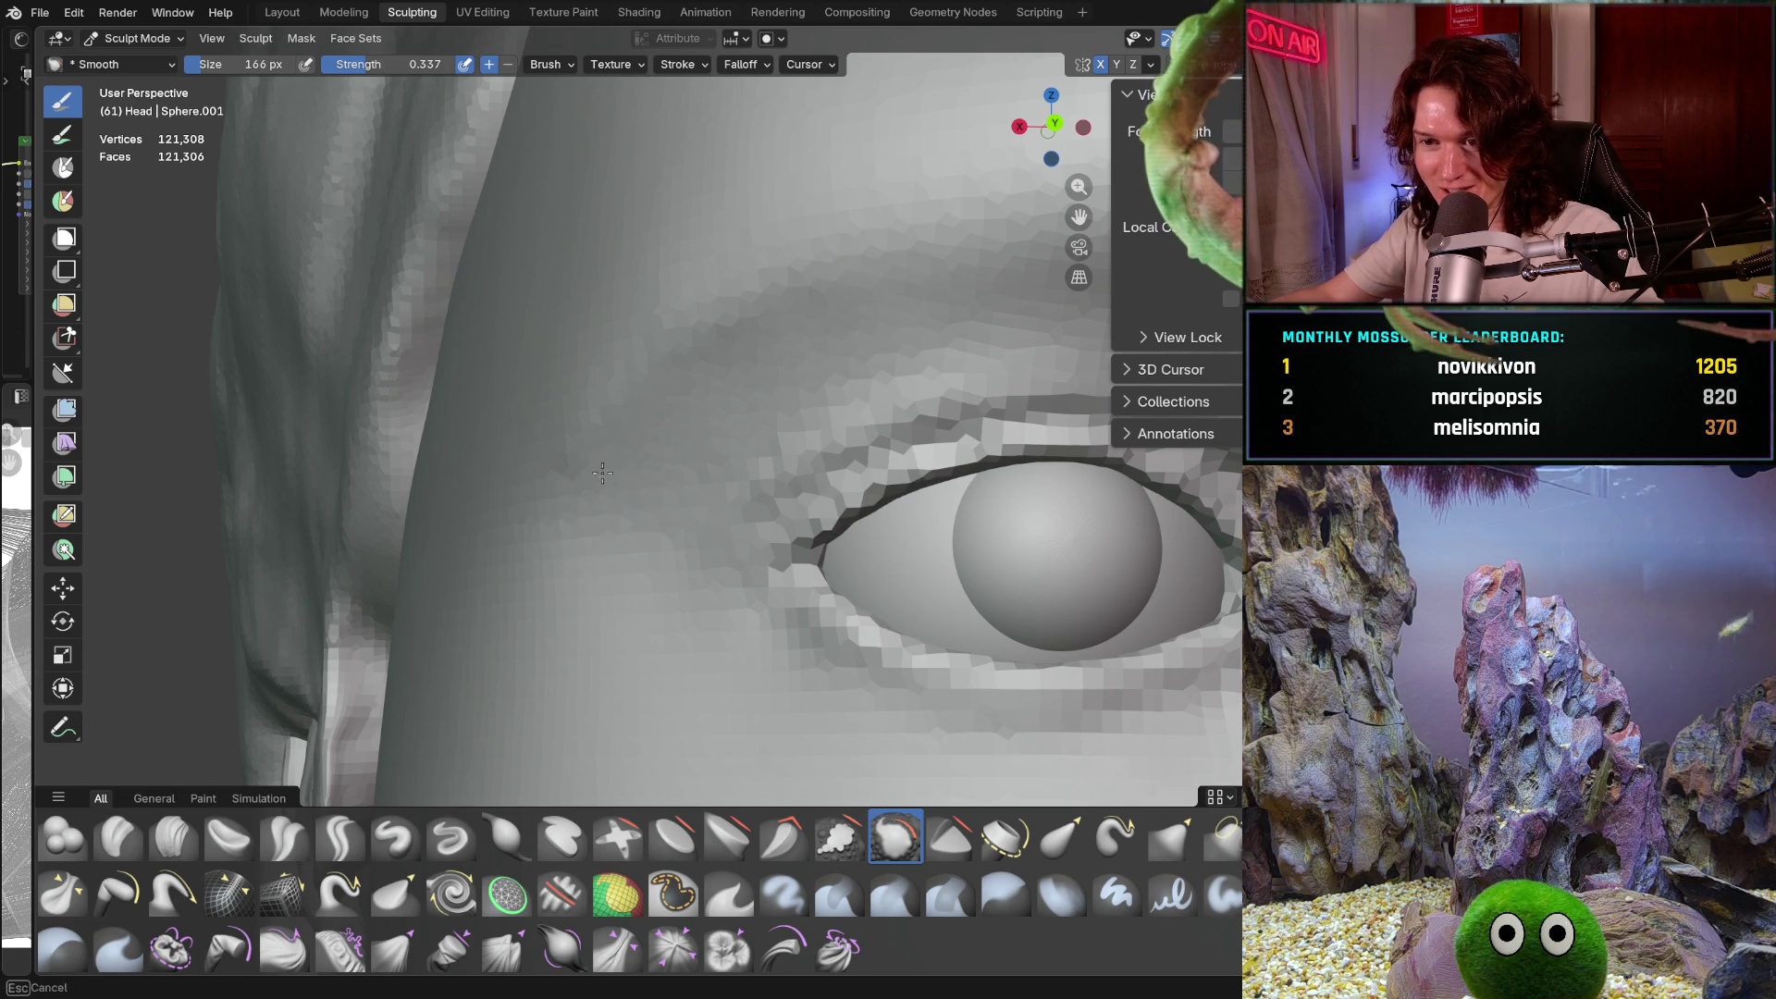
middle_click_drag(642, 508, 663, 556)
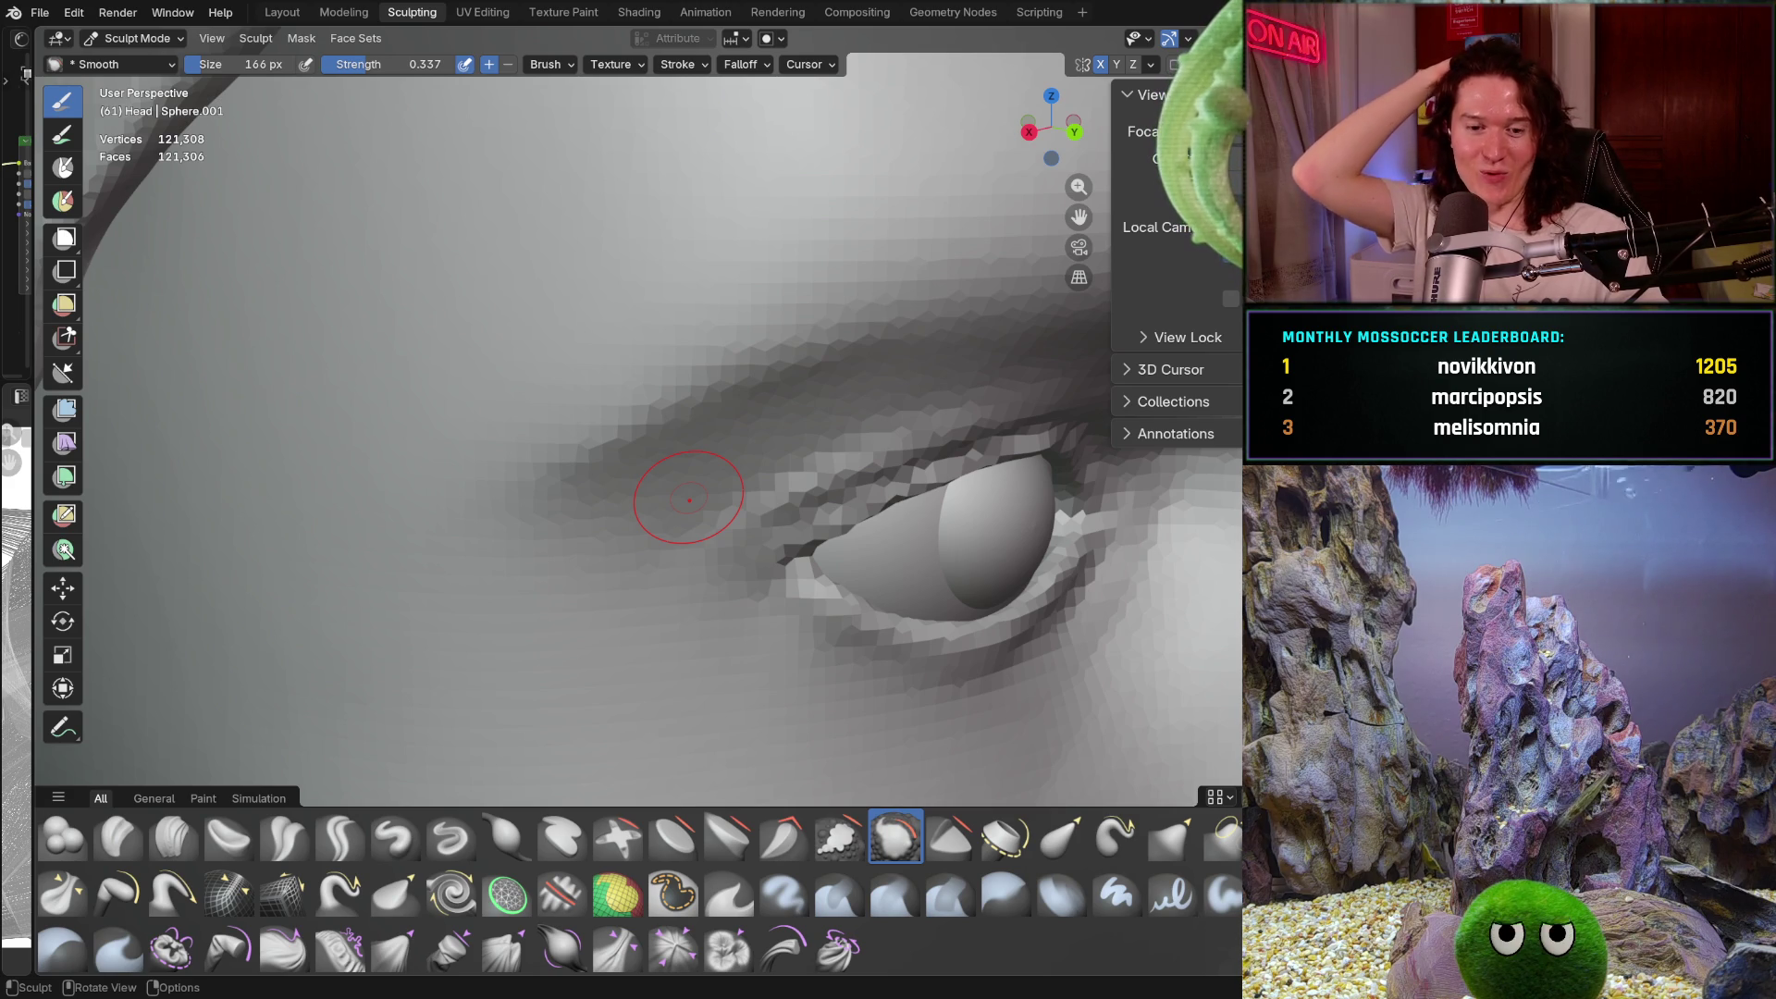
middle_click_drag(689, 499, 621, 507)
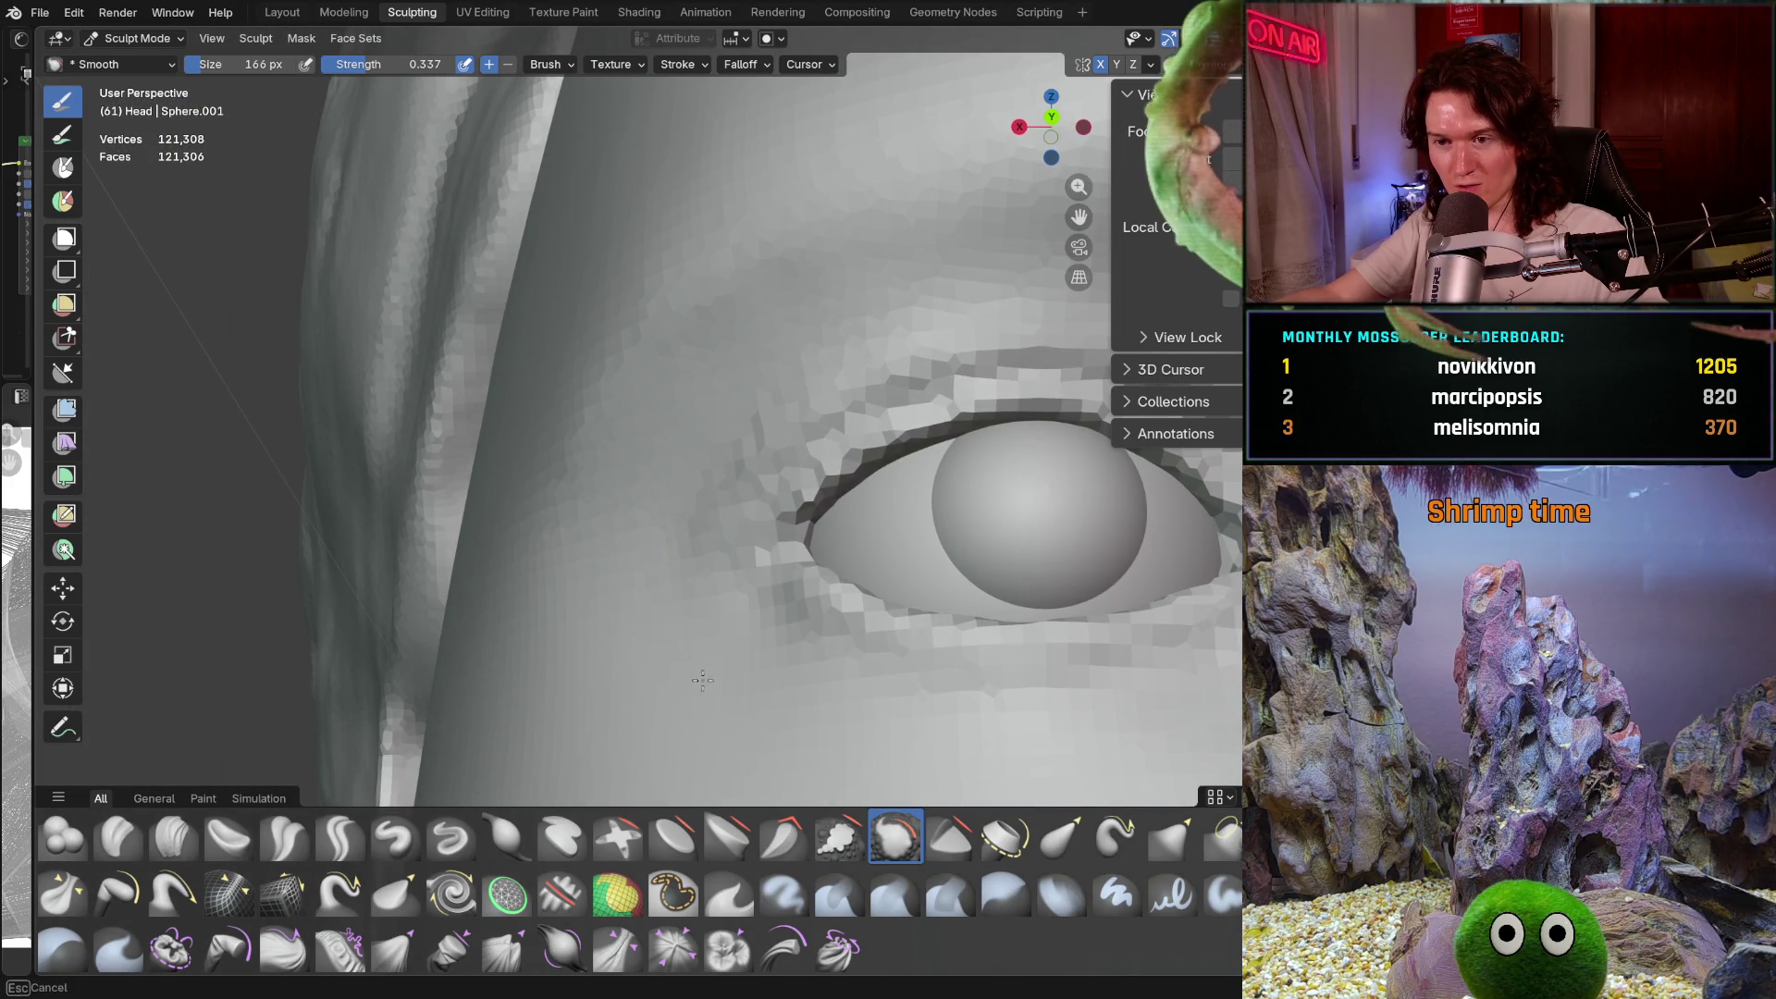
Smooth the blocky surface beside the eye, then switch to Clay Strips
left_click_drag(690, 574, 813, 723)
mouse_move(813, 723)
middle_mouse_down()
mouse_move(780, 729)
mouse_move(833, 740)
mouse_move(629, 606)
mouse_move(468, 741)
middle_mouse_up()
left_click(173, 837)
middle_click_drag(555, 518, 595, 481)
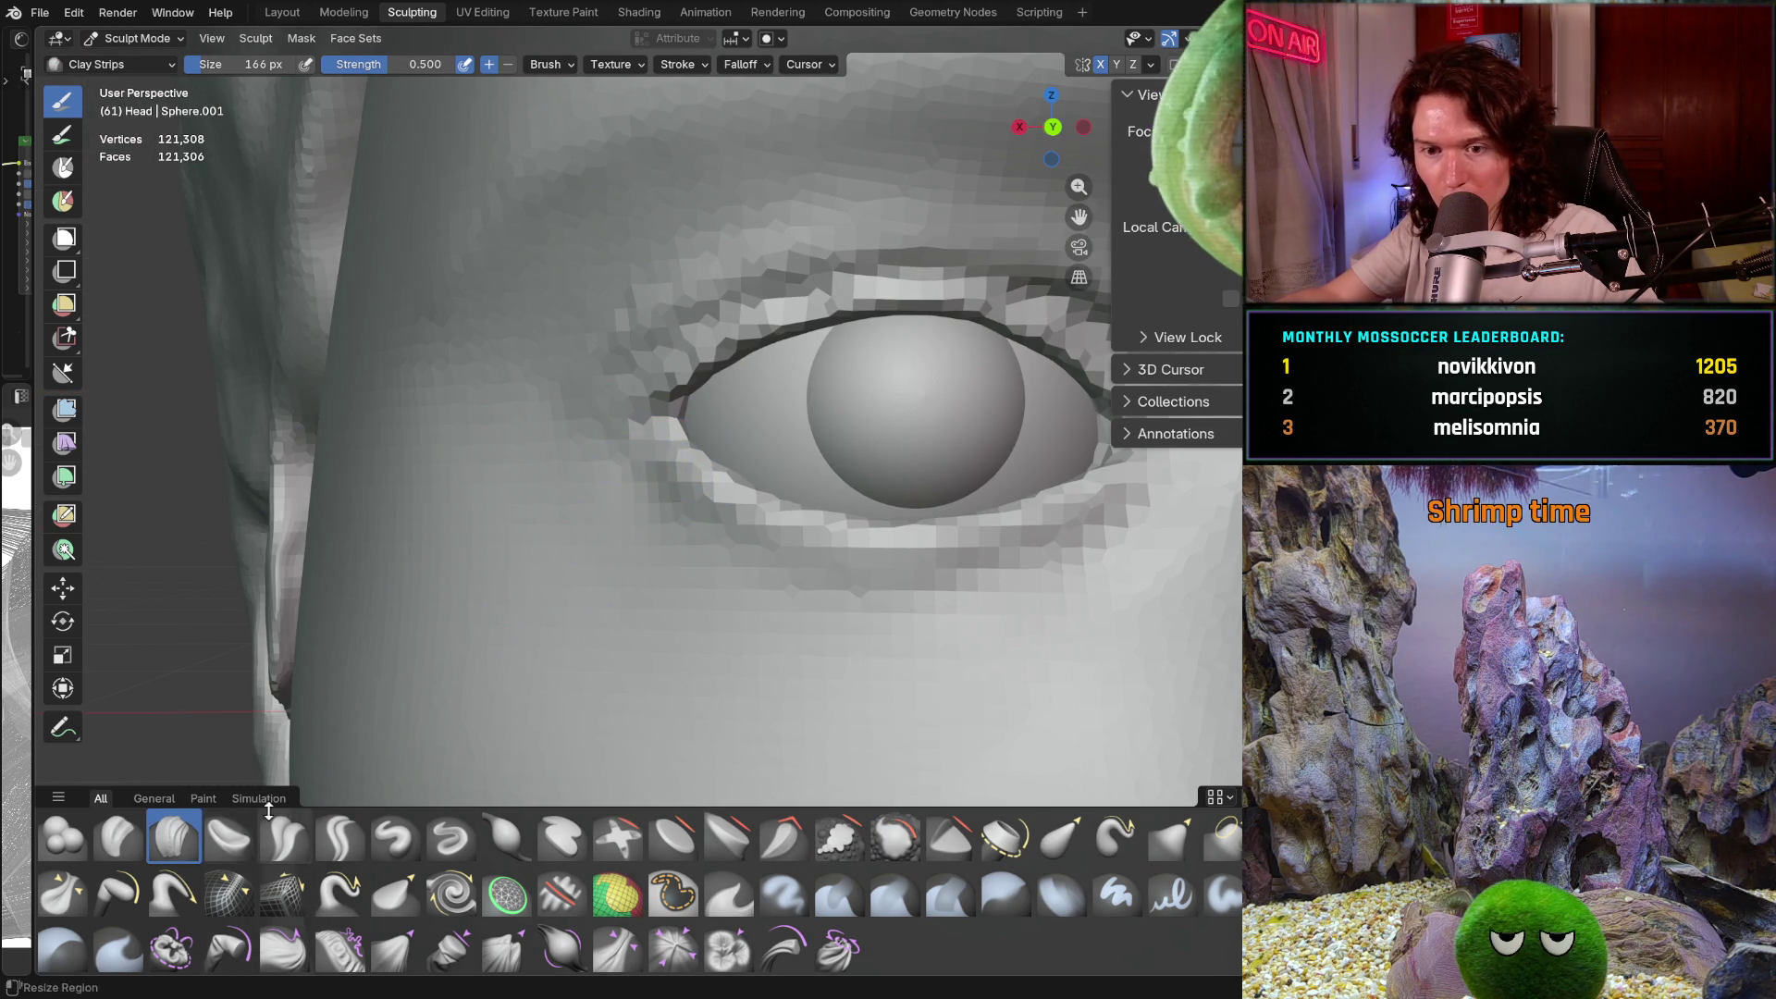
Select the Crease Sharp brush and shrink it to 76 px
left_click(340, 837)
key("f")
left_click(603, 383)
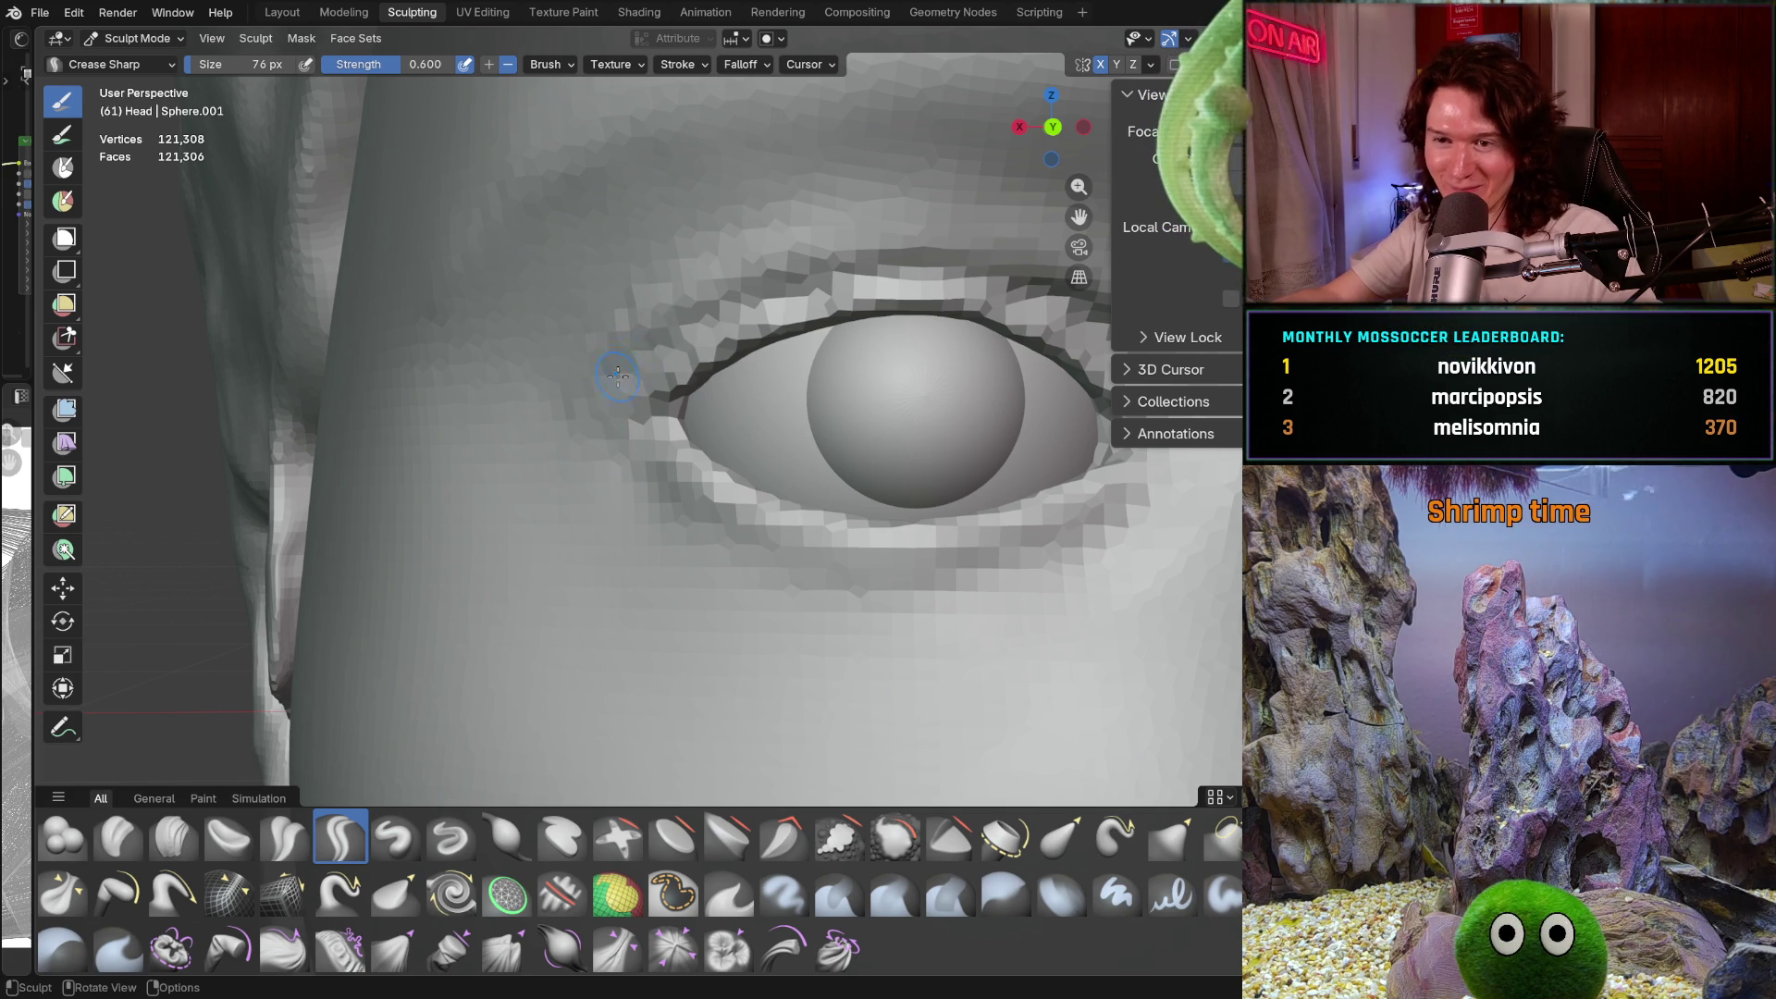
middle_click_drag(576, 383, 666, 404)
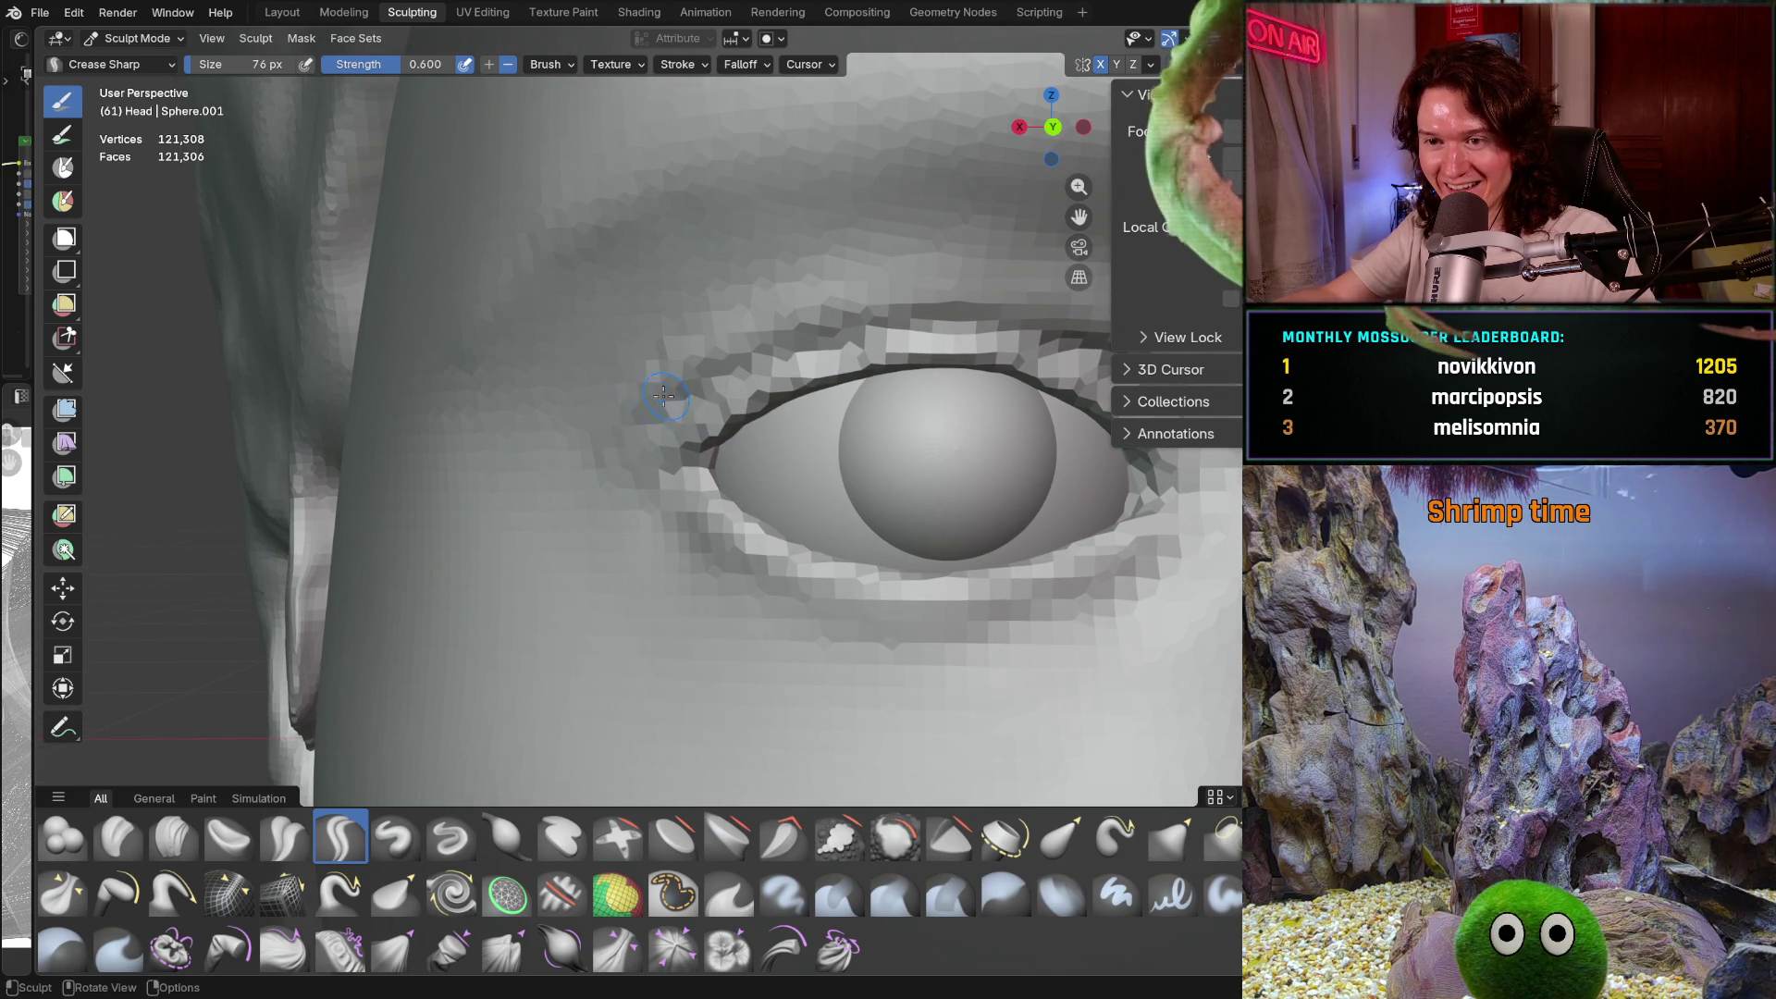
Switch back to the Smooth brush and resize it to 242 px
key("s")
key("f")
left_click(622, 498)
mouse_move(536, 525)
middle_mouse_down()
mouse_move(590, 606)
mouse_move(515, 694)
middle_mouse_up()
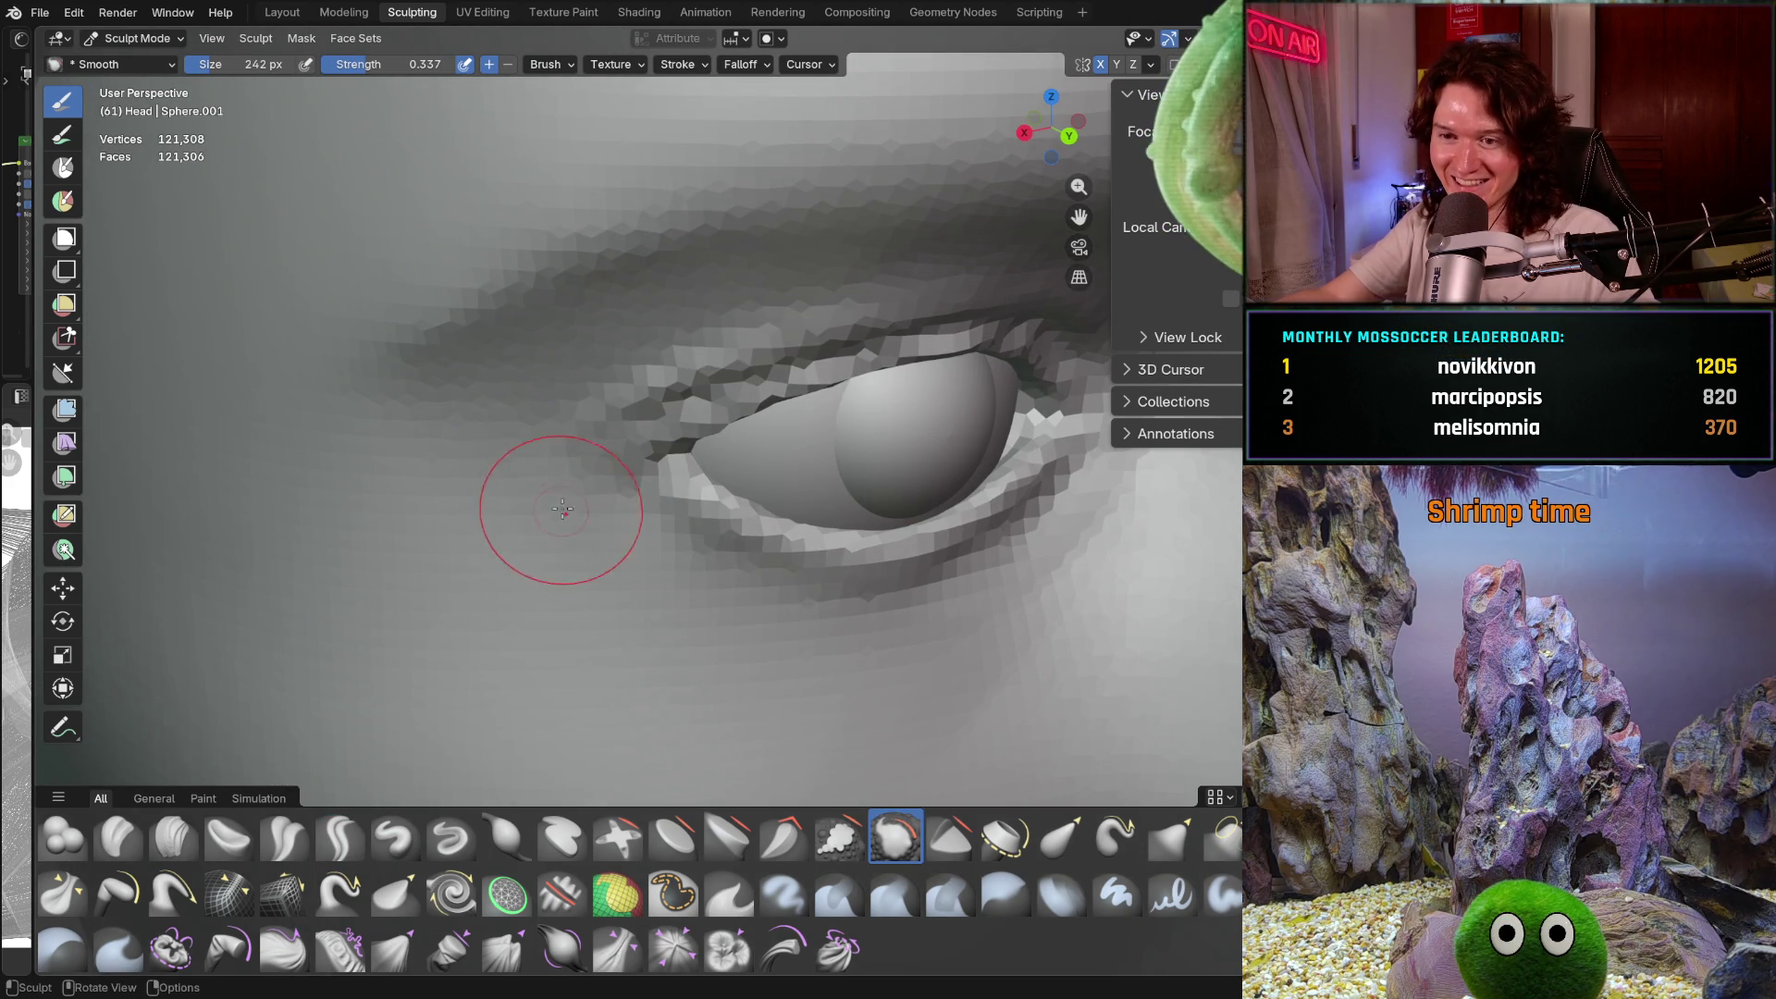
mouse_move(594, 654)
middle_mouse_down()
mouse_move(563, 583)
mouse_move(595, 555)
mouse_move(512, 571)
middle_mouse_up()
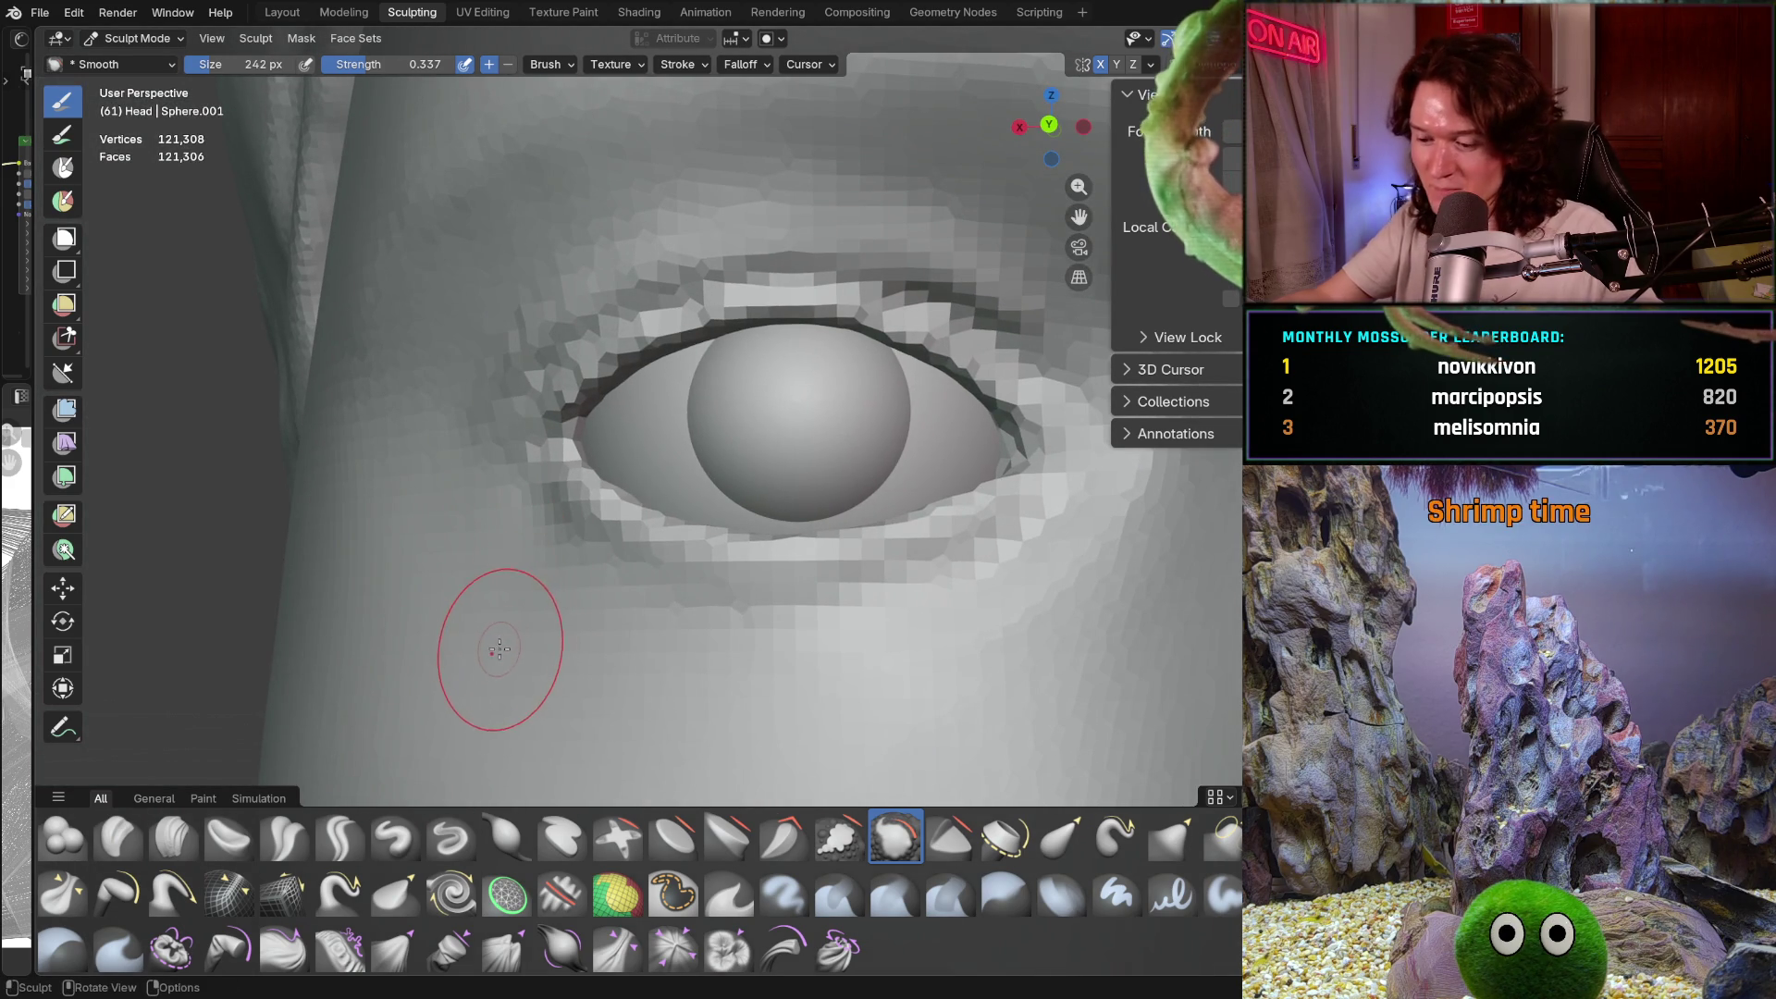
scroll(495, 601, "up", 3)
mouse_move(444, 555)
middle_mouse_down()
mouse_move(483, 583)
mouse_move(430, 560)
middle_mouse_up()
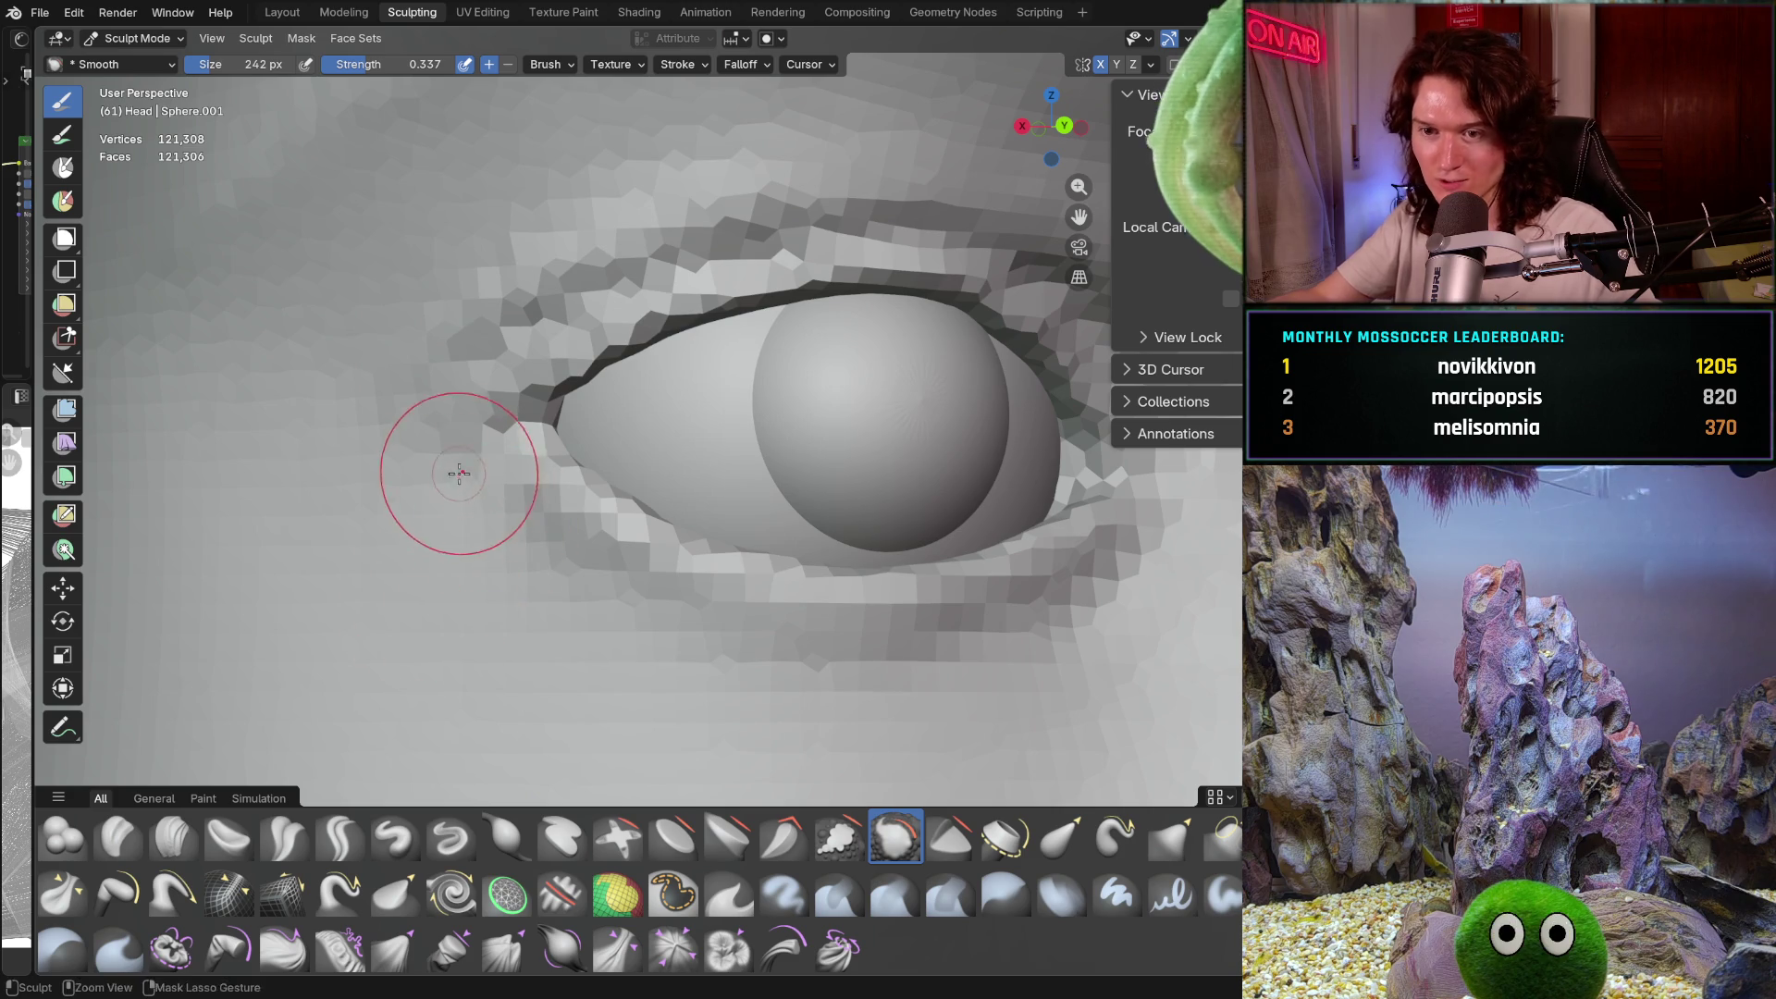
scroll(516, 622, "down", 2)
middle_click_drag(515, 622, 508, 567)
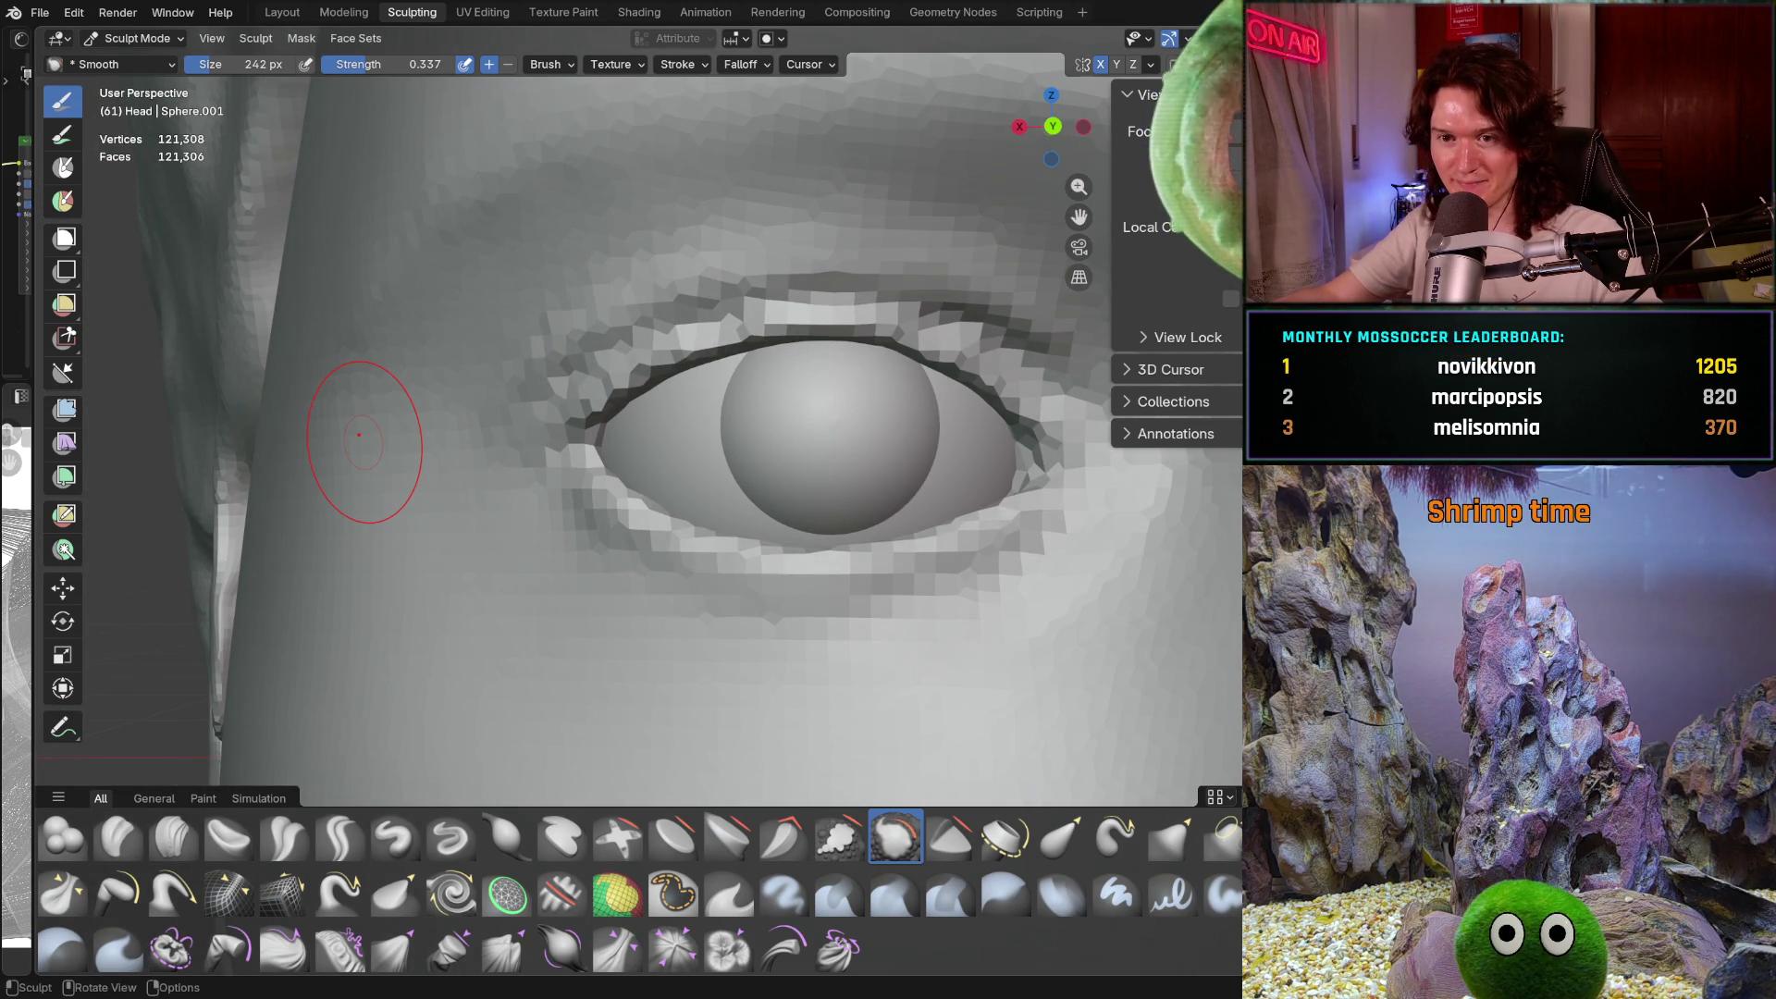
middle_click_drag(649, 489, 824, 542, "shift")
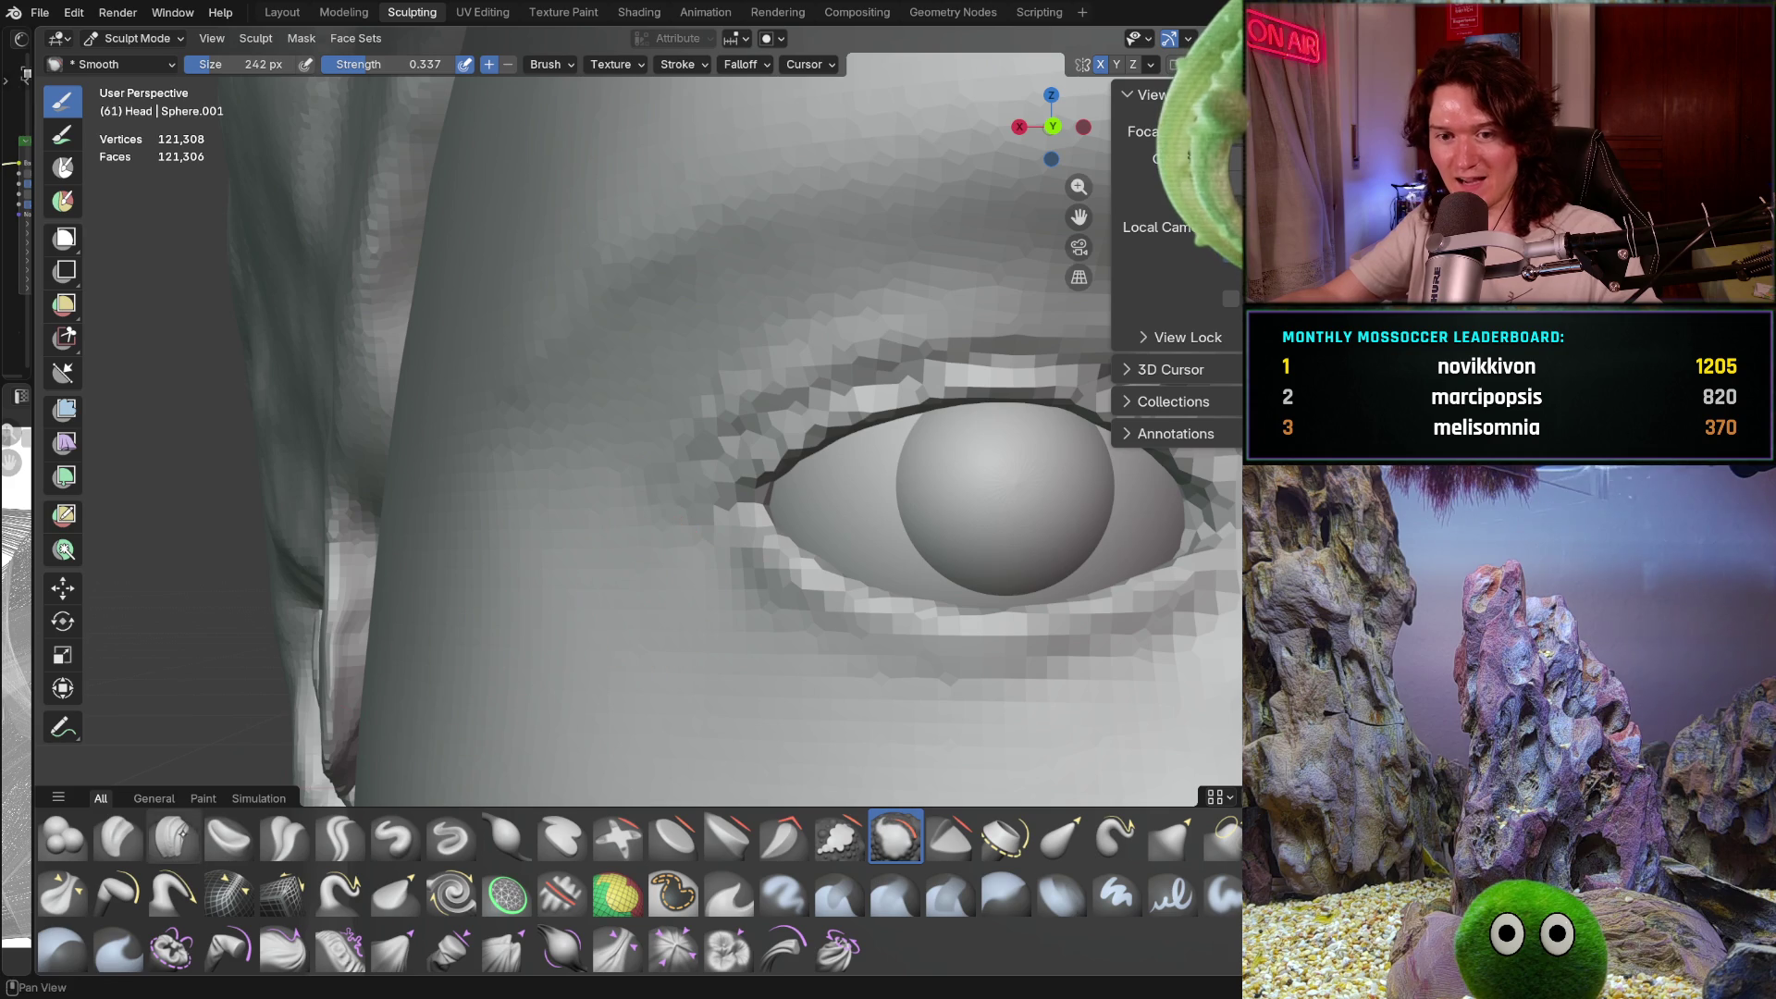
mouse_move(389, 666)
middle_mouse_down()
mouse_move(654, 646)
mouse_move(648, 546)
middle_mouse_up()
mouse_move(788, 318)
middle_mouse_down()
mouse_move(836, 226)
mouse_move(957, 581)
mouse_move(782, 545)
mouse_move(1017, 582)
mouse_move(982, 543)
middle_mouse_up()
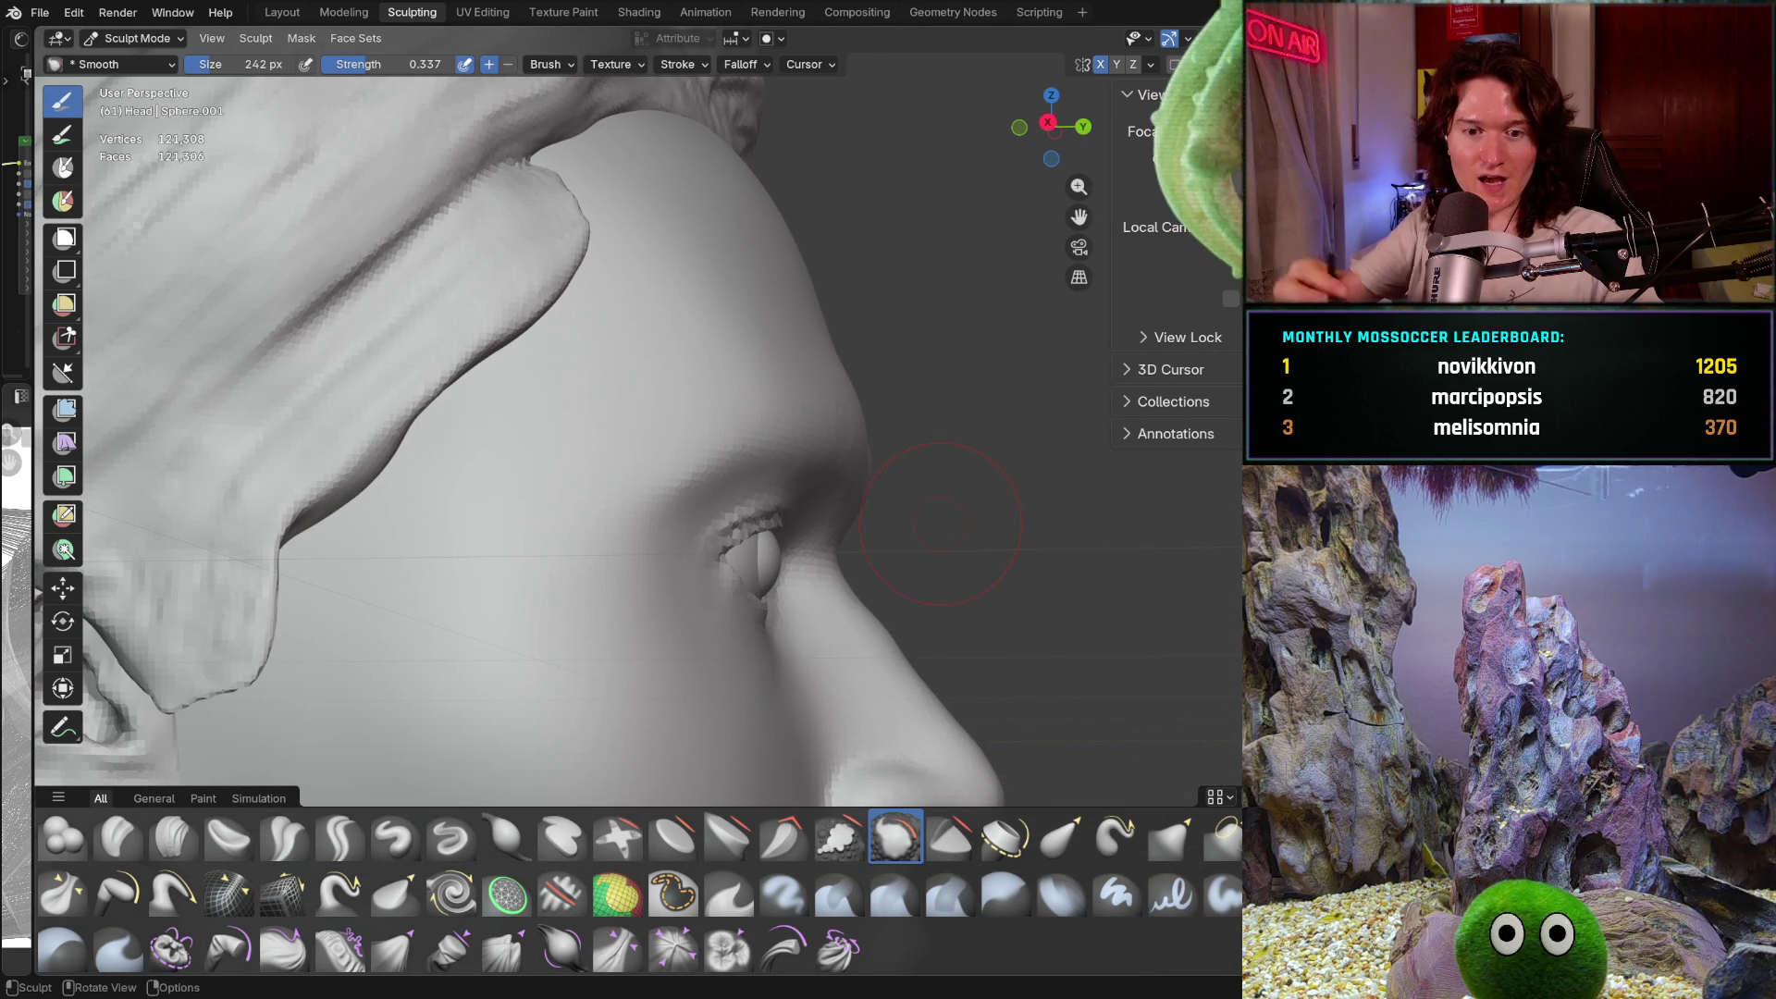
middle_click_drag(1048, 440, 1048, 439, "shift")
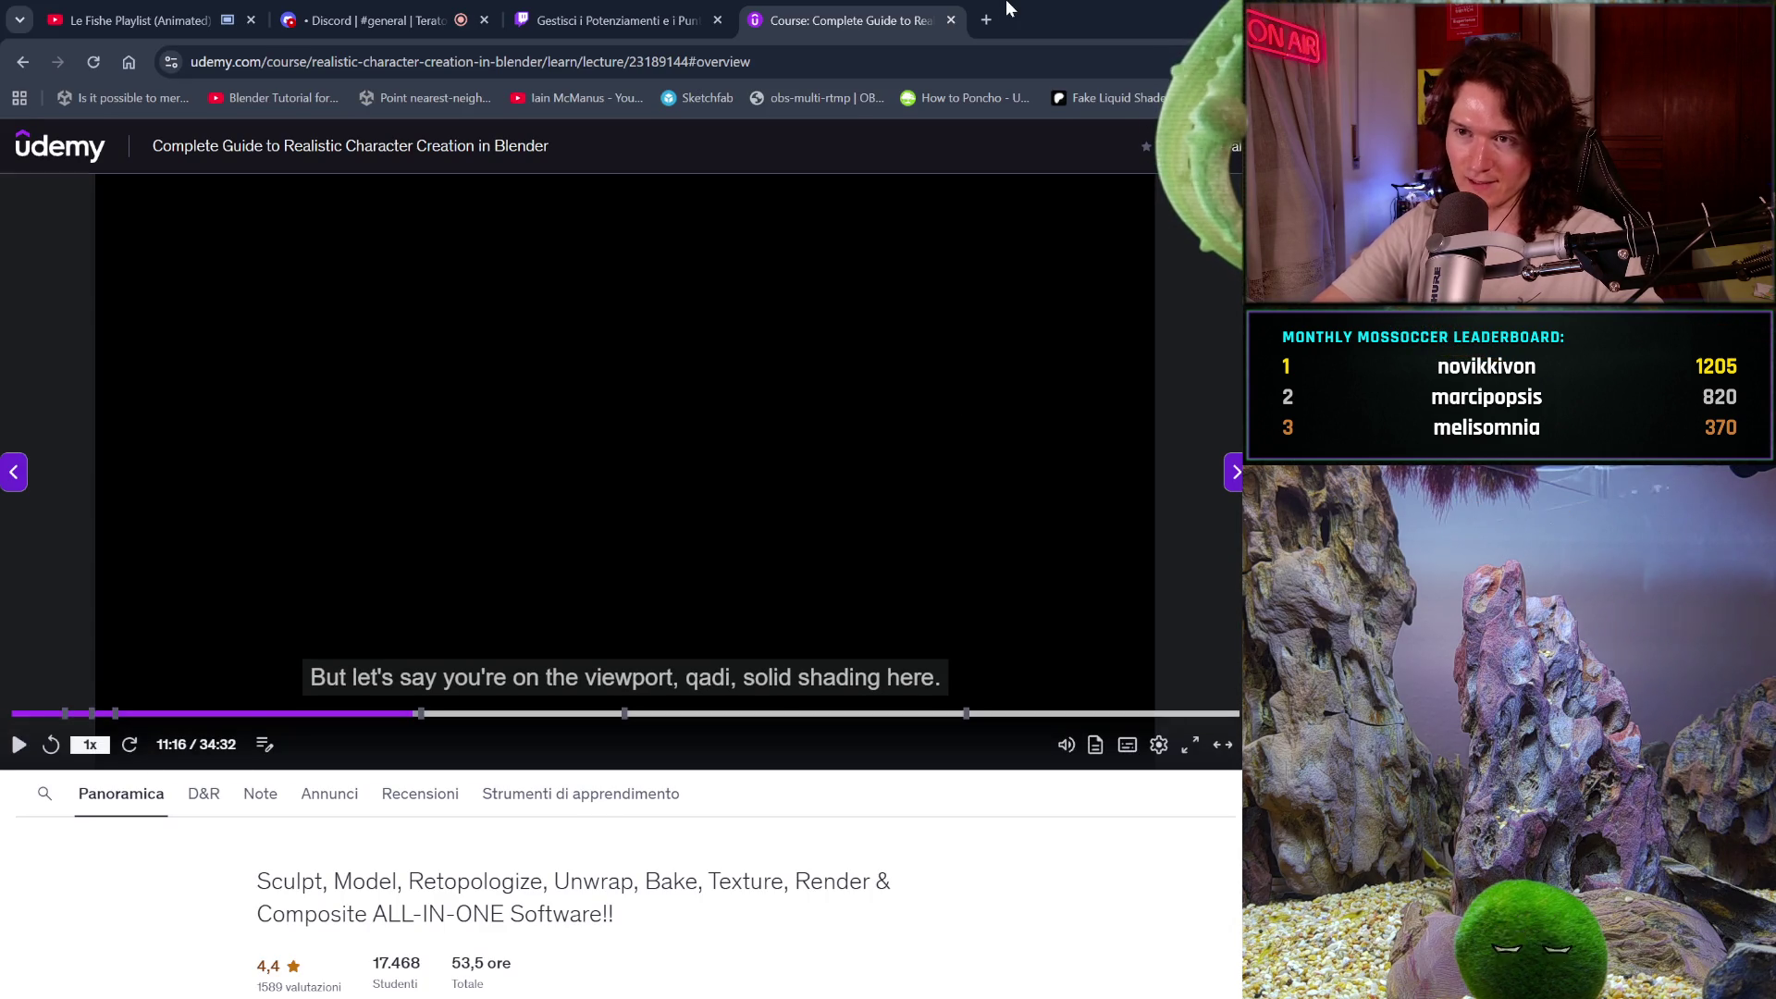
Open a new Chrome tab and type 'modview' in the address bar
left_click(974, 26)
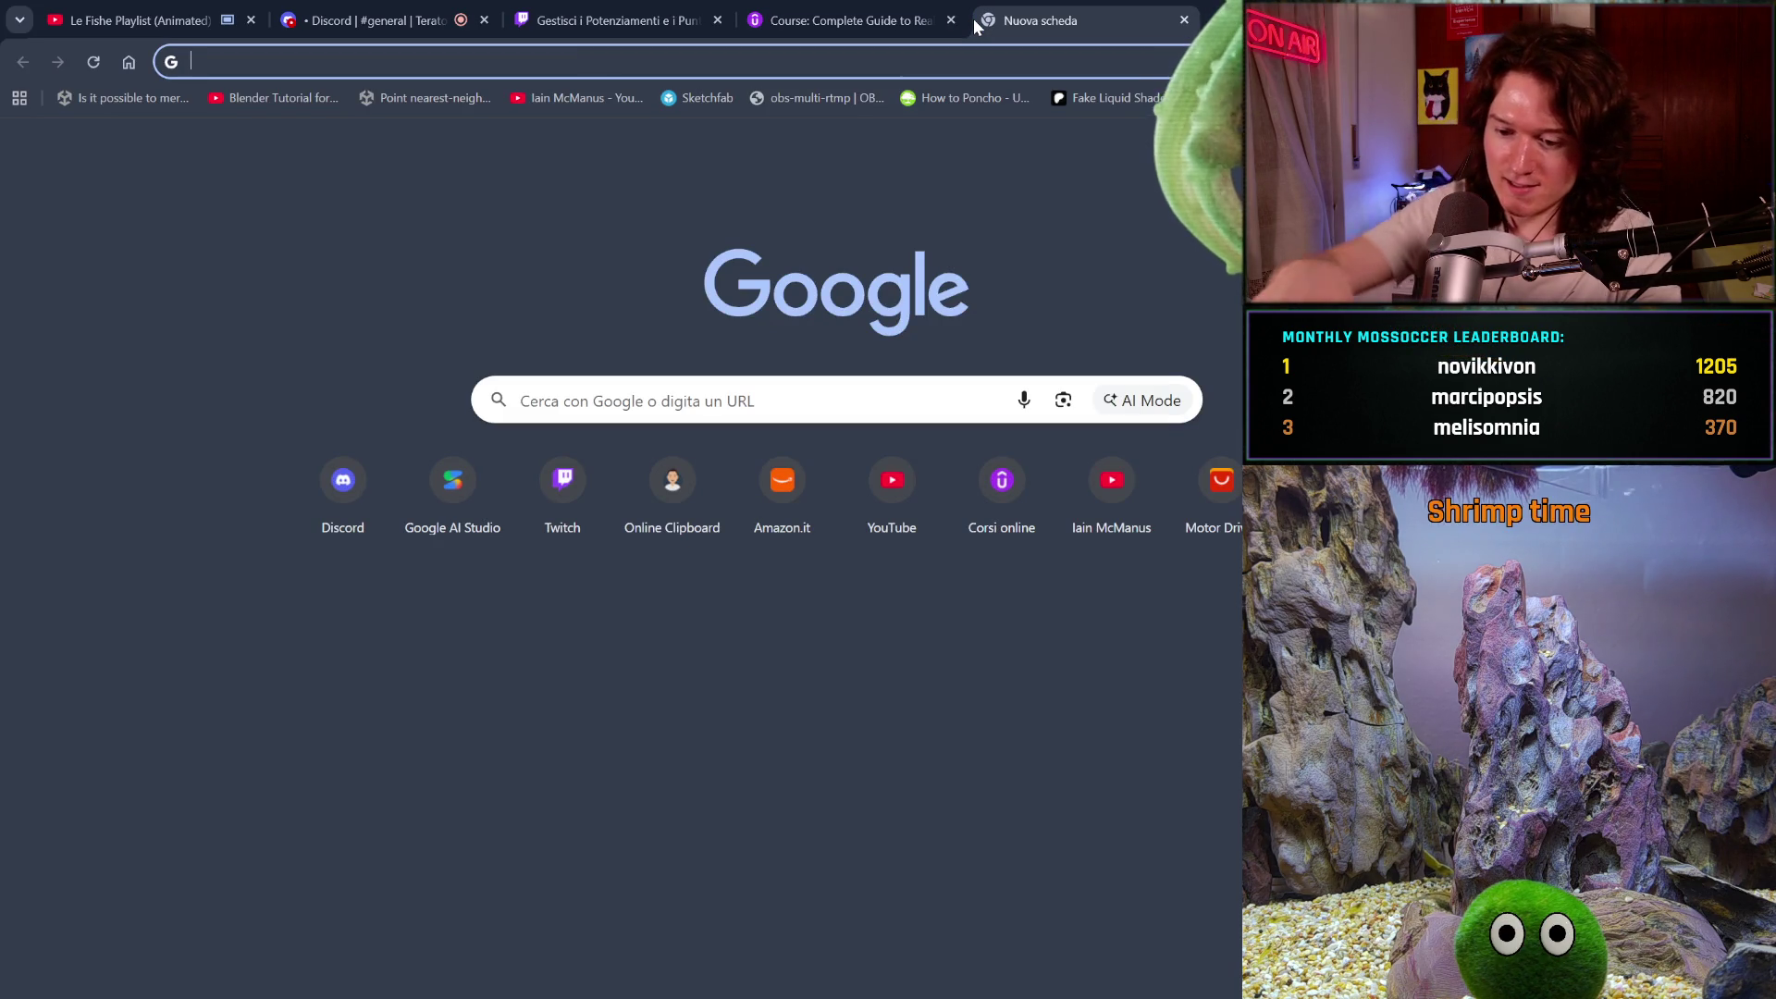
type("modview")
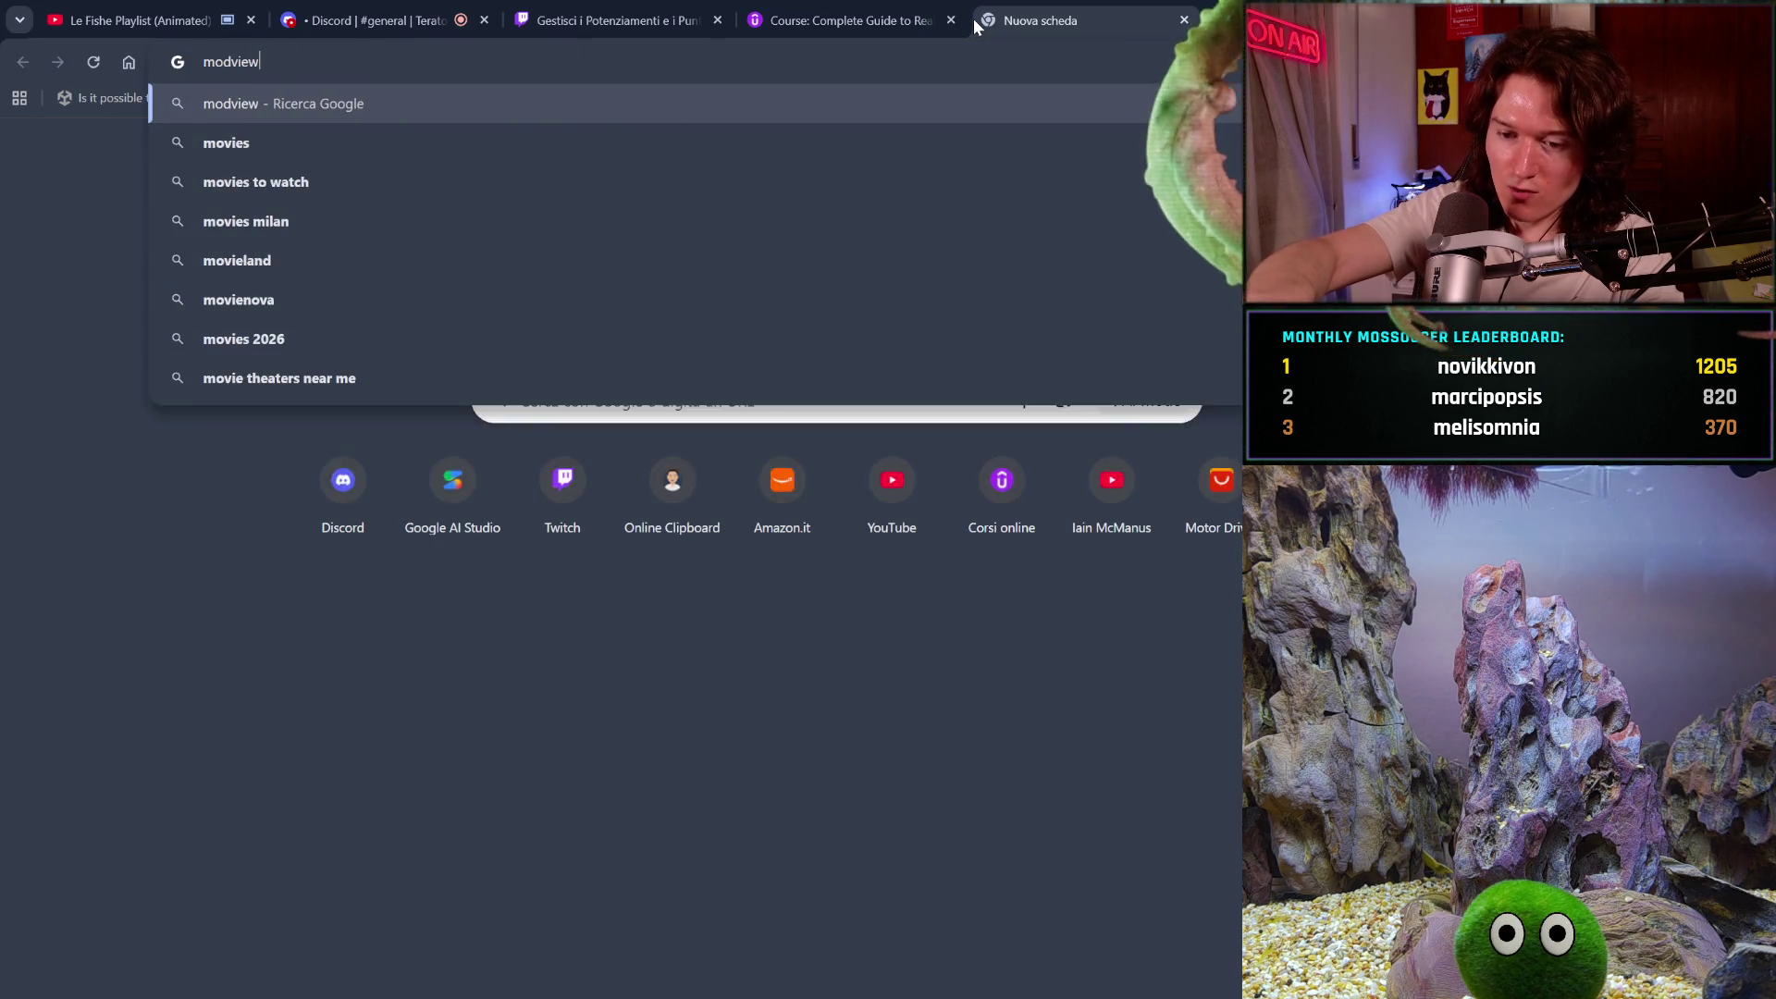
Search 'modview twitch', open the Mod View help article, and follow the twitch.tv/moderator link
left_click(690, 137)
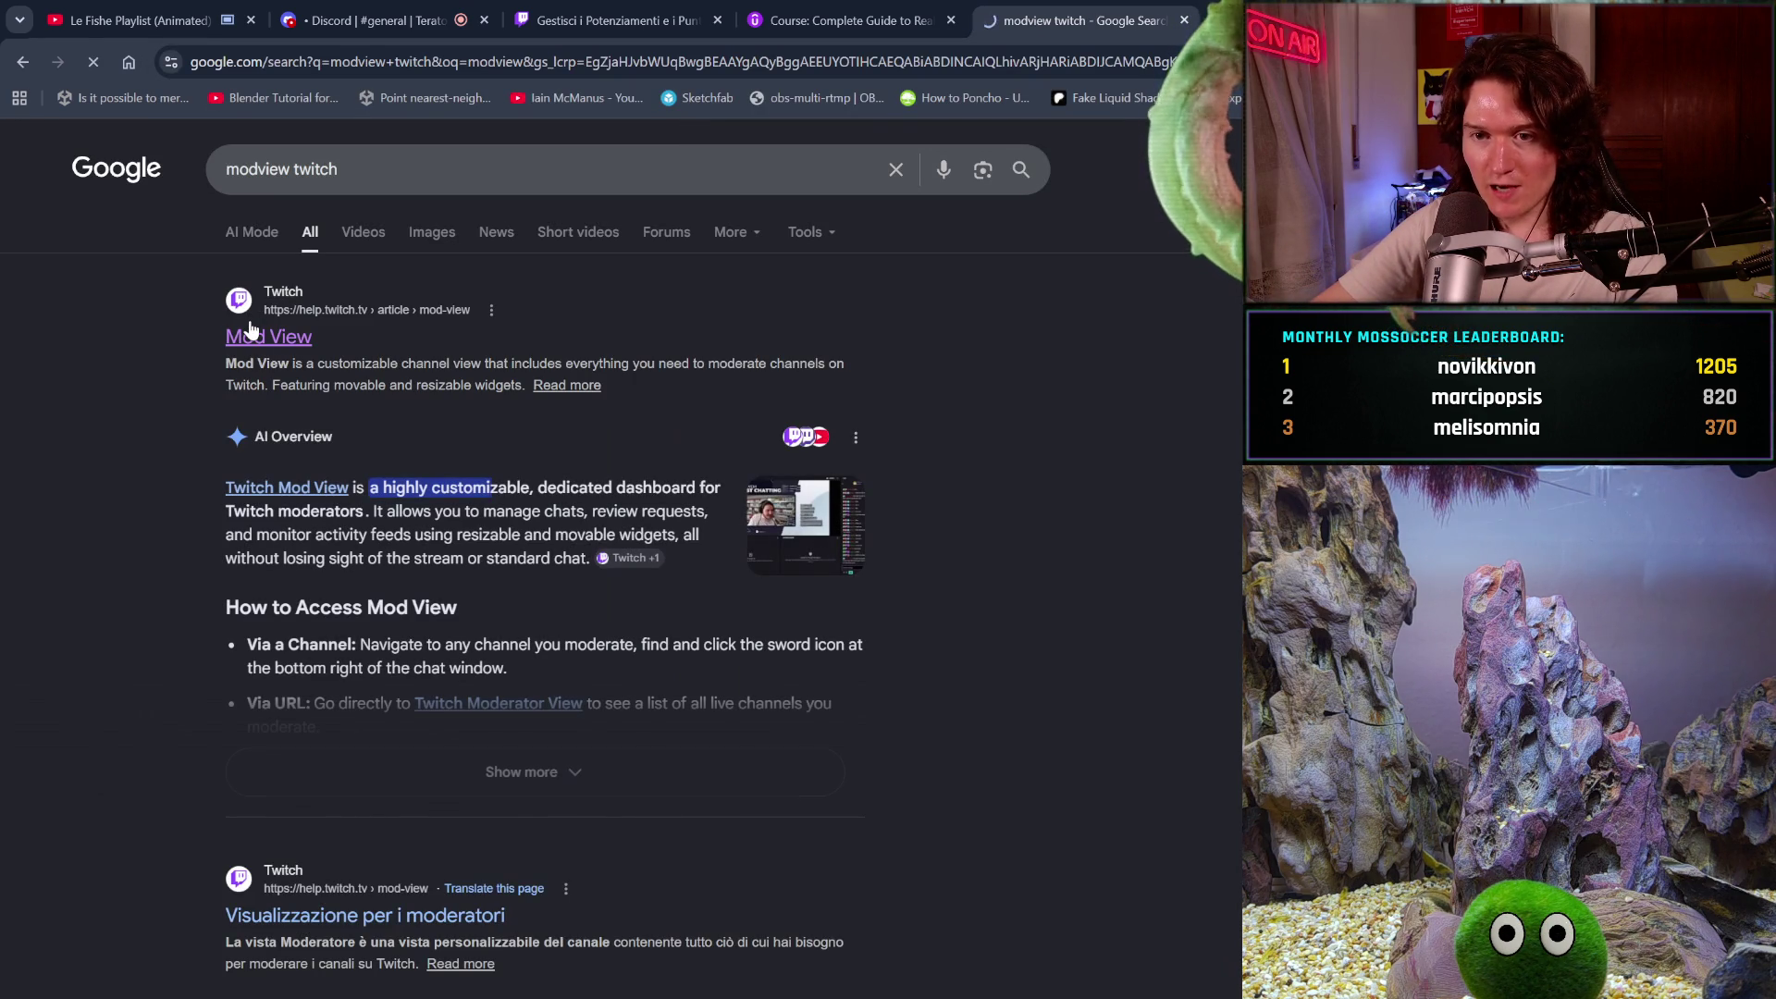
left_click(250, 319)
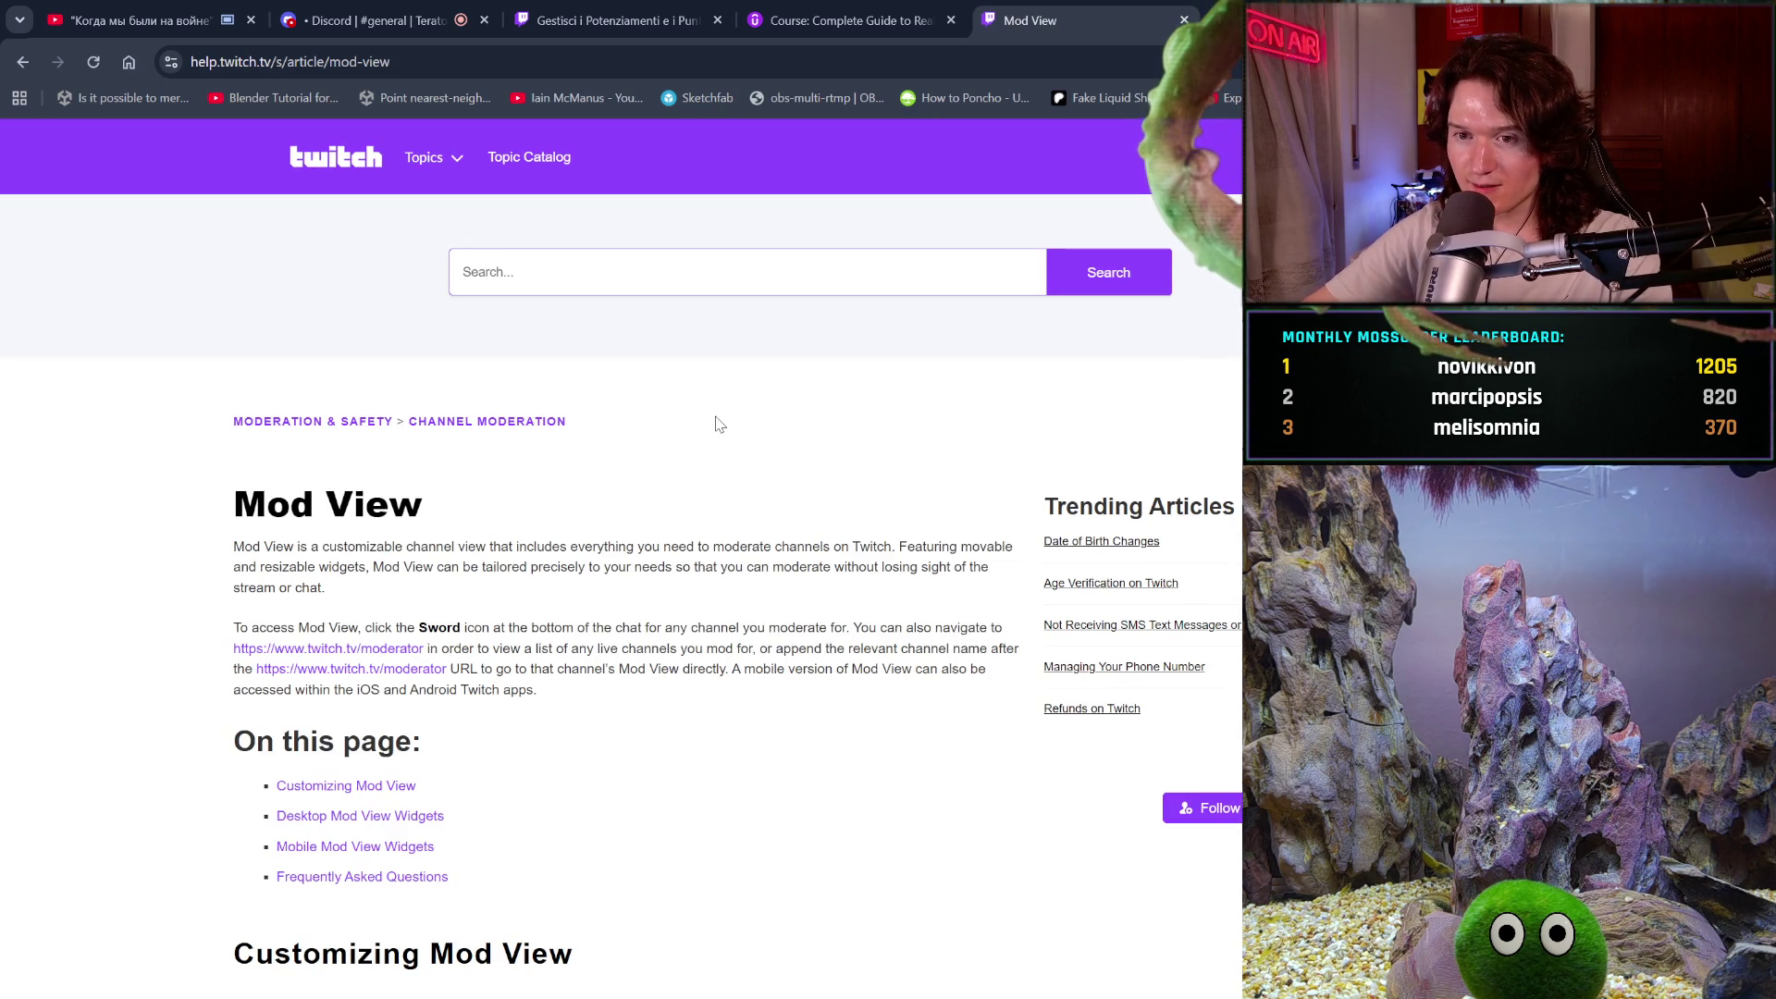
left_click(405, 654)
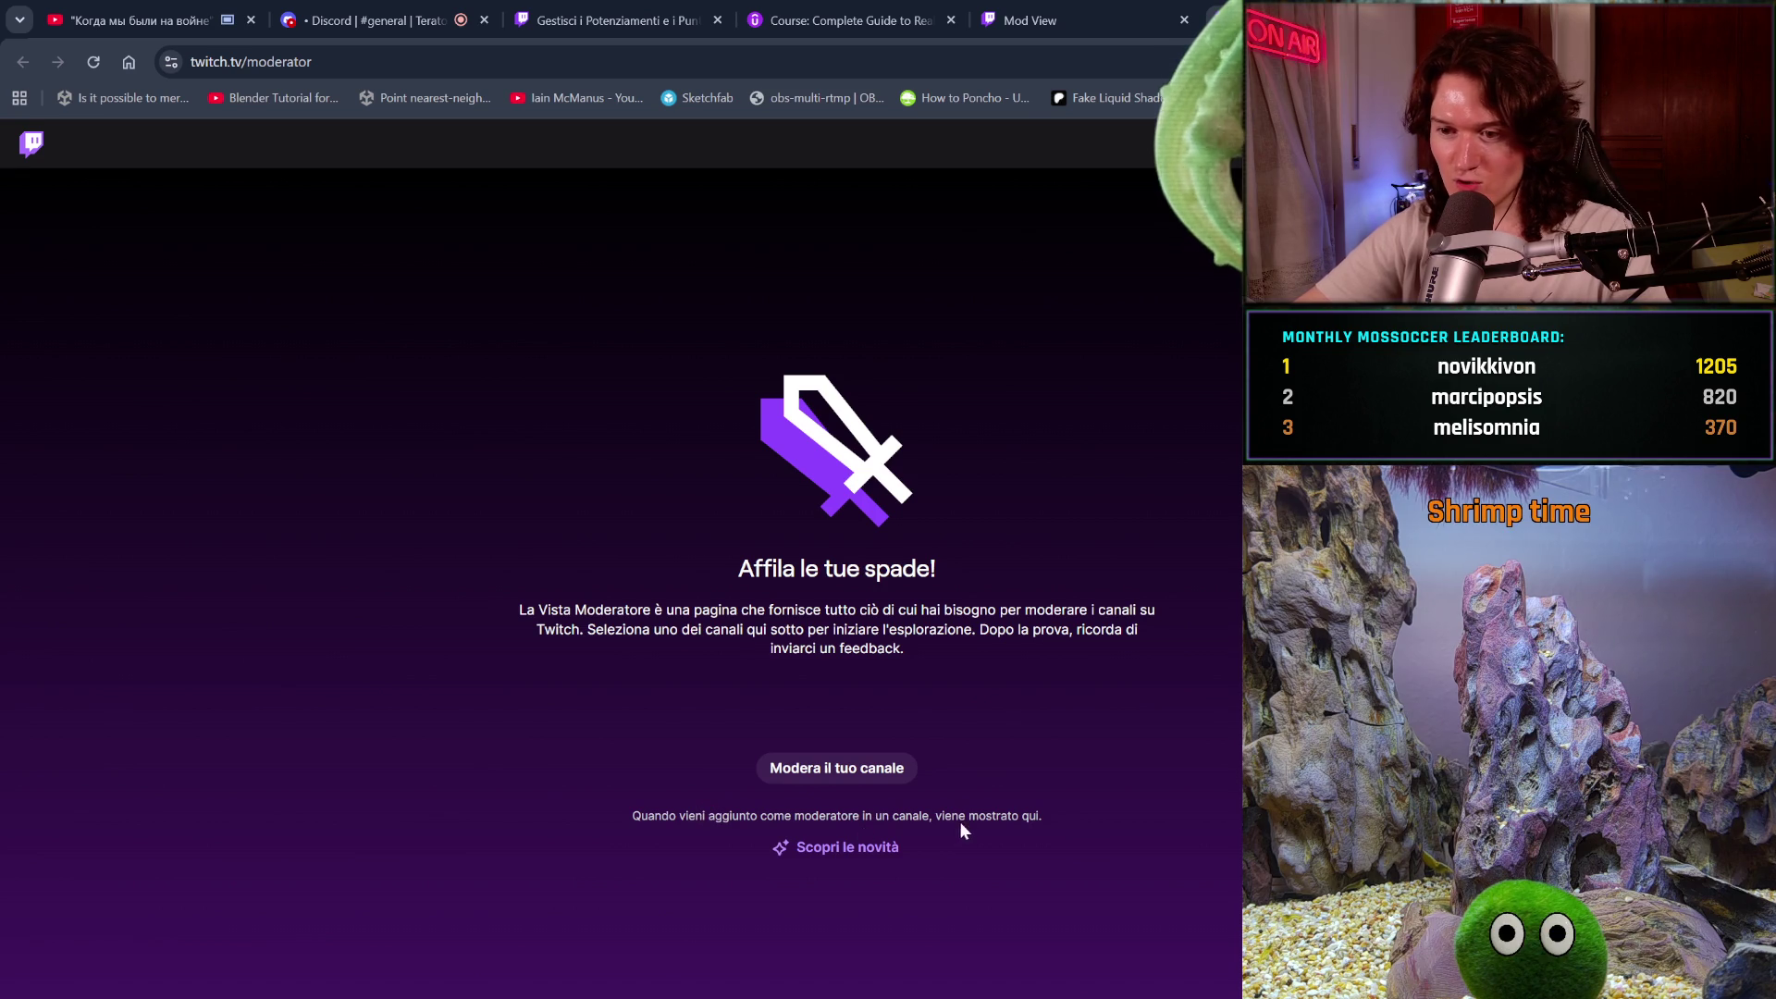
left_click(903, 775)
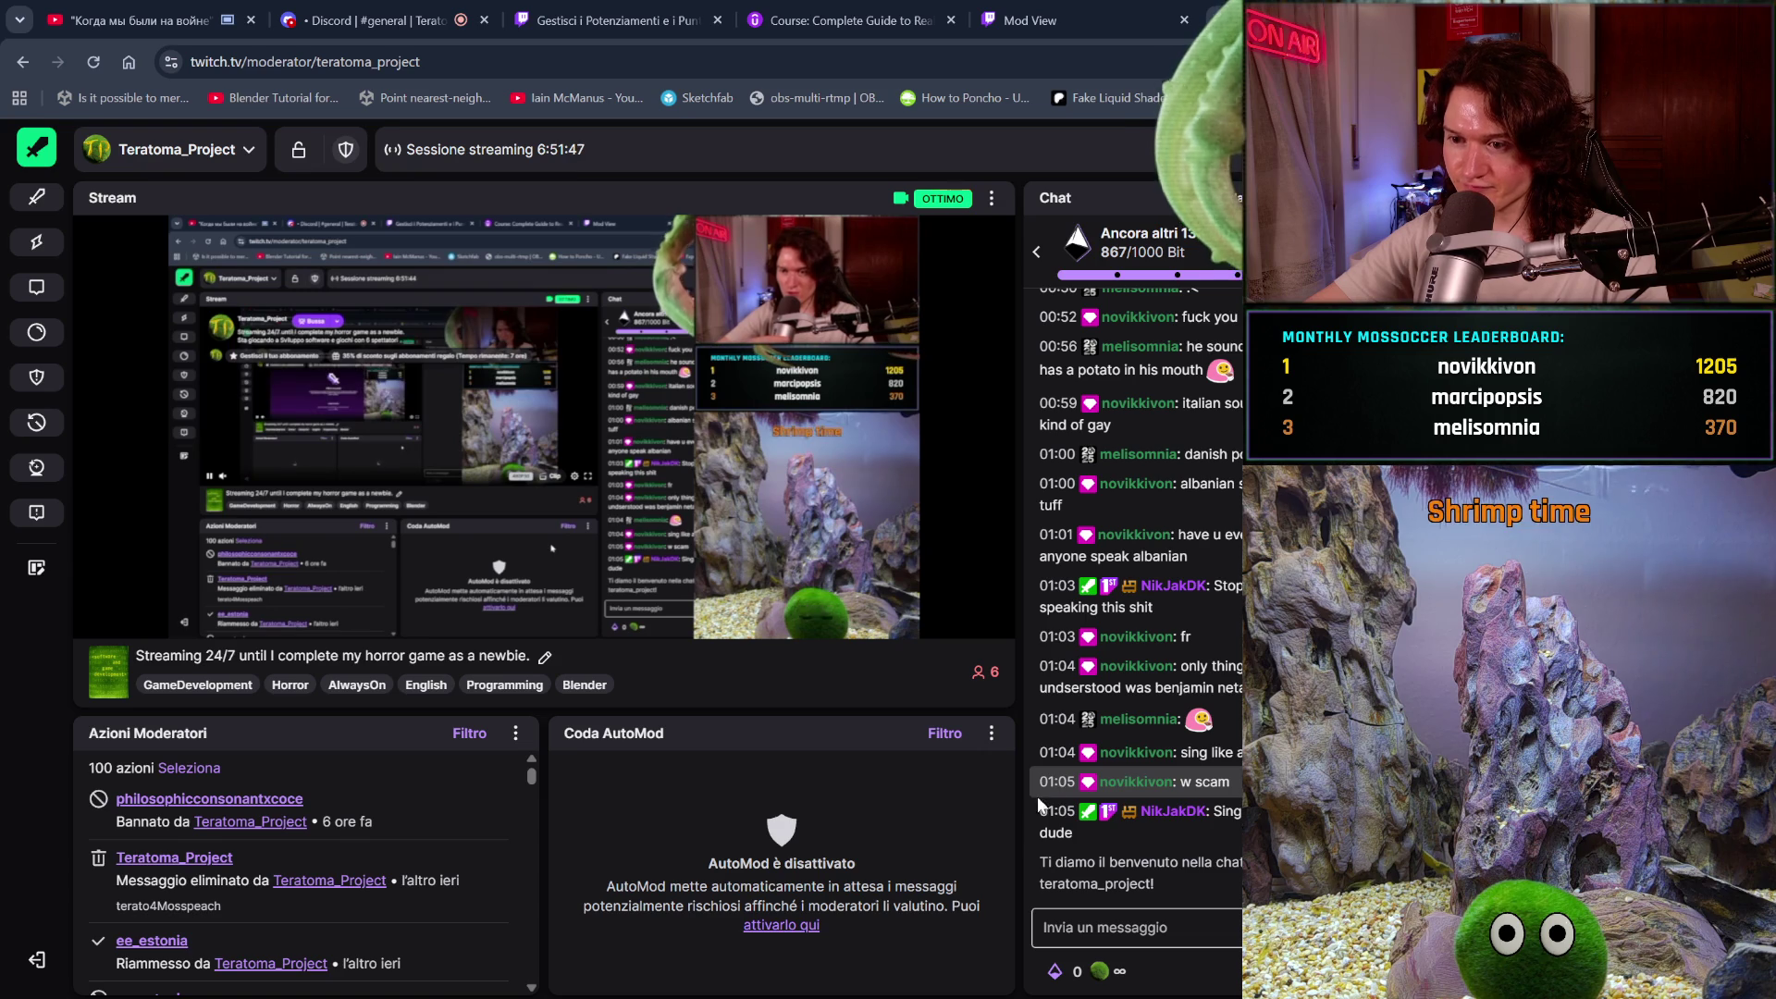
Widen the chat panel, show the Active Moderators list, and open the reward request queue
left_click_drag(1016, 807, 865, 805)
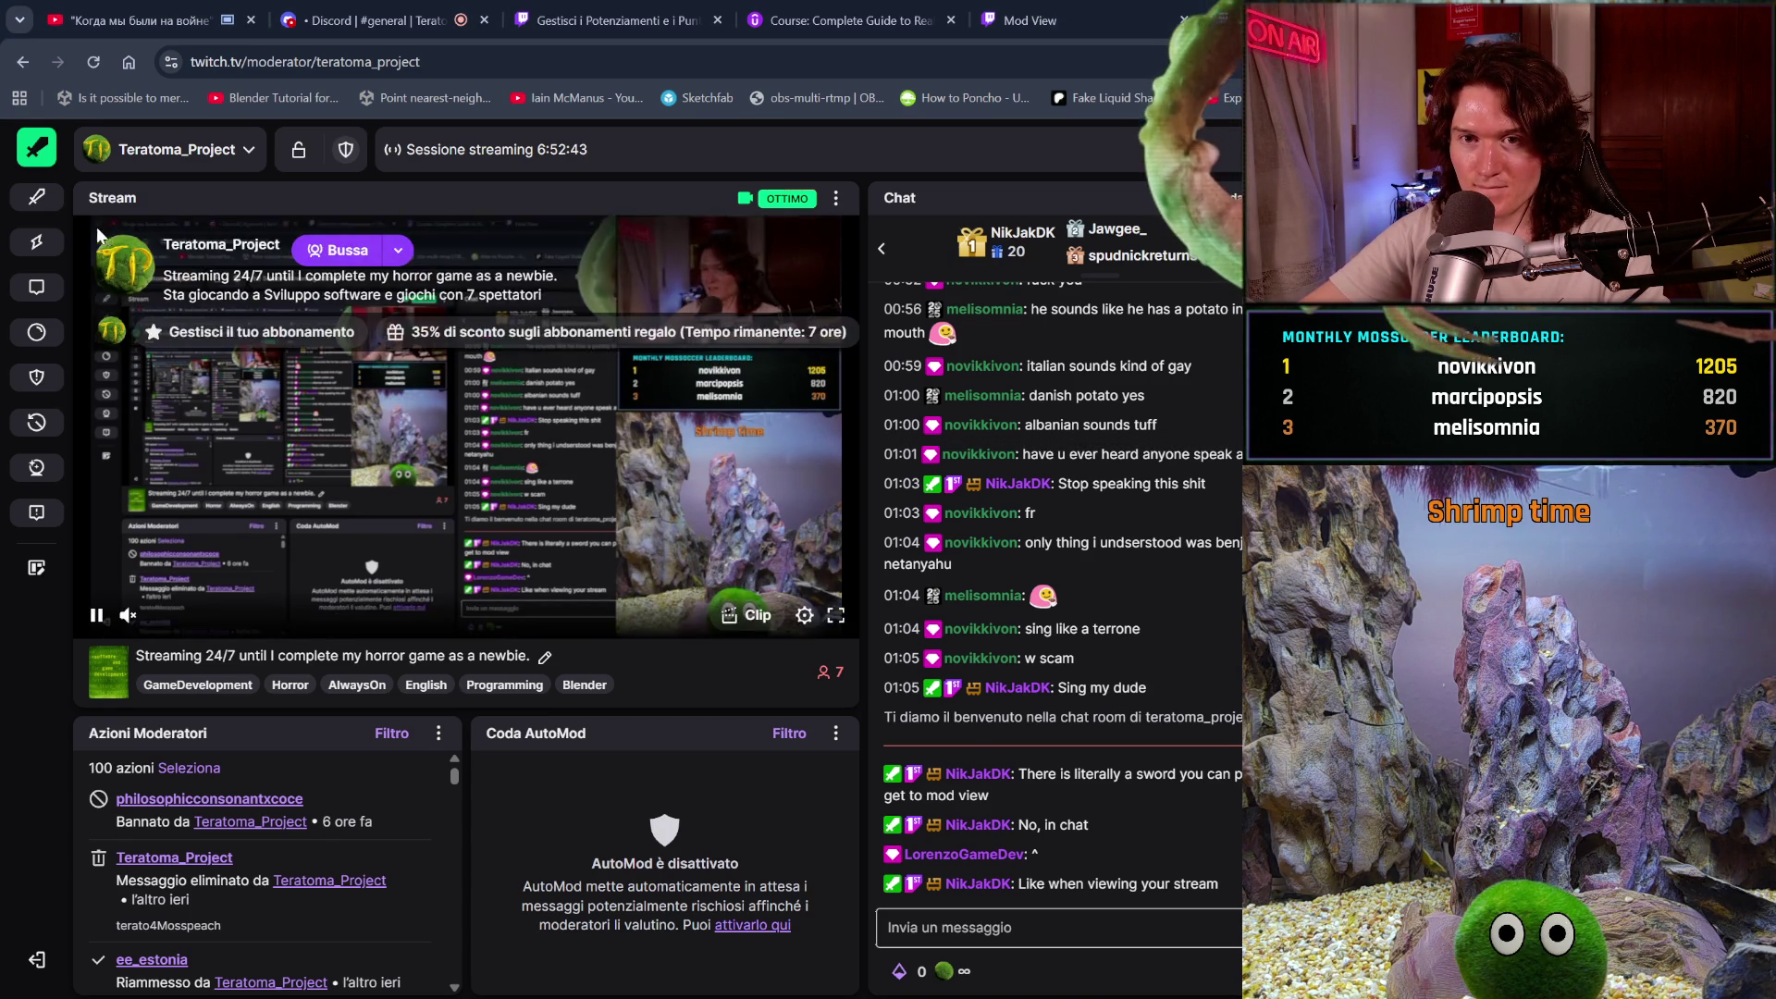
left_click(37, 205)
left_click(37, 205)
left_click(37, 205)
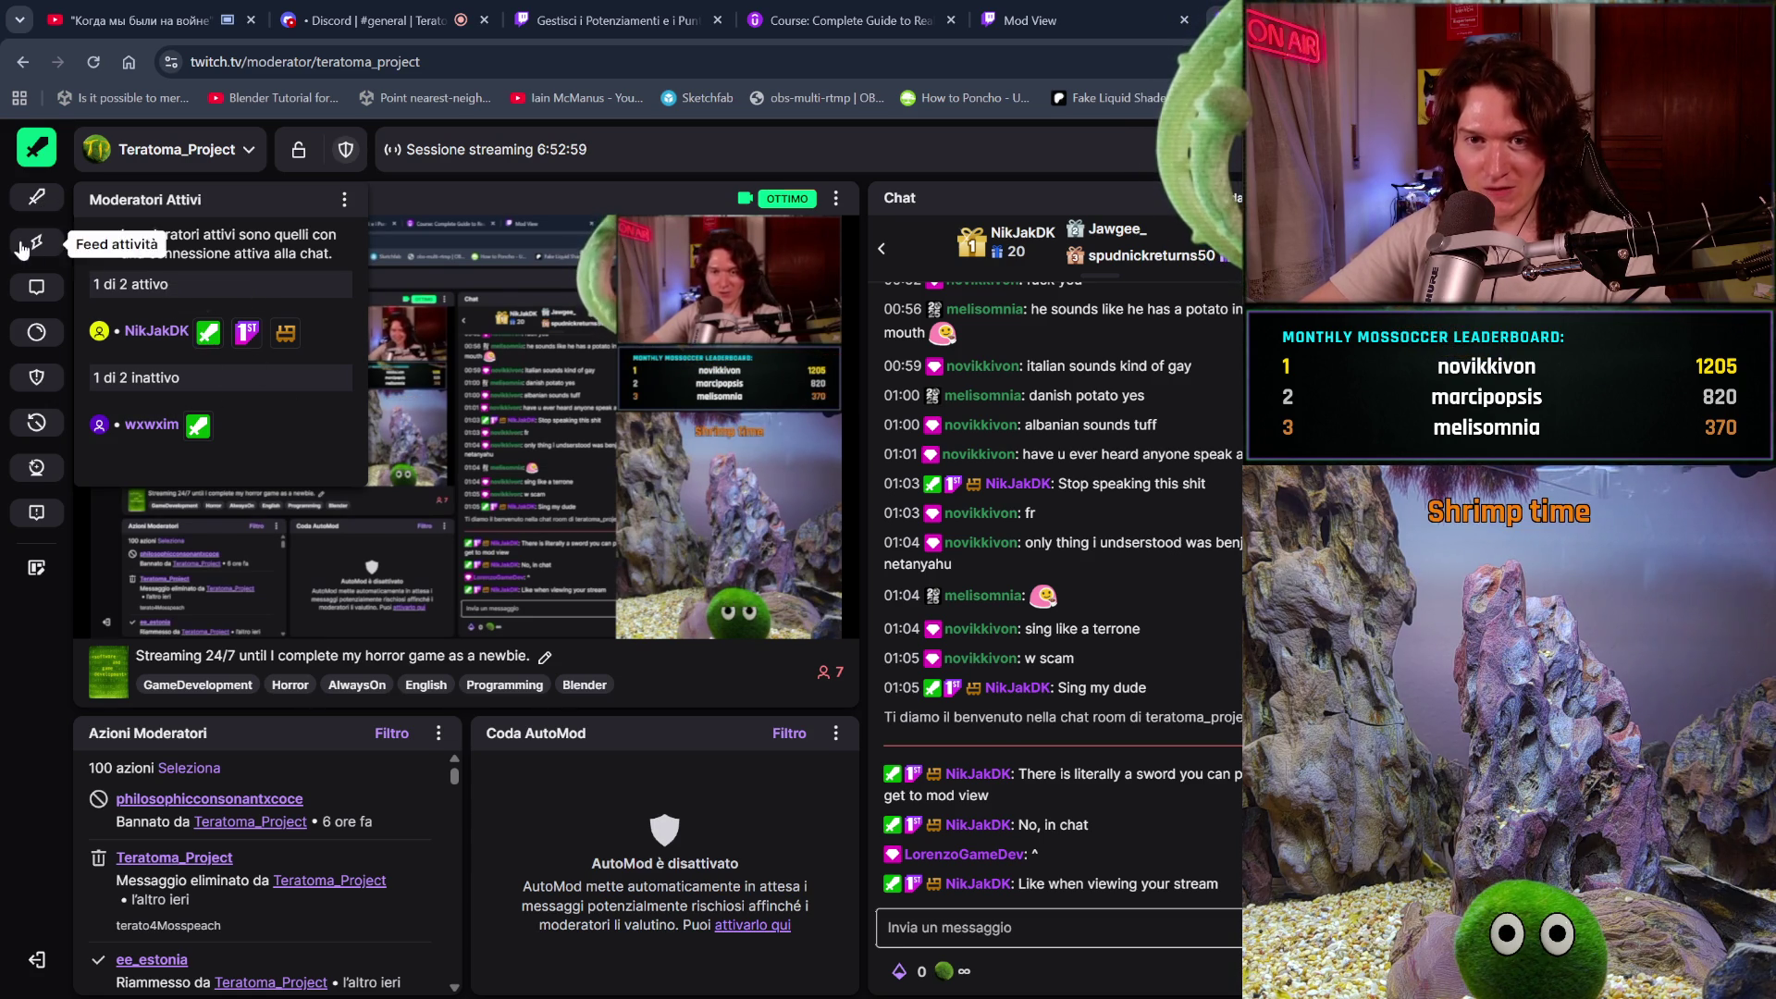
left_click(45, 337)
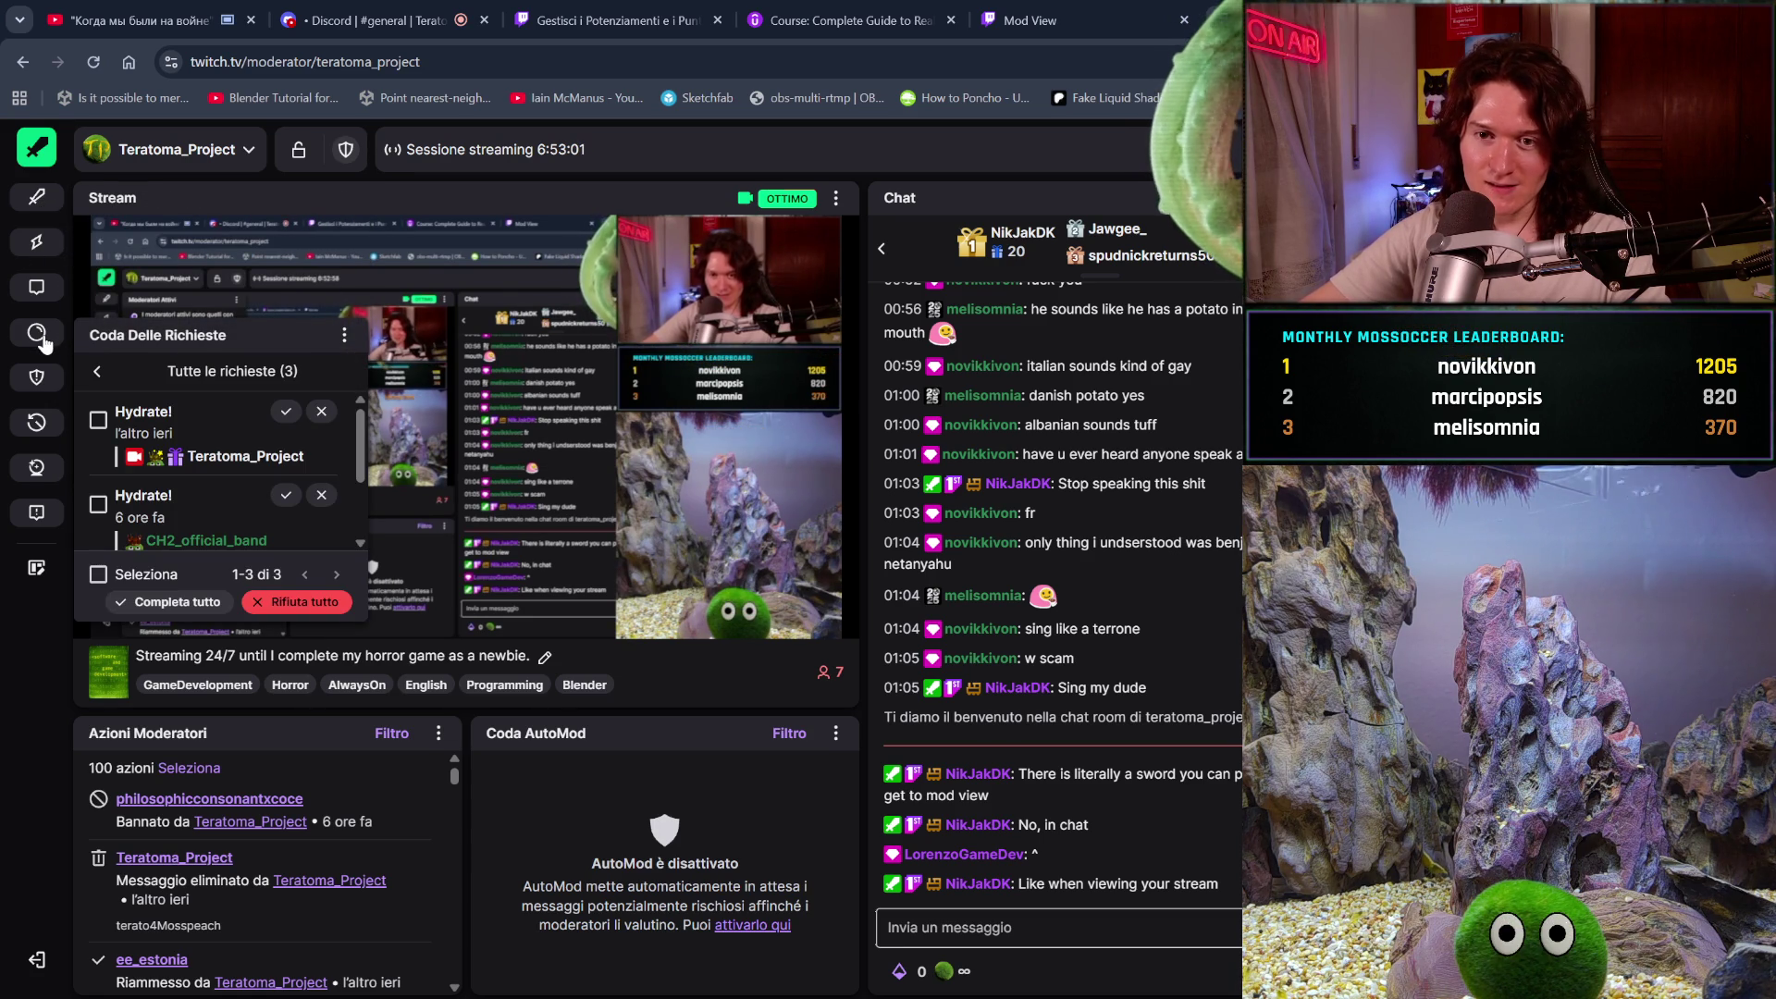
Reject the Opera mode and both Hydrate! requests, then return to the Mod View help article
scroll(305, 518, "down", 2)
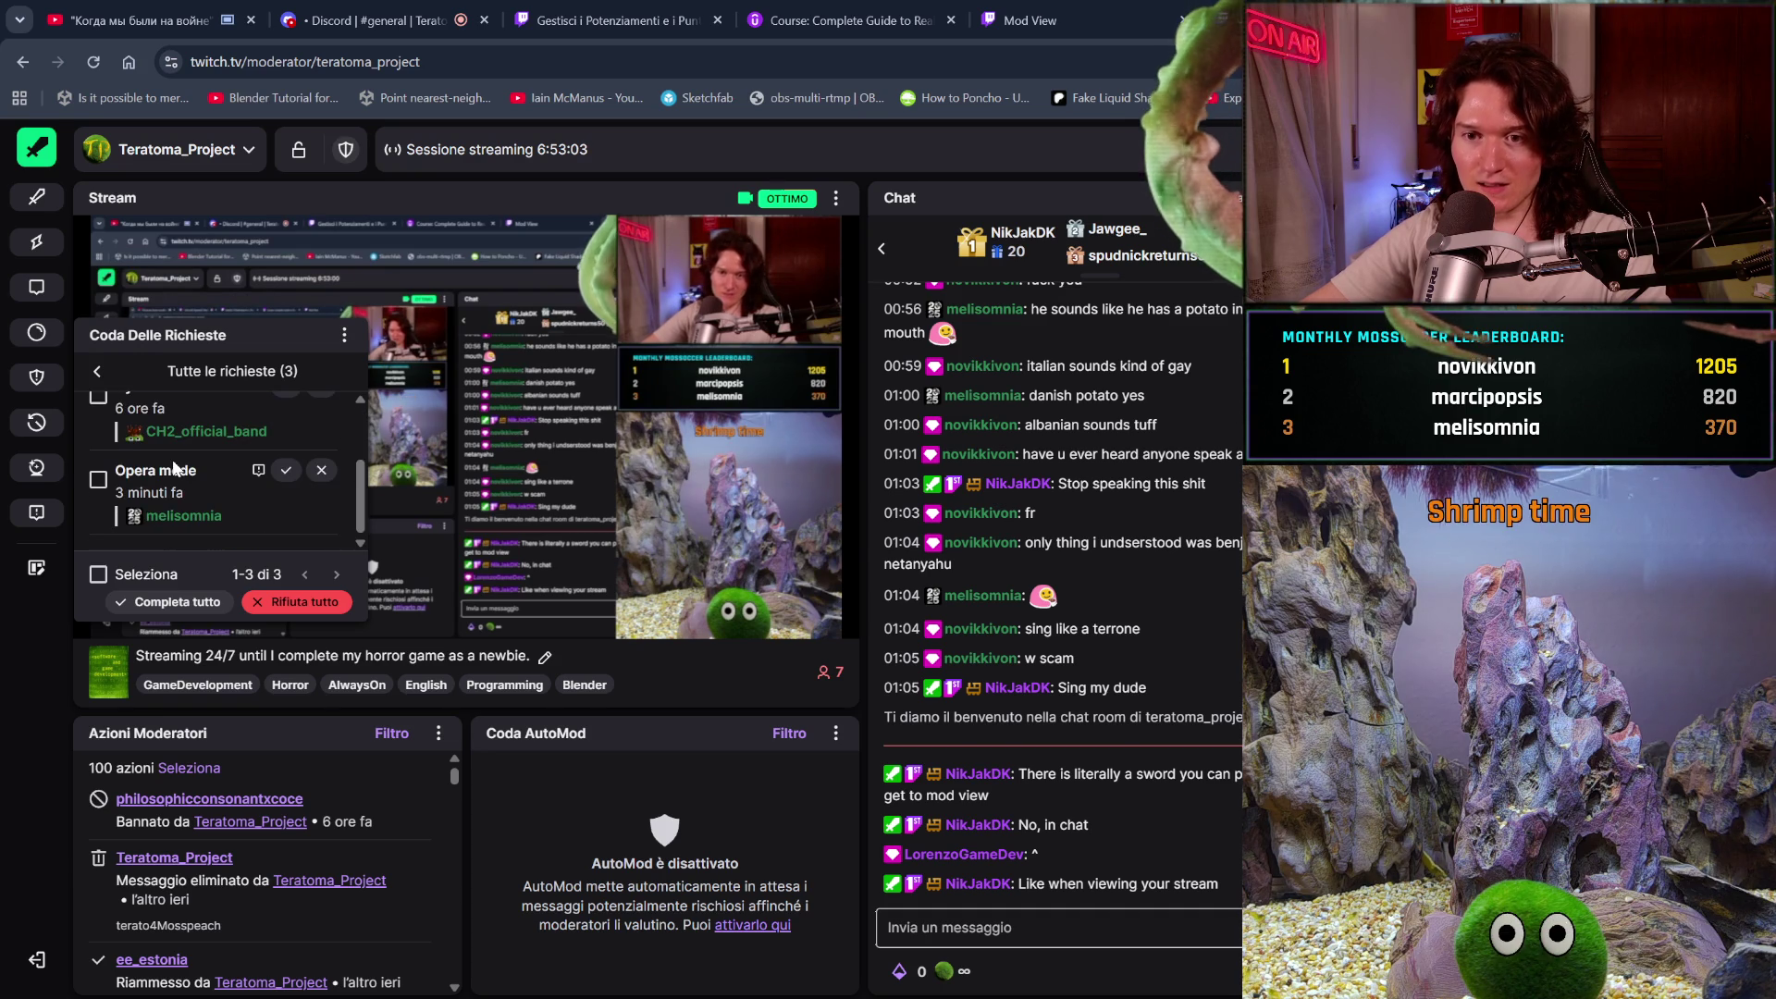
left_click(322, 473)
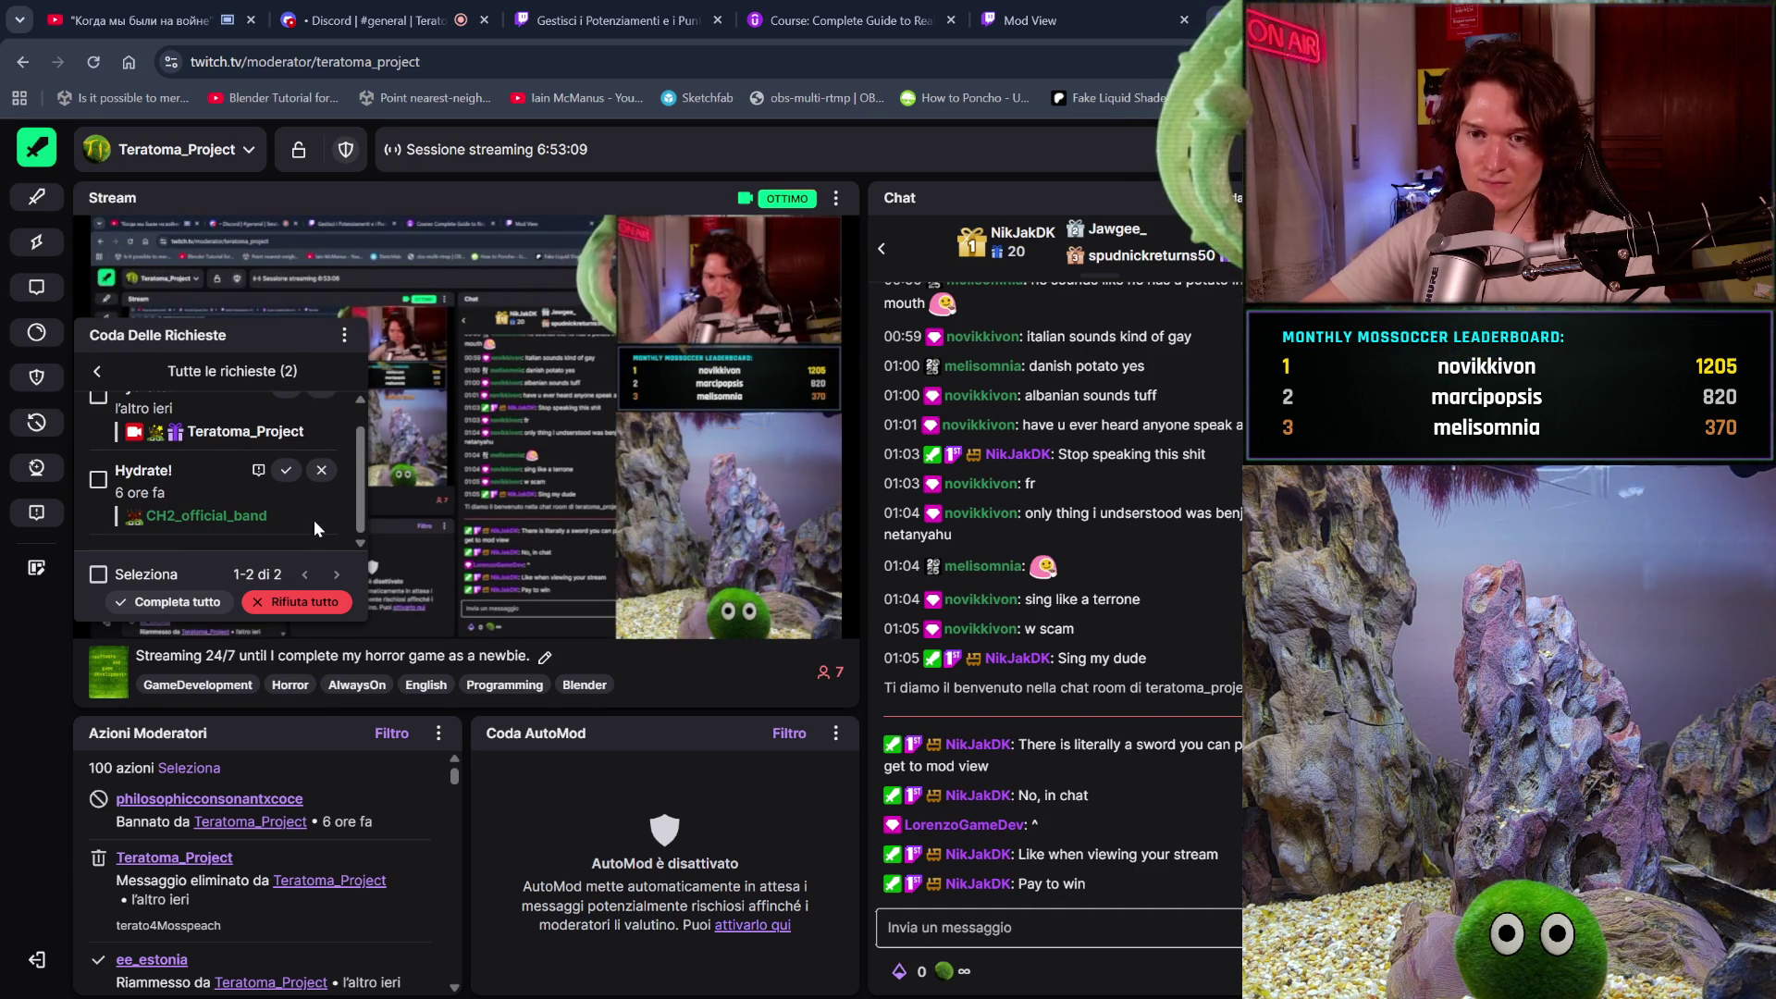
left_click(316, 472)
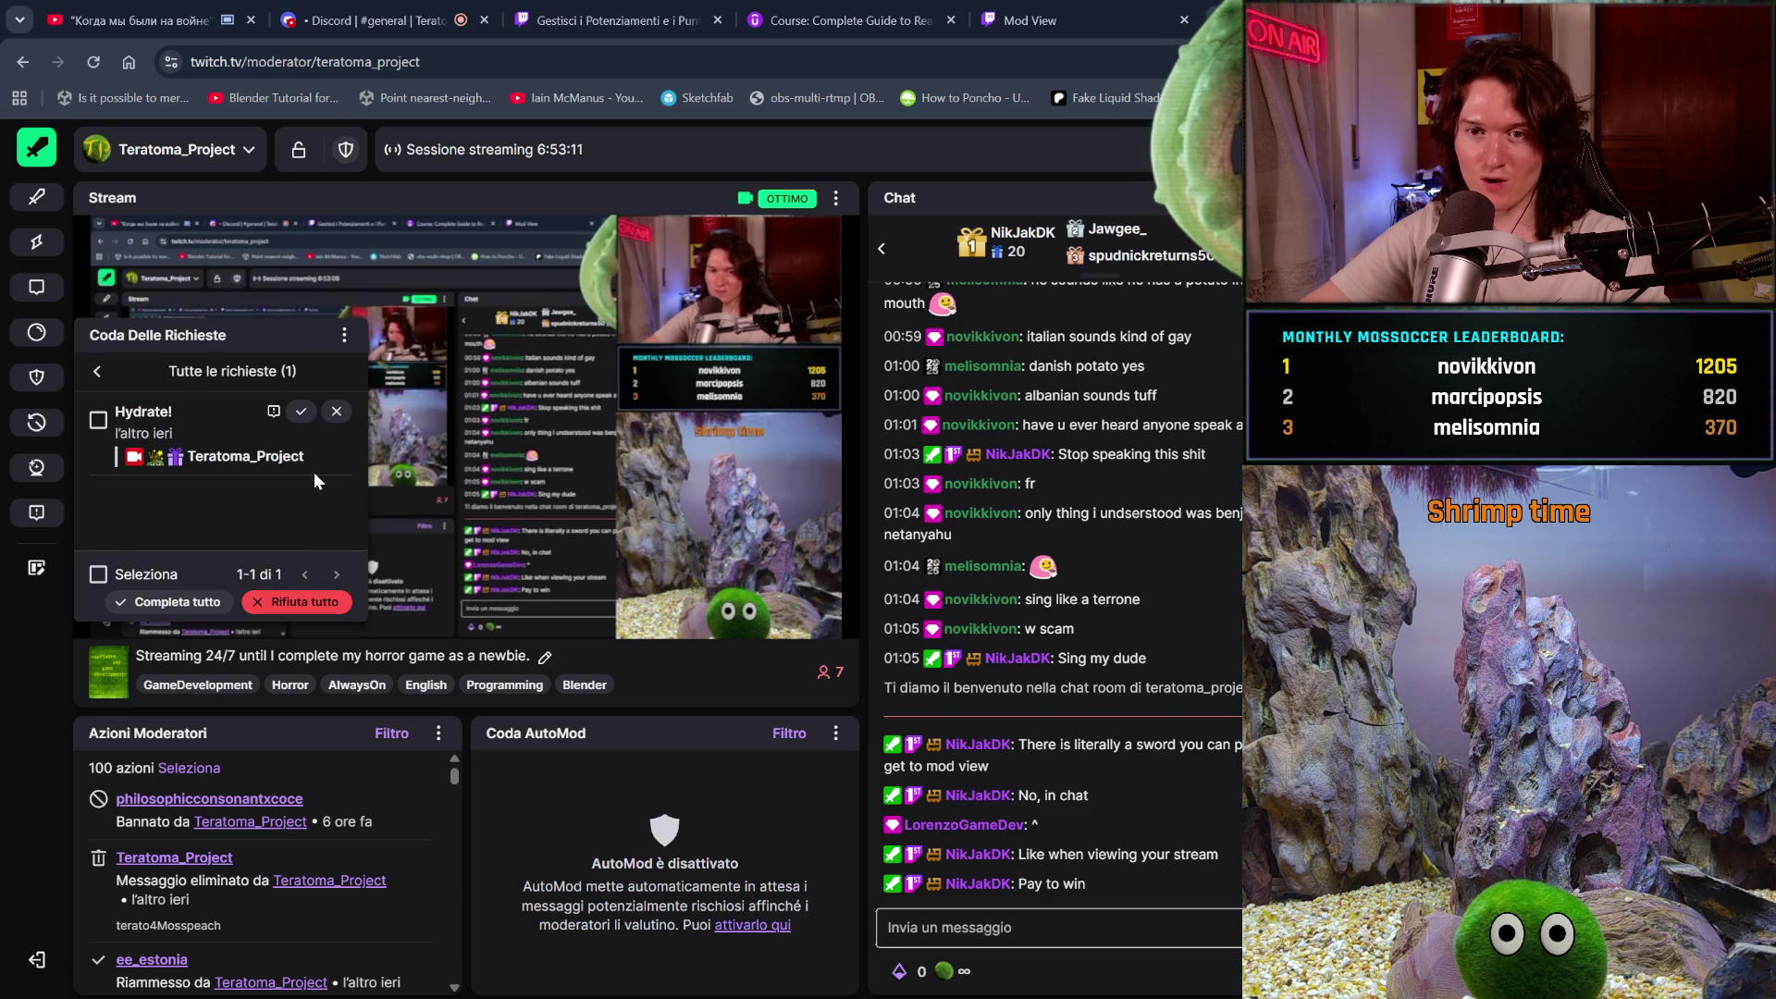
left_click(302, 409)
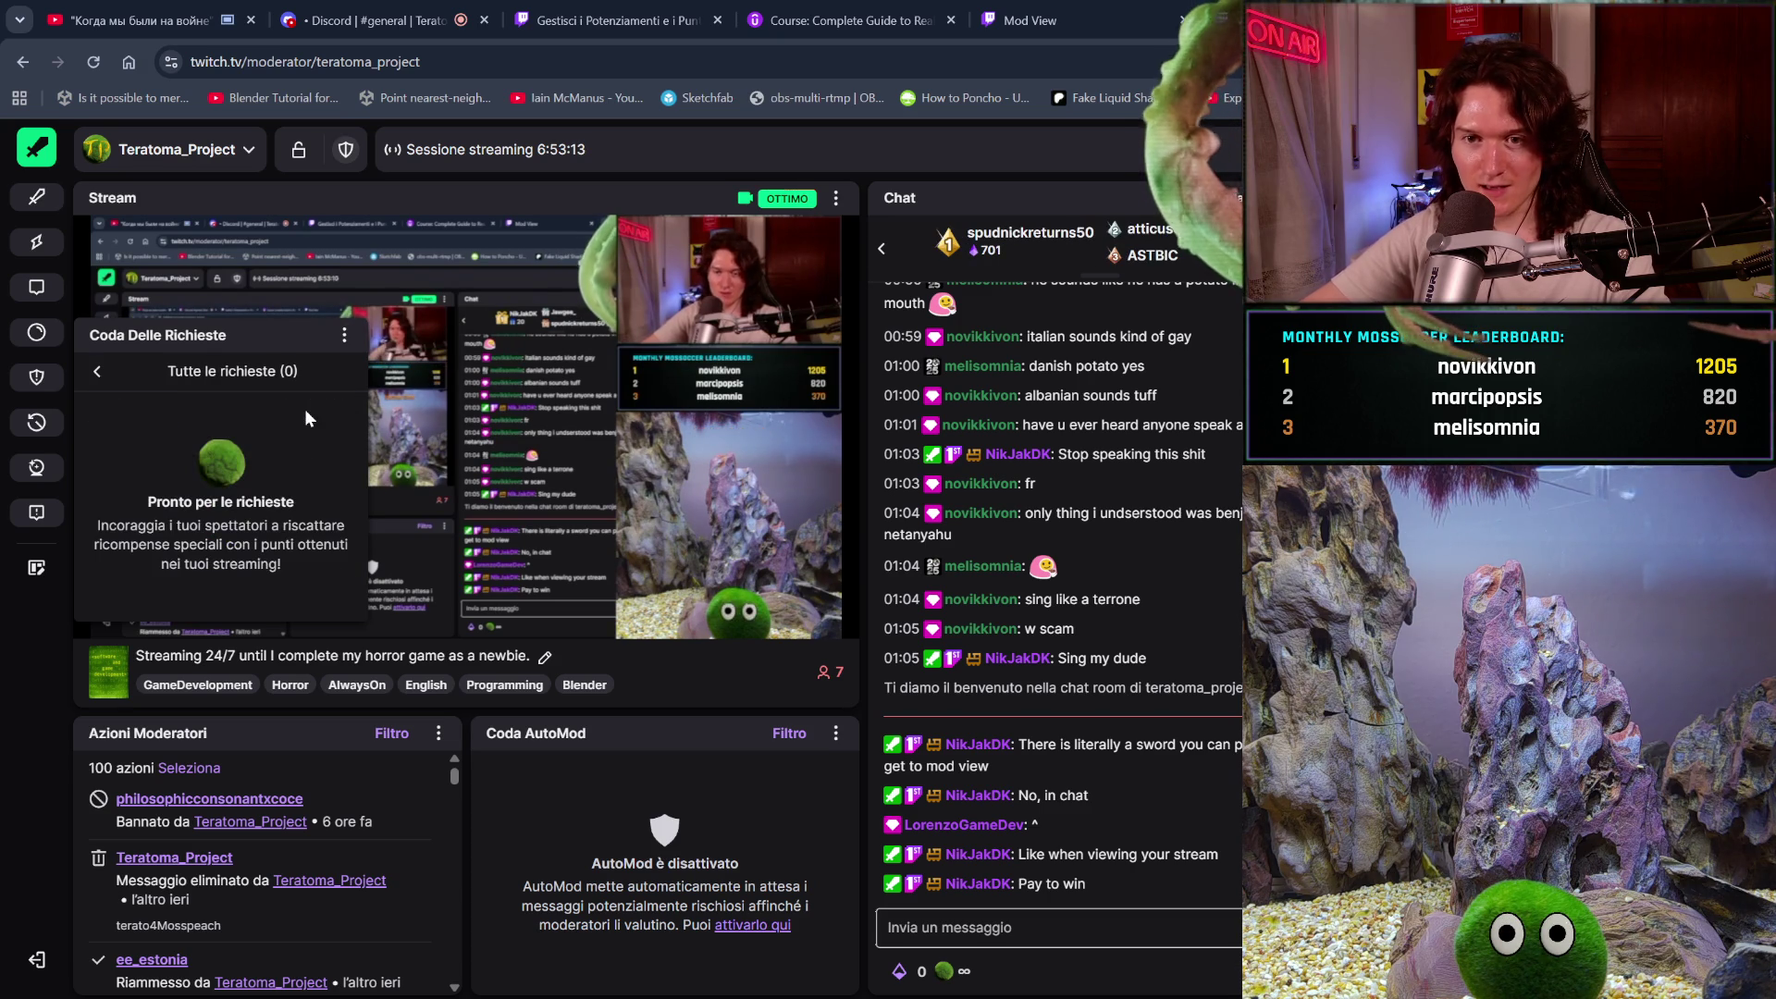
left_click(183, 361)
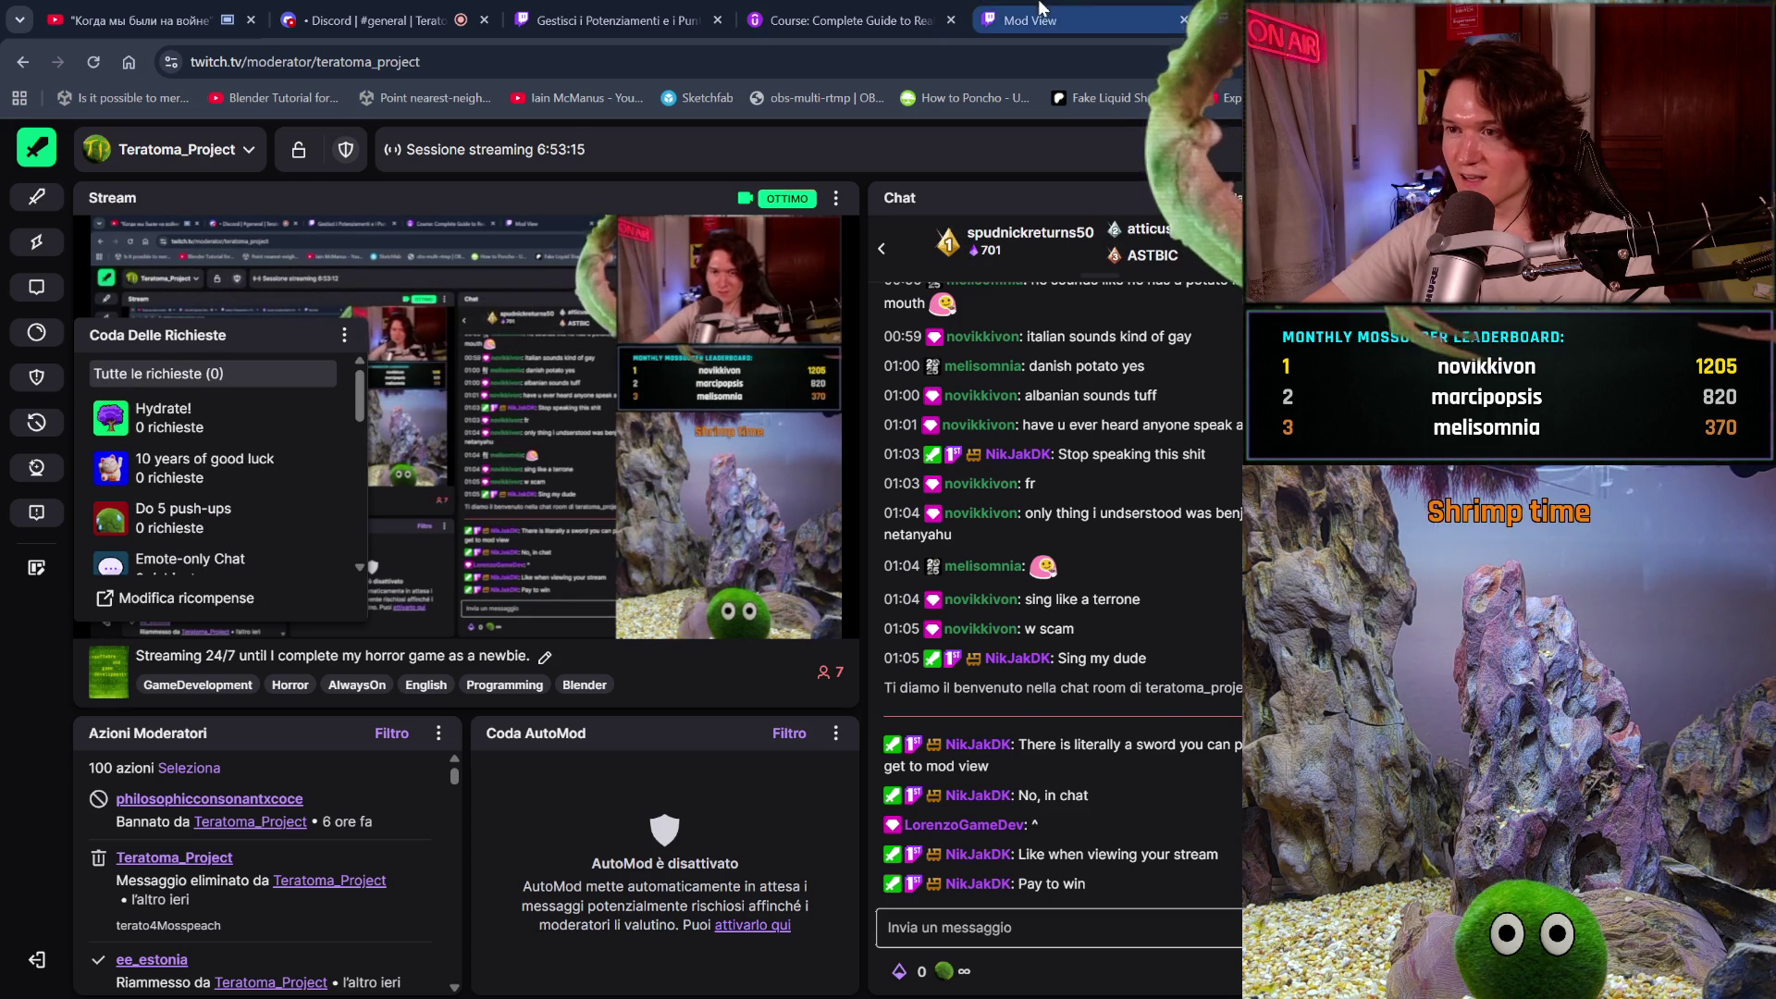
key("ctrl+w")
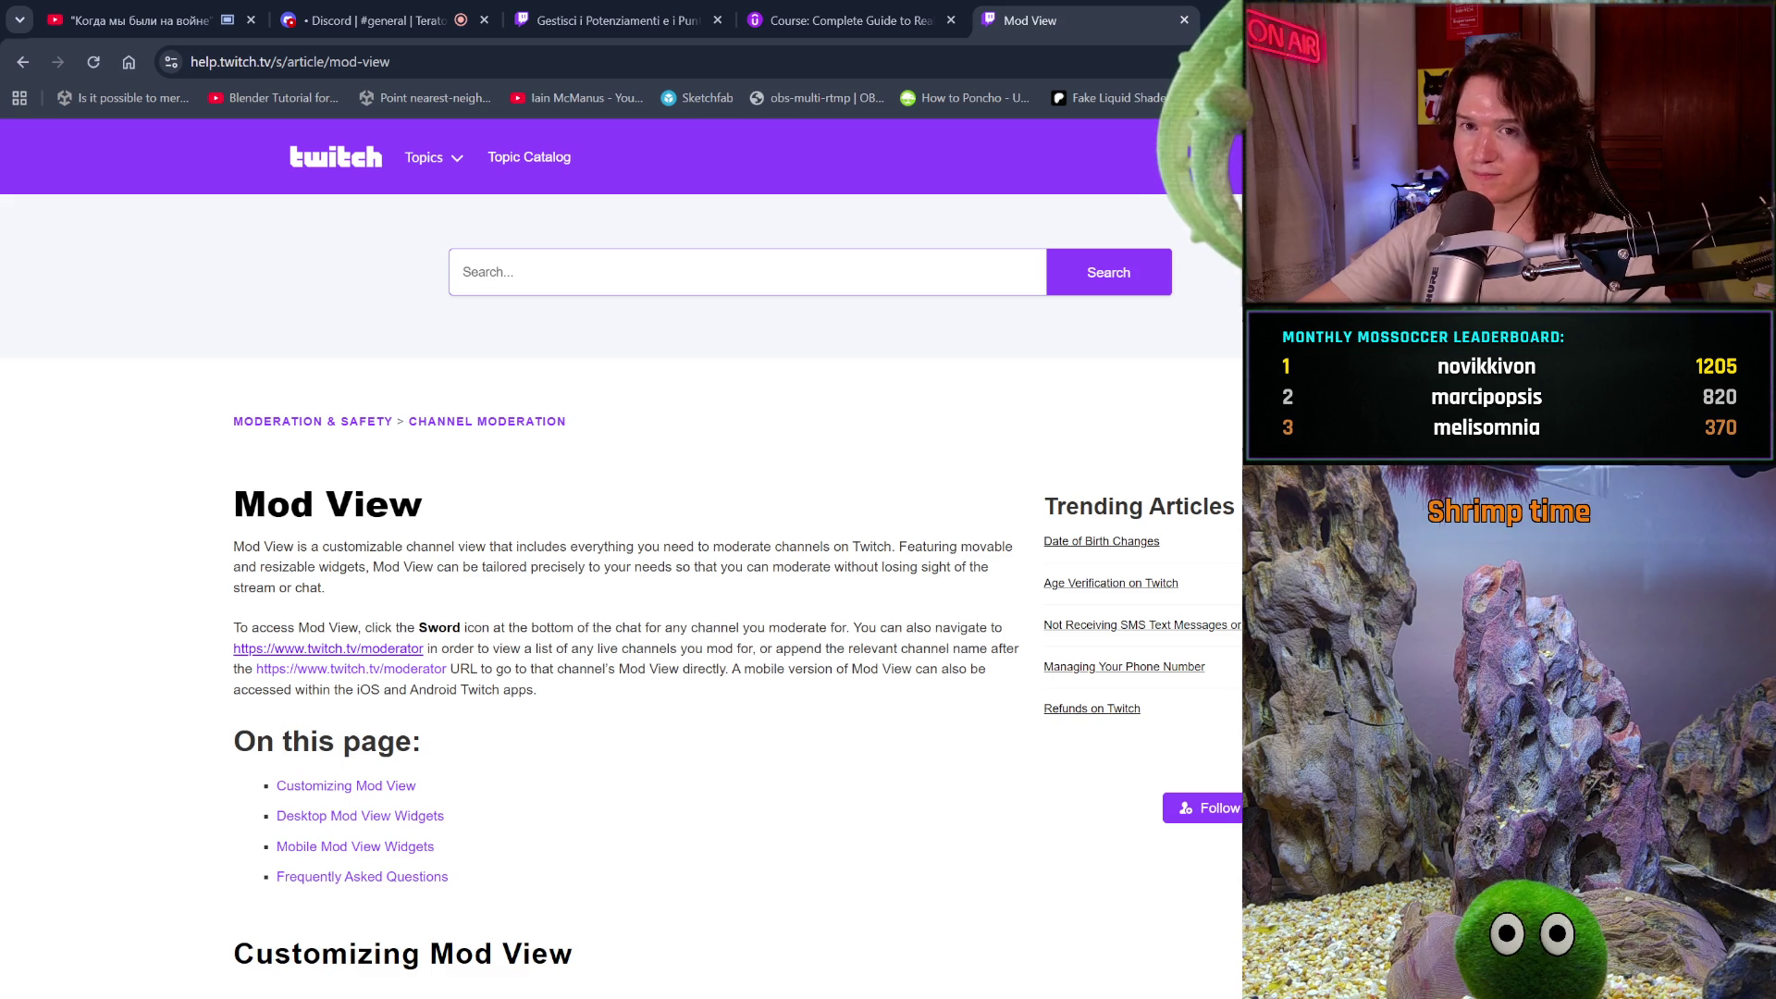
Switch to the YouTube tab and answer Yes to keep the paused video playing
left_click(139, 21)
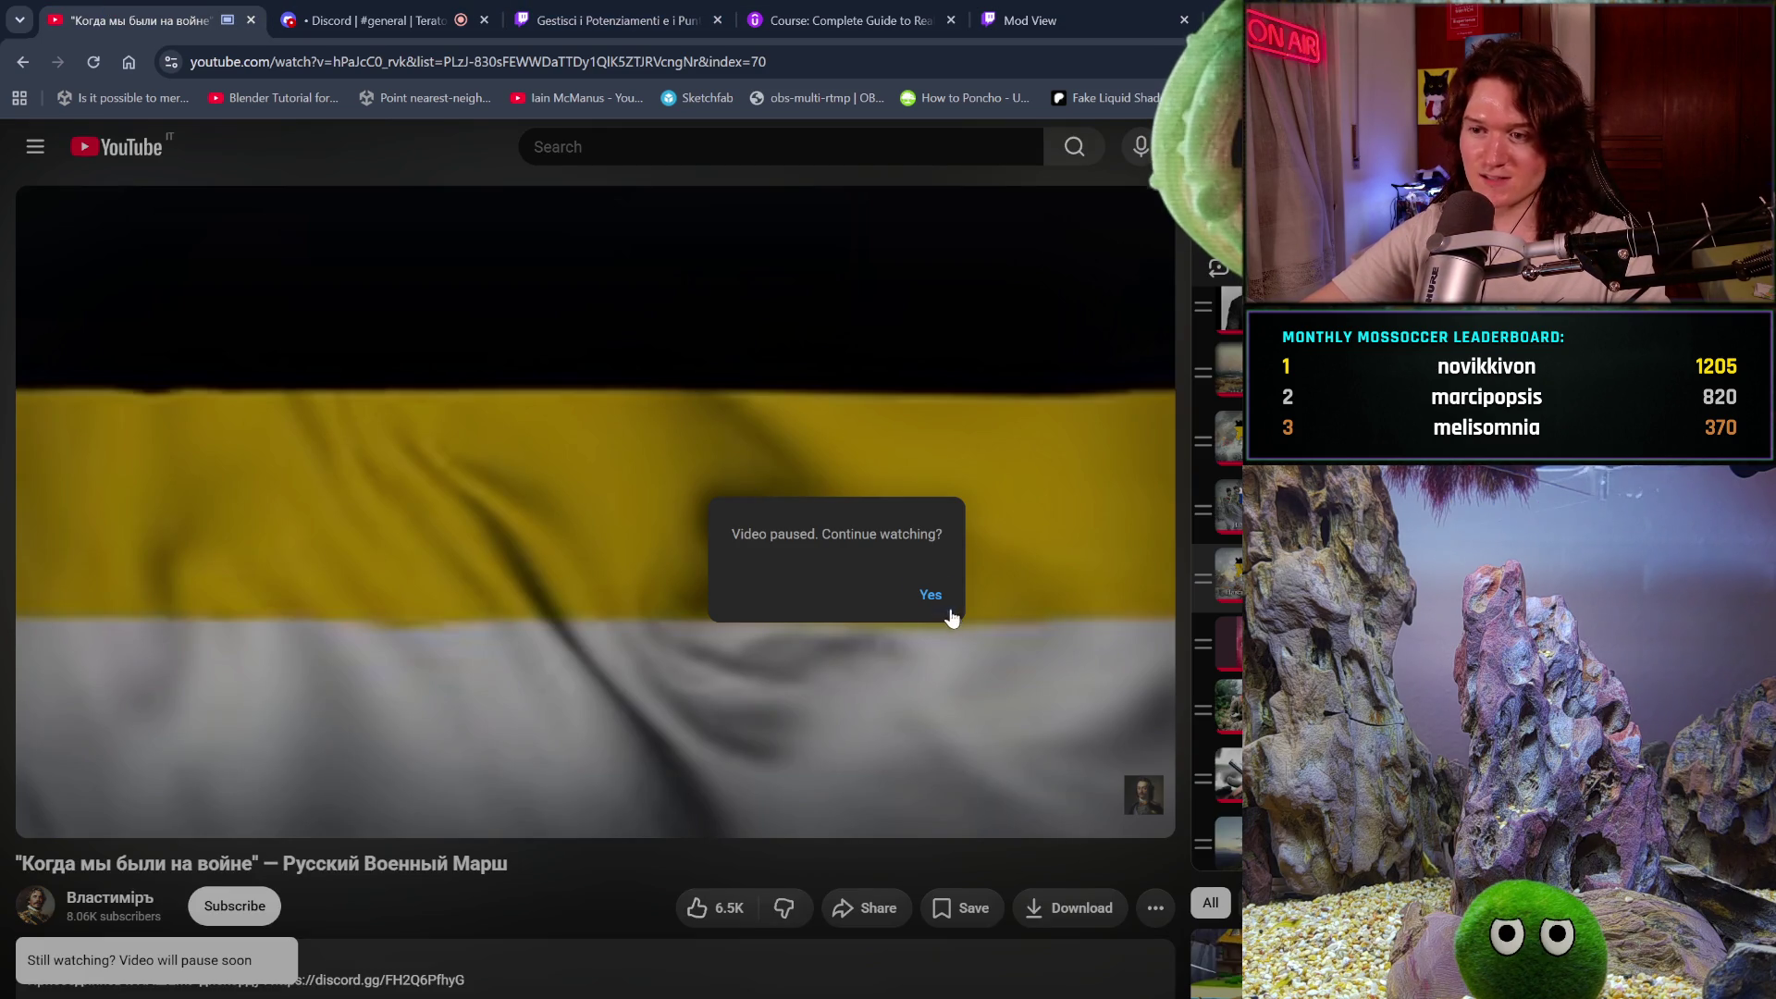
left_click(930, 595)
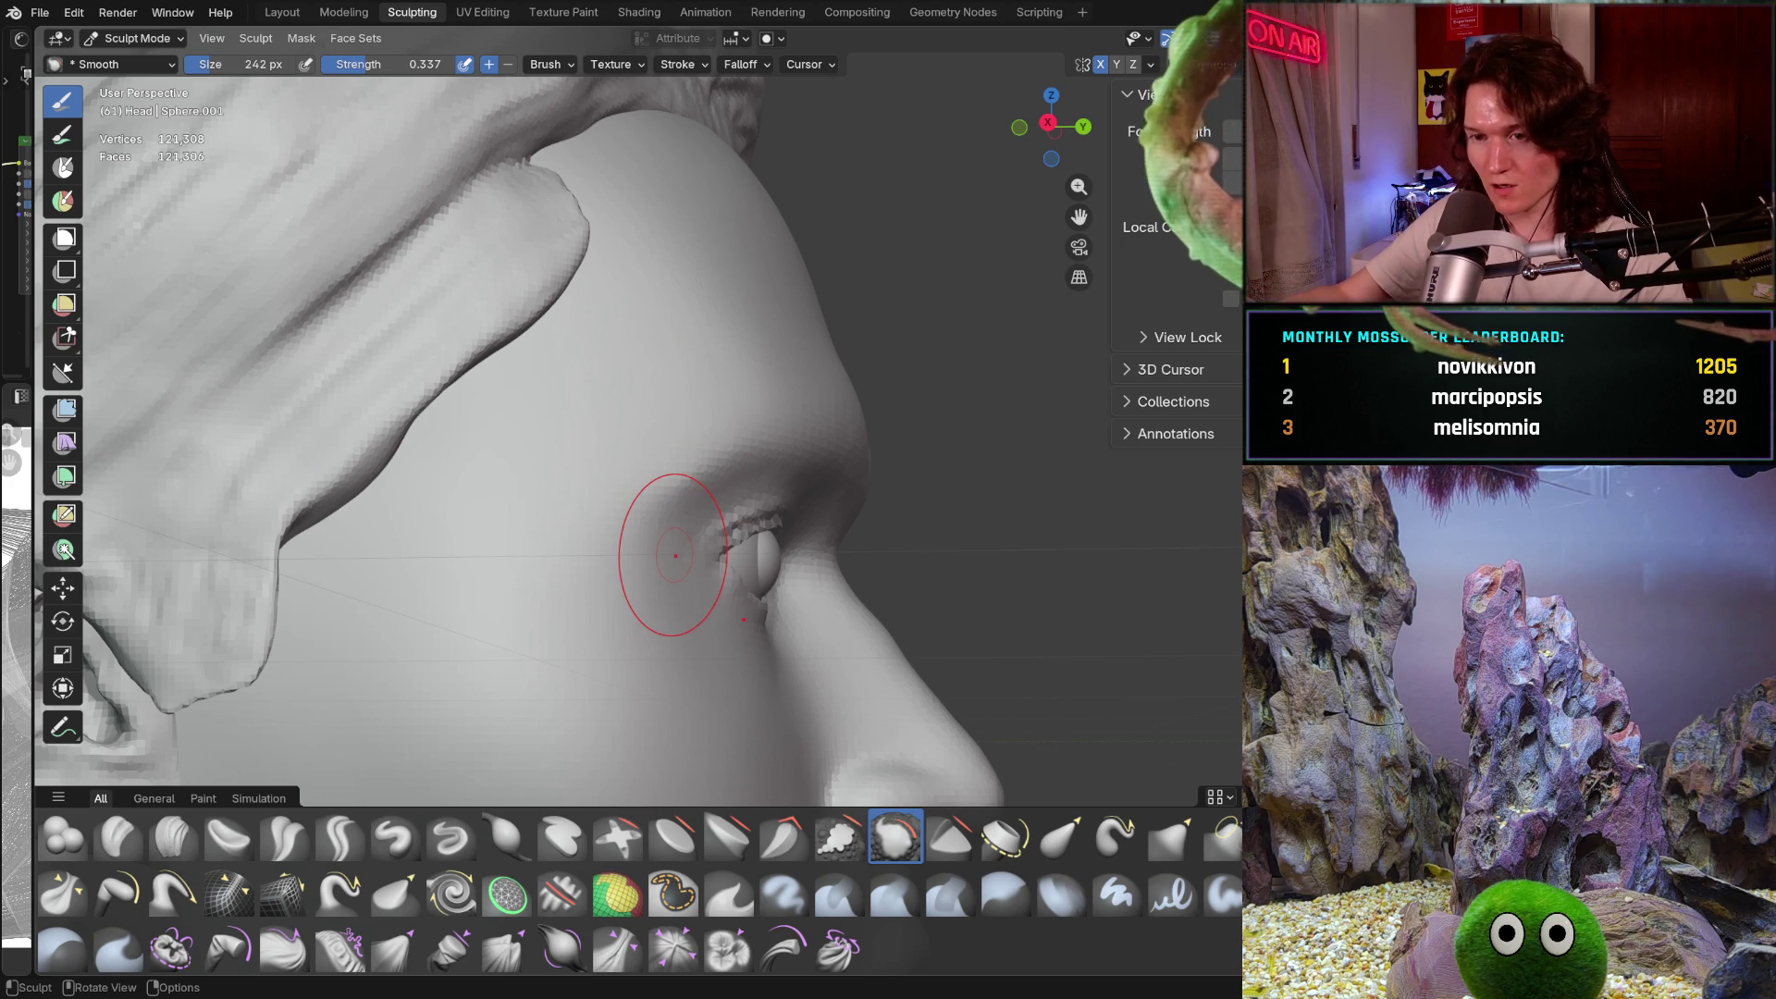
Frame the face frontally and set Clay Strips to 108, then 160 px
mouse_move(708, 592)
middle_mouse_down()
mouse_move(604, 599)
mouse_move(685, 563)
middle_mouse_up()
middle_click_drag(648, 666, 583, 703)
left_click(173, 835)
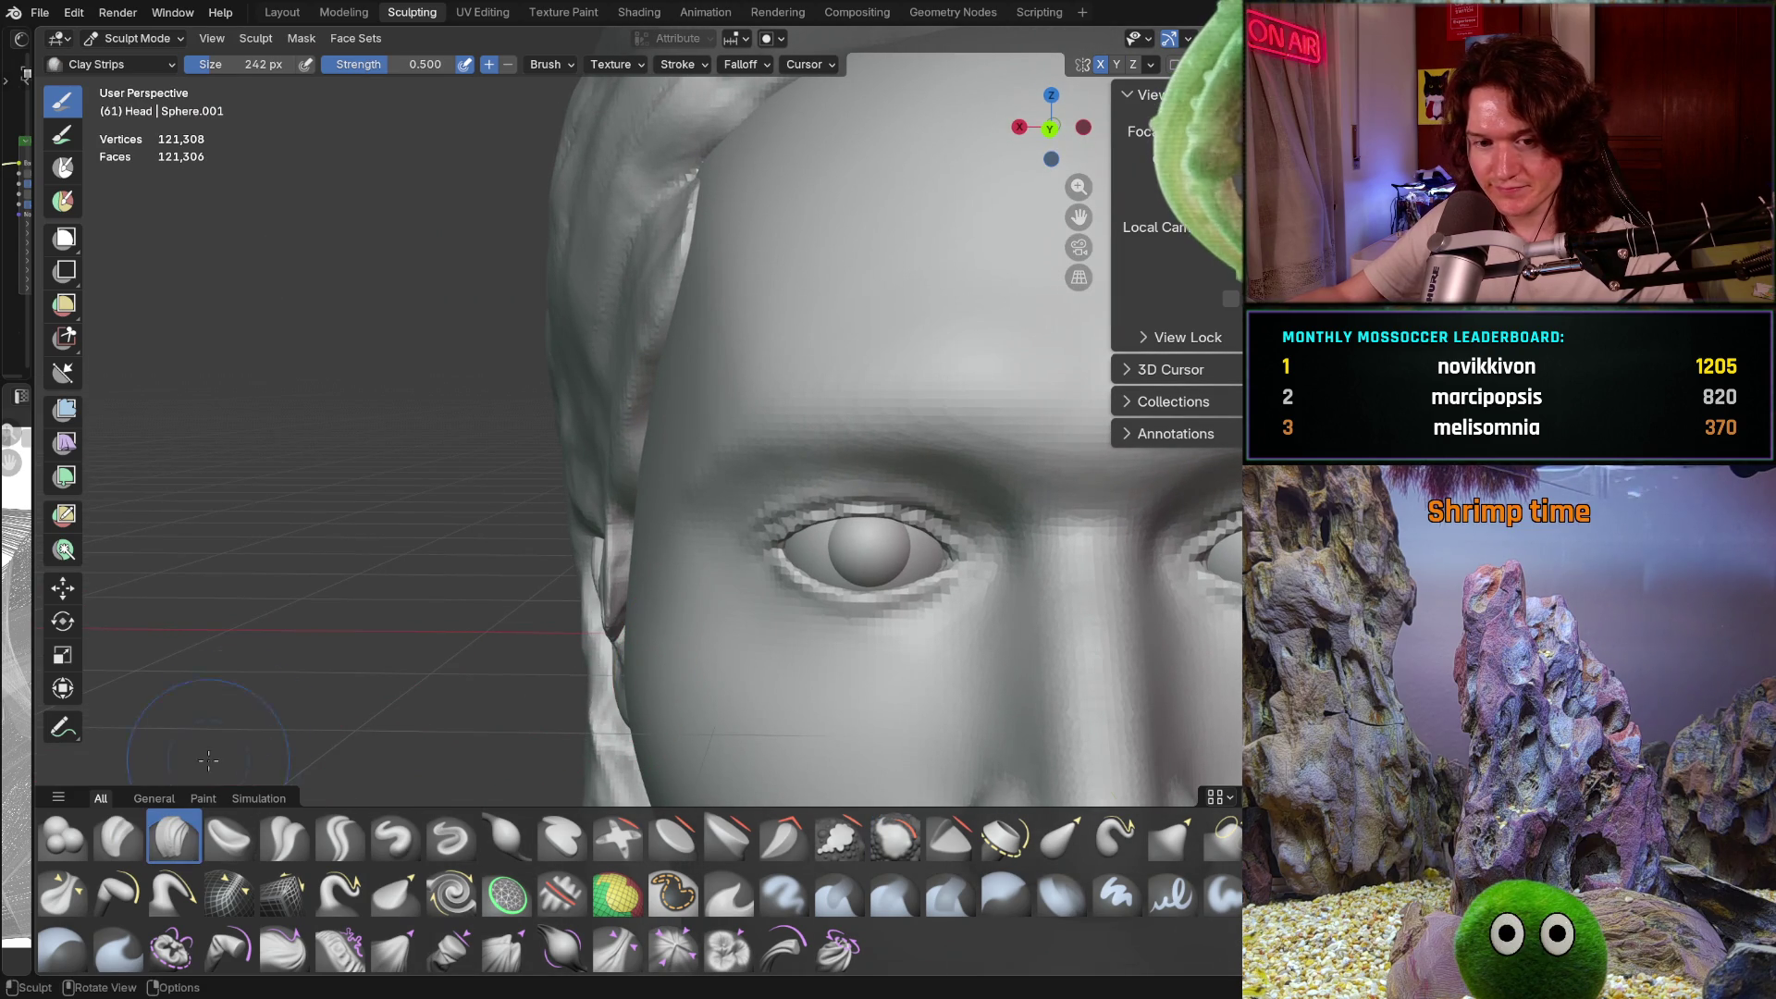
key("f")
left_click(592, 541)
middle_click_drag(592, 541, 706, 495)
scroll(780, 424, "up", 2)
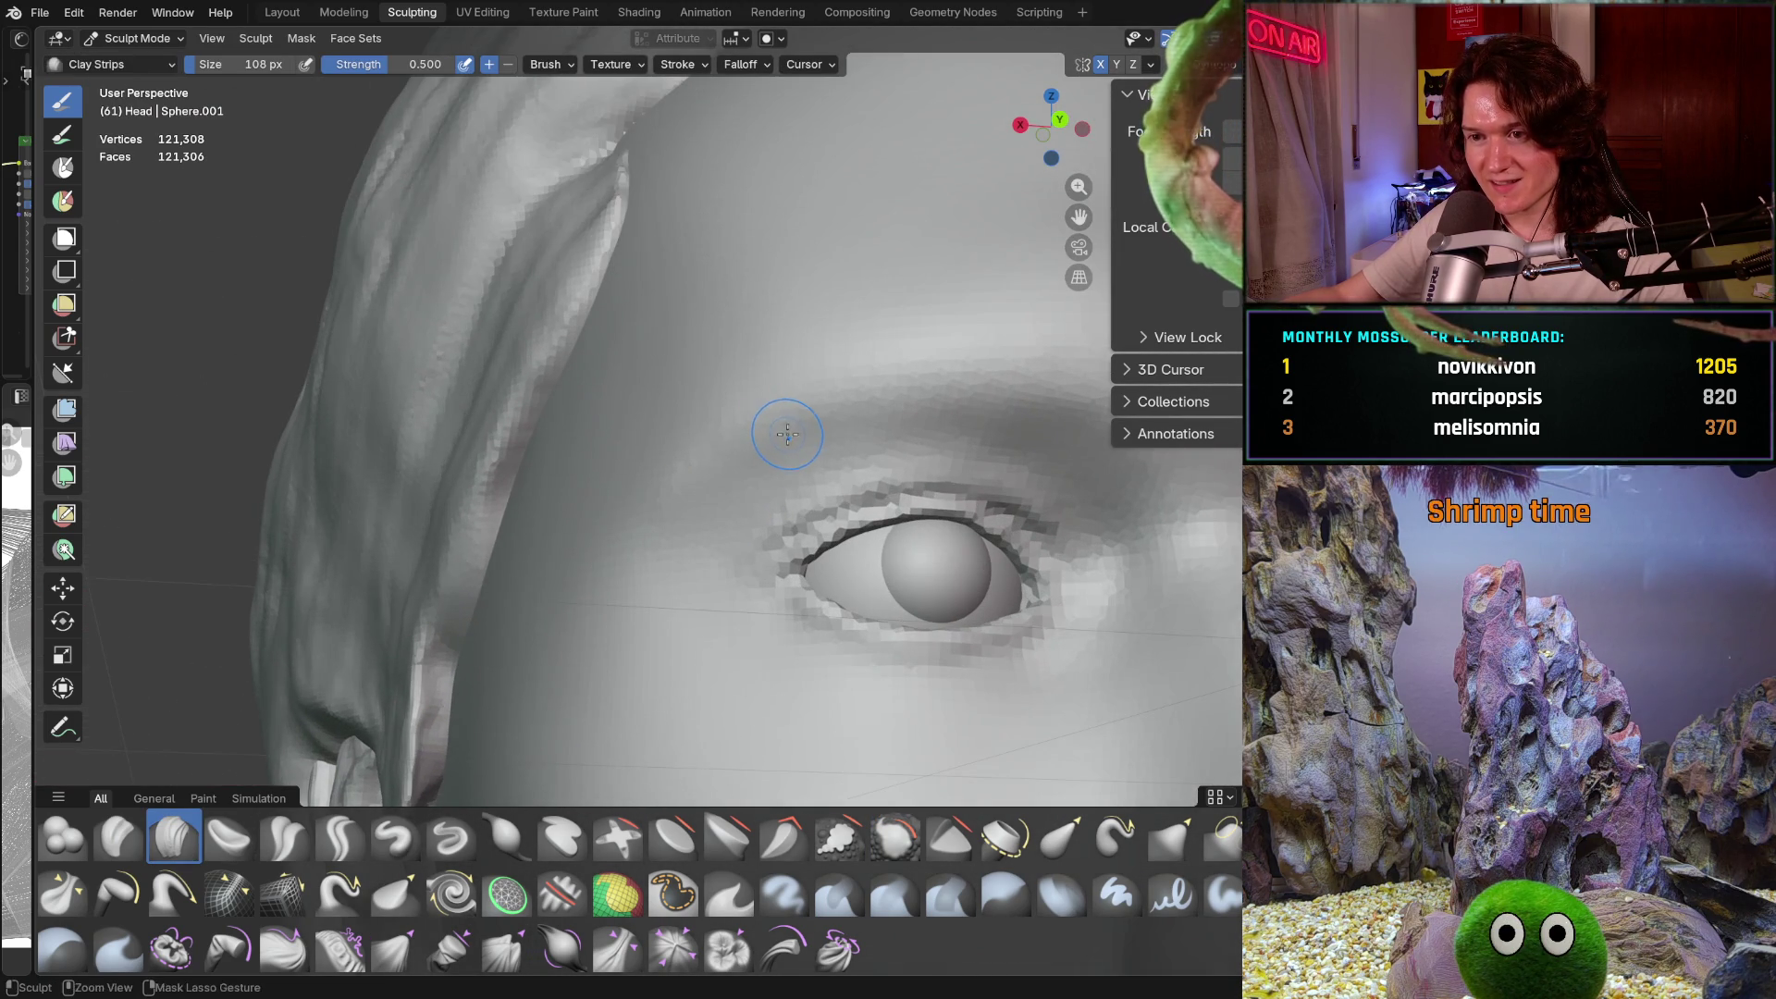
scroll(810, 397, "up", 2)
key("f")
left_click(781, 428)
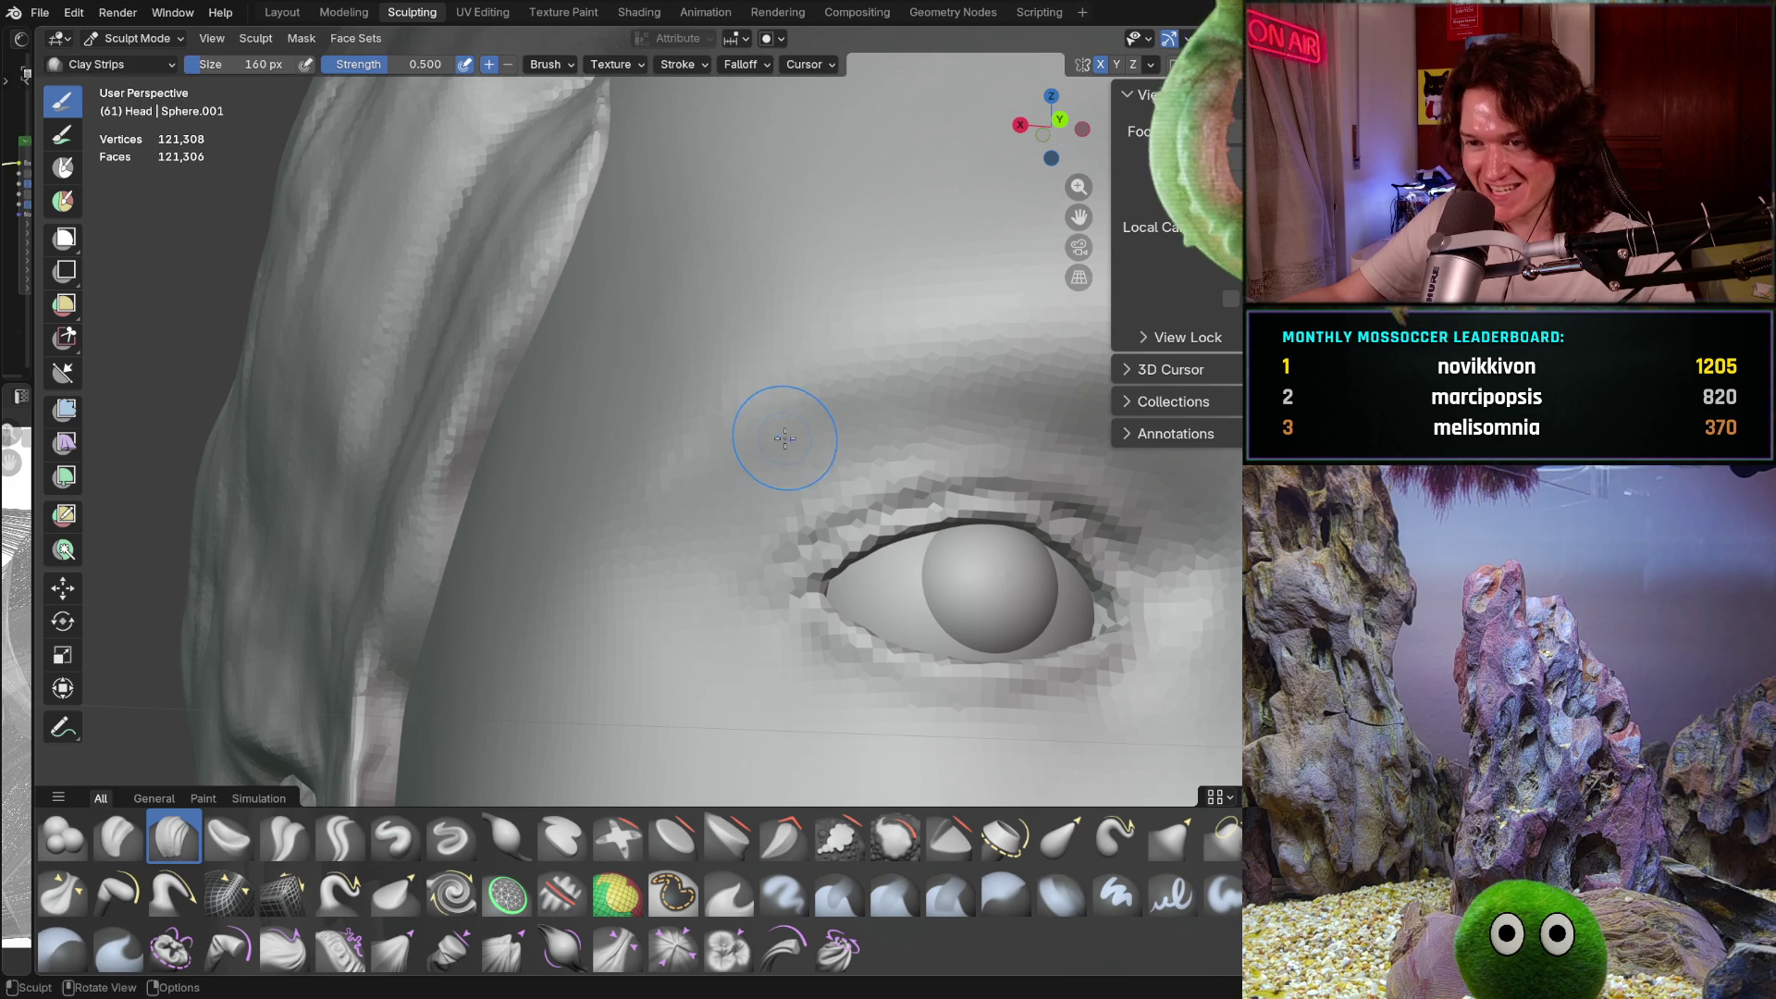
Zoom in on the eye and build up clay on the skin above it
middle_click_drag(698, 538, 697, 538)
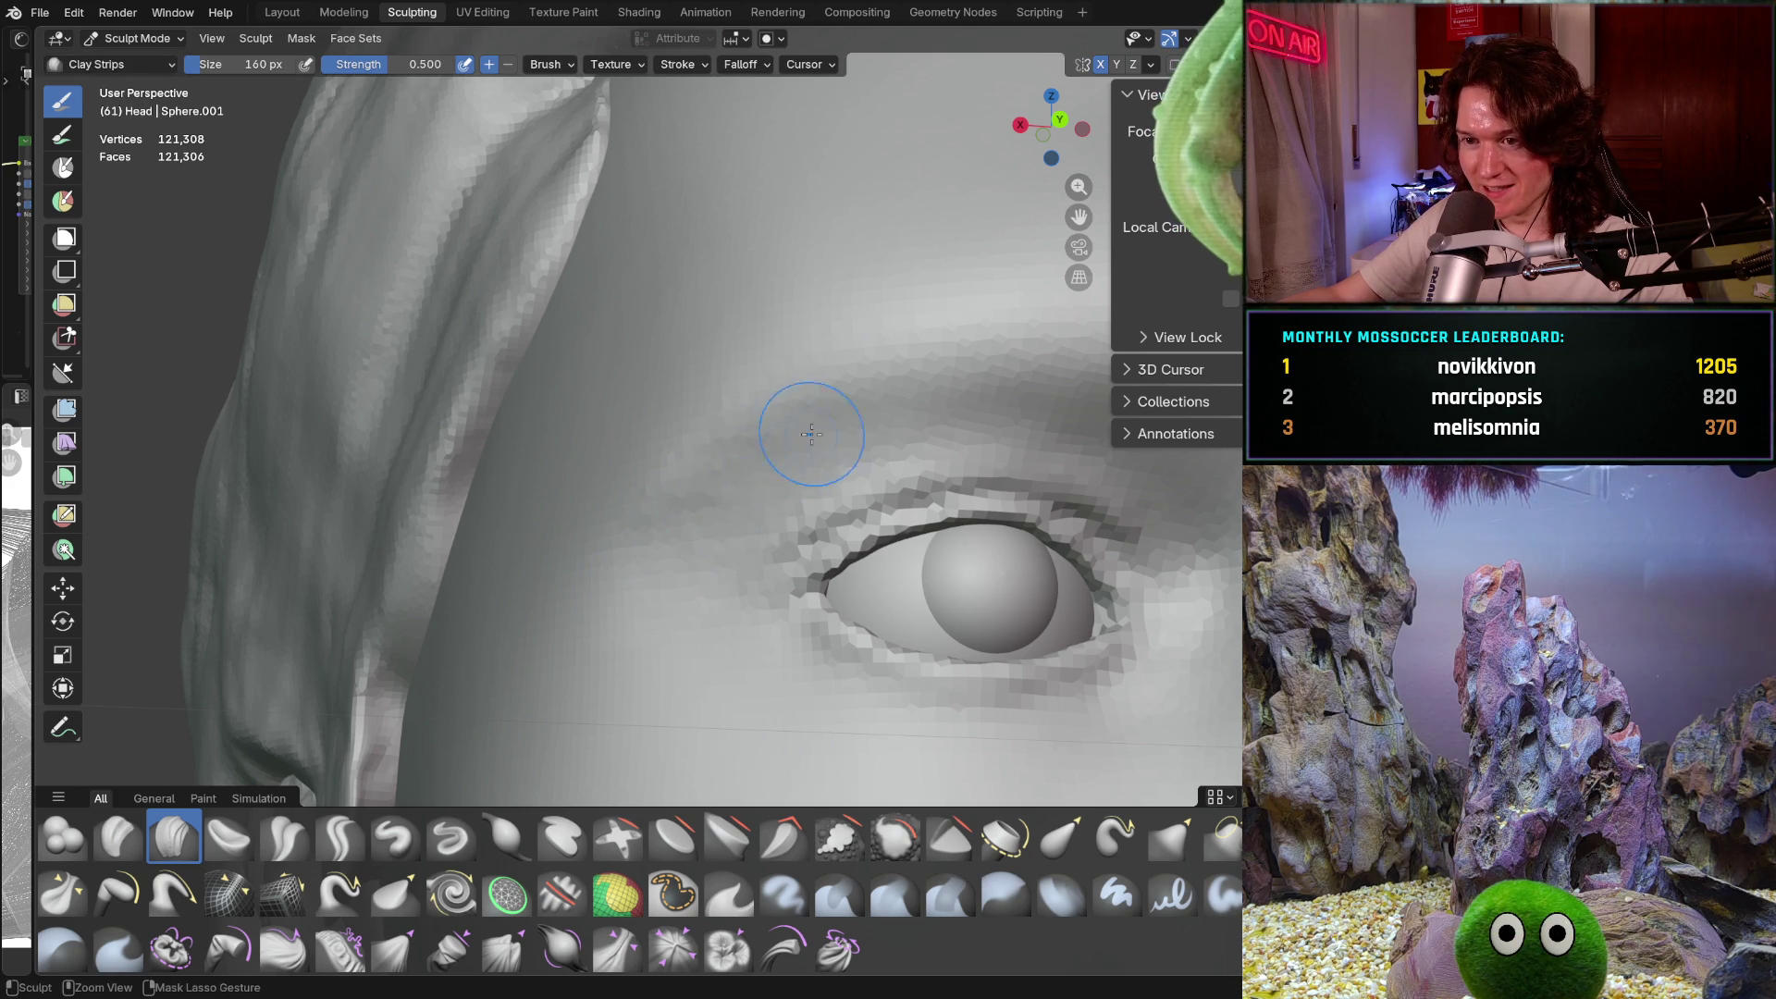
mouse_move(835, 410)
middle_mouse_down()
mouse_move(805, 398)
mouse_move(827, 387)
middle_mouse_up()
scroll(827, 386, "up", 3)
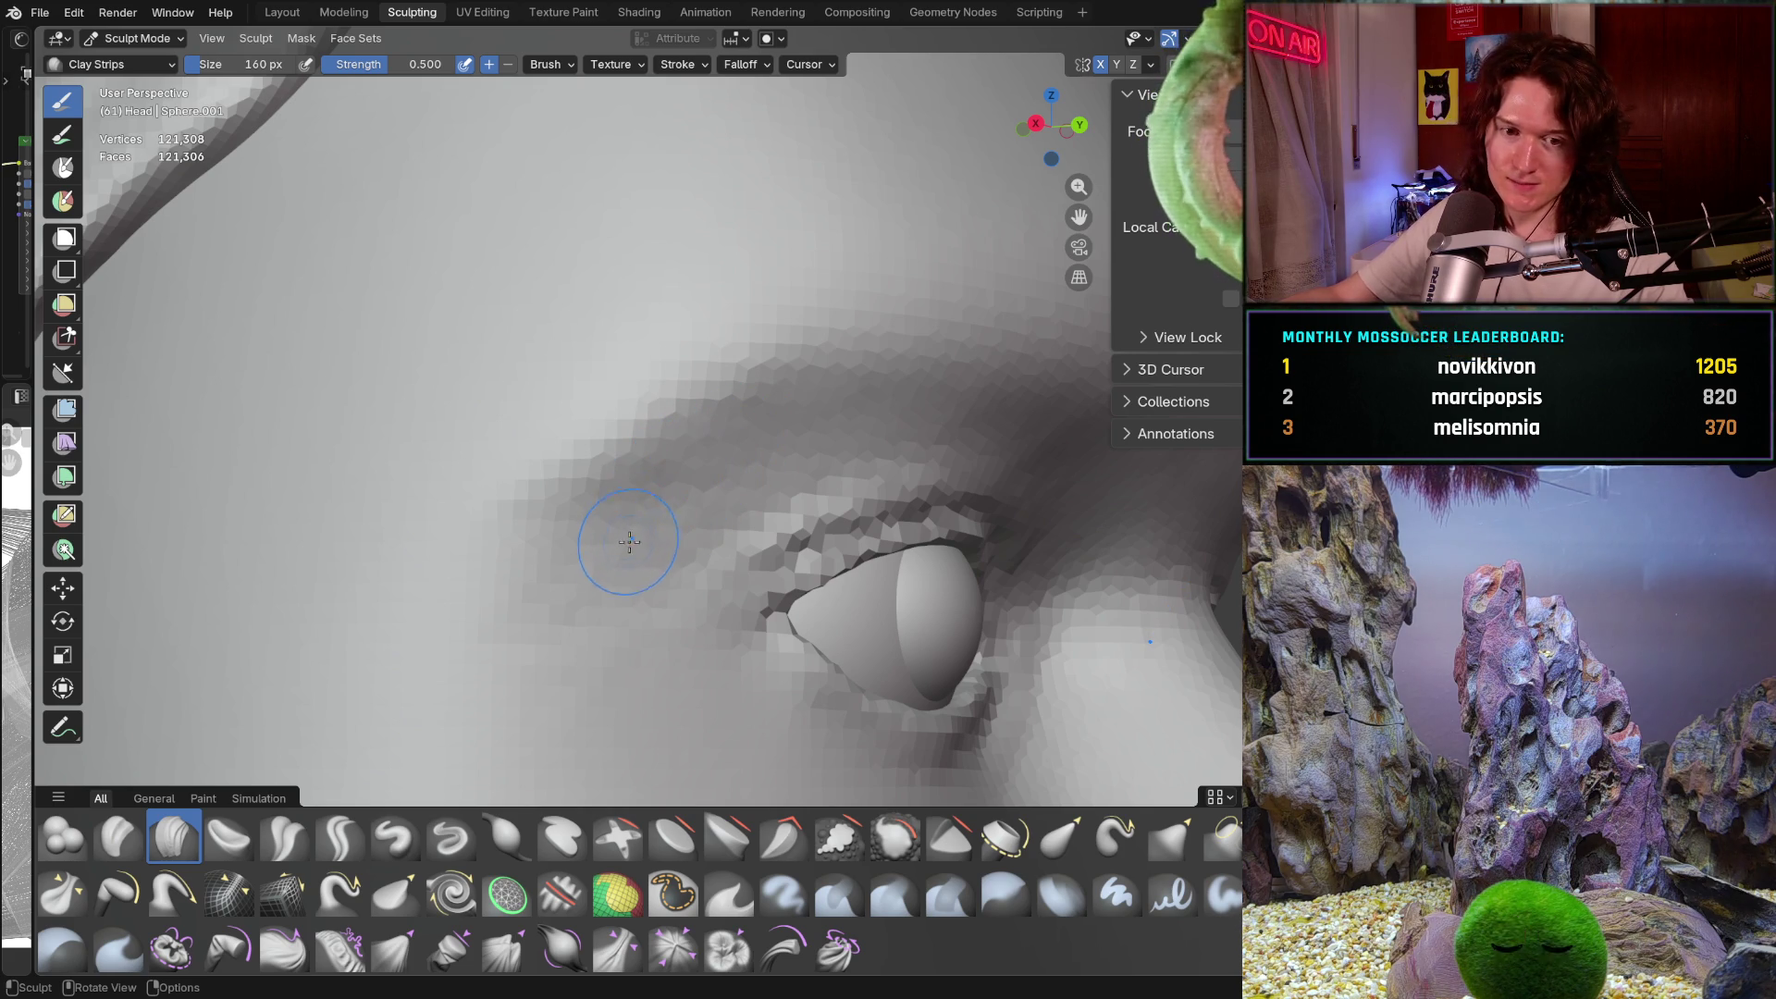
middle_click_drag(629, 545, 587, 476)
scroll(713, 397, "up", 1)
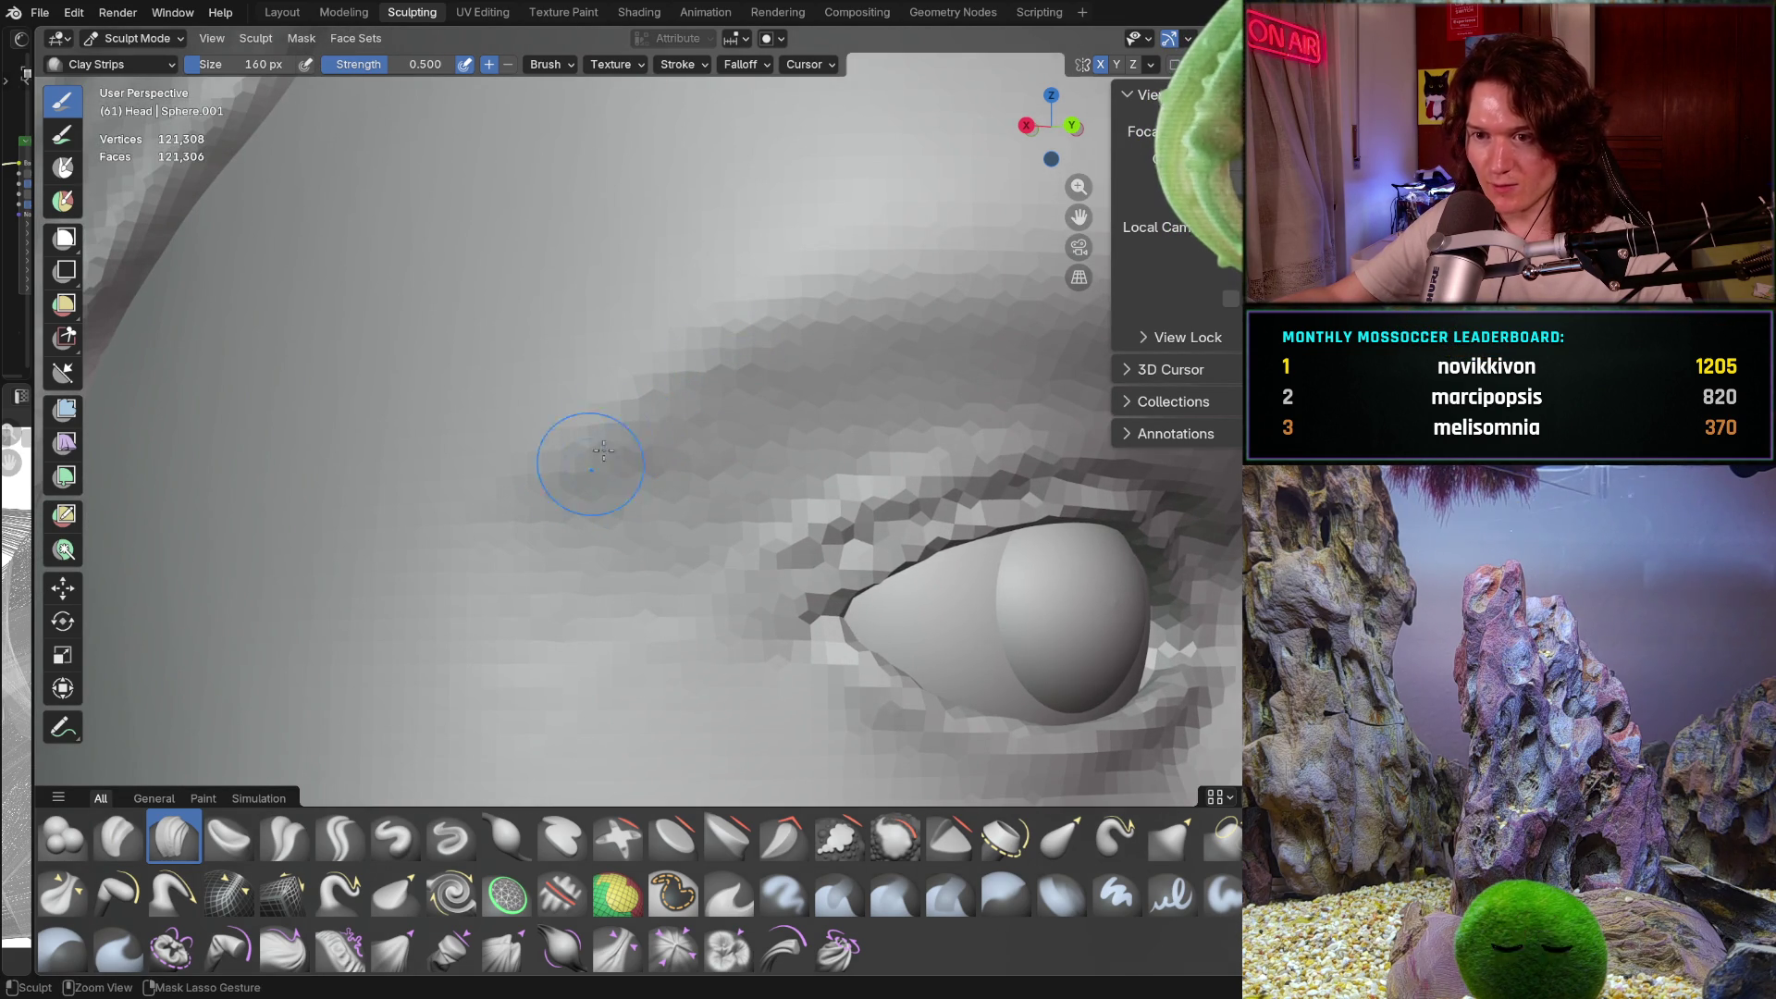
right_click_drag(490, 681, 493, 681, "ctrl")
mouse_move(558, 734)
middle_mouse_down()
mouse_move(595, 678)
mouse_move(574, 584)
mouse_move(680, 436)
middle_mouse_up()
scroll(574, 585, "up", 6)
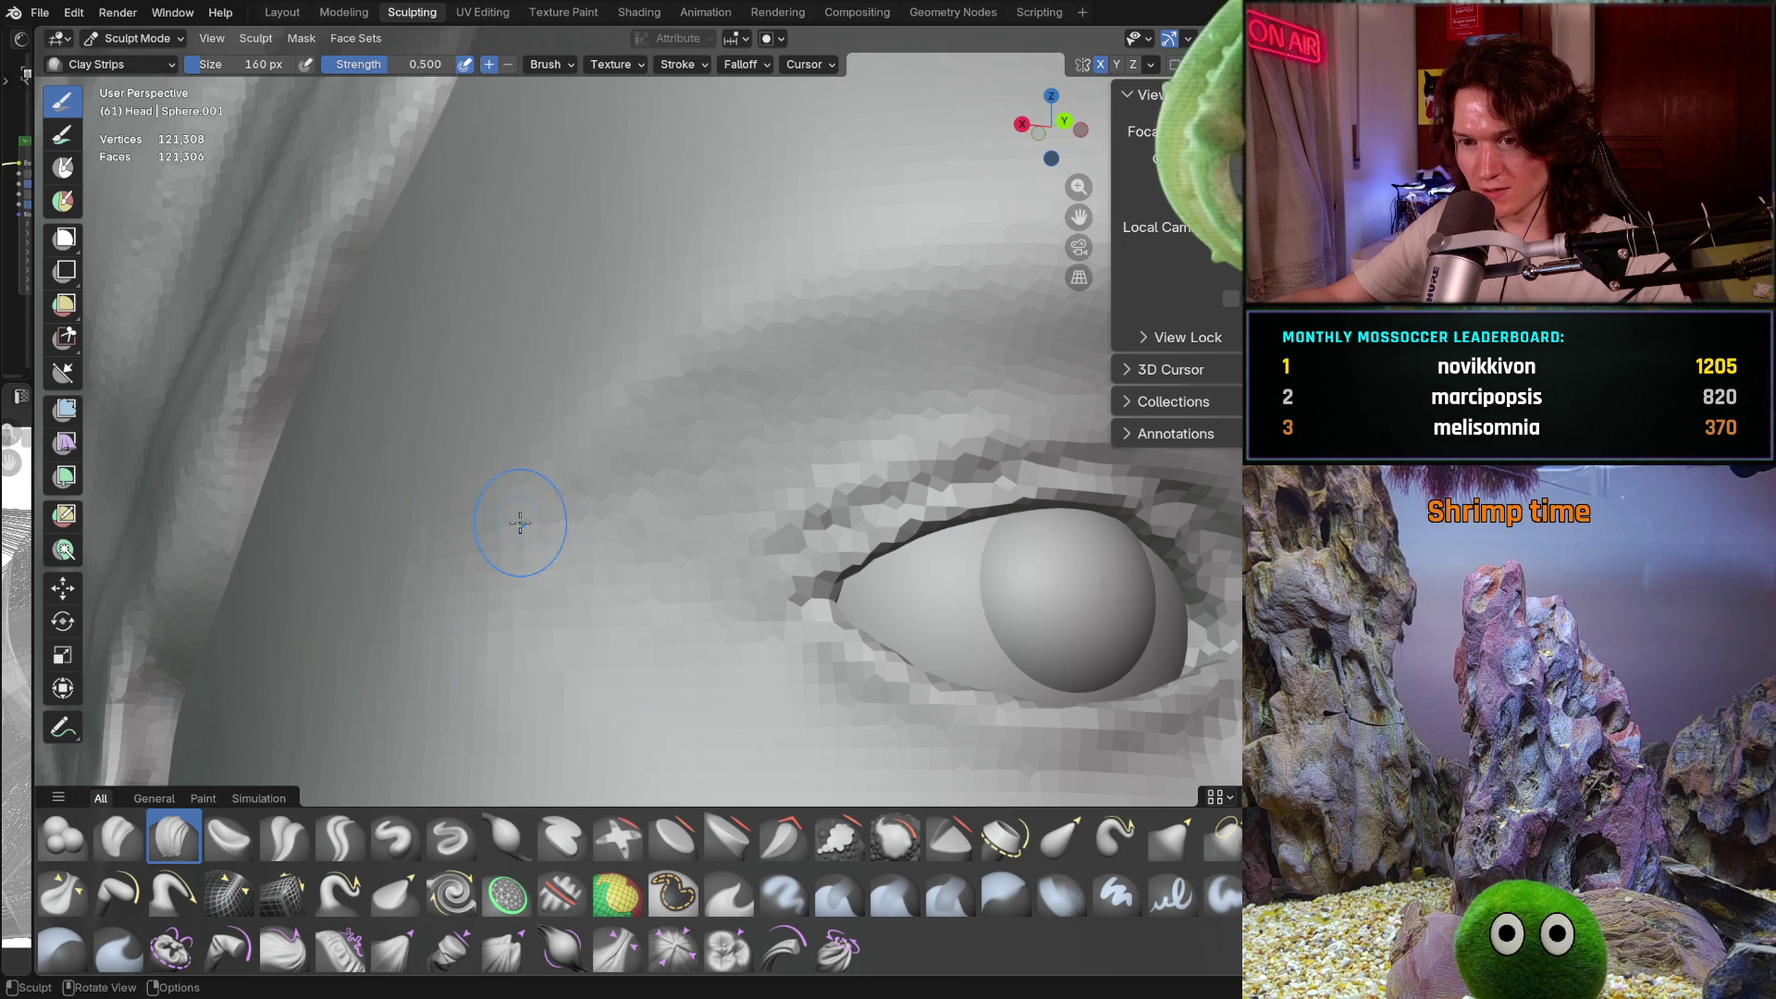
scroll(542, 468, "down", 5)
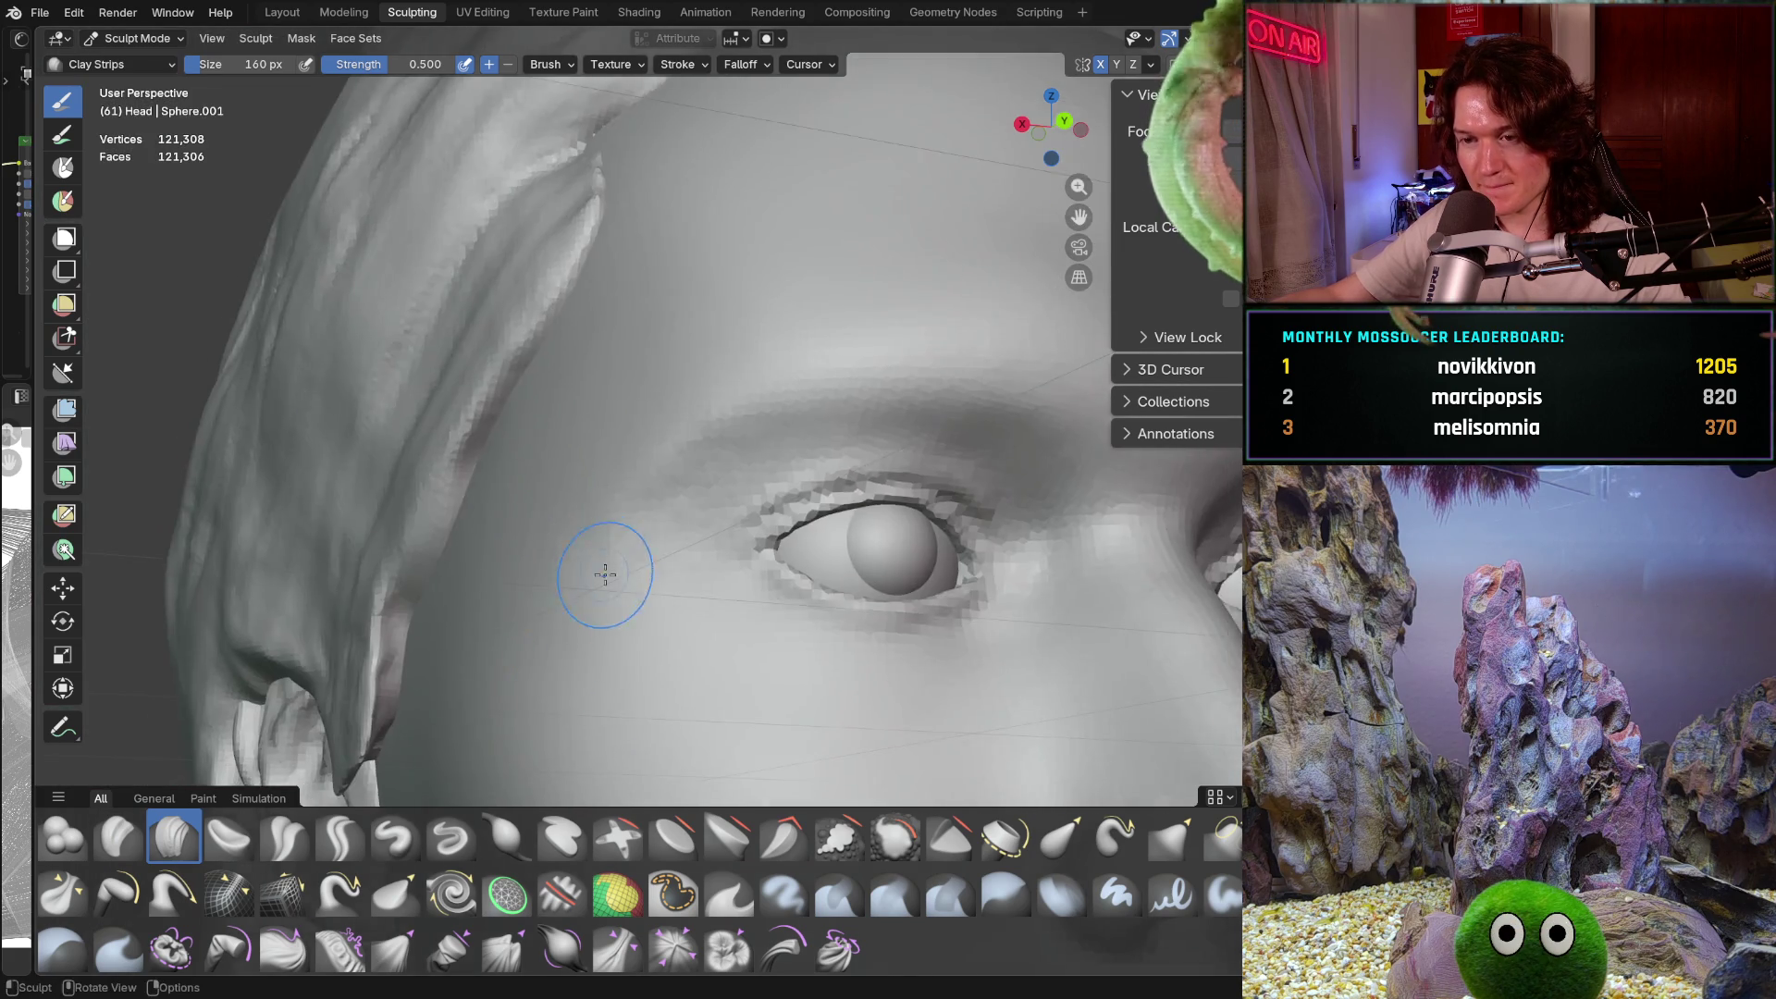
Check the head from the side and front, then enlarge Clay Strips to 290 px
middle_click_drag(599, 567, 536, 606)
scroll(536, 606, "down", 4)
scroll(645, 509, "up", 4)
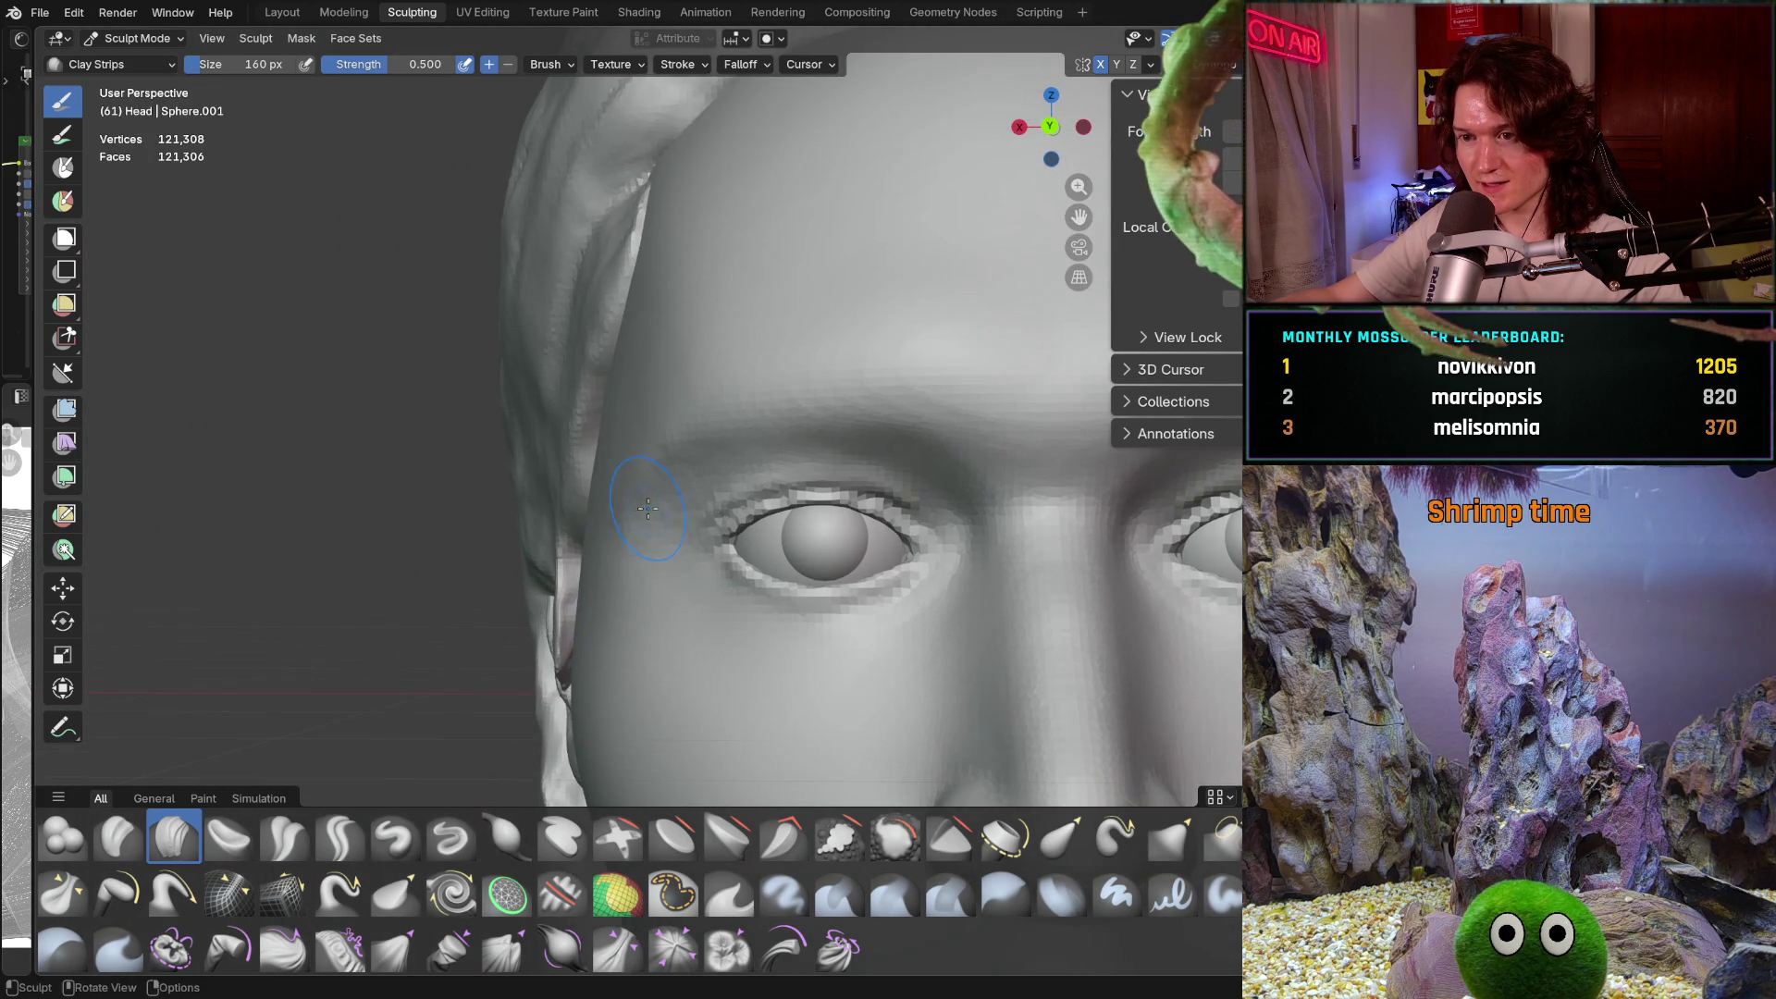
scroll(620, 594, "down", 4)
scroll(611, 629, "up", 3)
middle_click_drag(610, 629, 853, 607)
scroll(740, 601, "up", 4)
mouse_move(713, 595)
middle_mouse_down()
mouse_move(528, 584)
mouse_move(635, 543)
middle_mouse_up()
scroll(626, 583, "up", 2)
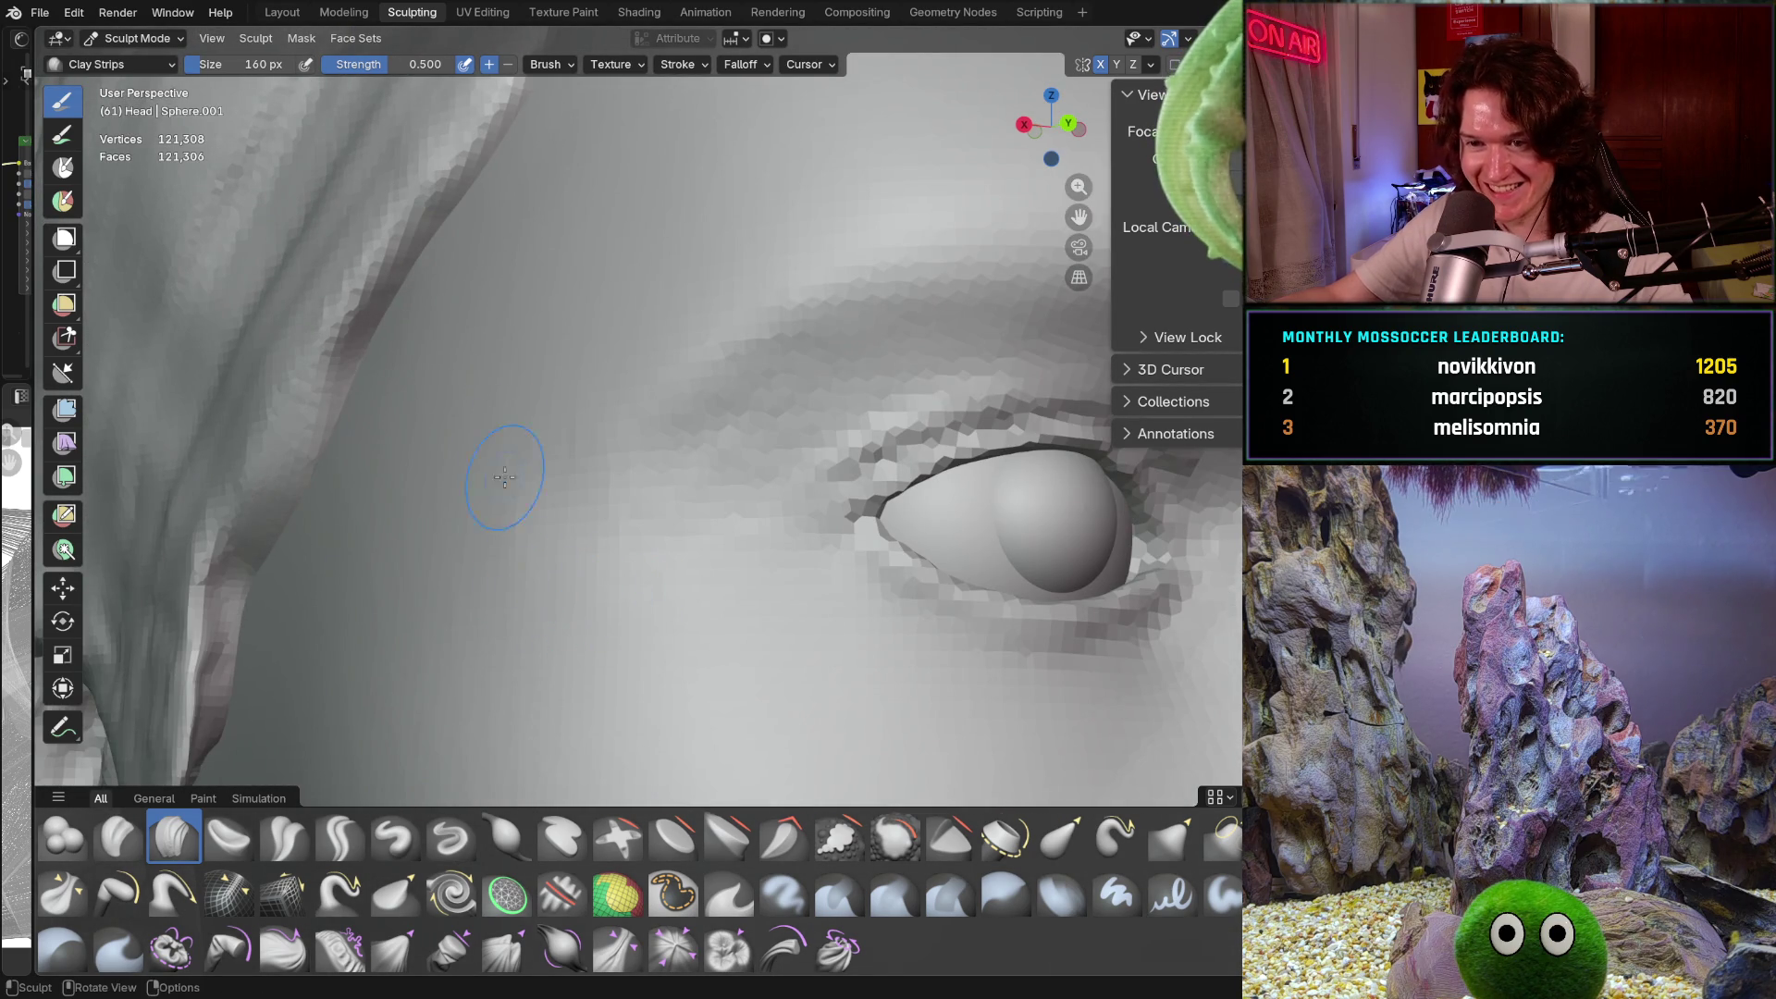
mouse_move(690, 452)
middle_mouse_down()
mouse_move(610, 467)
mouse_move(535, 448)
middle_mouse_up()
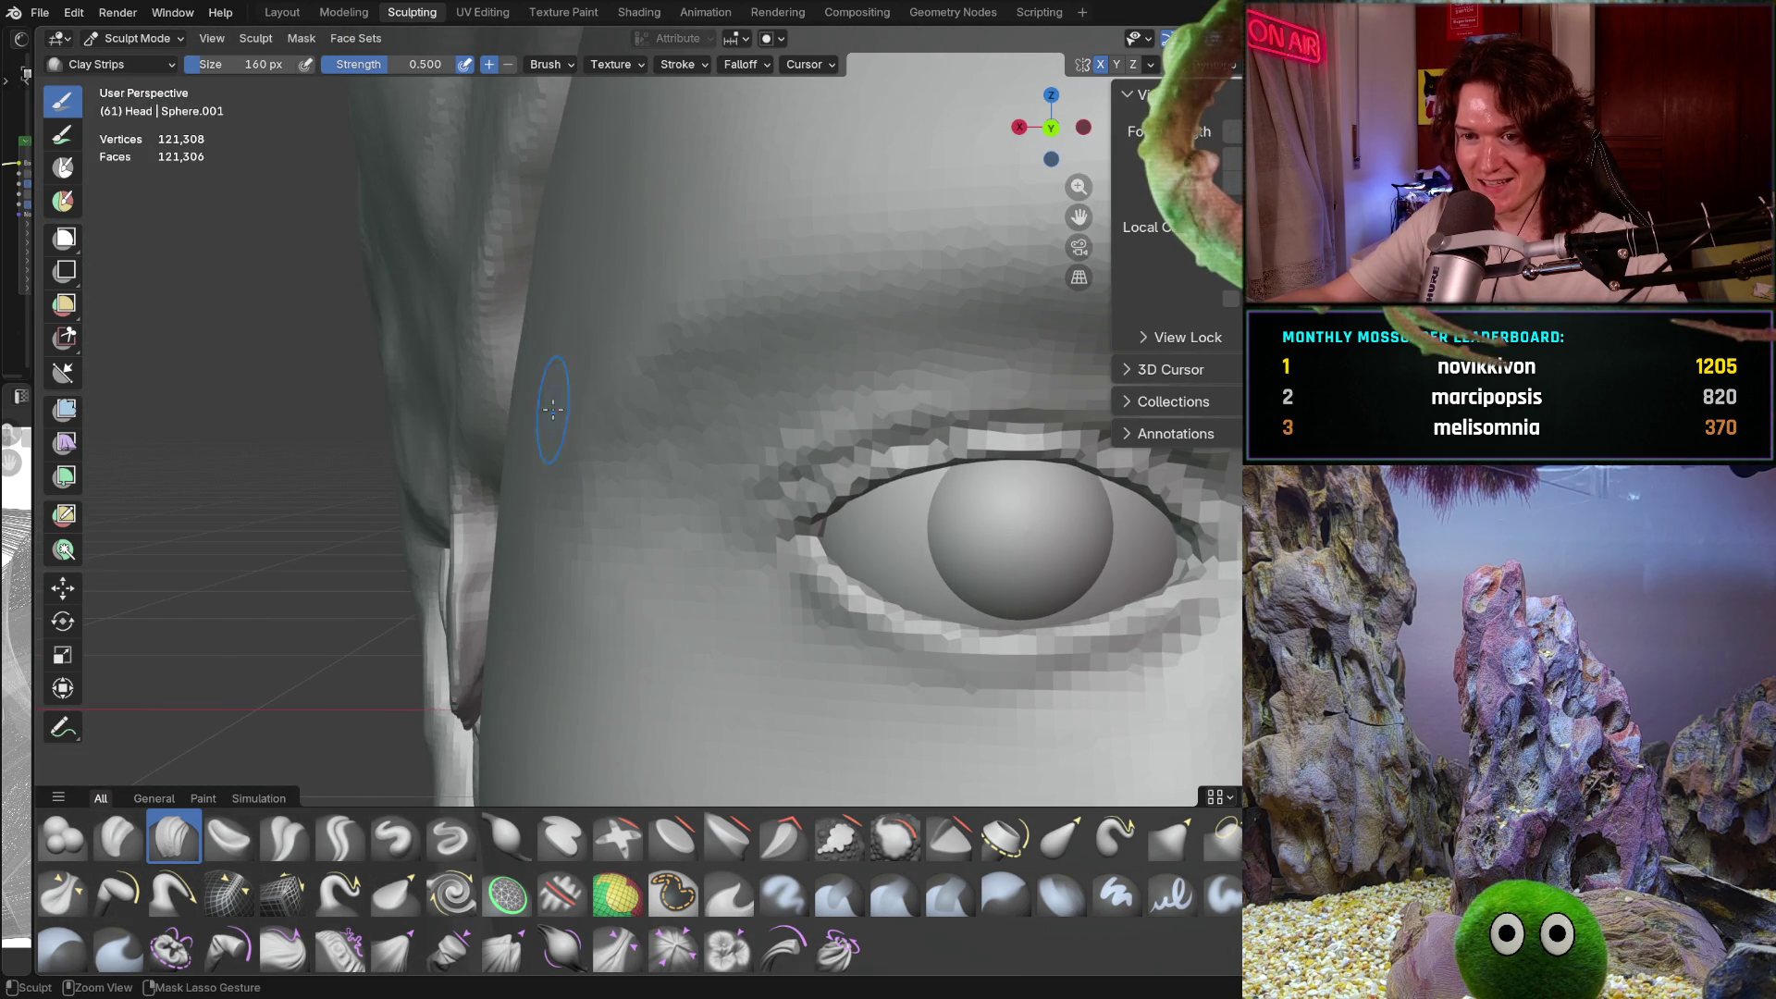
middle_click_drag(520, 592, 608, 385)
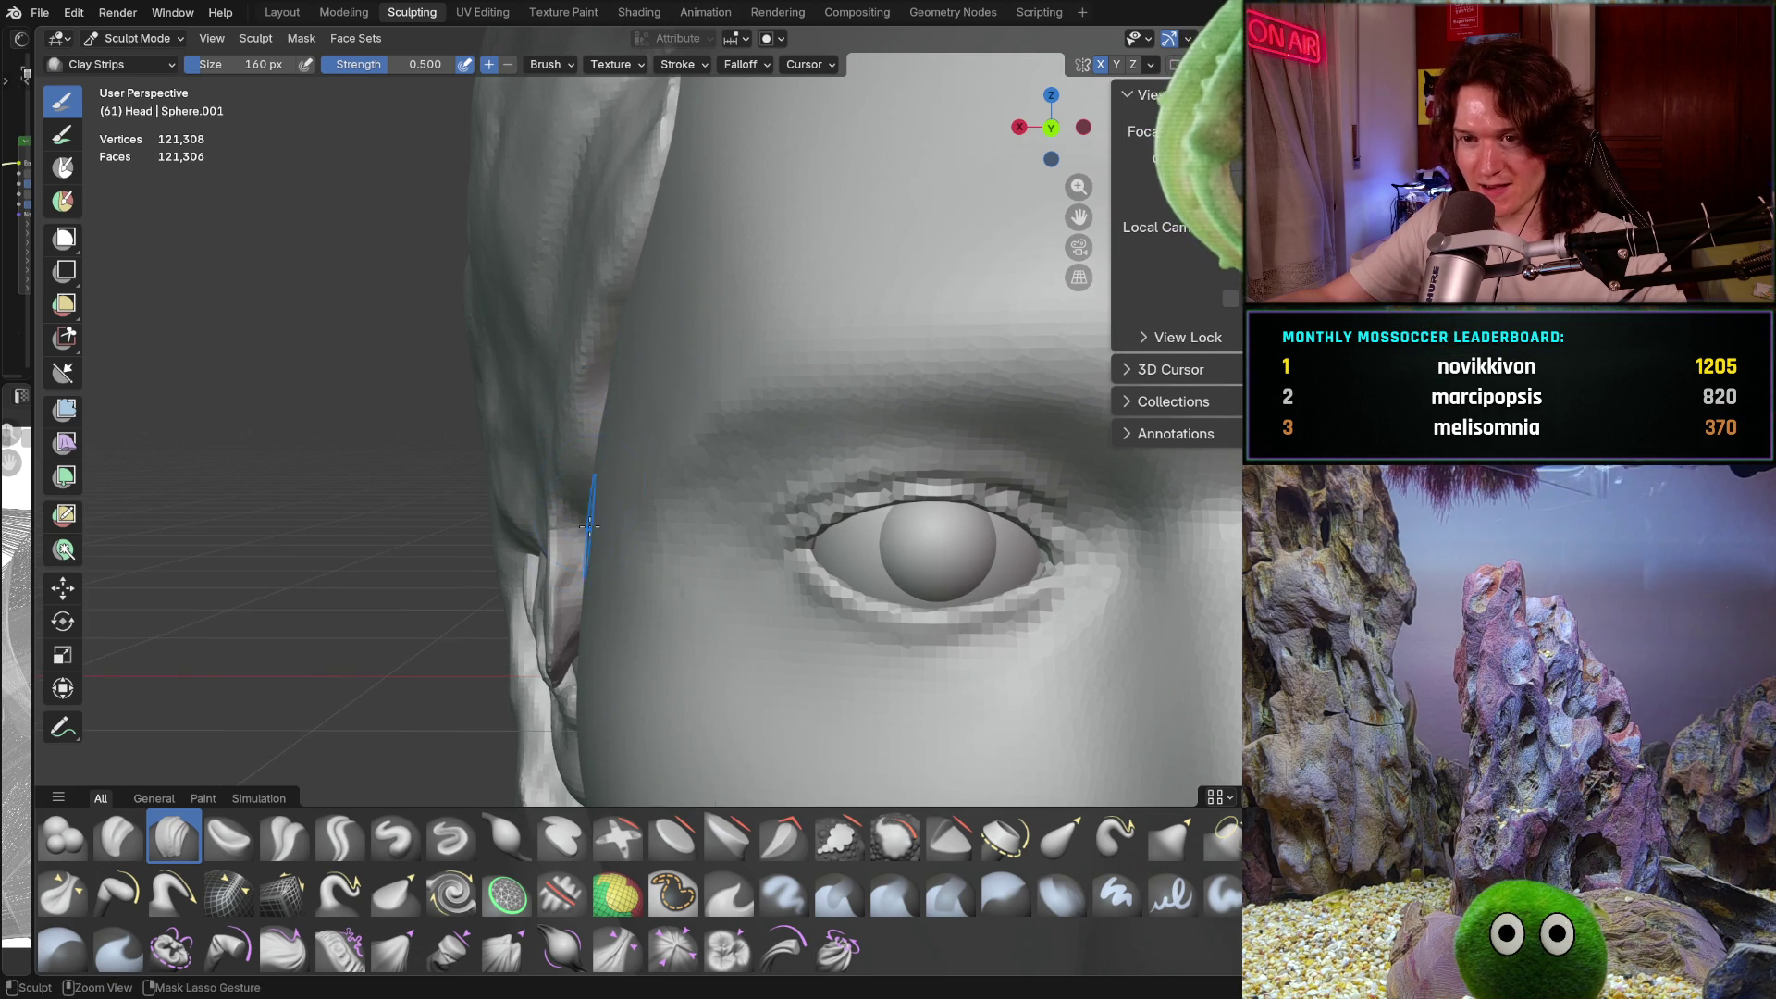
middle_click_drag(575, 366, 610, 407)
key("f")
left_click(620, 419)
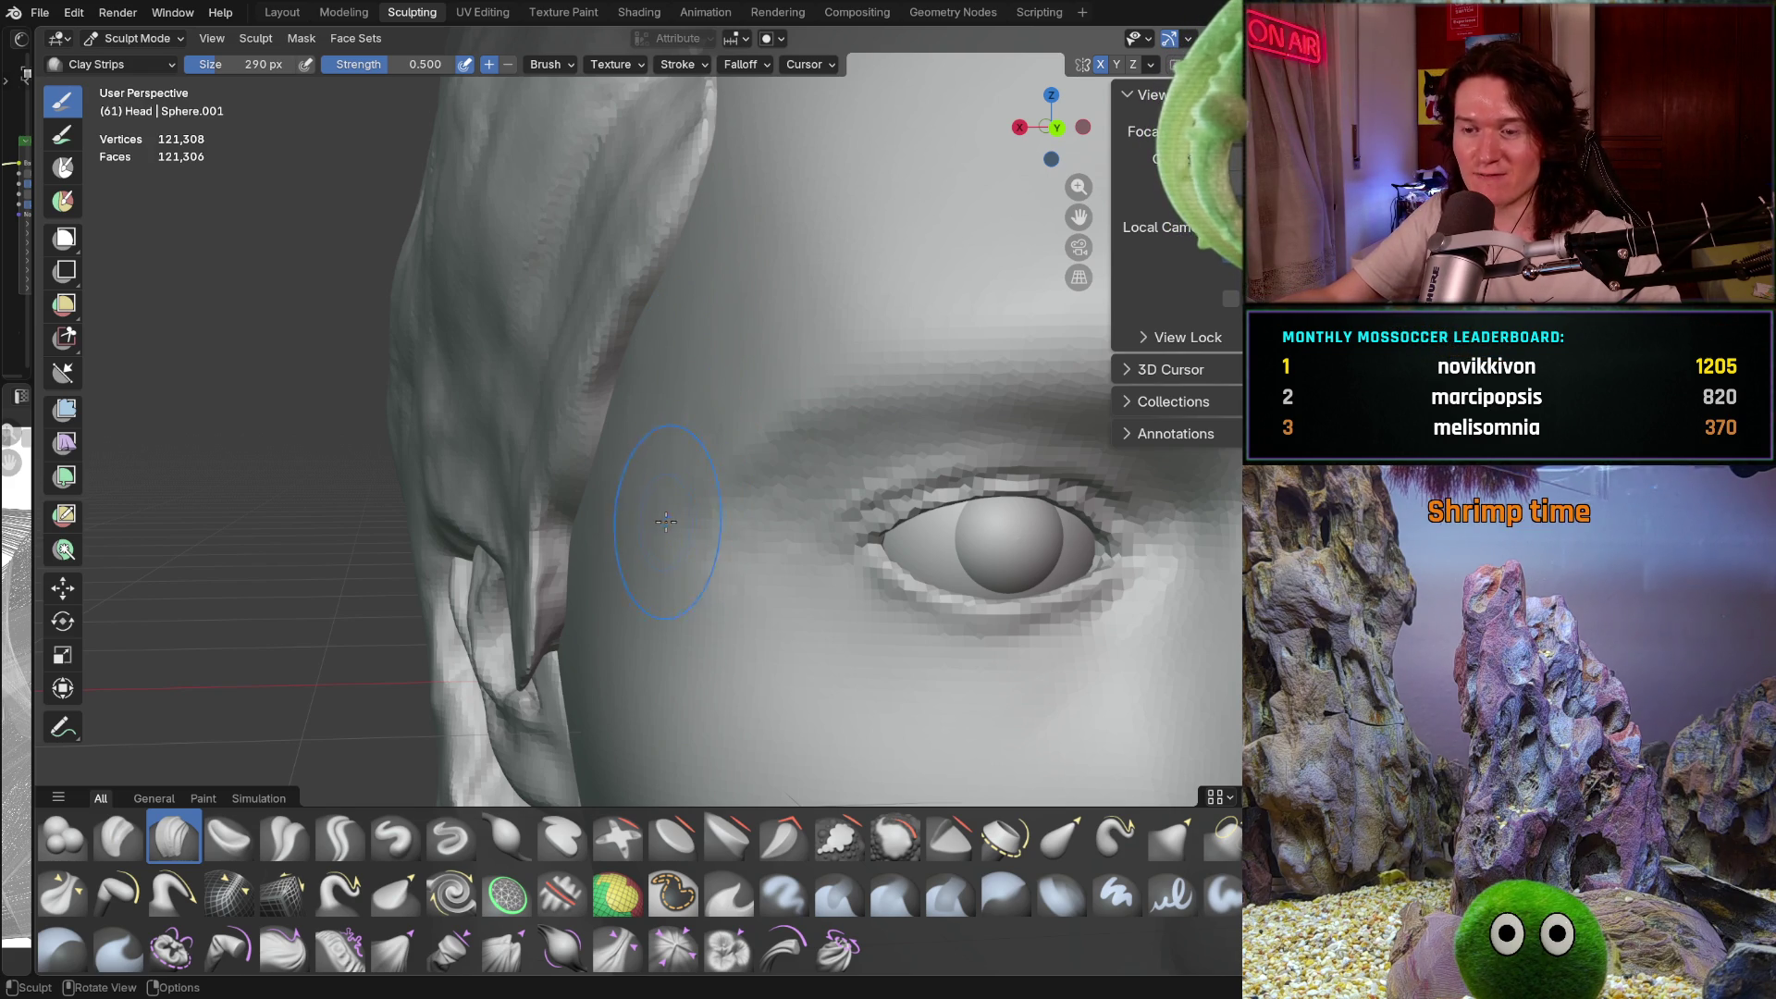
Sculpt the temple and outer eye socket with the brush at 180, then 110 px
mouse_move(618, 534)
middle_mouse_down()
mouse_move(654, 456)
mouse_move(653, 514)
middle_mouse_up()
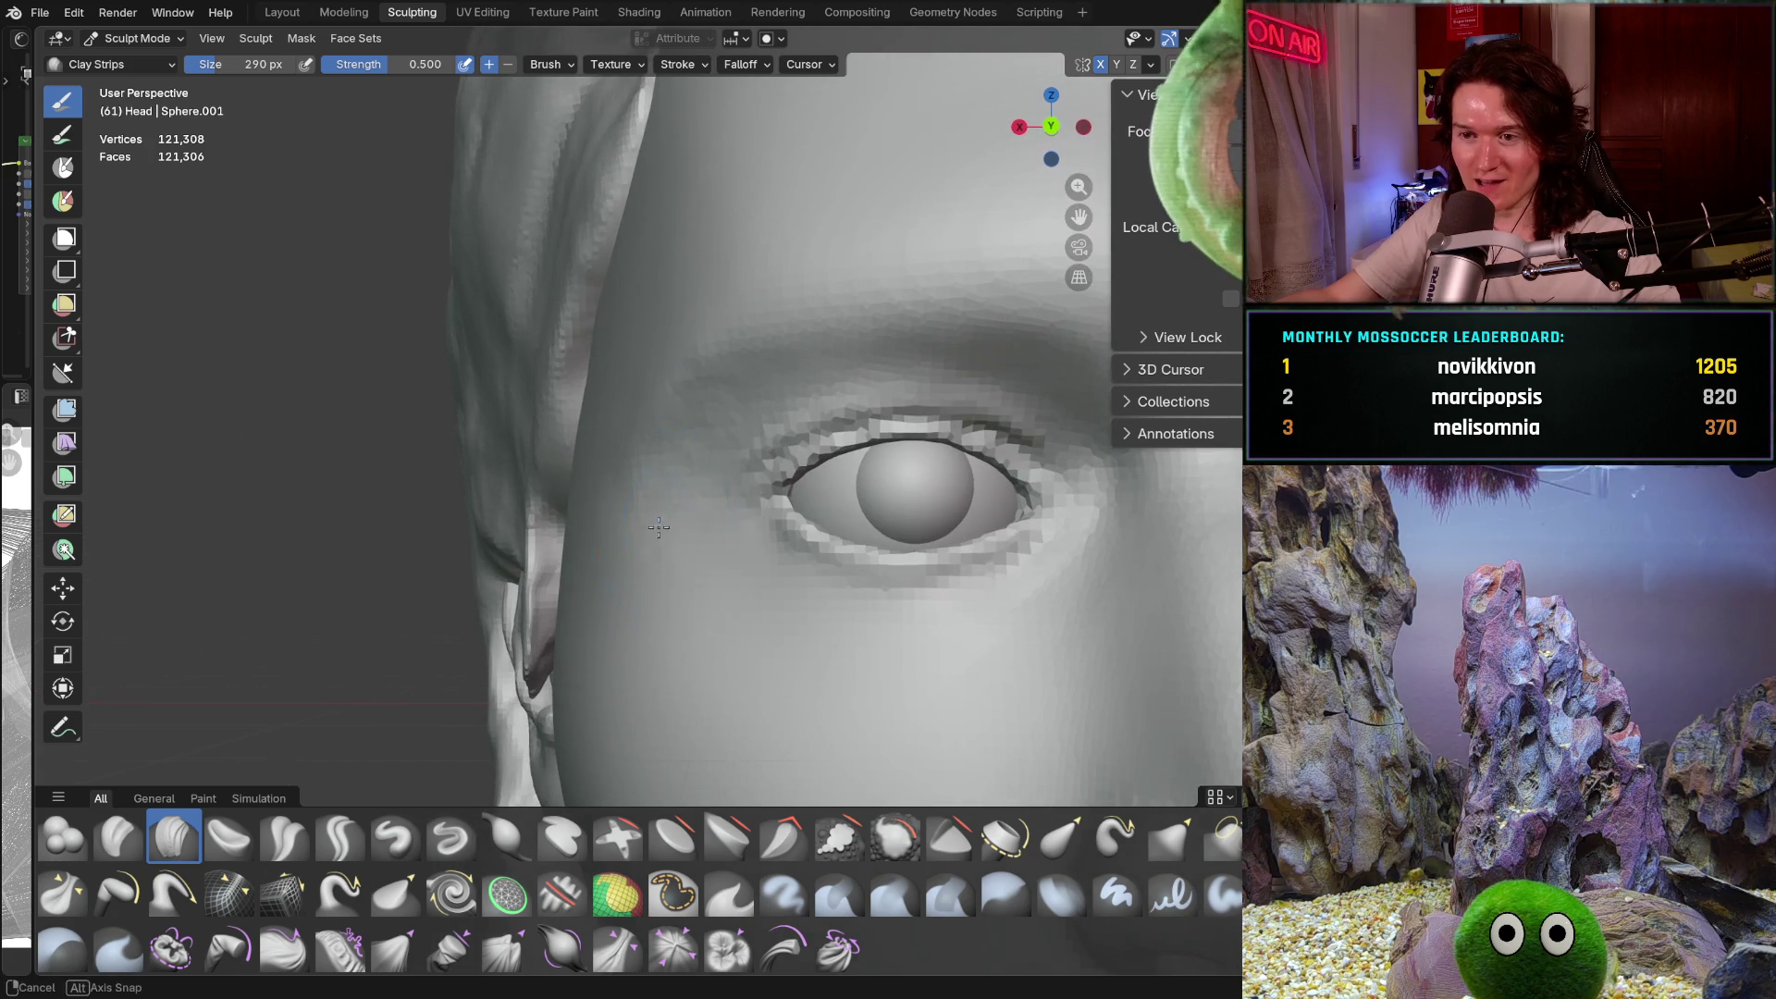
key("f")
left_click(652, 513)
scroll(727, 373, "up", 4)
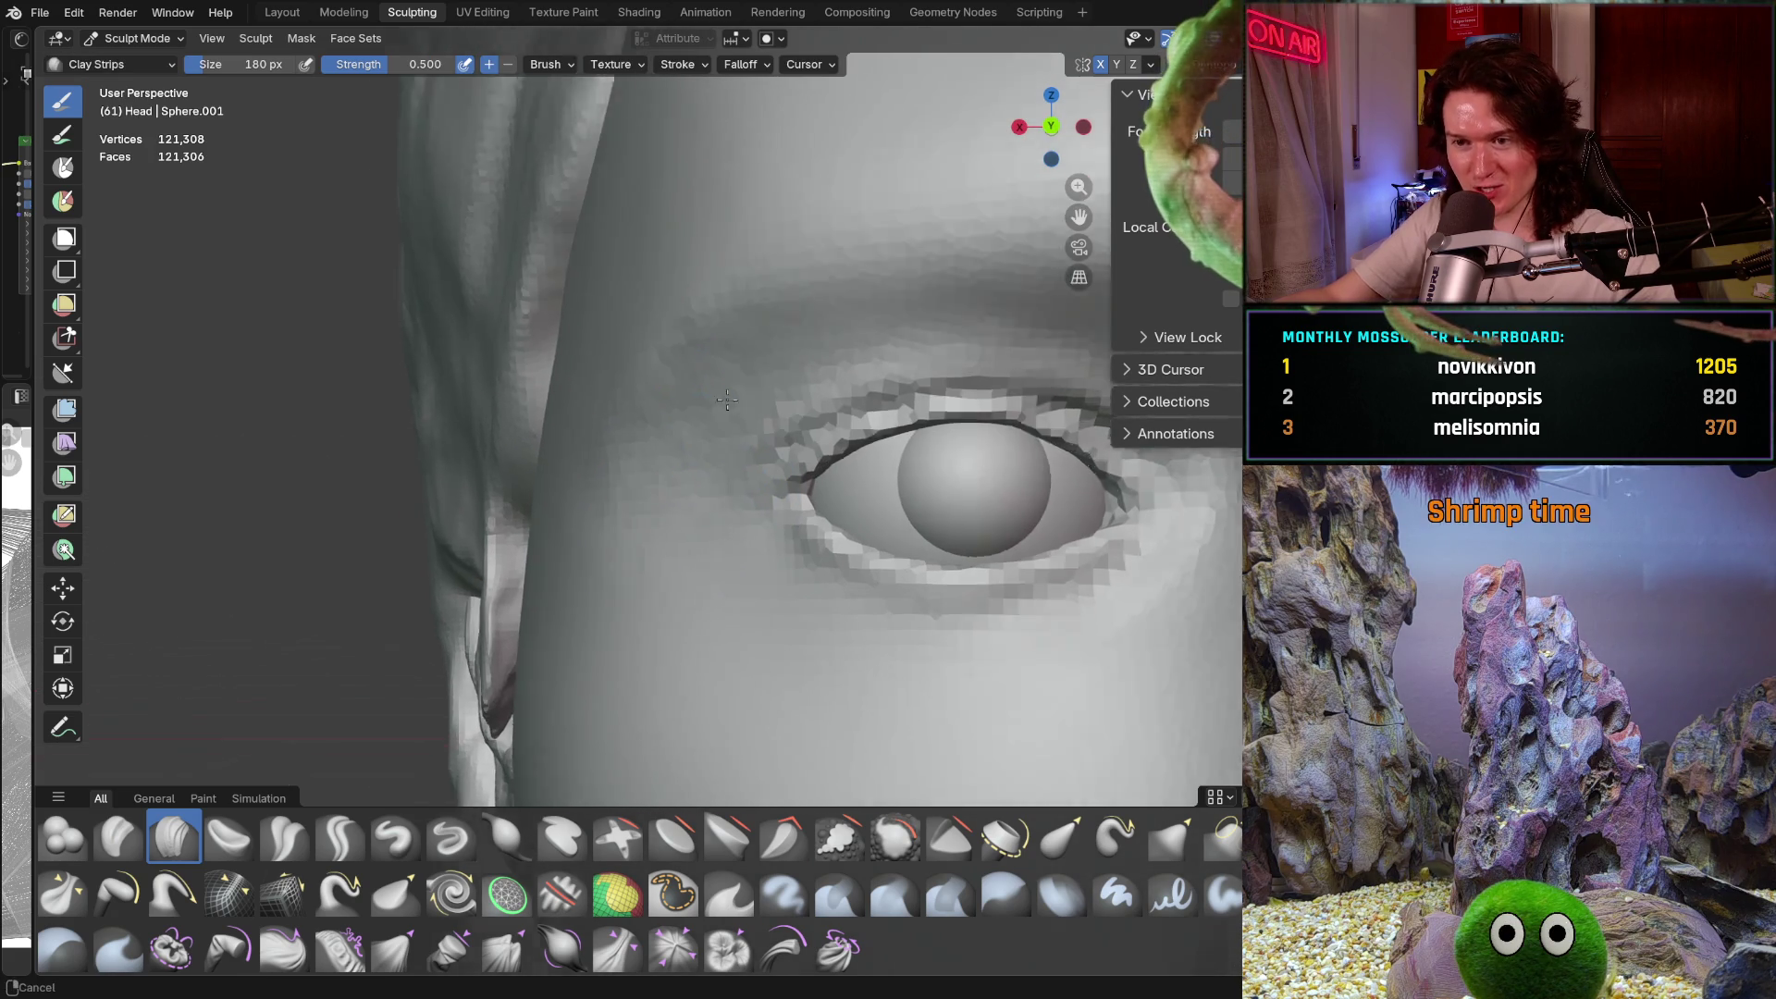
key("f")
left_click(695, 373)
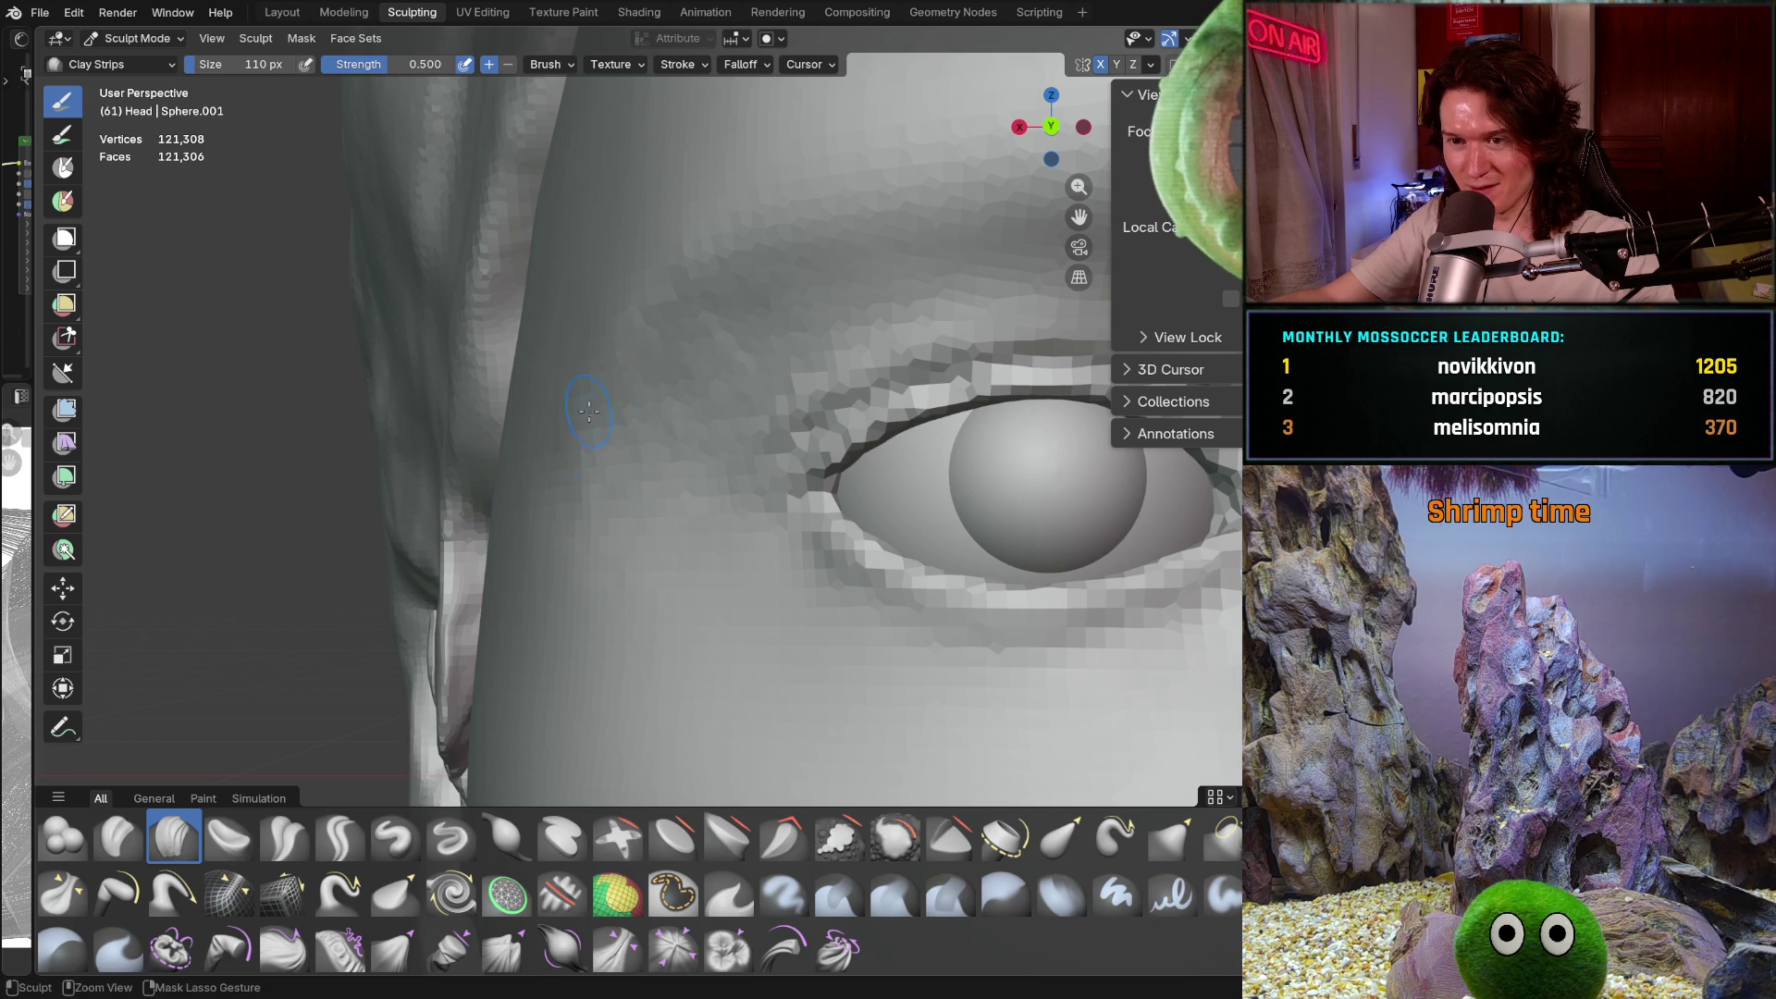
mouse_move(569, 441)
middle_mouse_down()
mouse_move(841, 440)
mouse_move(740, 453)
middle_mouse_up()
scroll(730, 458, "down", 3)
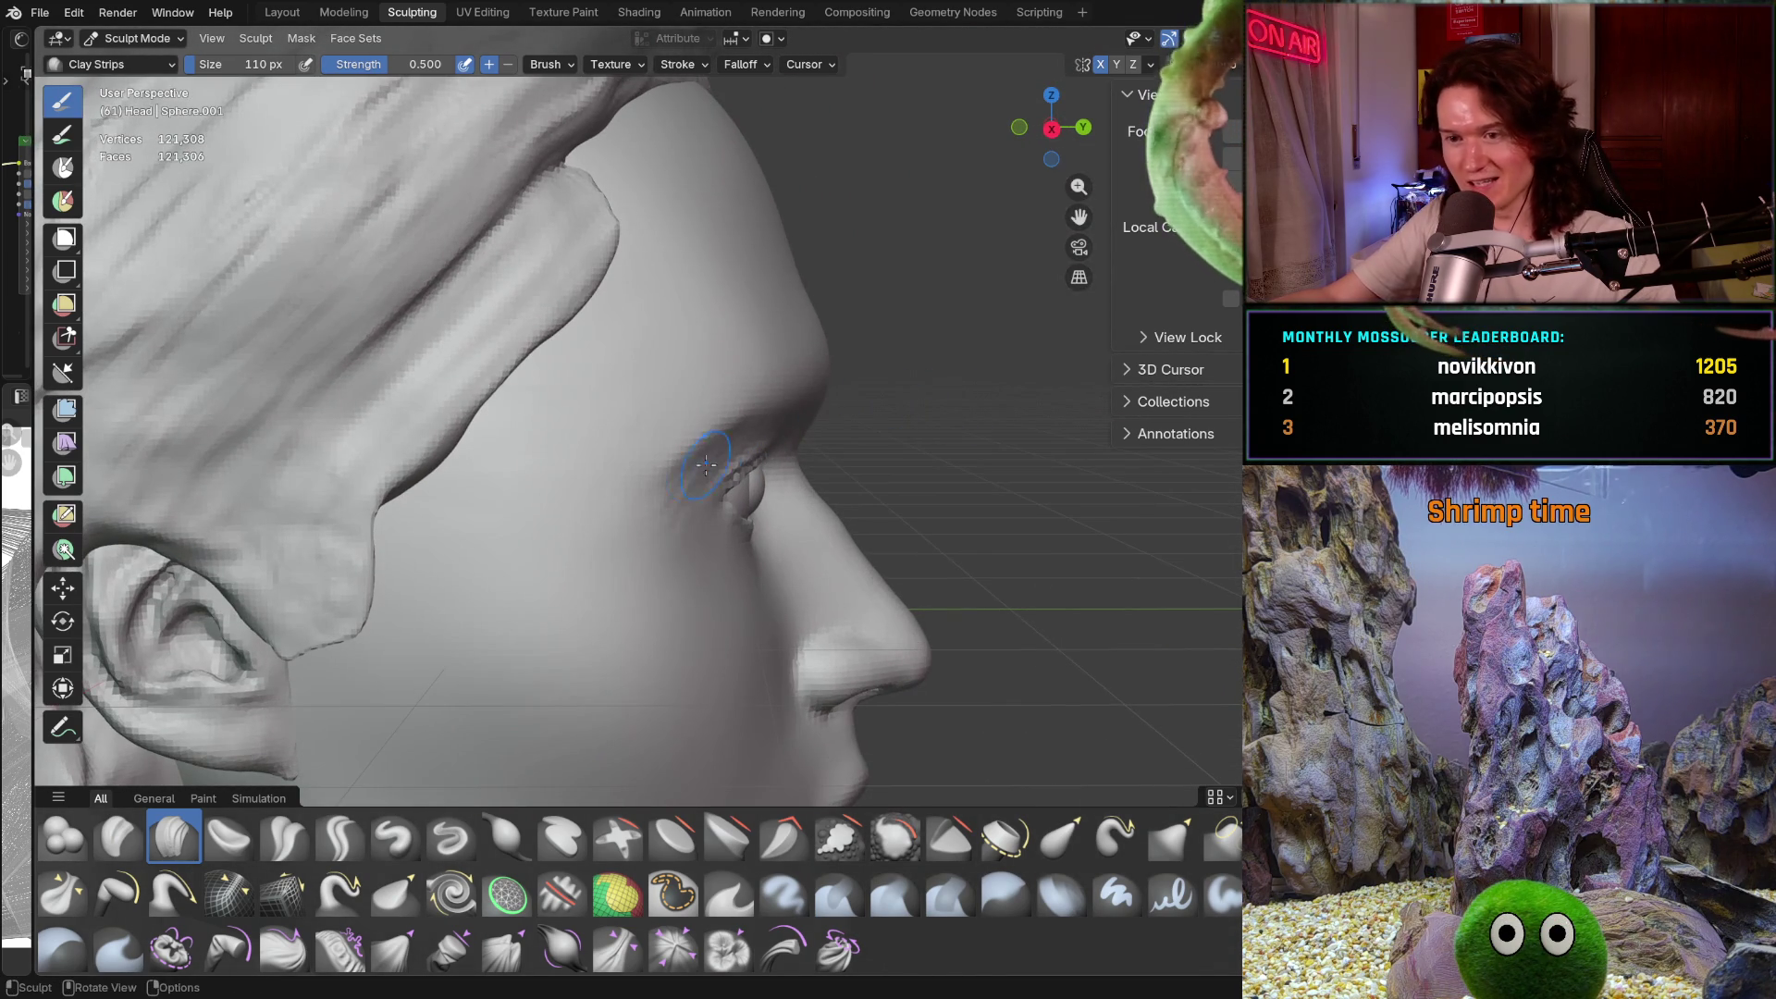
mouse_move(813, 478)
middle_mouse_down("ctrl")
mouse_move(812, 435)
mouse_move(648, 409)
middle_mouse_up("ctrl")
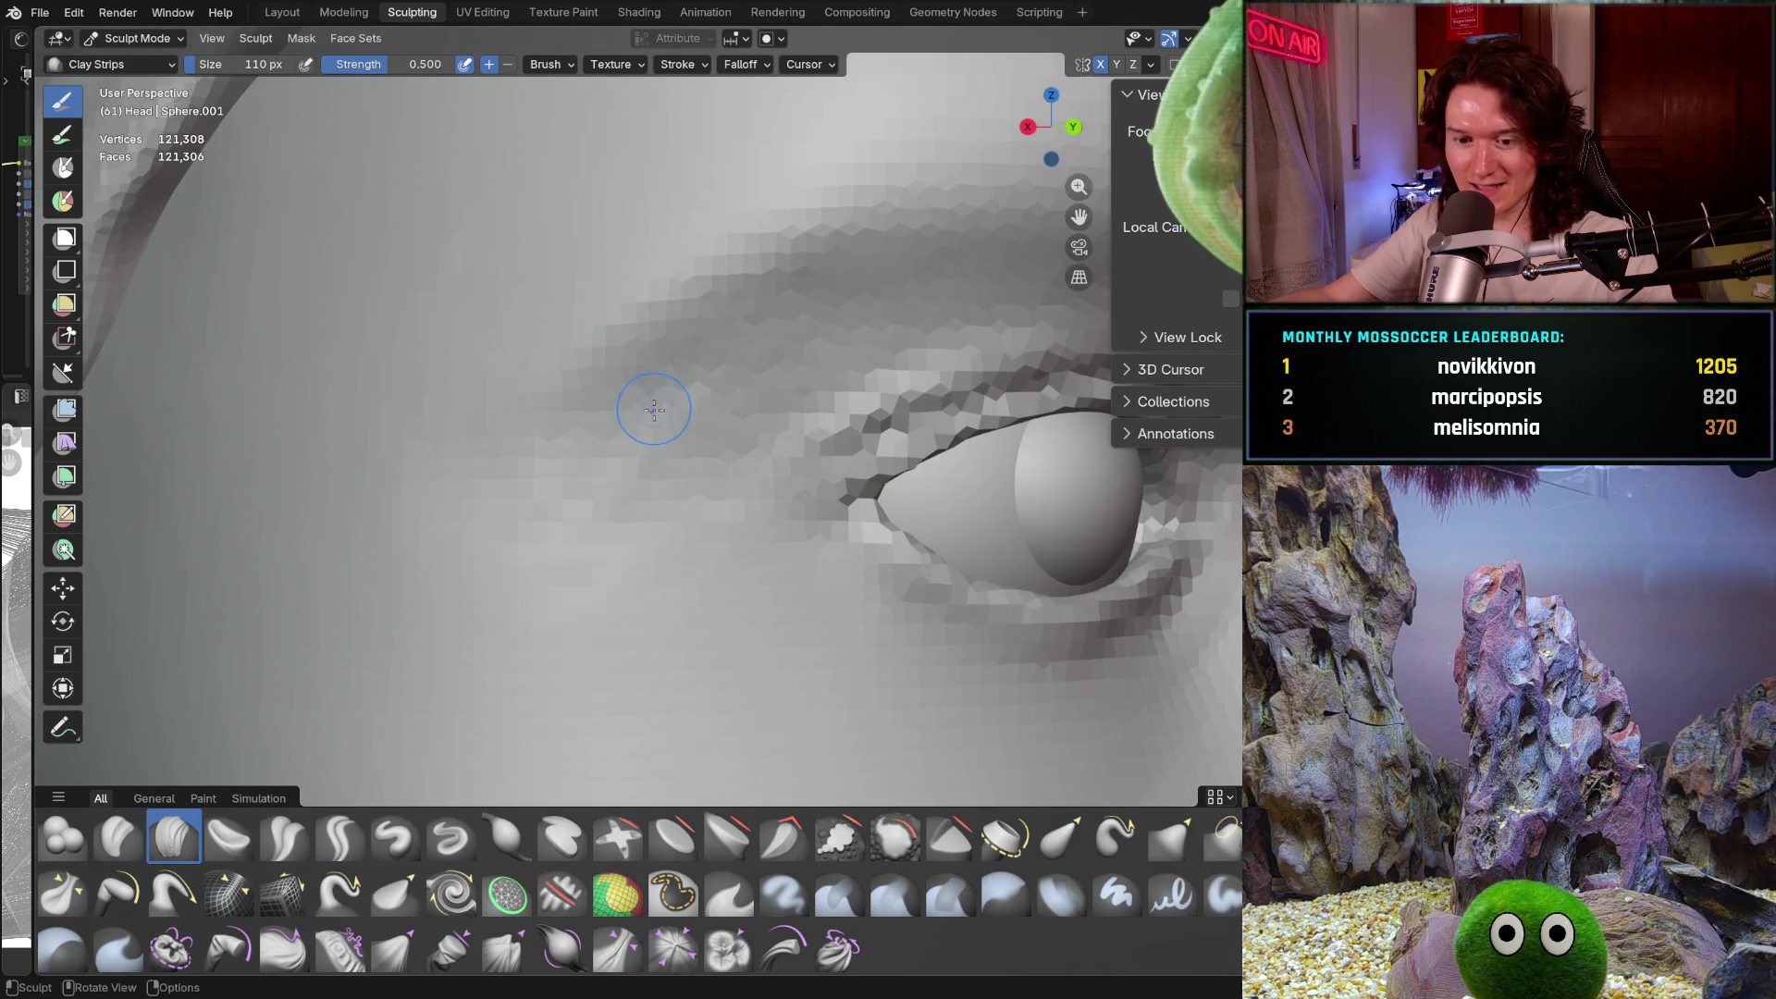
Switch to the Smooth brush and size it to 386 px
key("shift+s")
key("f")
left_click(780, 434)
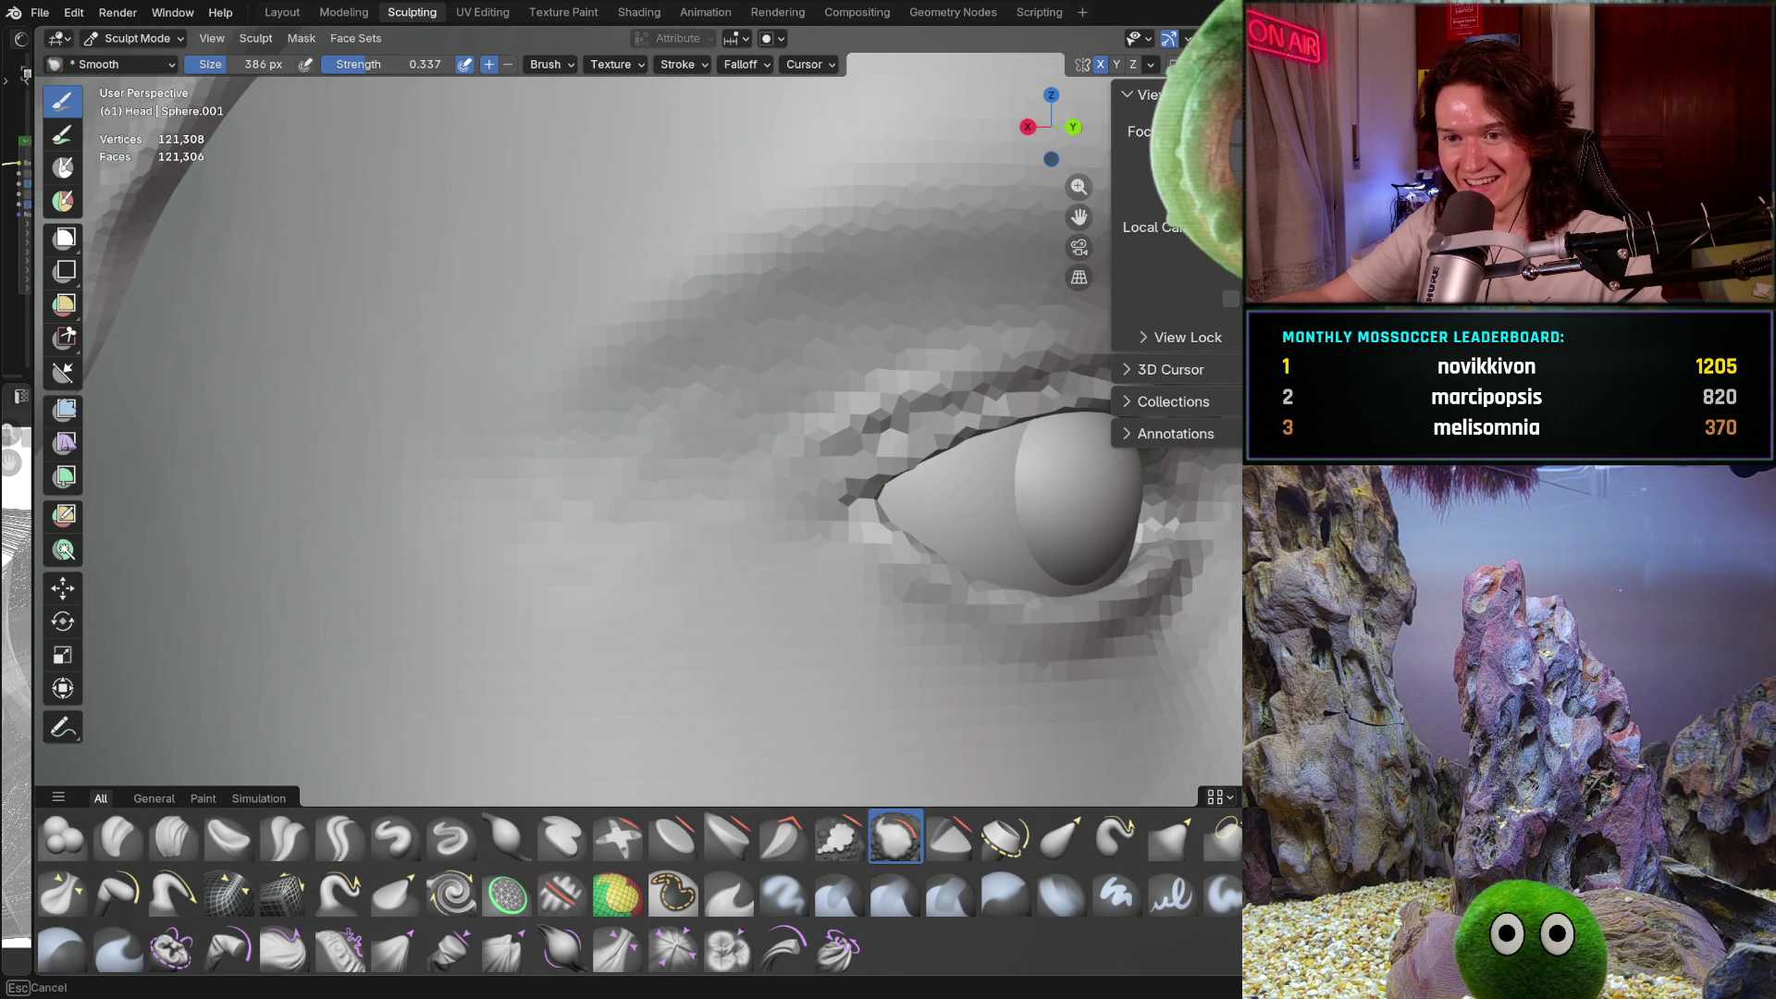
Set the Smooth brush to 246 px and smooth the temple next to the hair
key("f")
left_click(682, 460)
mouse_move(682, 460)
middle_mouse_down()
mouse_move(654, 428)
mouse_move(635, 446)
middle_mouse_up()
middle_click_drag(765, 342, 741, 428)
mouse_move(562, 474)
middle_mouse_down()
mouse_move(614, 429)
mouse_move(582, 555)
mouse_move(718, 396)
mouse_move(737, 448)
mouse_move(650, 503)
mouse_move(622, 551)
mouse_move(682, 614)
middle_mouse_up()
middle_click_drag(586, 535, 541, 502)
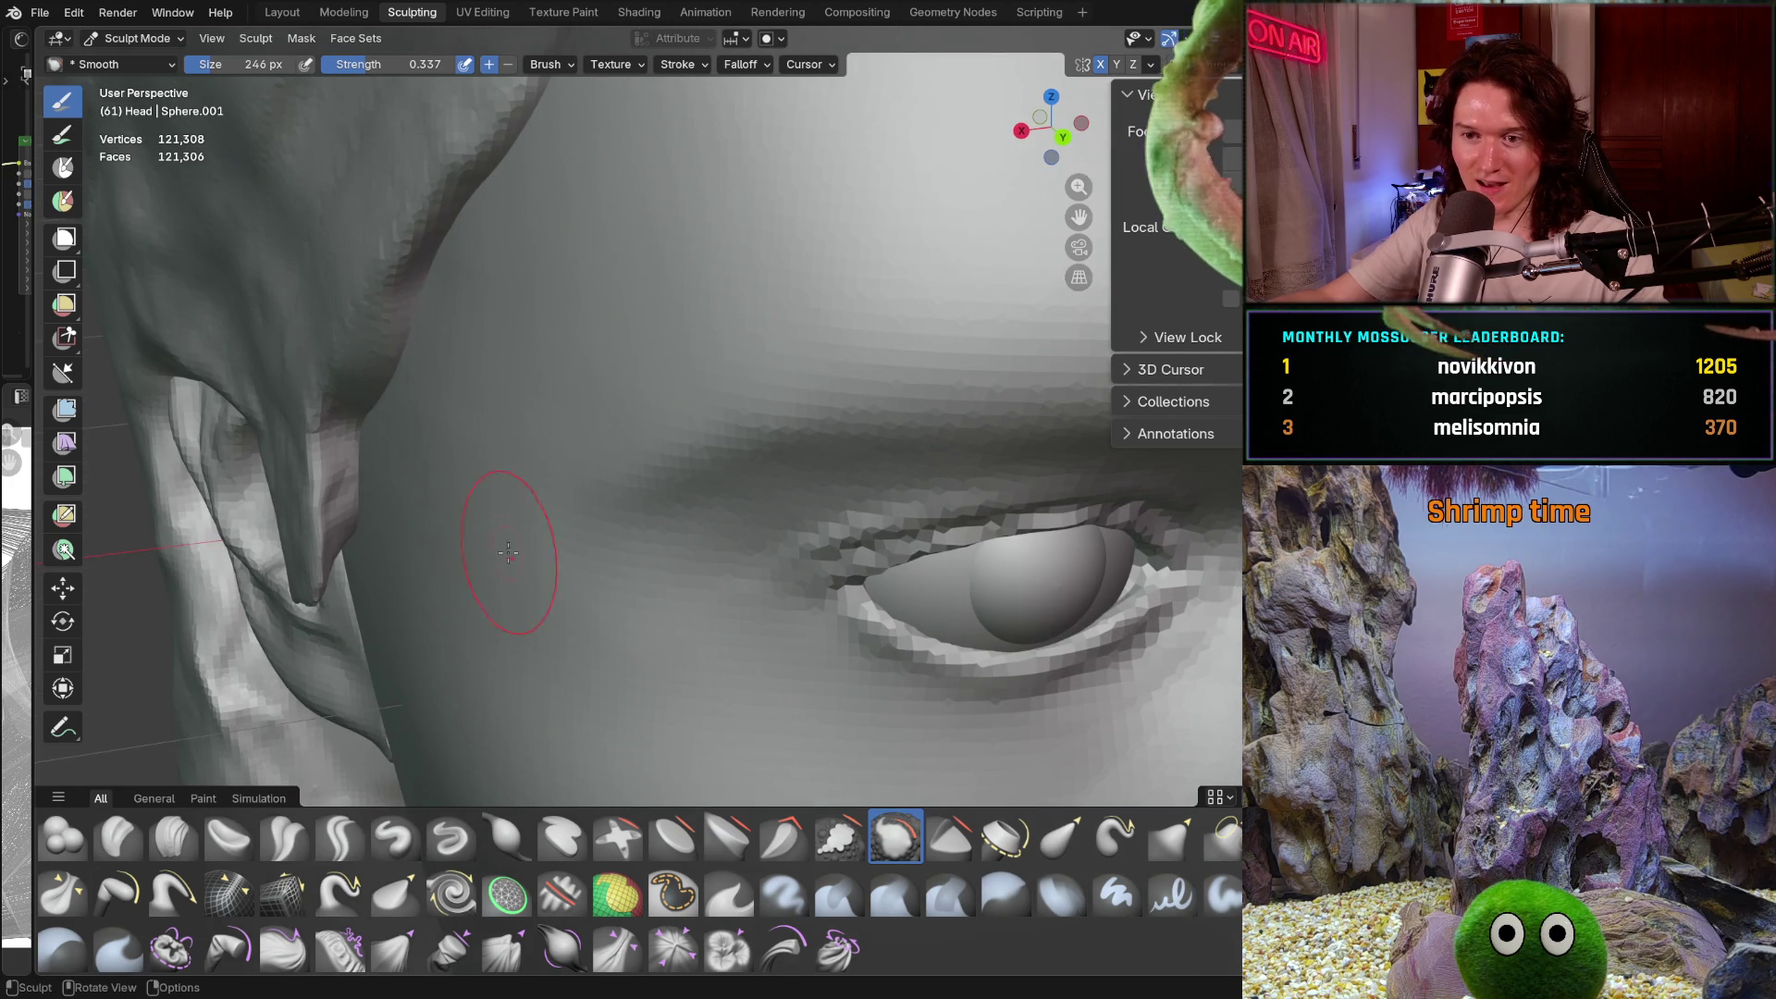
middle_click_drag(453, 311, 455, 310)
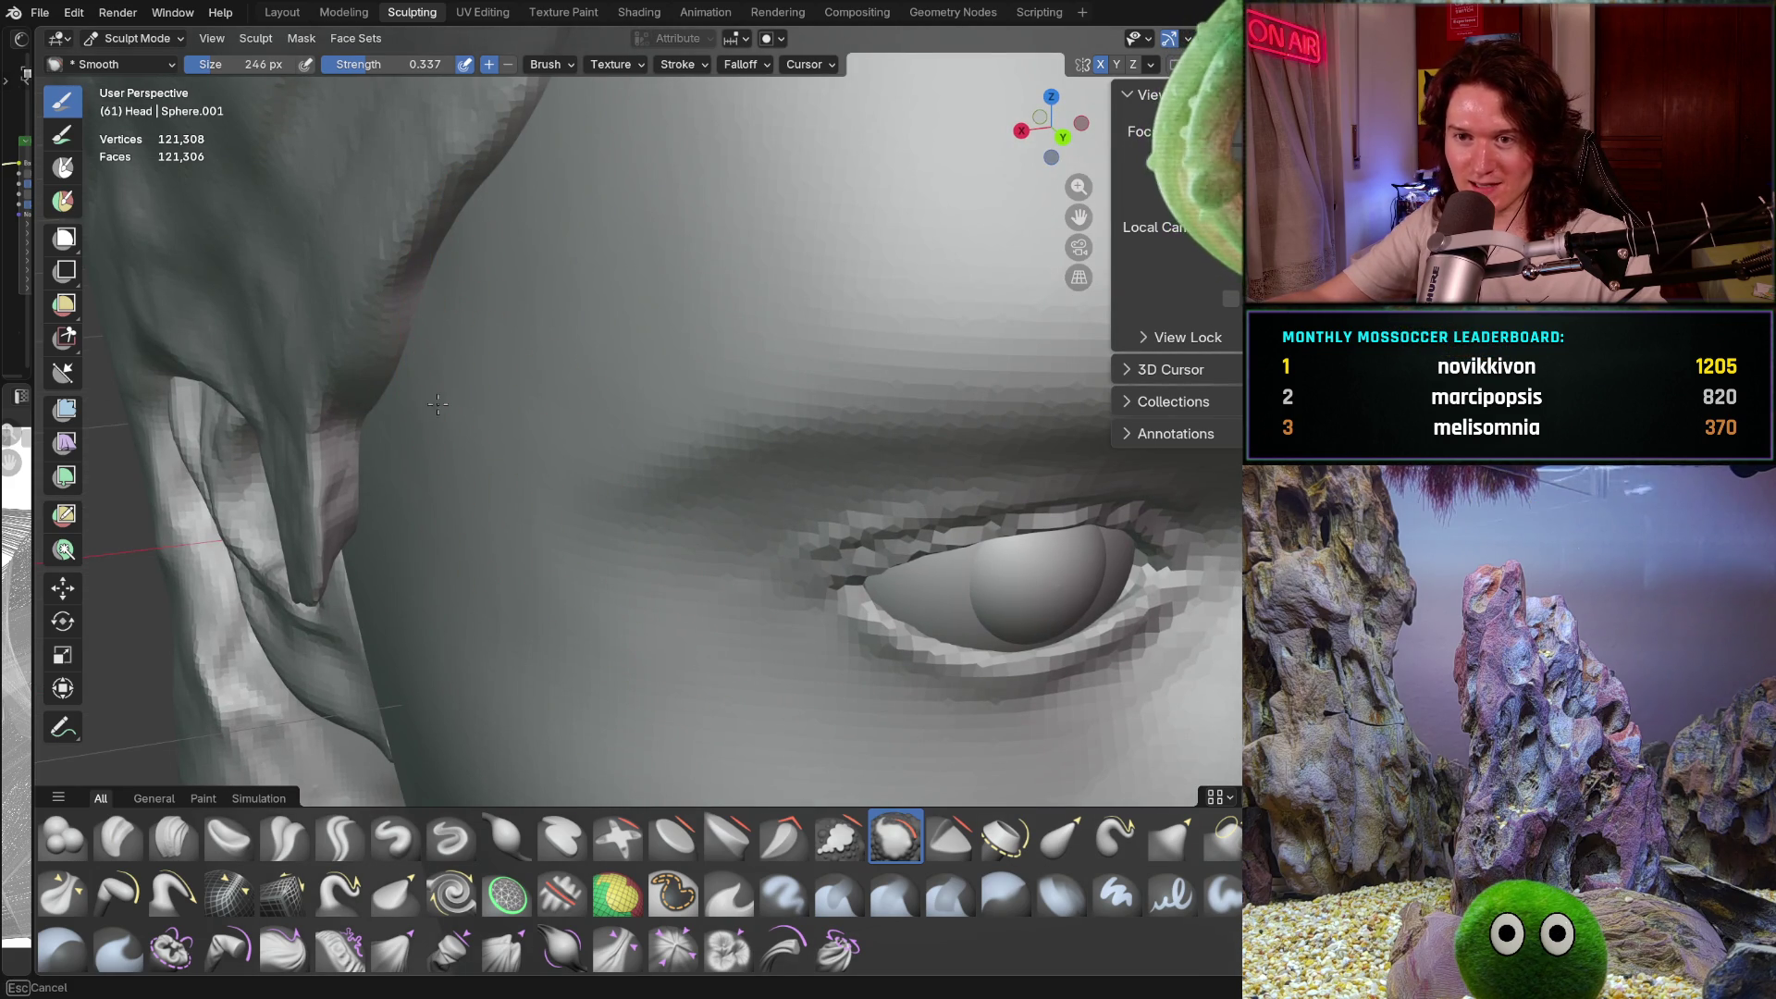
middle_click_drag(500, 195, 501, 196)
Keep smoothing the skin along the hair edge and temple from several angles
mouse_move(459, 521)
middle_mouse_down()
mouse_move(515, 258)
mouse_move(537, 440)
middle_mouse_up()
middle_click_drag(668, 447, 595, 369)
scroll(596, 369, "up", 3)
left_click_drag(595, 369, 567, 299)
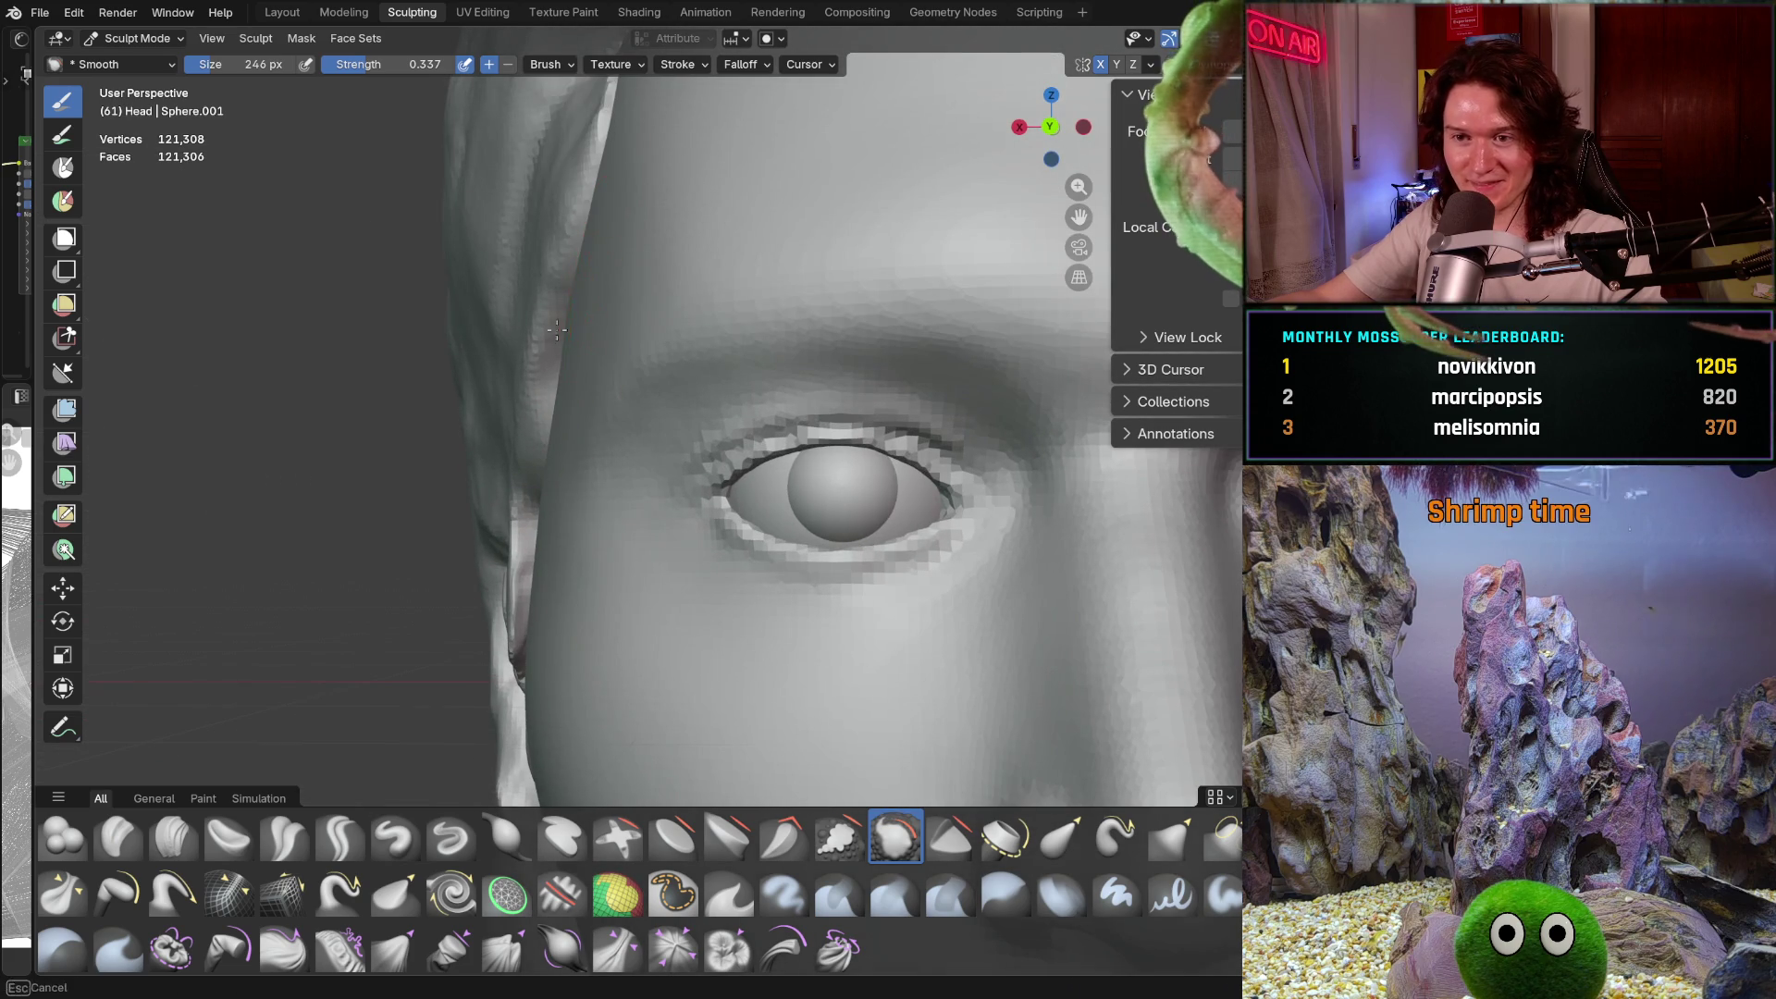
middle_click_drag(578, 257, 685, 296)
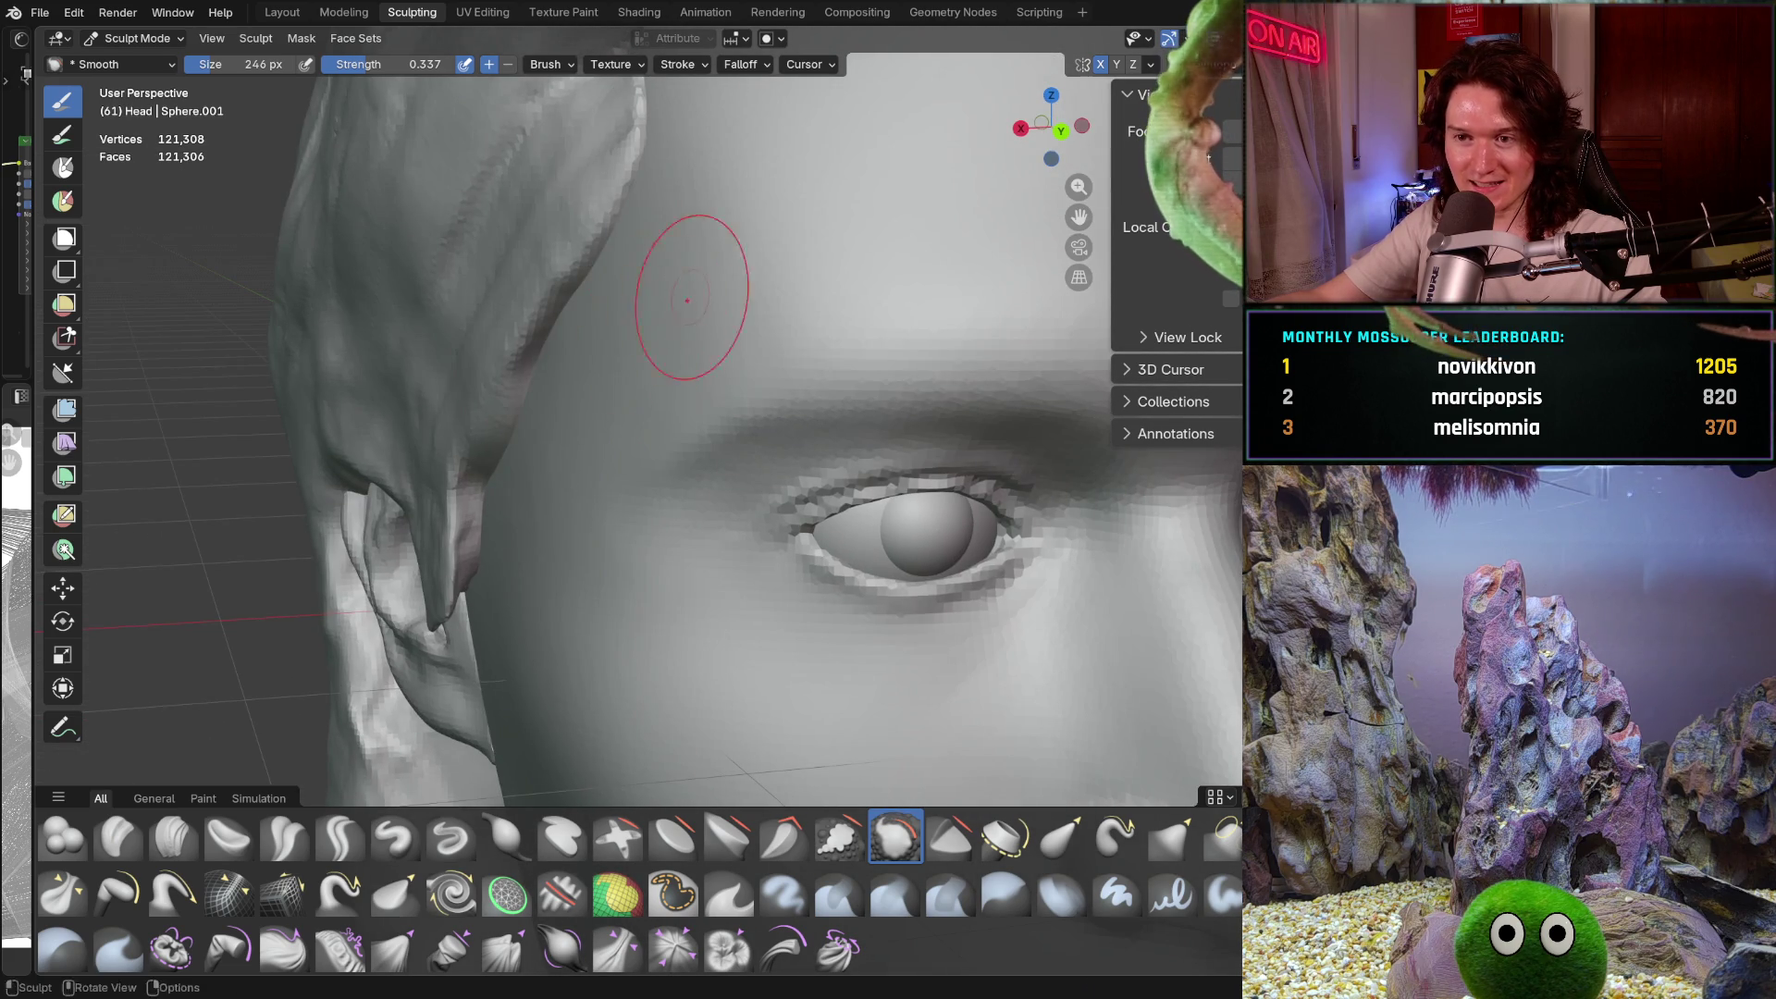
left_click_drag(592, 363, 681, 344)
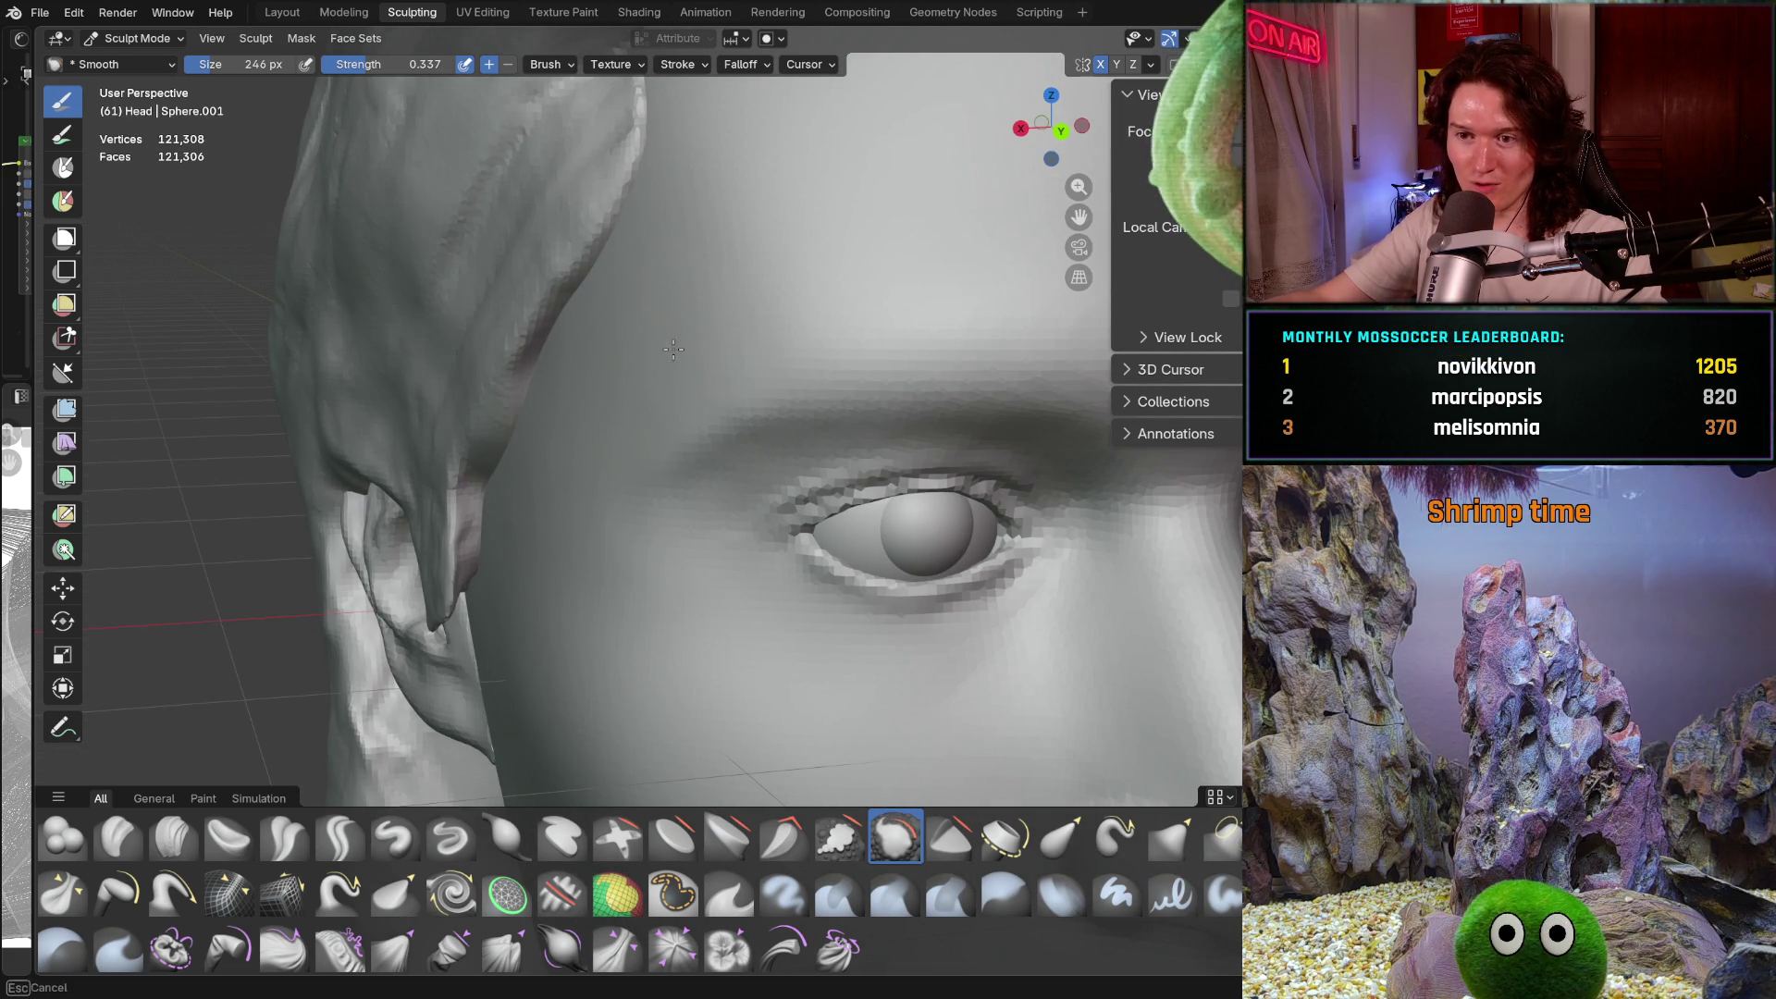
mouse_move(594, 555)
left_mouse_down()
mouse_move(576, 371)
mouse_move(514, 516)
mouse_move(555, 335)
left_mouse_up()
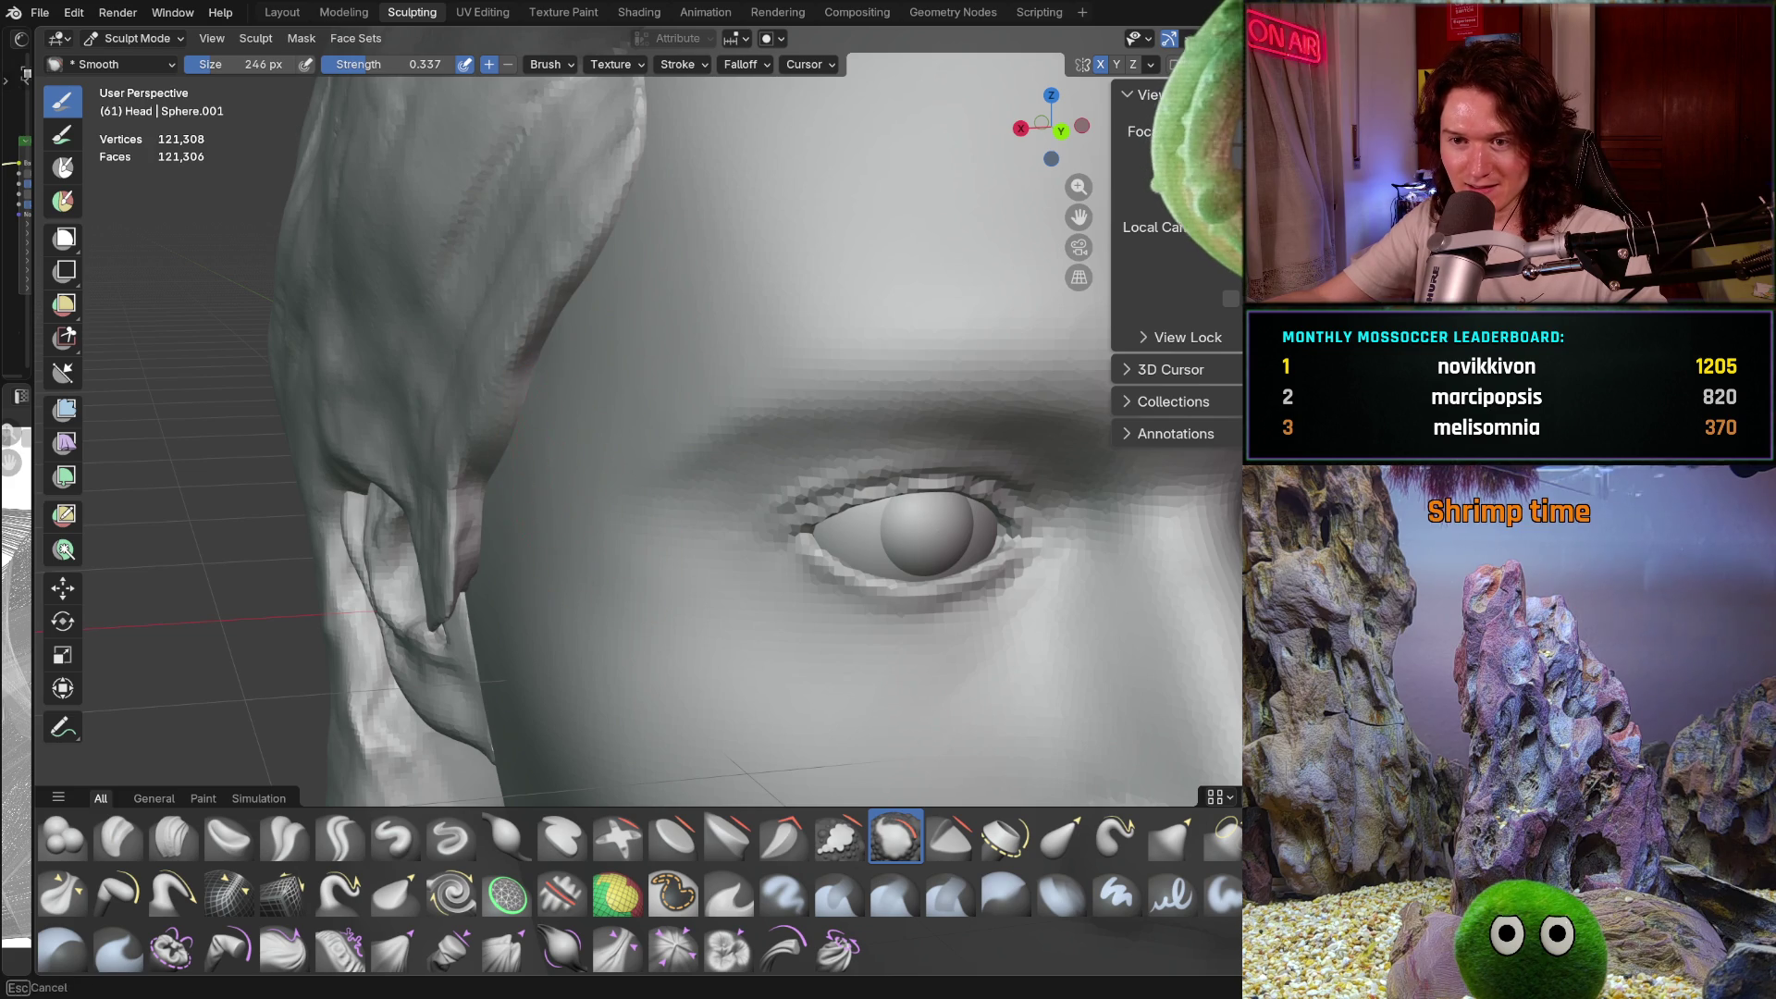
middle_click_drag(592, 339, 674, 226)
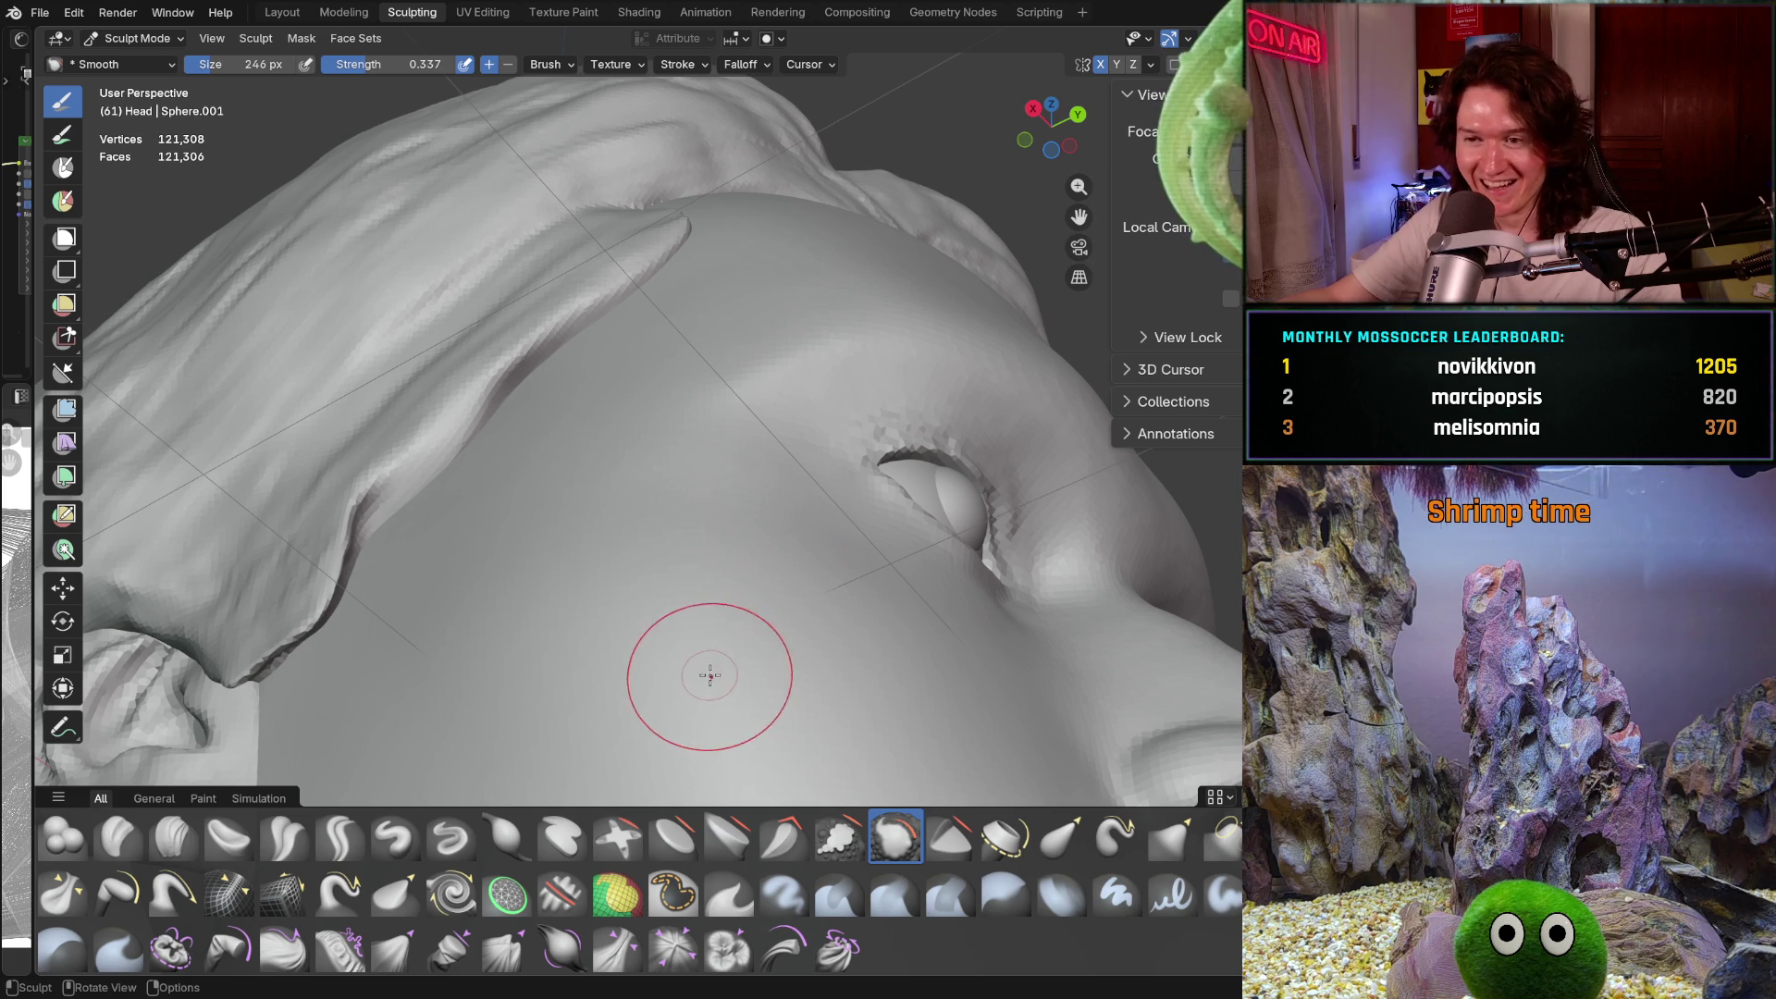
mouse_move(734, 576)
middle_mouse_down()
mouse_move(629, 555)
mouse_move(621, 533)
mouse_move(646, 530)
mouse_move(761, 626)
mouse_move(694, 536)
middle_mouse_up()
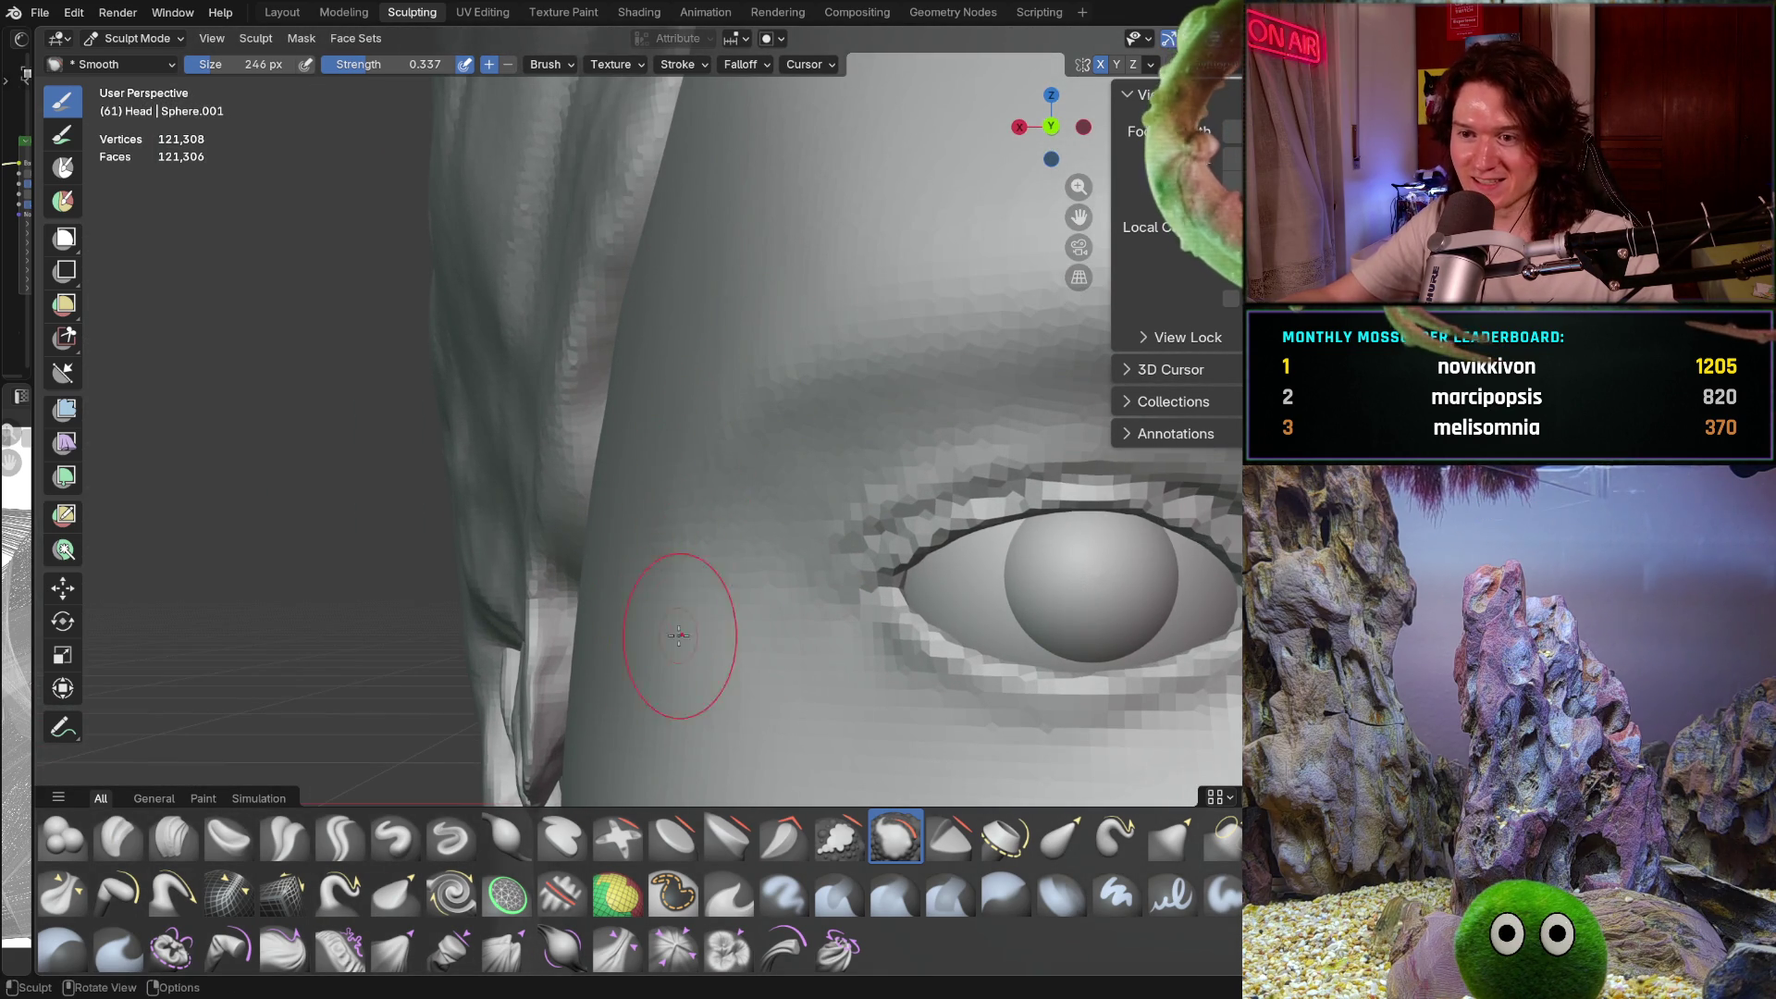
middle_click_drag(655, 574, 682, 555)
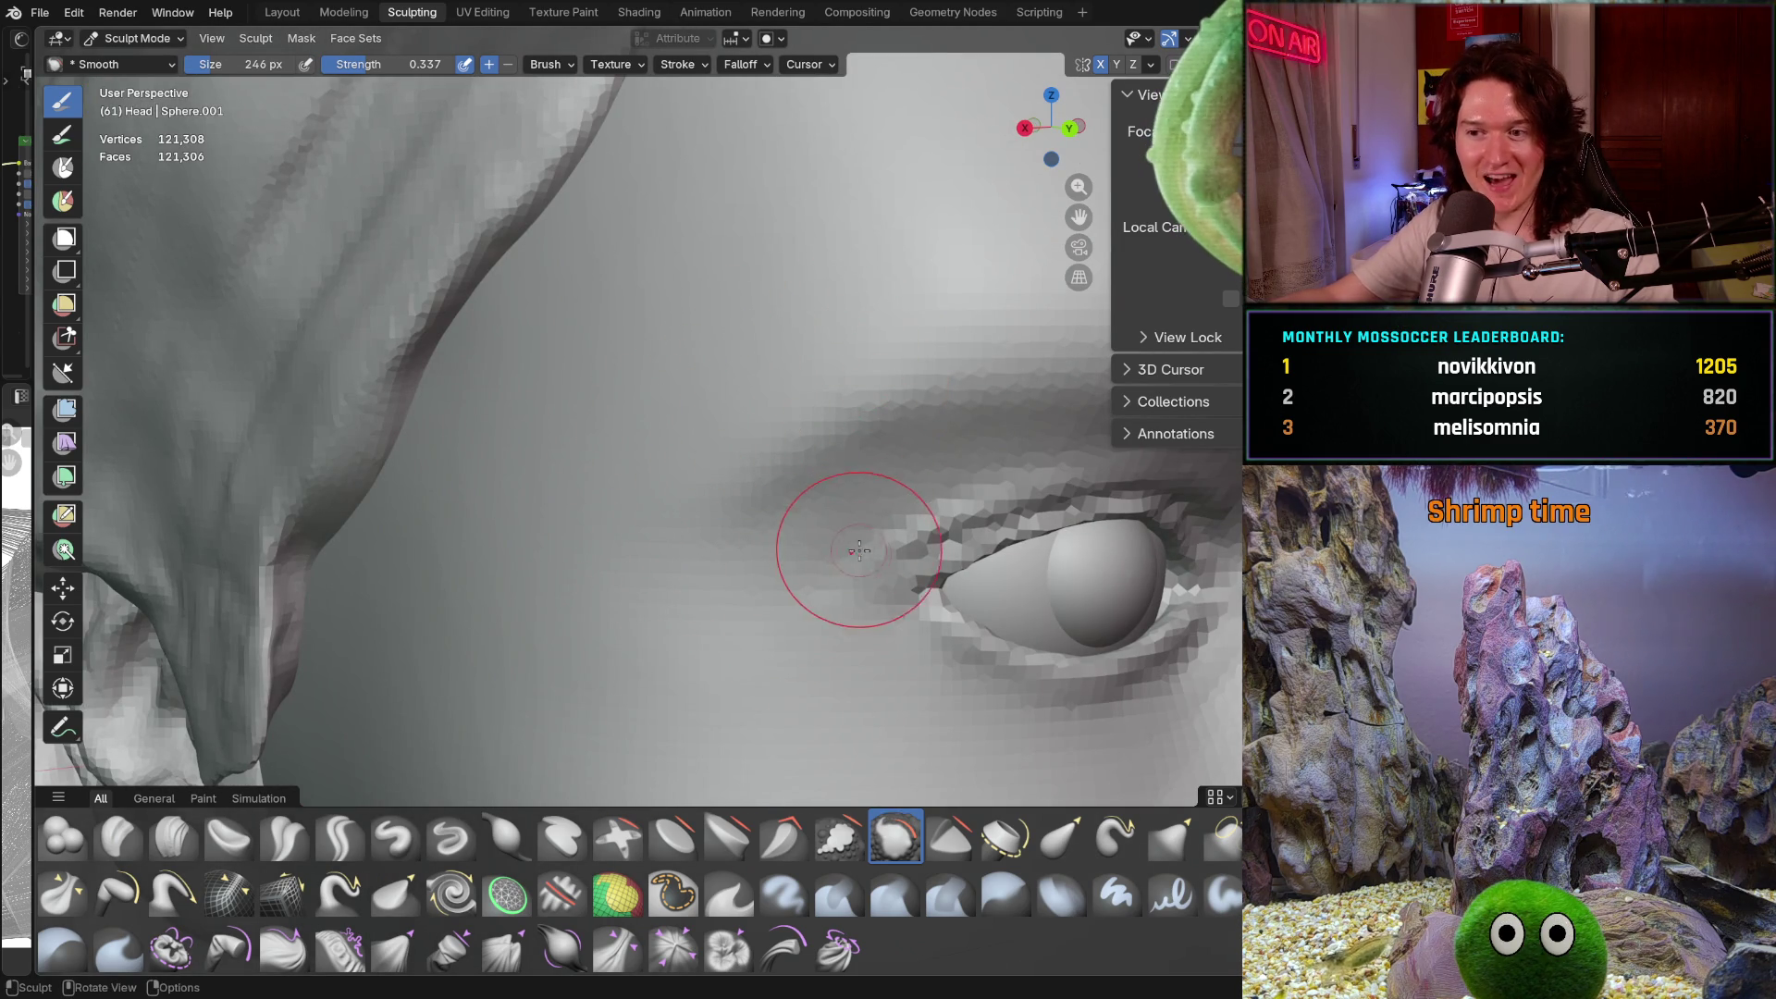
Switch back to Clay Strips and resize it to 220, then 126 px
key("c")
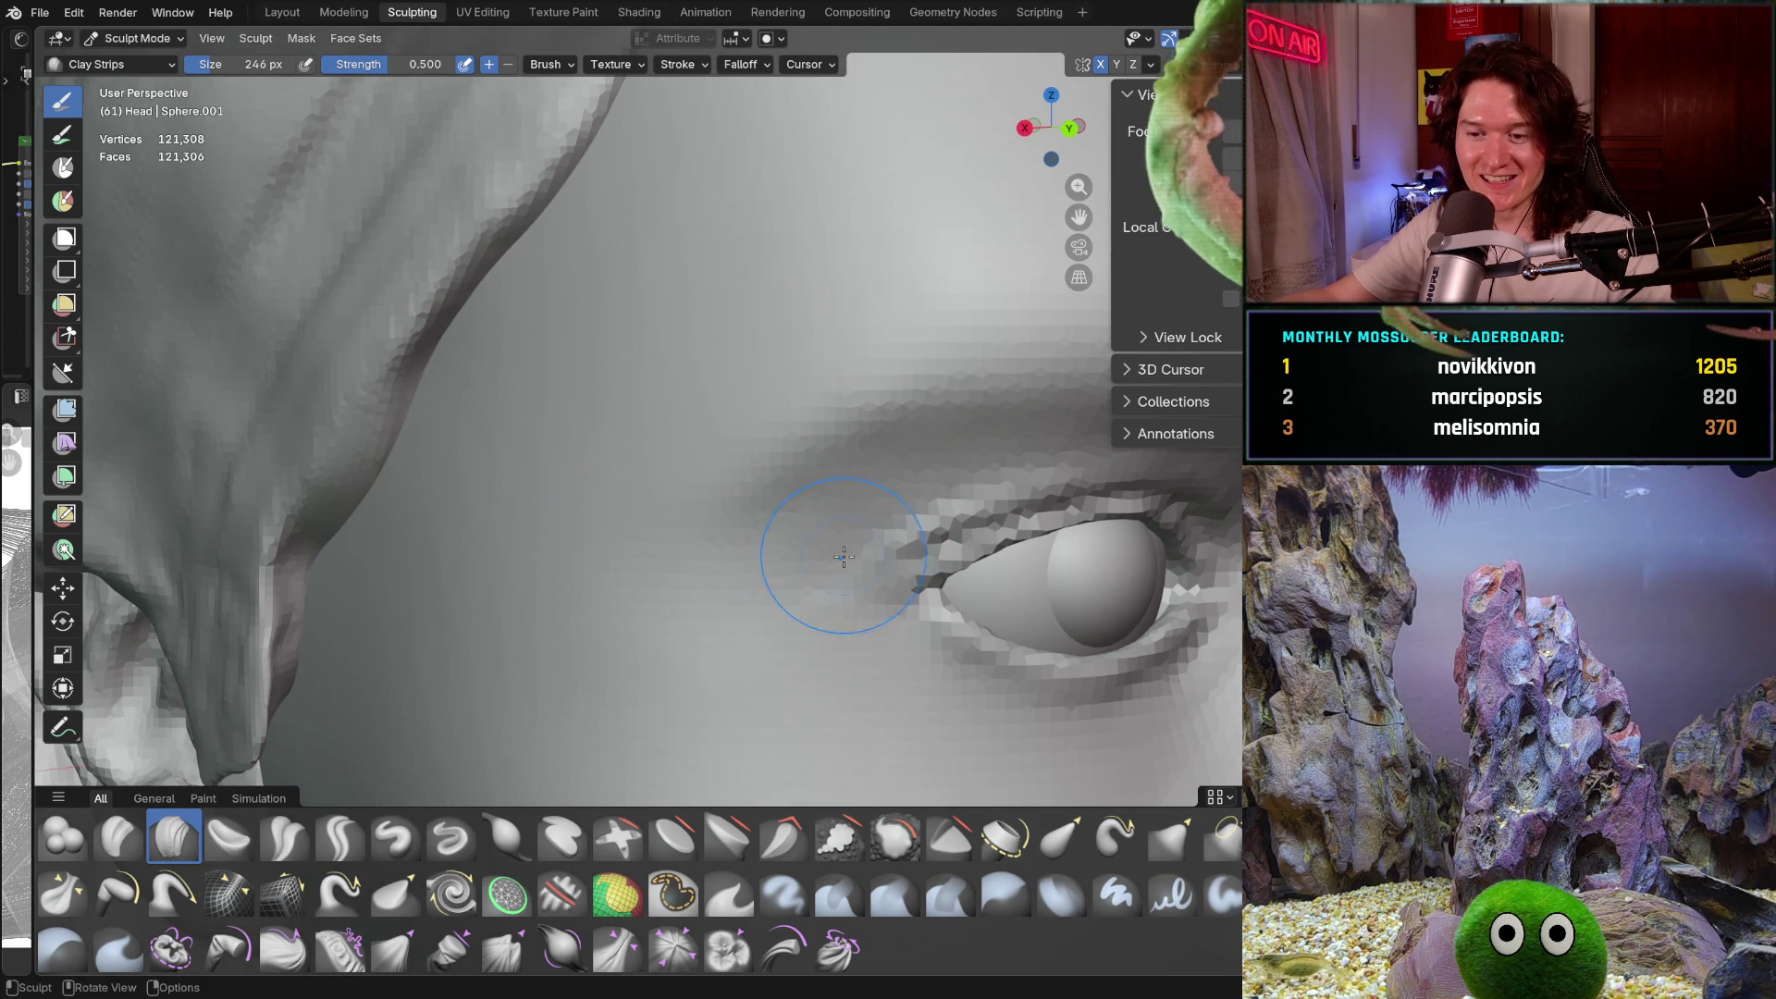
key("f")
left_click(827, 556)
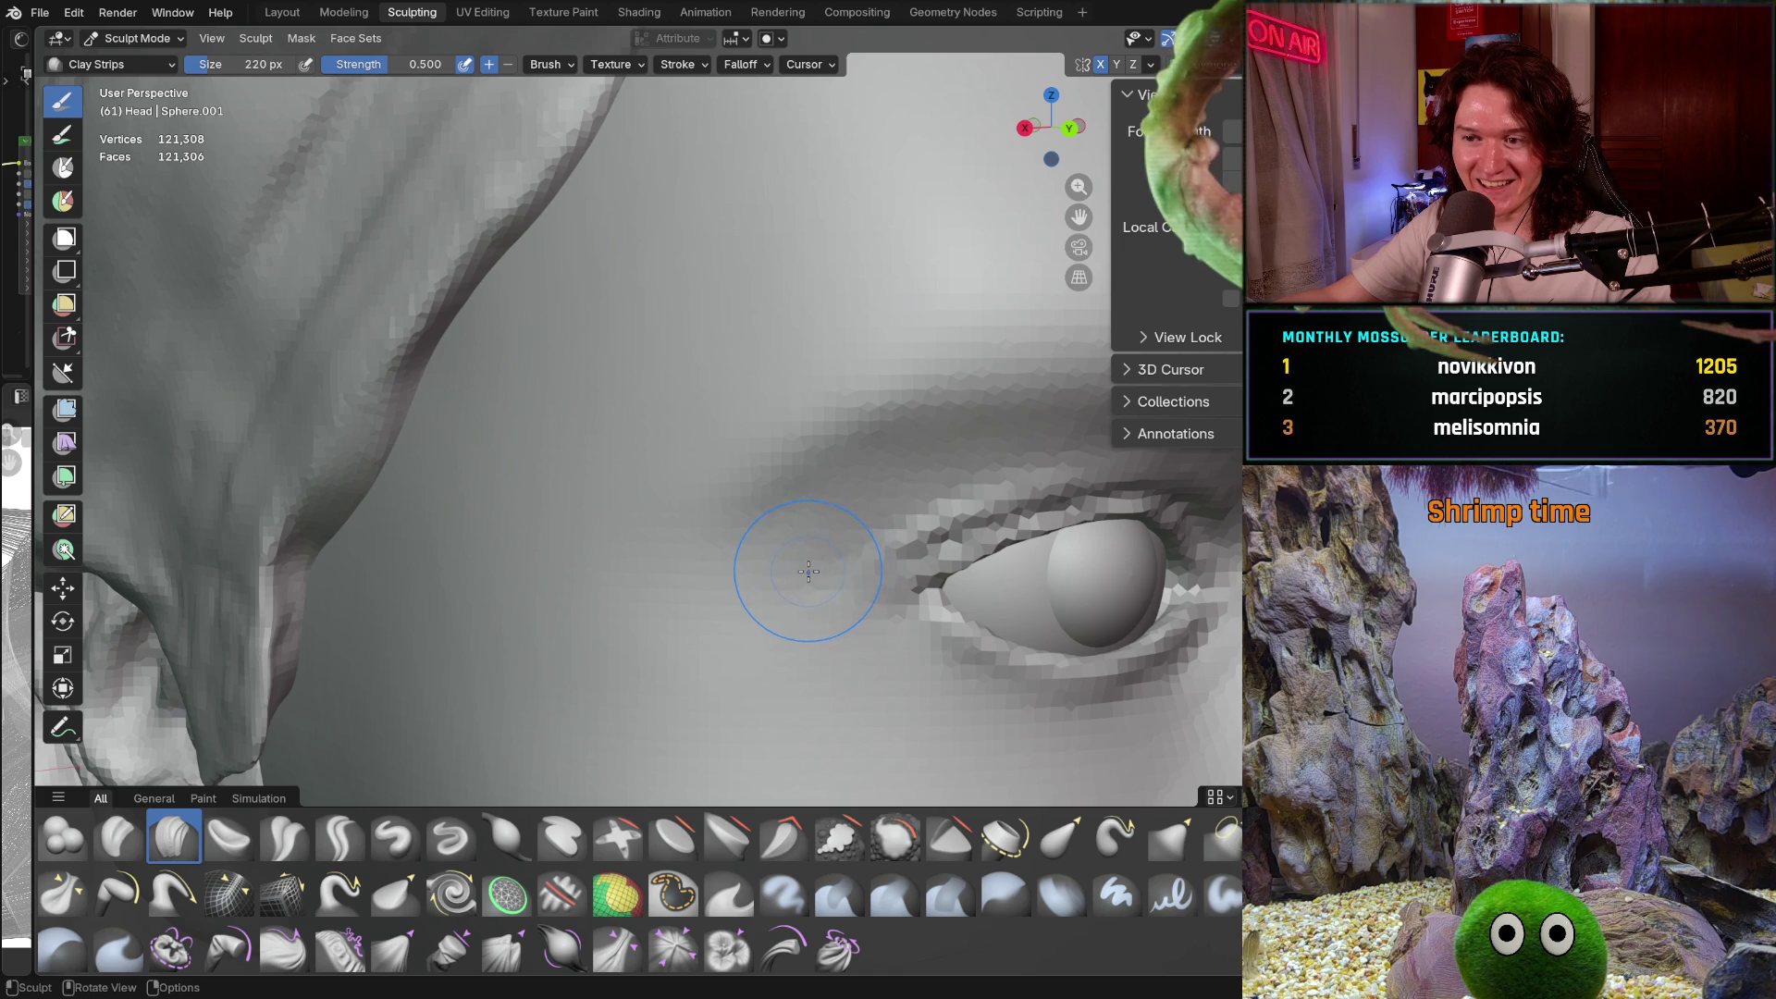
key("f")
left_click(777, 559)
Build up clay above the eye's outer corner and across the brow
mouse_move(792, 567)
middle_mouse_down()
mouse_move(767, 554)
mouse_move(791, 602)
mouse_move(803, 556)
middle_mouse_up()
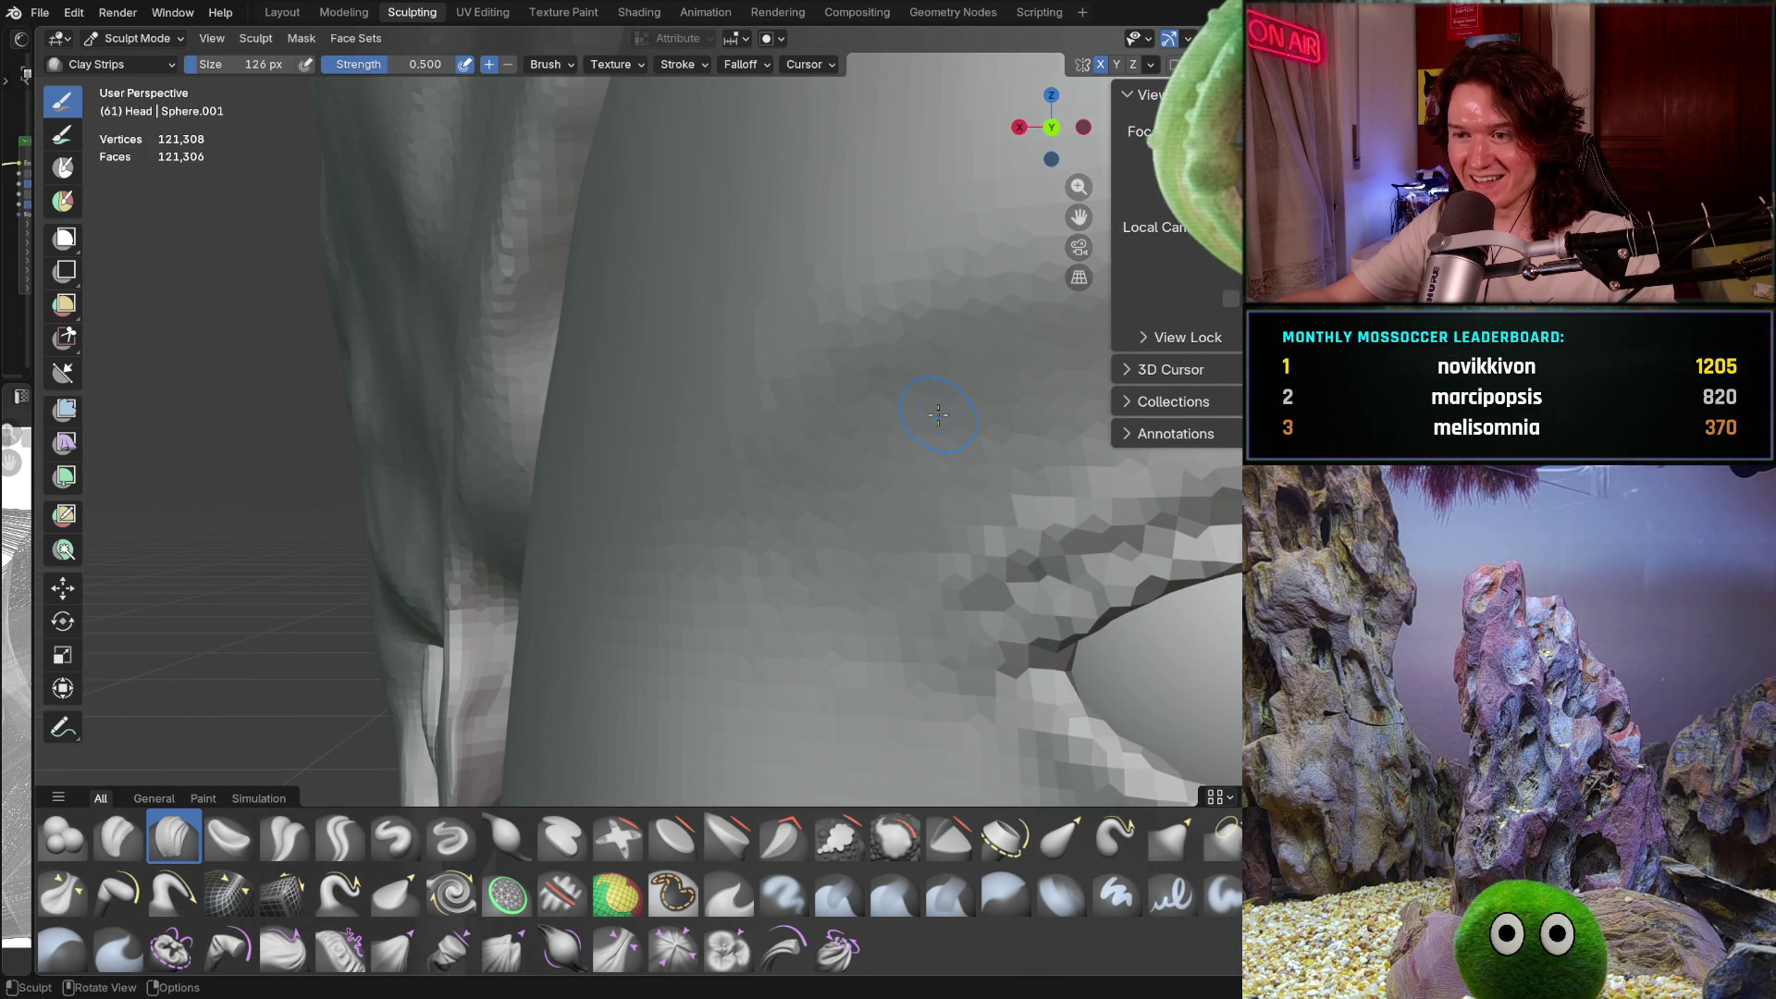
middle_click_drag(806, 510, 806, 511)
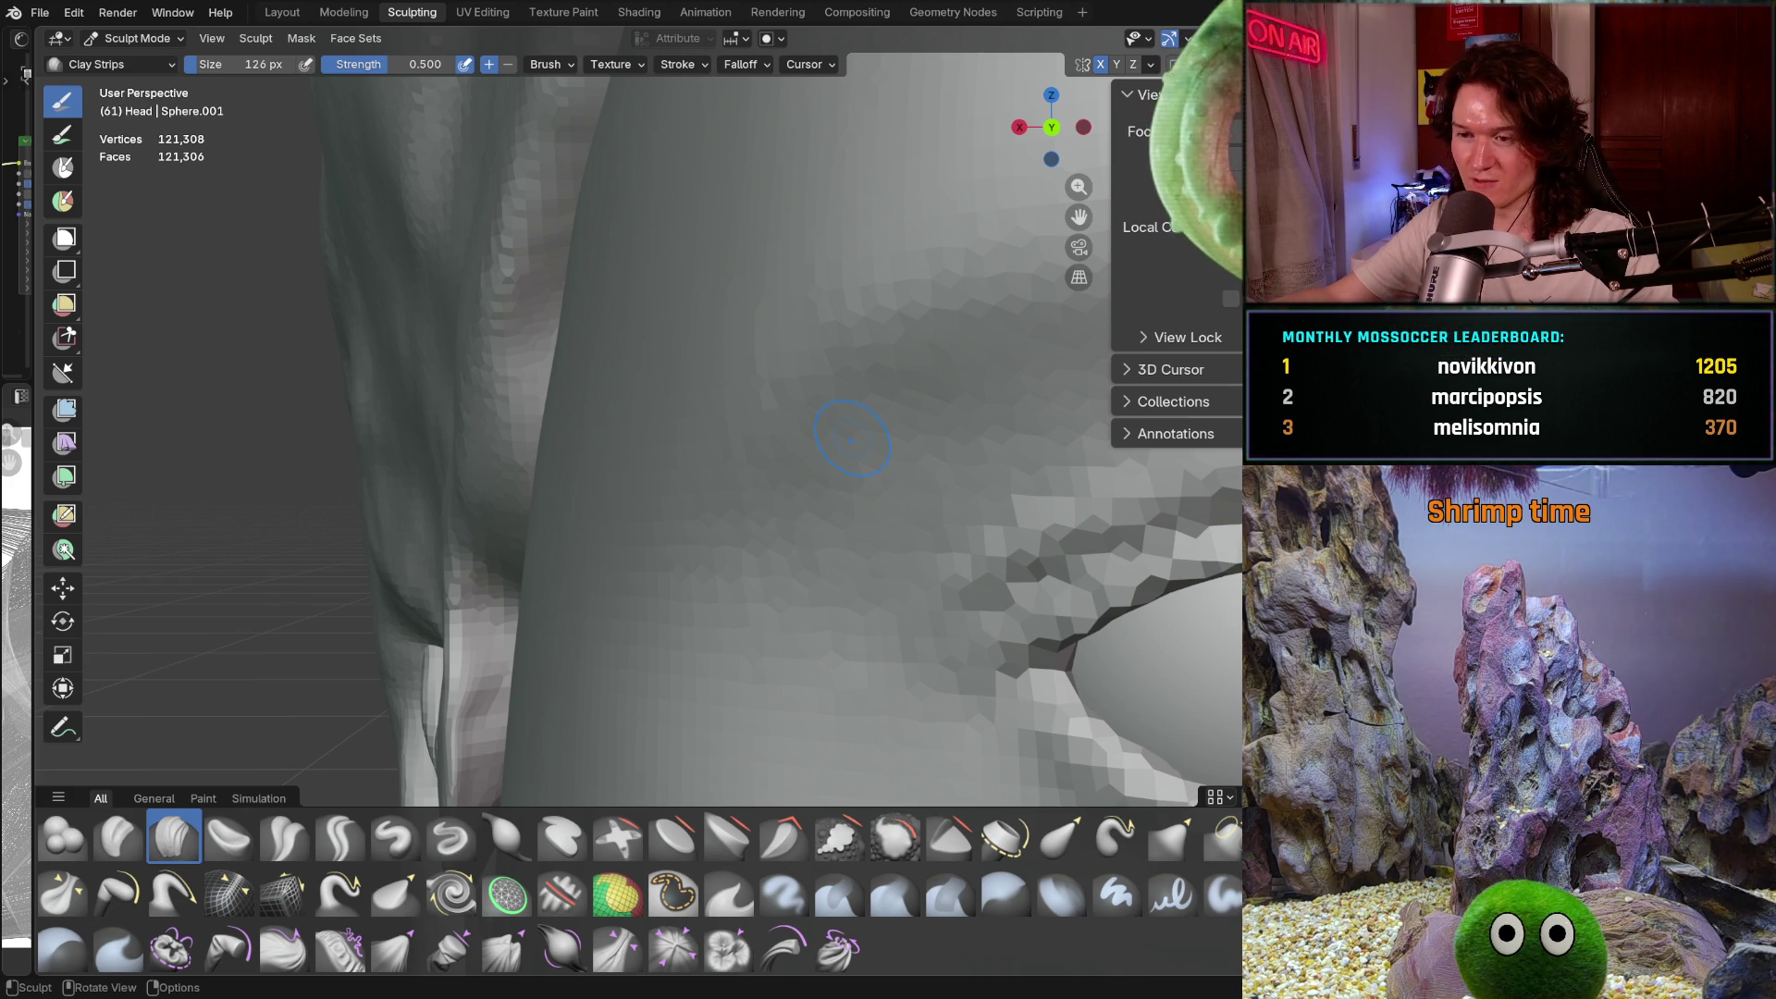
mouse_move(797, 566)
middle_mouse_down()
mouse_move(762, 507)
mouse_move(714, 593)
middle_mouse_up()
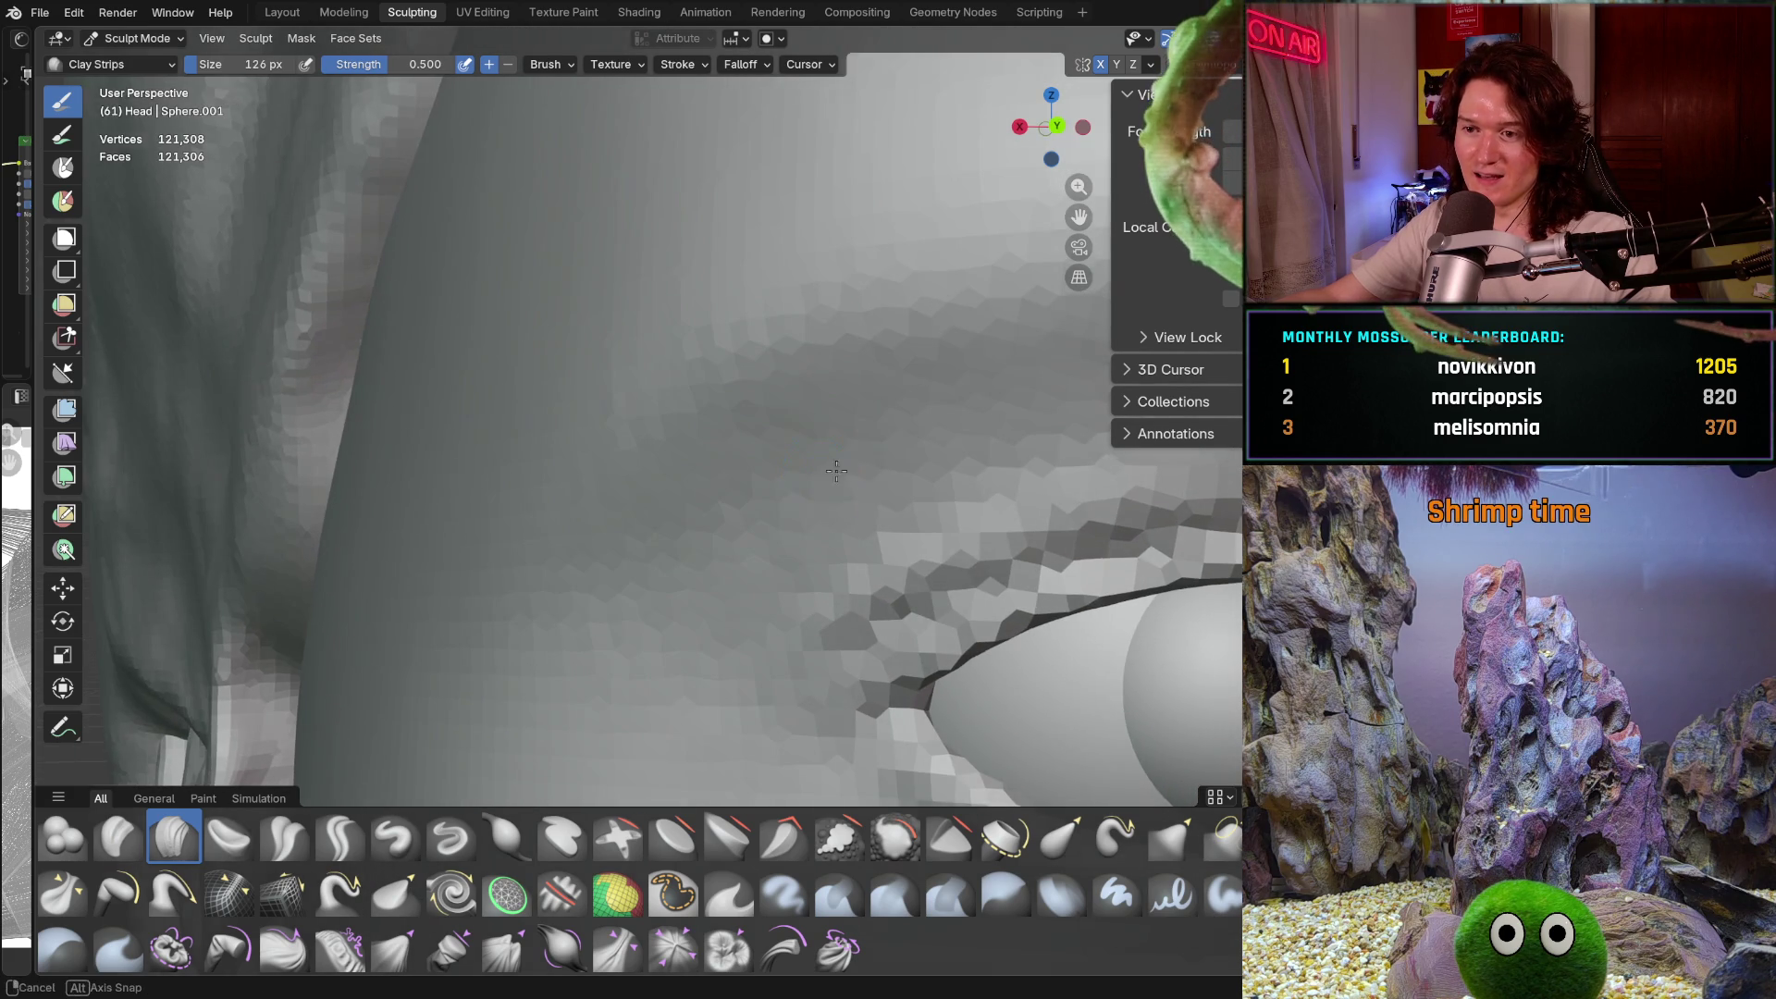
middle_click_drag(791, 501, 745, 552, "ctrl")
right_click_drag(647, 588, 640, 593, "ctrl")
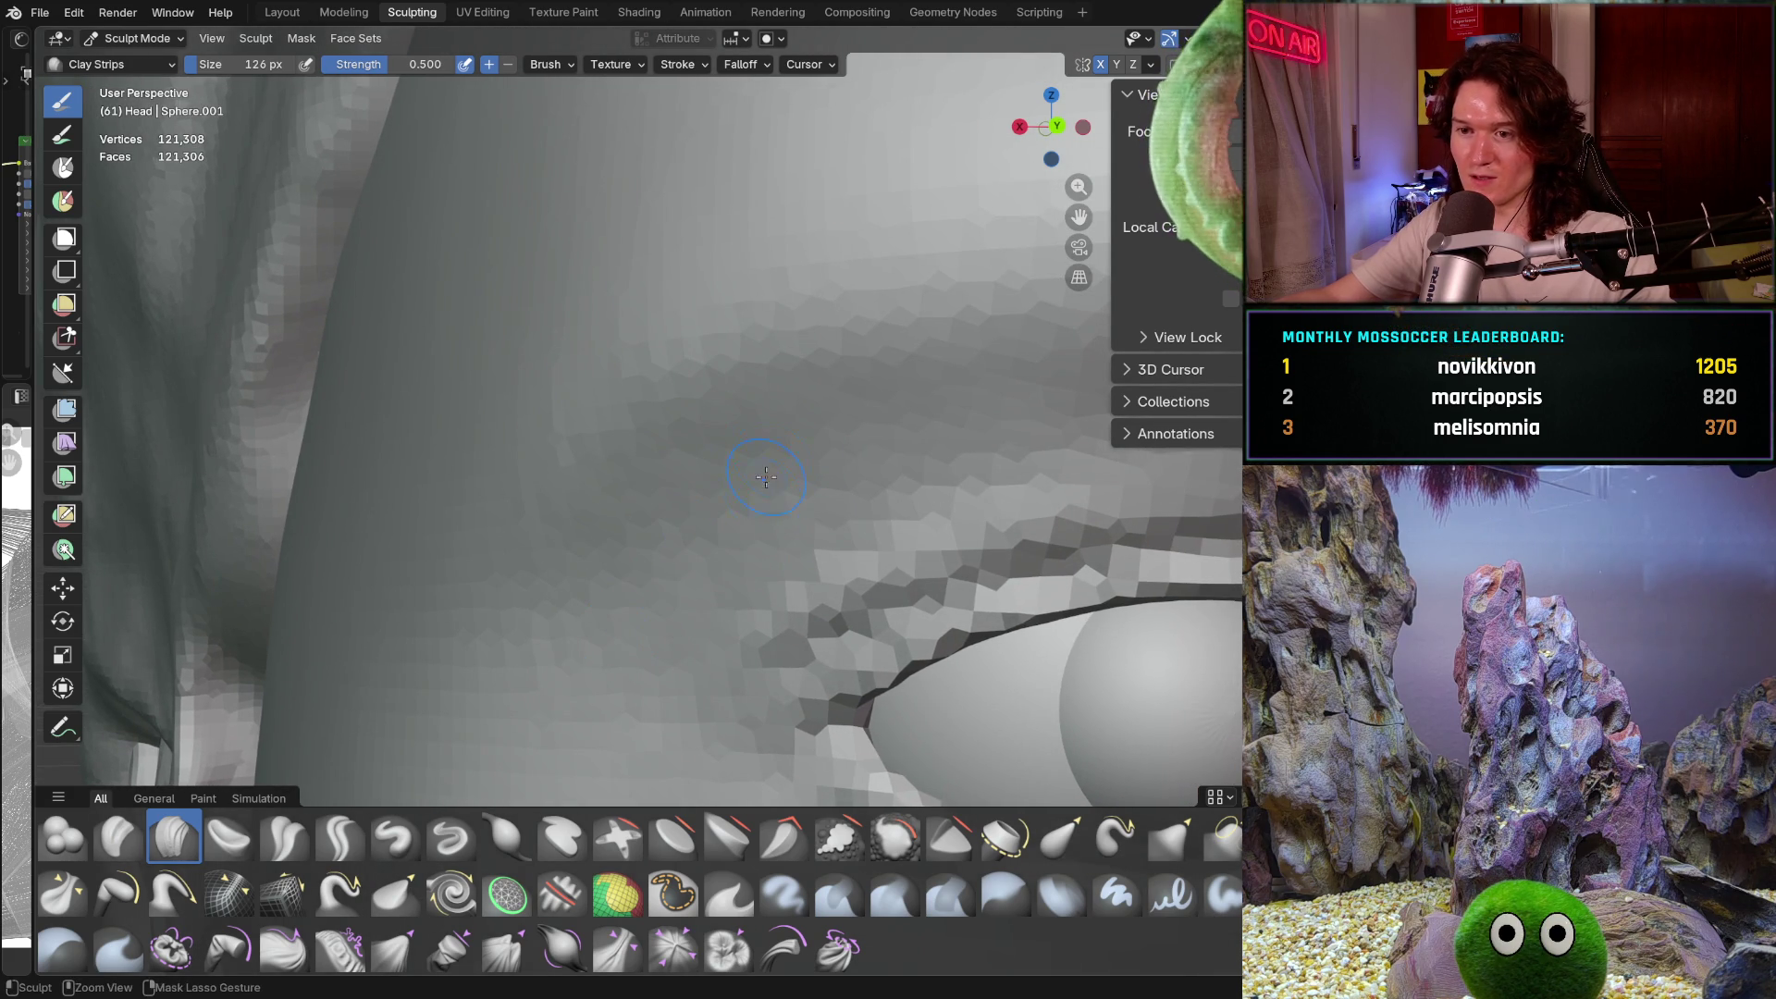
mouse_move(719, 524)
middle_mouse_down("shift")
mouse_move(674, 503)
mouse_move(731, 494)
mouse_move(740, 444)
mouse_move(681, 435)
mouse_move(841, 438)
mouse_move(632, 553)
mouse_move(629, 652)
mouse_move(658, 698)
mouse_move(703, 652)
mouse_move(965, 586)
mouse_move(786, 622)
middle_mouse_up("shift")
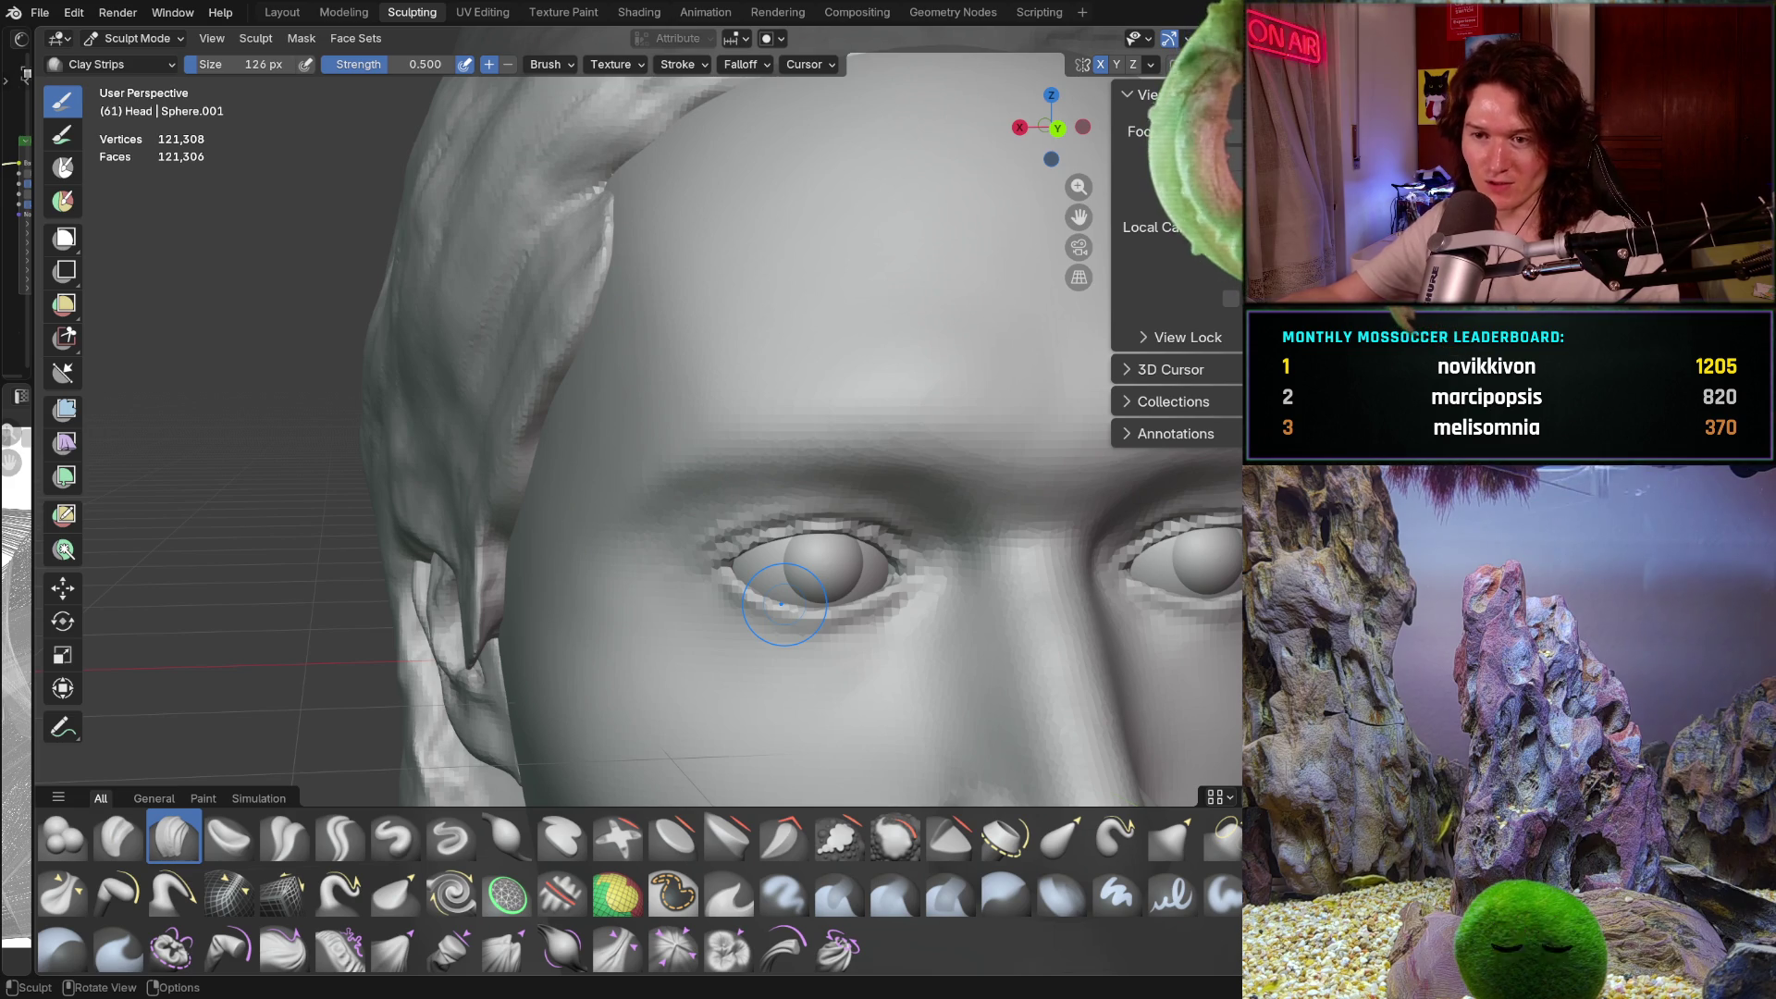
Orbit and zoom in close around the eye and upper eyelid
scroll(648, 611, "up", 4)
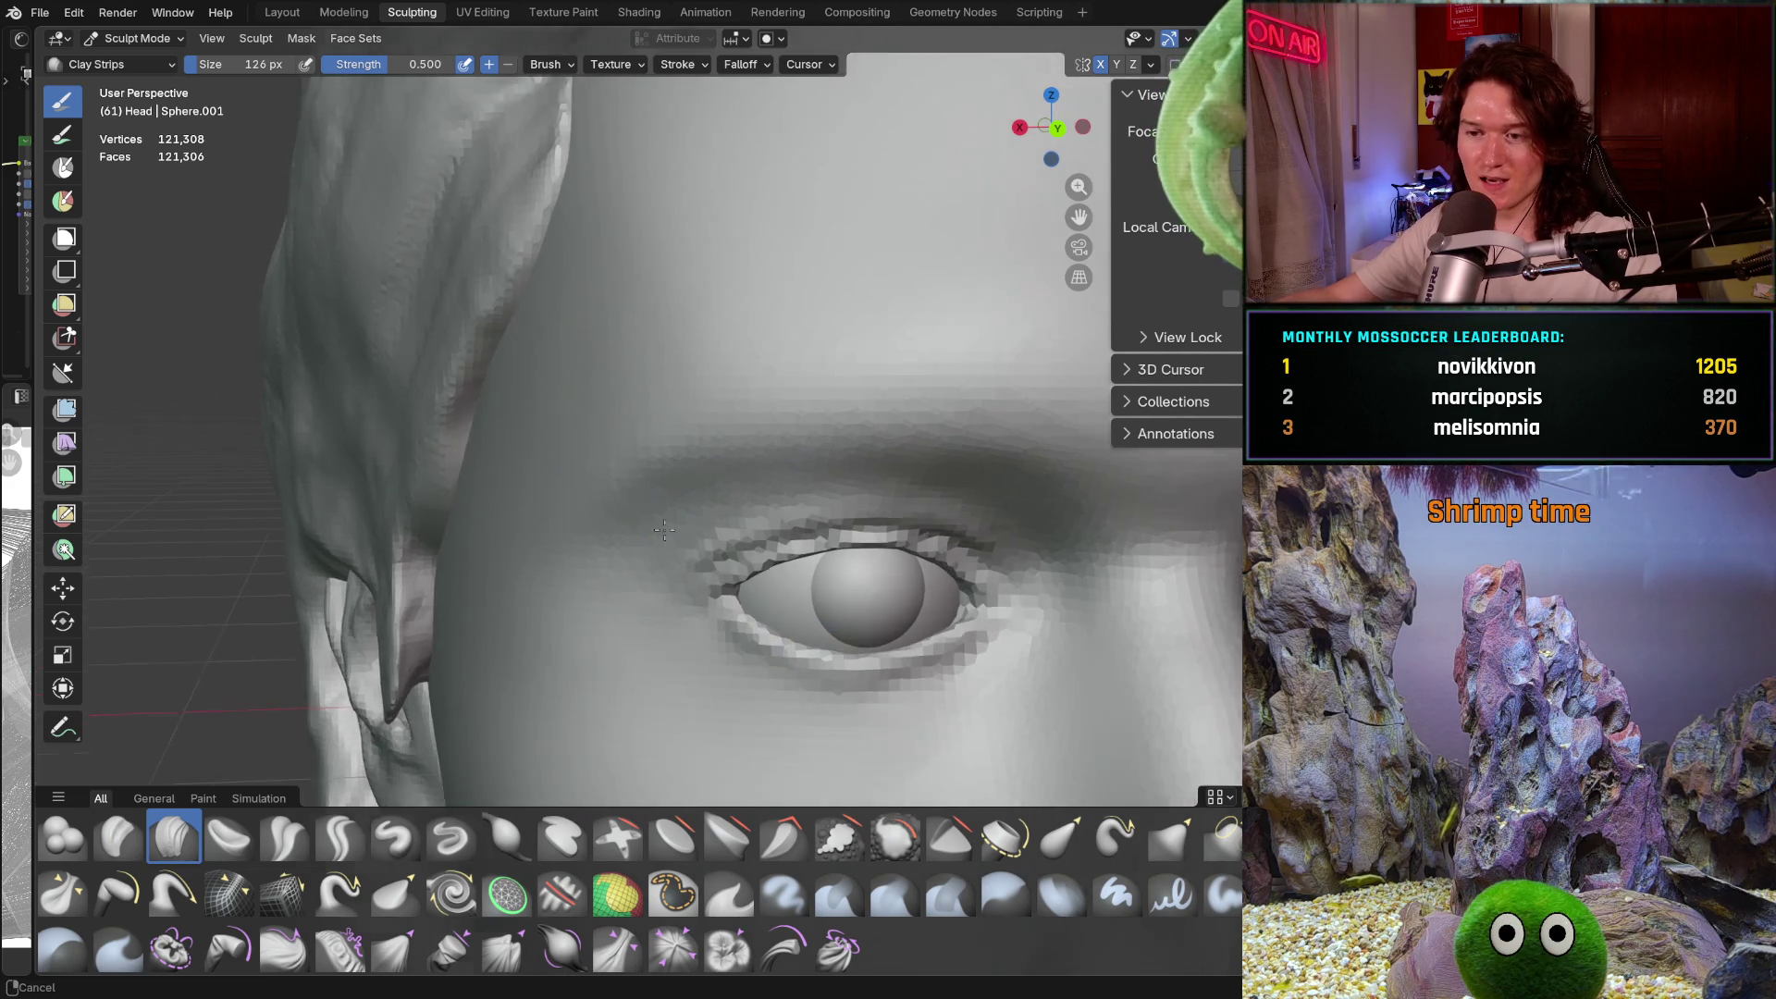
middle_click_drag(641, 608, 631, 574)
scroll(622, 540, "up", 2)
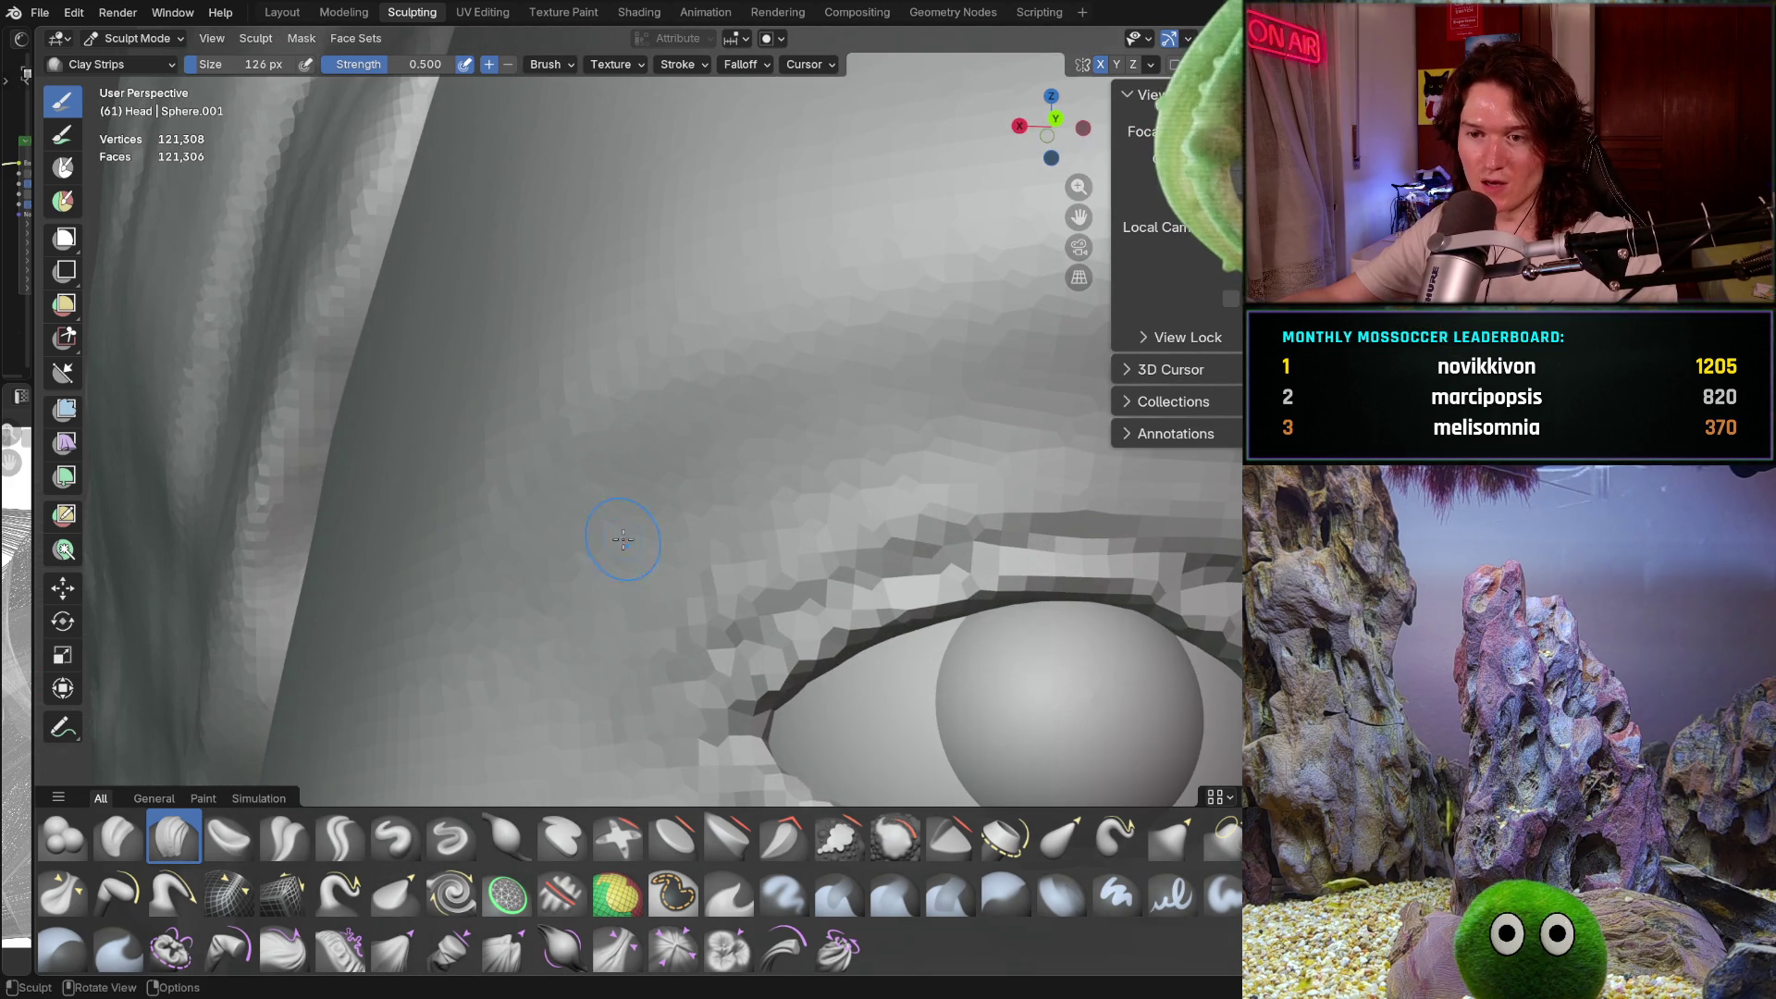
key("shift+b")
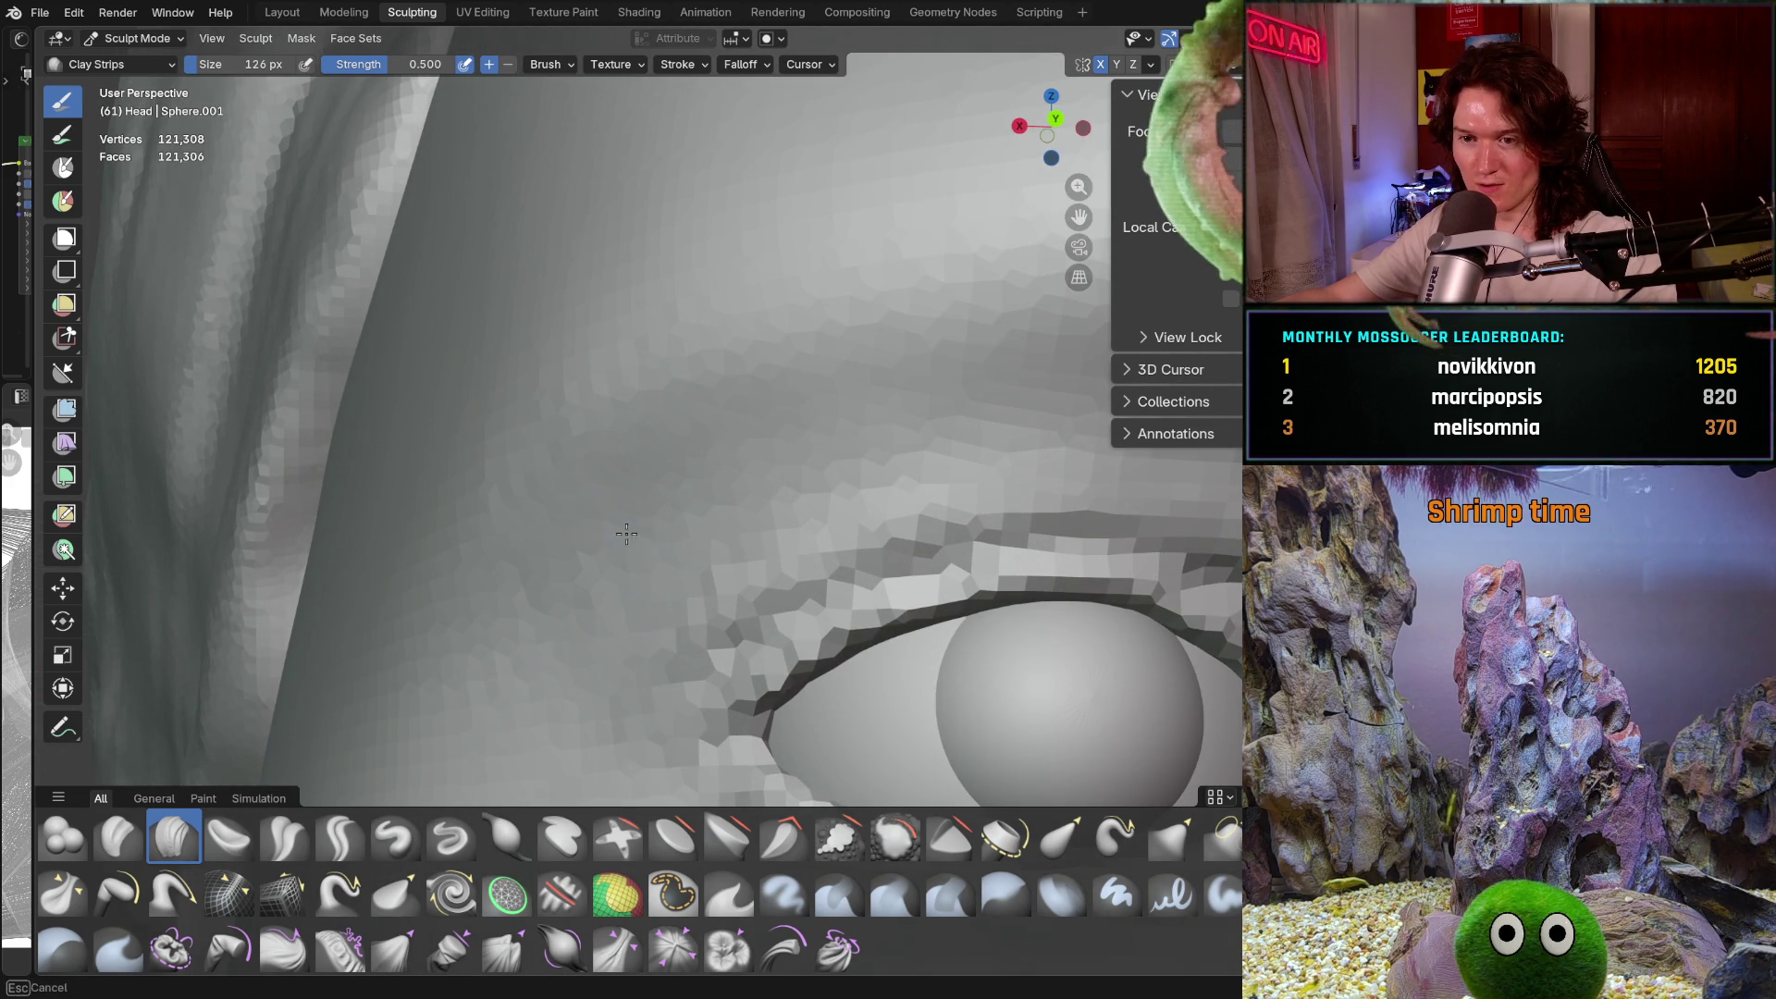
middle_click_drag(704, 511, 705, 436)
mouse_move(888, 435)
middle_mouse_down()
mouse_move(960, 491)
mouse_move(921, 418)
middle_mouse_up()
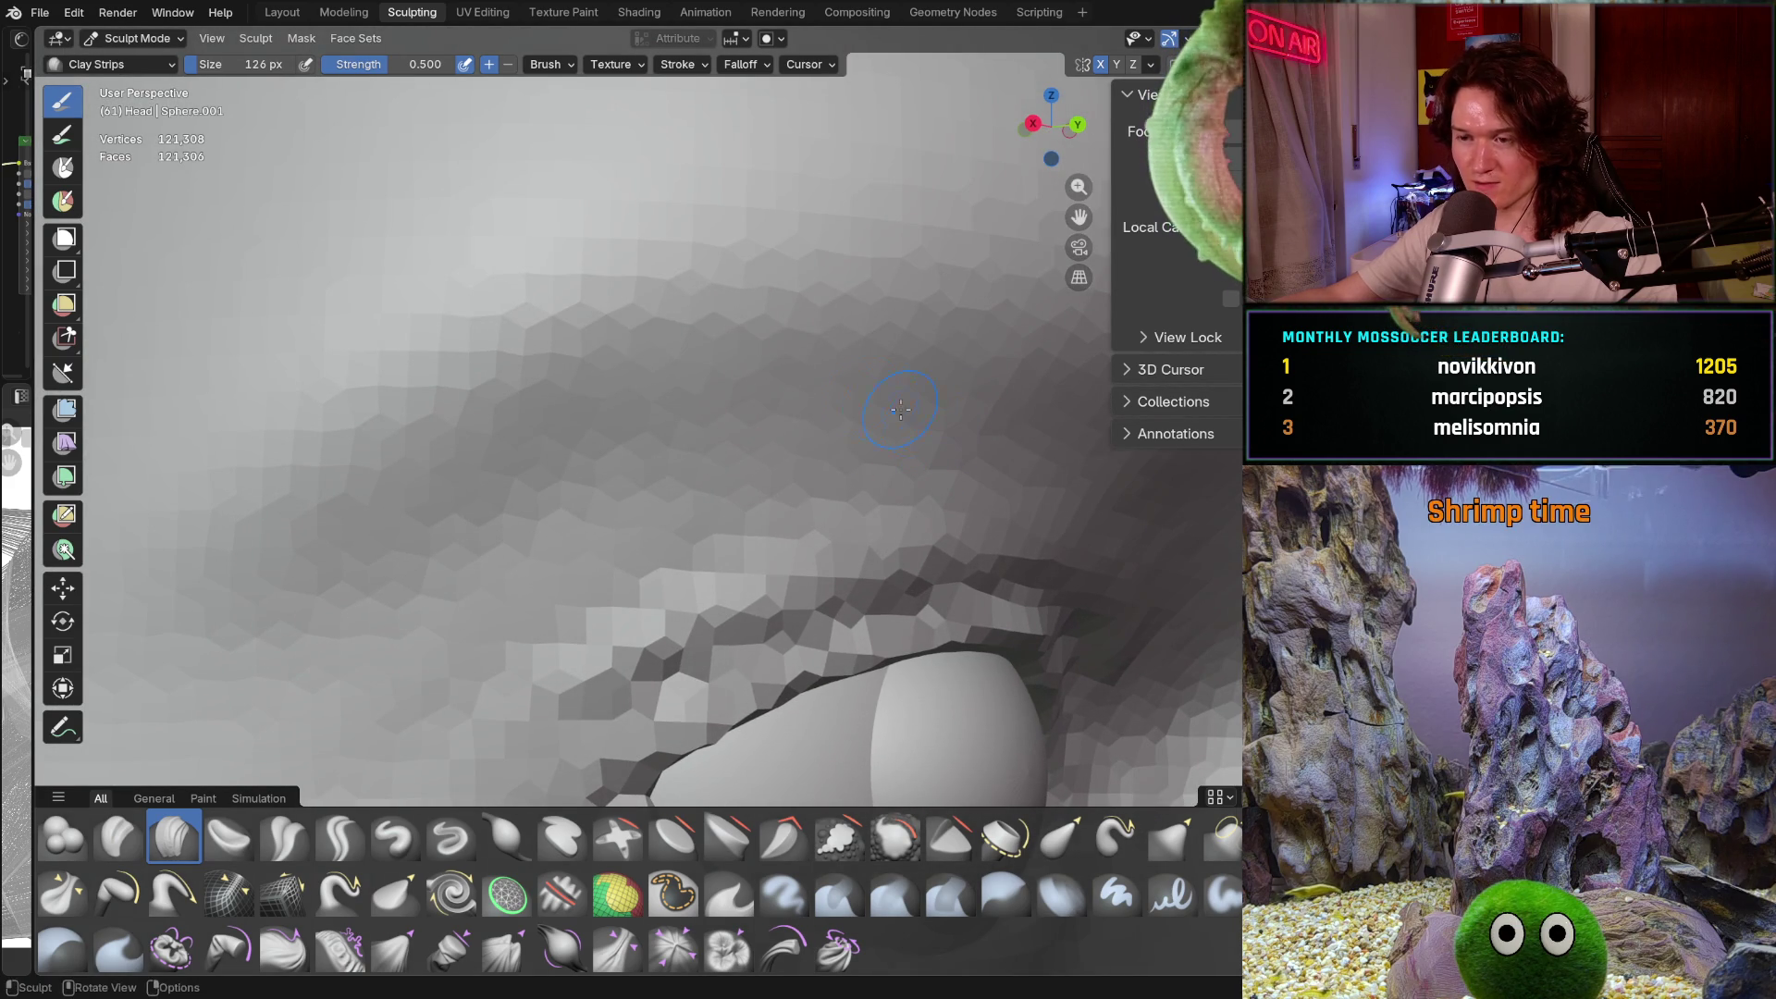
mouse_move(377, 730)
middle_mouse_down()
mouse_move(449, 791)
mouse_move(497, 660)
middle_mouse_up()
scroll(497, 661, "up", 1)
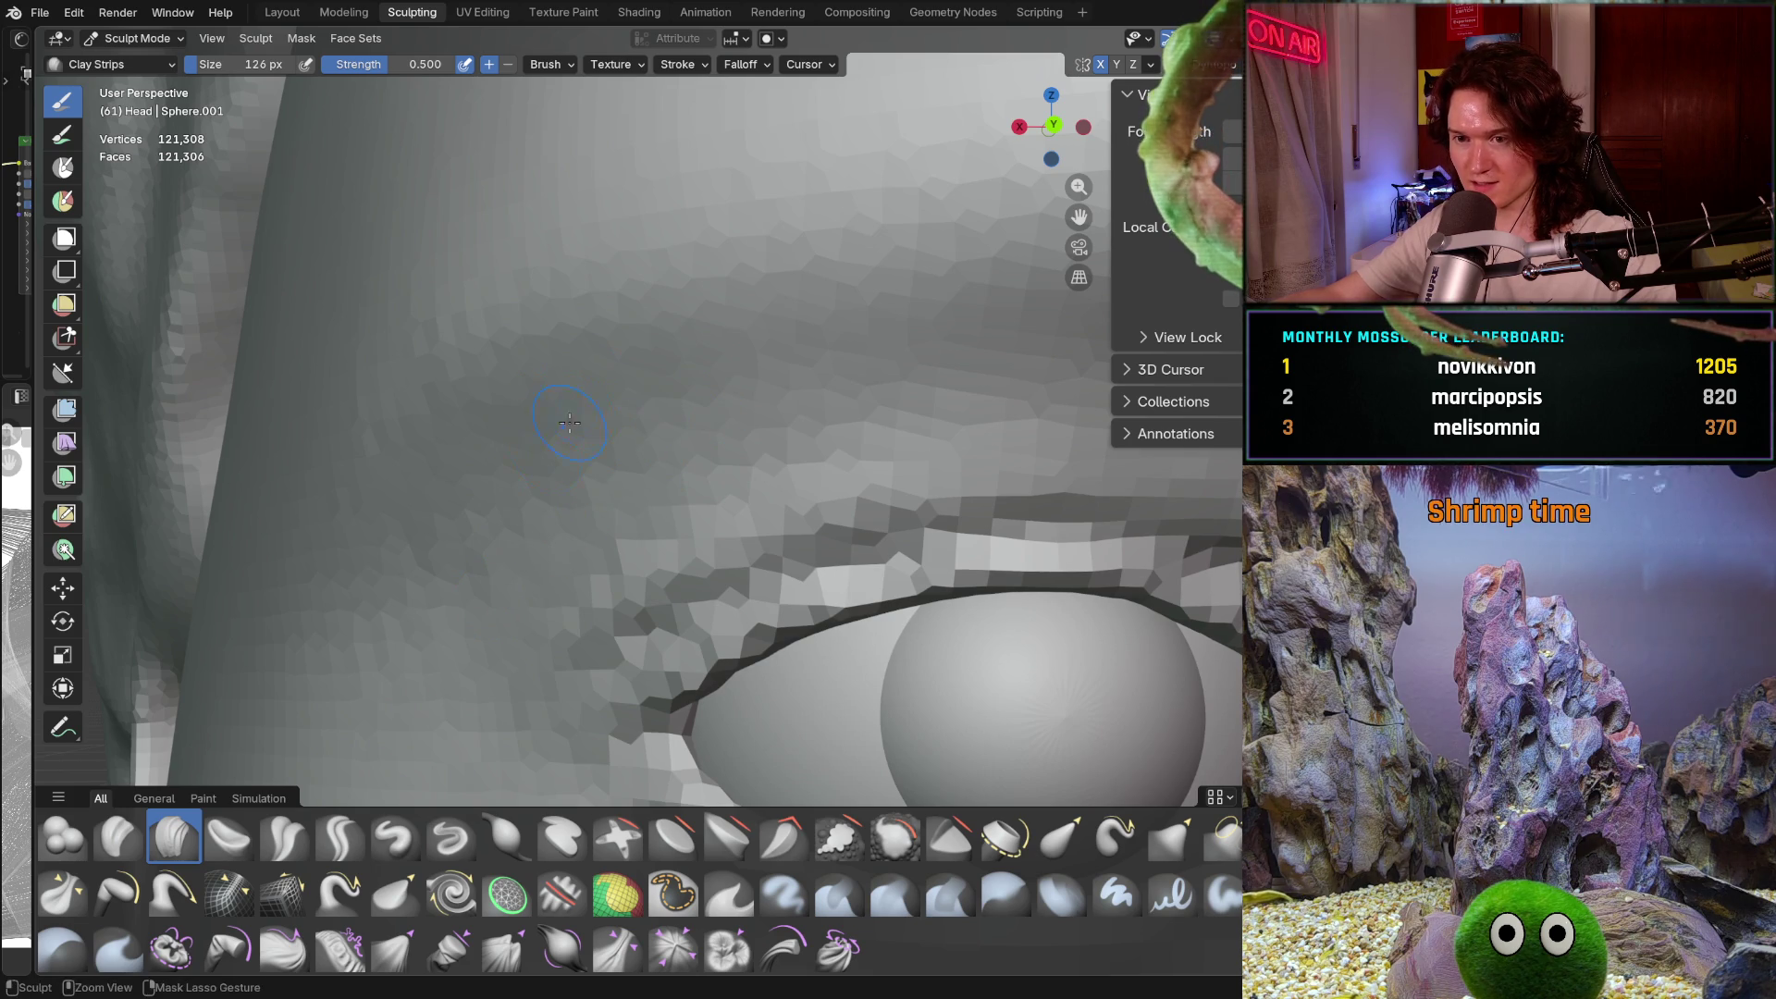
Pan along the brow onto the upper eyelid and enlarge the brush to 230 px
middle_click_drag(676, 418, 490, 548, "shift")
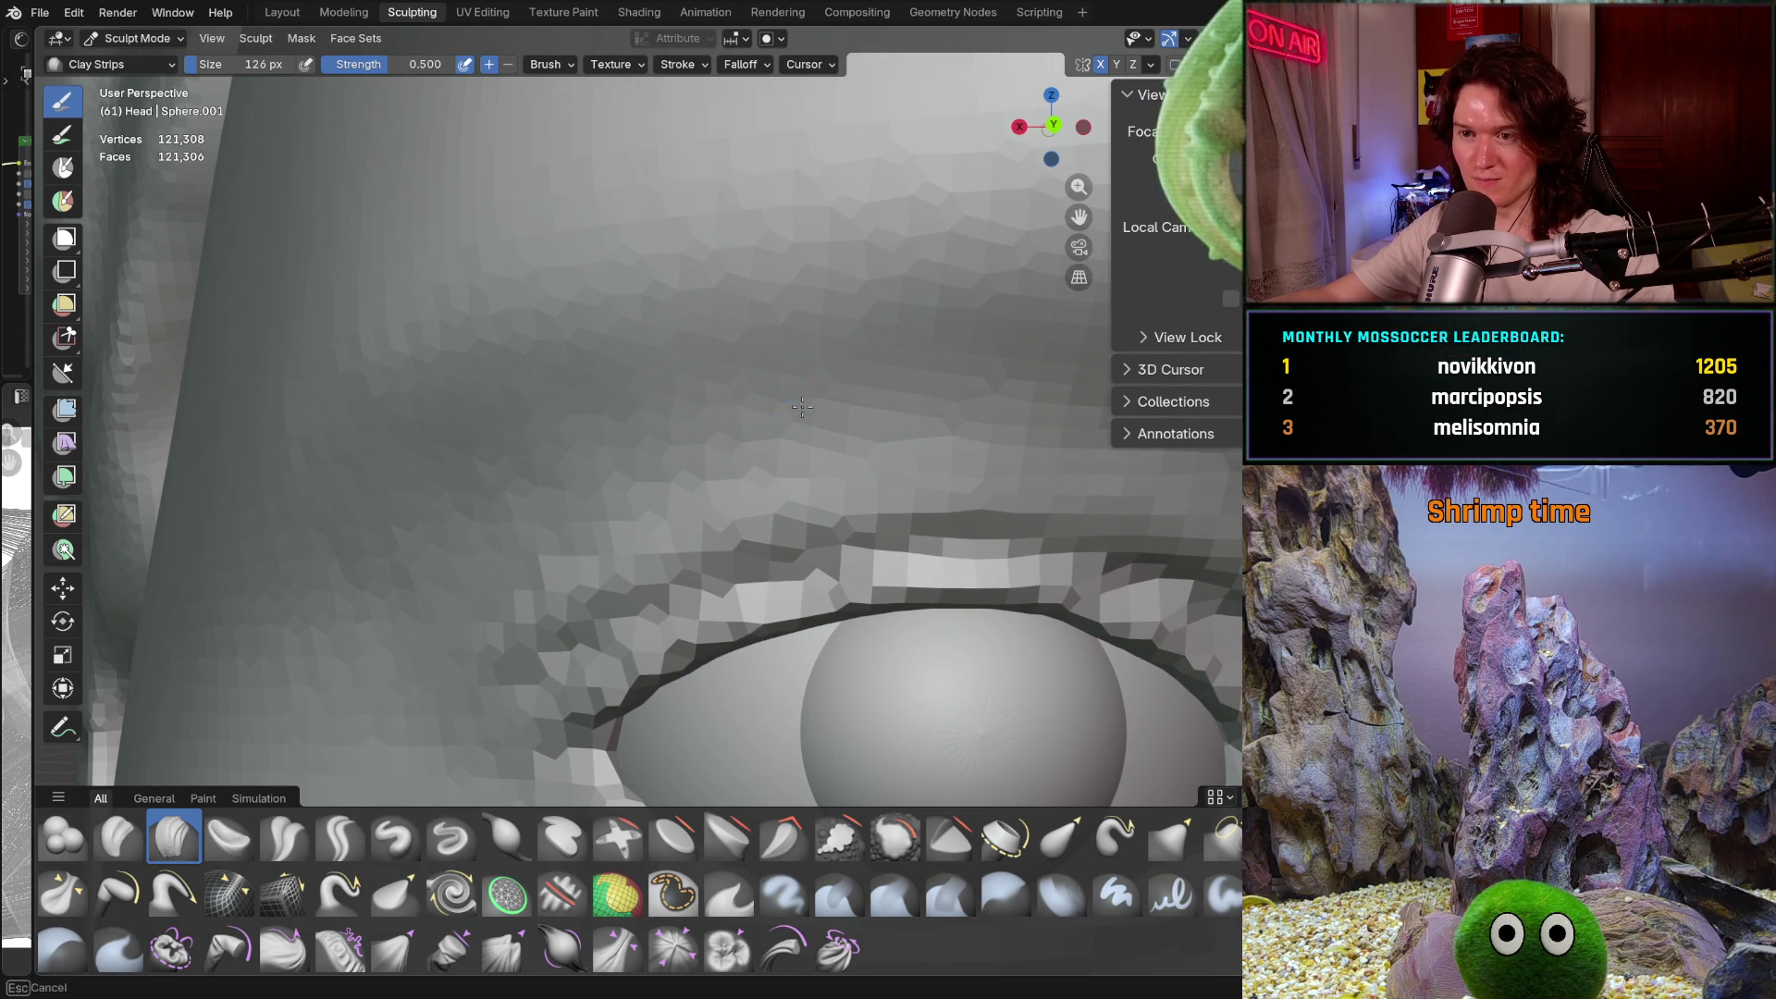
middle_click_drag(867, 366, 727, 411, "shift")
mouse_move(871, 393)
middle_mouse_down()
mouse_move(707, 430)
mouse_move(735, 403)
mouse_move(1002, 410)
mouse_move(992, 425)
middle_mouse_up()
scroll(944, 420, "up", 1)
scroll(940, 423, "up", 1)
middle_click_drag(675, 374, 652, 367)
left_click(799, 343)
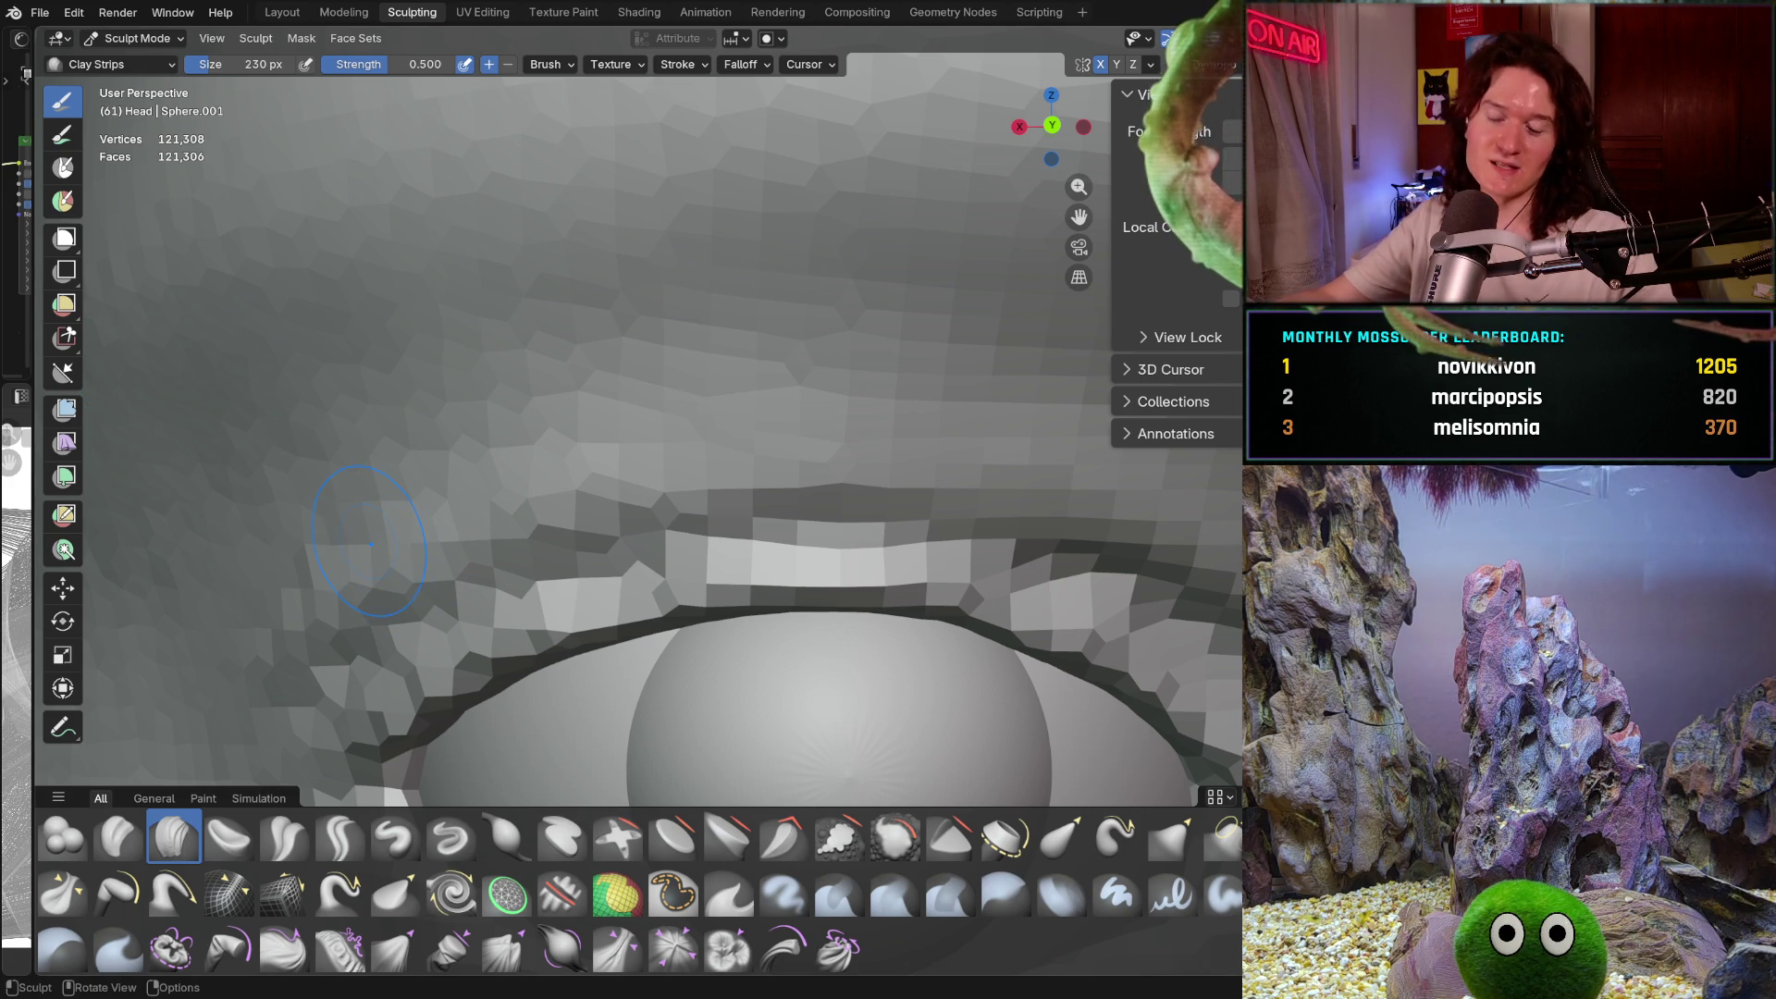
Shrink the Clay Strips brush to 186 px and pan across the eye socket and brow
scroll(409, 588, "down", 2)
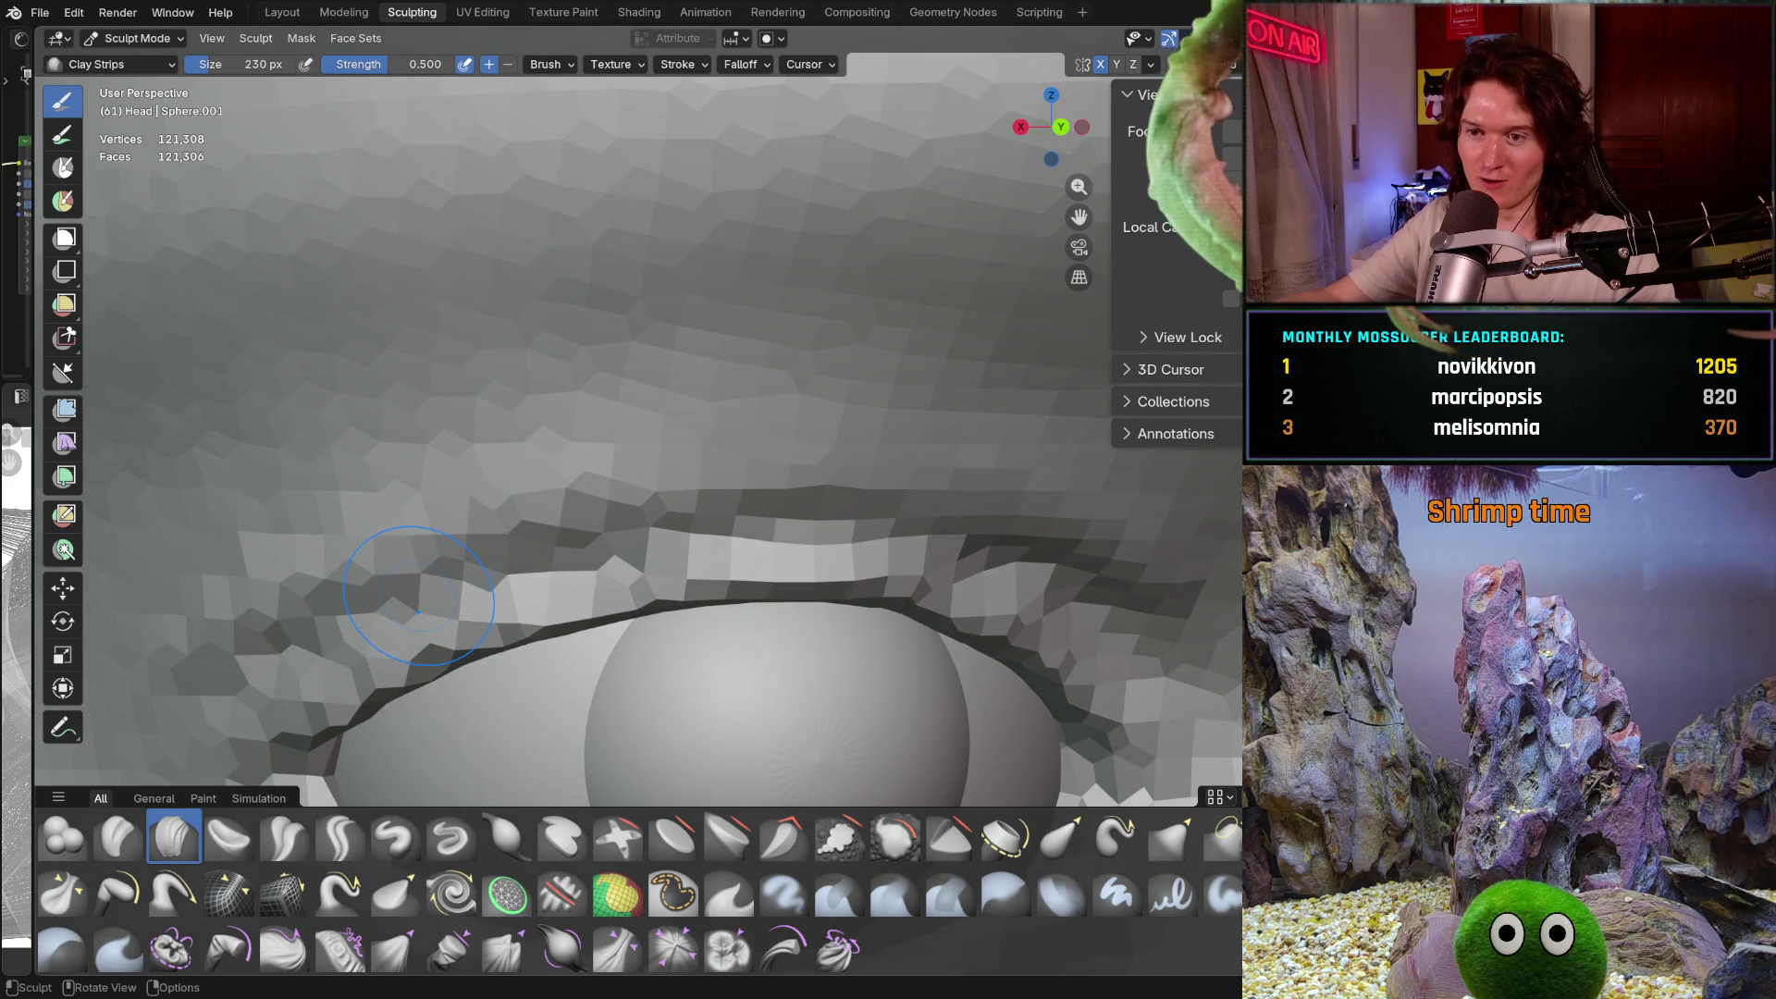
scroll(701, 542, "up", 4)
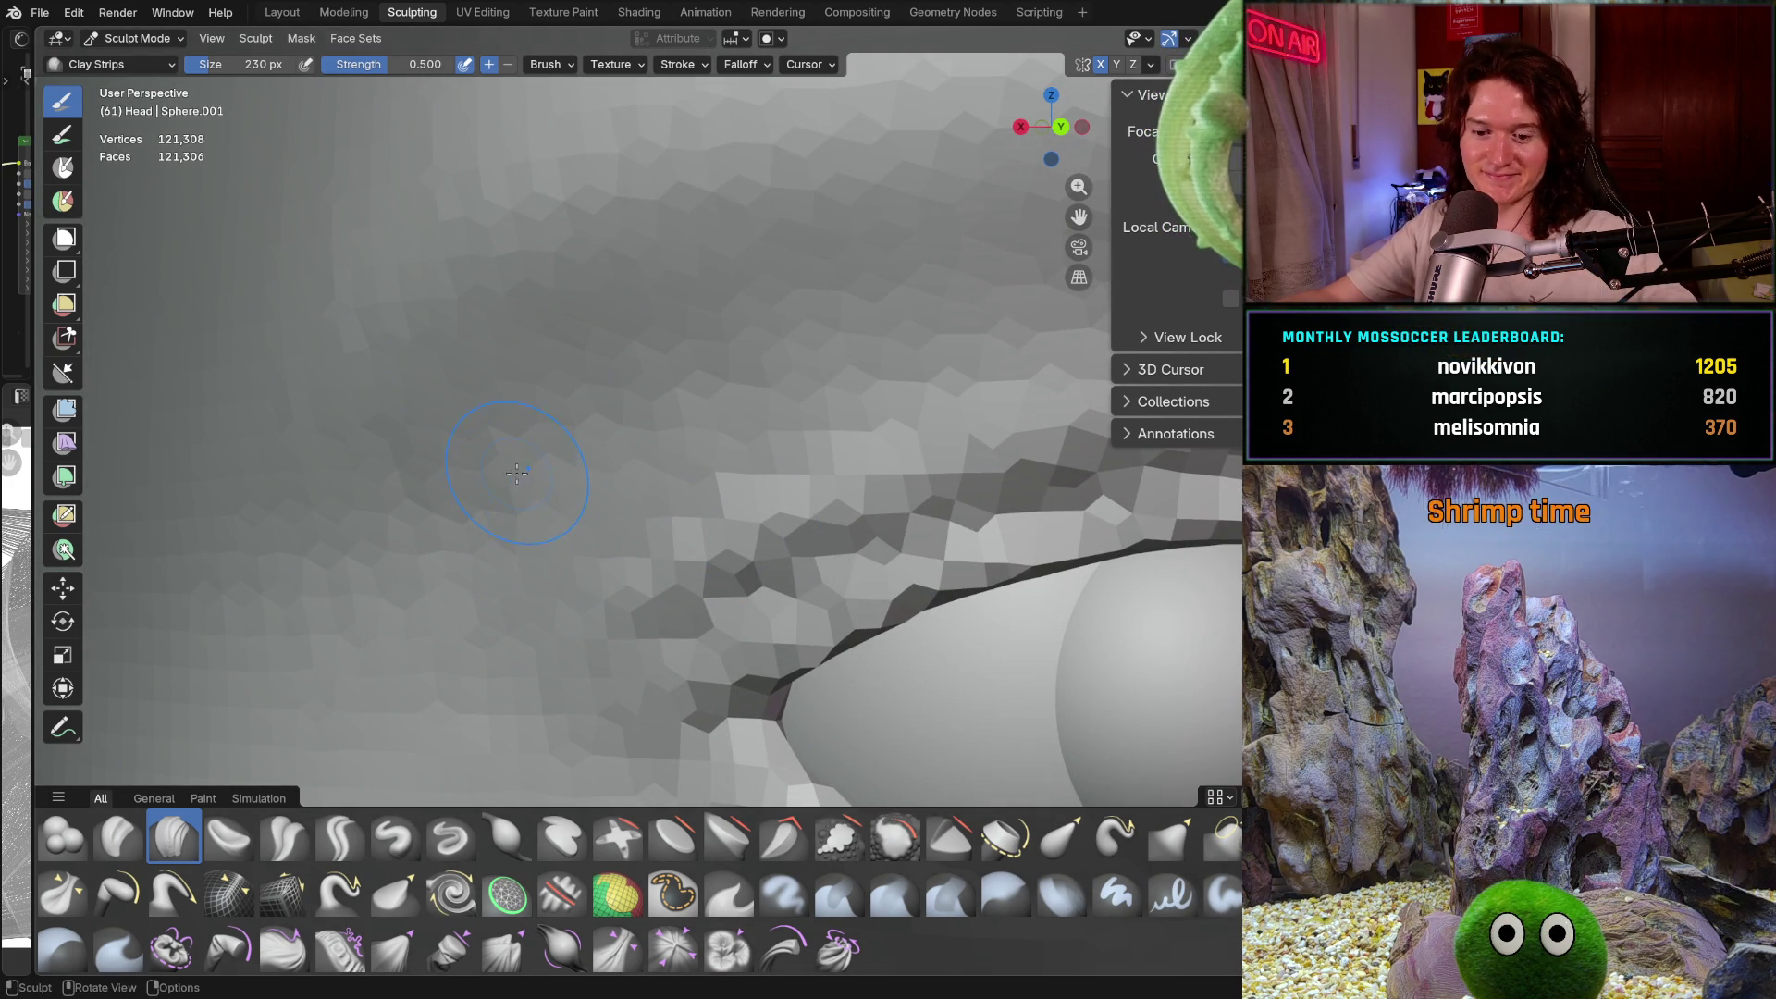
key("f")
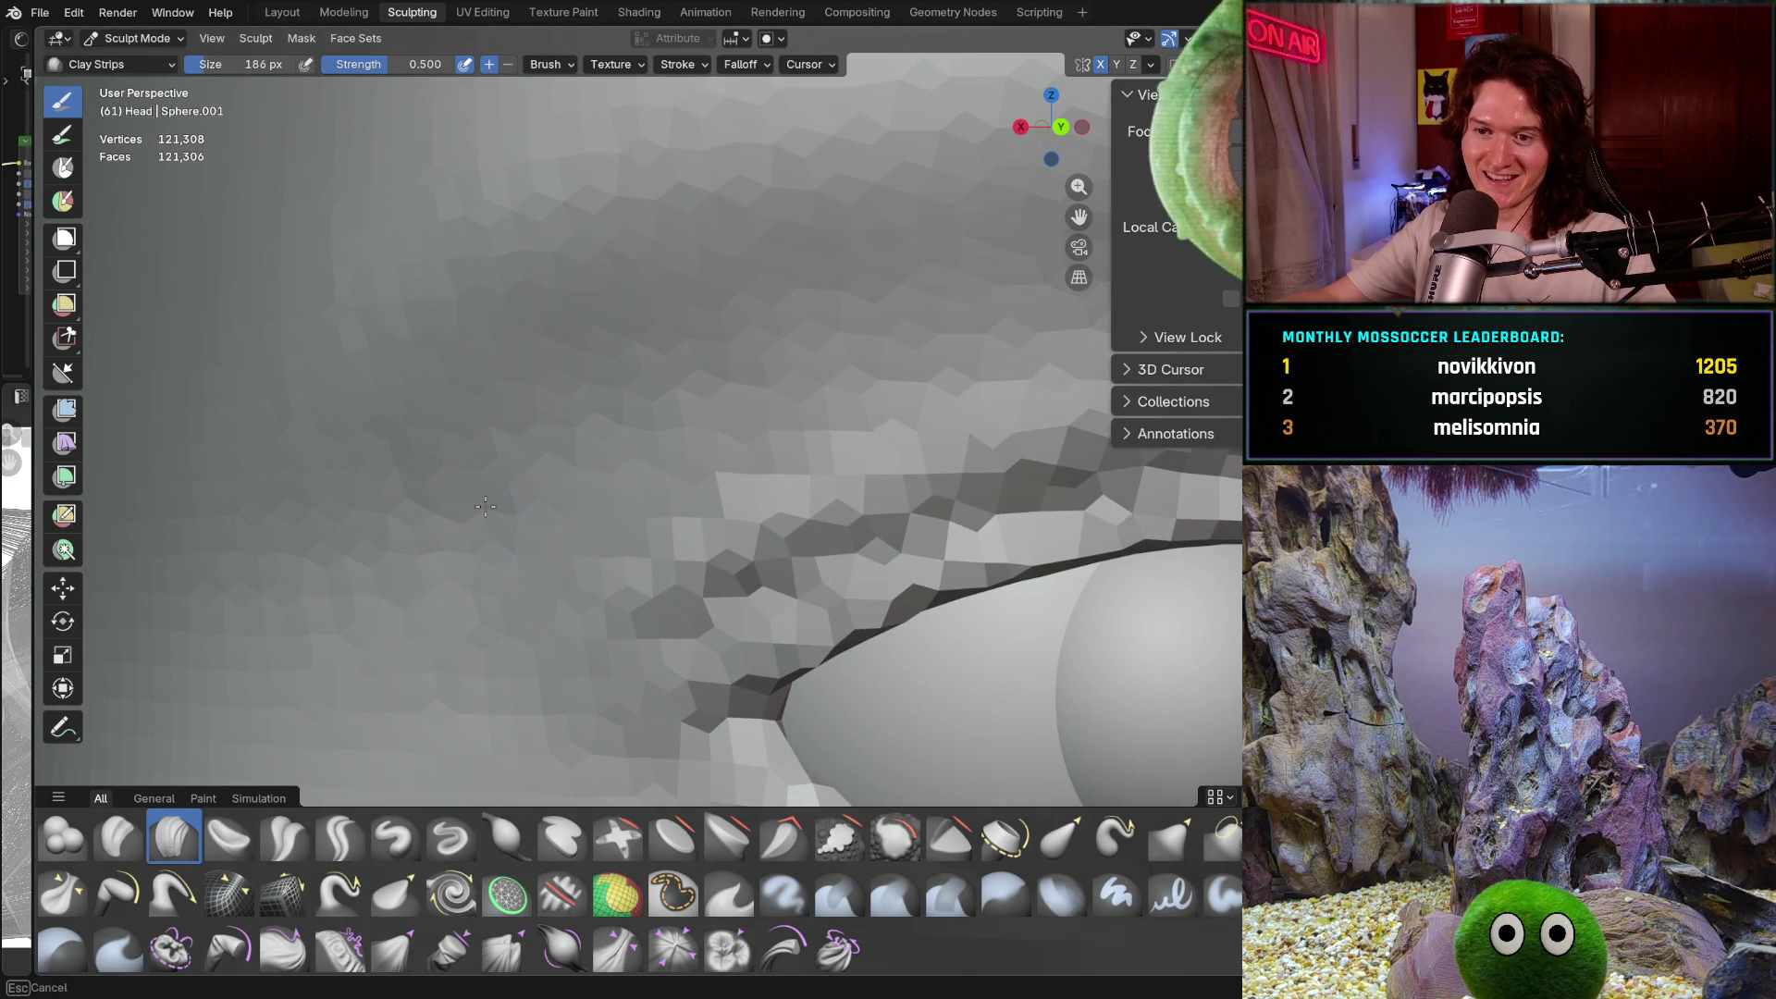
middle_click_drag(647, 416, 545, 481, "shift")
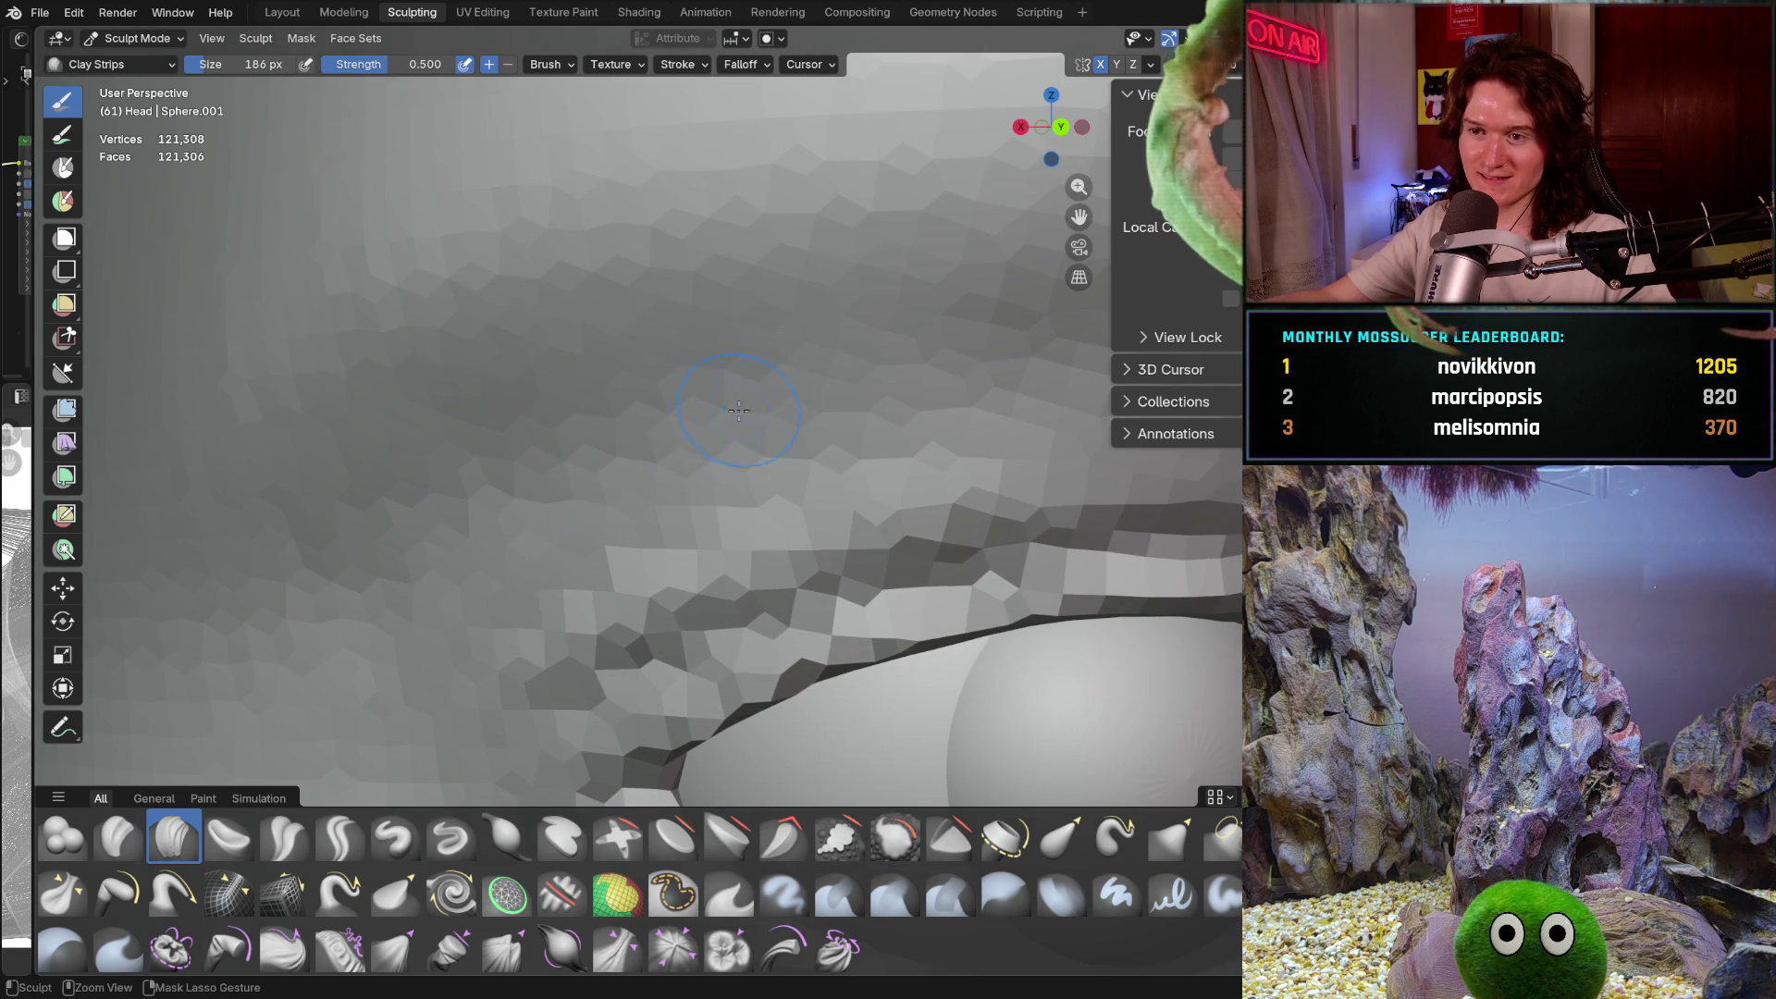
middle_click_drag(817, 384, 349, 598, "shift")
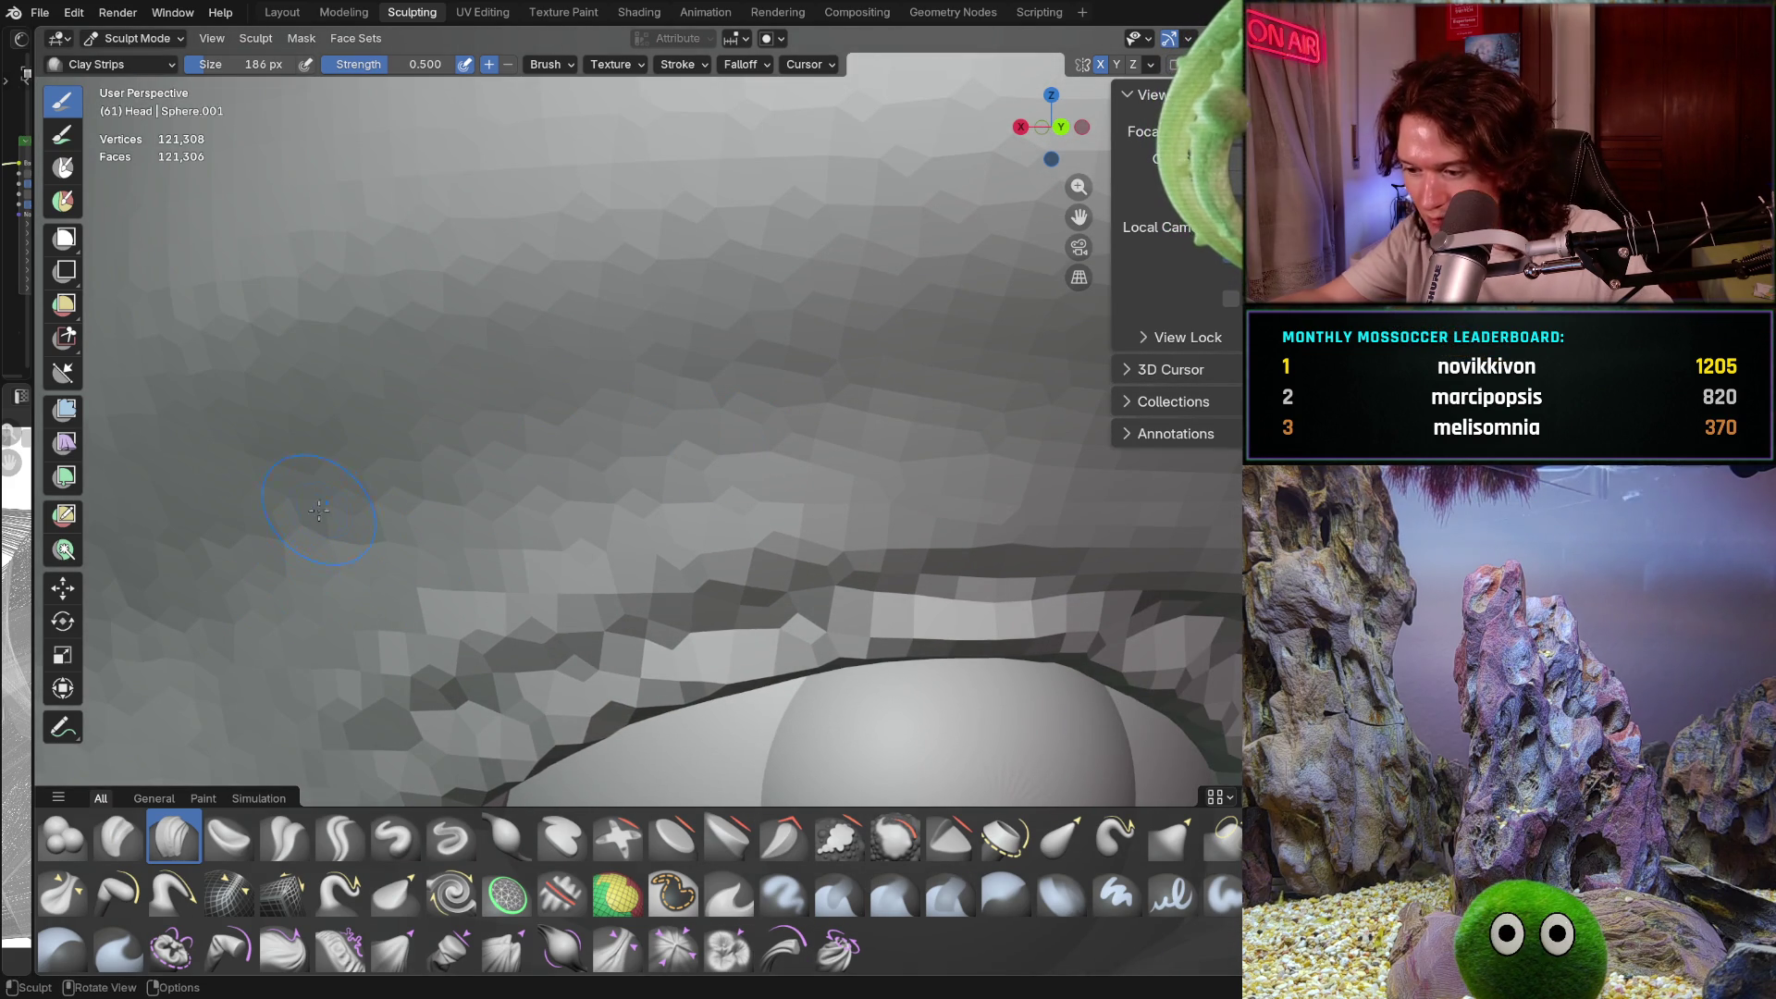
middle_click_drag(282, 563, 598, 453, "shift")
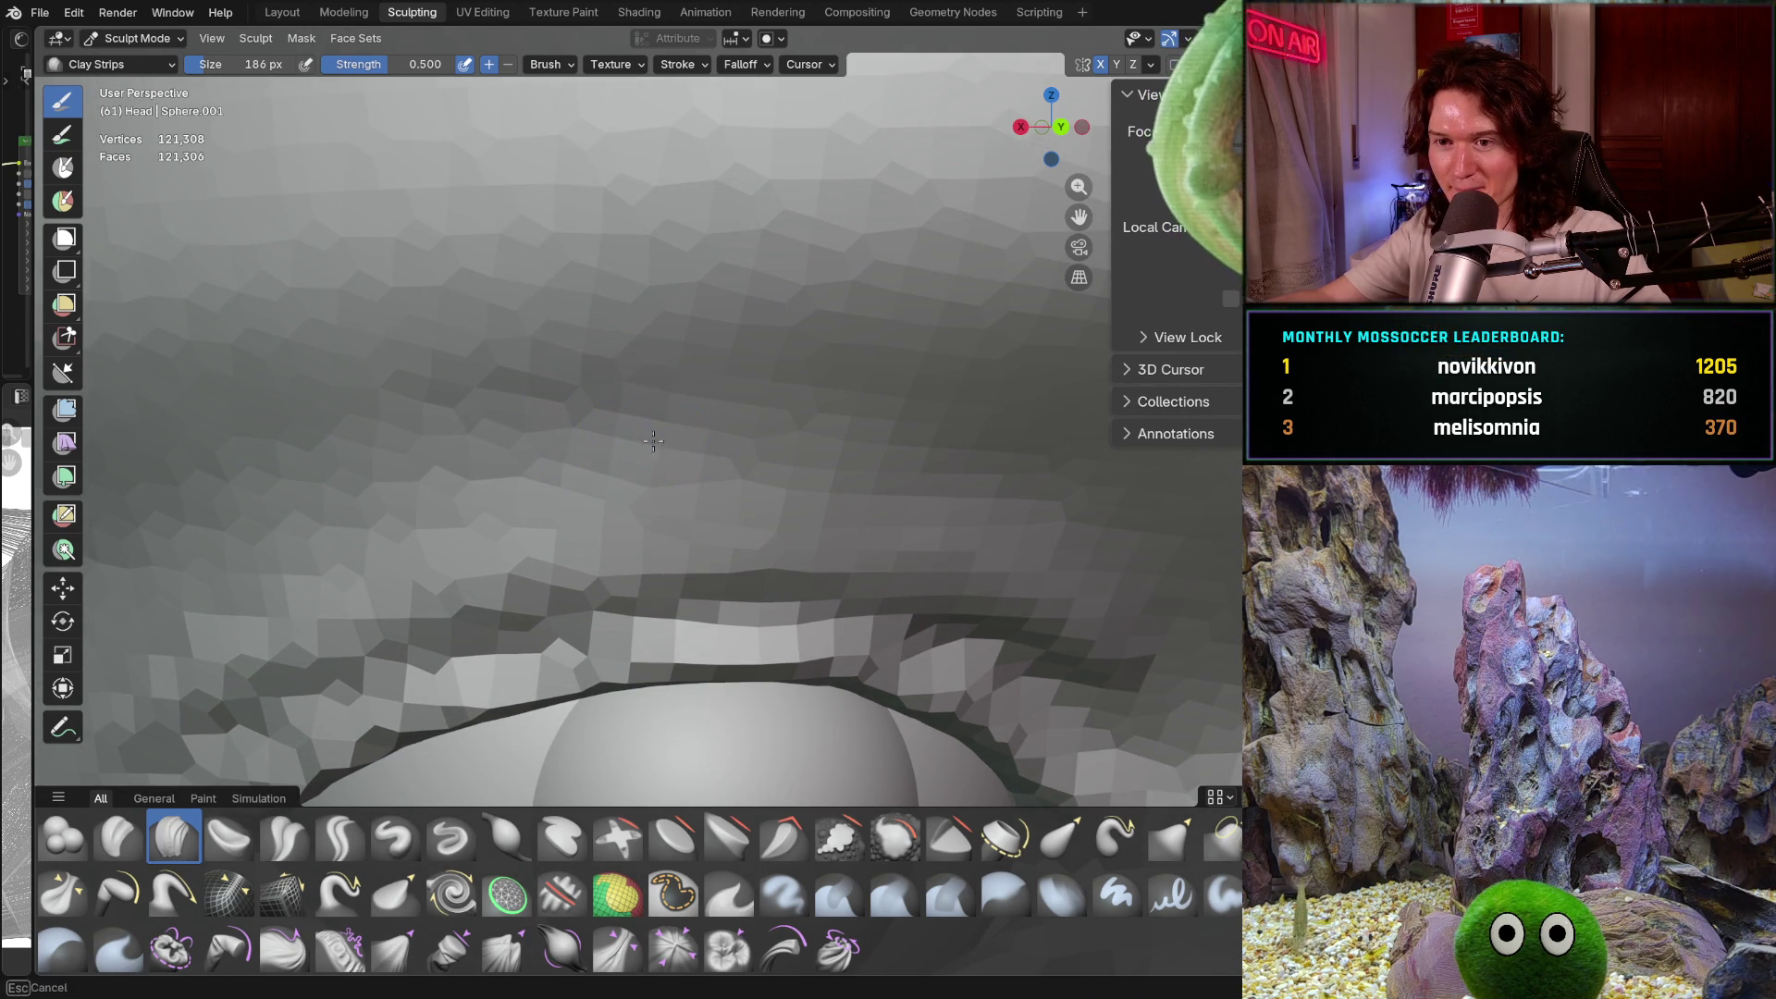
scroll(744, 454, "down", 4, "ctrl")
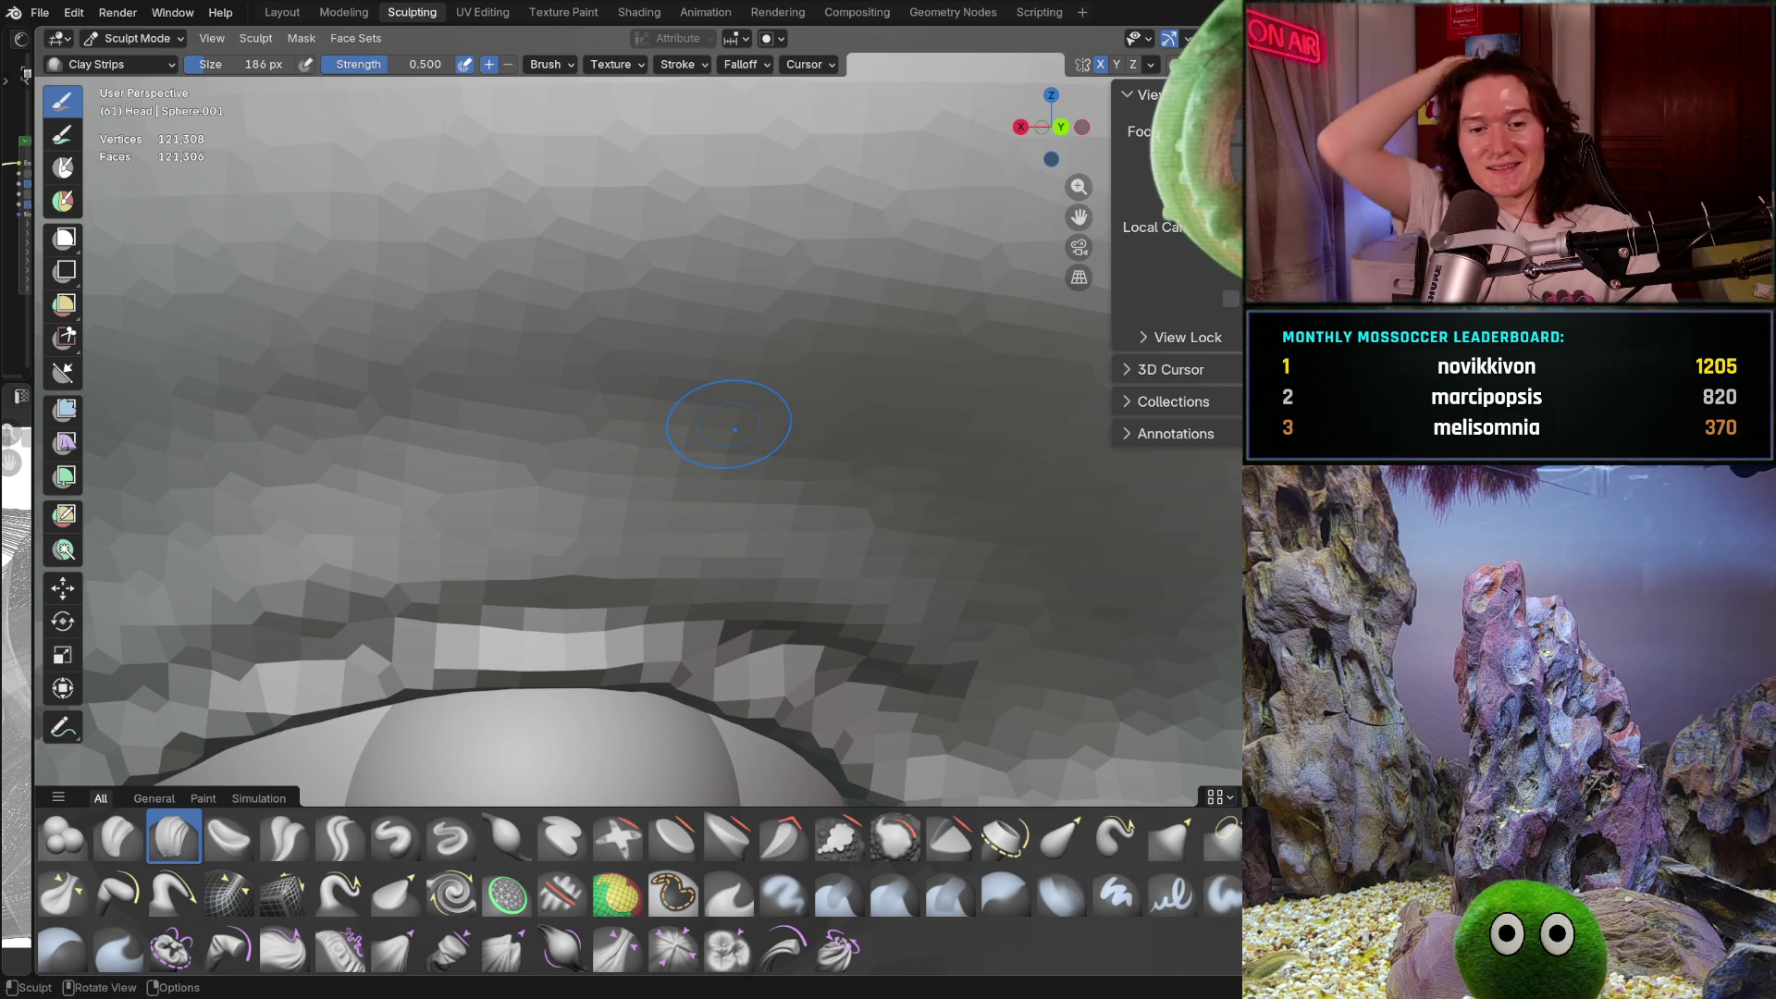
Inspect the brow and upper eyelid from several angles, ending centred on the eyeball
mouse_move(734, 429)
middle_mouse_down()
mouse_move(645, 462)
mouse_move(343, 419)
middle_mouse_up()
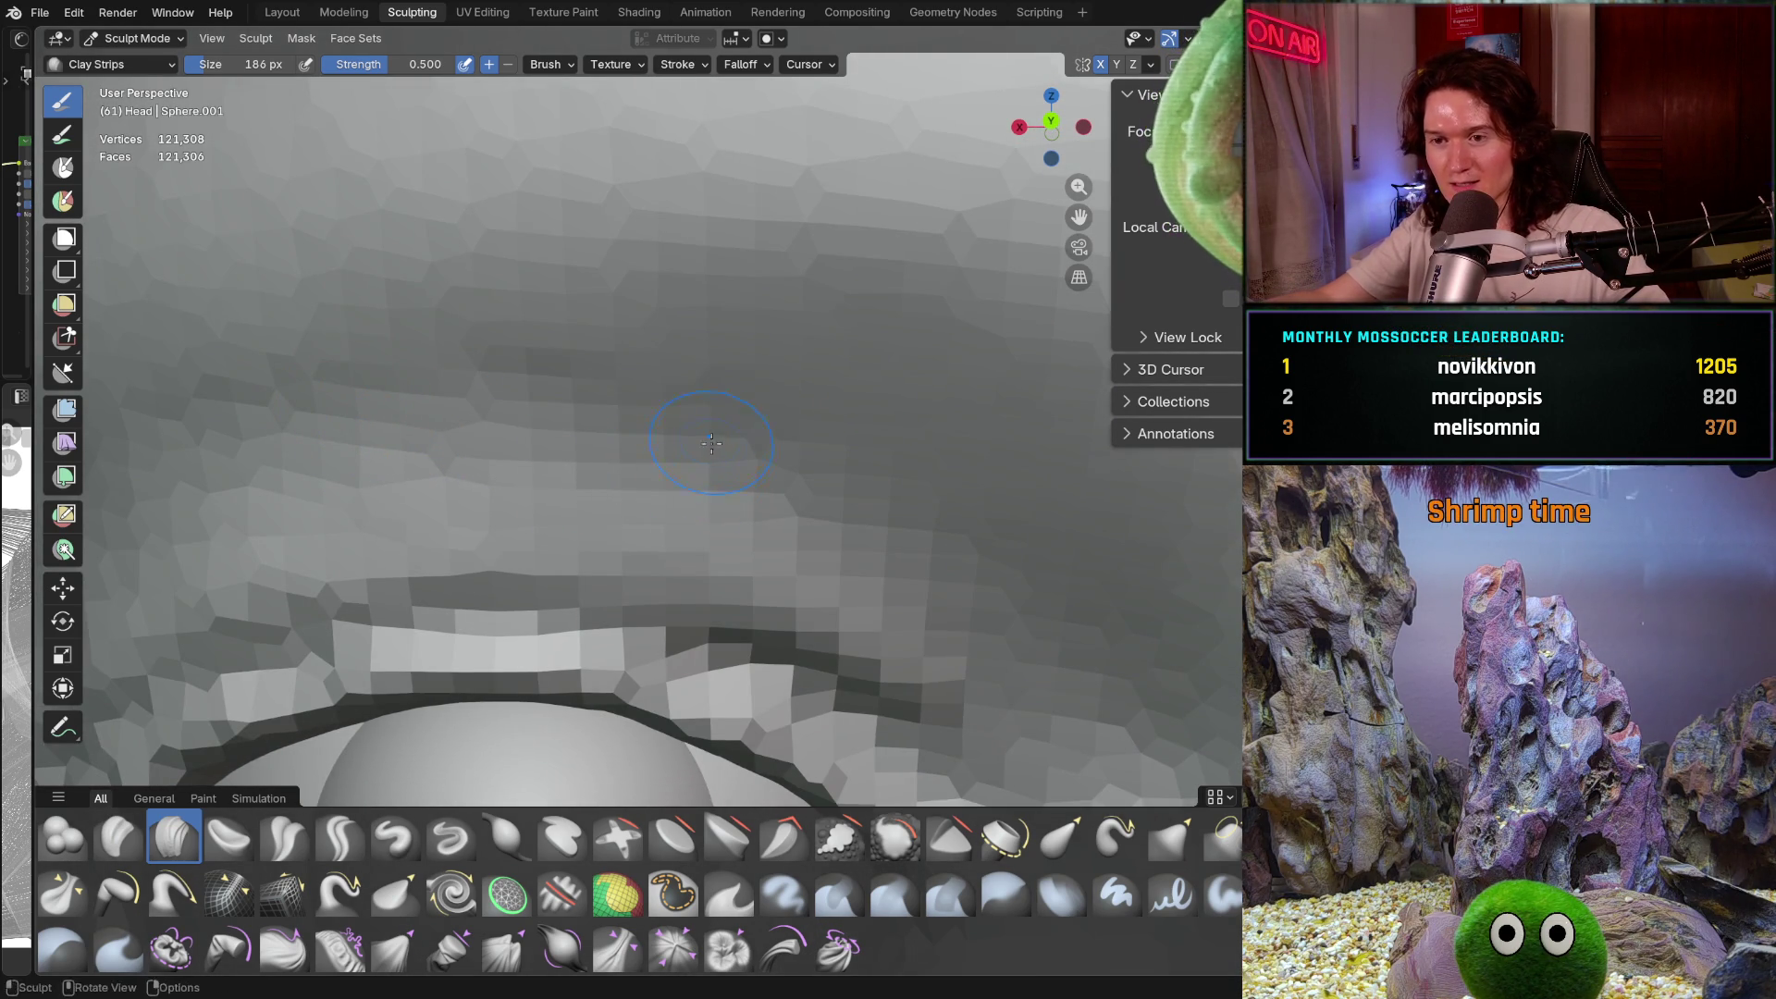
middle_click_drag(447, 445, 783, 440)
middle_click_drag(797, 604, 705, 539, "shift")
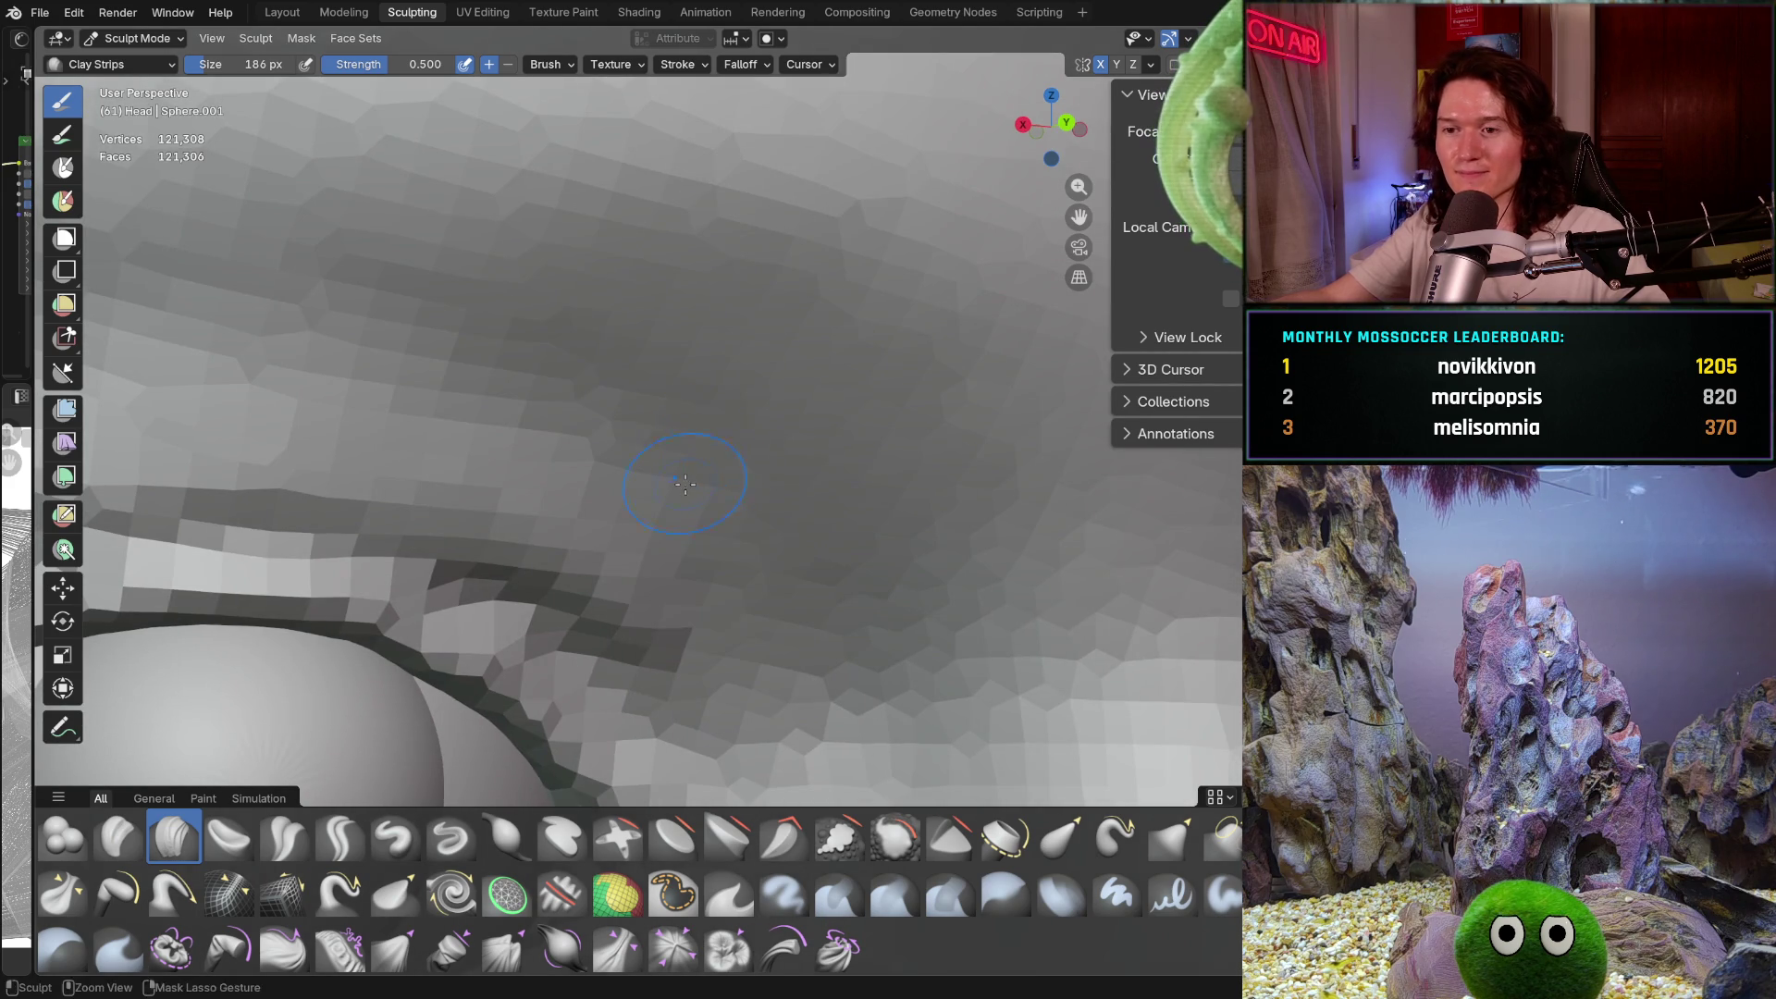
mouse_move(705, 539)
middle_mouse_down()
mouse_move(651, 513)
mouse_move(582, 429)
mouse_move(647, 454)
mouse_move(594, 488)
mouse_move(951, 492)
mouse_move(983, 400)
middle_mouse_up()
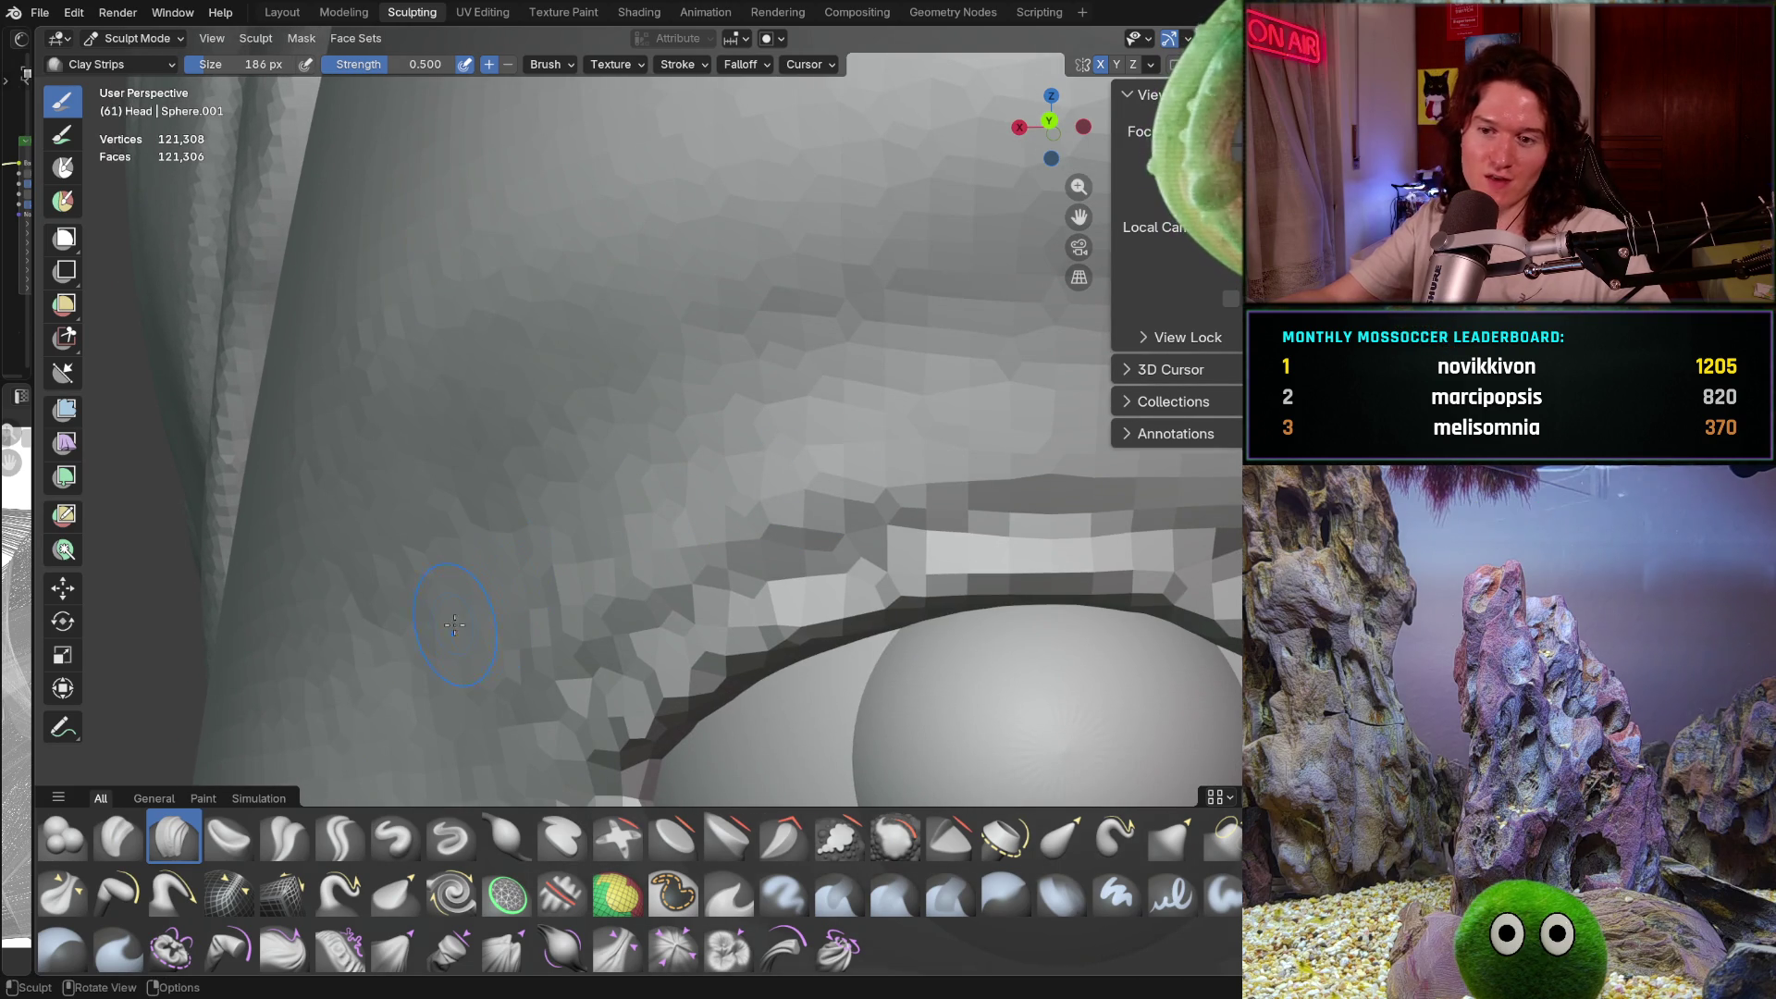
middle_click_drag(478, 632, 283, 555)
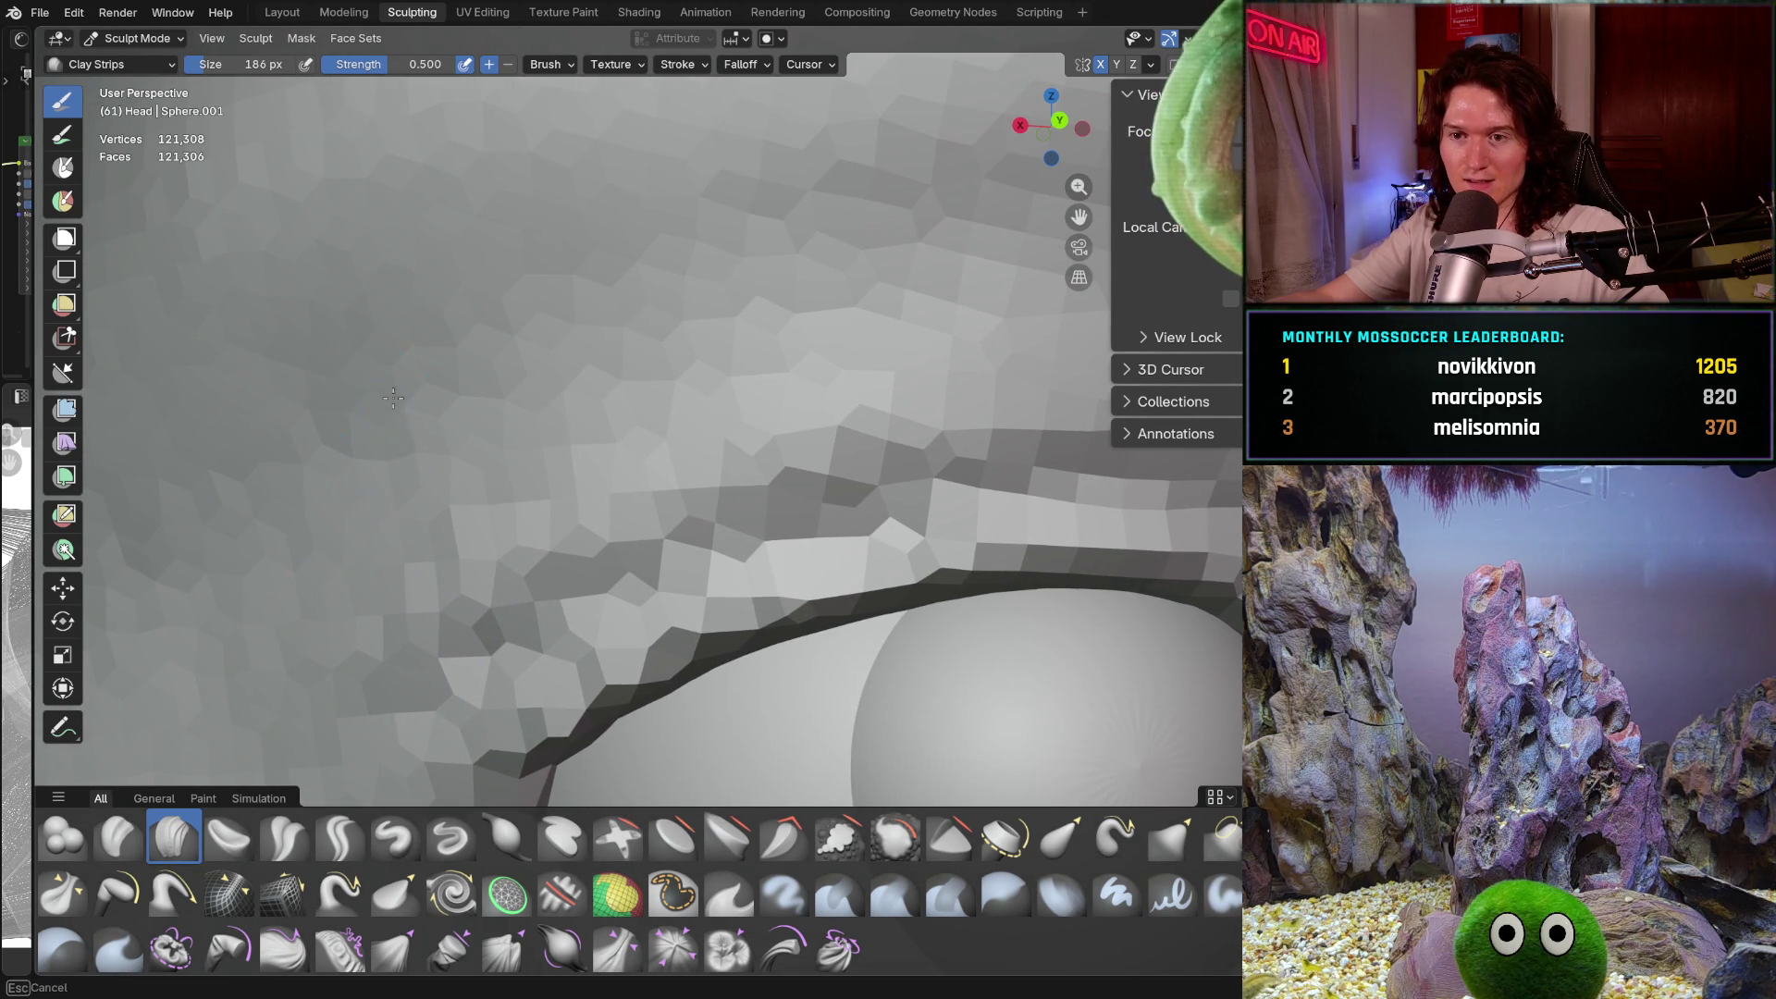
middle_click_drag(683, 259, 567, 305, "shift")
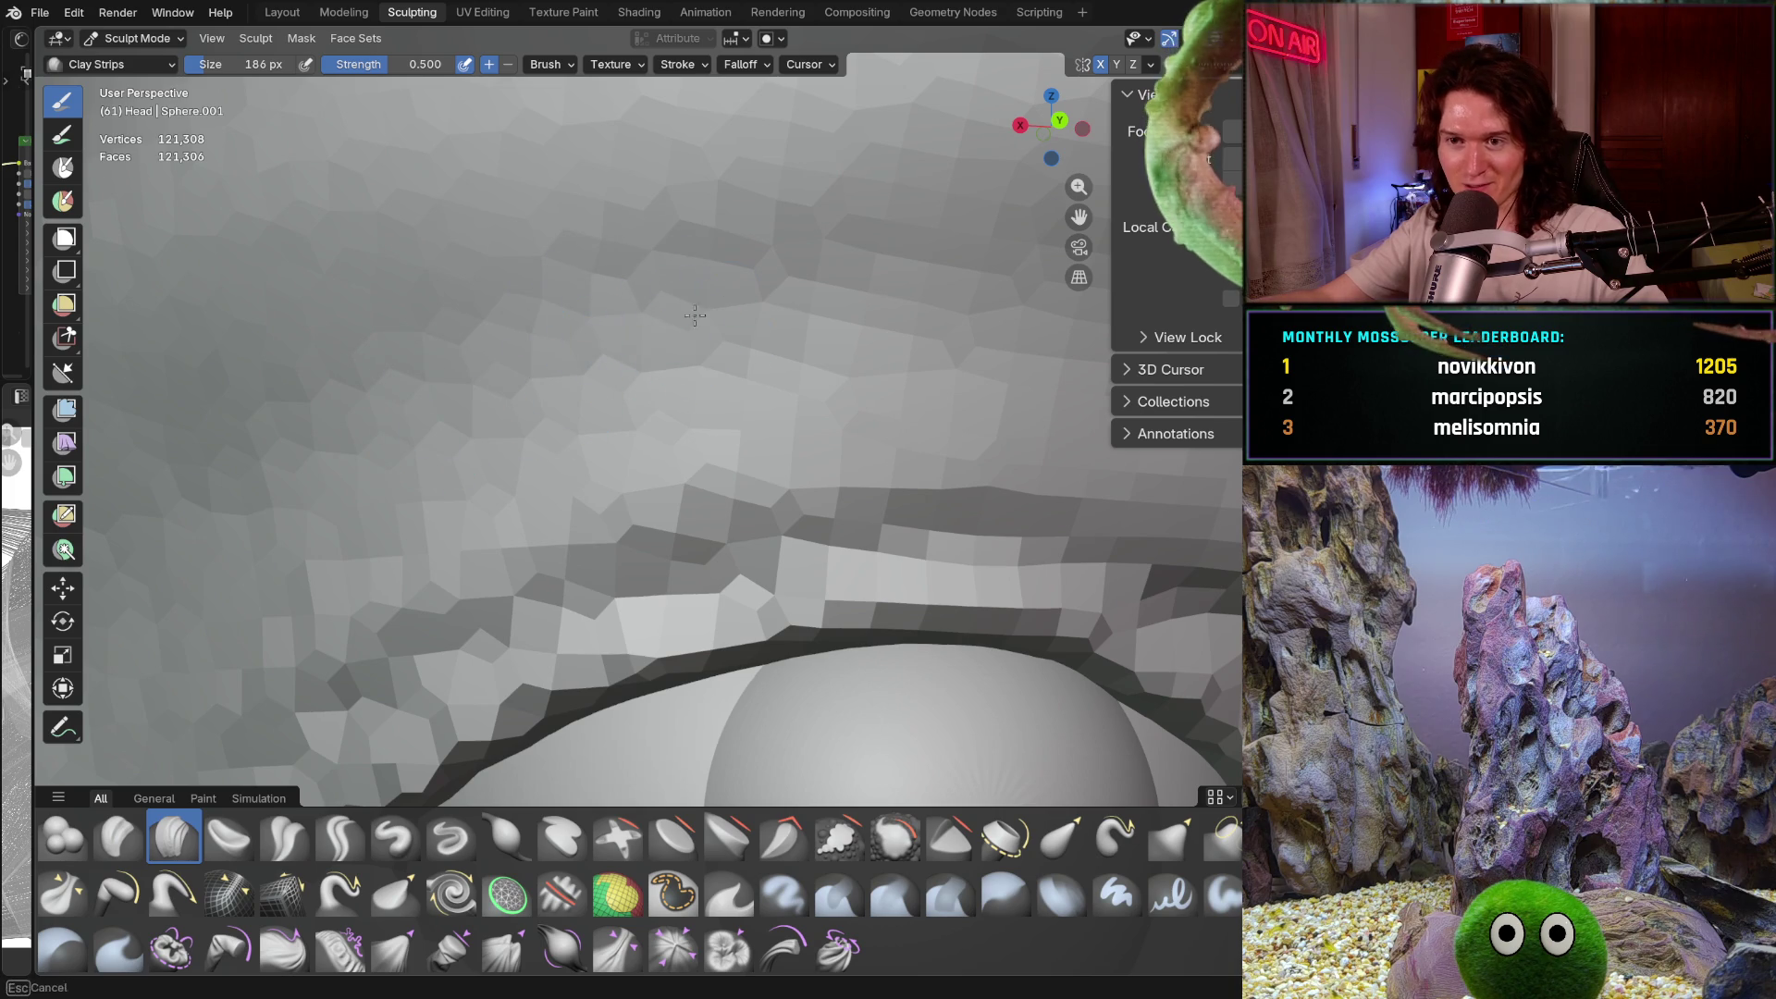
middle_click_drag(817, 319, 614, 388, "shift")
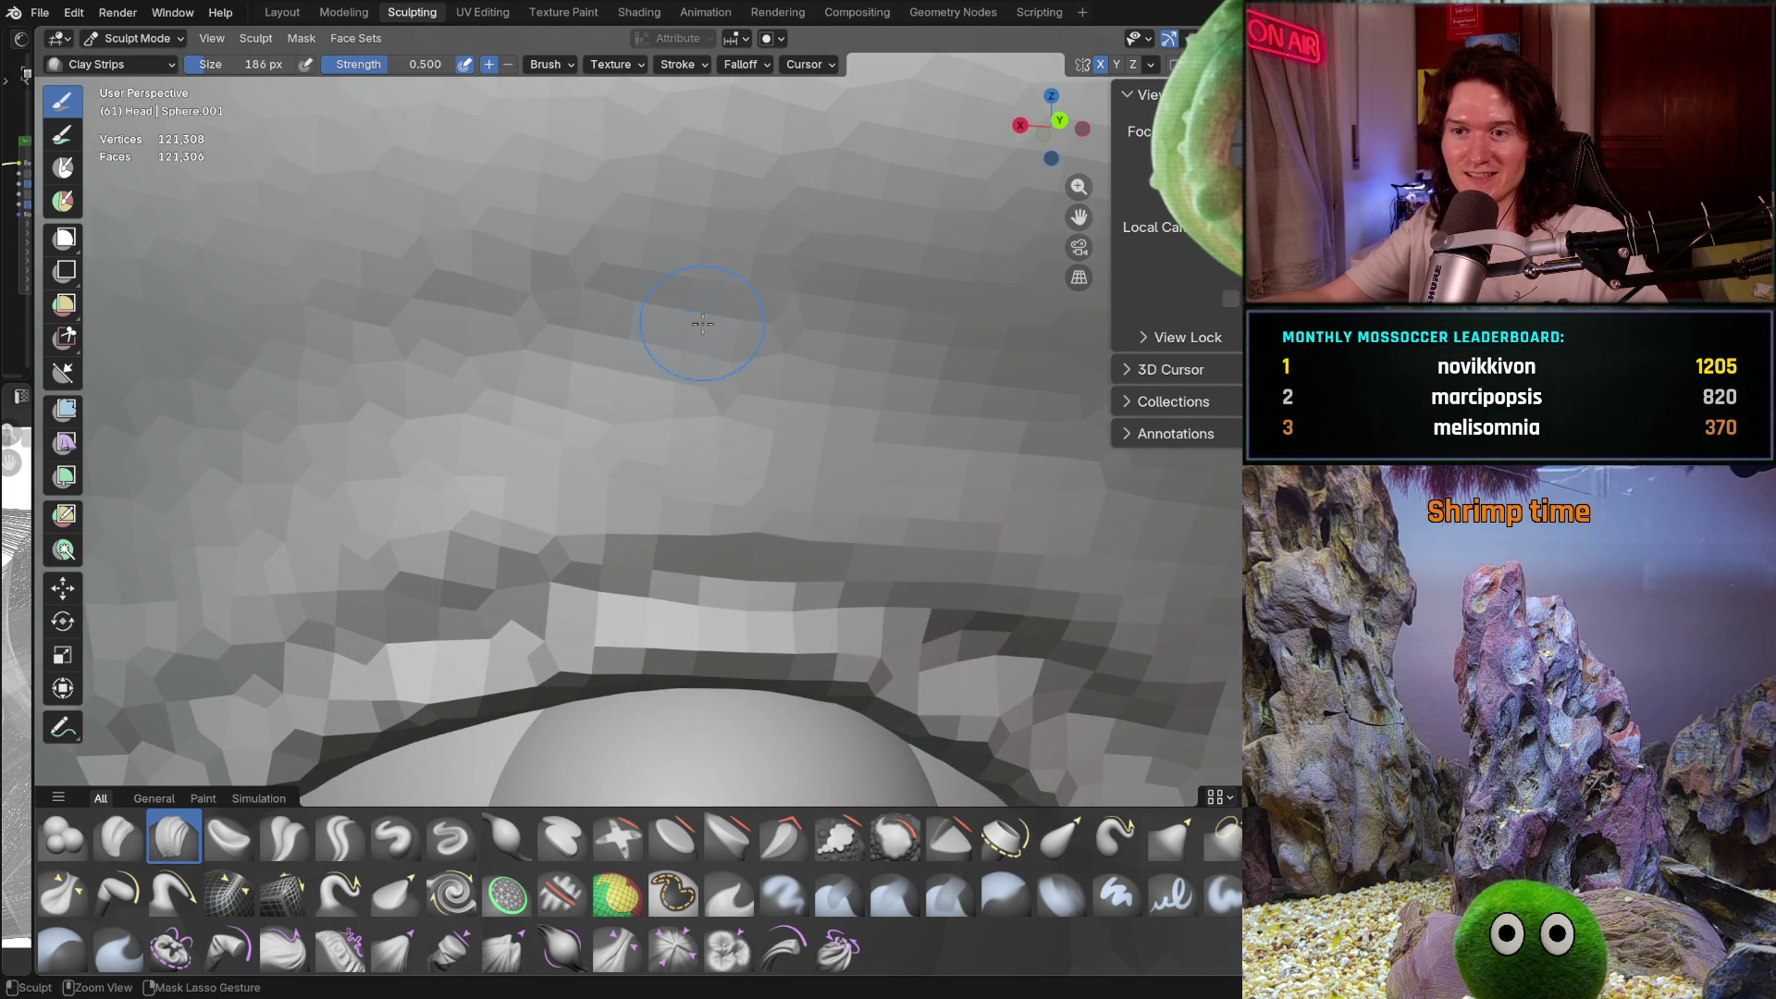
middle_click_drag(773, 348, 714, 350)
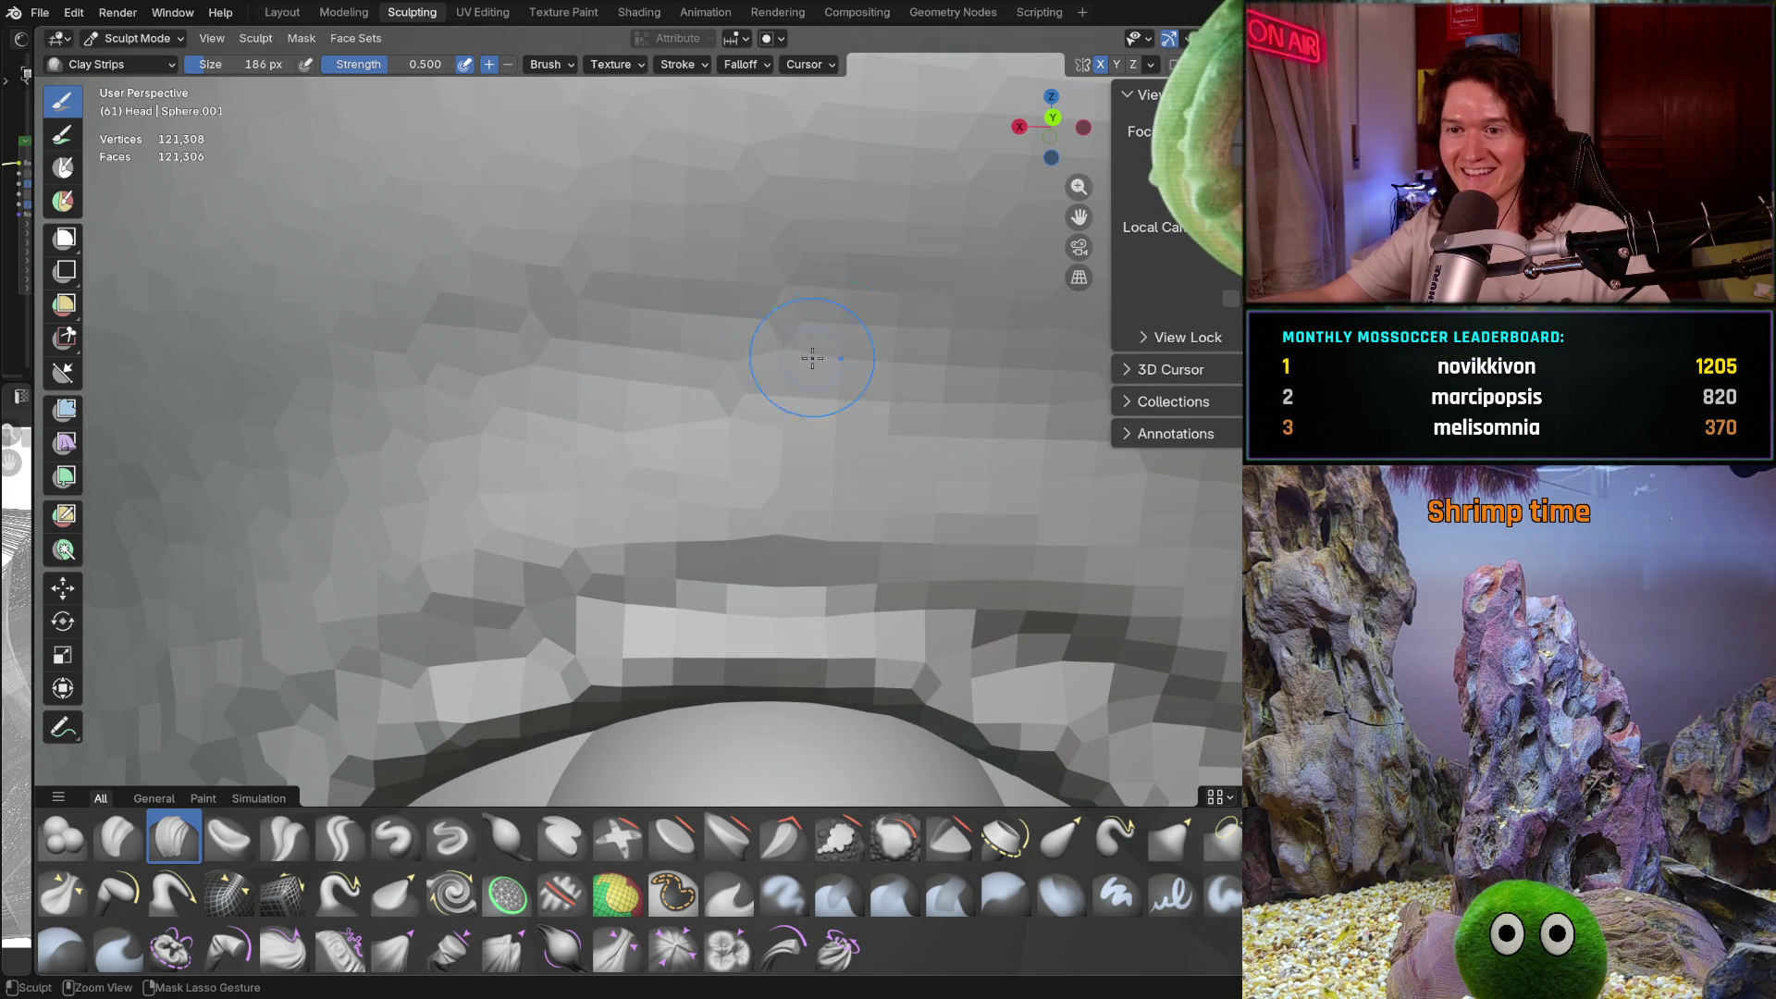
mouse_move(887, 393)
middle_mouse_down("shift")
mouse_move(880, 495)
mouse_move(792, 552)
mouse_move(685, 370)
mouse_move(675, 481)
mouse_move(693, 496)
middle_mouse_up("shift")
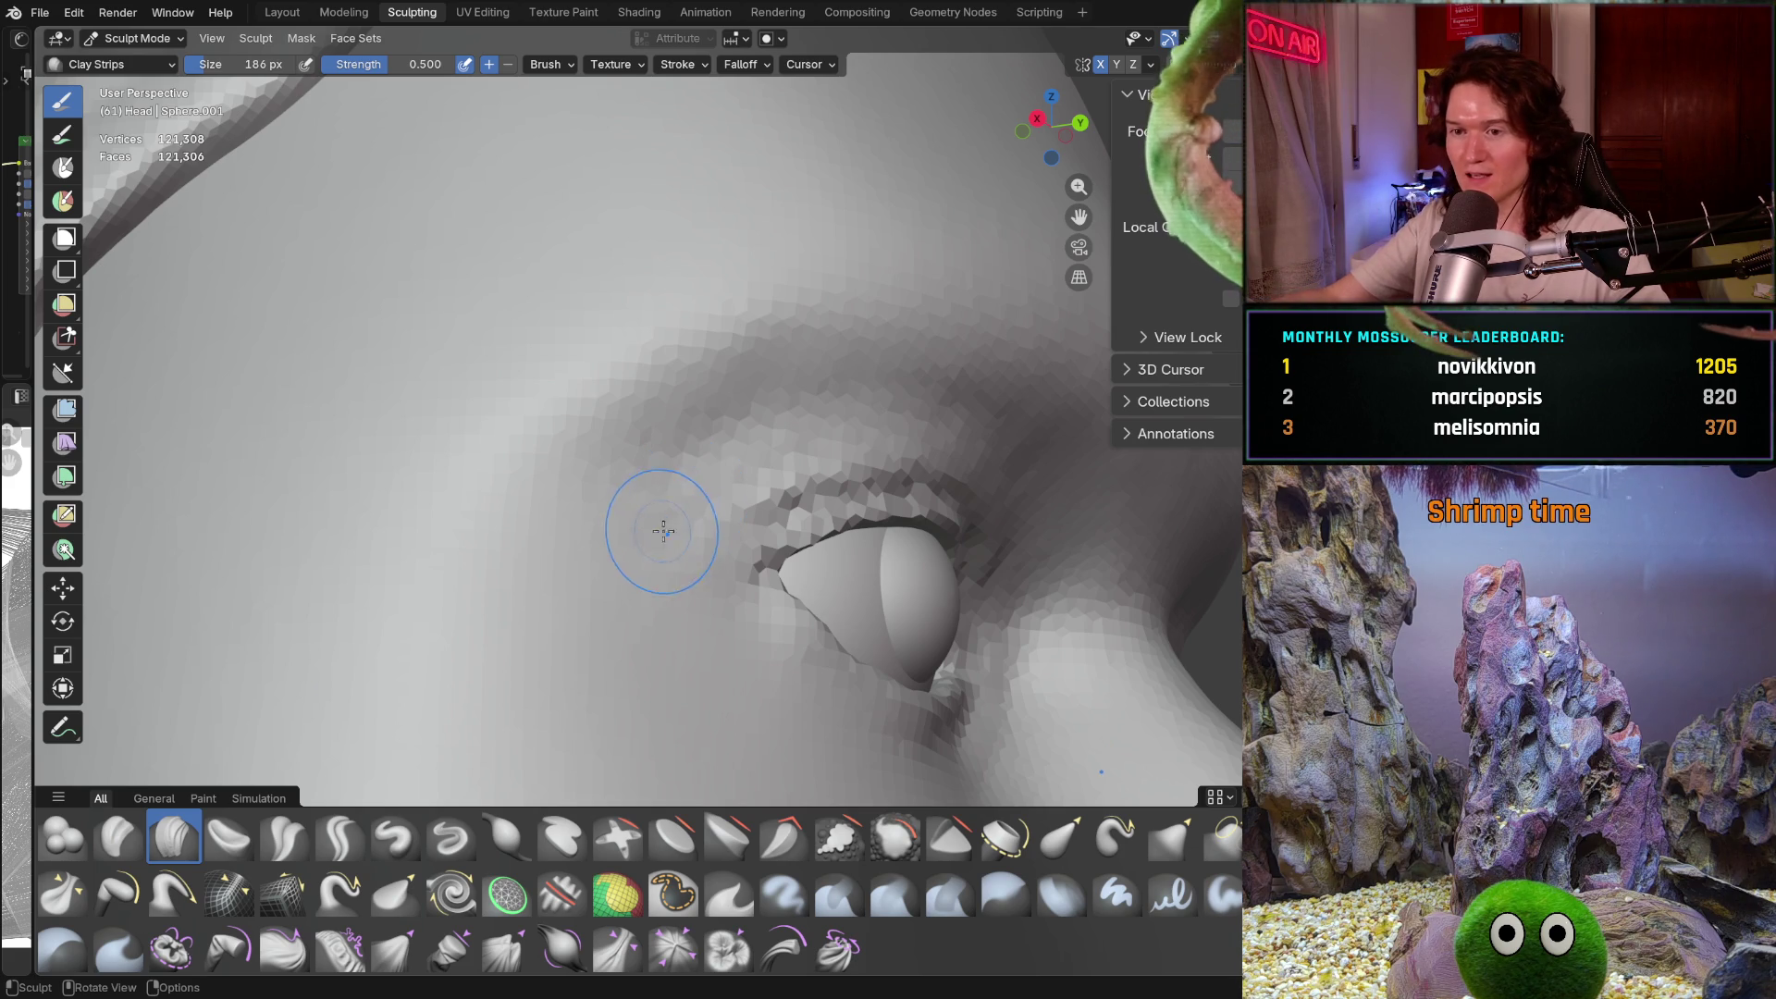
Enlarge the brush to 252 px while orbiting around the eye
scroll(673, 439, "up", 2)
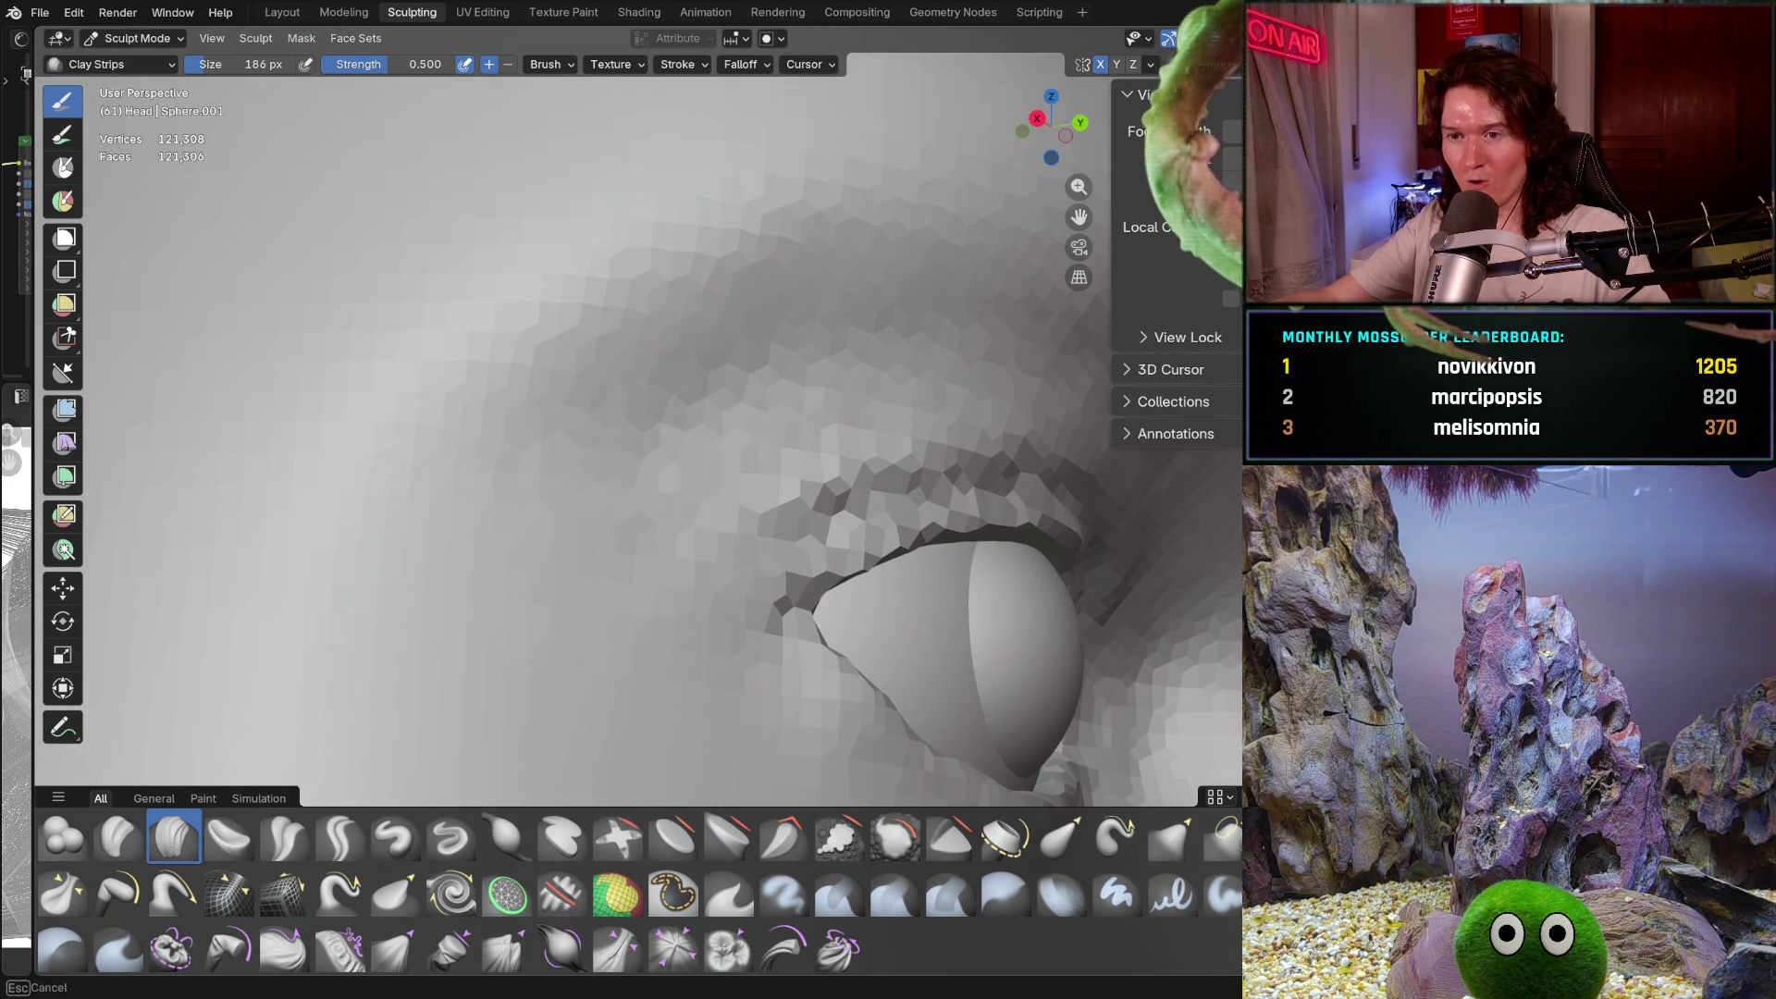
mouse_move(694, 619)
middle_mouse_down()
mouse_move(546, 649)
mouse_move(542, 503)
middle_mouse_up()
scroll(587, 523, "down", 2)
scroll(546, 652, "up", 2)
key("f")
left_click(558, 515)
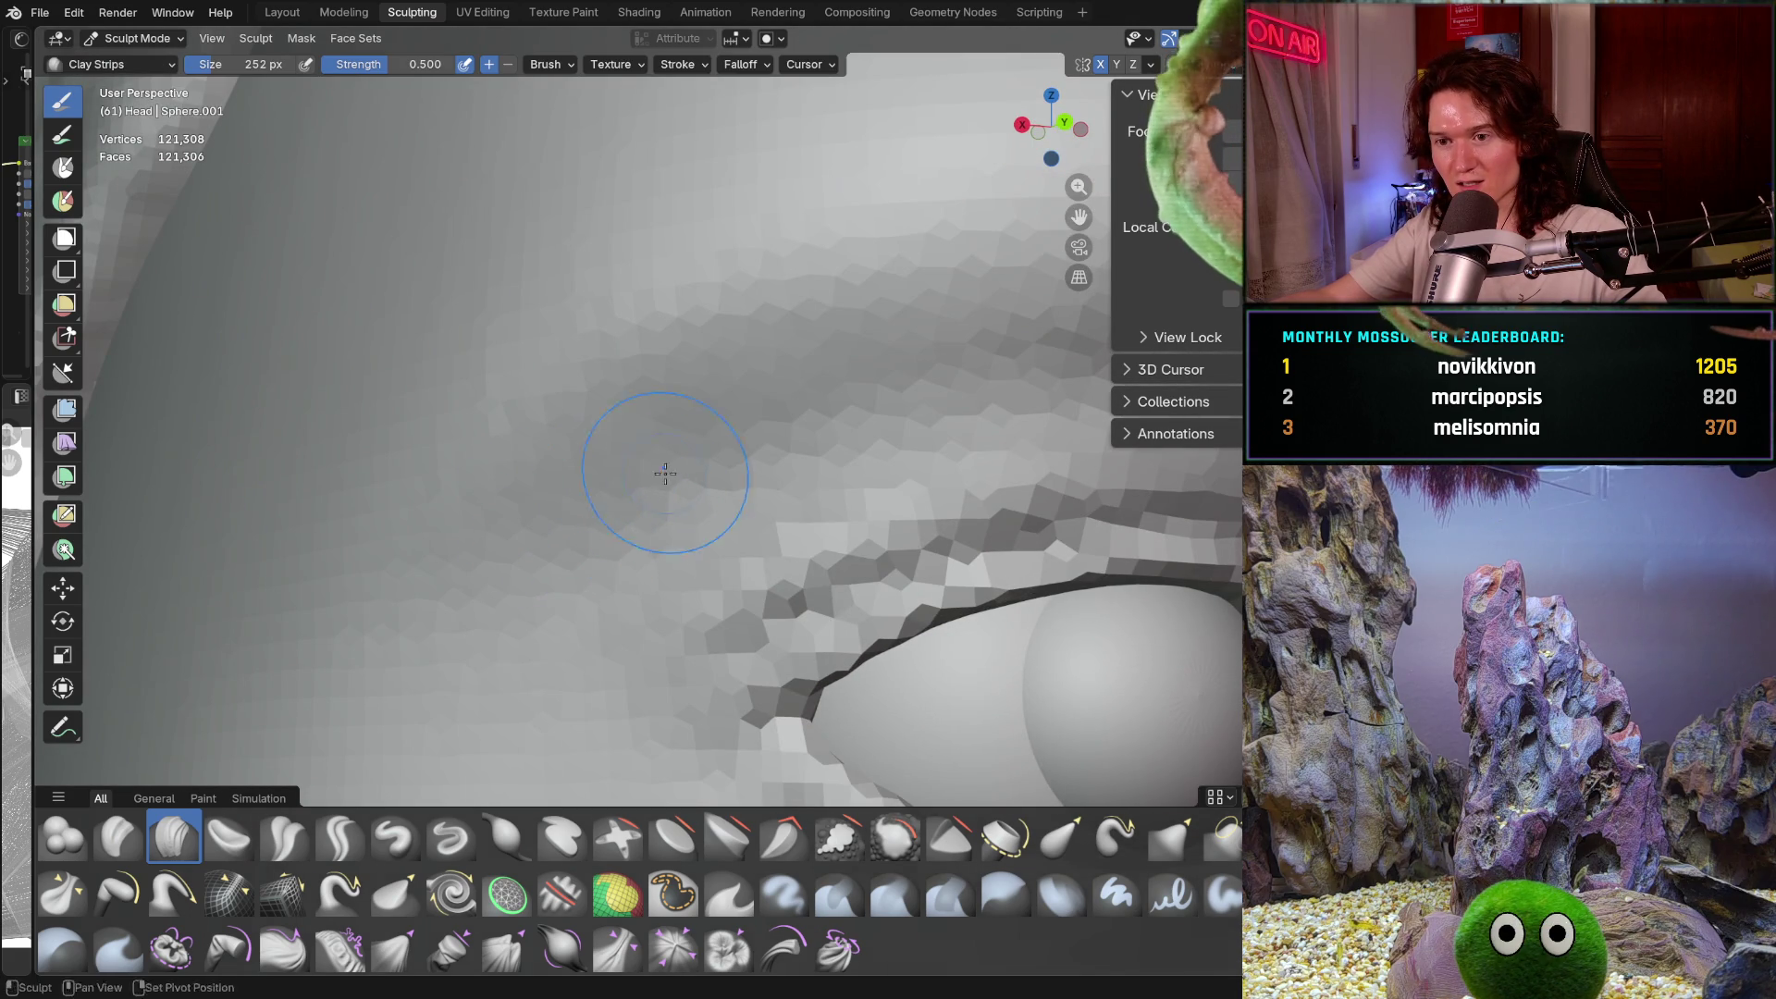
Set the brush to 184 px and zoom out to frame the whole face
middle_click_drag(721, 442, 717, 437)
mouse_move(718, 422)
middle_mouse_down()
mouse_move(703, 390)
mouse_move(891, 385)
mouse_move(819, 425)
mouse_move(693, 416)
middle_mouse_up()
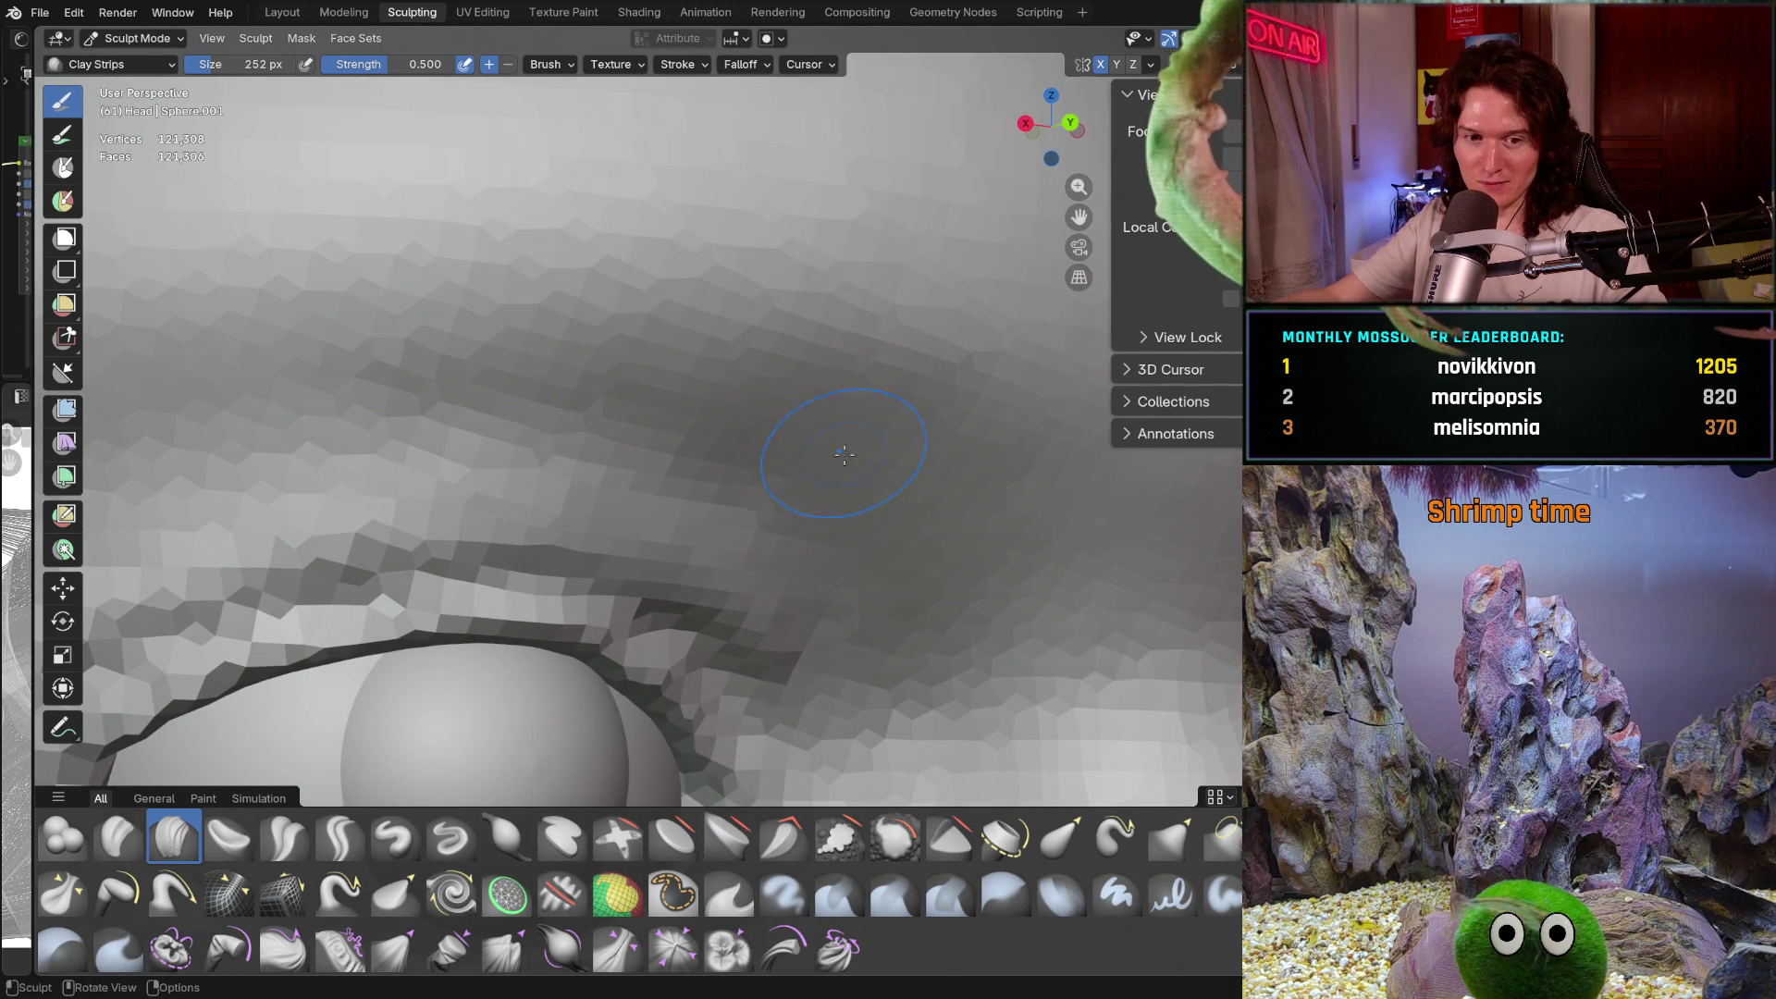
middle_click_drag(764, 434, 562, 498)
key("f")
left_click(628, 474)
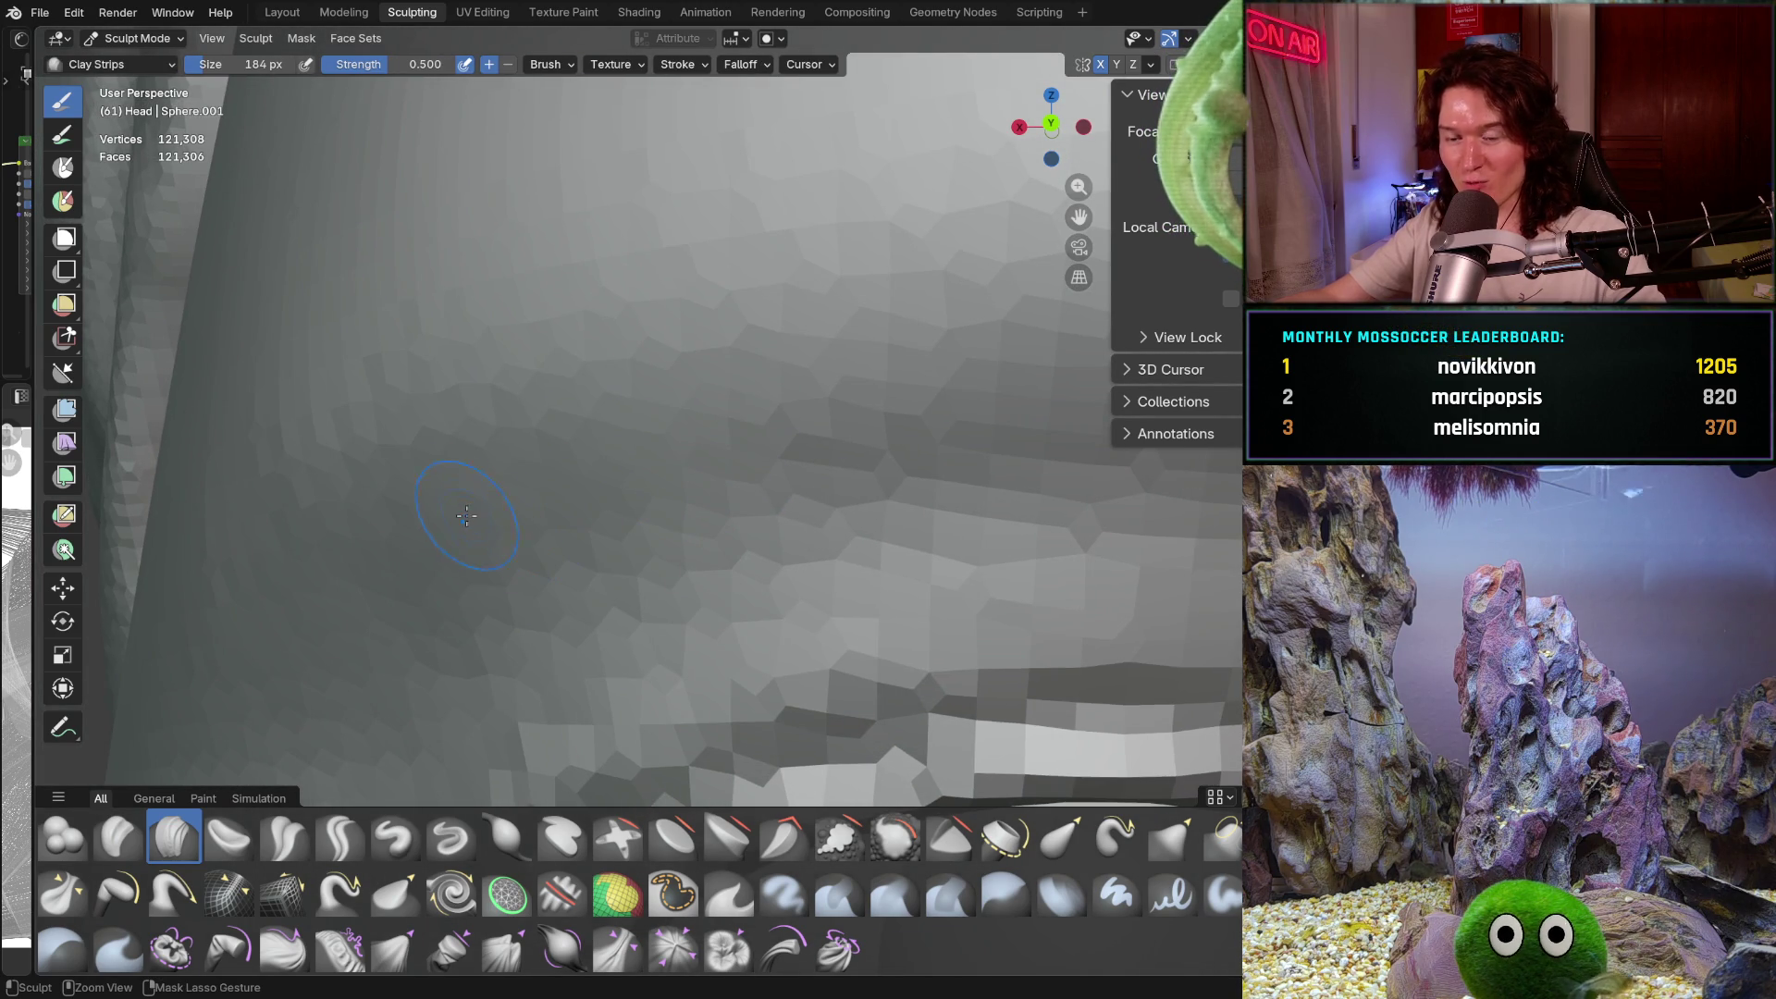
middle_click_drag(575, 470, 569, 444, "ctrl")
middle_click_drag(756, 429, 777, 463, "ctrl")
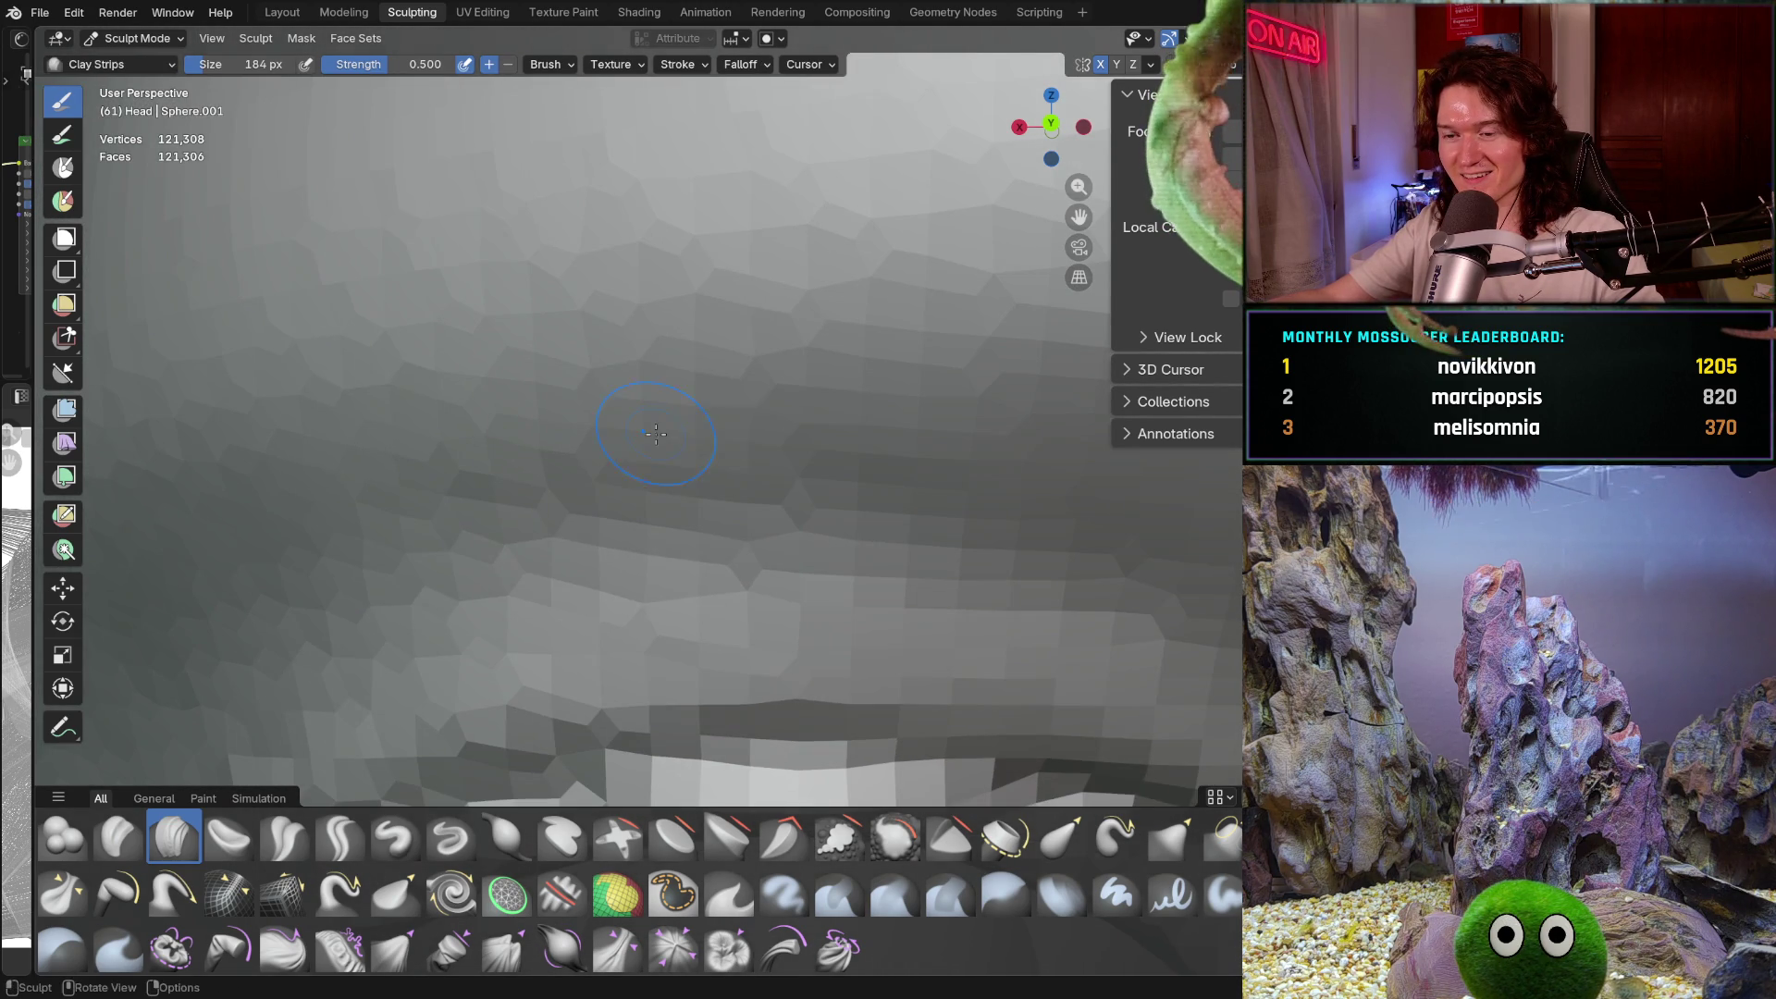
scroll(804, 501, "down", 3)
scroll(804, 500, "down", 5)
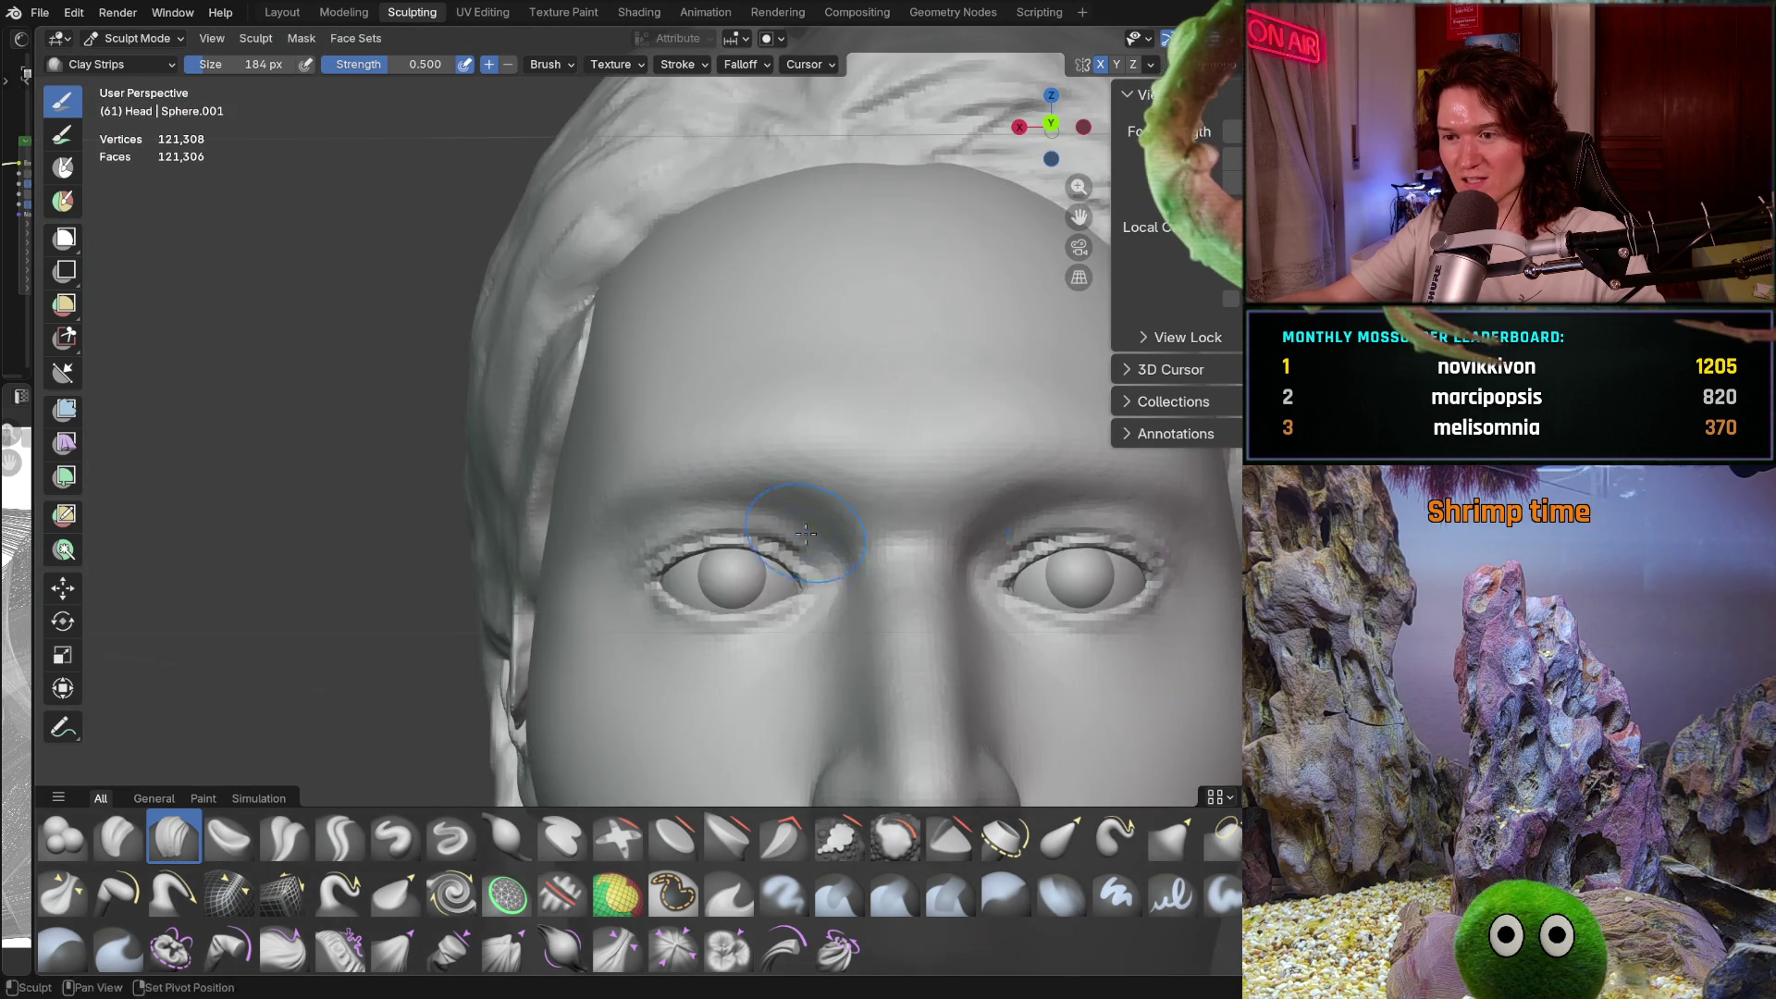
Stroke clay along the left side of the nose bridge, then orbit closer to the nose and eyes
scroll(653, 500, "down", 3)
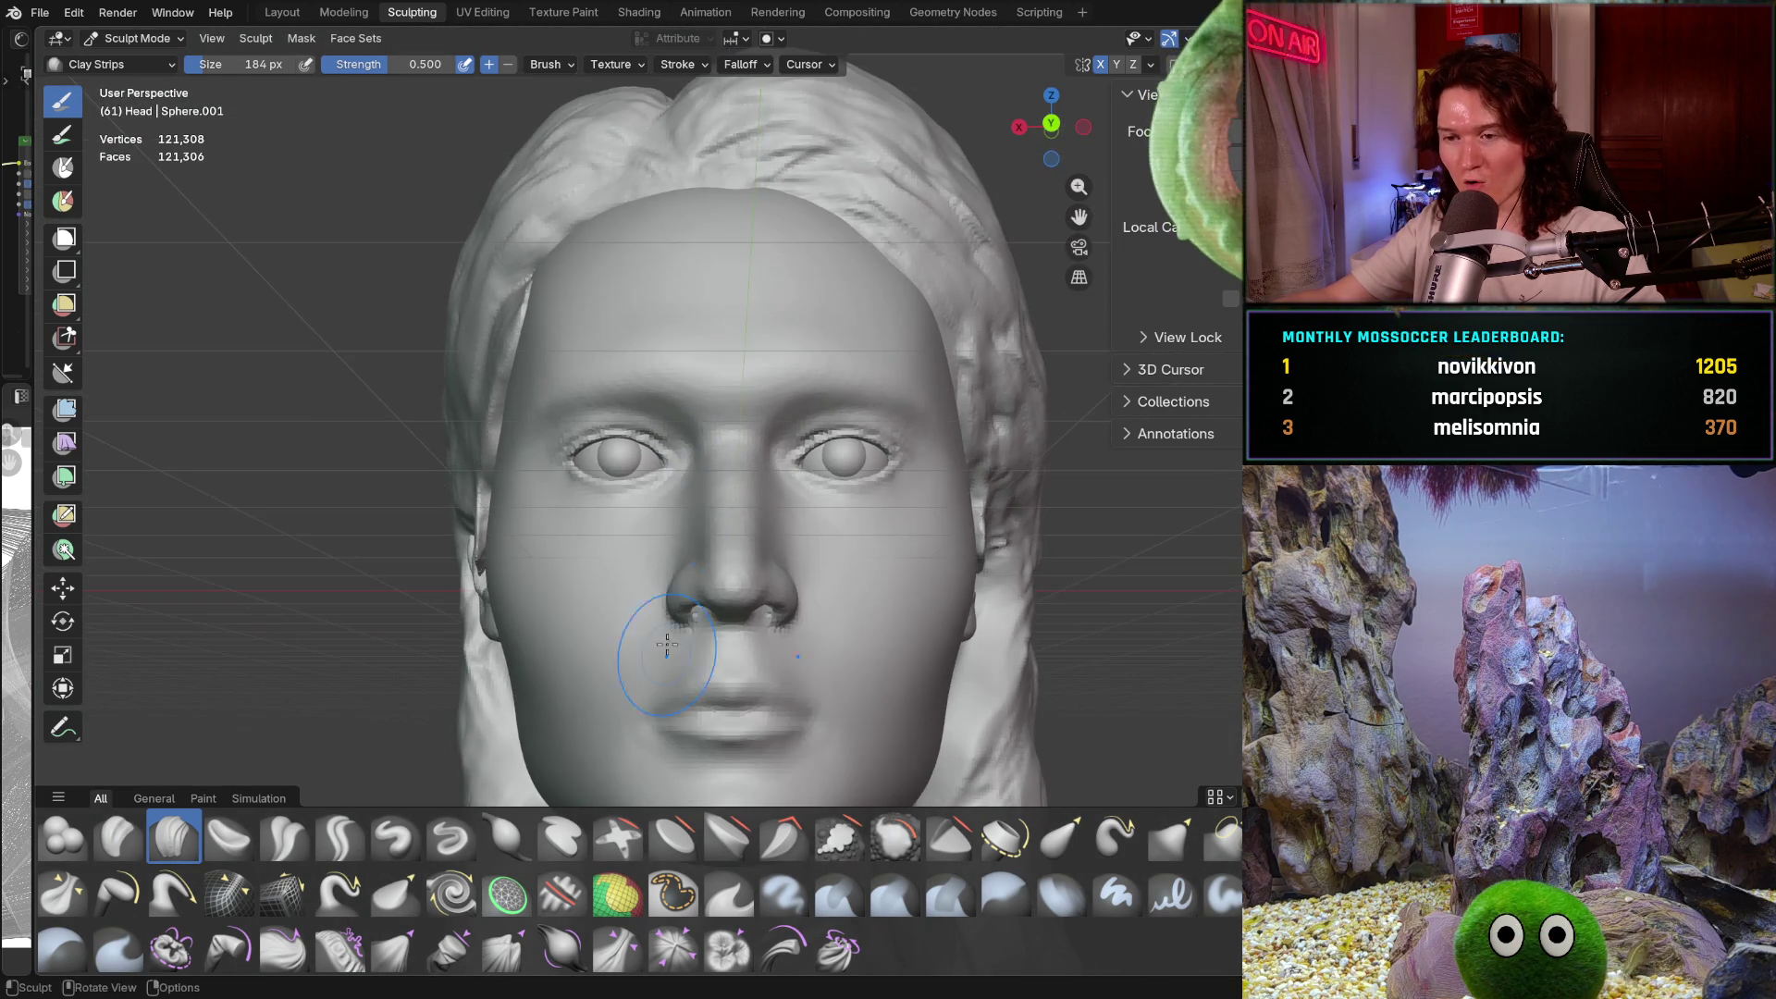
scroll(703, 606, "down", 1)
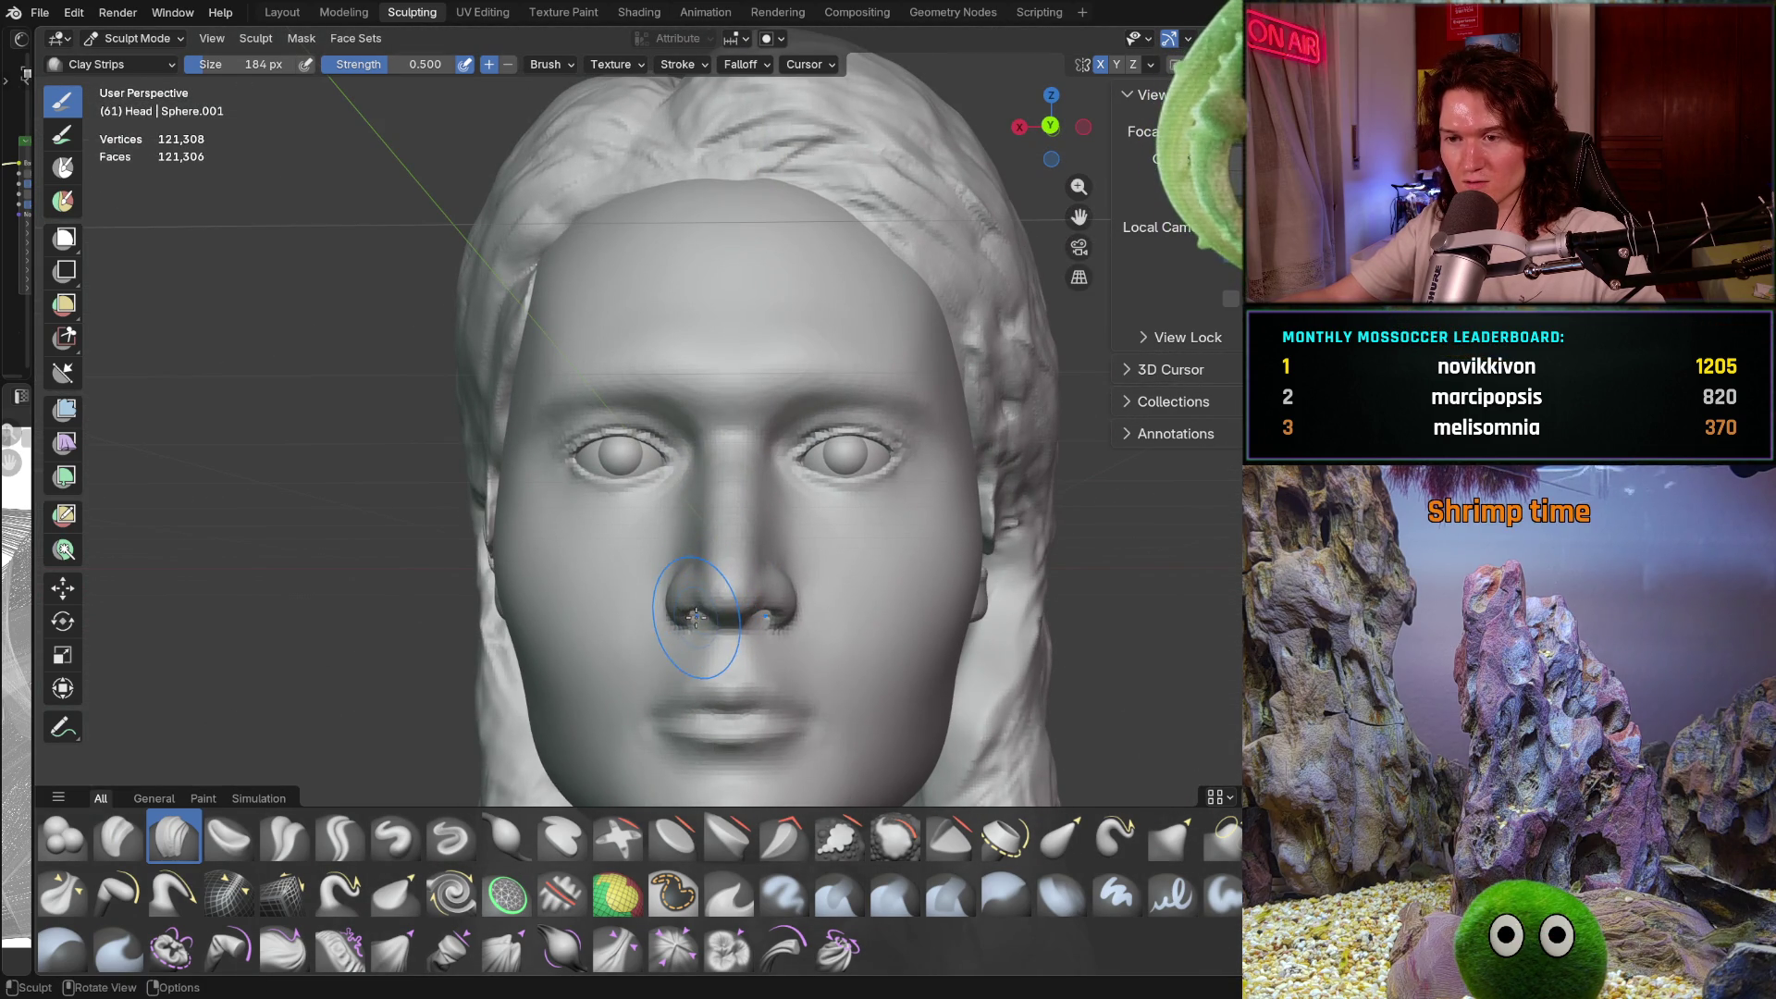
mouse_move(691, 624)
middle_mouse_down()
mouse_move(757, 640)
mouse_move(722, 564)
middle_mouse_up()
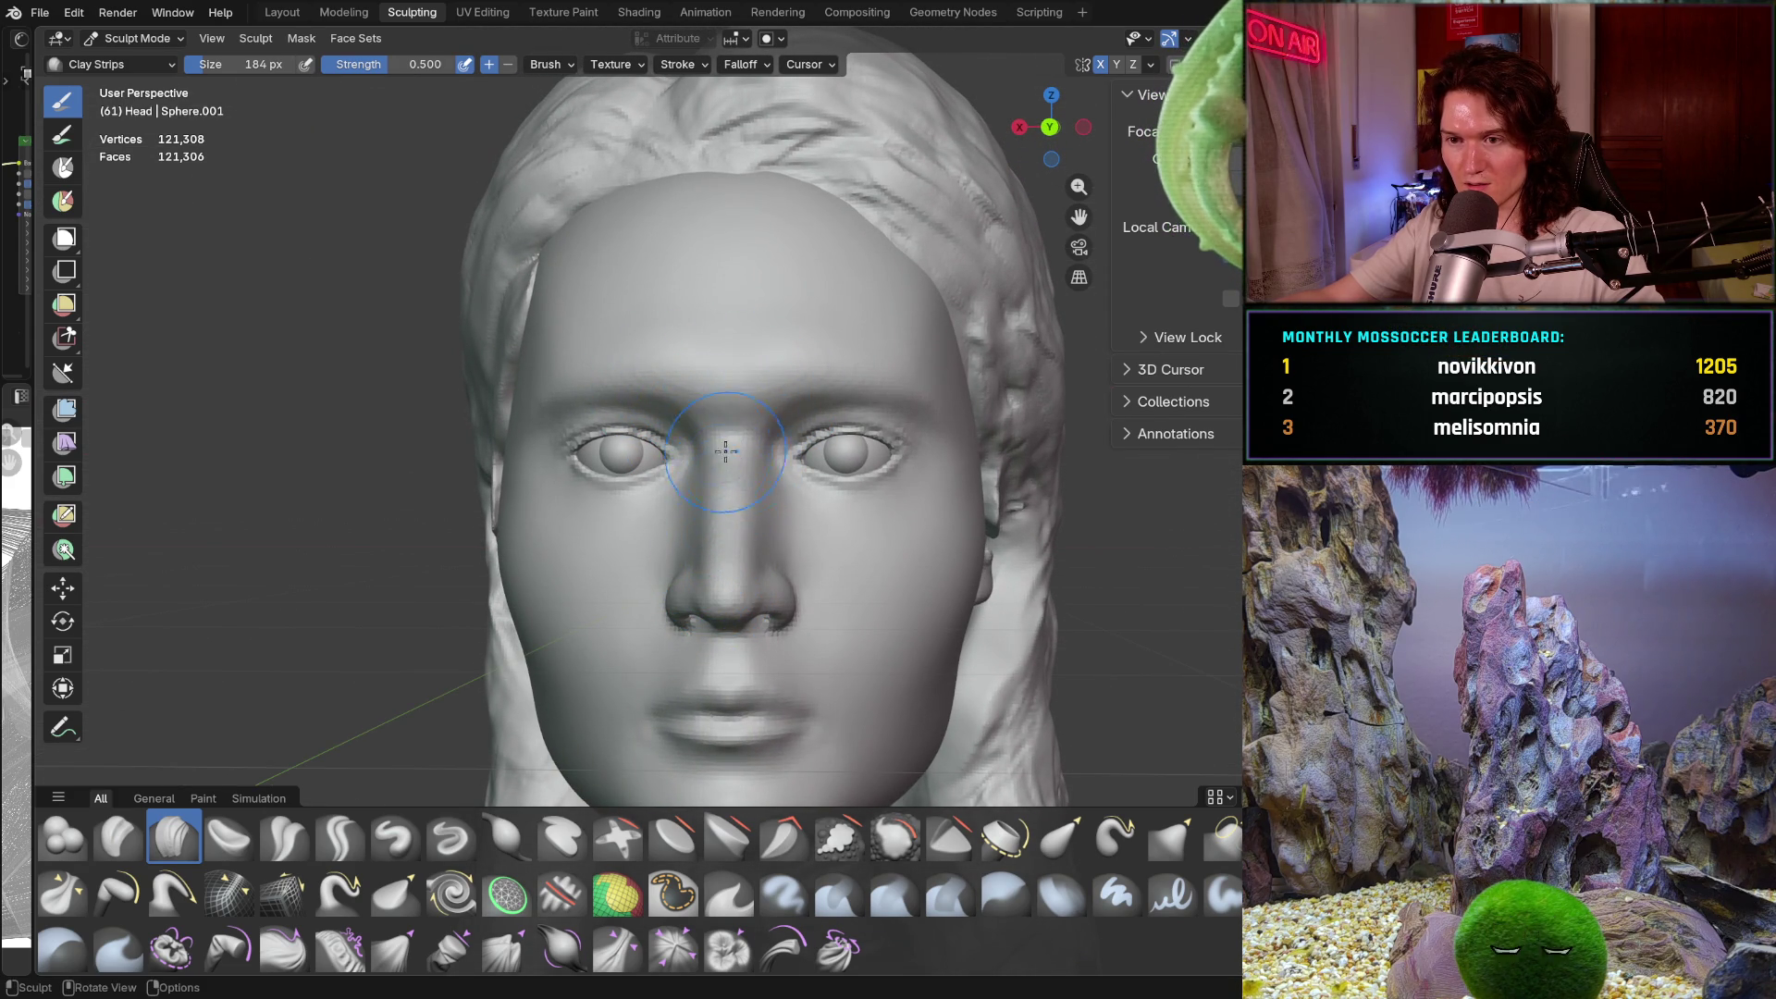
middle_click_drag(766, 518, 779, 522)
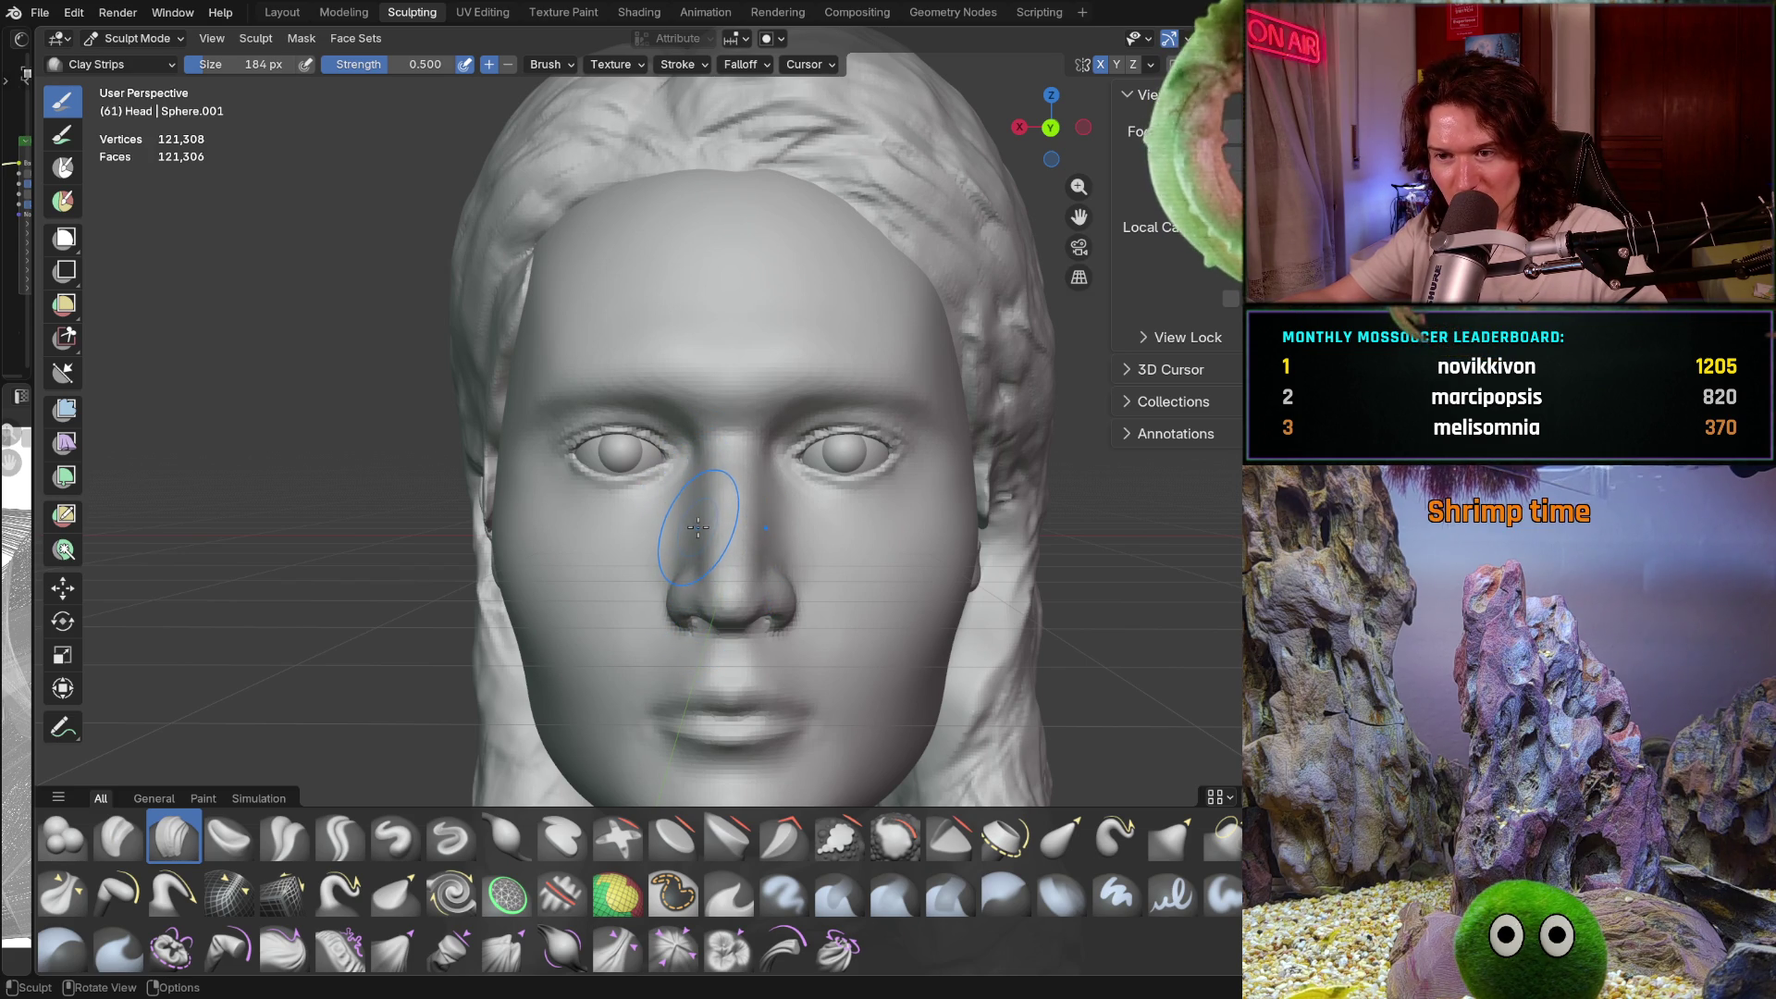
left_click_drag(661, 608, 661, 551)
mouse_move(661, 552)
middle_mouse_down()
mouse_move(747, 617)
mouse_move(767, 601)
mouse_move(708, 559)
middle_mouse_up()
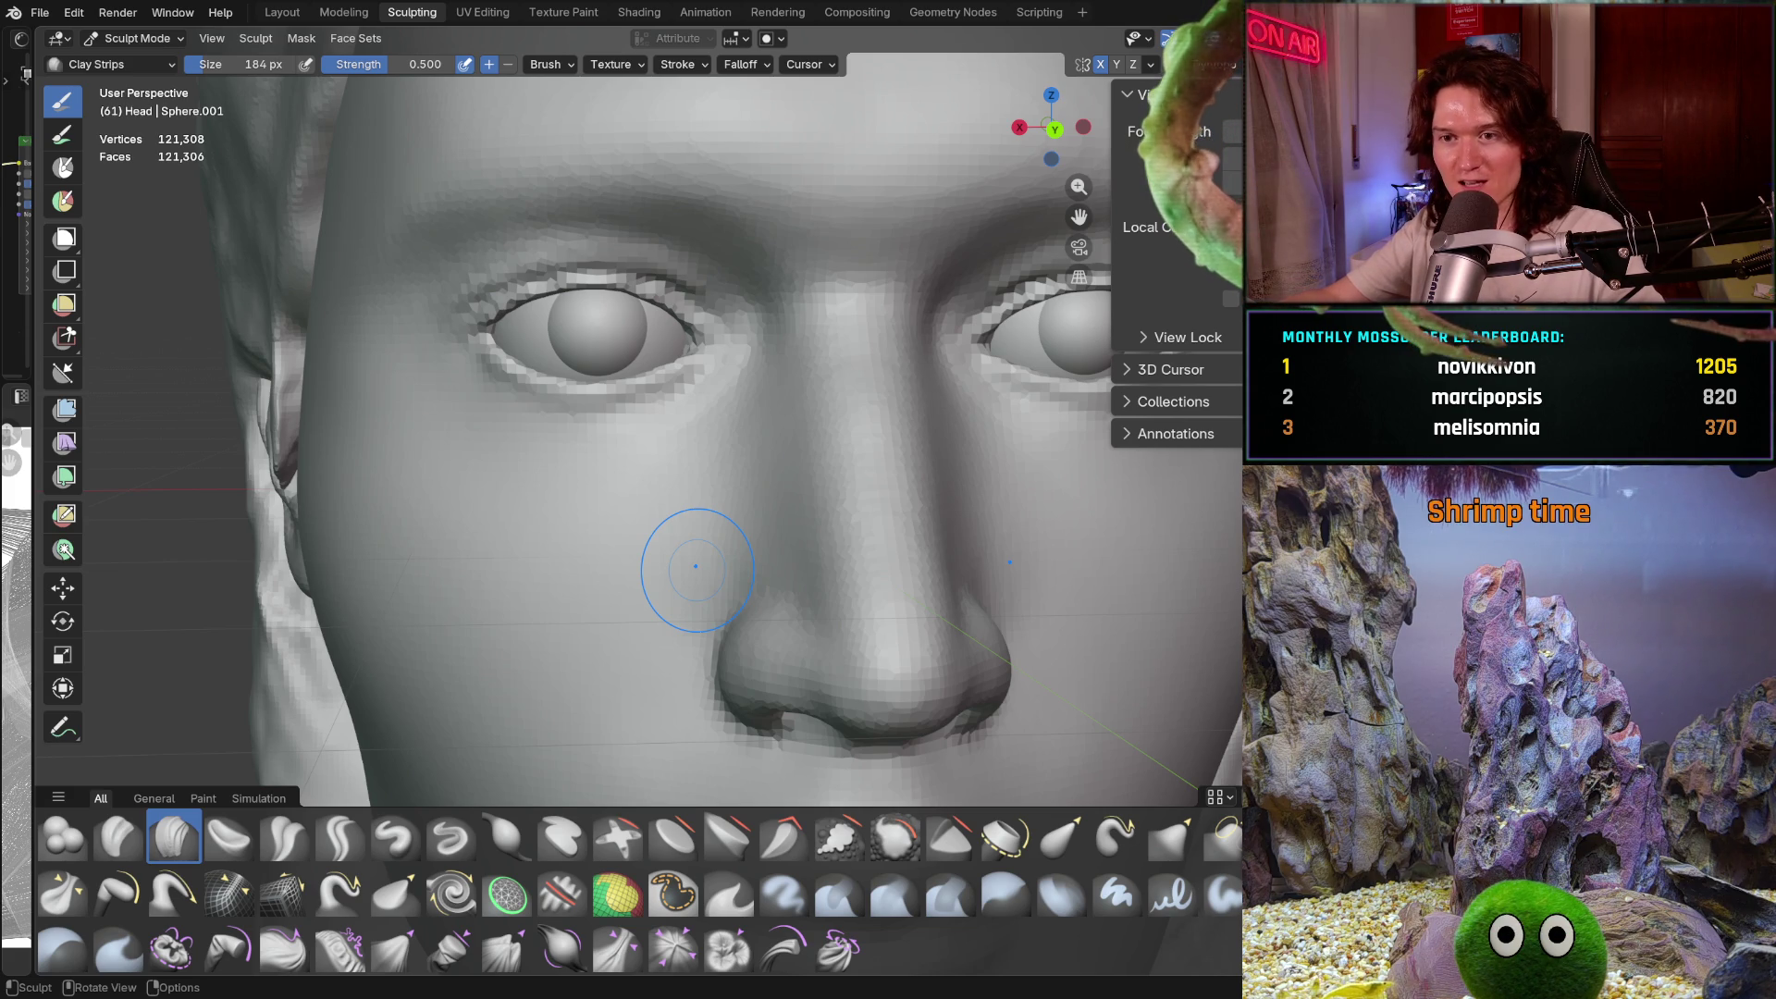
middle_click_drag(690, 583, 737, 668, "ctrl")
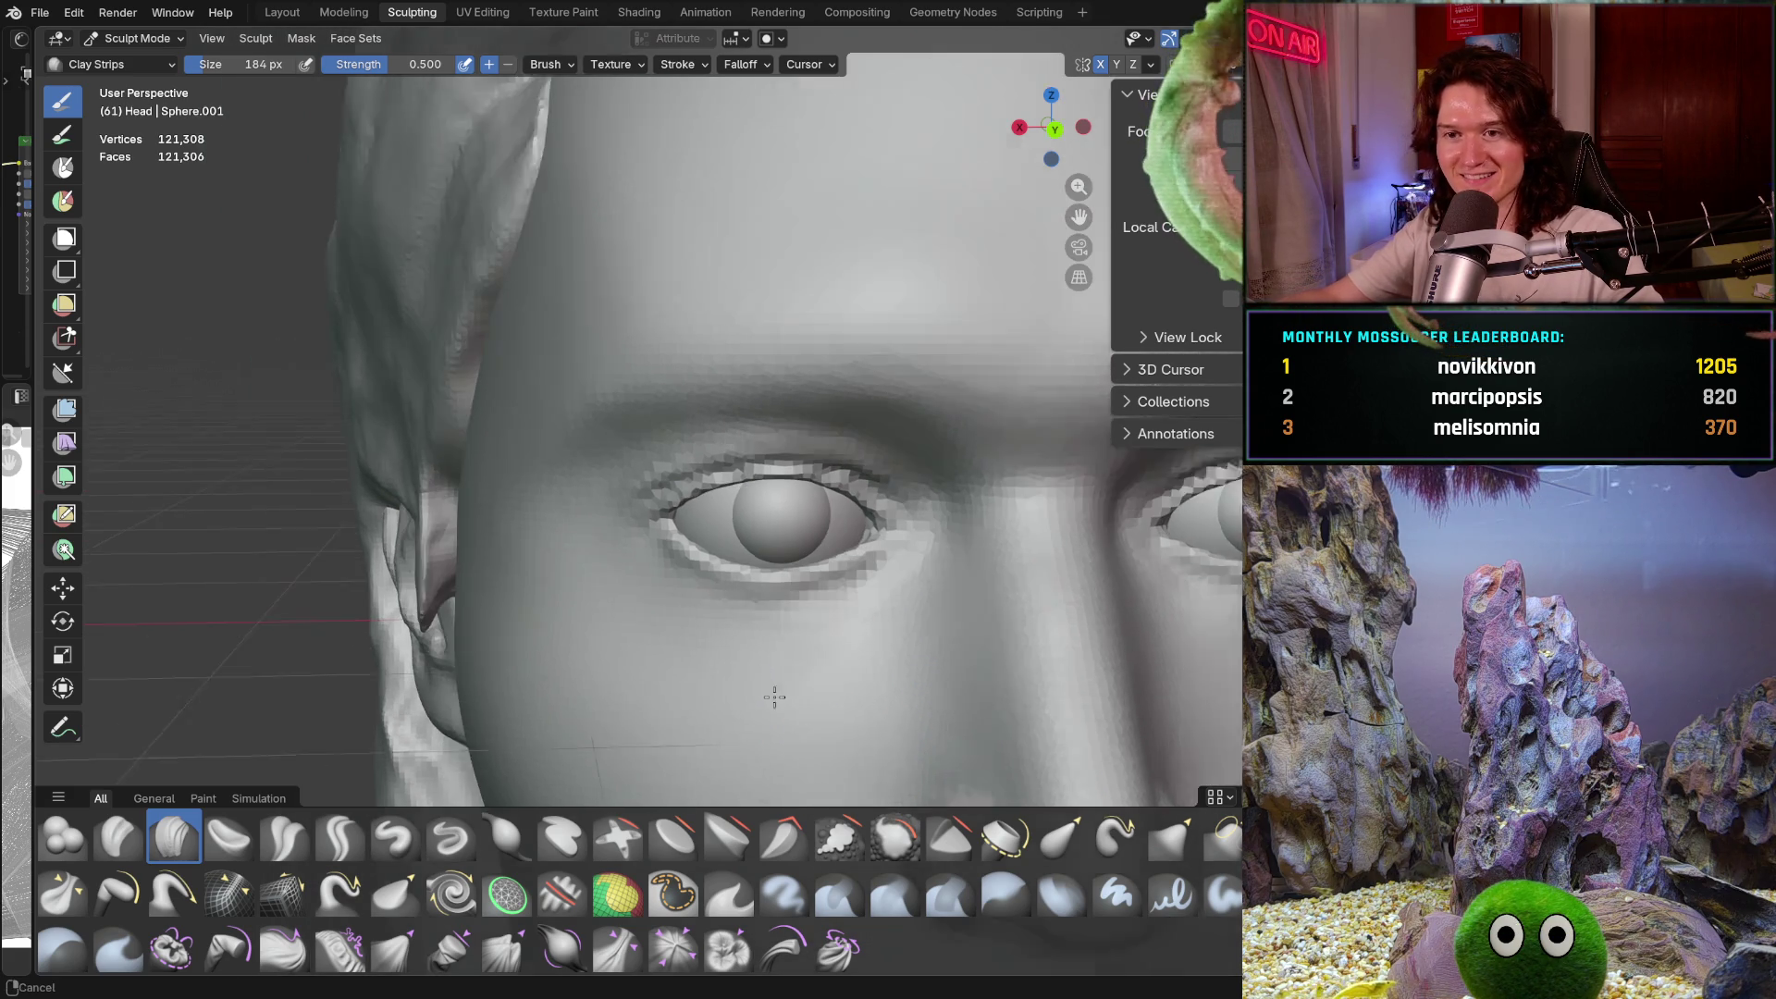
mouse_move(752, 555)
middle_mouse_down()
mouse_move(635, 654)
mouse_move(713, 543)
middle_mouse_up()
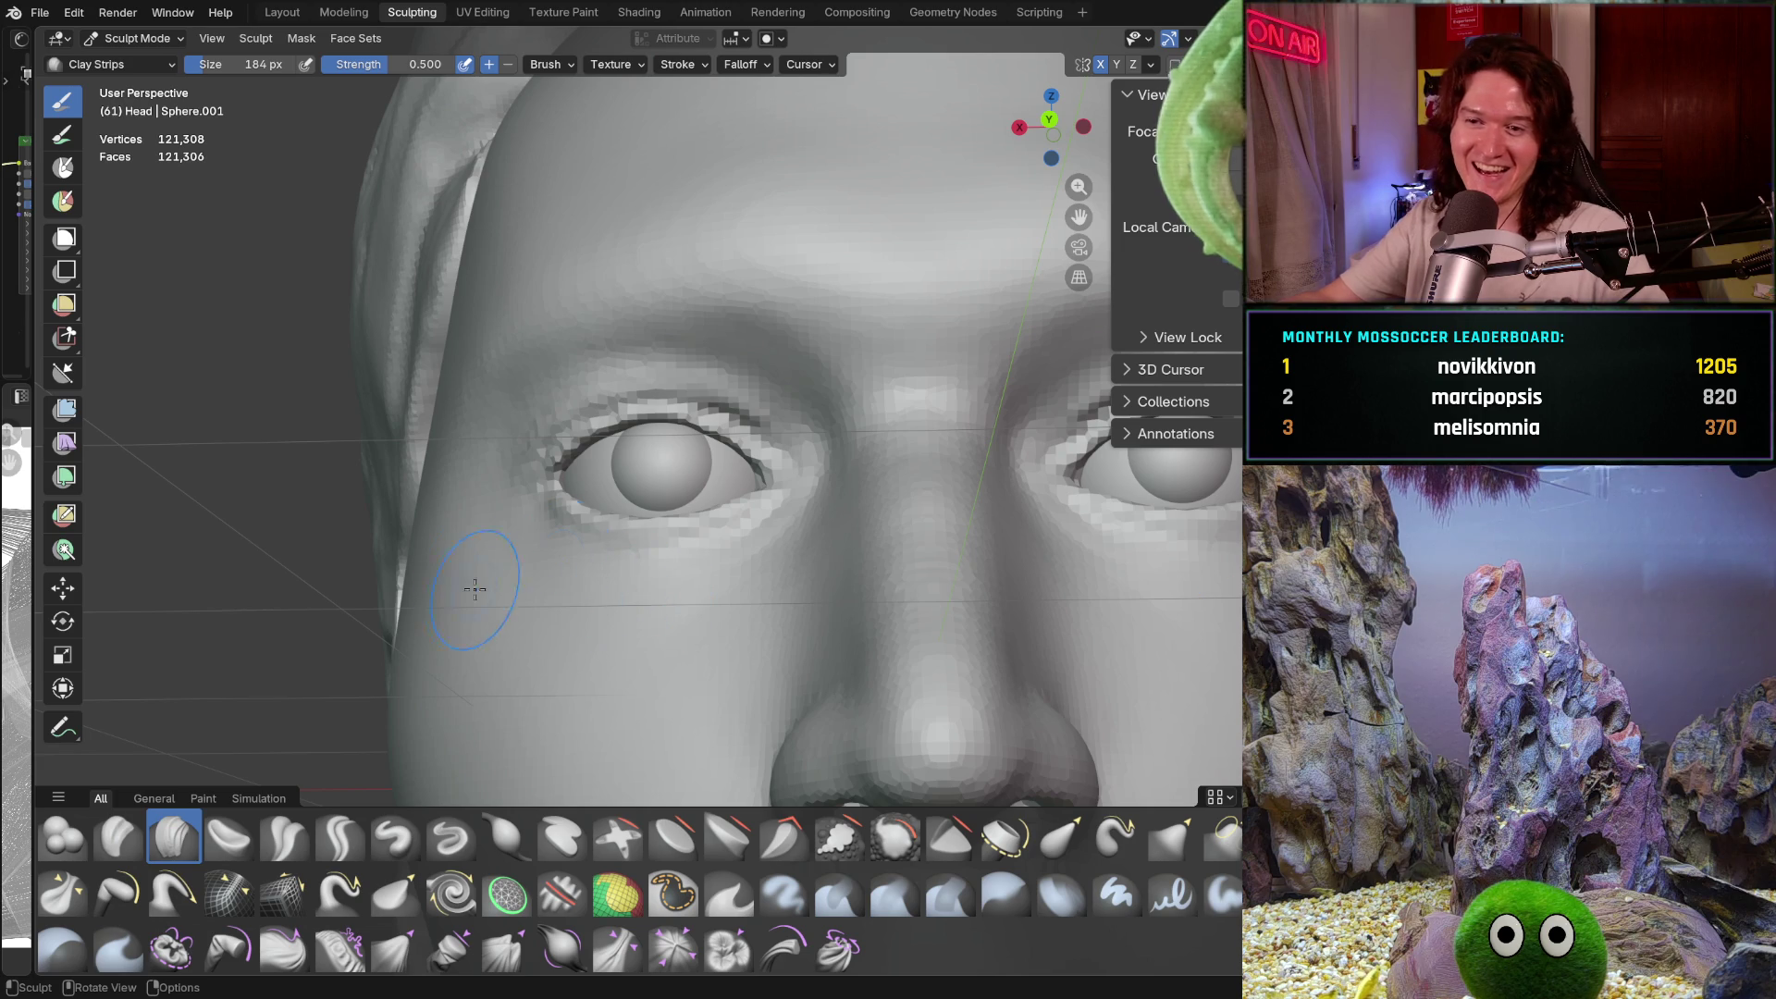
middle_click_drag(508, 519, 534, 553, "shift")
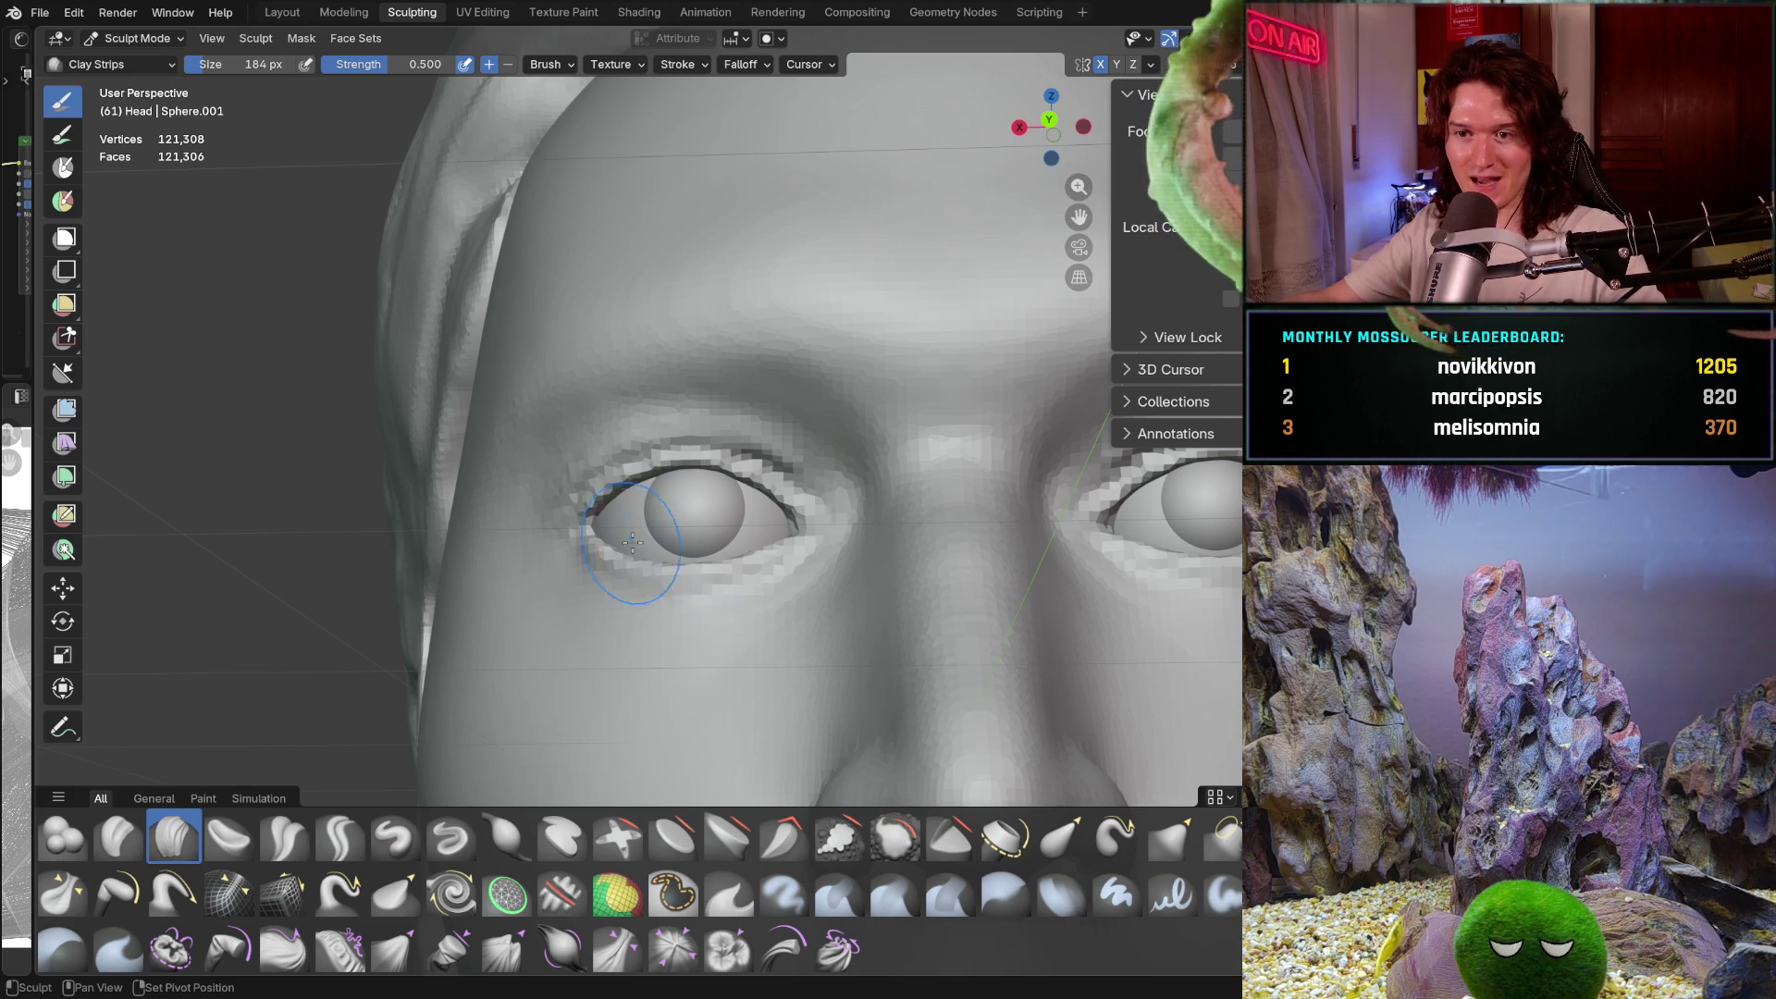
mouse_move(660, 552)
middle_mouse_down("shift")
mouse_move(907, 676)
mouse_move(832, 648)
mouse_move(703, 473)
middle_mouse_up("shift")
scroll(703, 473, "up", 3)
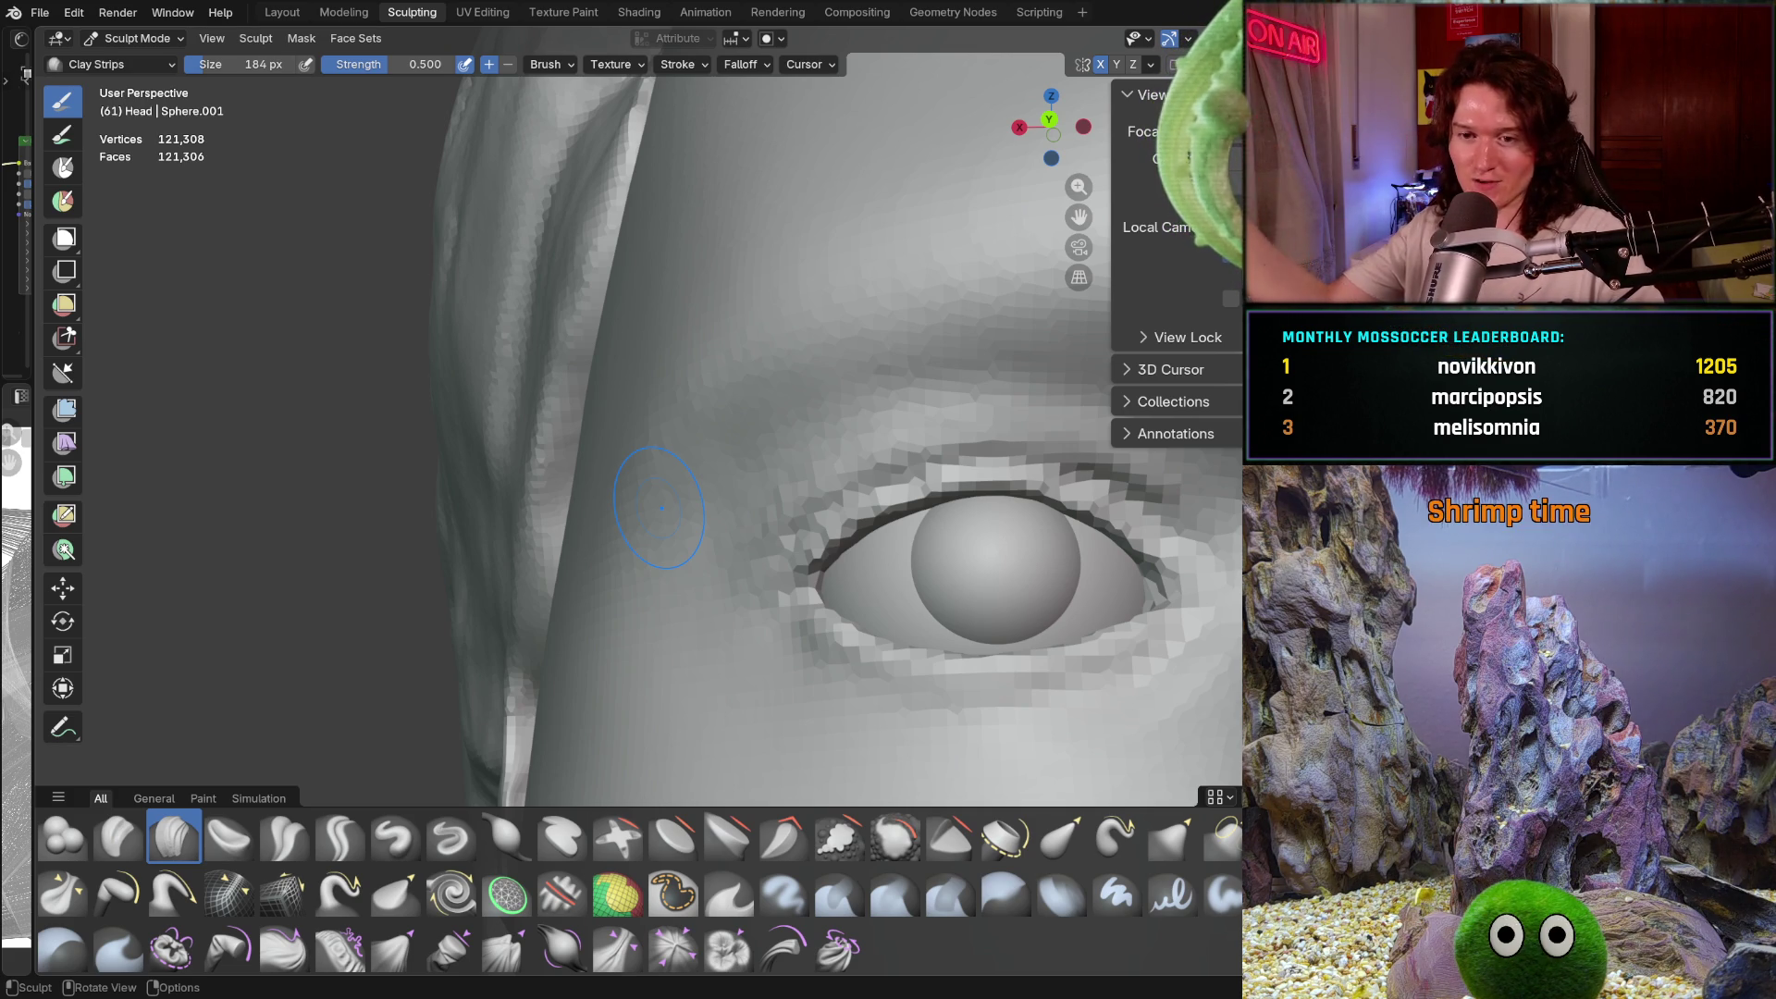
mouse_move(733, 547)
middle_mouse_down()
mouse_move(706, 505)
mouse_move(706, 565)
middle_mouse_up()
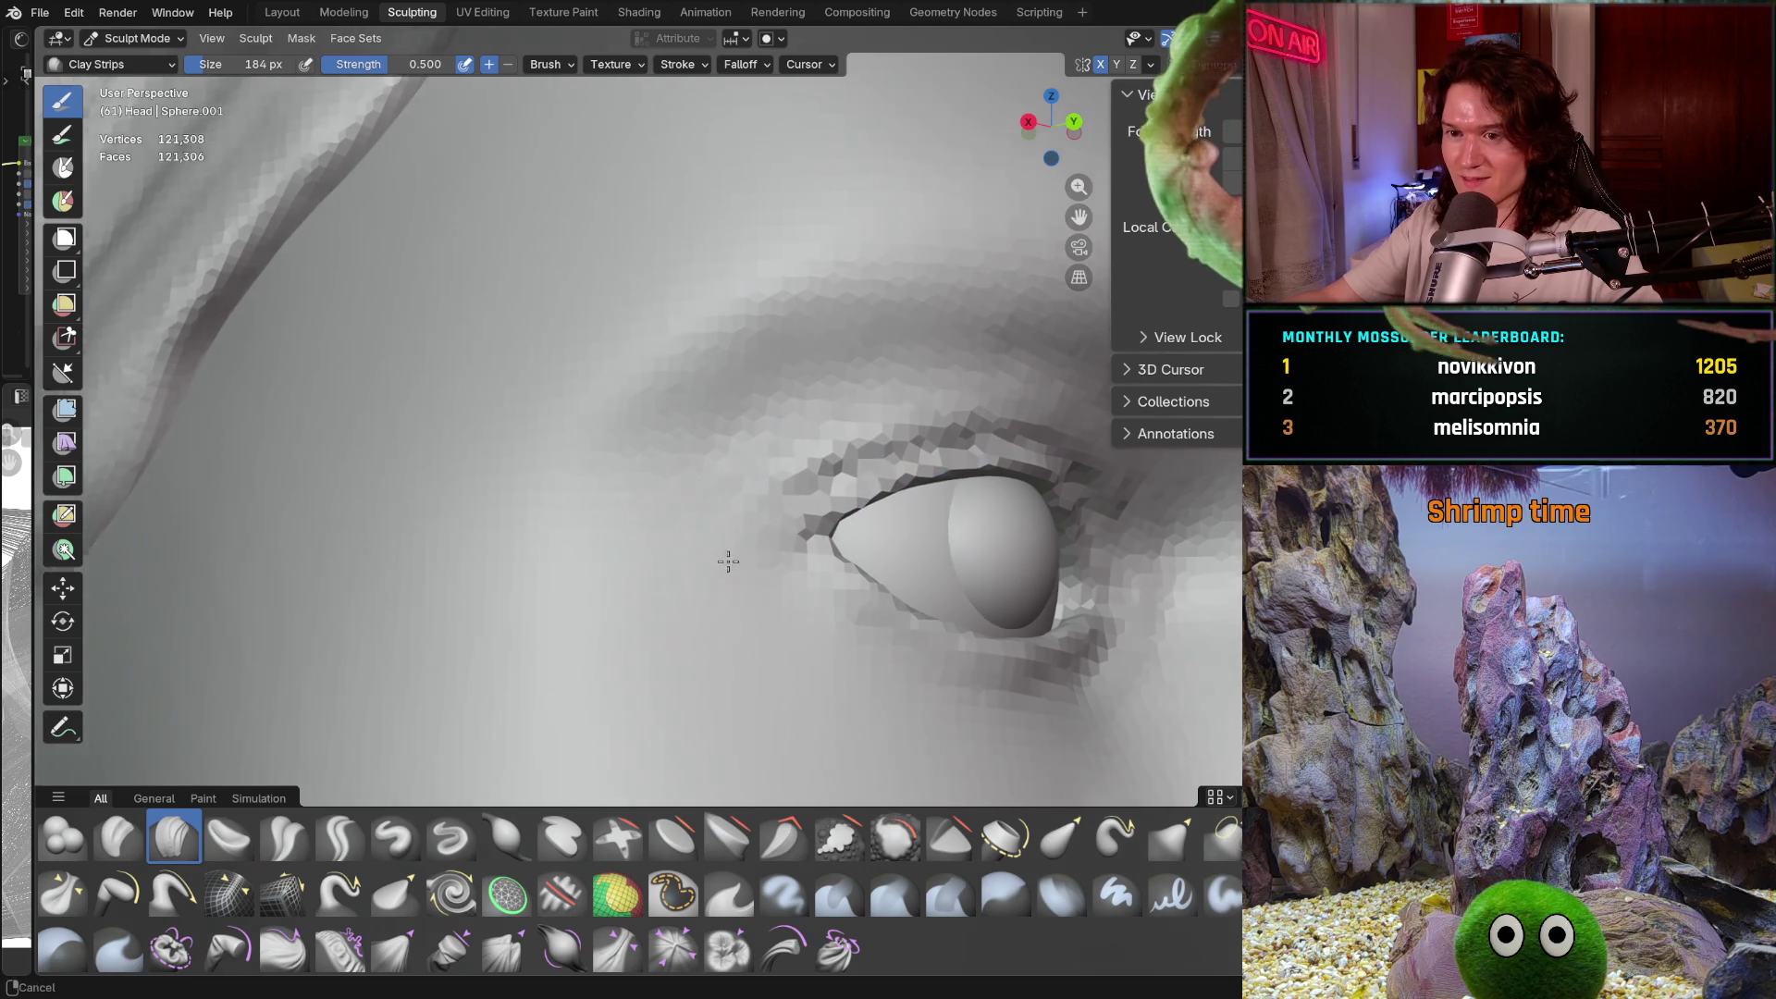
scroll(714, 543, "up", 3)
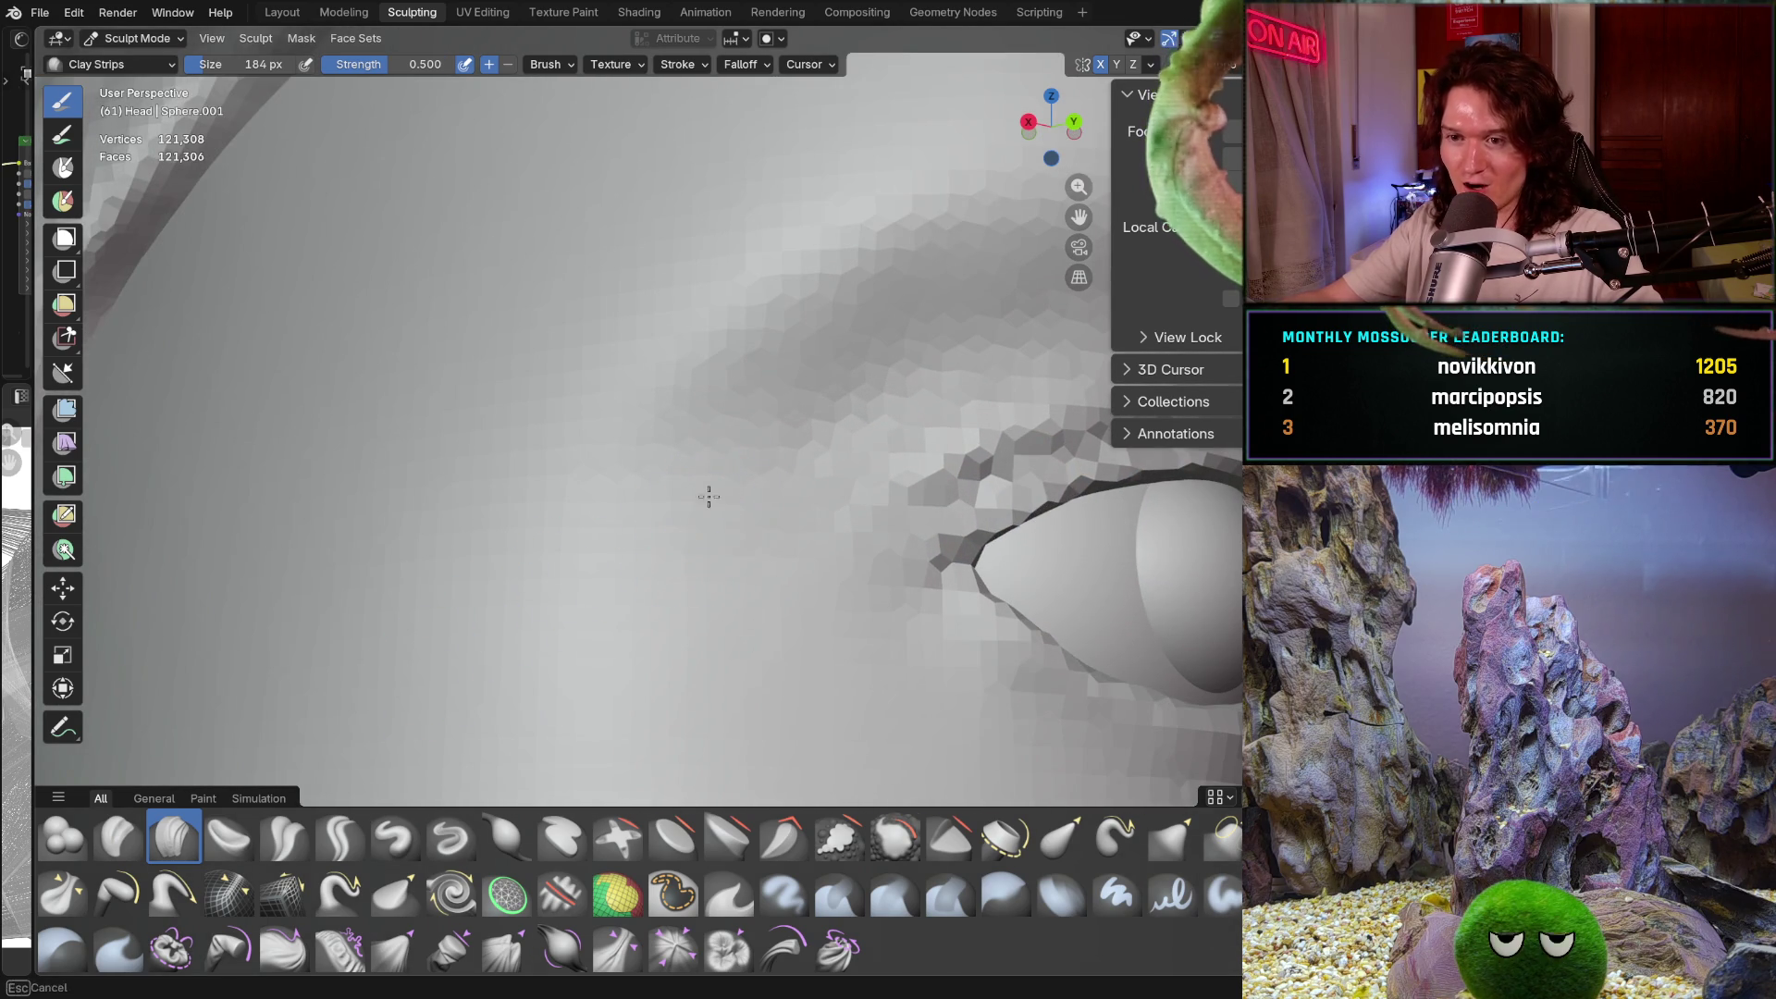
mouse_move(583, 545)
middle_mouse_down()
mouse_move(729, 527)
mouse_move(627, 545)
middle_mouse_up()
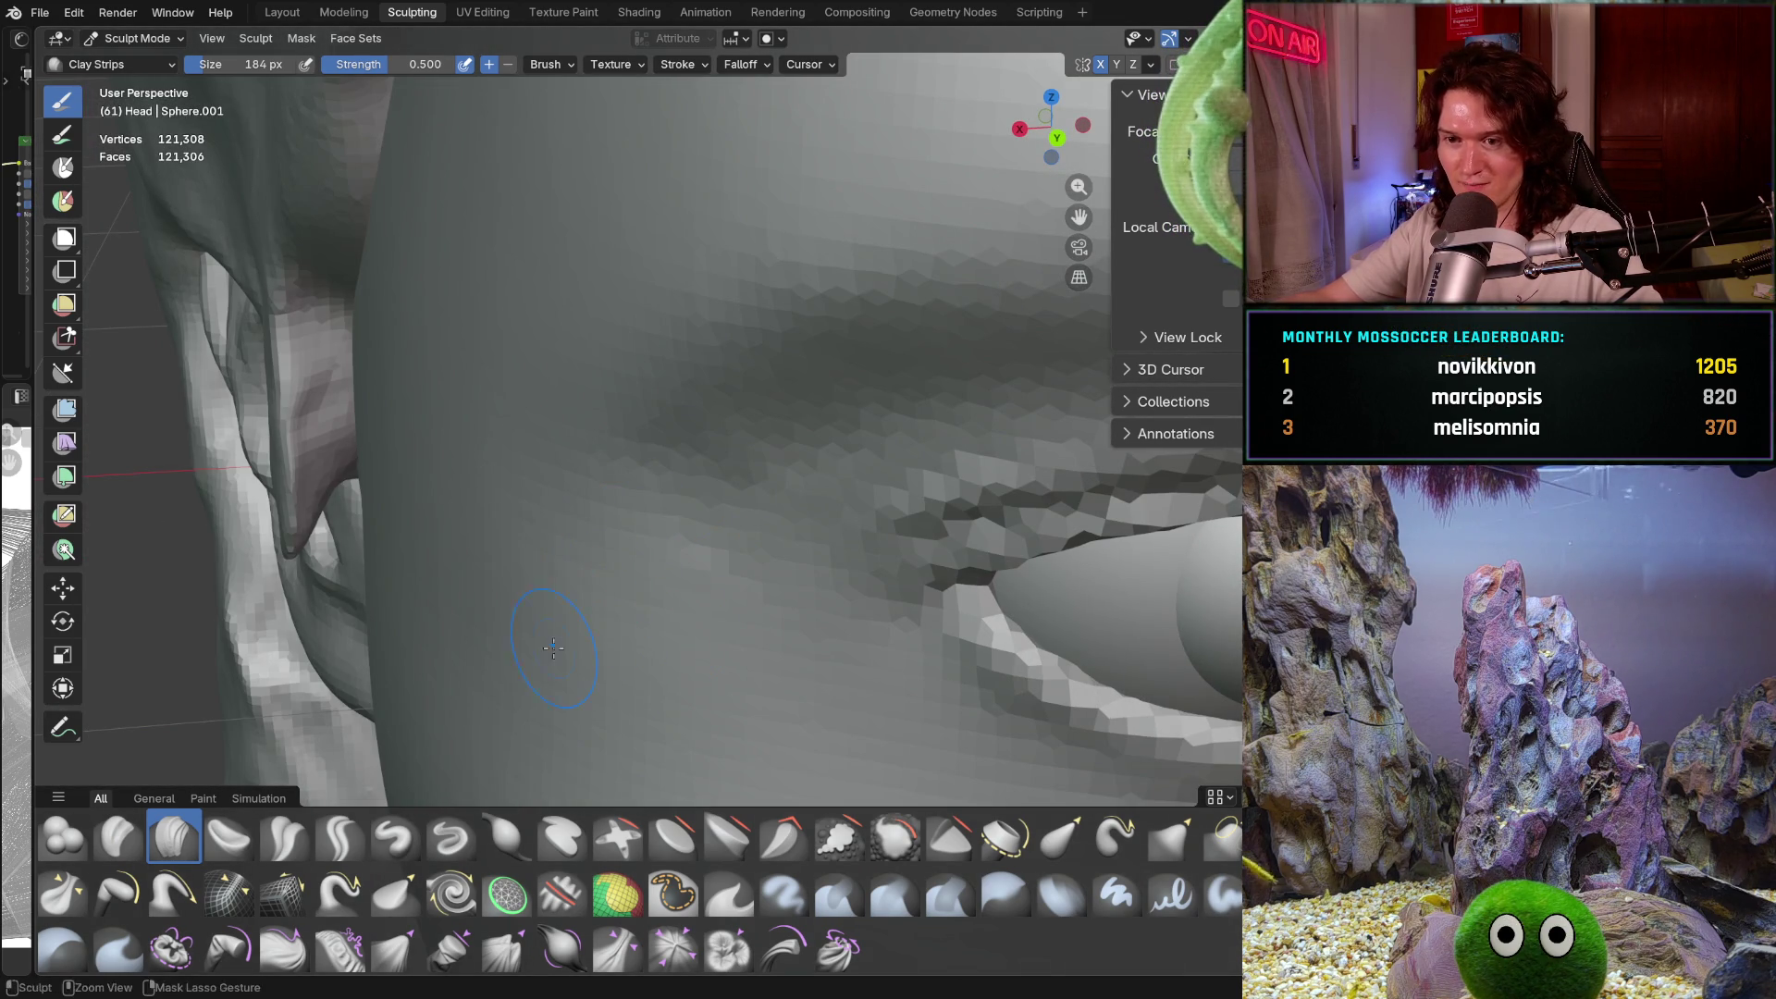
middle_click_drag(640, 683, 667, 594)
scroll(667, 594, "up", 2)
scroll(694, 583, "up", 1)
scroll(698, 581, "up", 1)
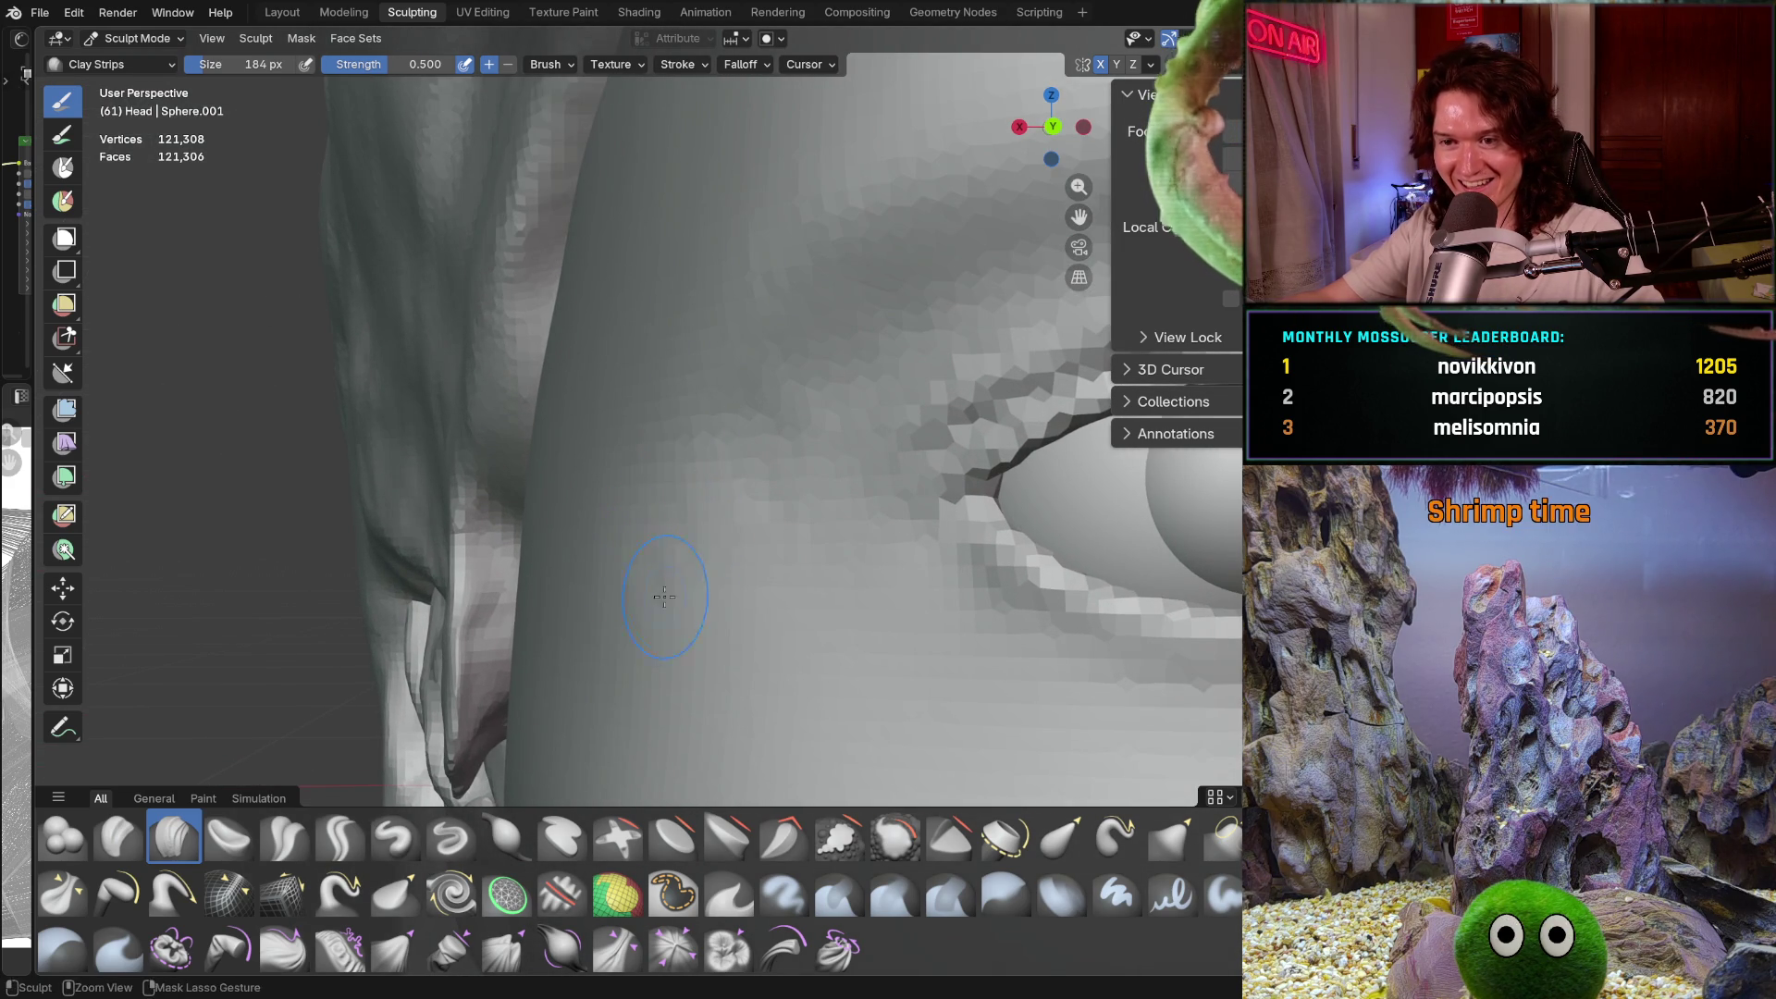
scroll(781, 681, "down", 4)
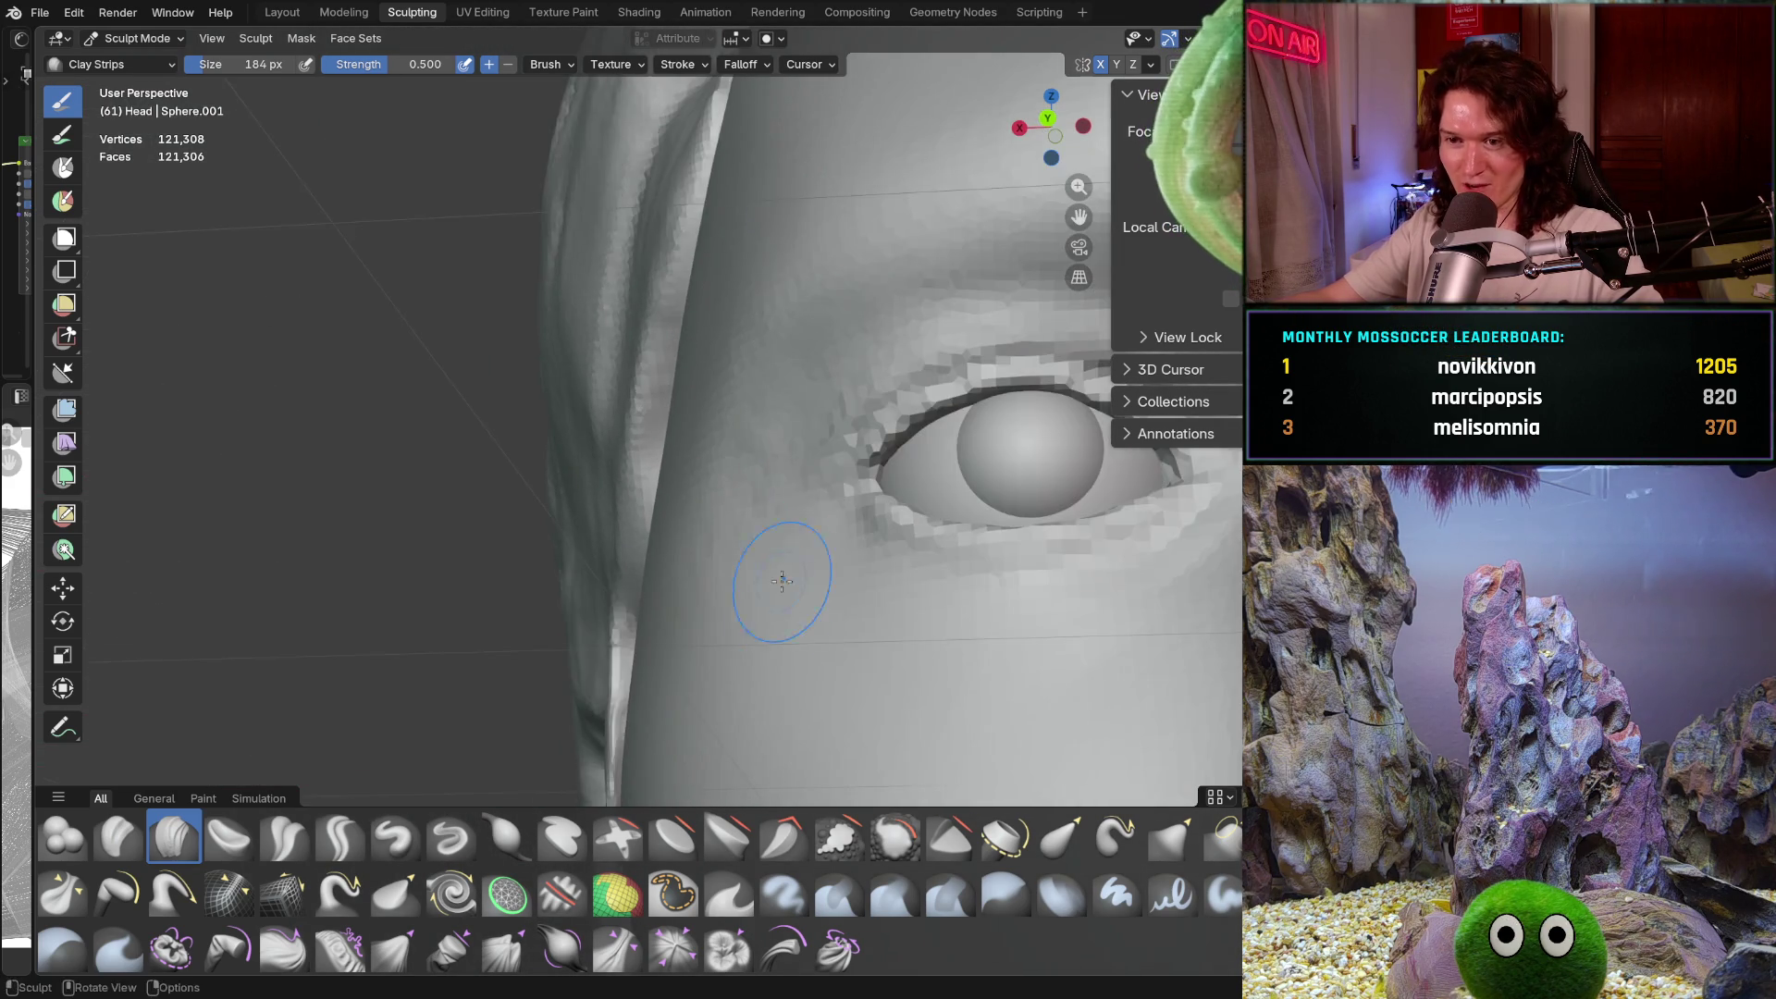
middle_click_drag(797, 603, 648, 523, "ctrl")
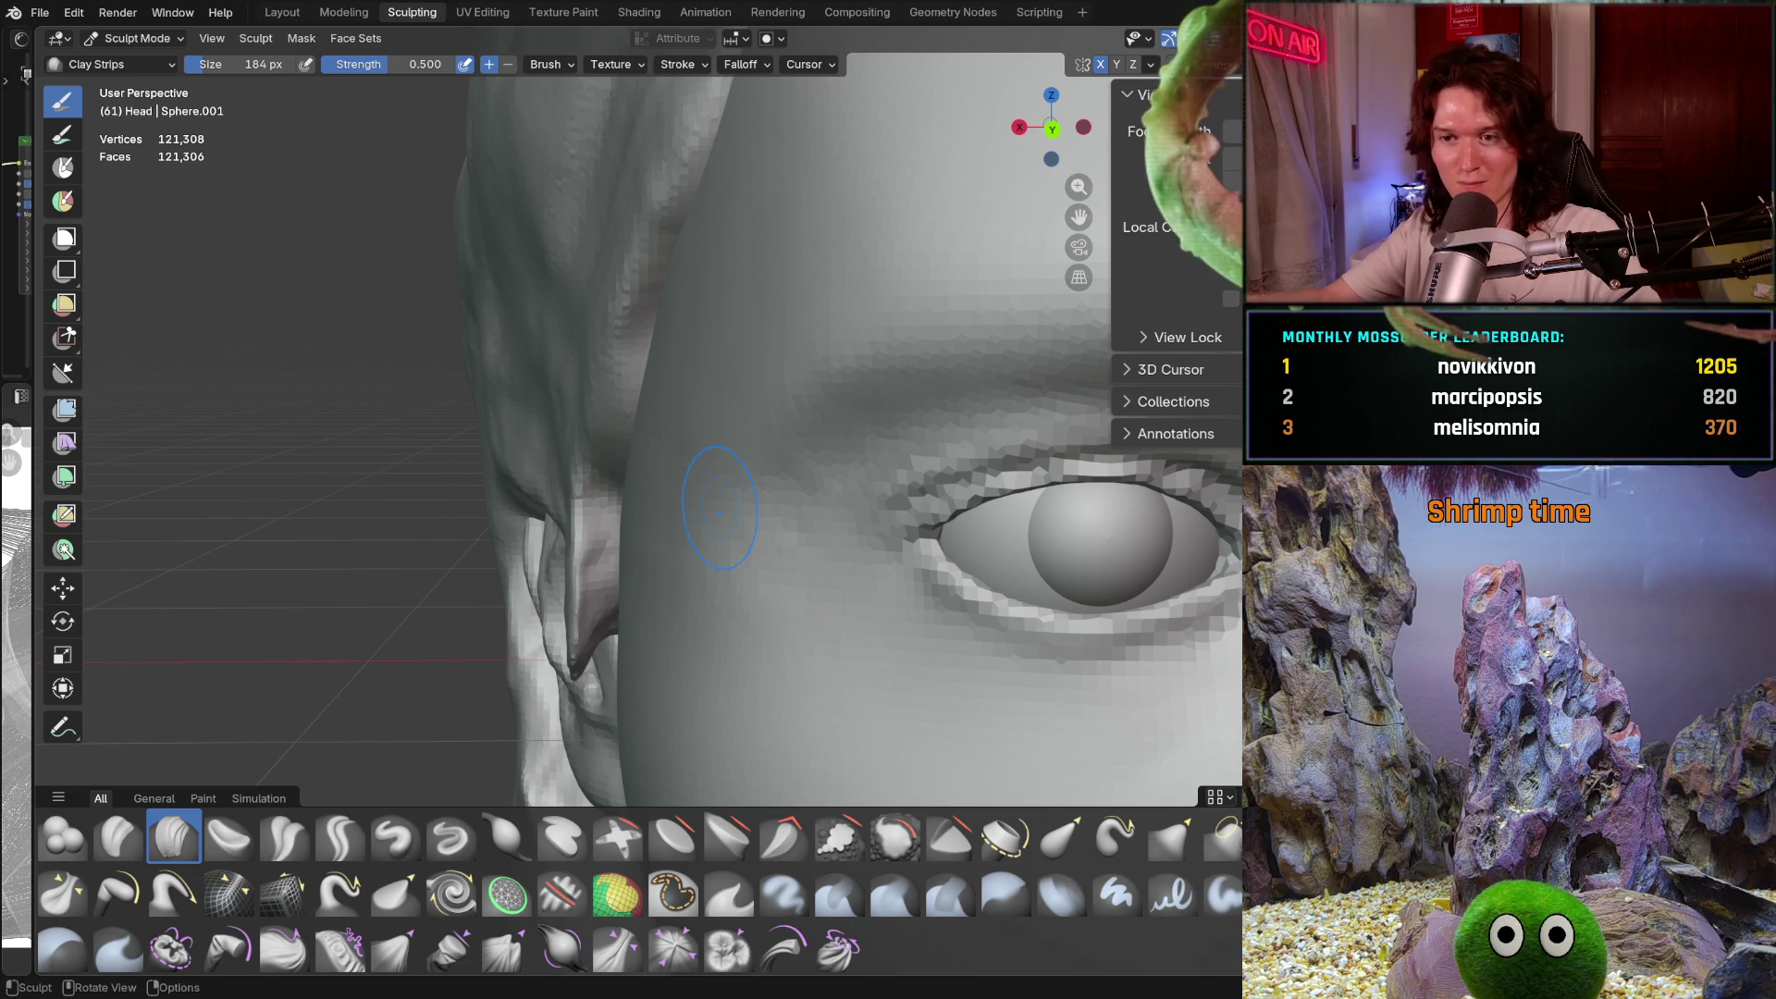
mouse_move(645, 448)
middle_mouse_down()
mouse_move(706, 444)
mouse_move(692, 384)
middle_mouse_up()
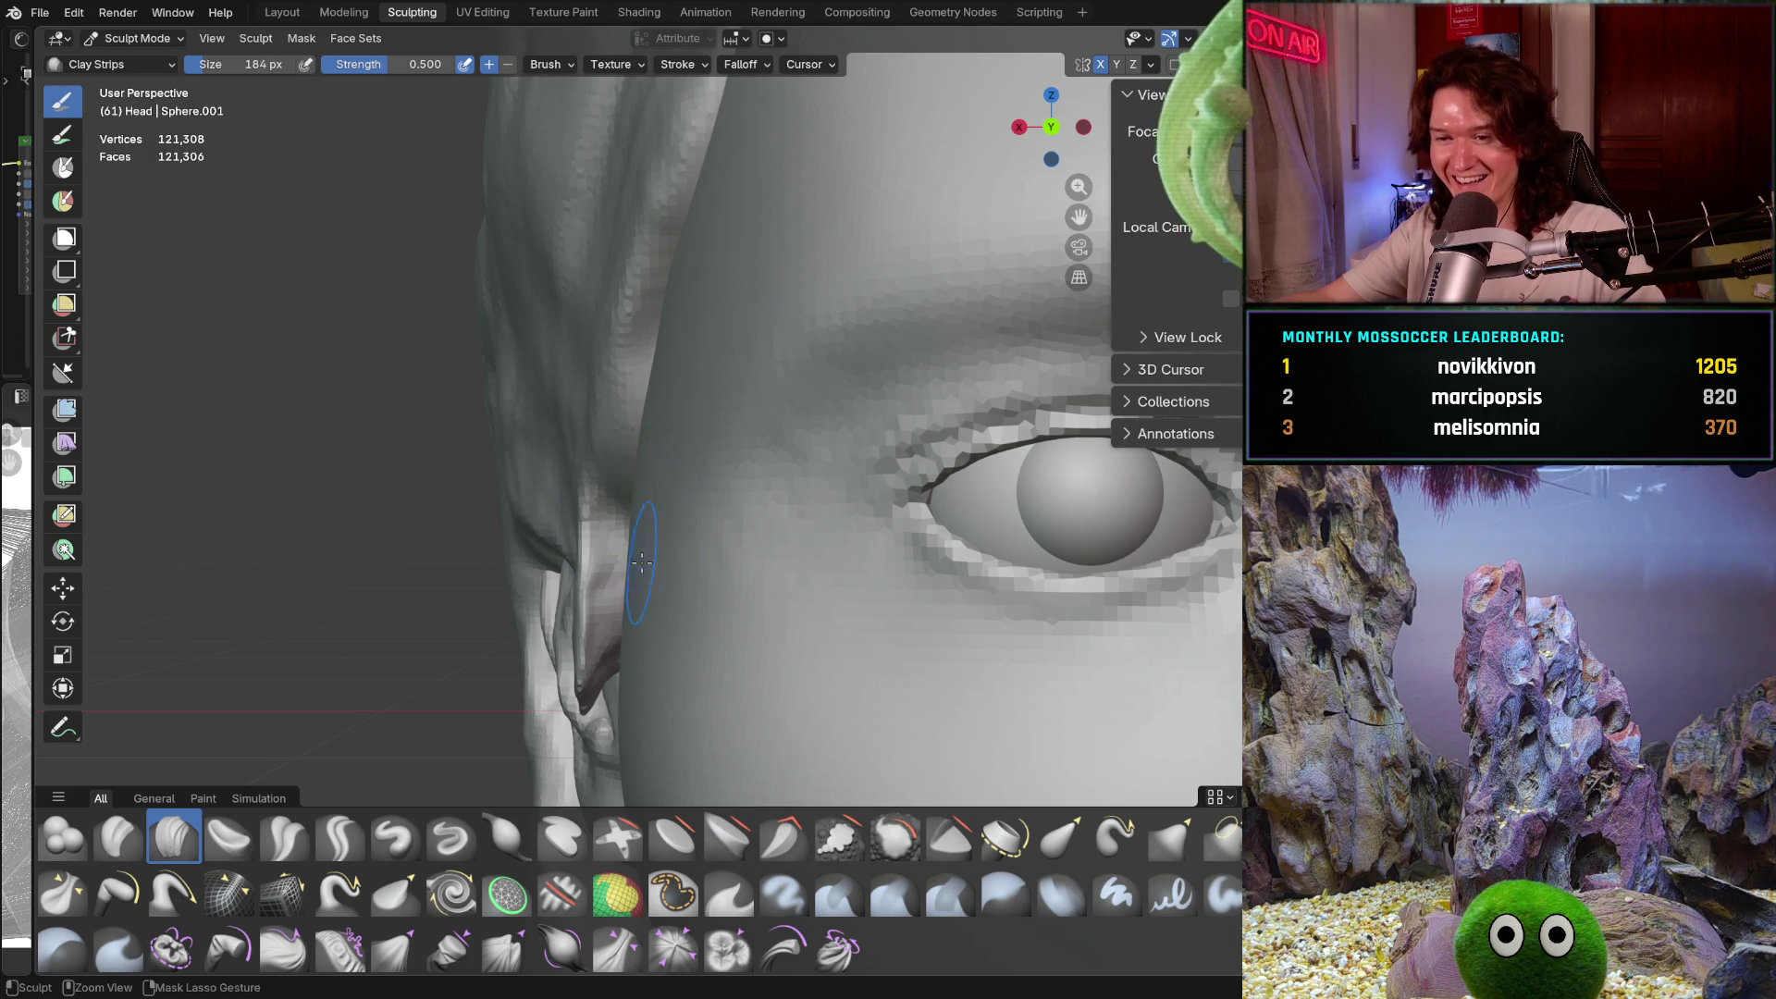
middle_click_drag(634, 490, 592, 519)
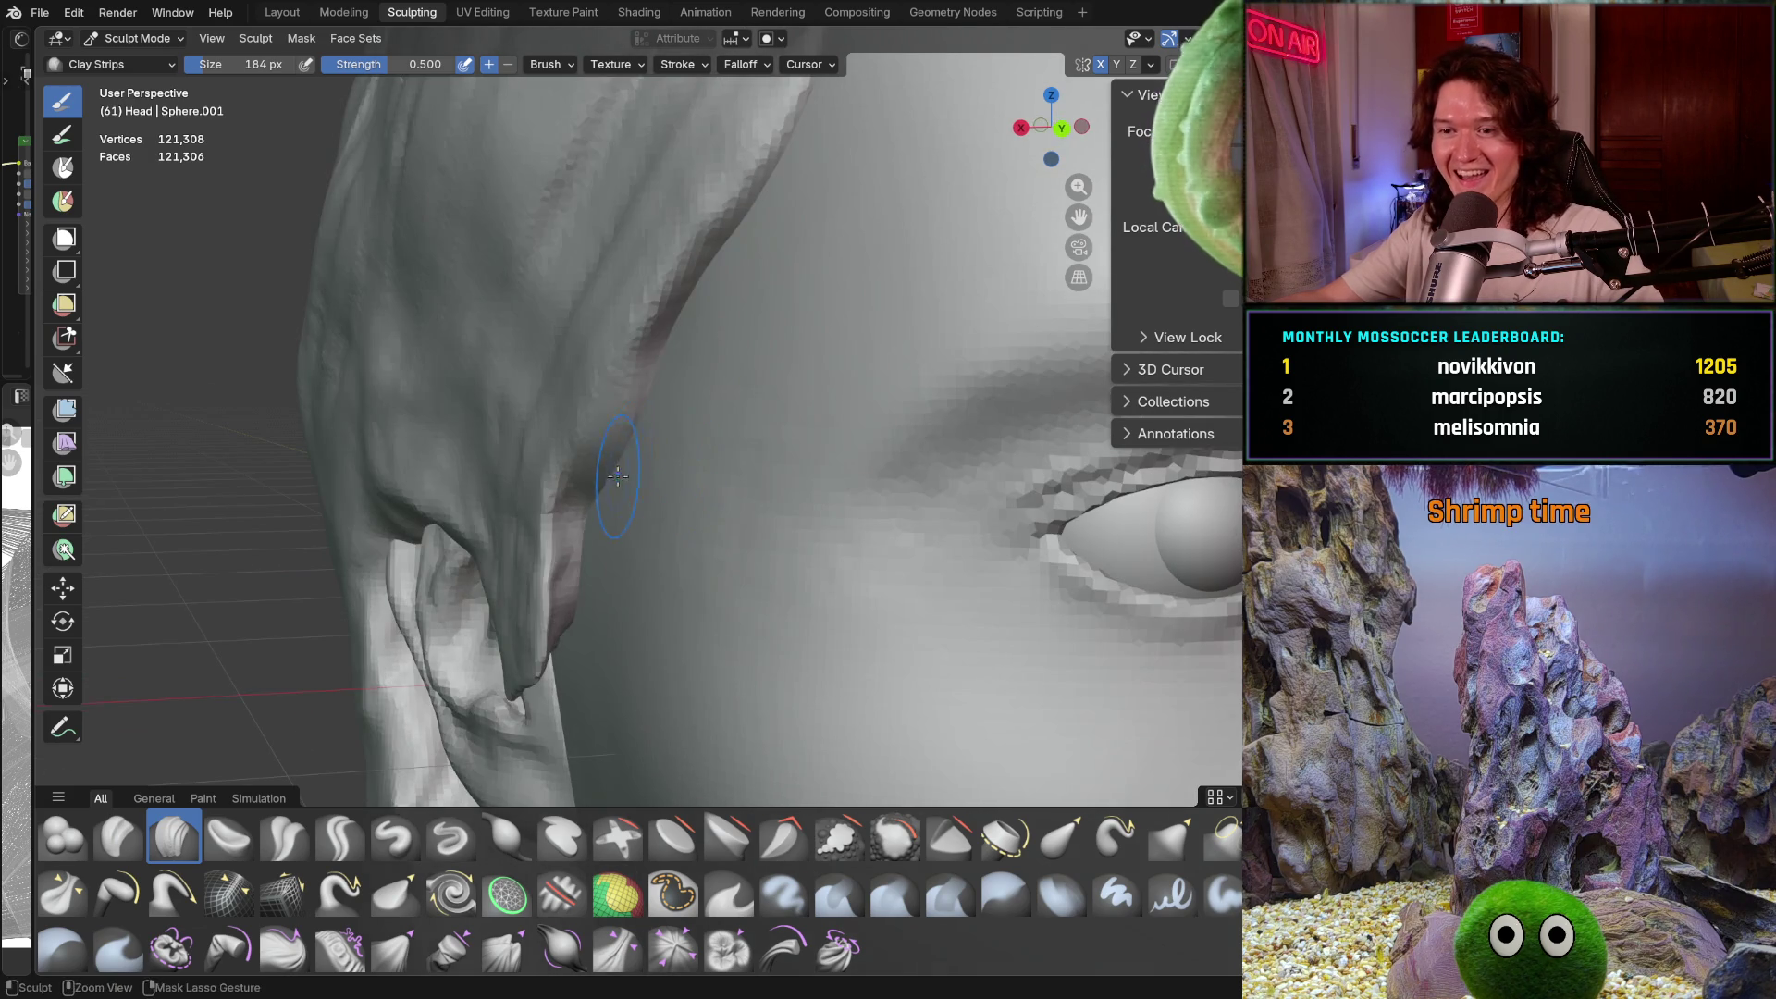
scroll(673, 454, "down", 3)
mouse_move(780, 488)
middle_mouse_down()
mouse_move(715, 411)
mouse_move(654, 380)
middle_mouse_up()
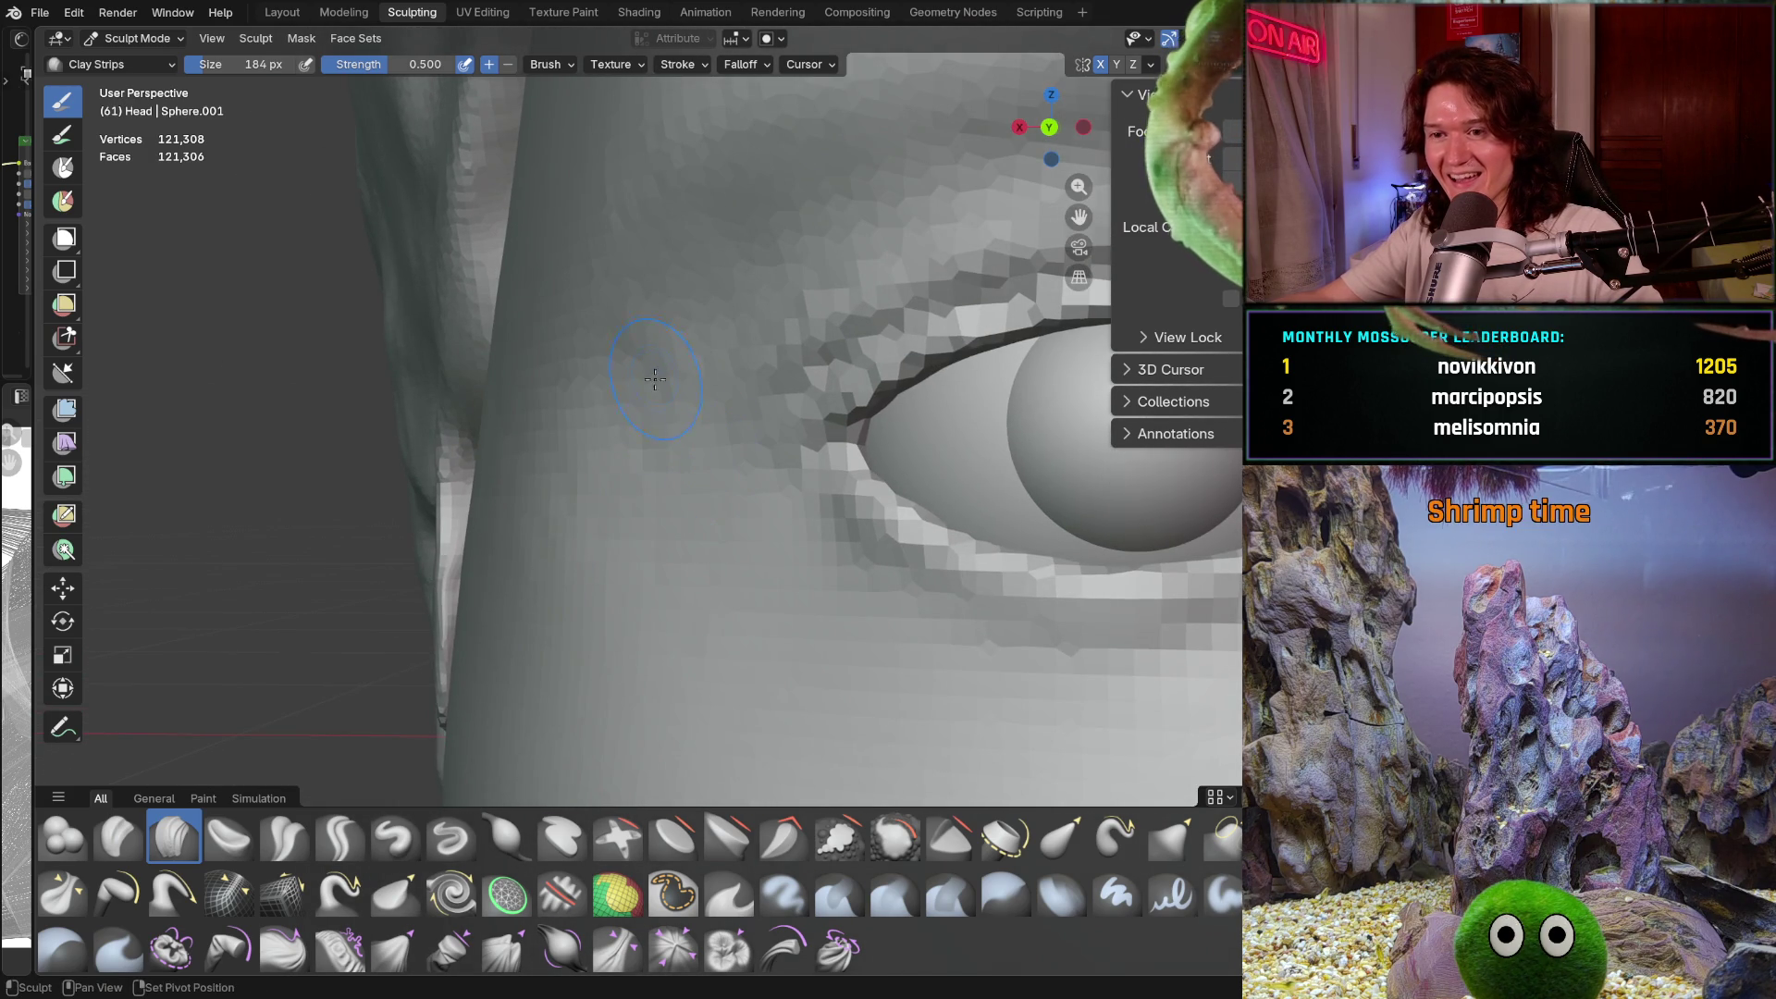
scroll(656, 379, "up", 3)
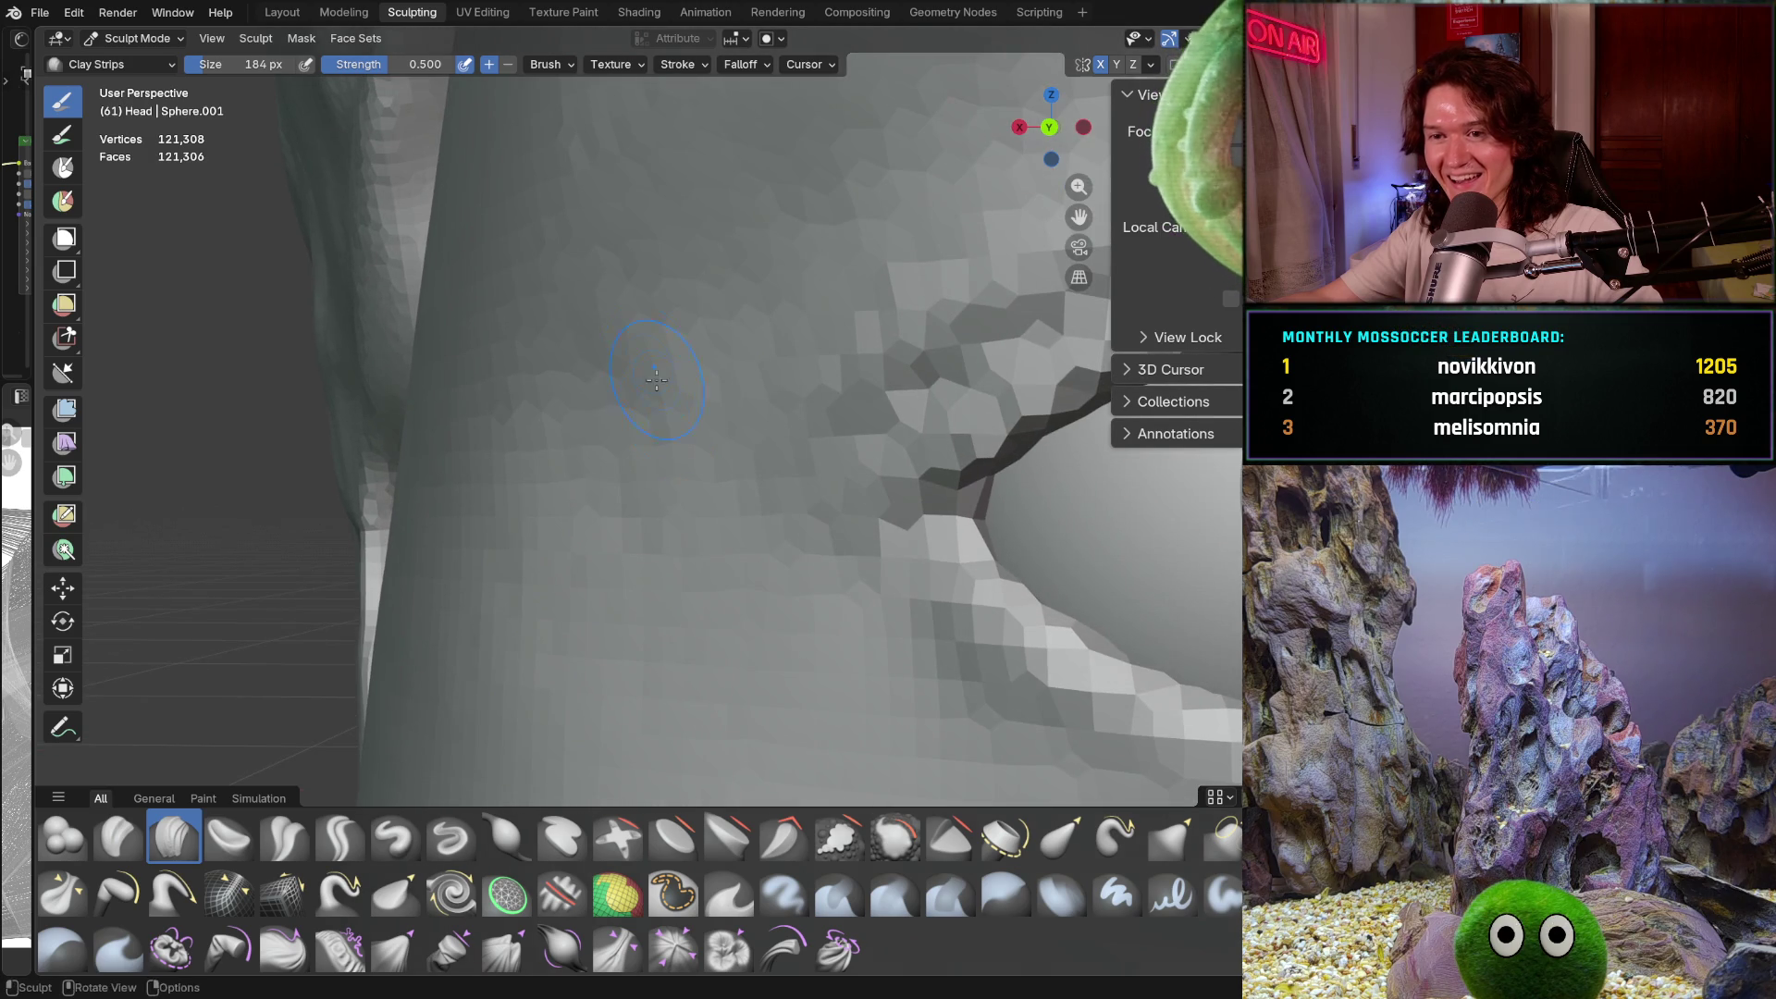
scroll(671, 313, "down", 5)
middle_click_drag(671, 312, 707, 397)
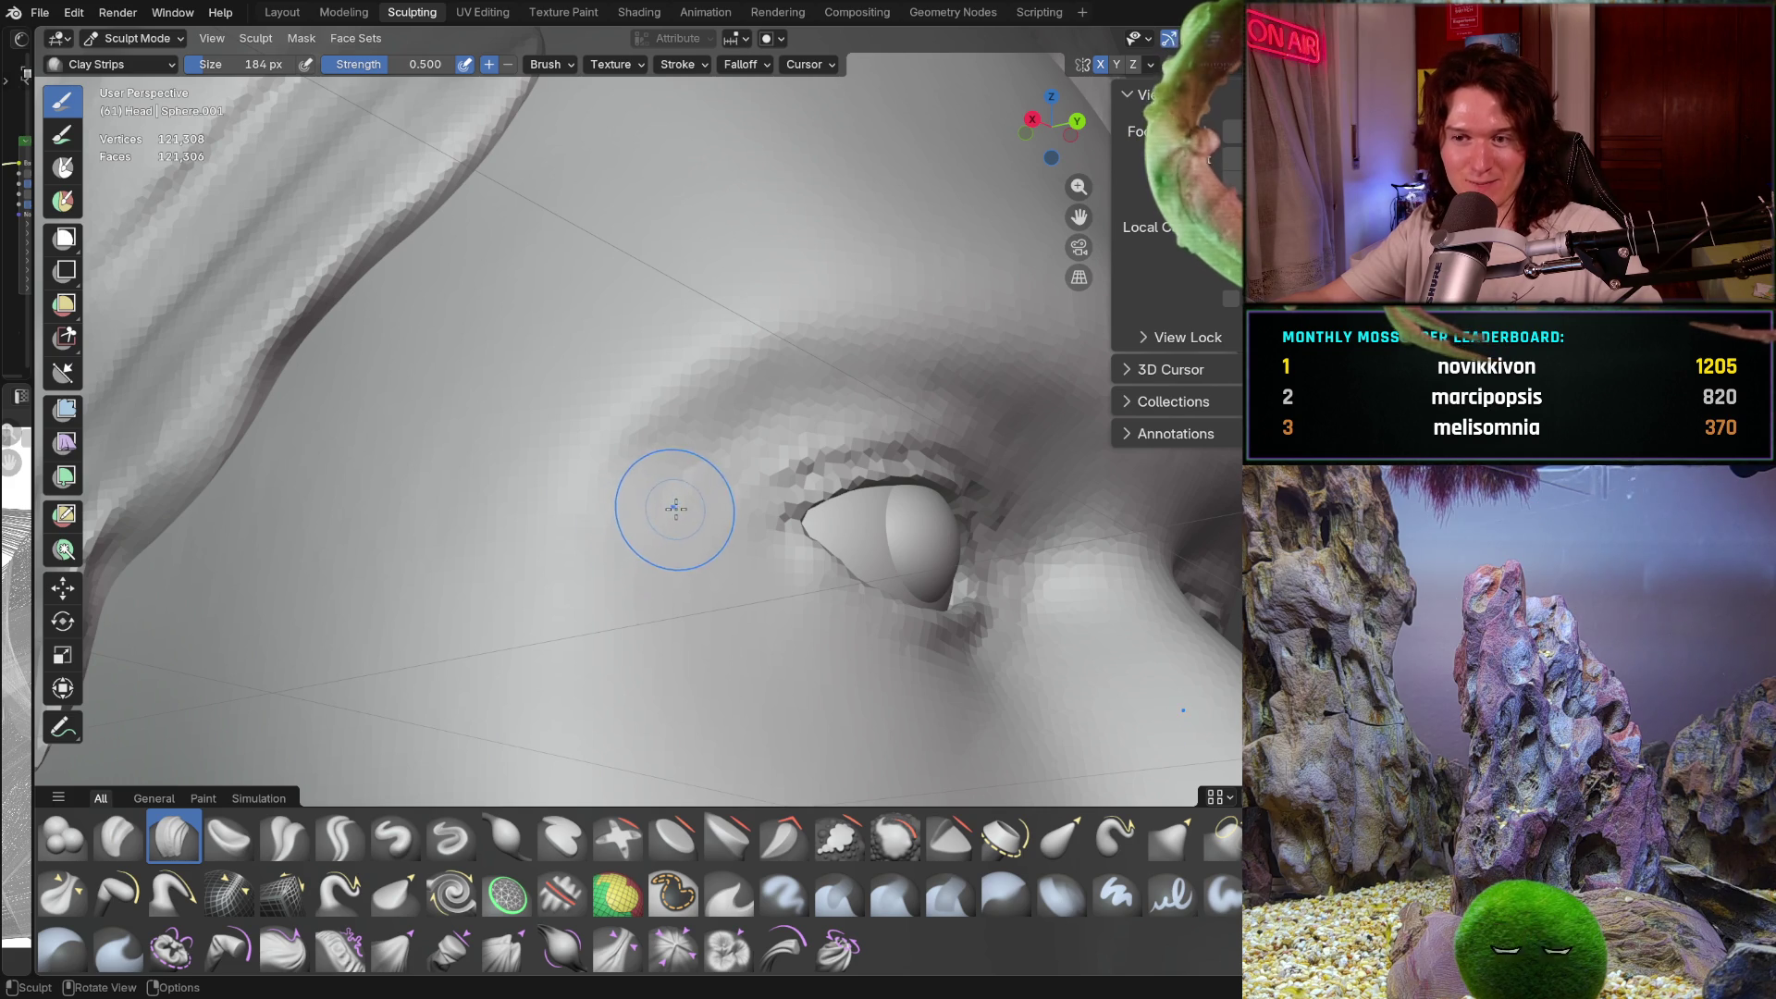
middle_click_drag(657, 480, 615, 448)
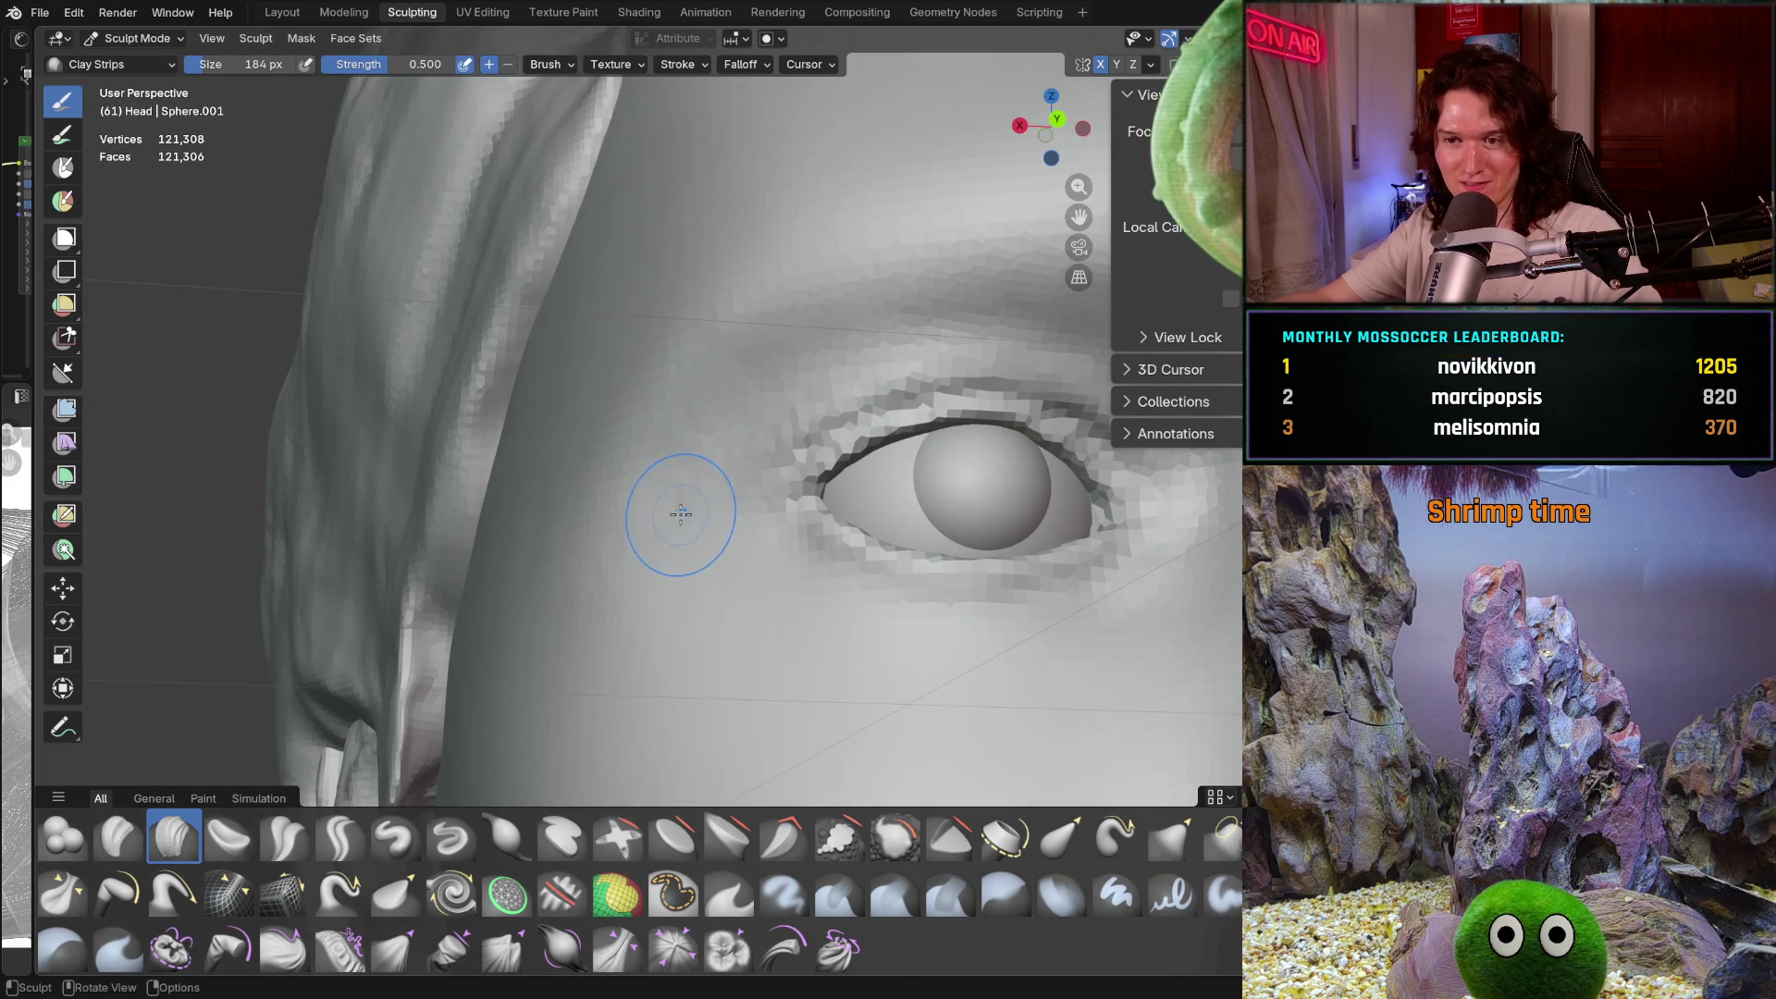
middle_click_drag(516, 530, 582, 493, "ctrl")
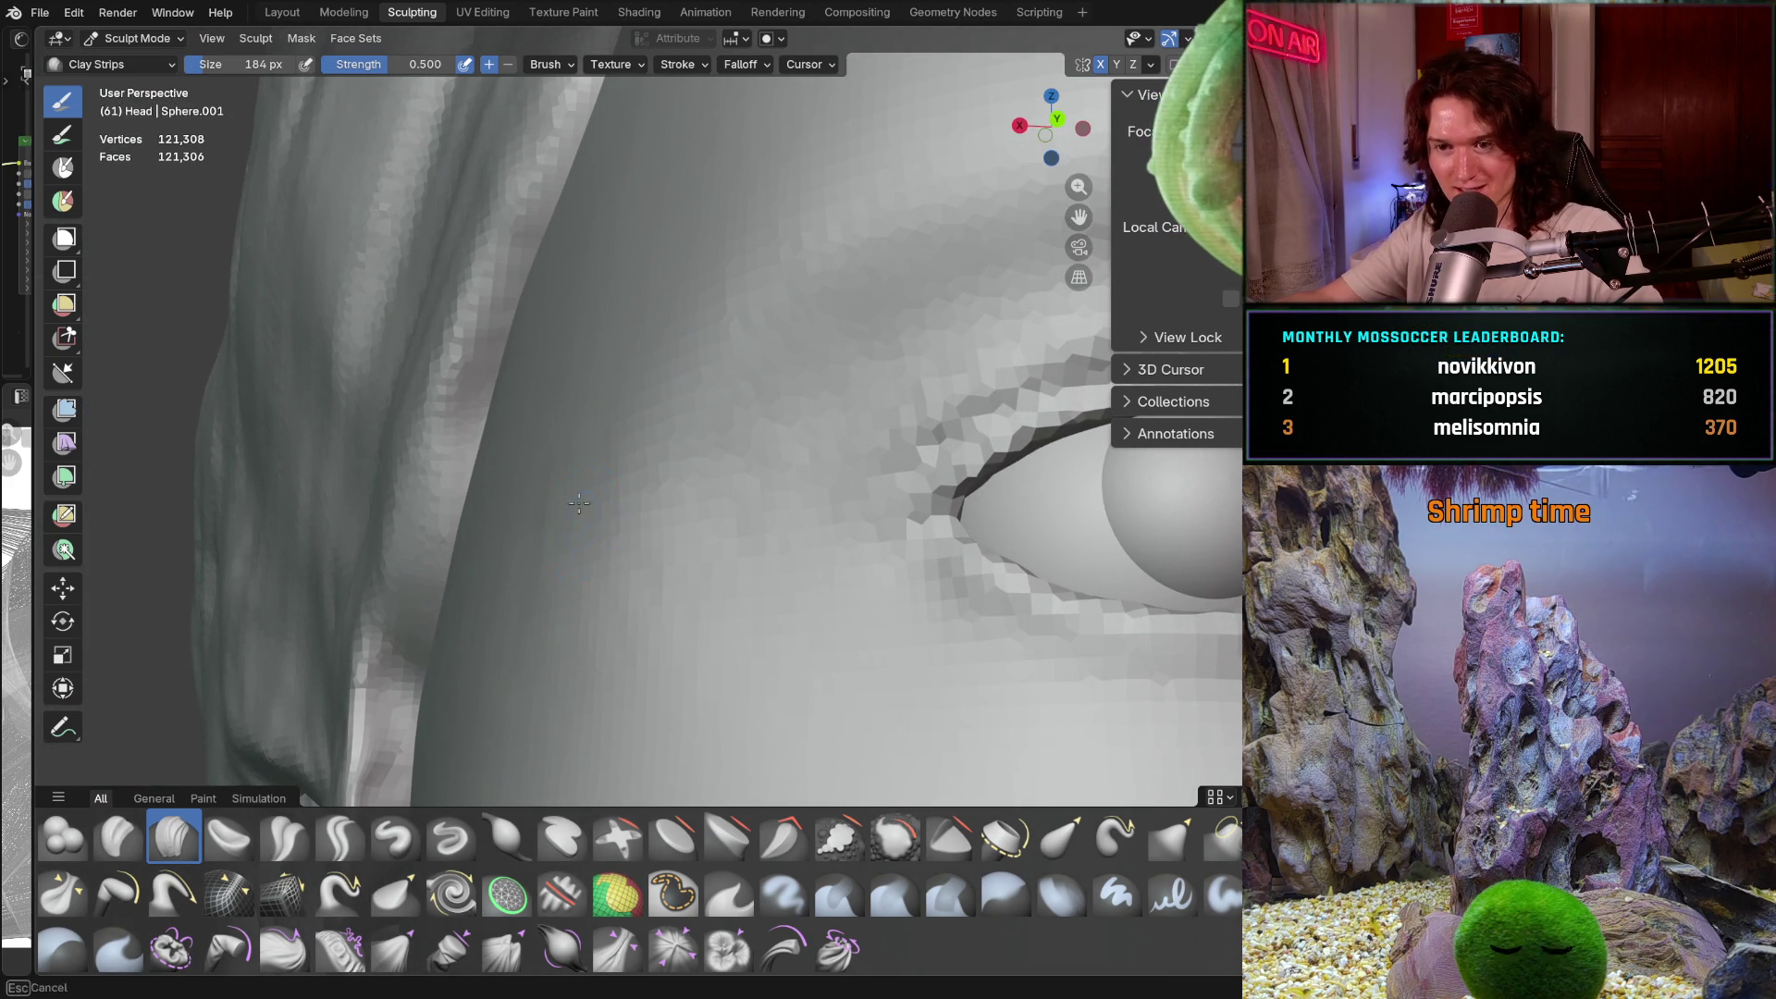
mouse_move(549, 612)
middle_mouse_down("ctrl")
mouse_move(557, 652)
mouse_move(579, 553)
middle_mouse_up("ctrl")
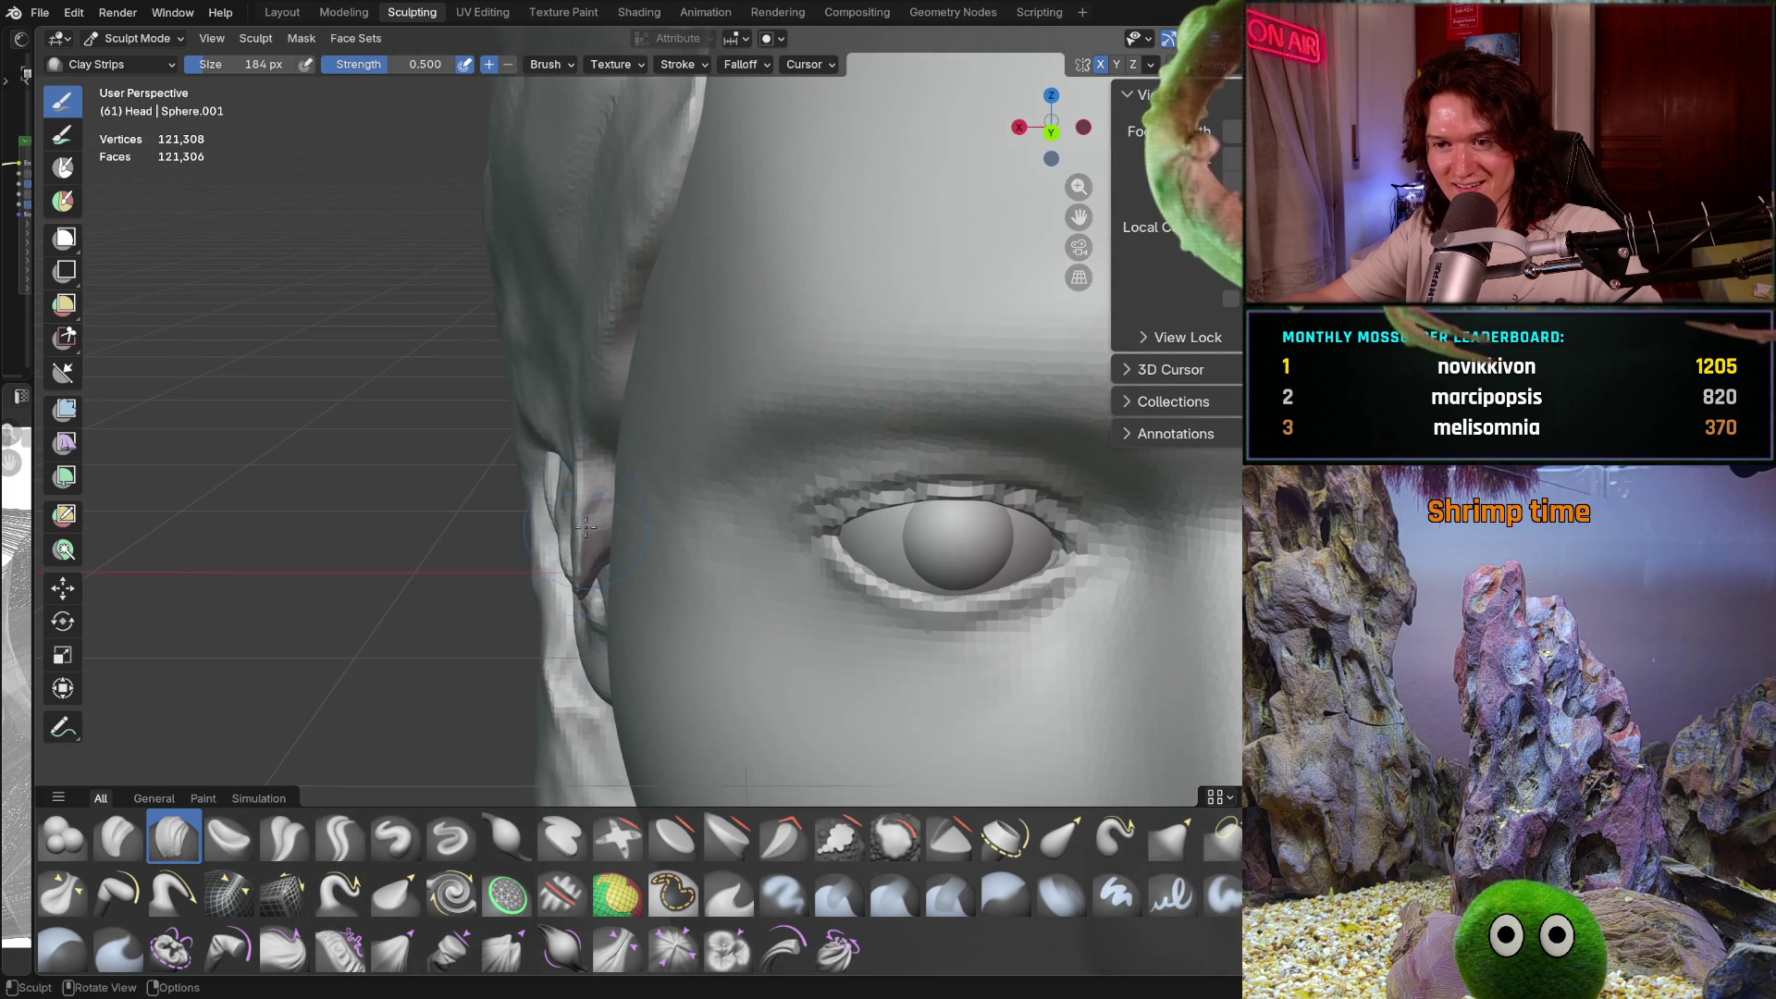
middle_click_drag(620, 437, 617, 428, "ctrl")
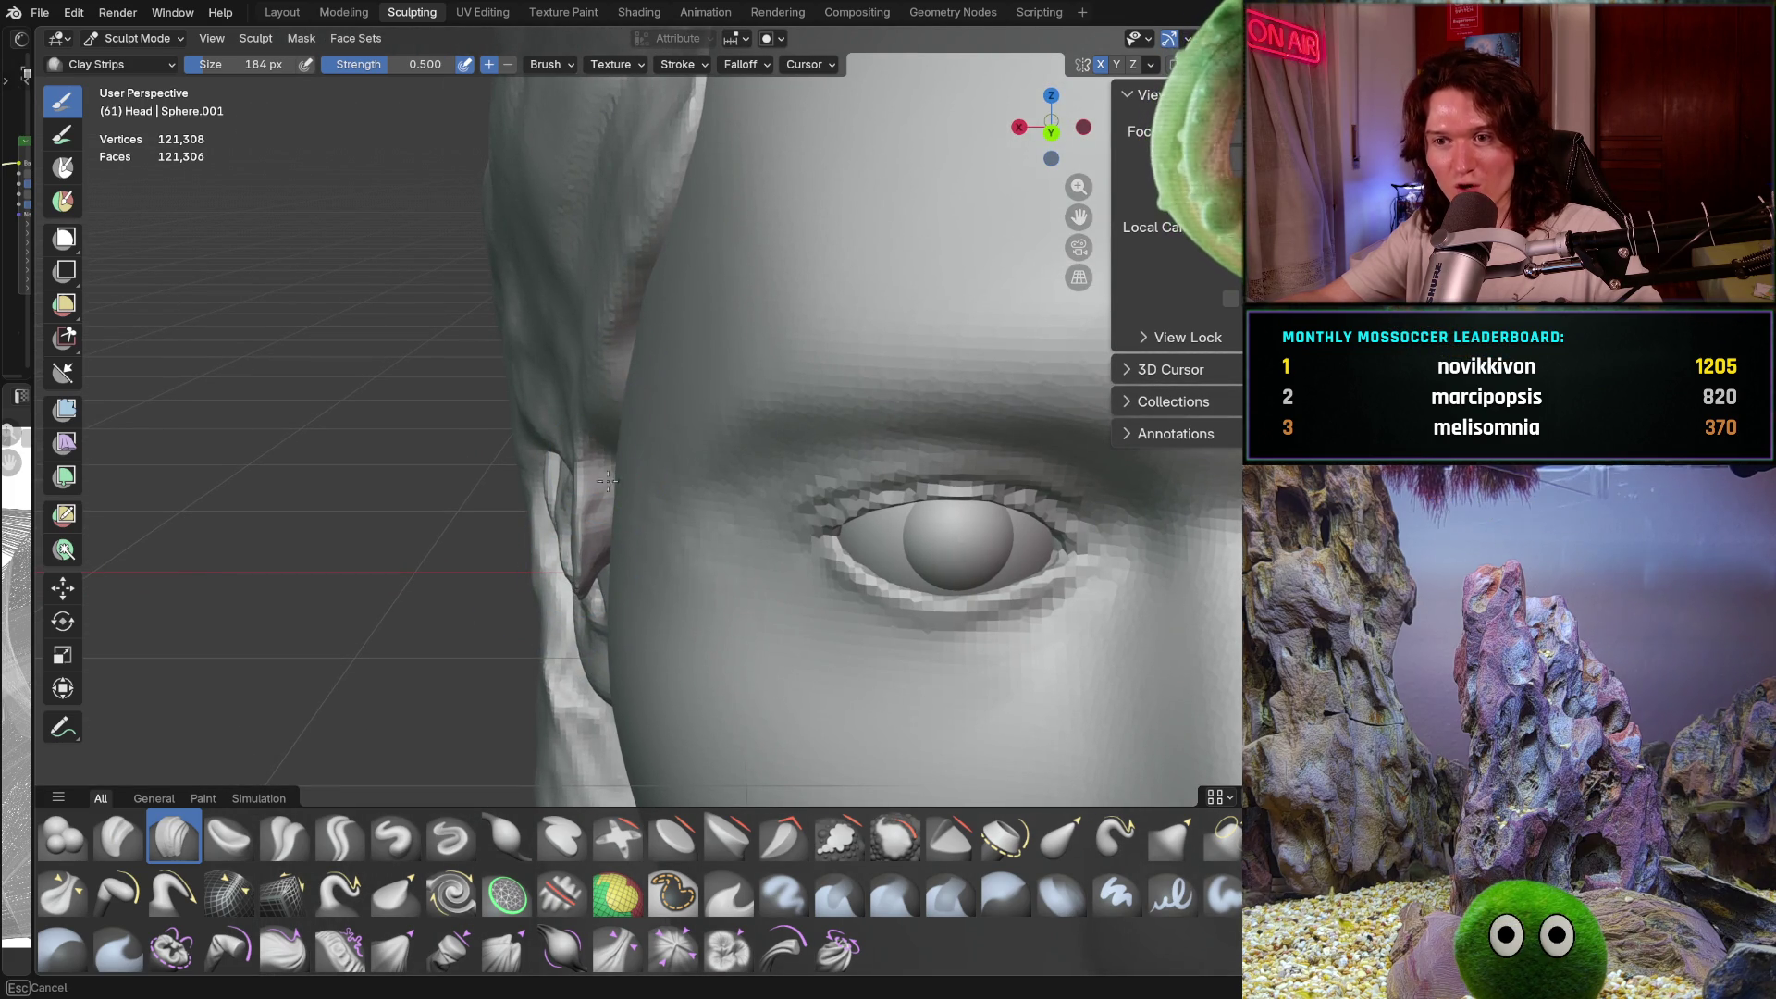
middle_click_drag(637, 344, 652, 552)
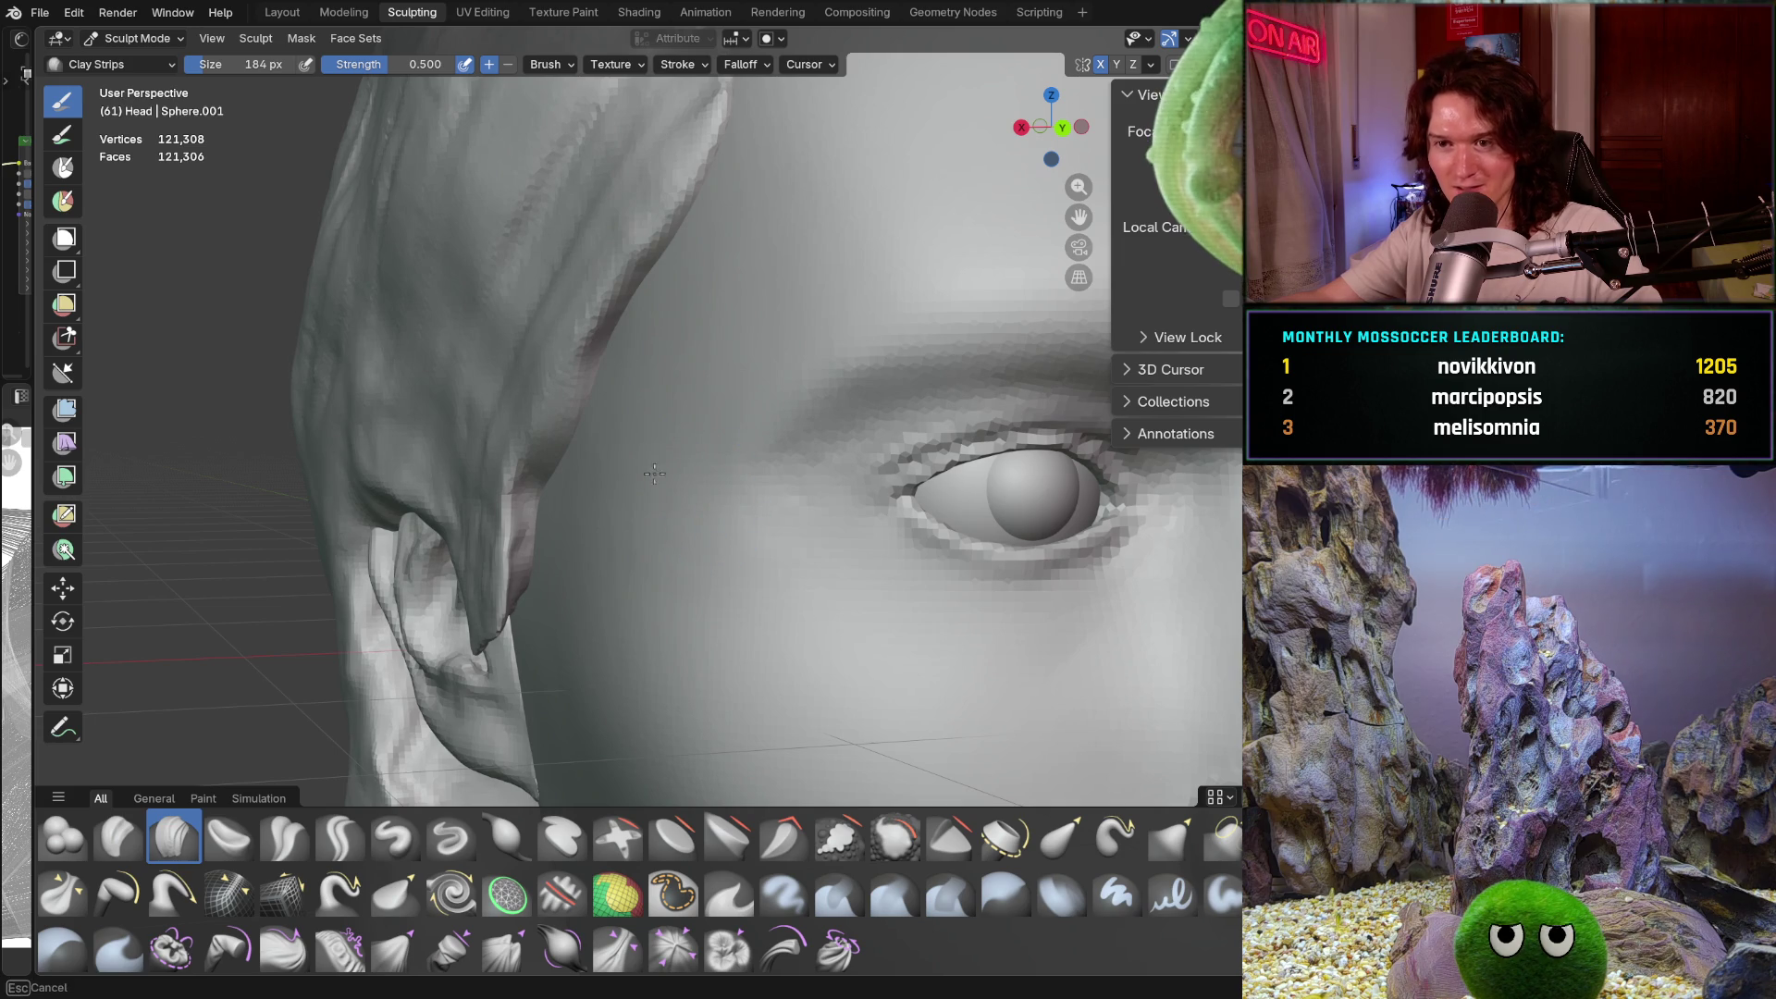
mouse_move(744, 505)
middle_mouse_down("ctrl")
mouse_move(796, 491)
mouse_move(780, 525)
middle_mouse_up("ctrl")
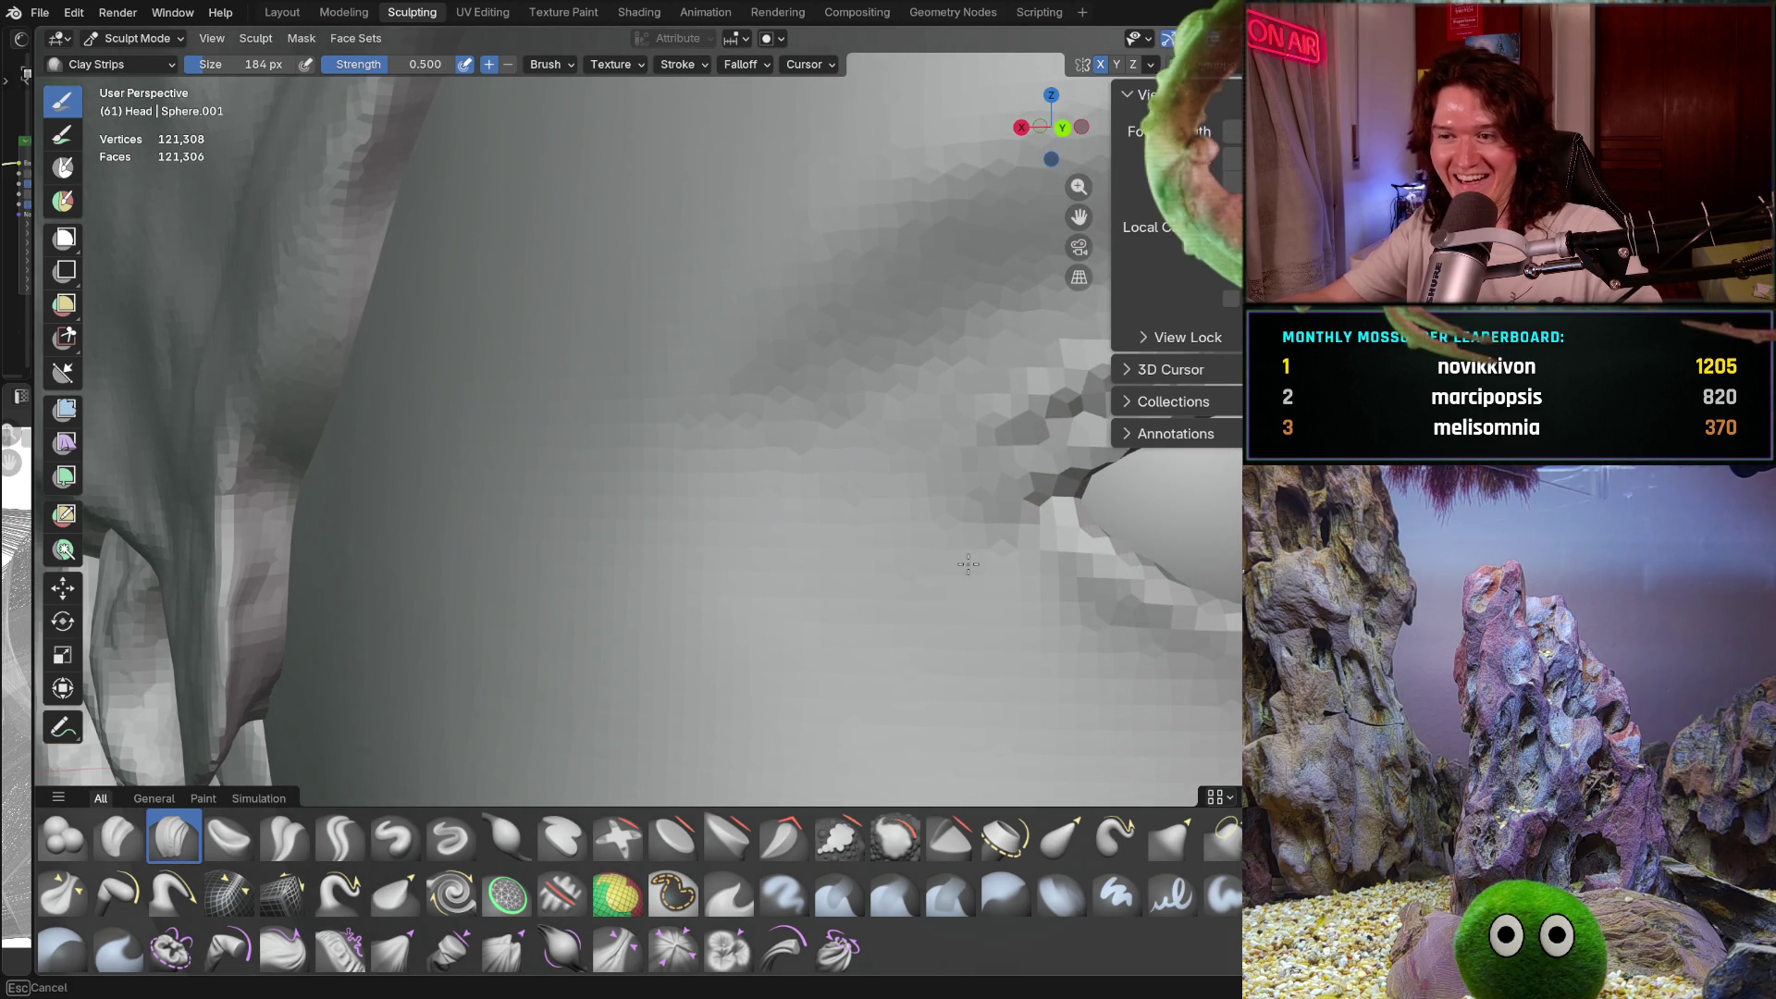
middle_click_drag(991, 567, 763, 597)
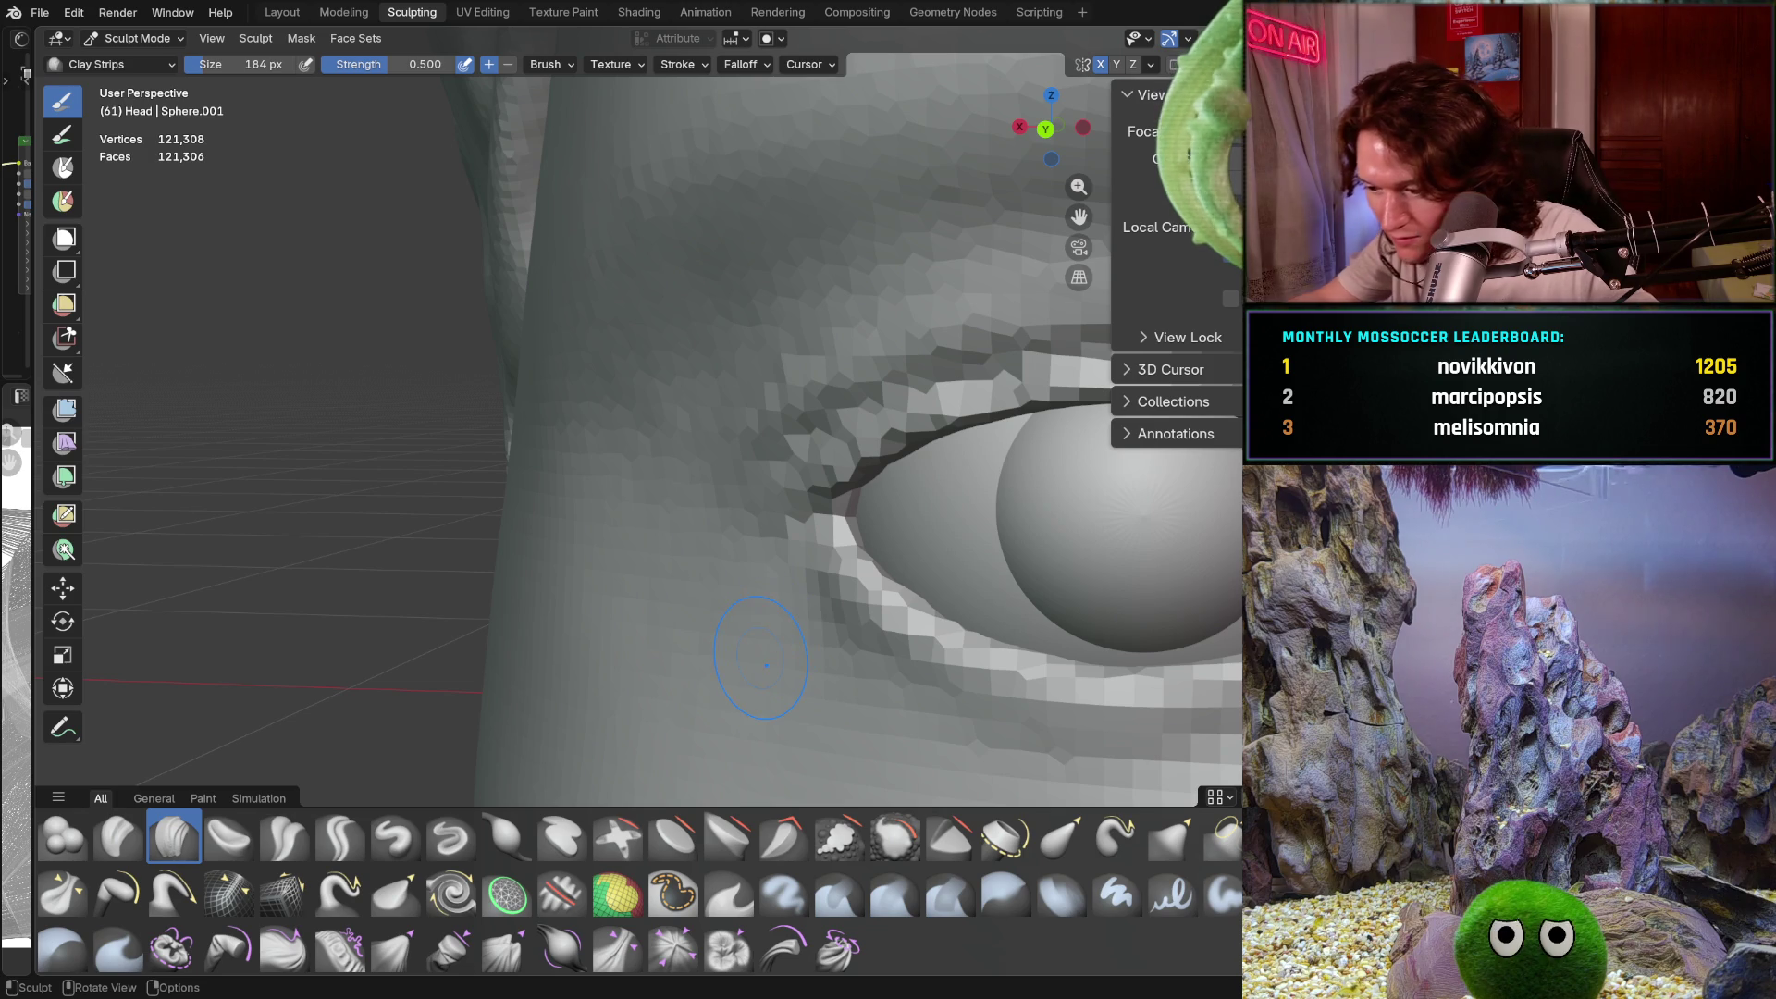
mouse_move(766, 664)
middle_mouse_down()
mouse_move(1029, 478)
mouse_move(962, 508)
middle_mouse_up()
middle_click_drag(832, 555, 605, 620)
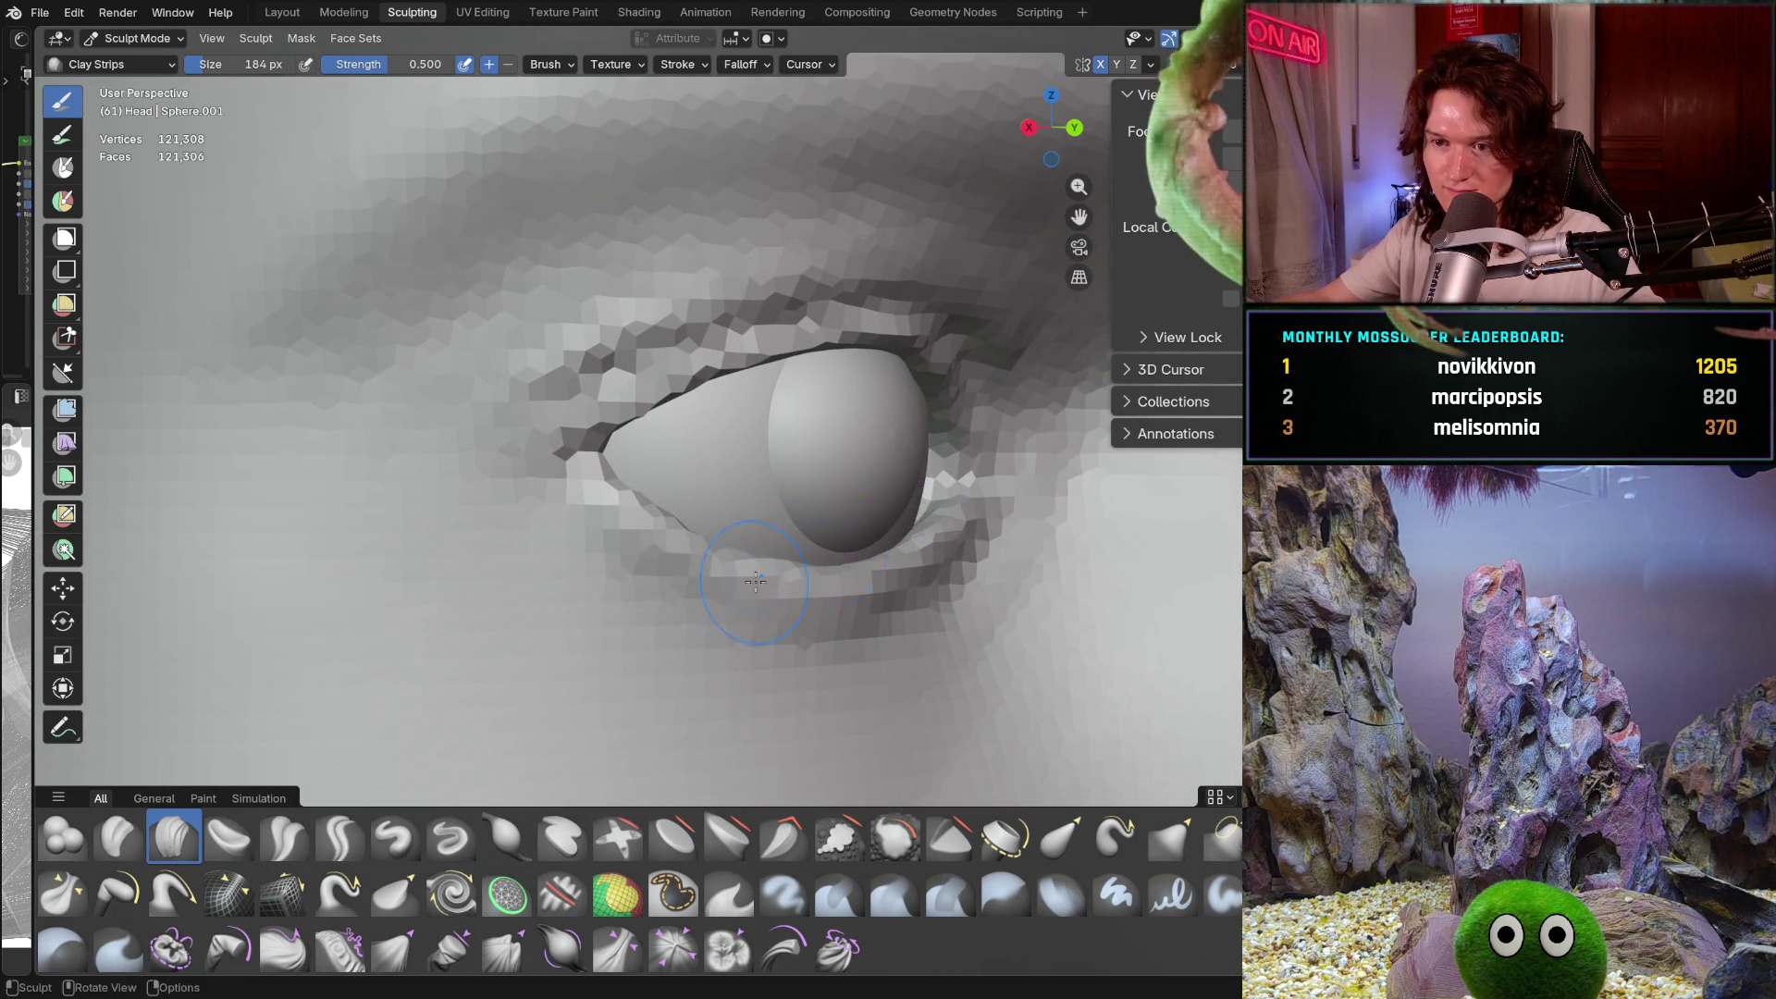
key("f")
Shrink the brush to 82 px and frame the whole eye and face
left_click(583, 537)
scroll(519, 559, "up", 3)
mouse_move(583, 536)
middle_mouse_down()
mouse_move(520, 560)
mouse_move(499, 507)
mouse_move(582, 435)
middle_mouse_up()
scroll(520, 559, "up", 3)
scroll(511, 501, "down", 3)
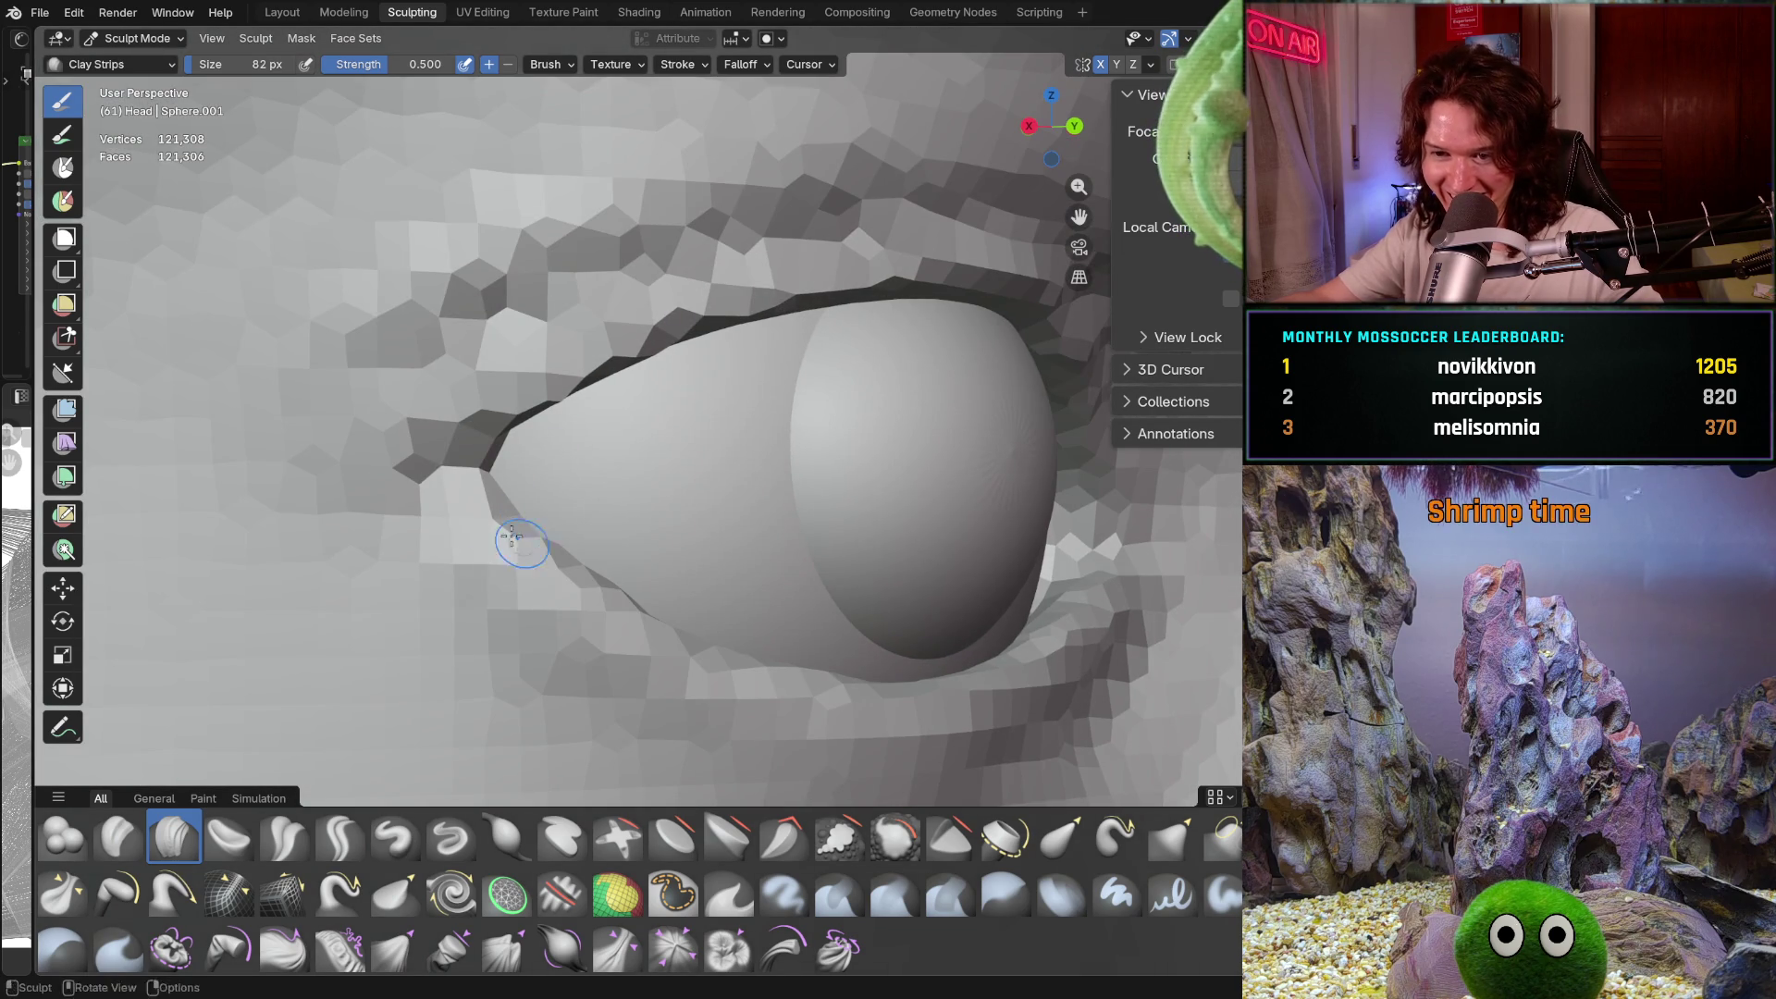
scroll(524, 496, "down", 5)
mouse_move(481, 518)
middle_mouse_down()
mouse_move(434, 545)
mouse_move(467, 553)
middle_mouse_up()
Switch to the Smooth brush and size it to 204 px
key("s")
key("f")
left_click(545, 556)
Inspect the eye and hair from a lower angle, then reselect Clay Strips (204 px, 0.500 strength)
middle_click_drag(514, 567, 534, 537, "ctrl")
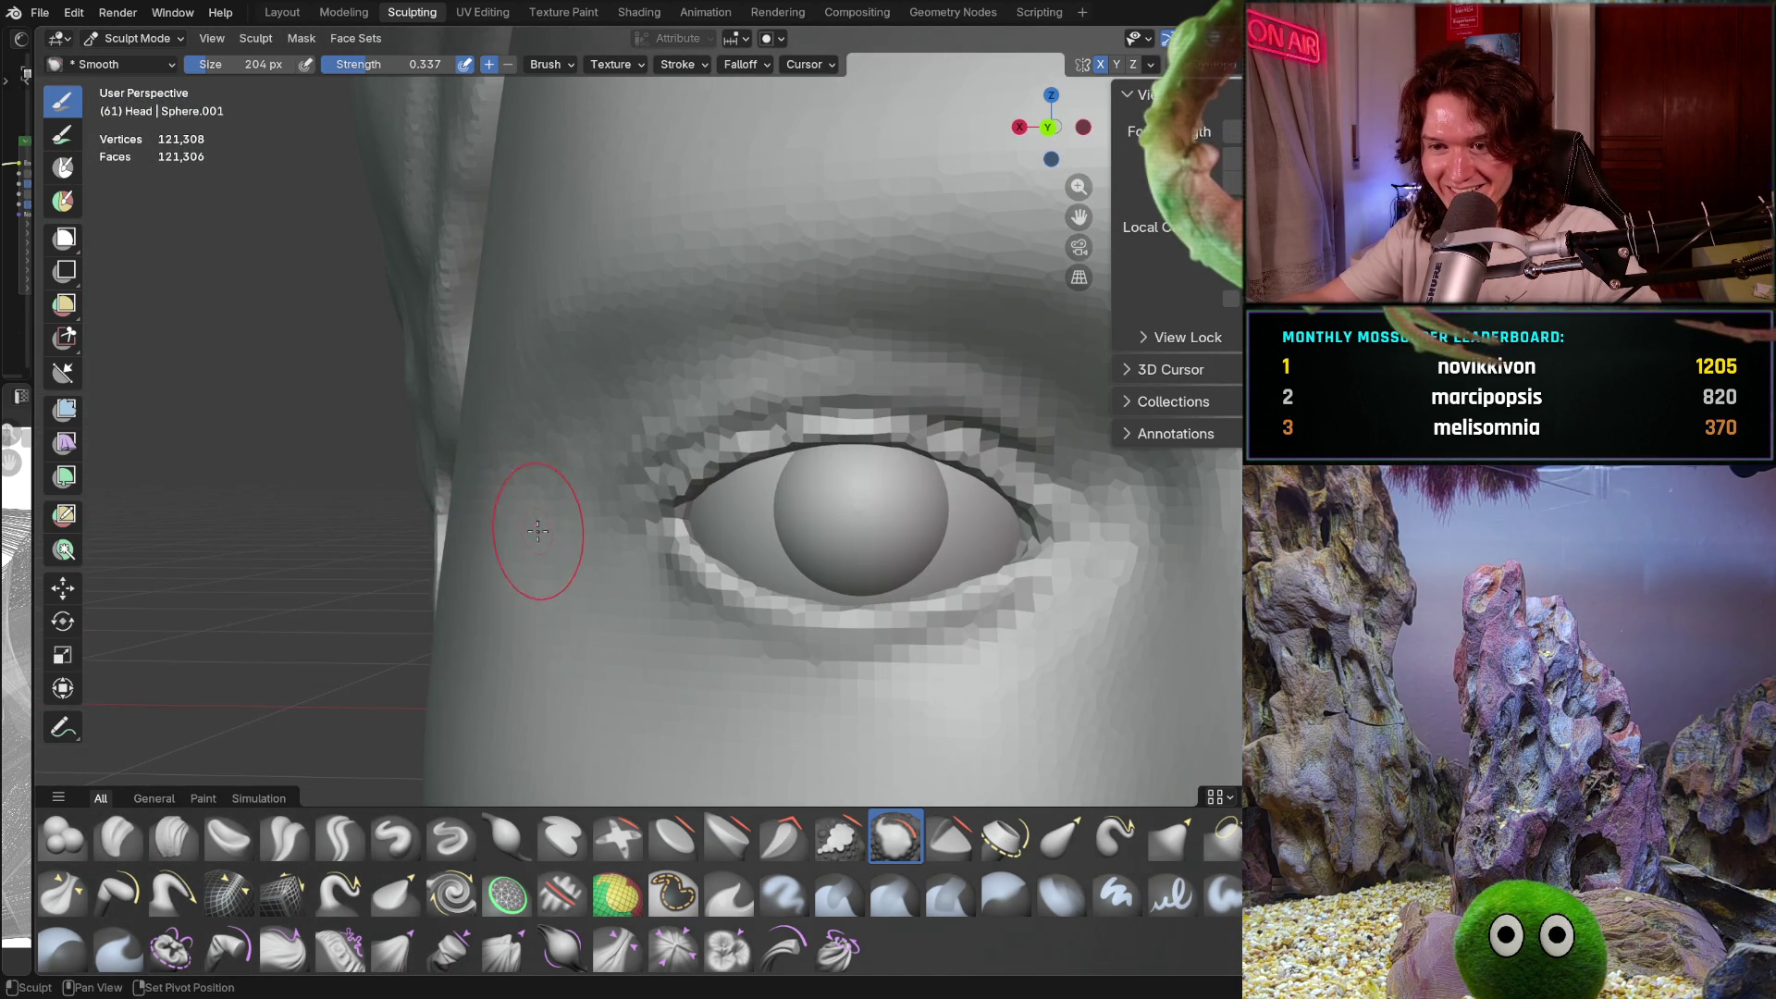
middle_click_drag(572, 596, 614, 536)
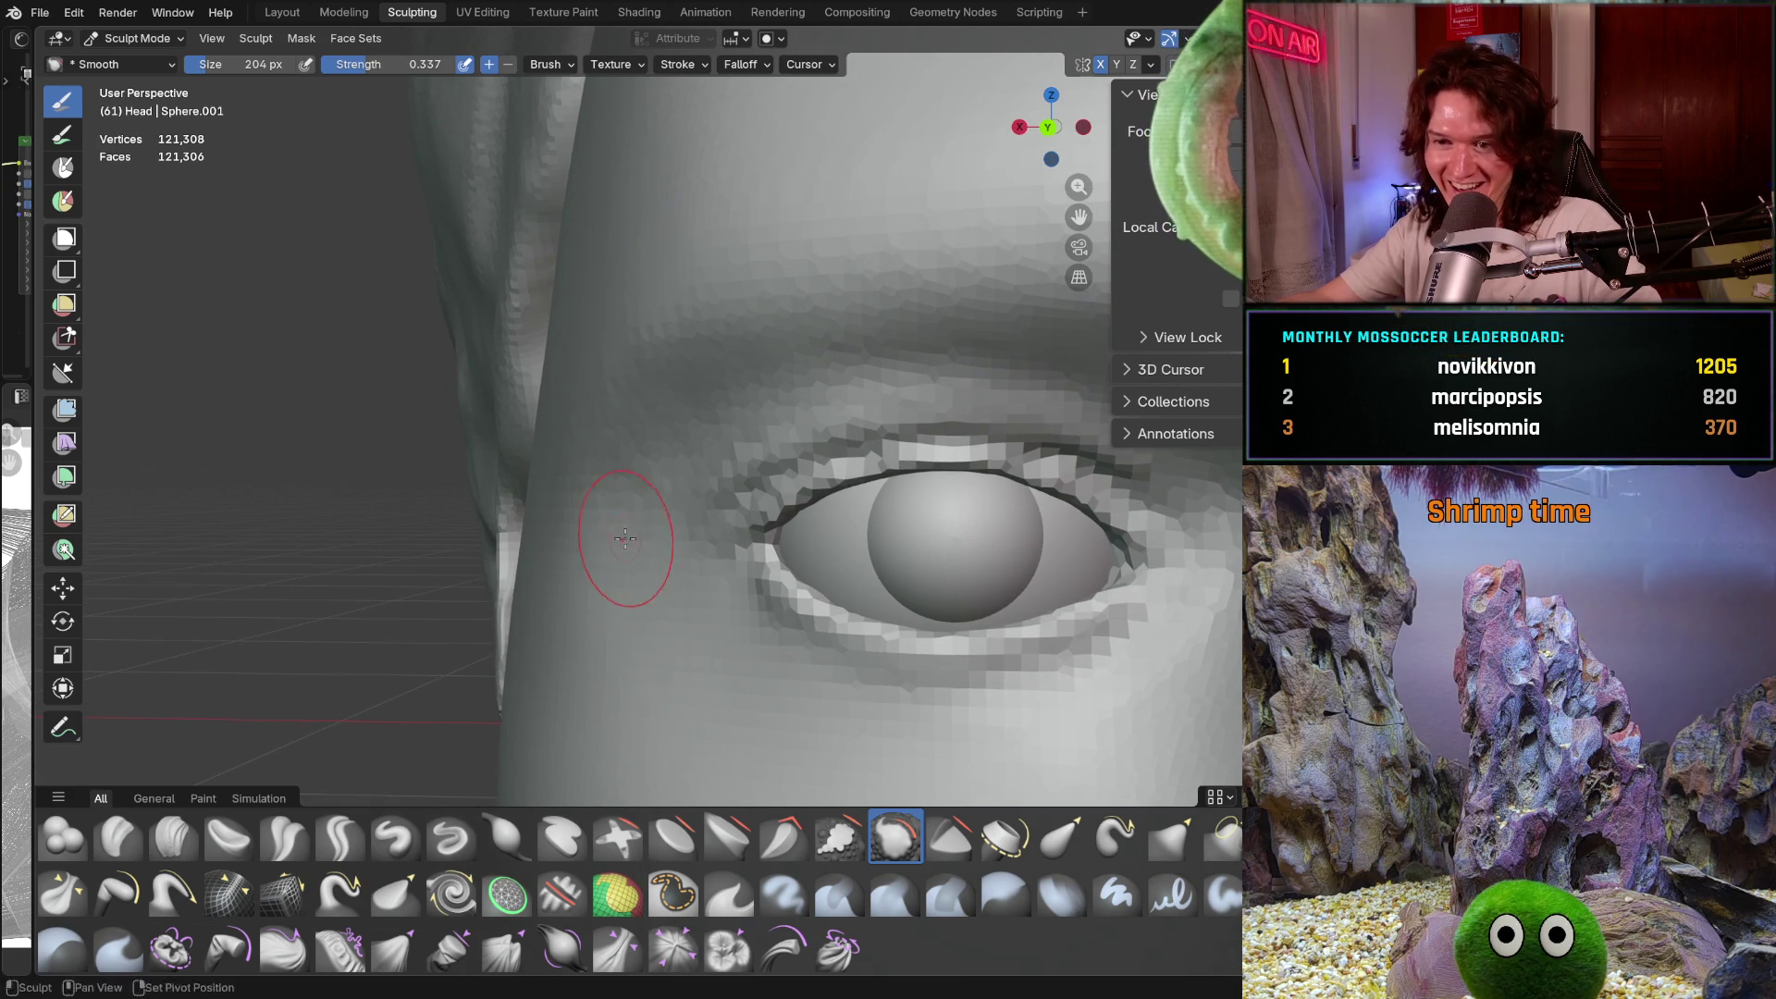
mouse_move(671, 432)
middle_mouse_down()
mouse_move(623, 408)
mouse_move(634, 365)
mouse_move(713, 562)
mouse_move(777, 580)
middle_mouse_up()
scroll(595, 456, "down", 3)
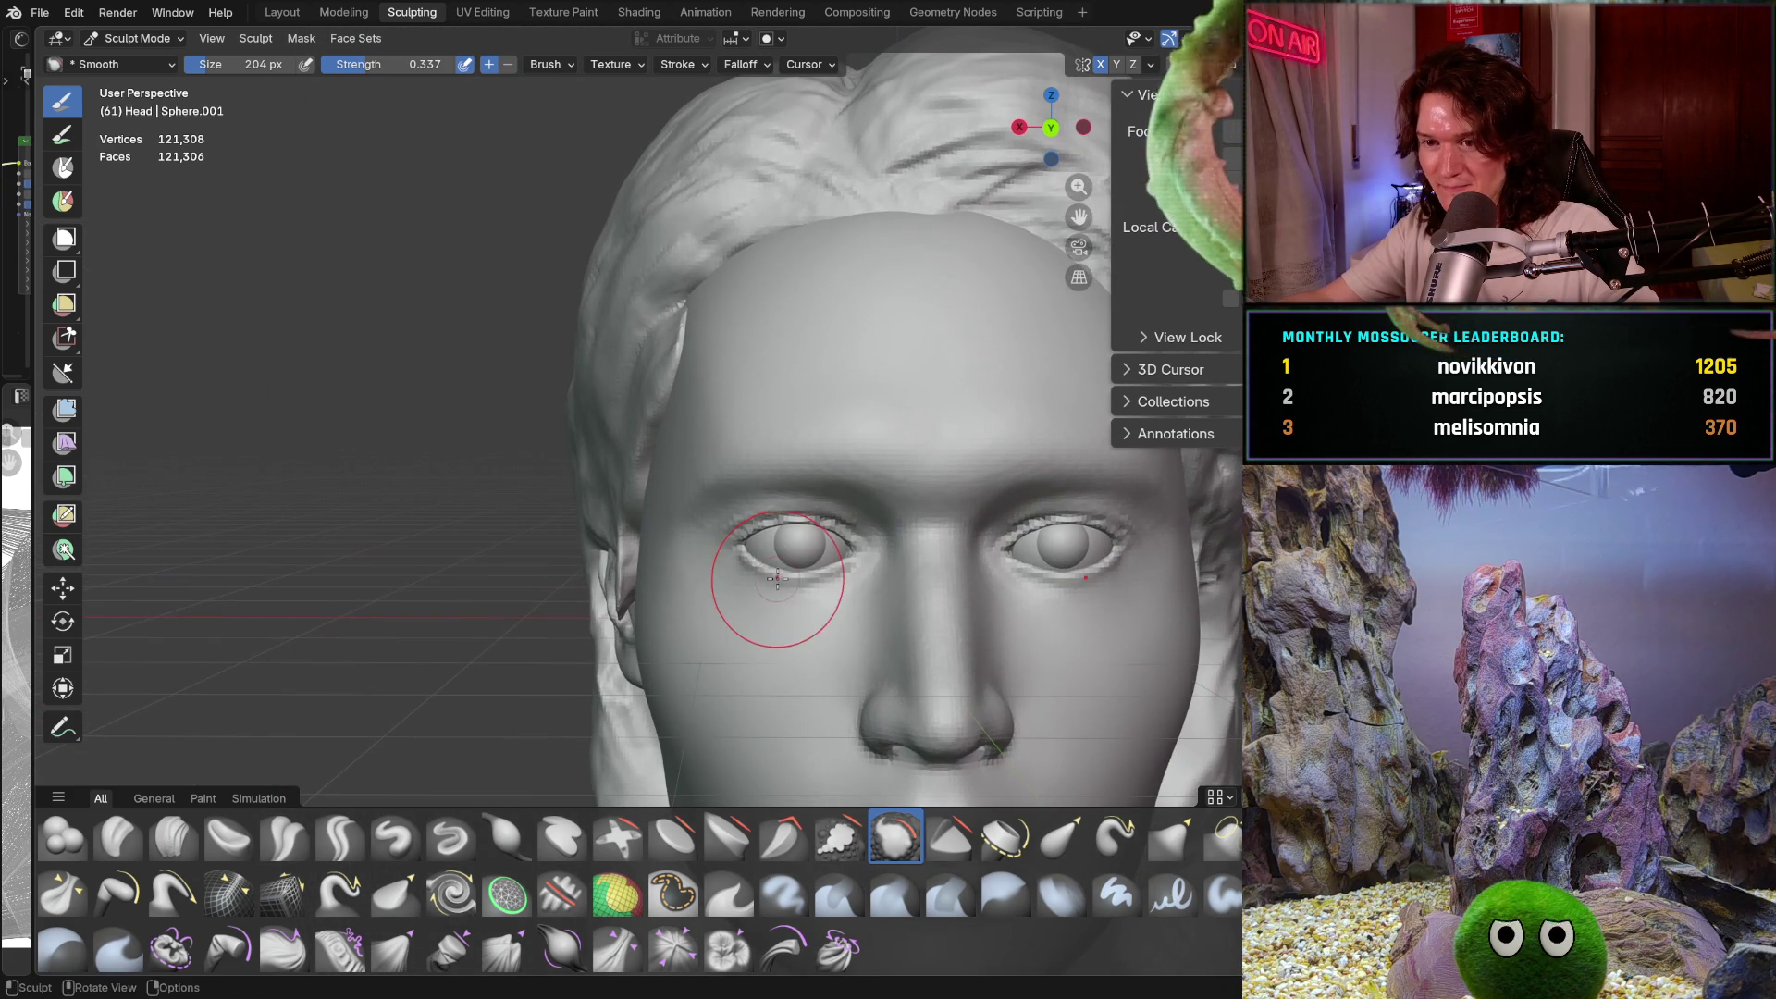
scroll(673, 398, "up", 2)
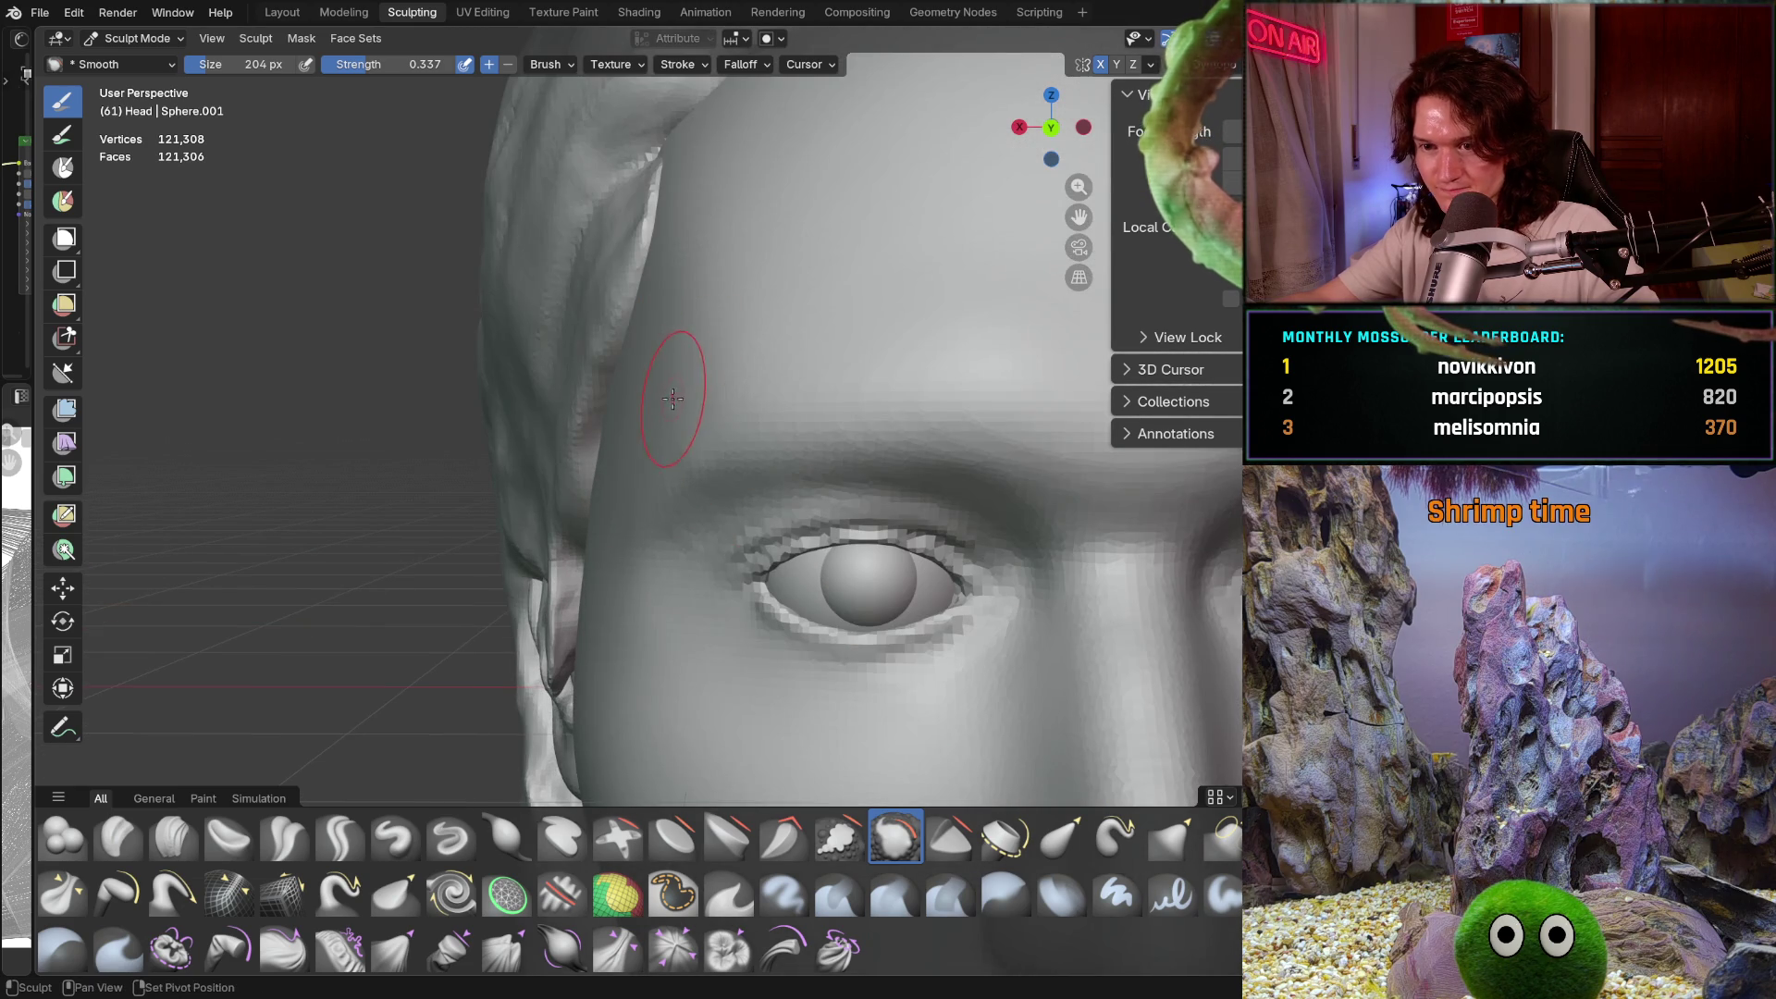
scroll(845, 317, "down", 3)
scroll(789, 369, "down", 3)
scroll(721, 545, "up", 3)
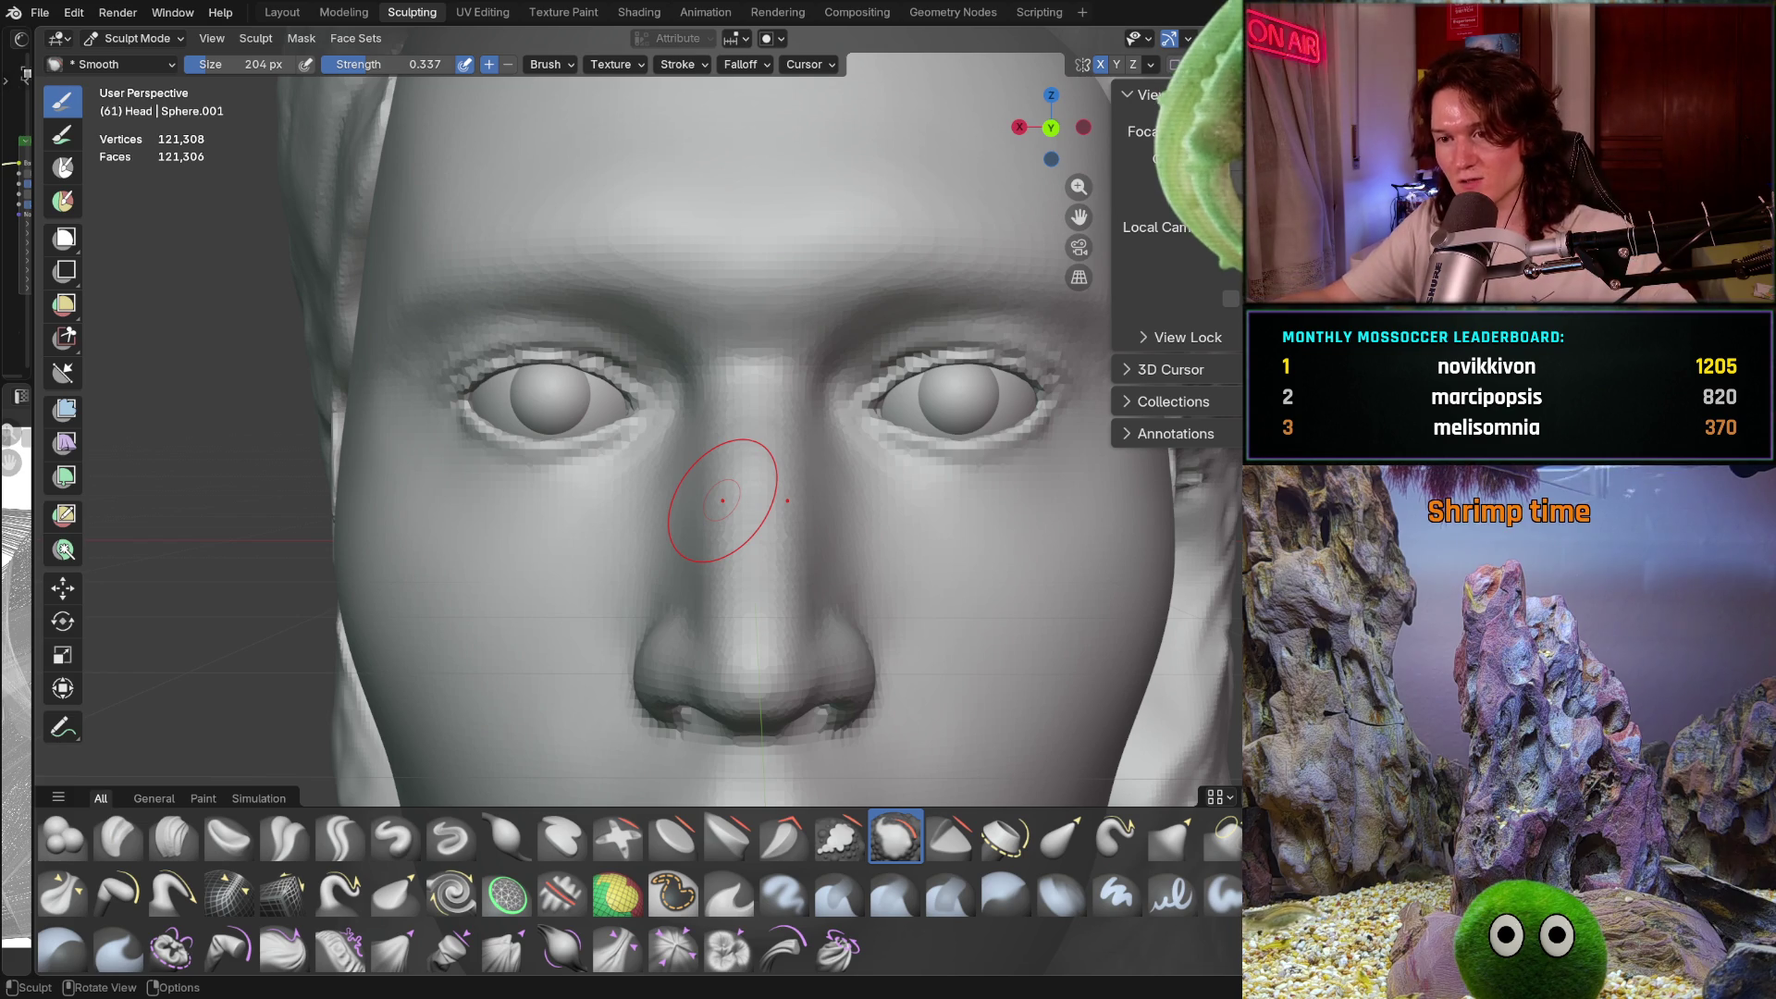
mouse_move(614, 555)
middle_mouse_down()
mouse_move(688, 640)
mouse_move(643, 589)
mouse_move(719, 593)
middle_mouse_up()
left_click(173, 837)
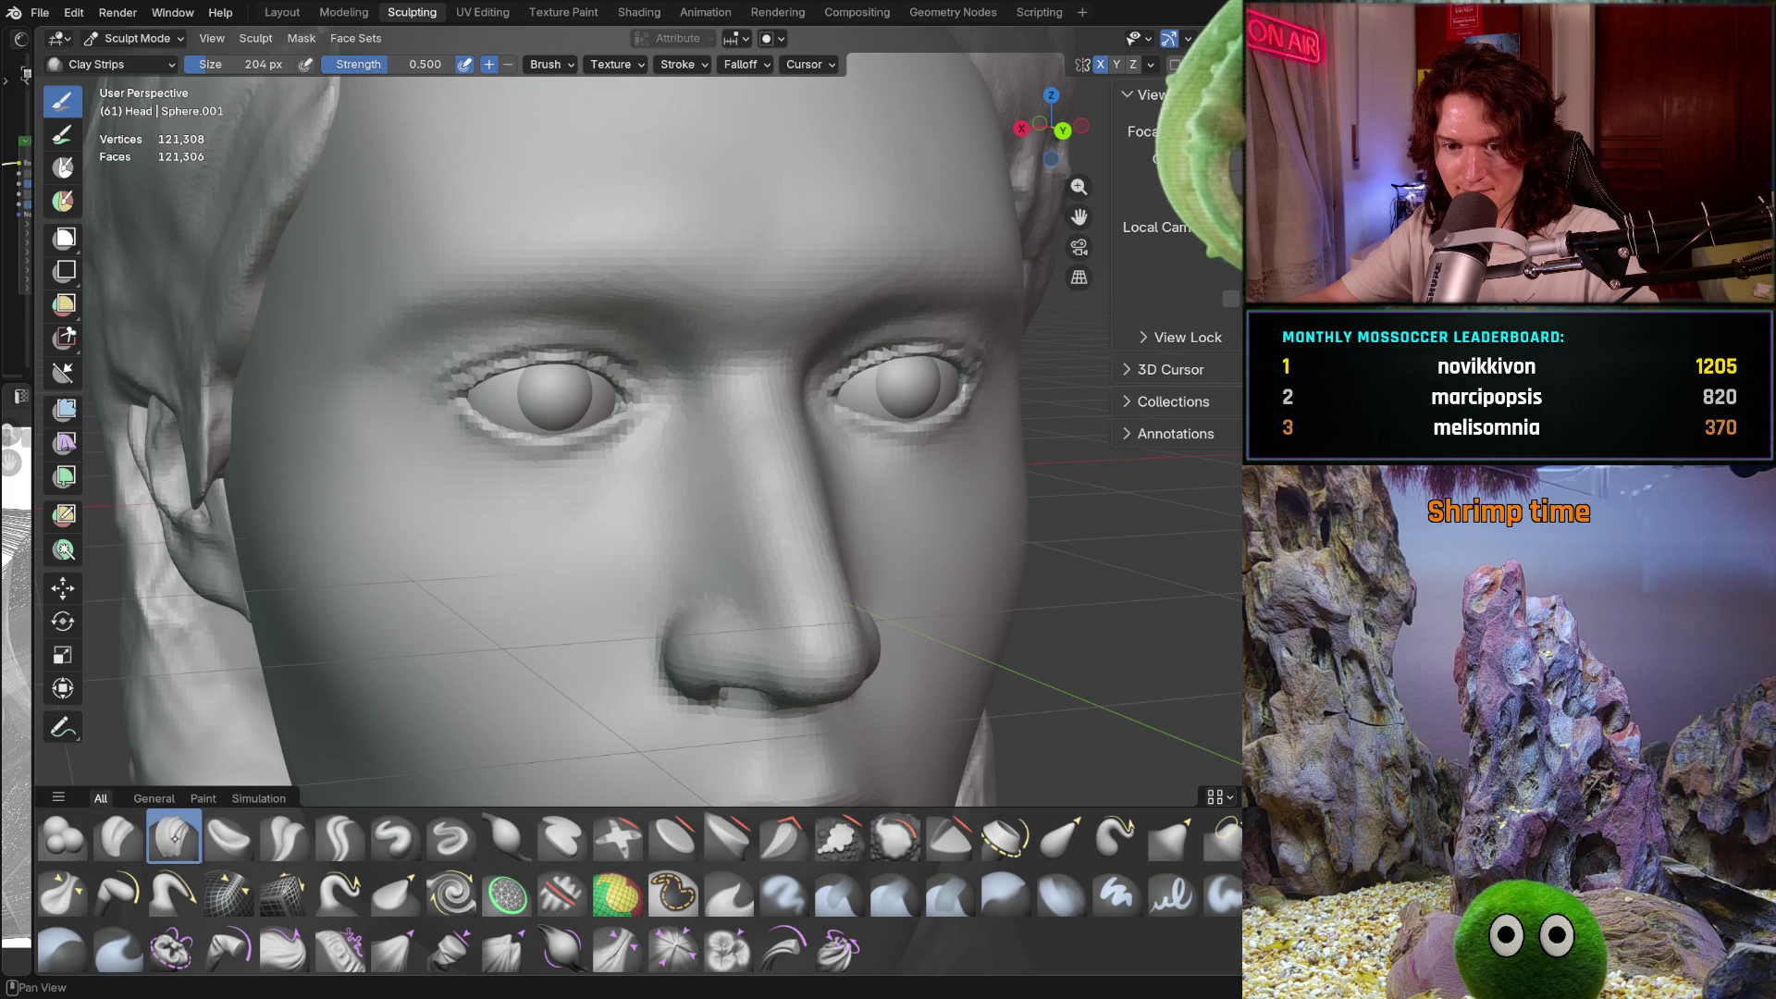
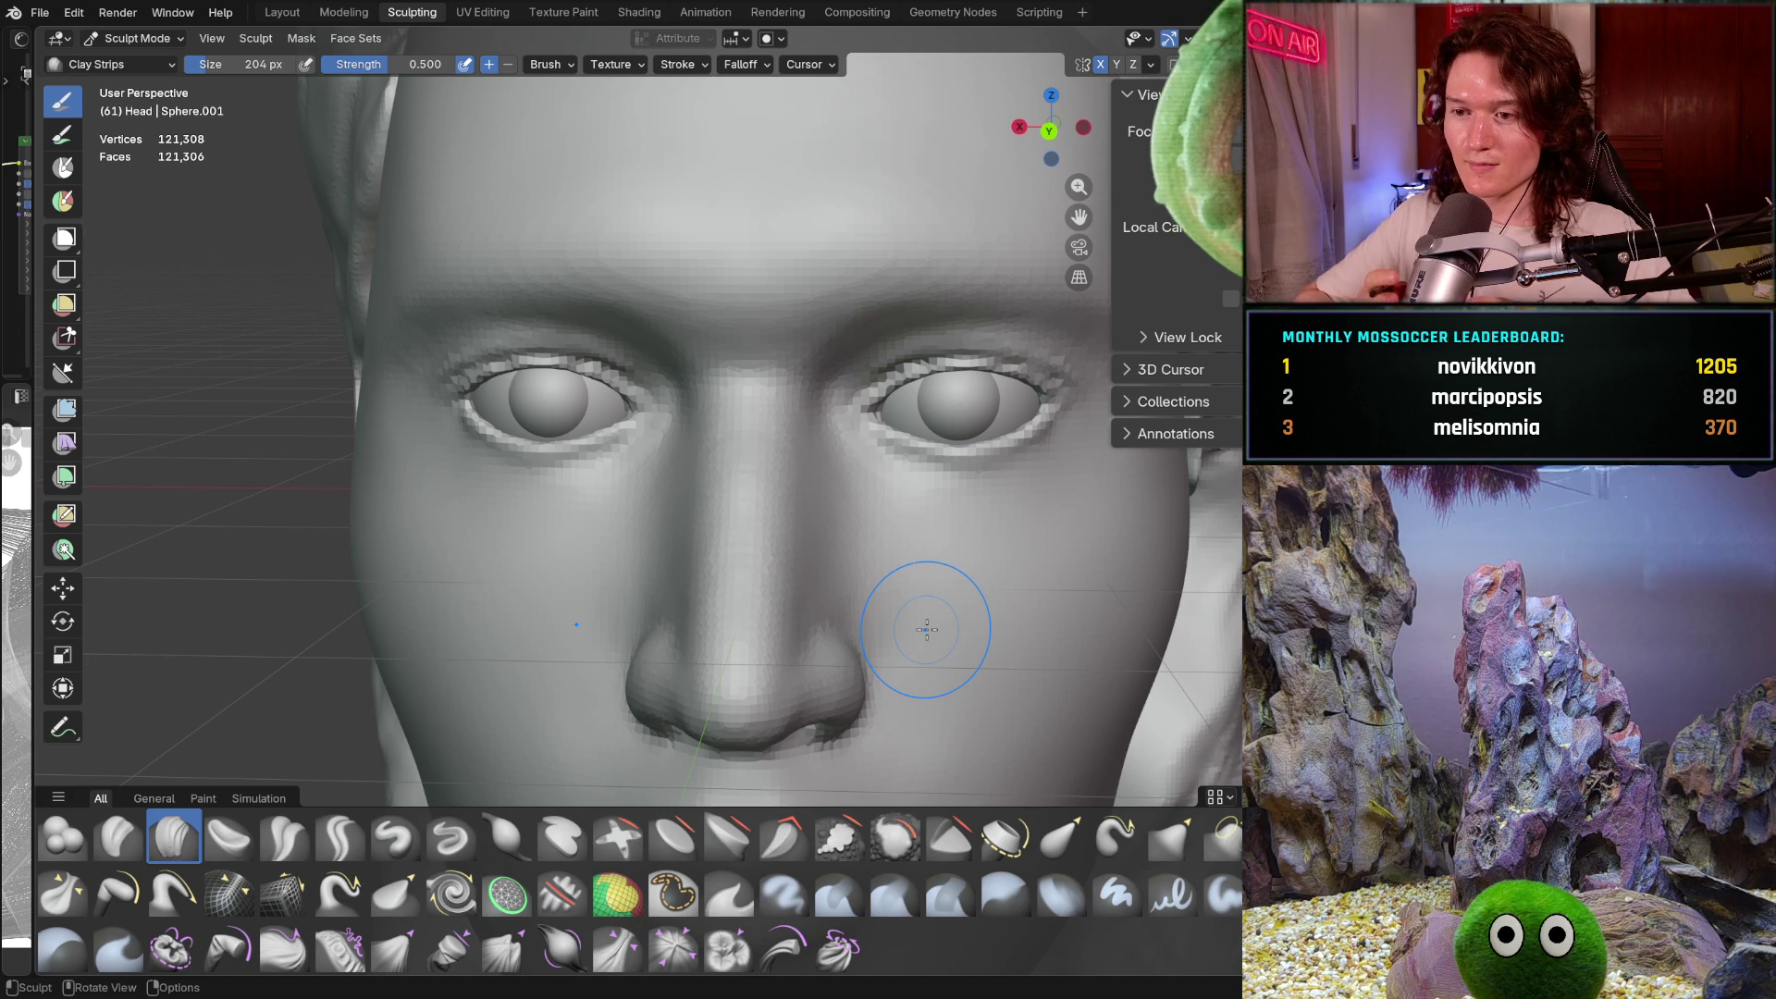
Zoom in and orbit around the nose bridge toward the inner corner of the left eye
mouse_move(638, 602)
middle_mouse_down()
mouse_move(685, 606)
mouse_move(662, 627)
middle_mouse_up()
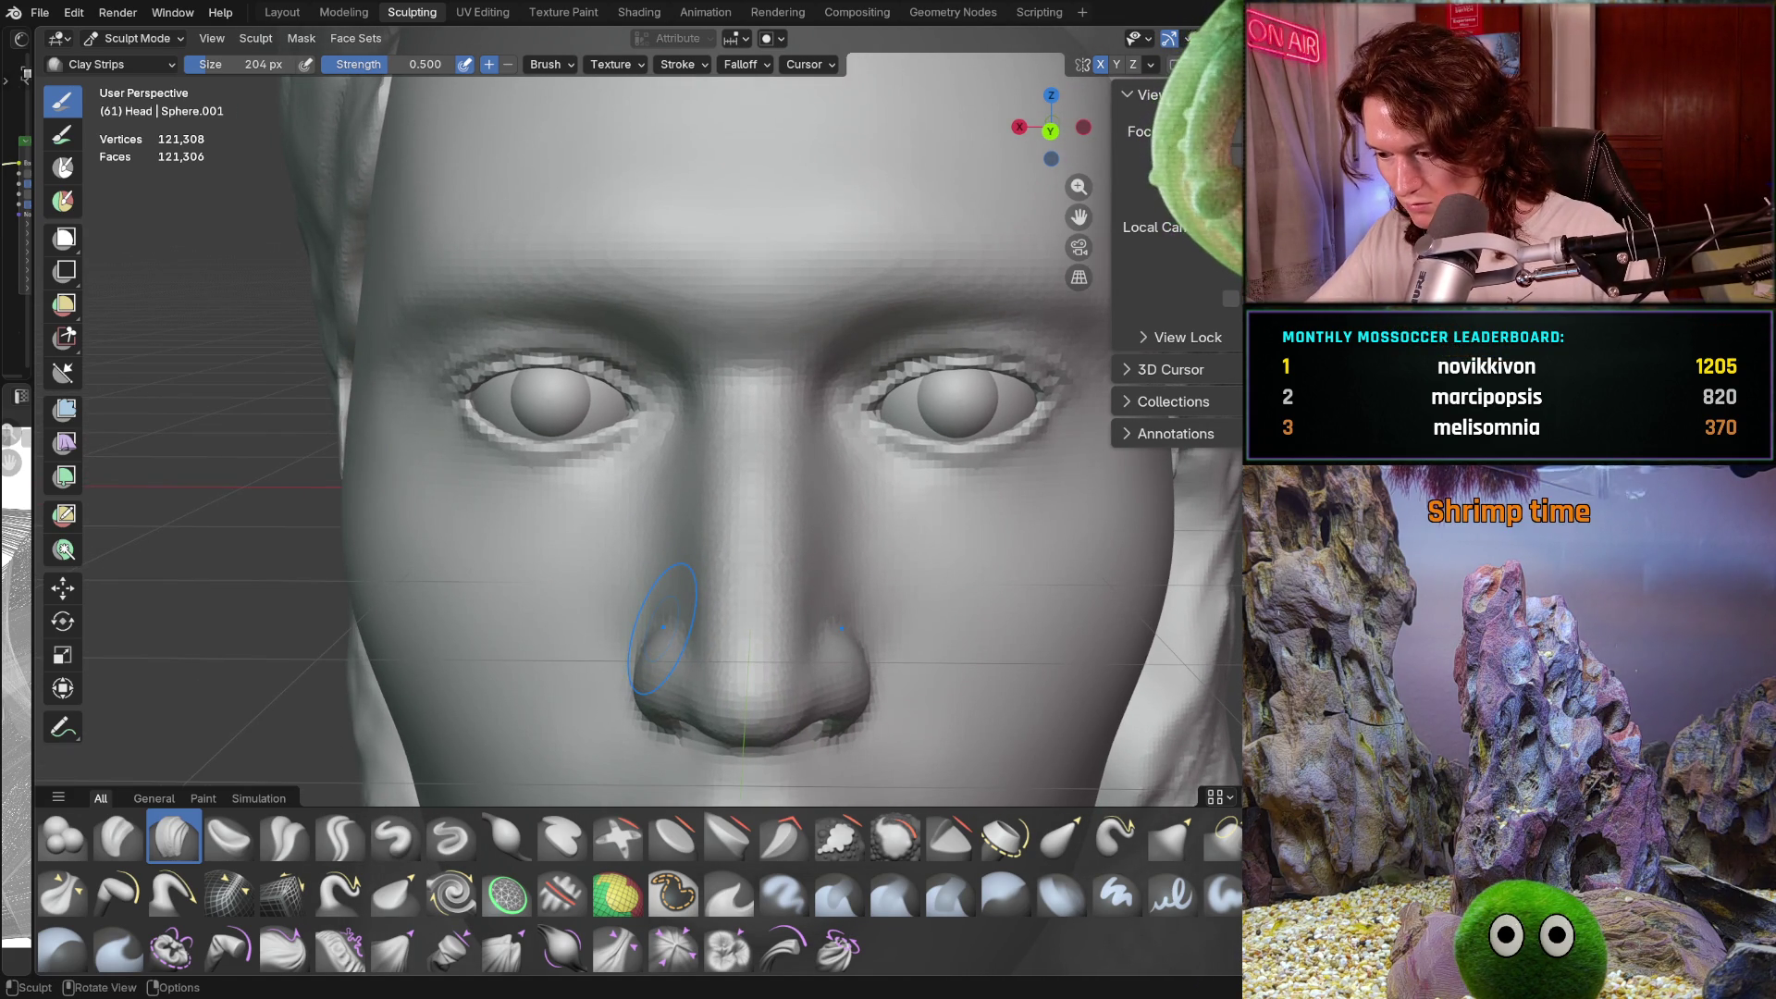
scroll(634, 476, "up", 4)
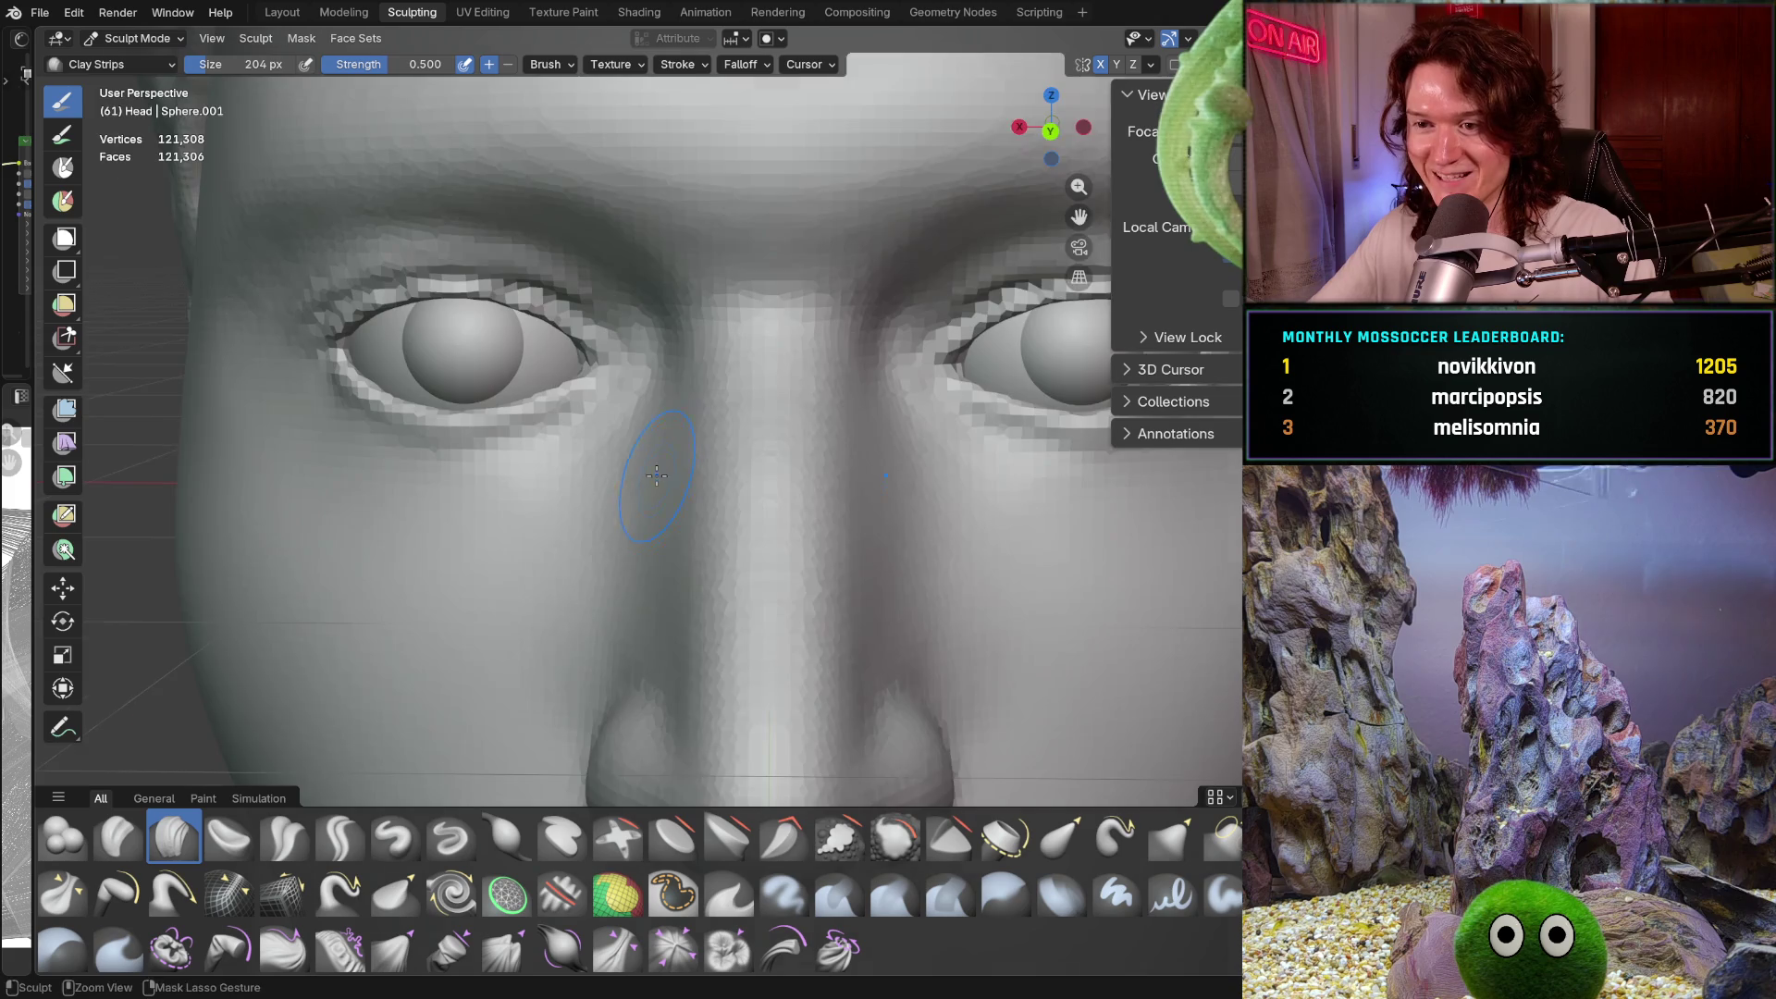
scroll(635, 475, "up", 2)
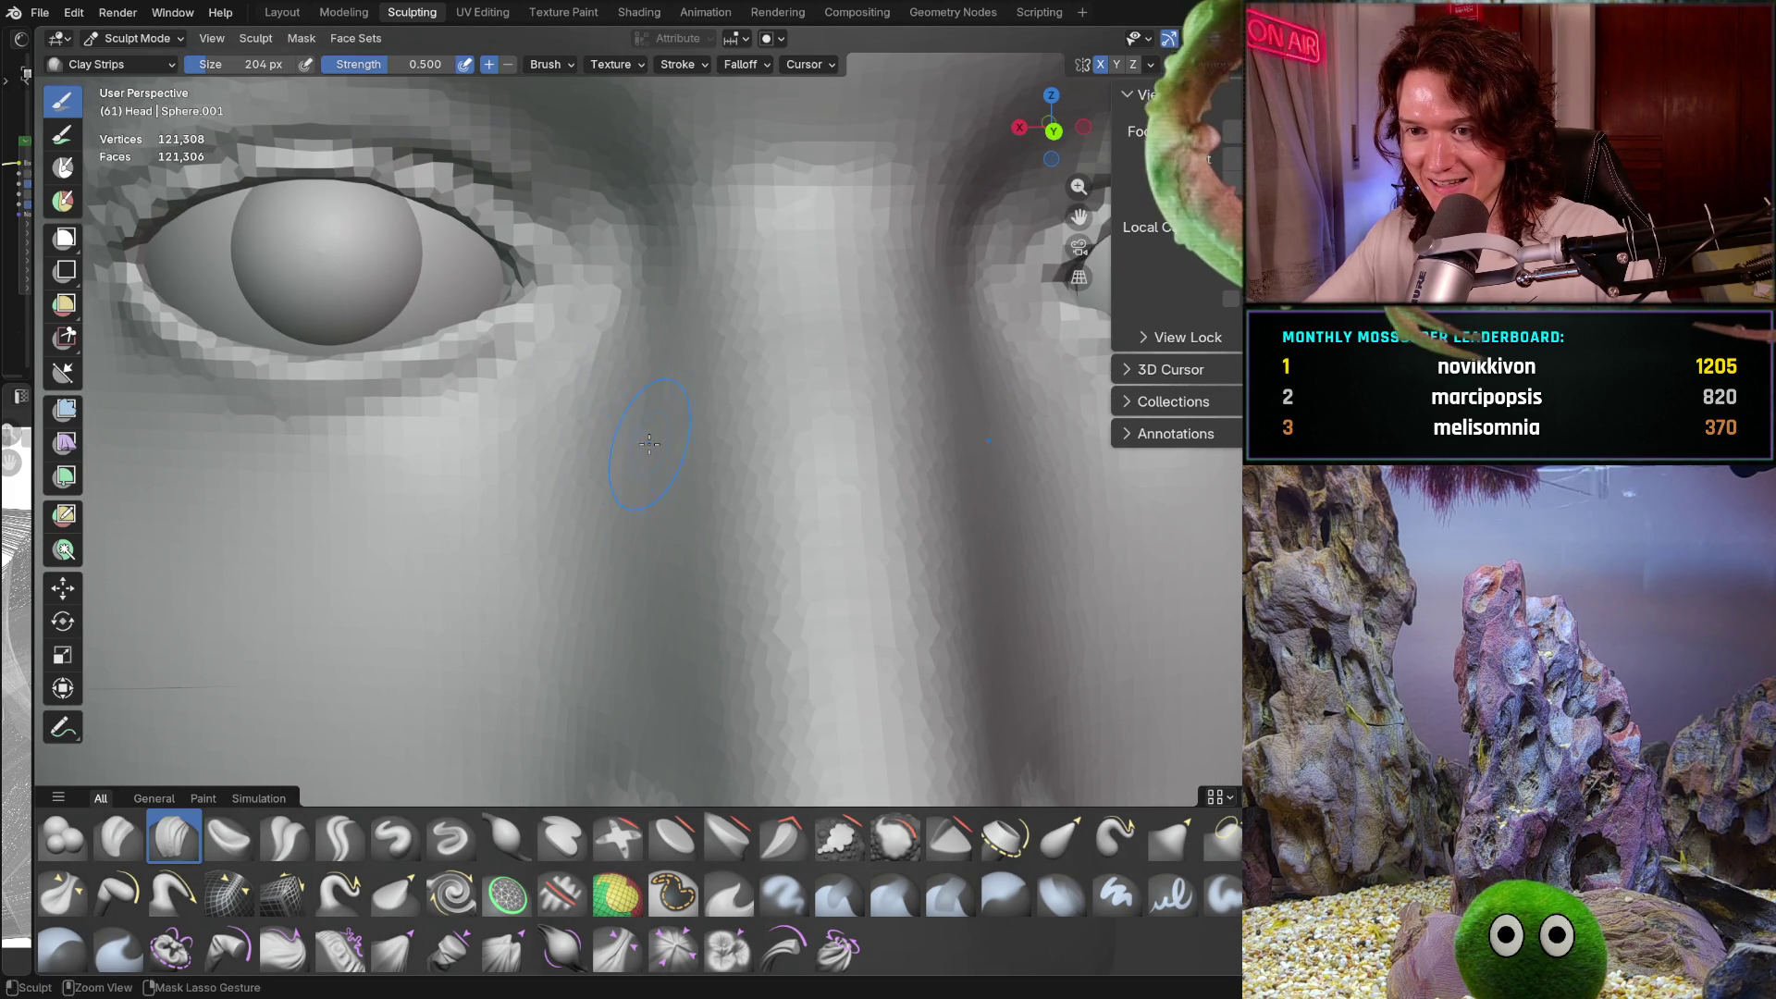
mouse_move(647, 450)
middle_mouse_down()
mouse_move(617, 411)
mouse_move(642, 475)
mouse_move(623, 482)
mouse_move(625, 542)
middle_mouse_up()
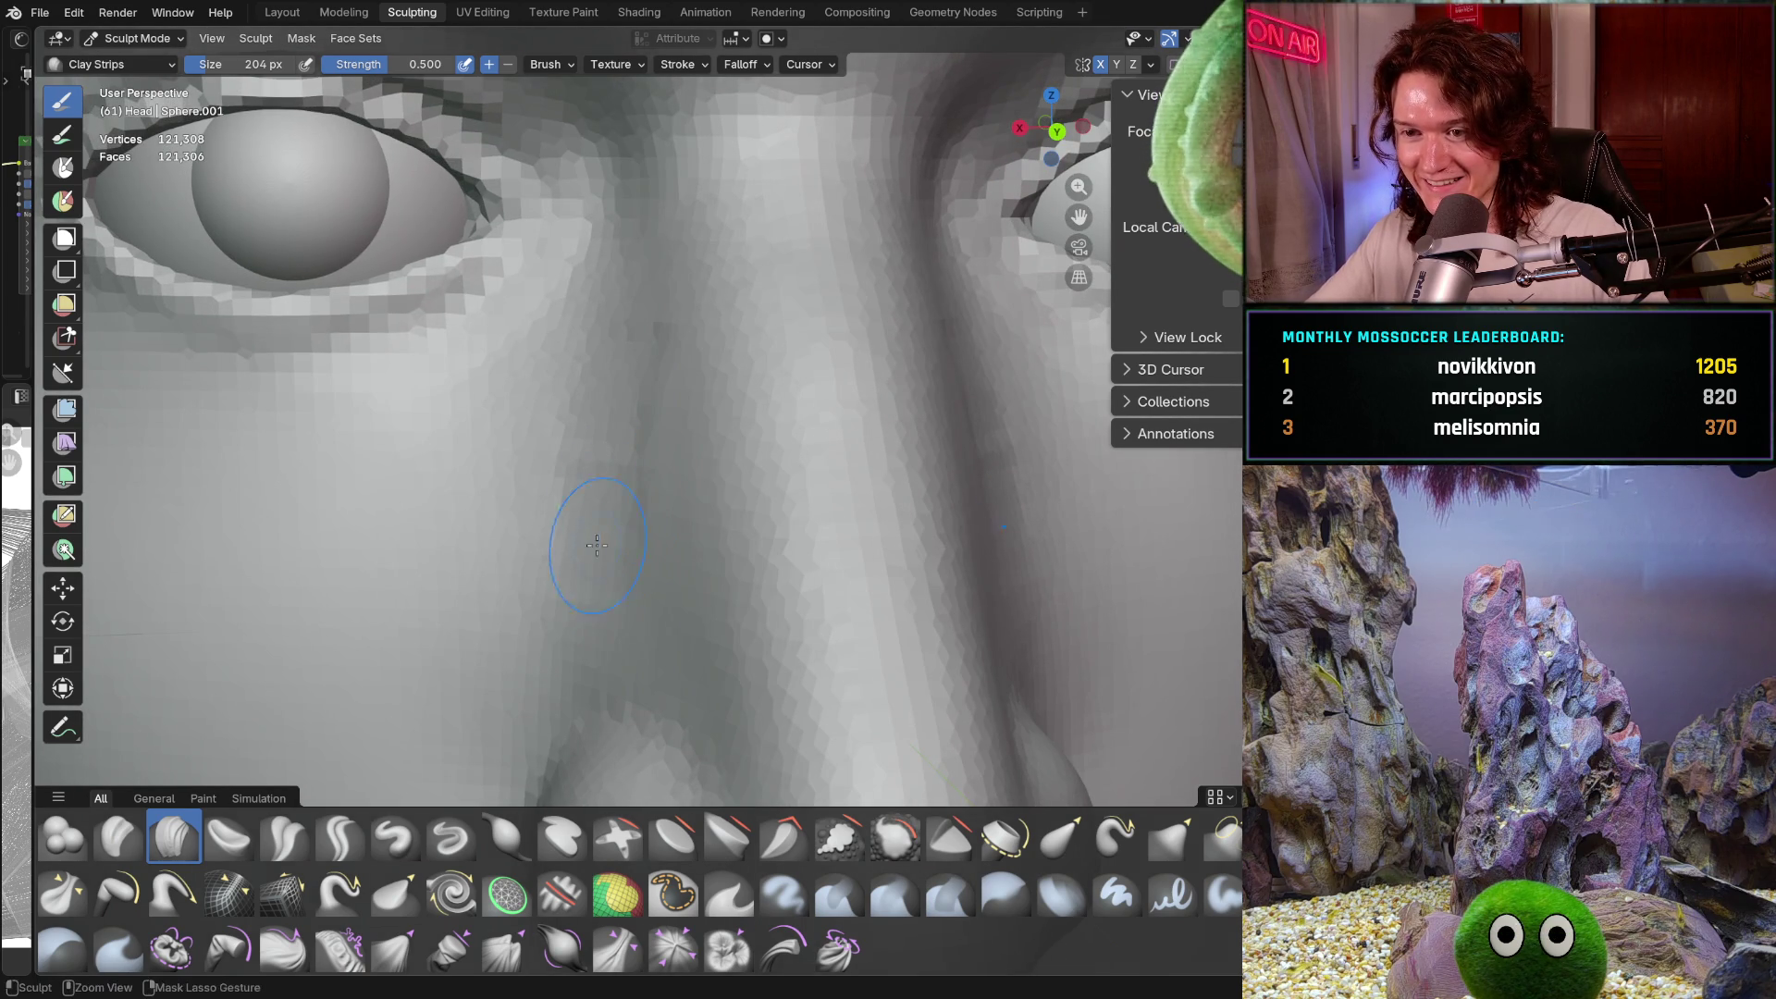
middle_click_drag(612, 603, 584, 494)
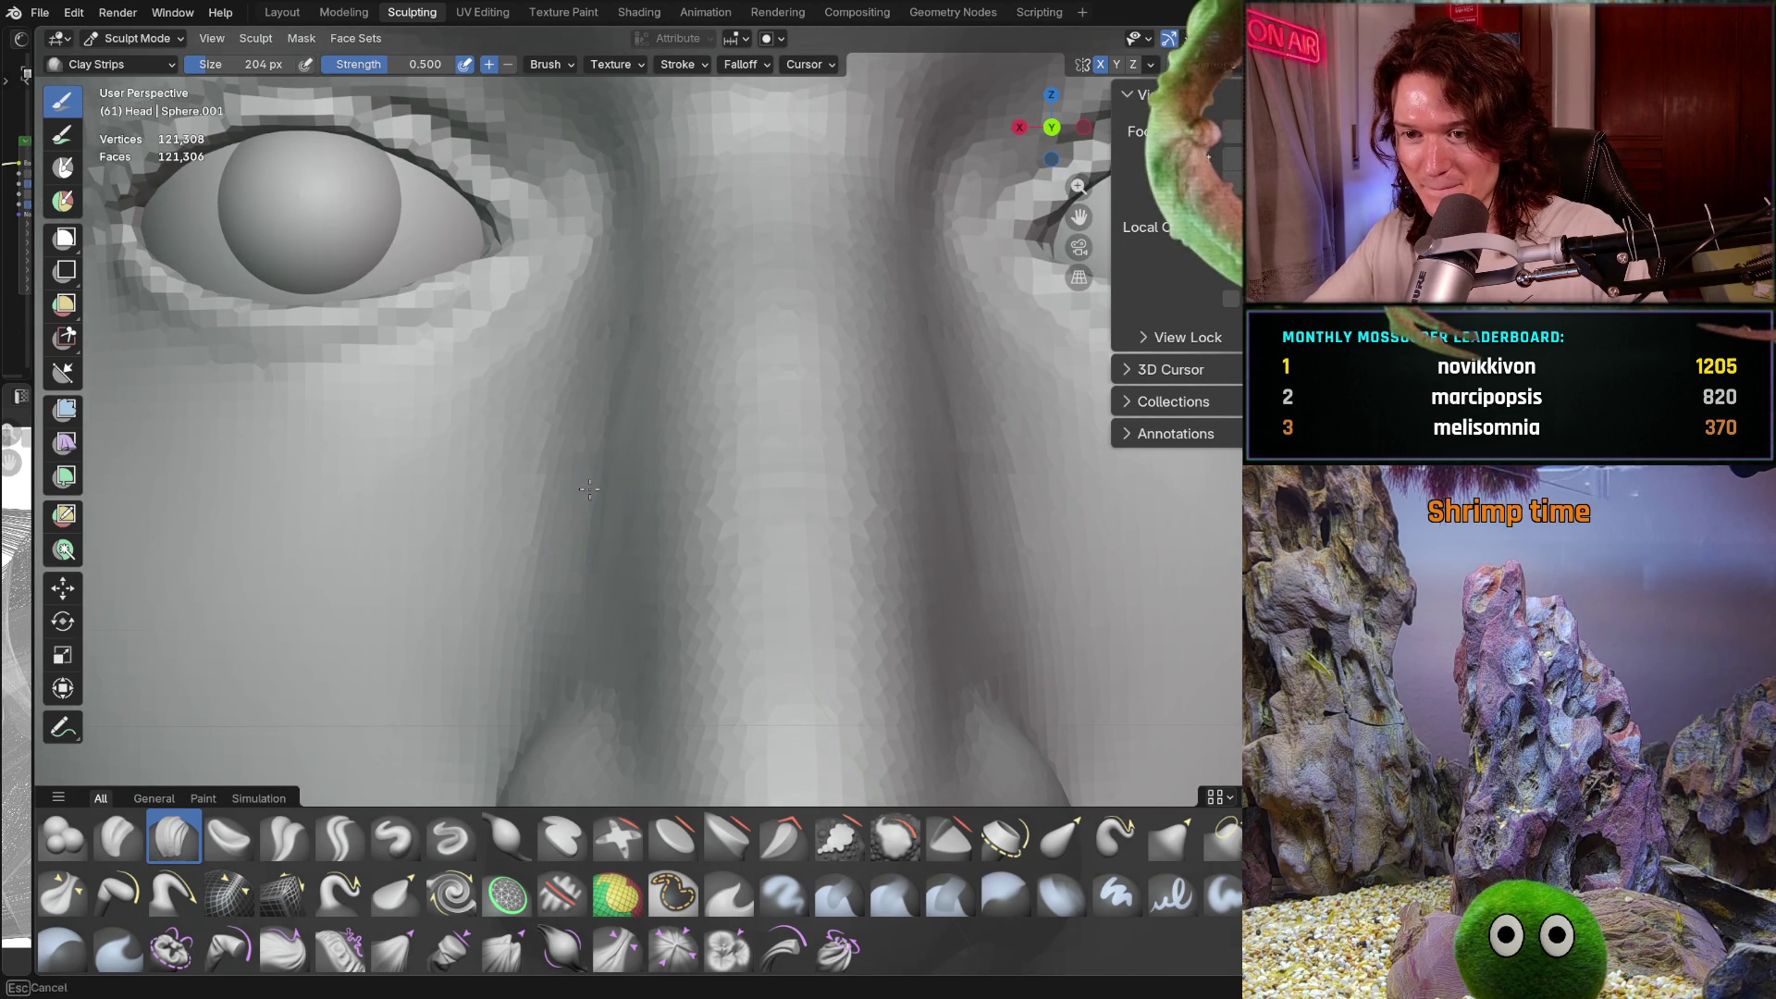
middle_click_drag(596, 433, 650, 417)
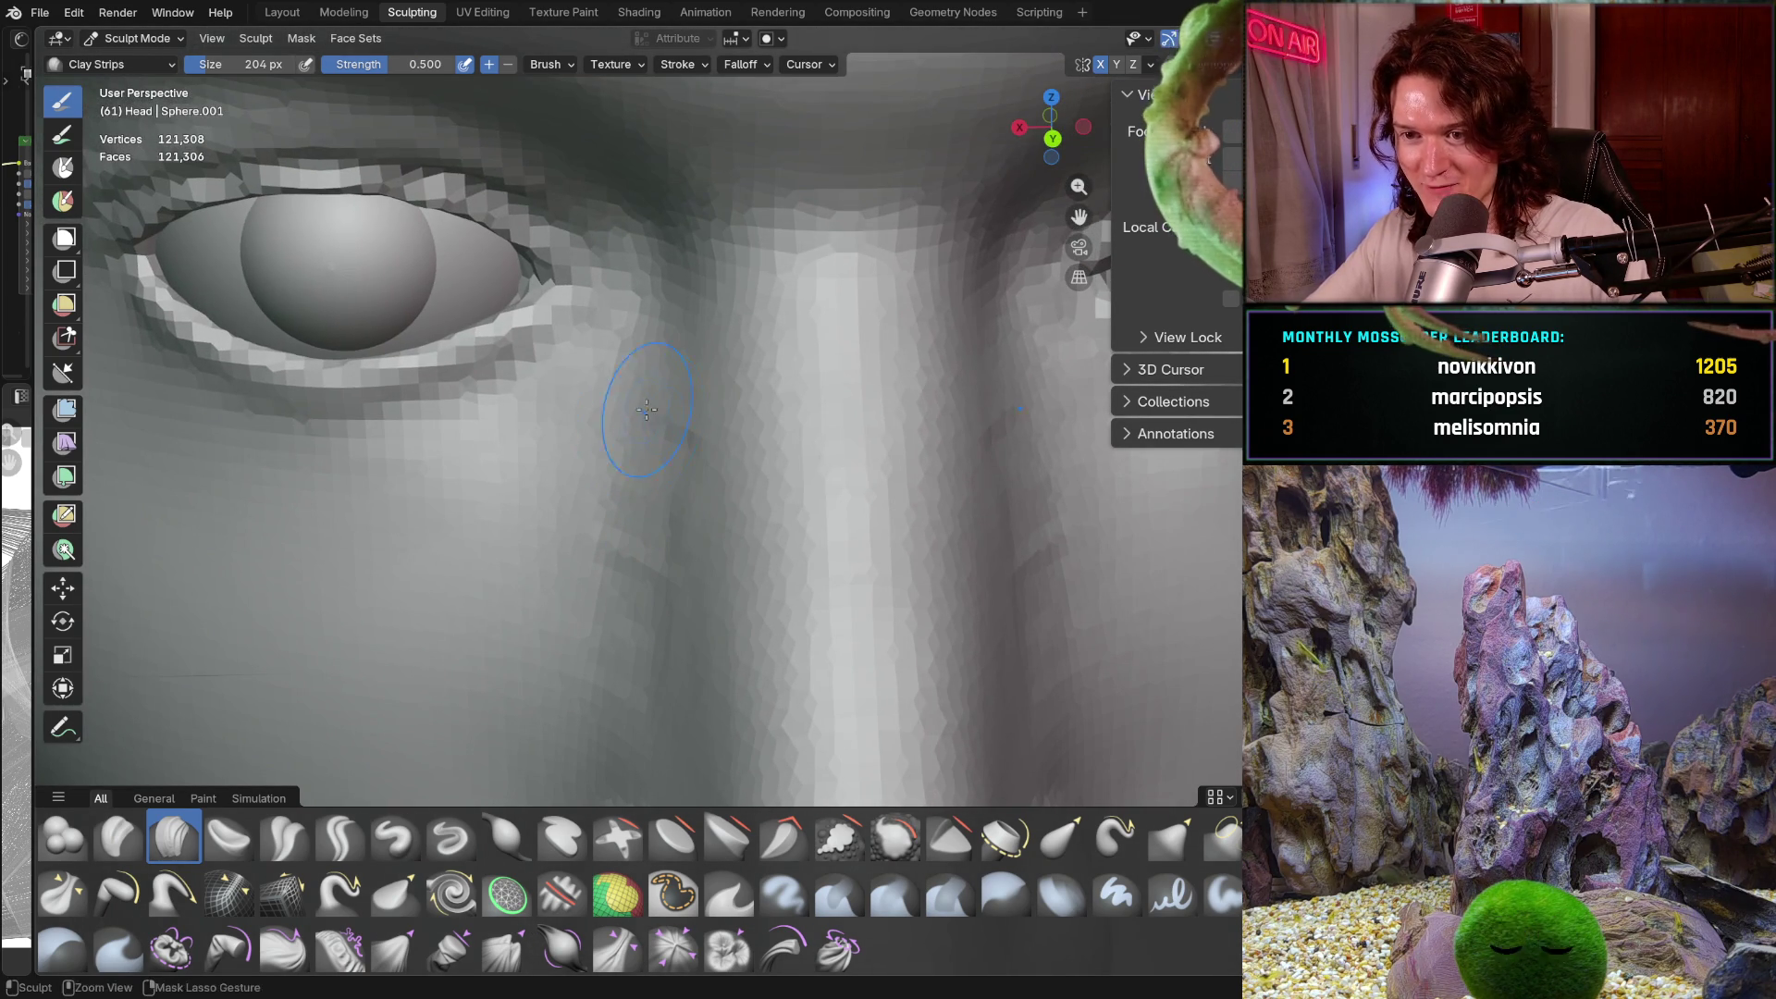
middle_click_drag(678, 634, 678, 634)
middle_click_drag(661, 693, 688, 473)
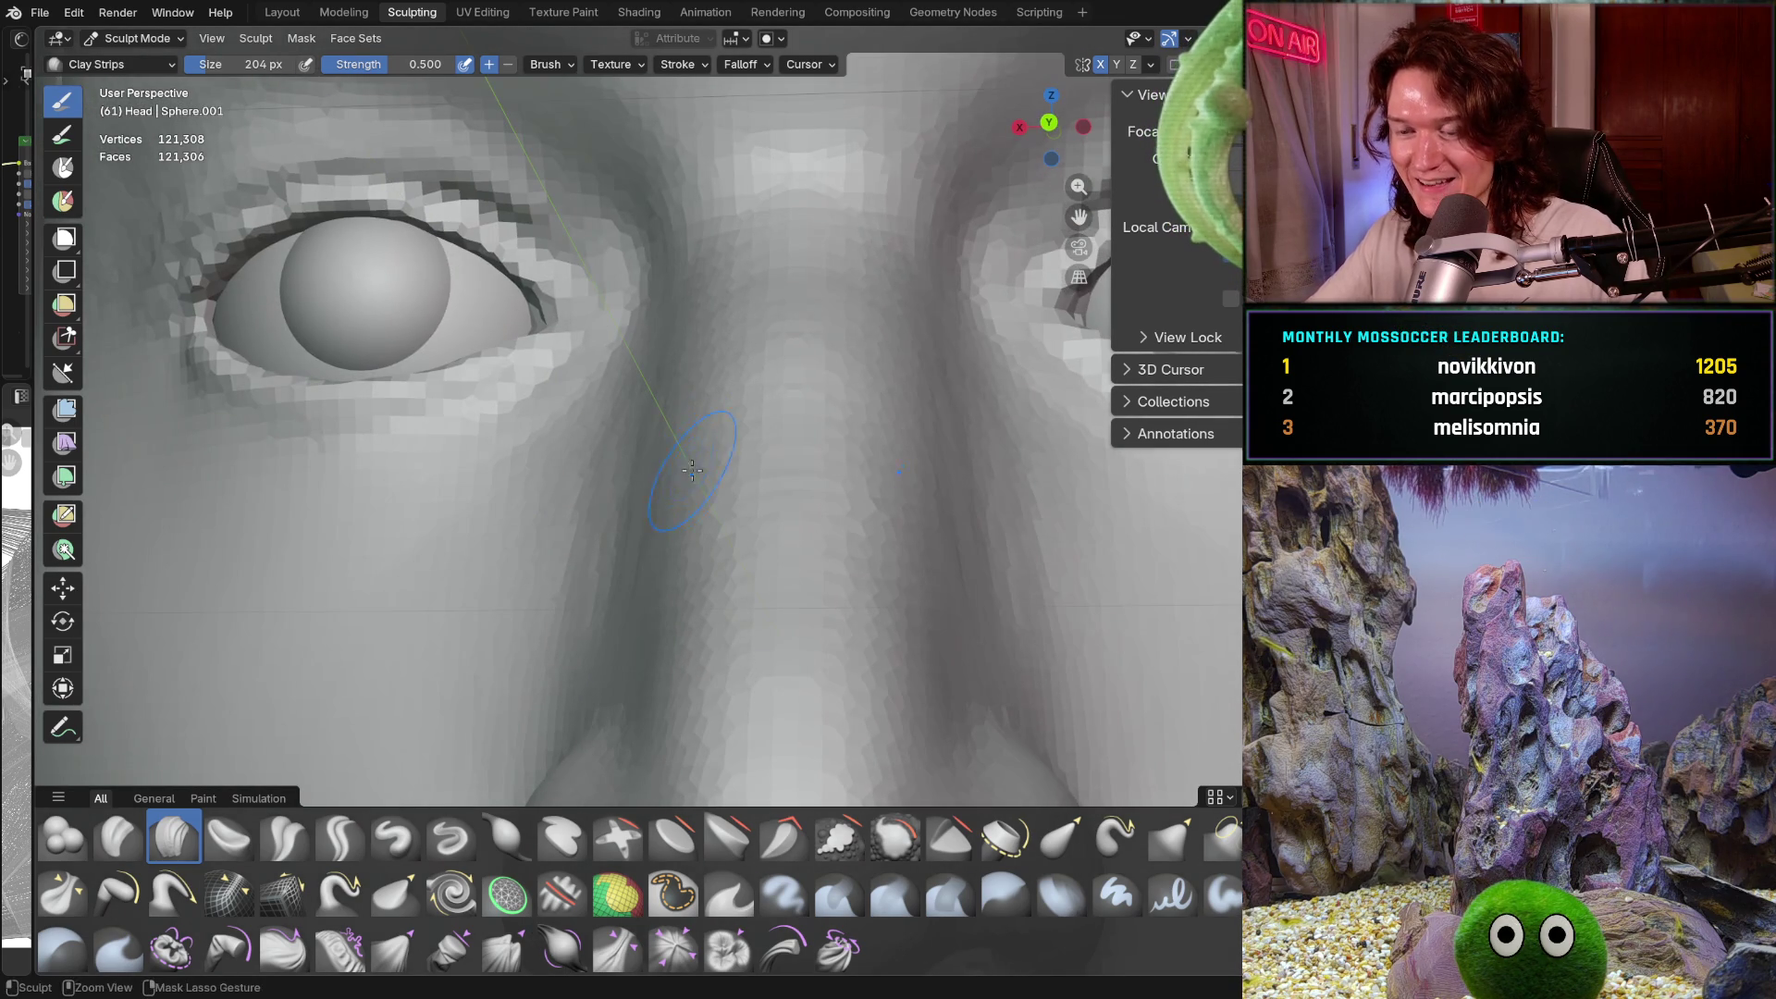
mouse_move(696, 631)
middle_mouse_down()
mouse_move(671, 423)
mouse_move(687, 506)
mouse_move(602, 397)
middle_mouse_up()
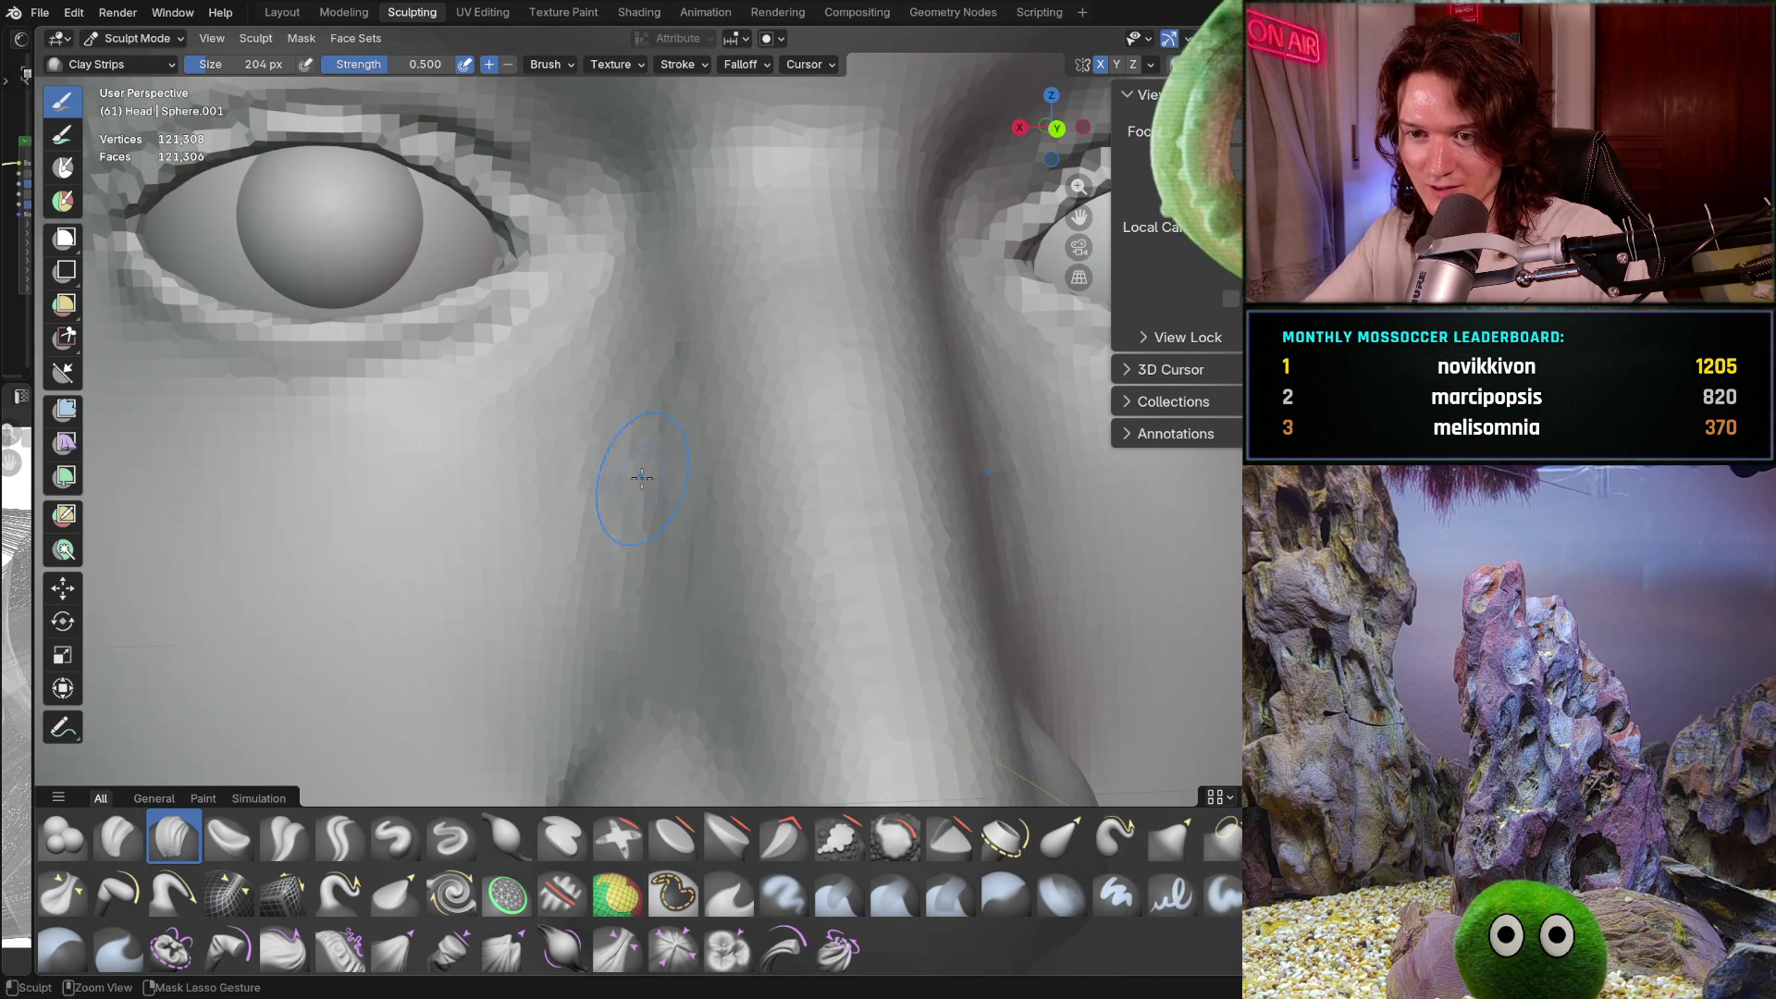
middle_click_drag(632, 403, 632, 403)
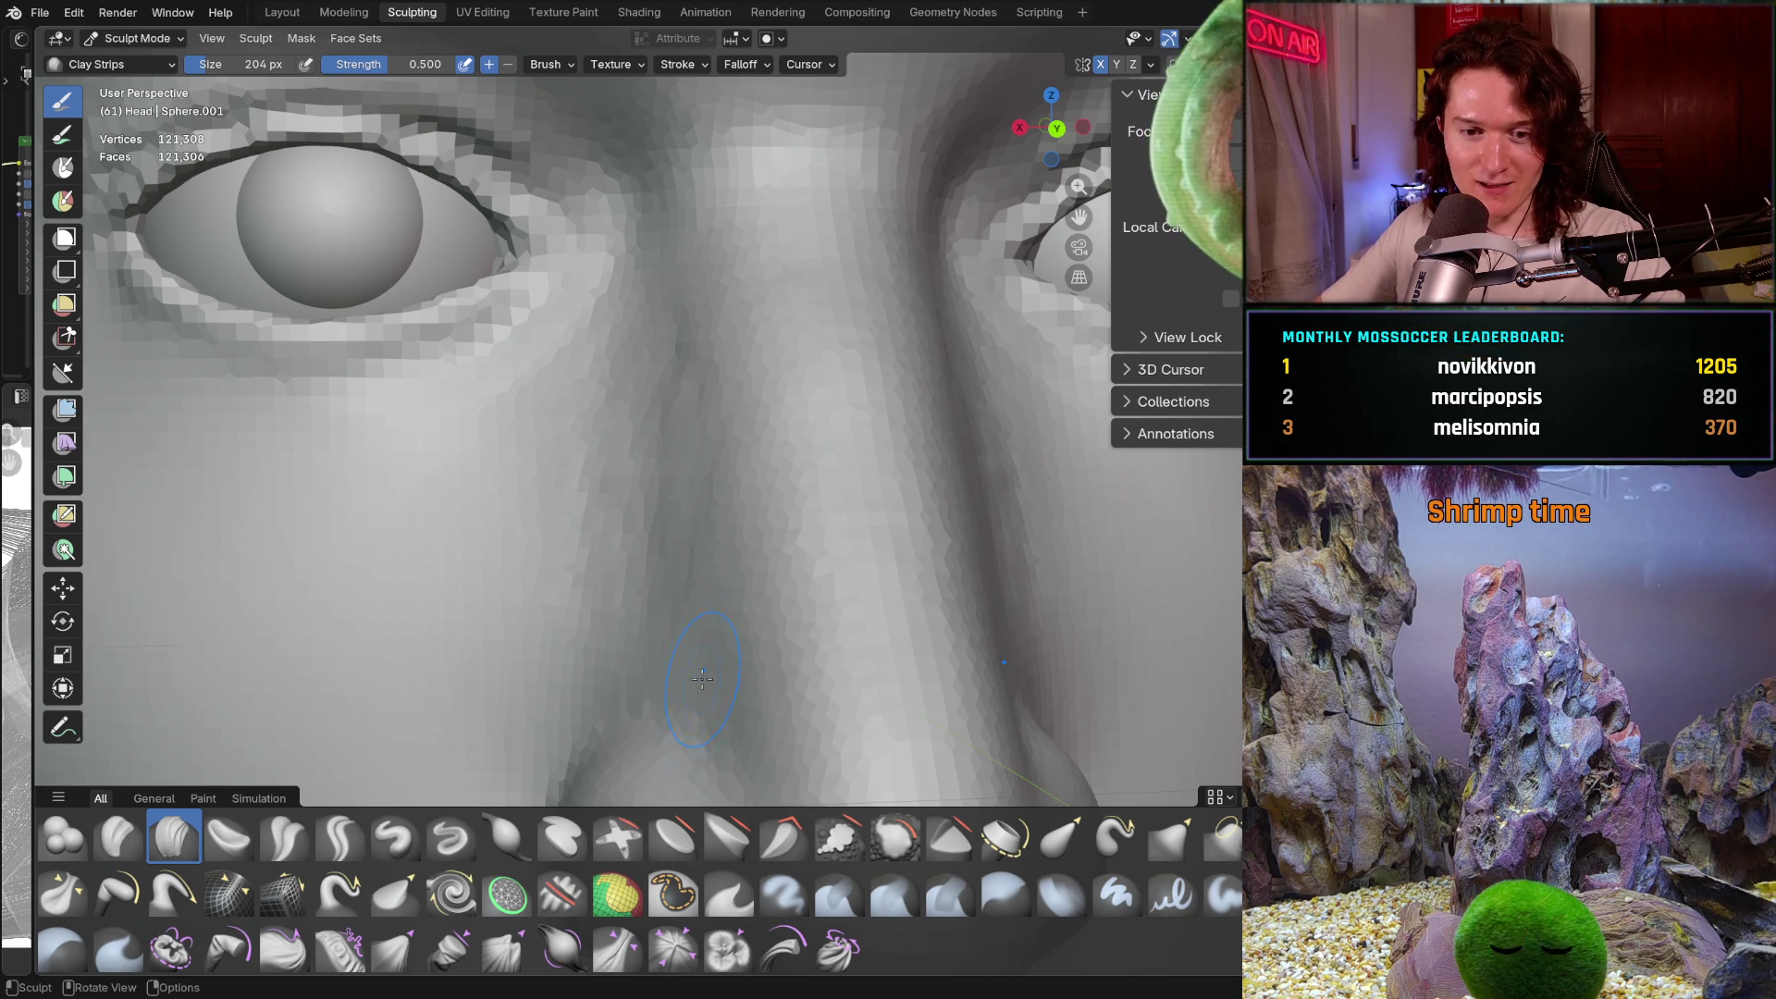
Re-angle the view along the side of the nose beside the eye, then zoom out slightly
middle_click_drag(641, 613, 617, 549)
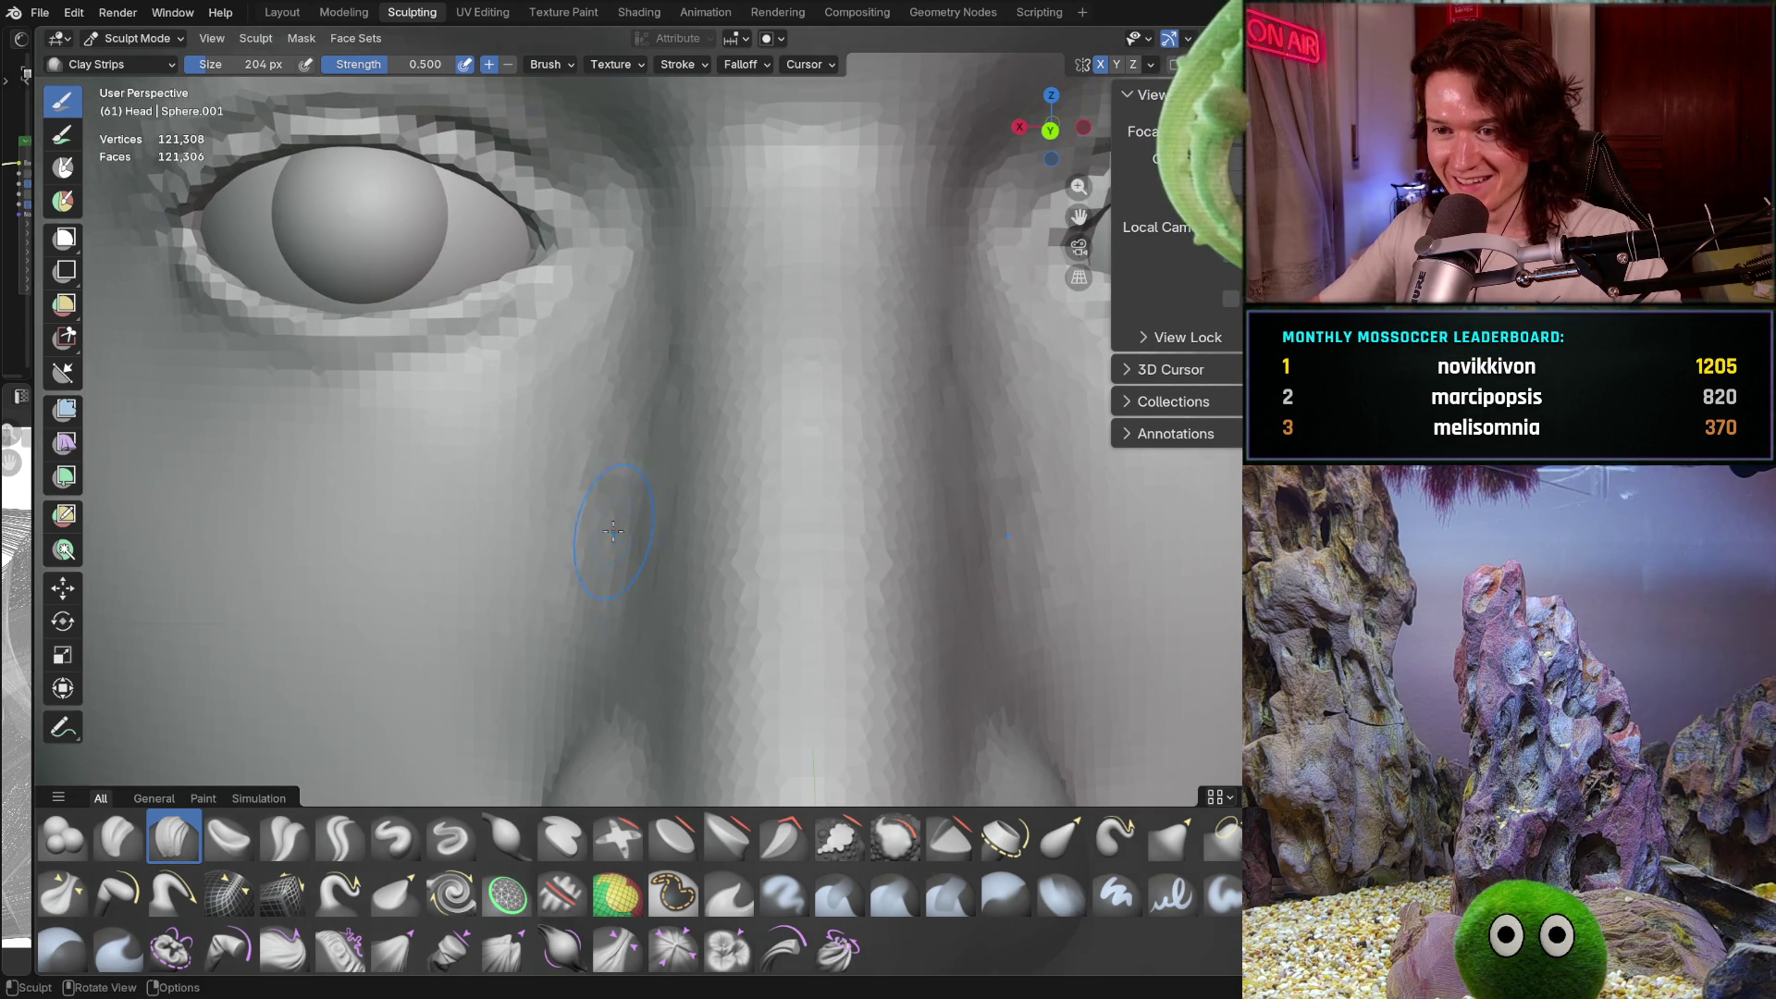
middle_click_drag(619, 429, 637, 539)
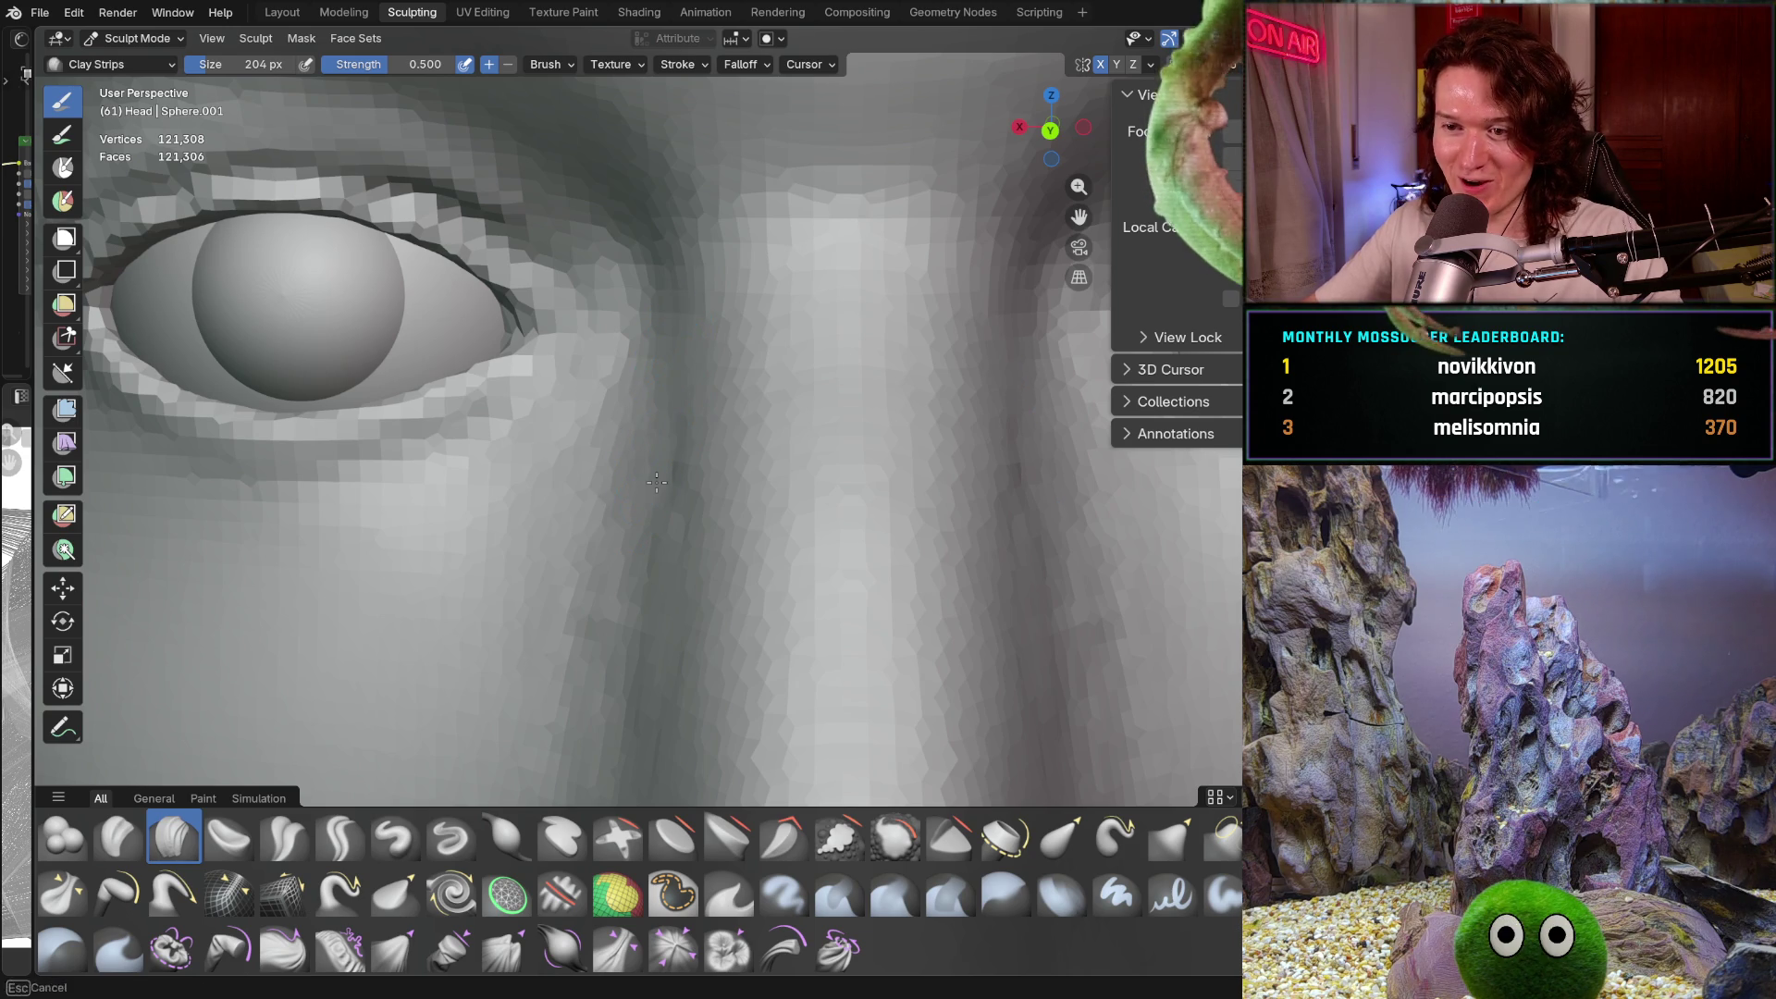
middle_click_drag(610, 588, 558, 547)
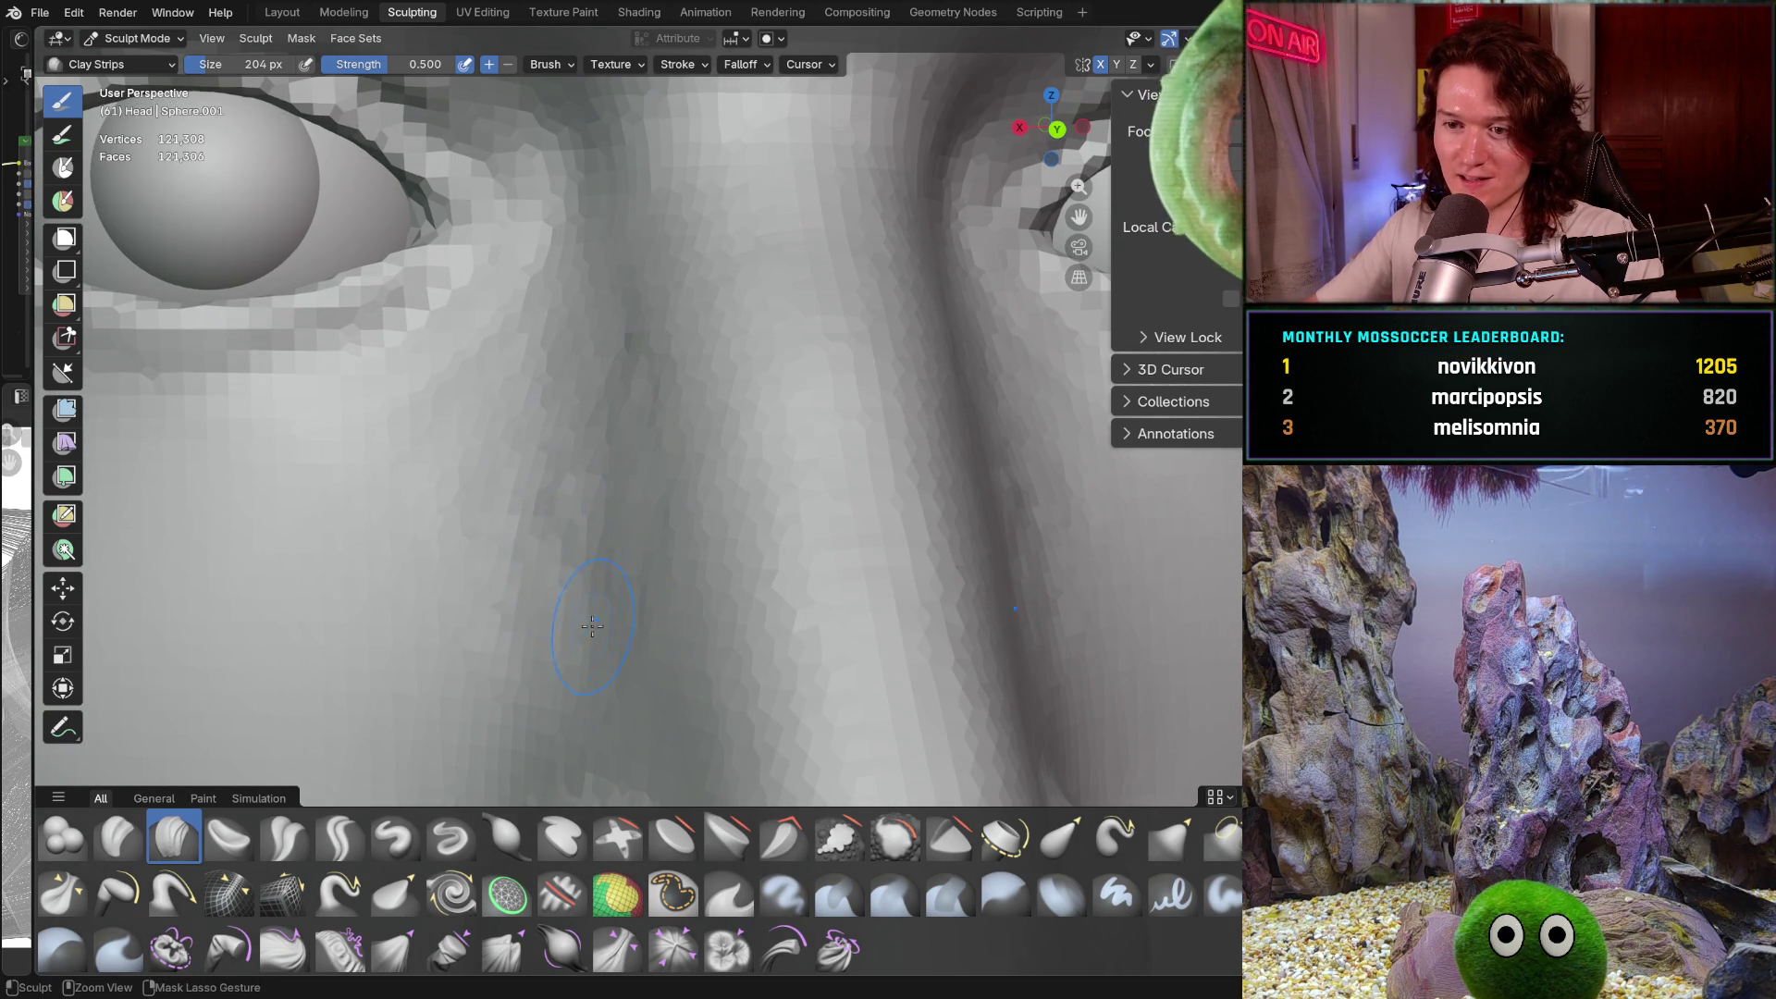
middle_click_drag(595, 455, 592, 458)
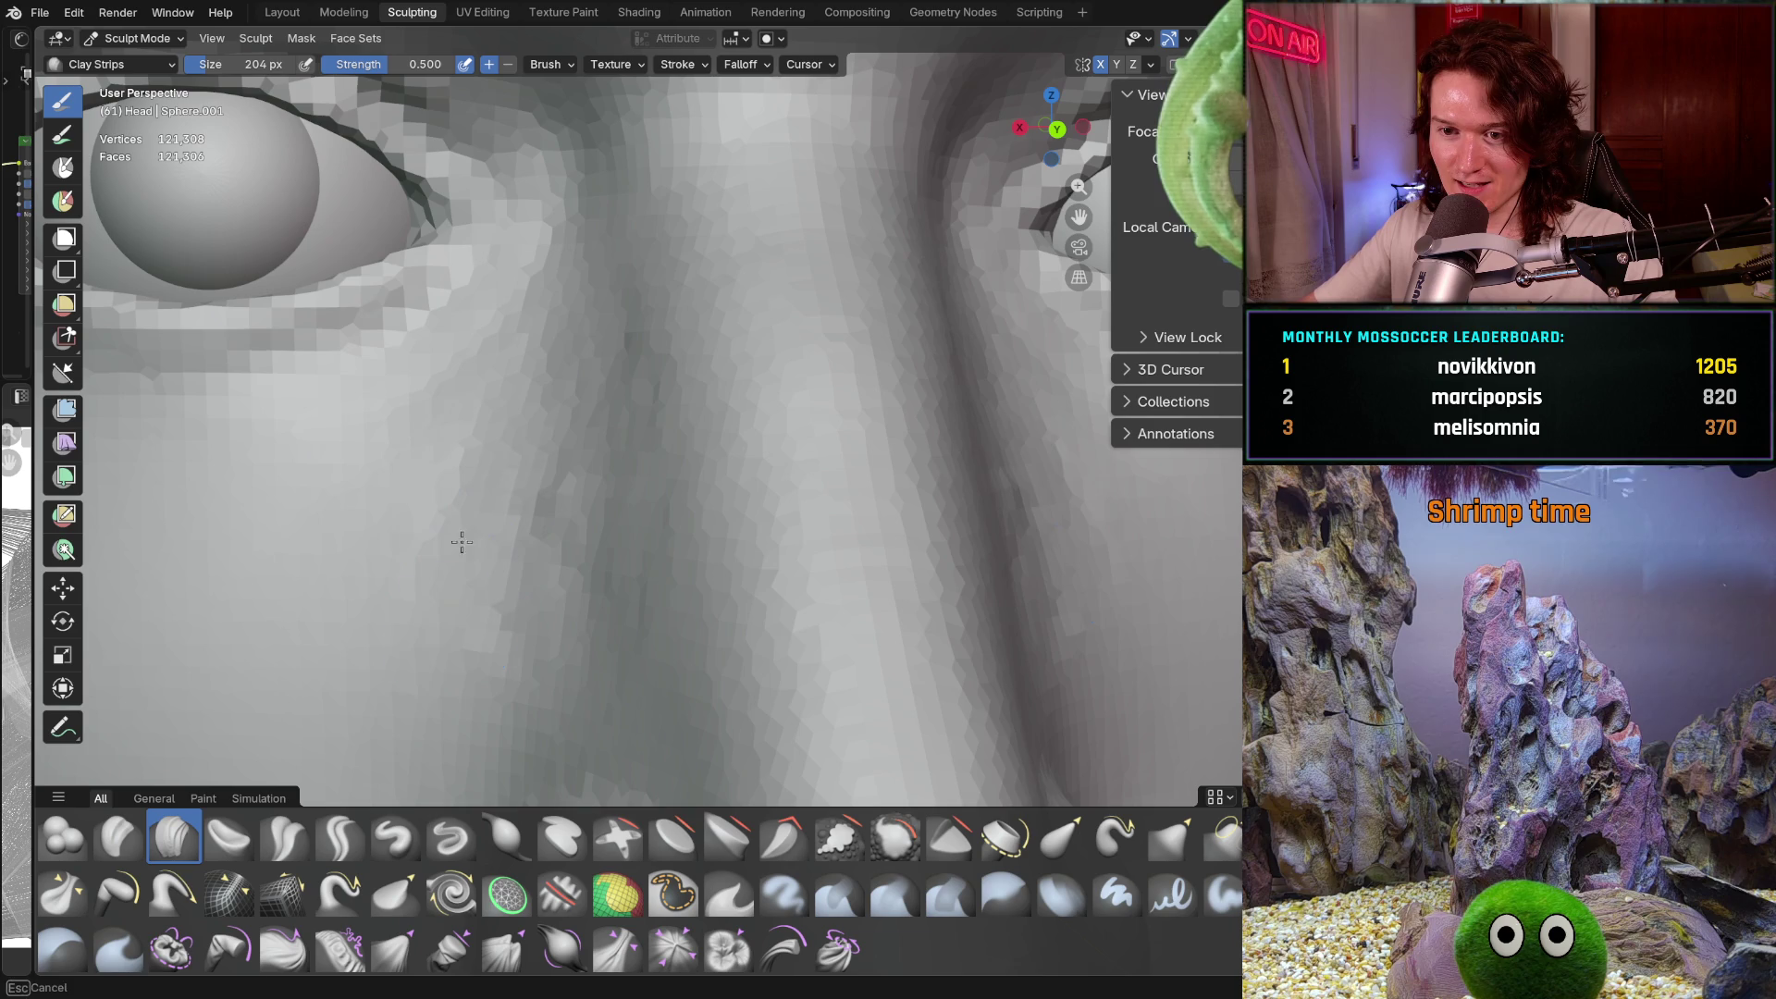
scroll(480, 541, "down", 5)
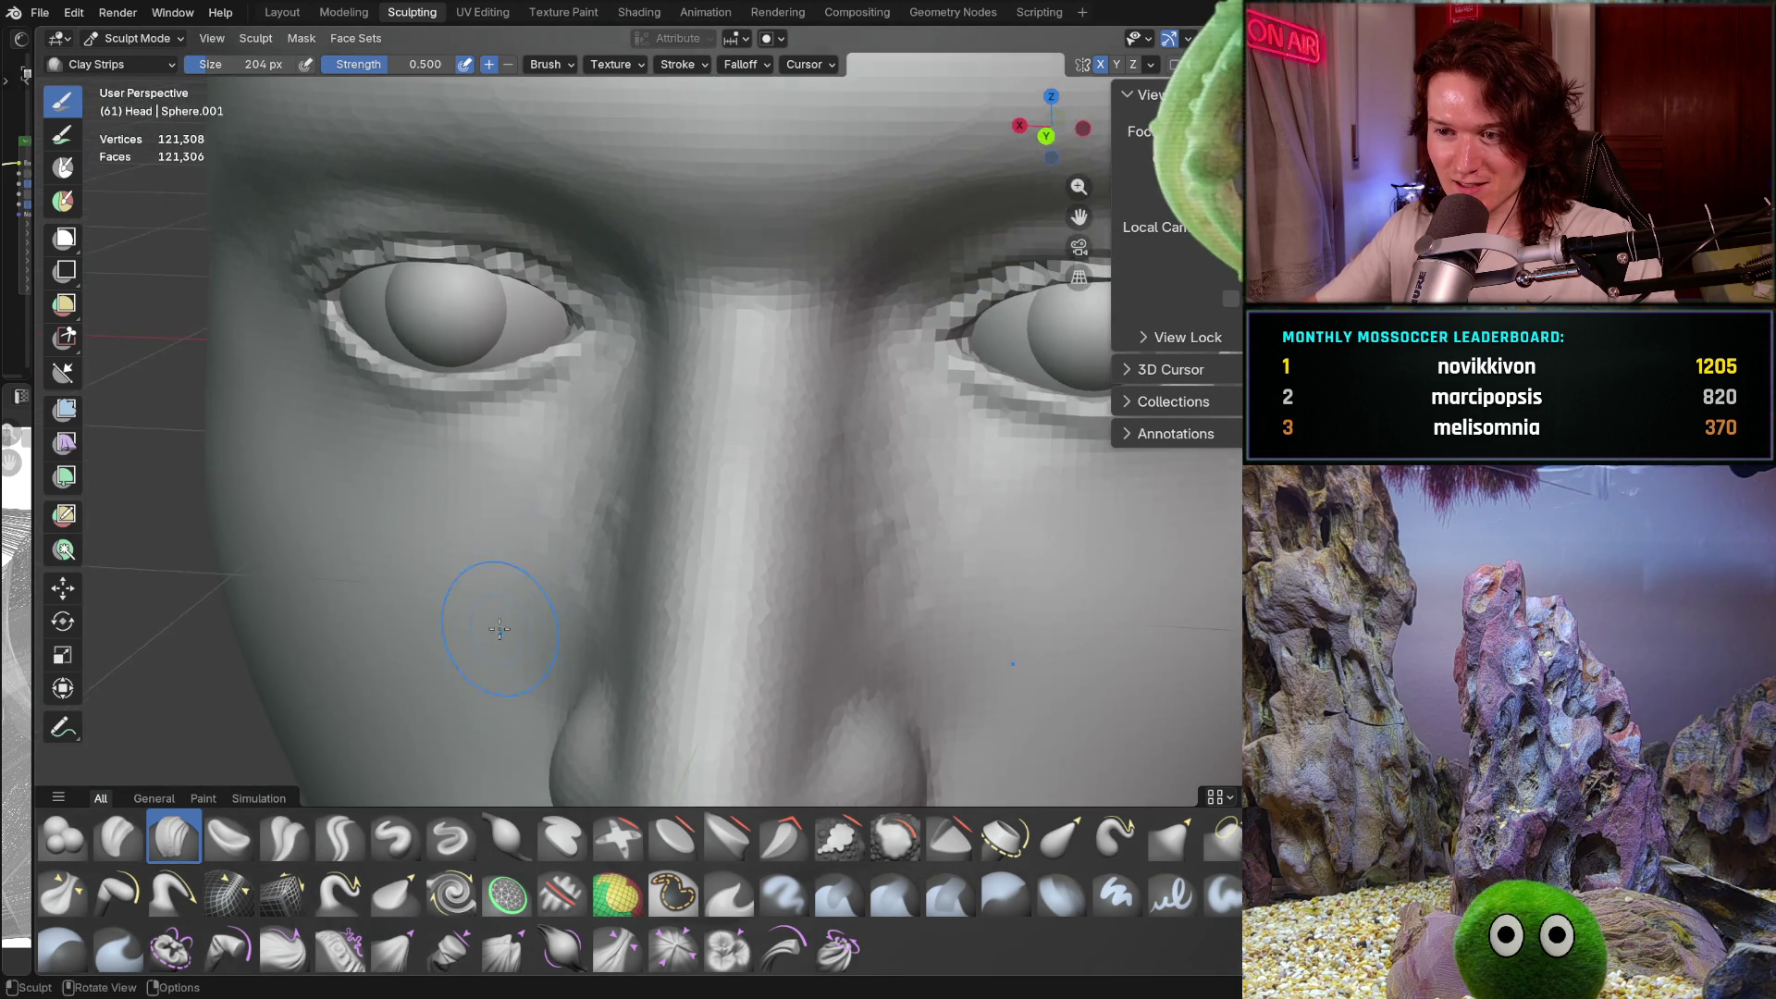
Zoom in and orbit down the left side of the nose from the bridge toward the nostril
scroll(528, 603, "up", 5)
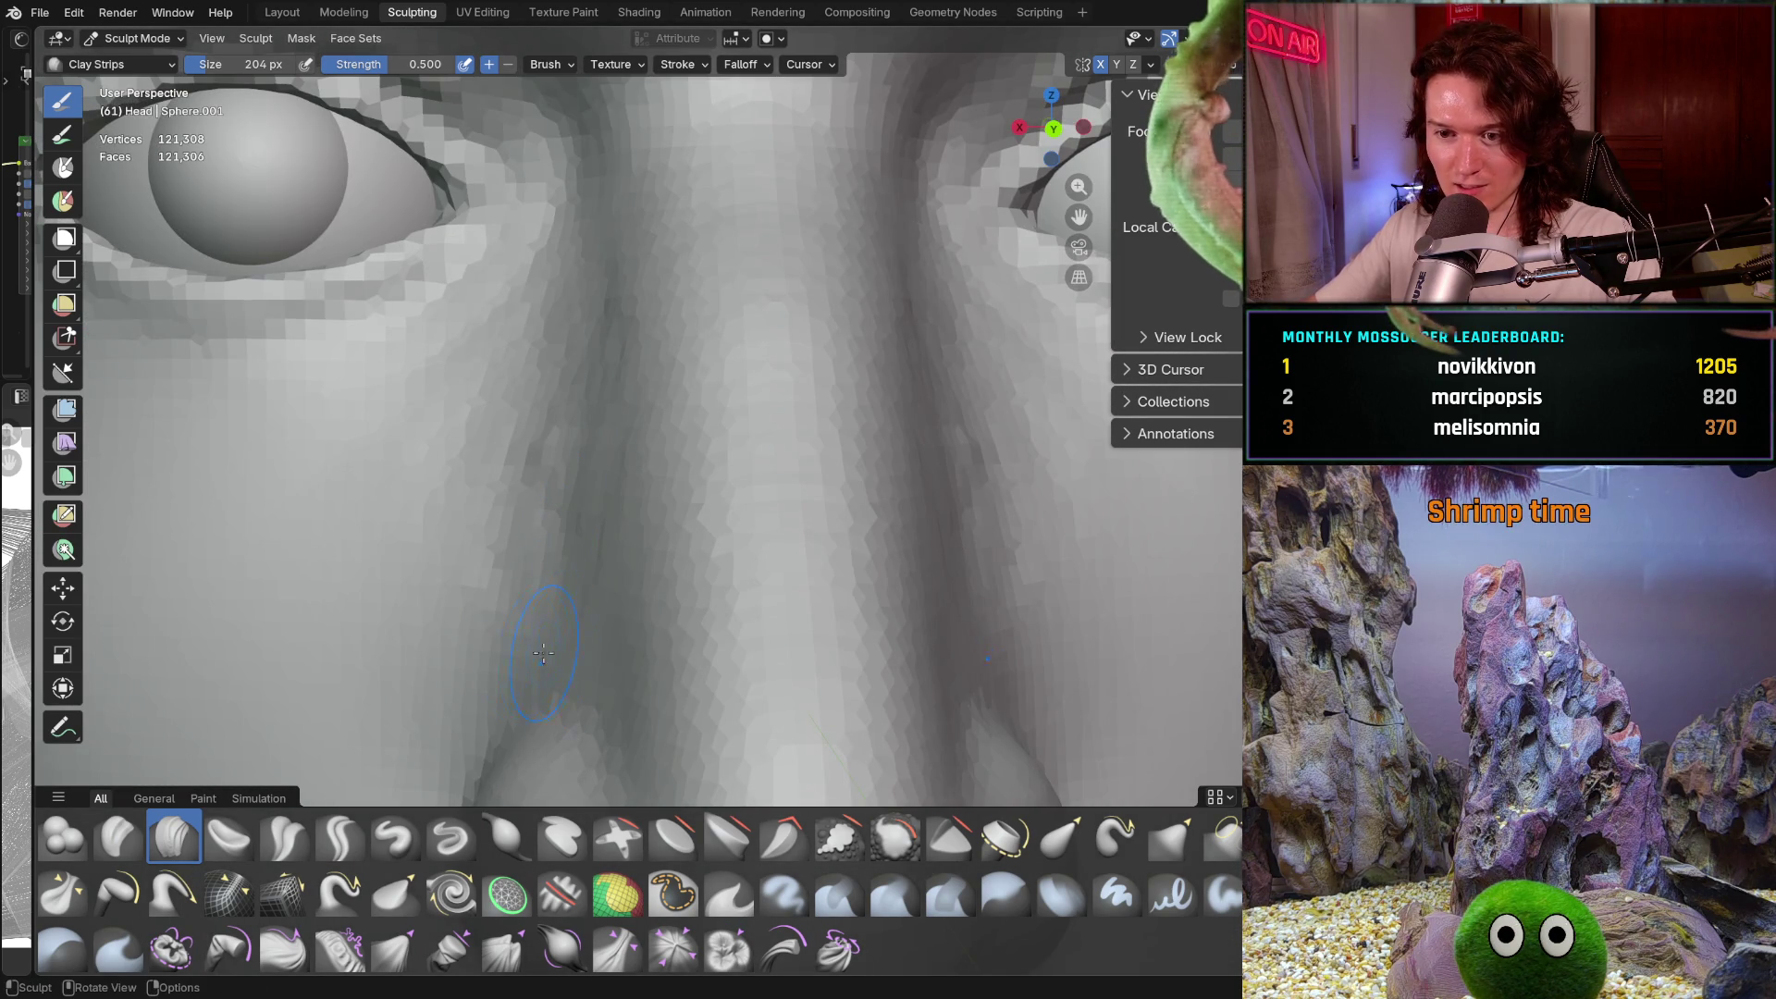
middle_click_drag(595, 676, 596, 384)
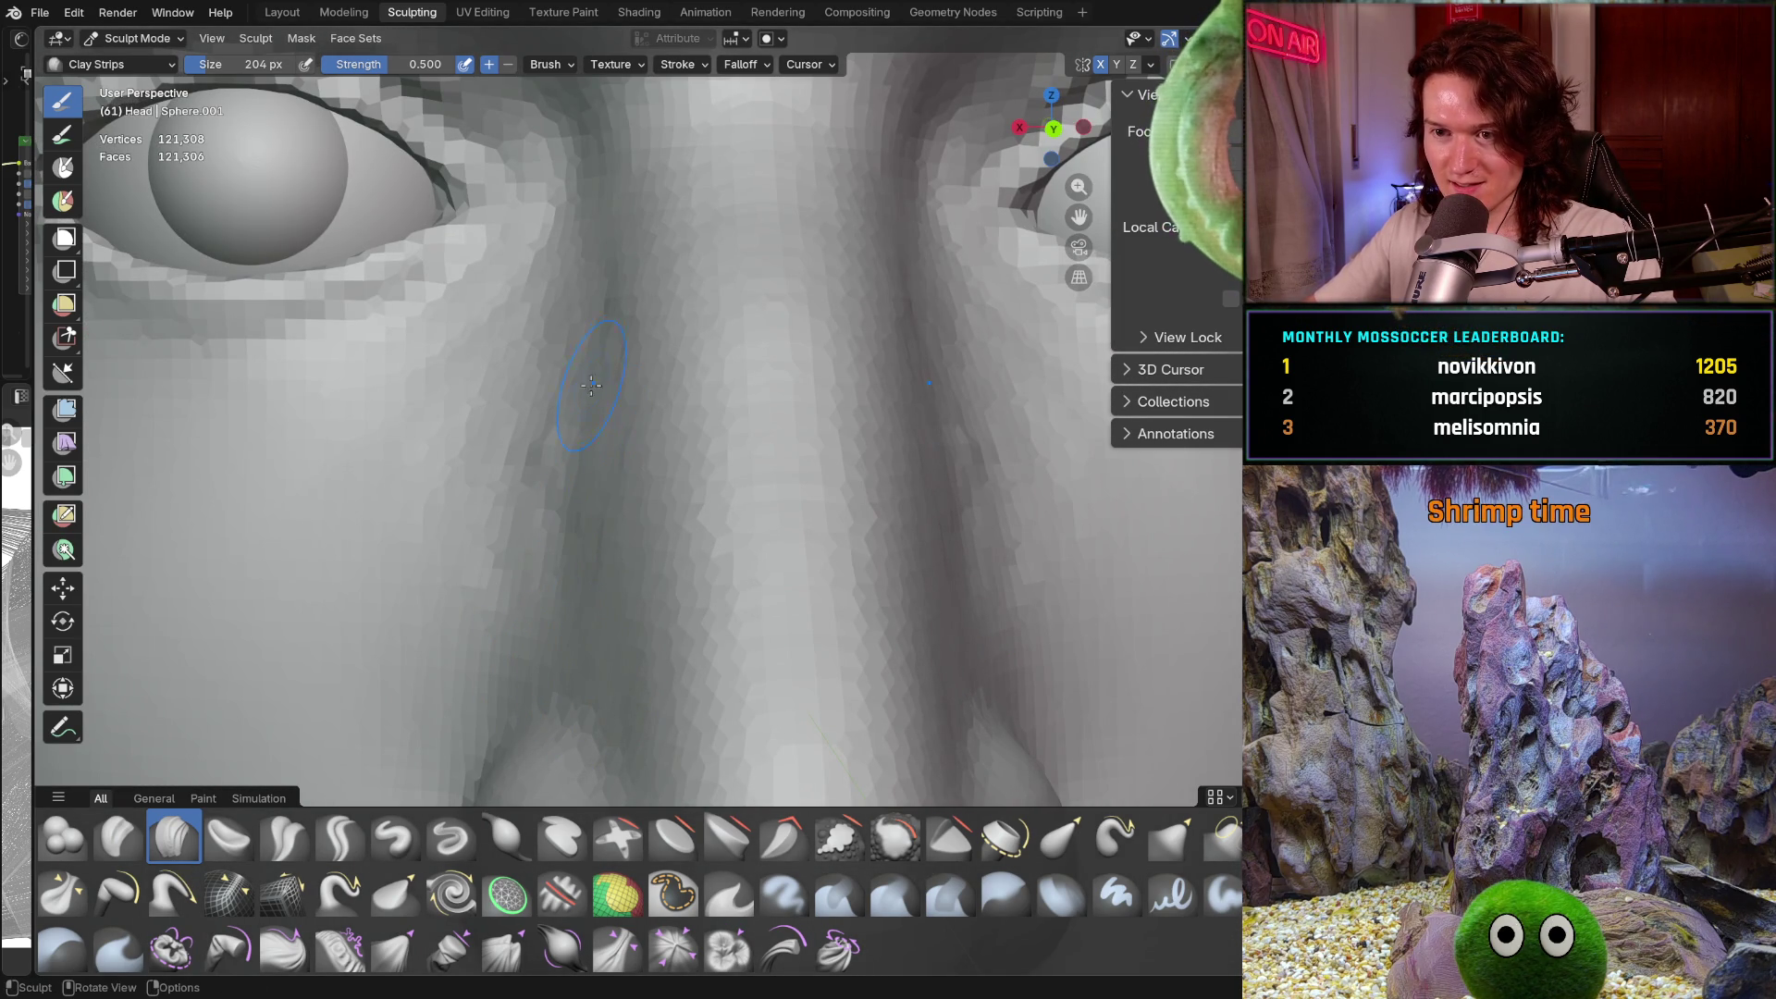
middle_click_drag(594, 319, 588, 586)
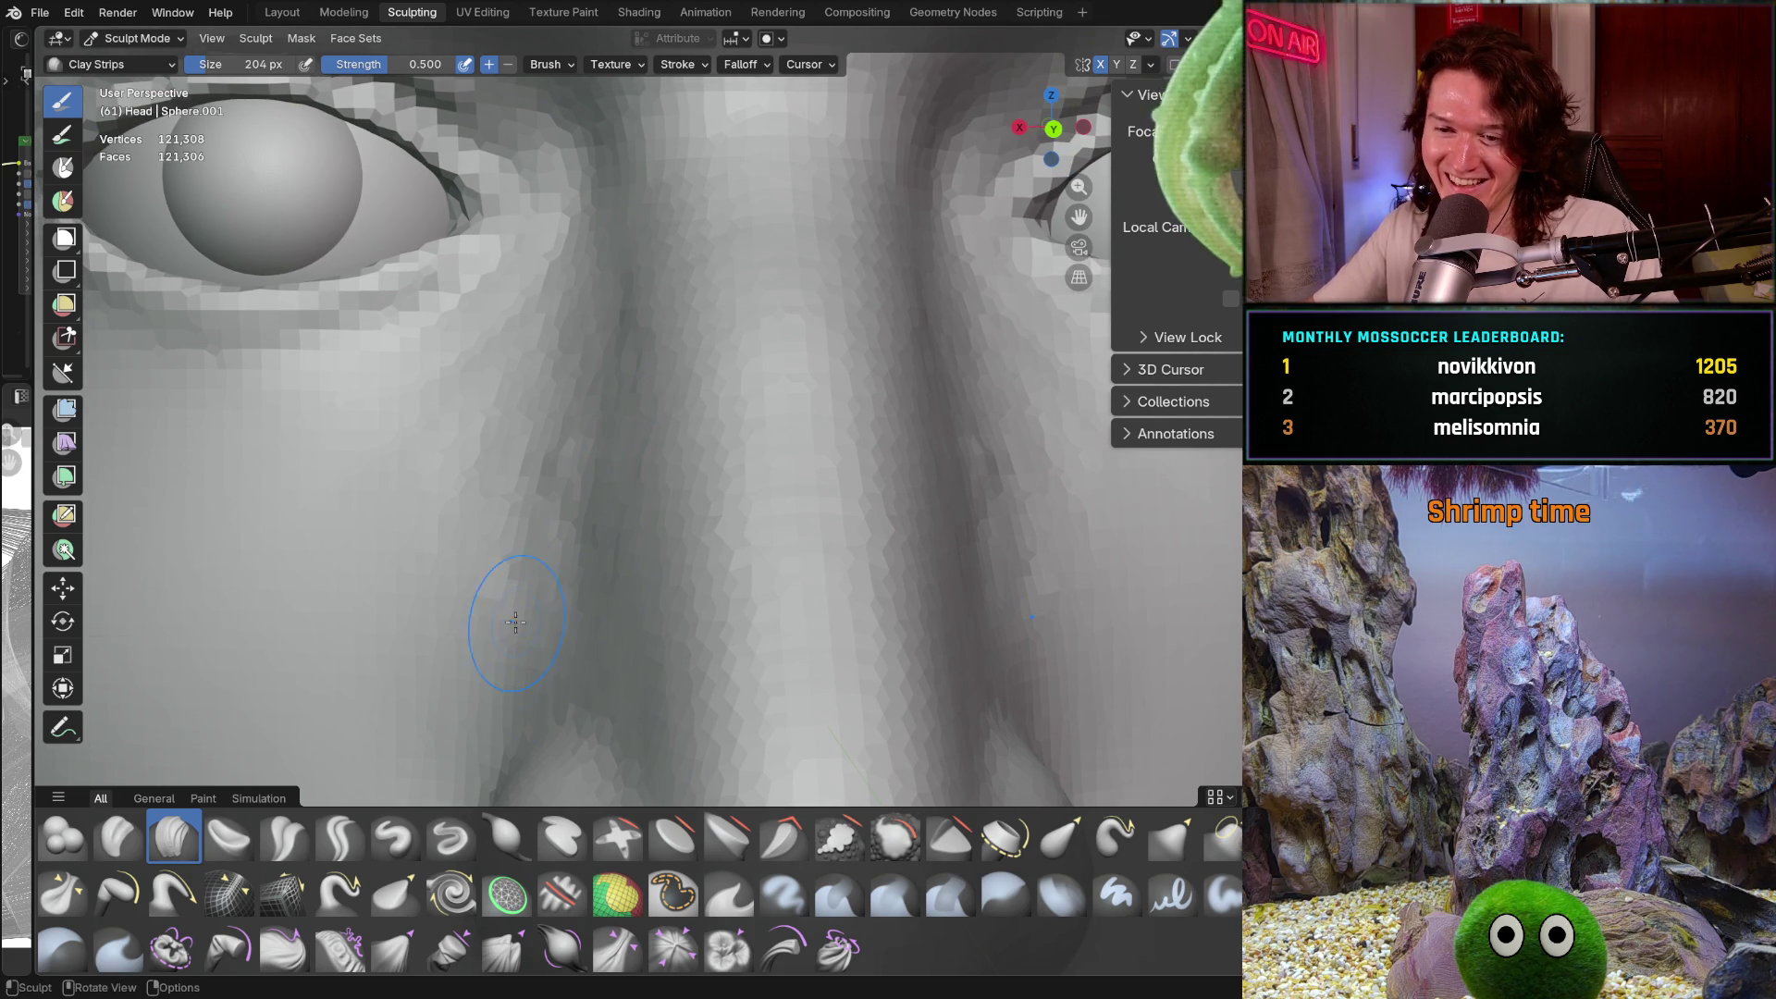
mouse_move(537, 645)
middle_mouse_down()
mouse_move(460, 546)
mouse_move(466, 561)
mouse_move(483, 555)
mouse_move(467, 532)
middle_mouse_up()
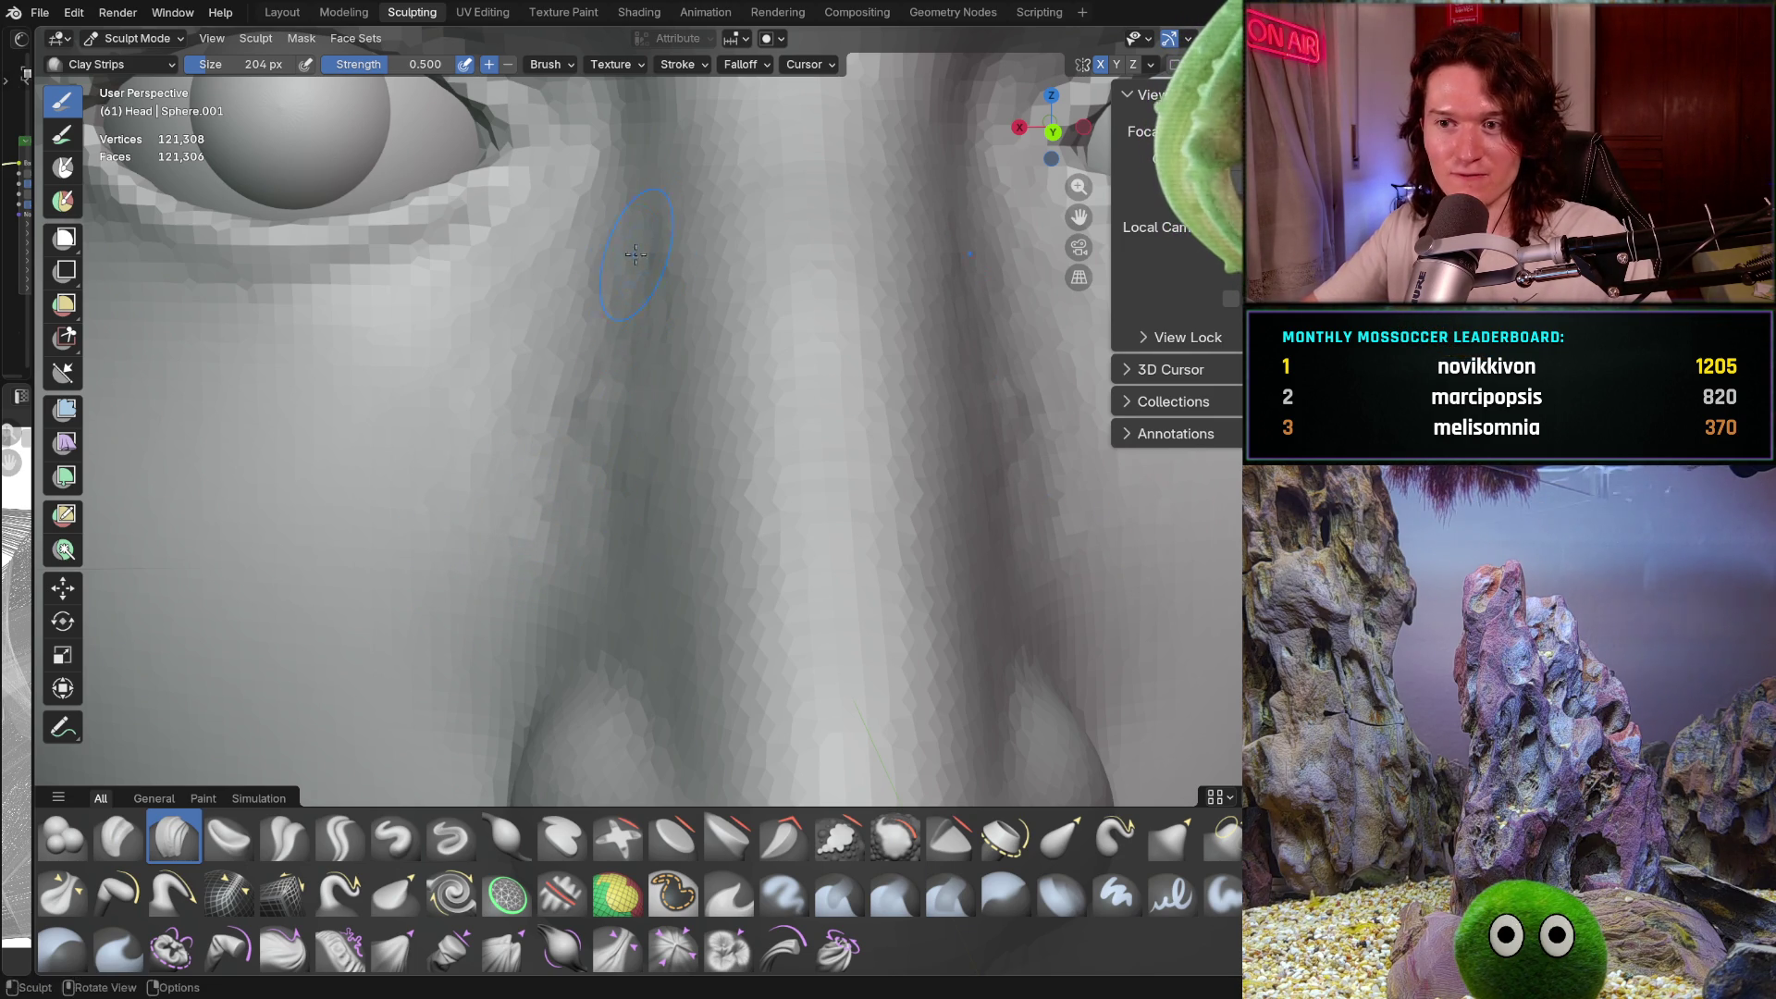
middle_click_drag(591, 534, 590, 523)
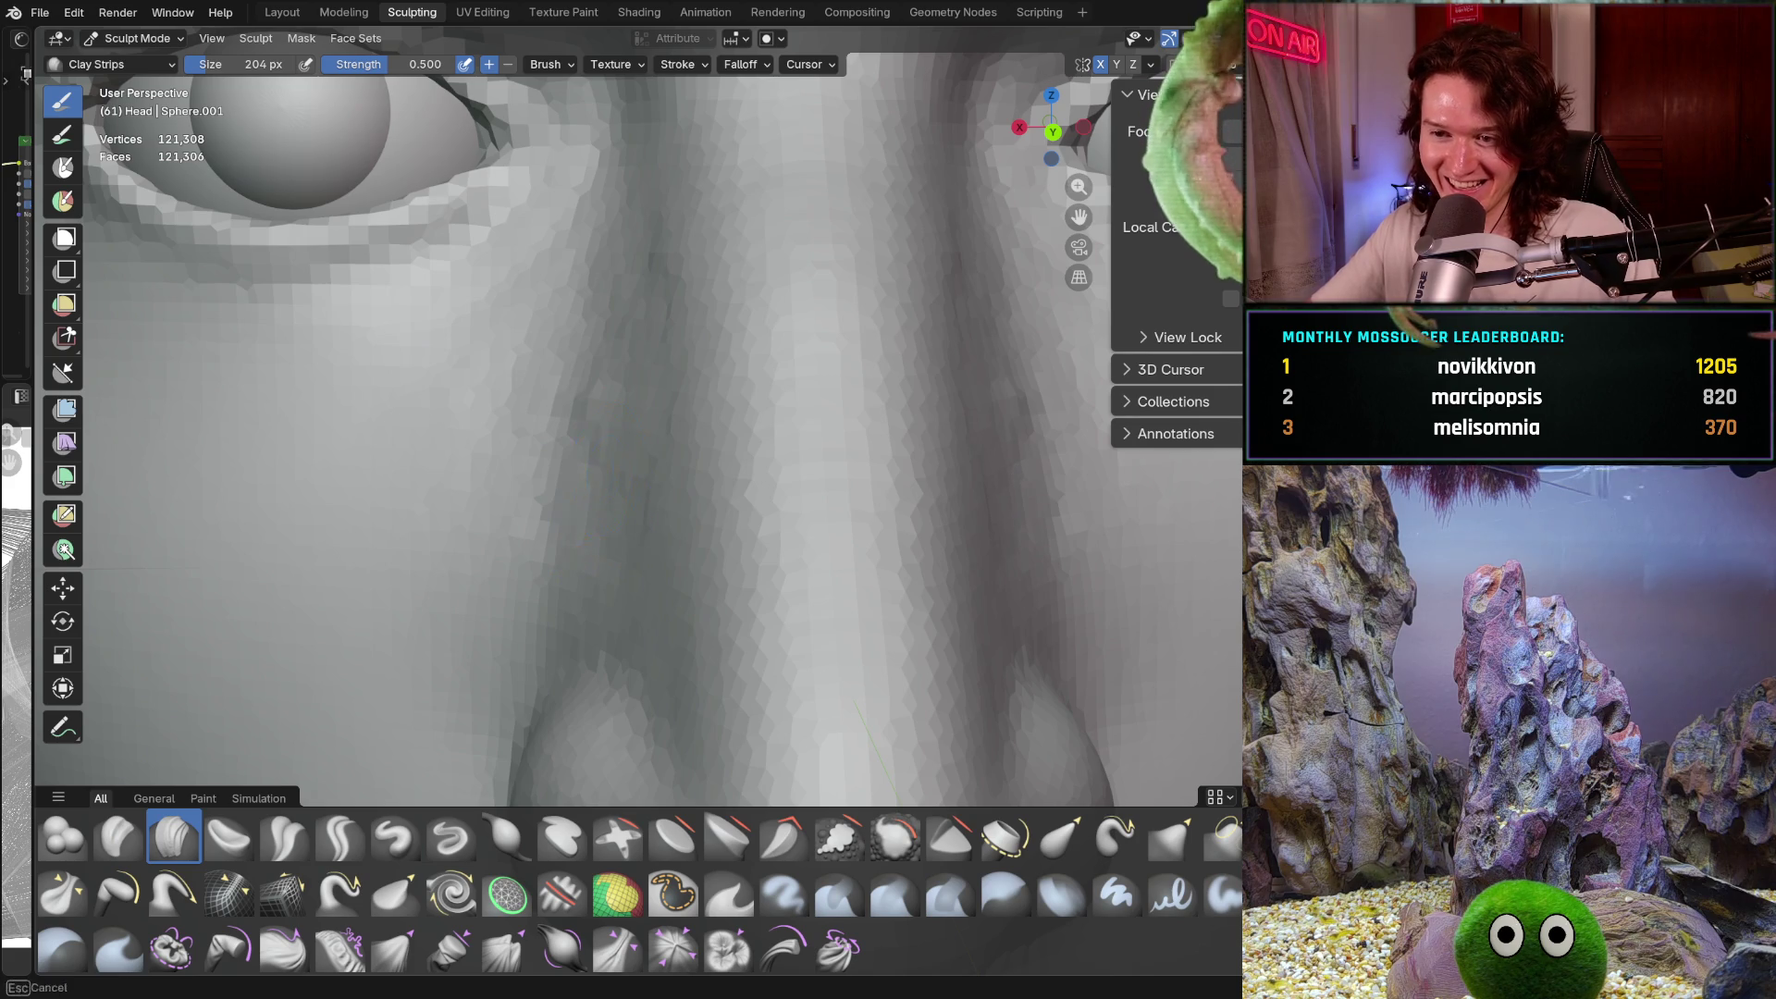
mouse_move(619, 366)
left_mouse_down()
mouse_move(624, 238)
mouse_move(611, 363)
left_mouse_up()
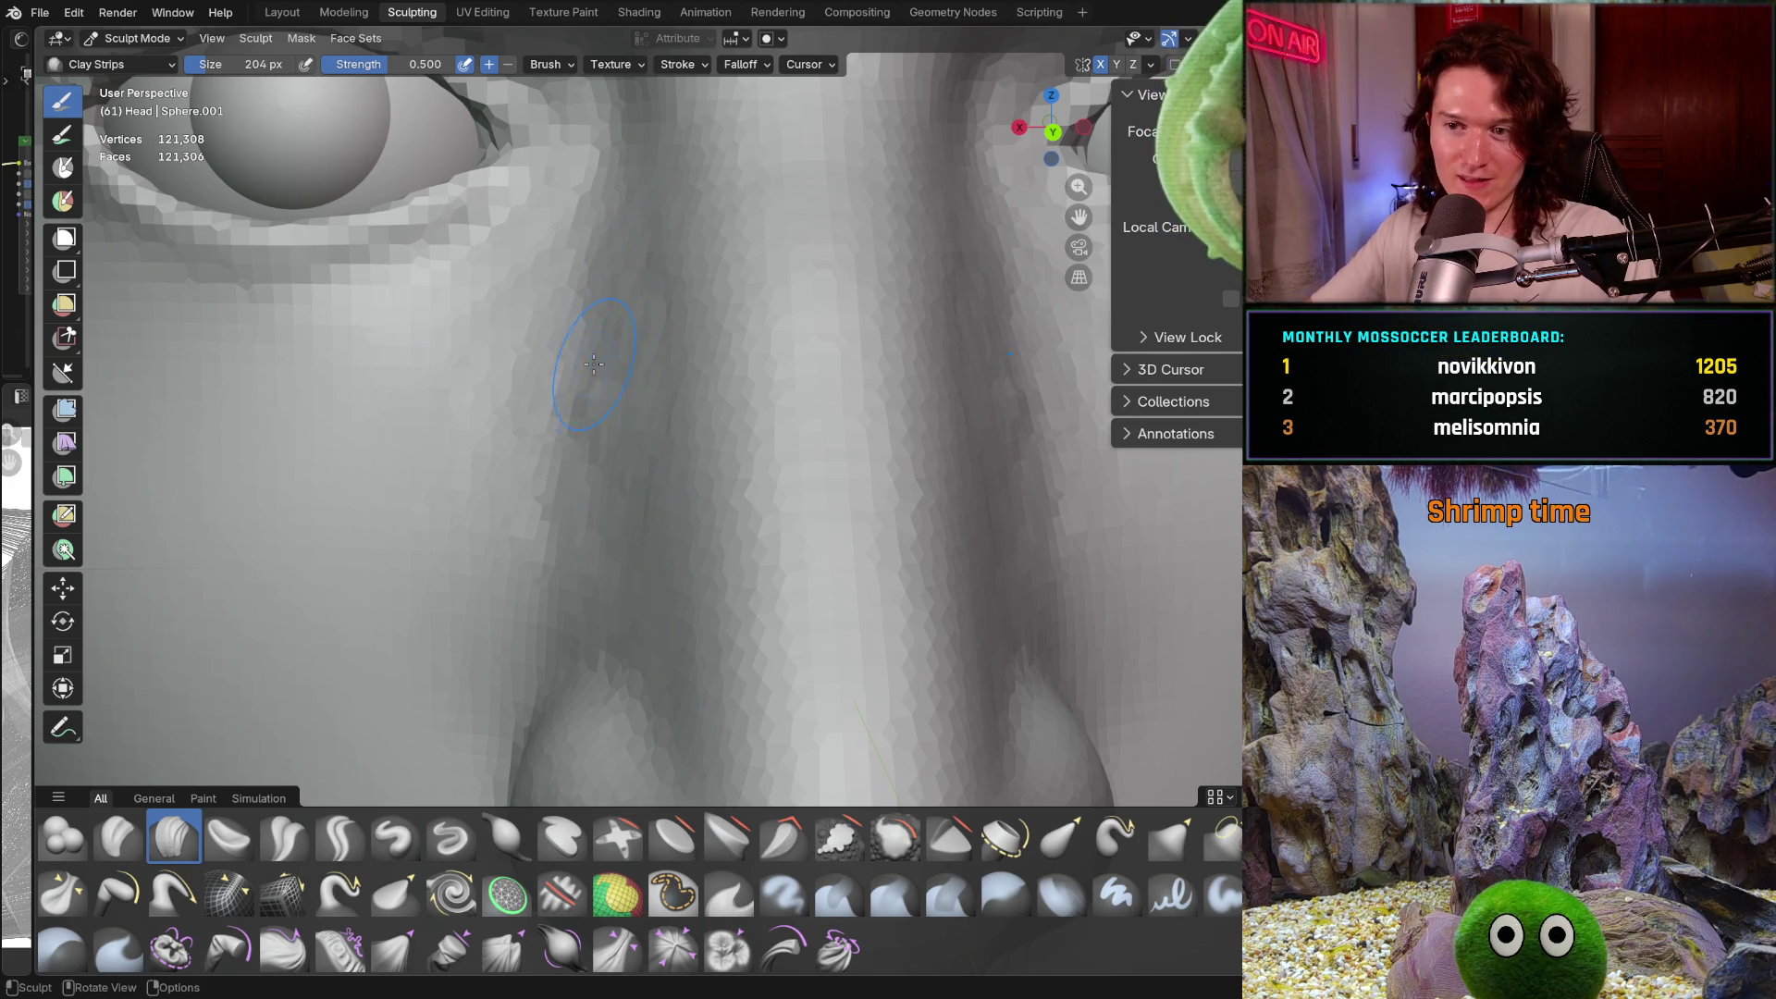
scroll(592, 536, "down", 3)
scroll(592, 538, "up", 3)
scroll(592, 540, "down", 3)
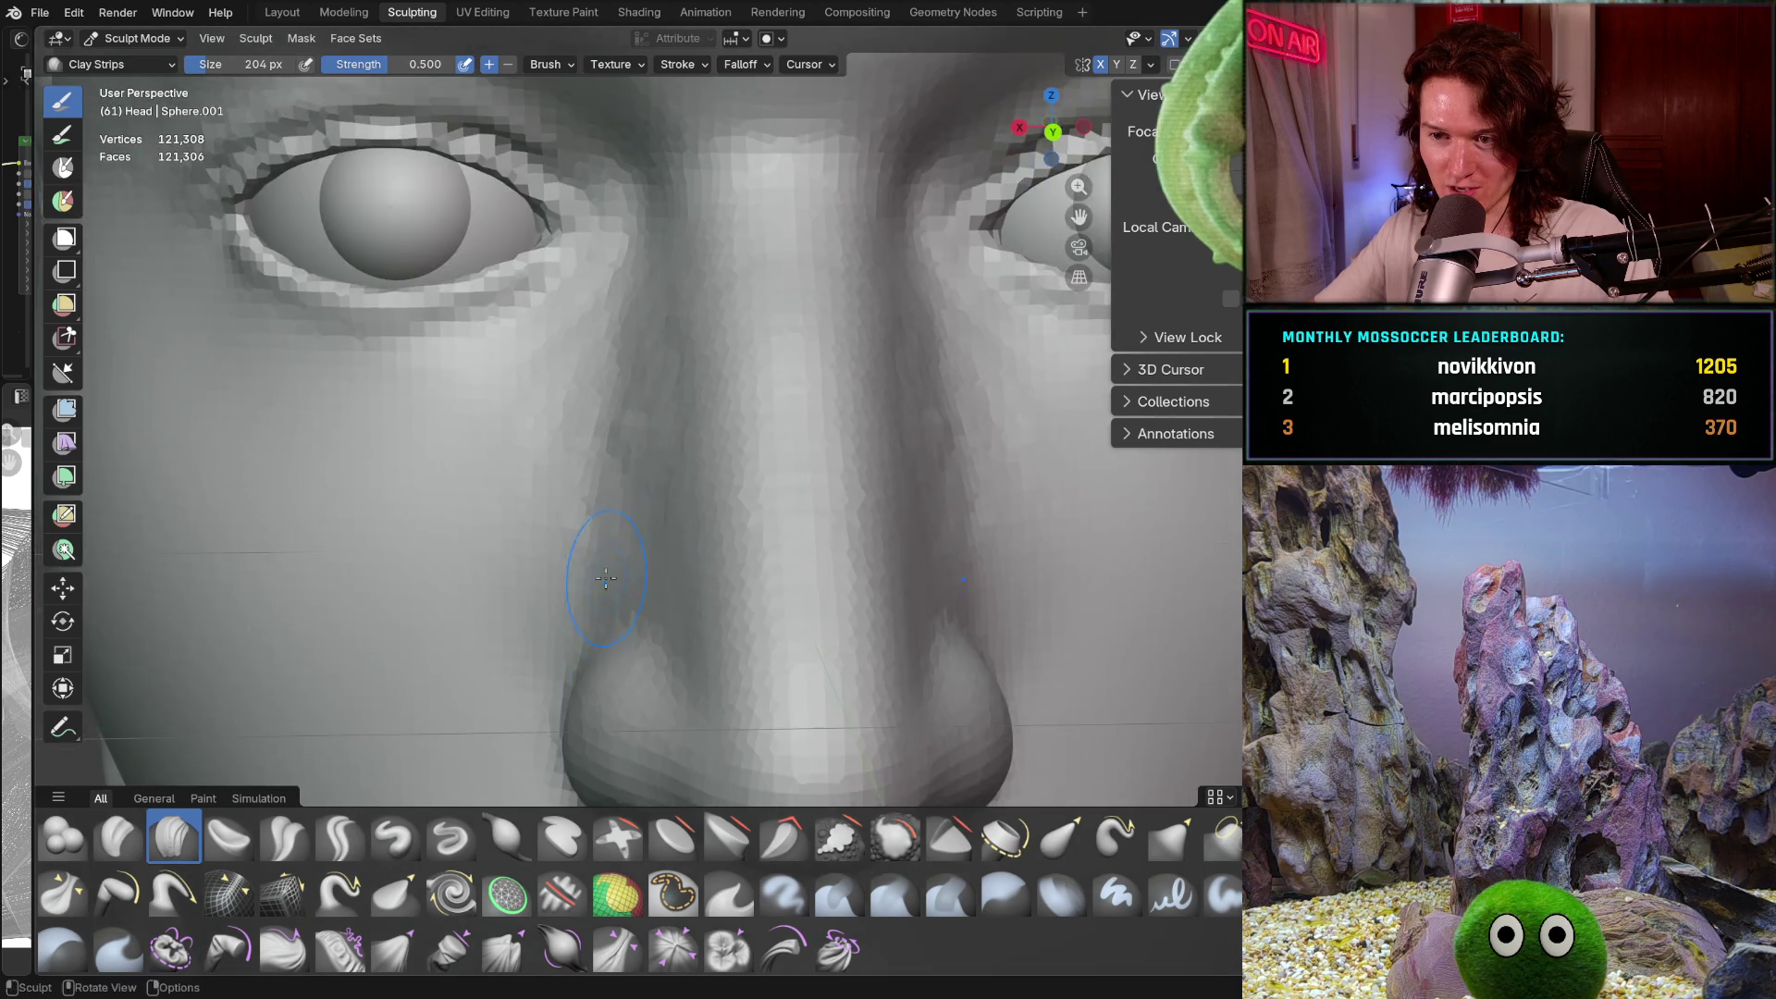
scroll(590, 529, "up", 1)
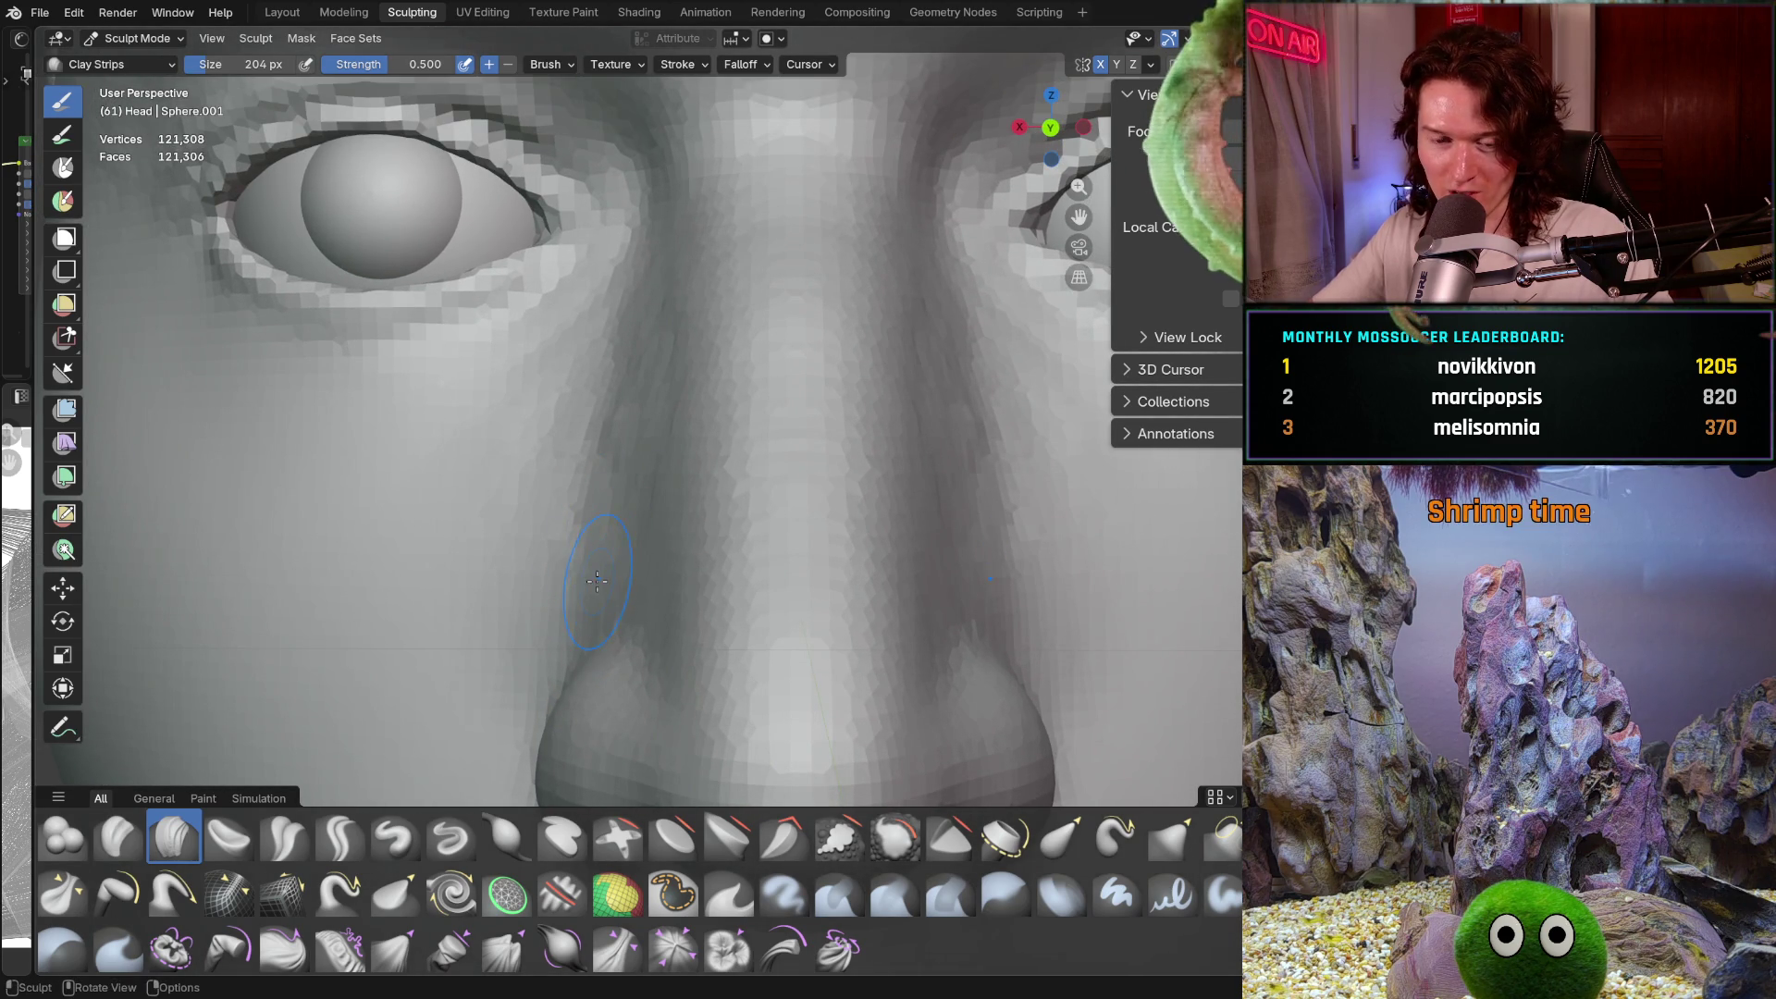
Shrink the Clay Strips brush to 106 px and turn the nose sideways in view
key("f")
left_click(620, 581)
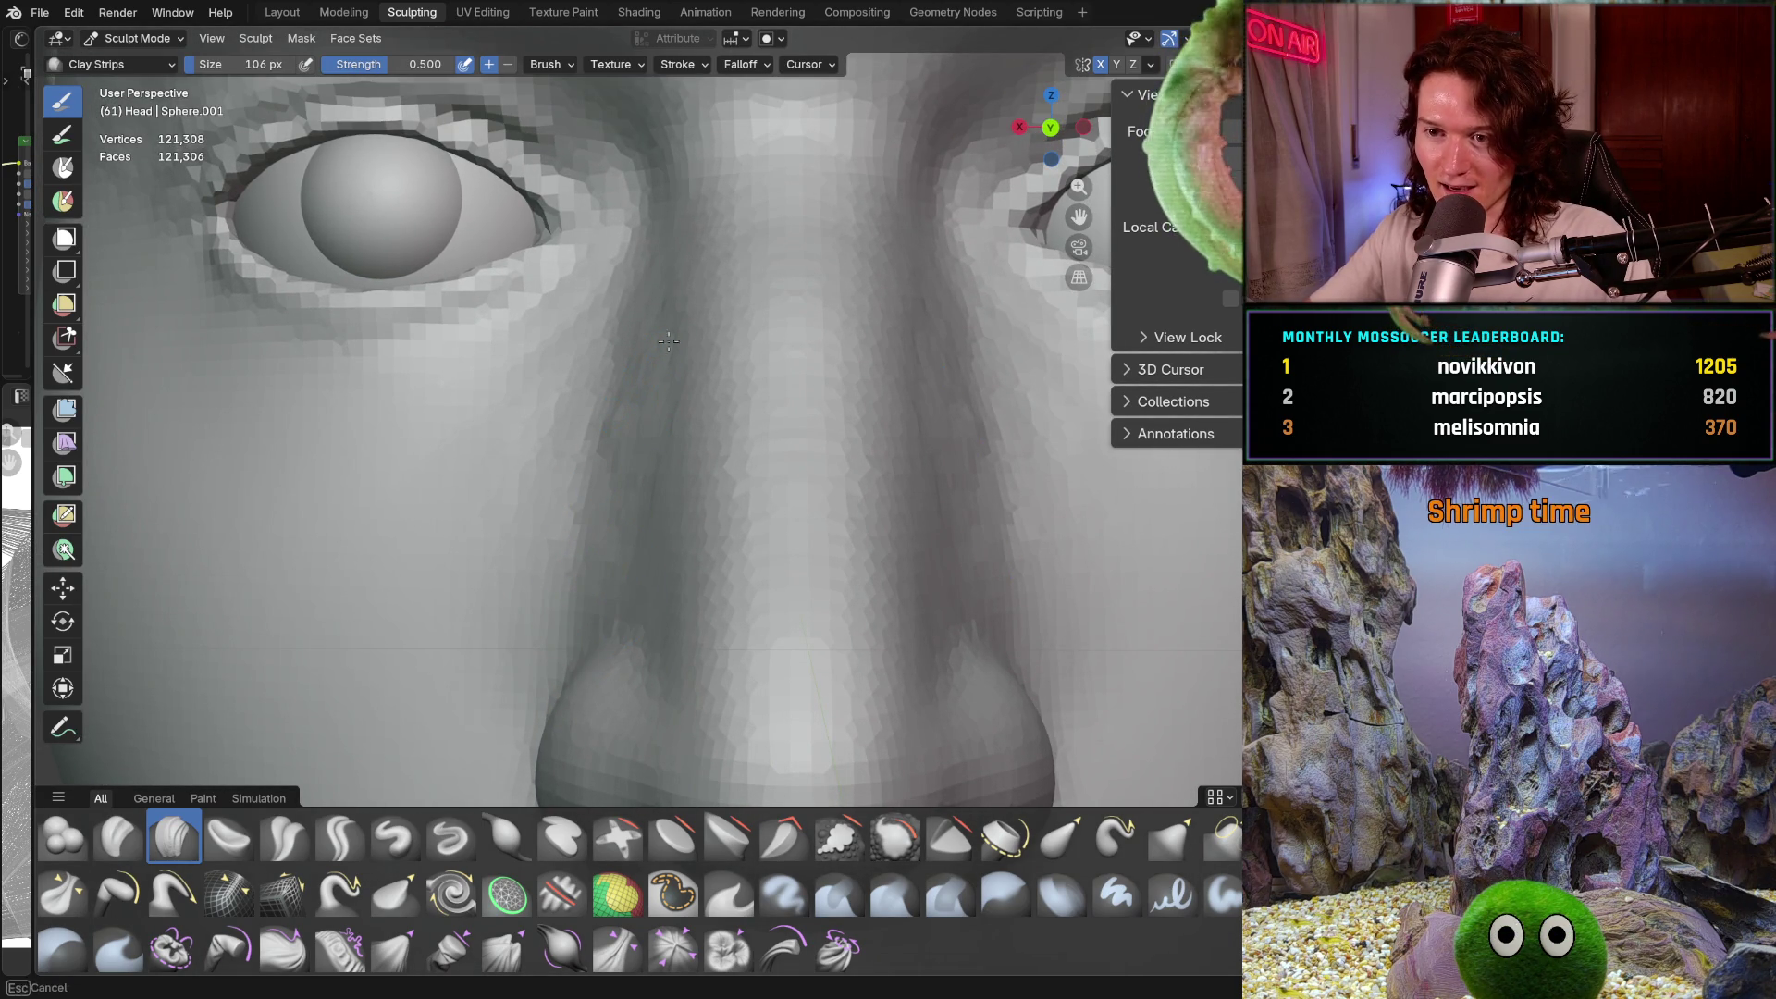
left_click_drag(562, 617, 586, 602)
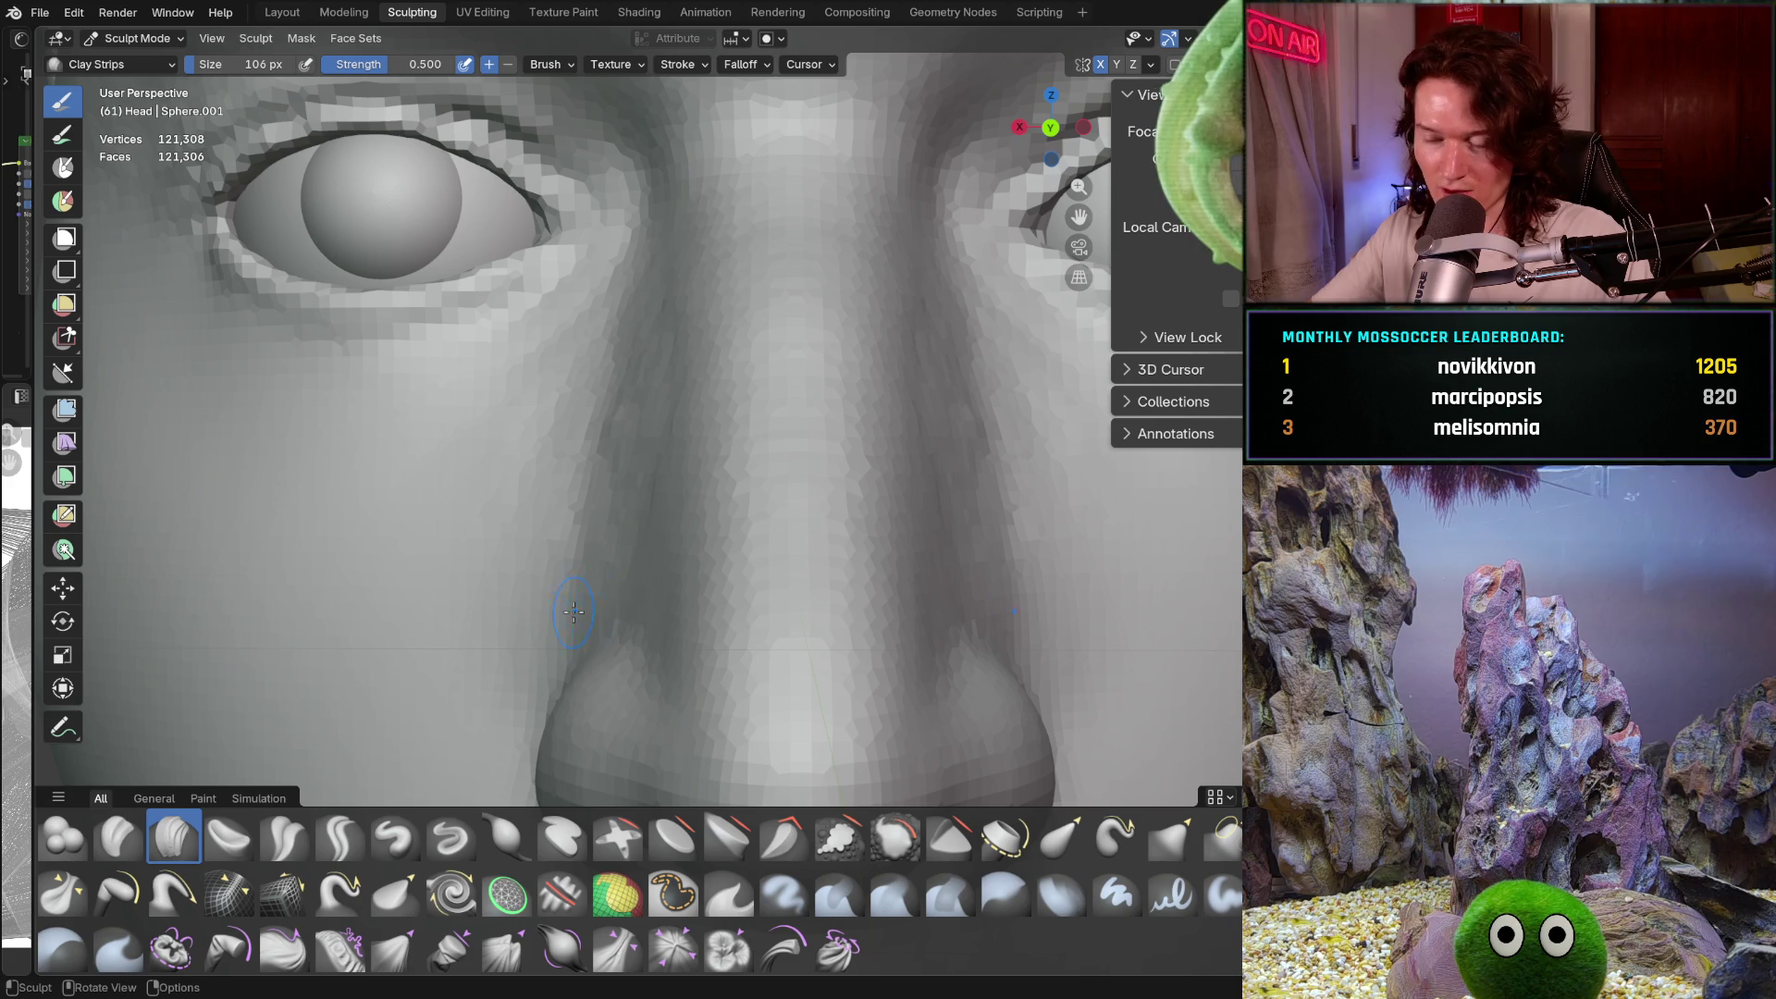
mouse_move(574, 625)
middle_mouse_down()
mouse_move(638, 607)
mouse_move(597, 579)
mouse_move(635, 597)
mouse_move(645, 540)
middle_mouse_up()
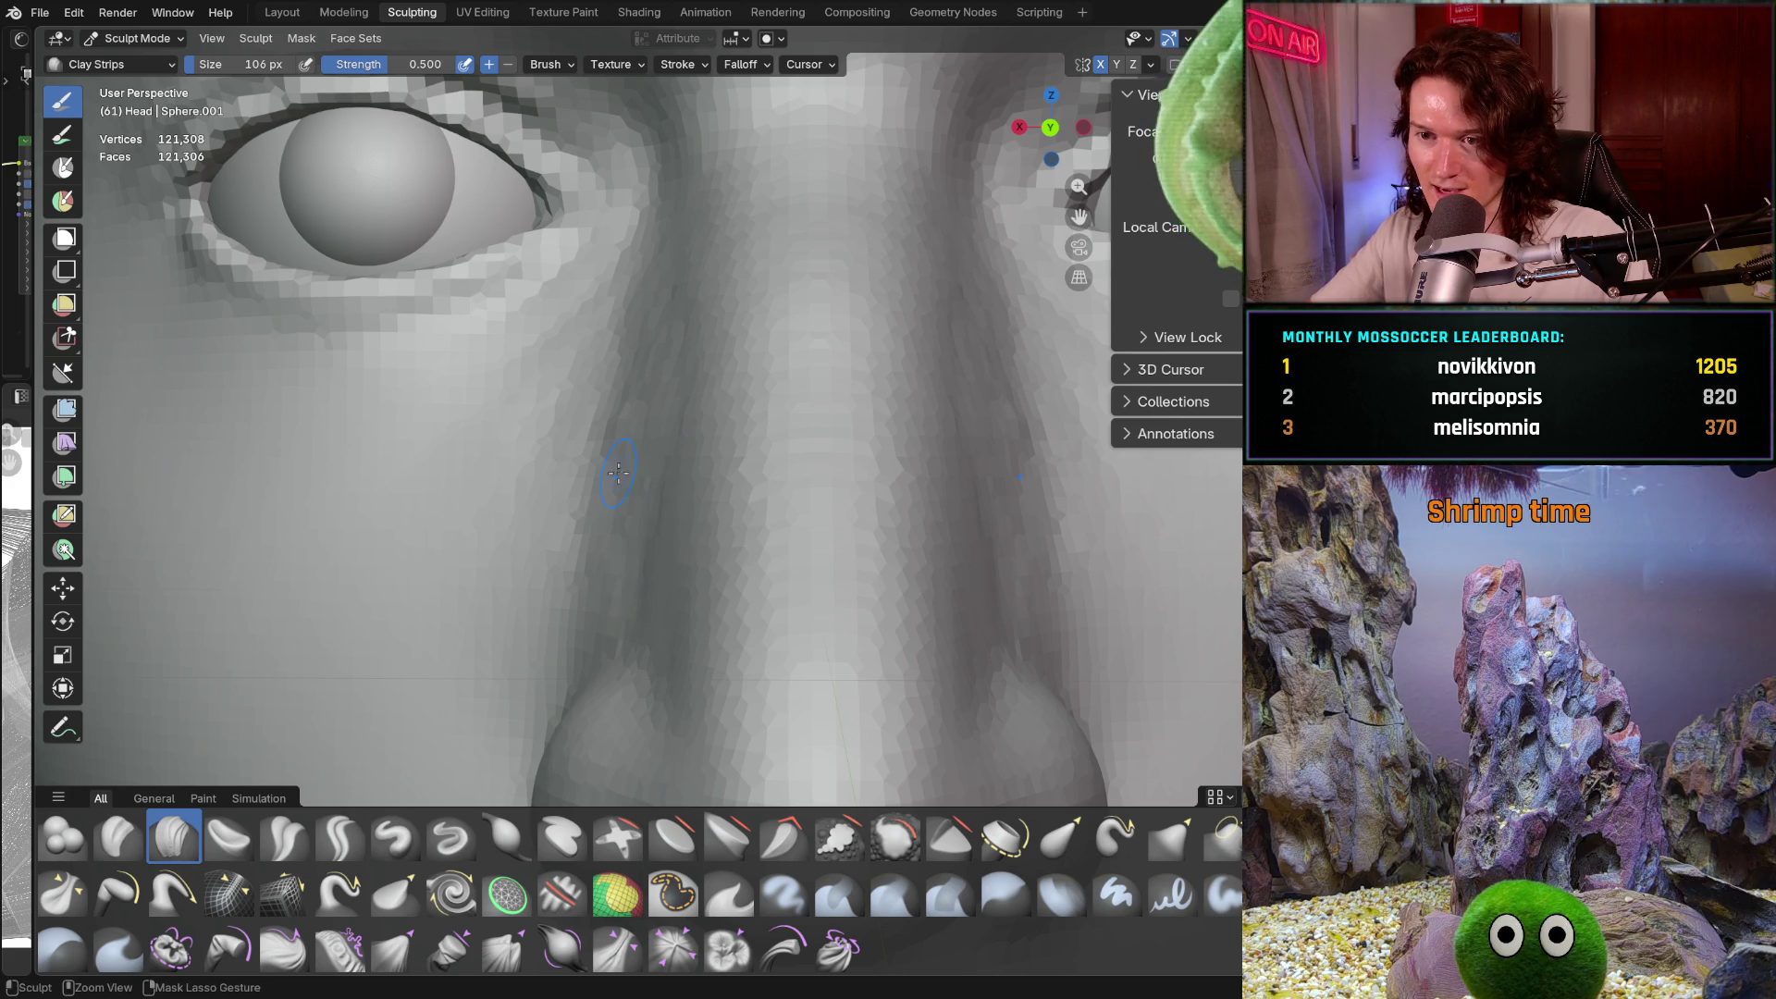
middle_click_drag(647, 335, 642, 413)
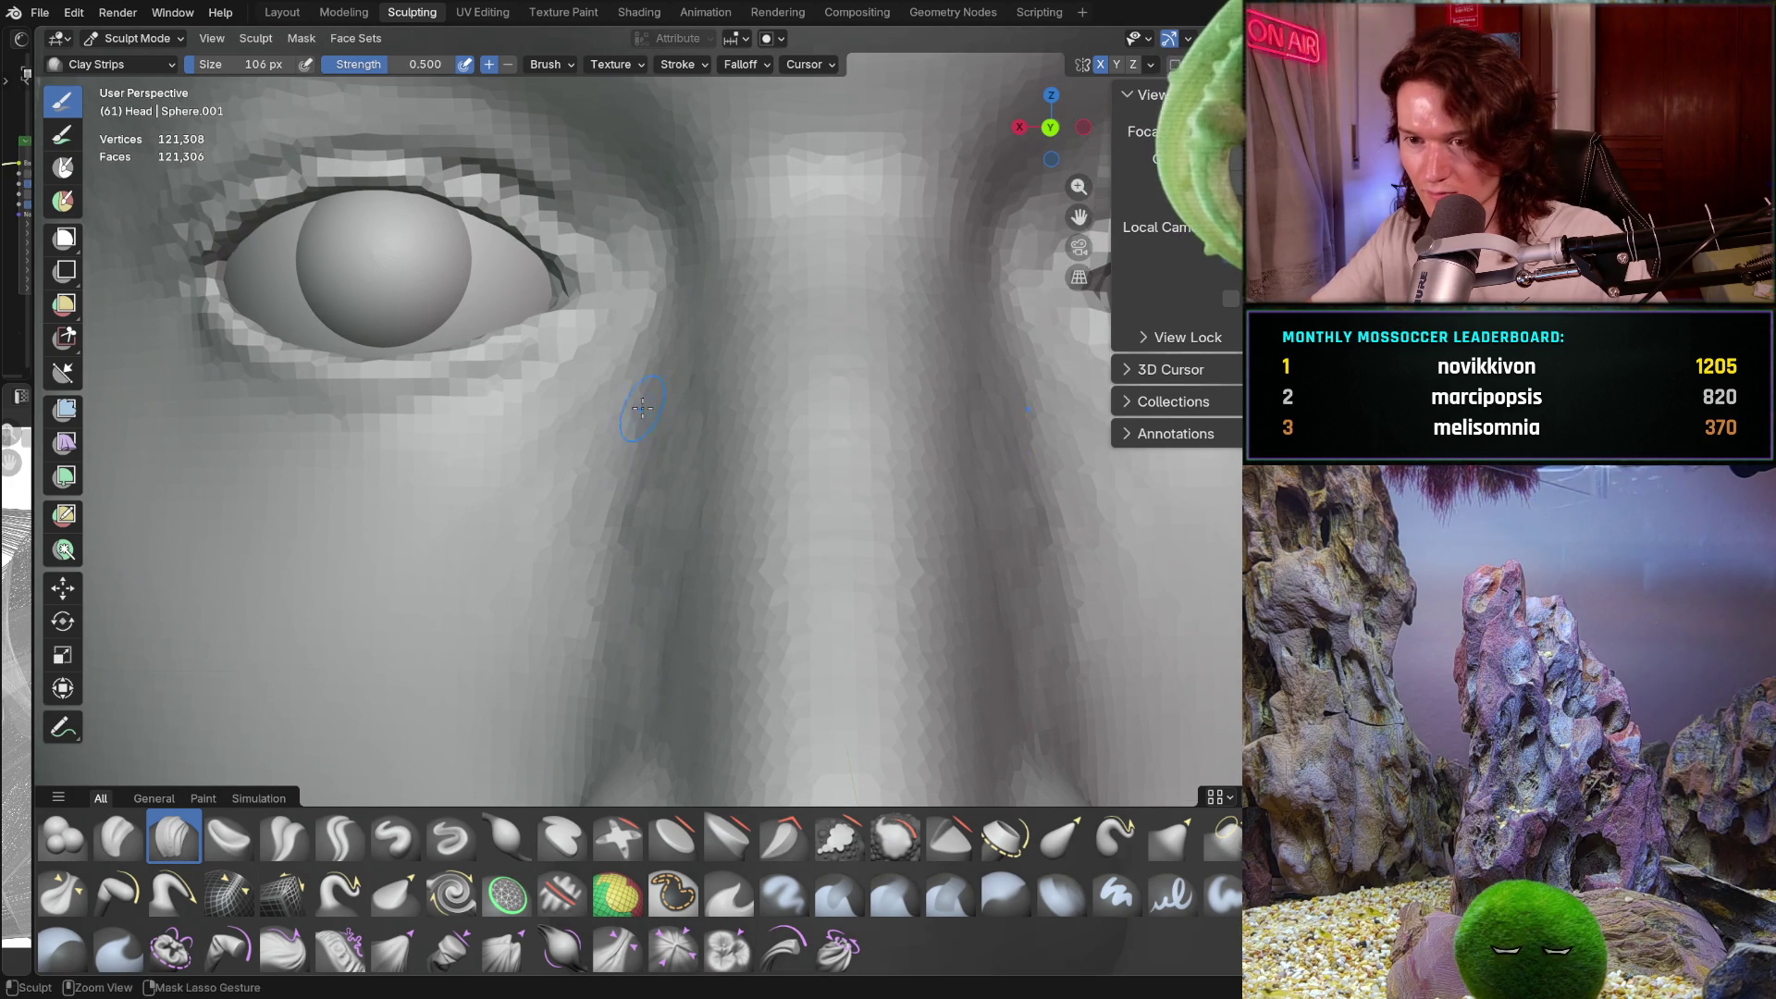
Add a Clay Strips stroke along the nose side below the left eye, then check from the brow
scroll(608, 612, "down", 8)
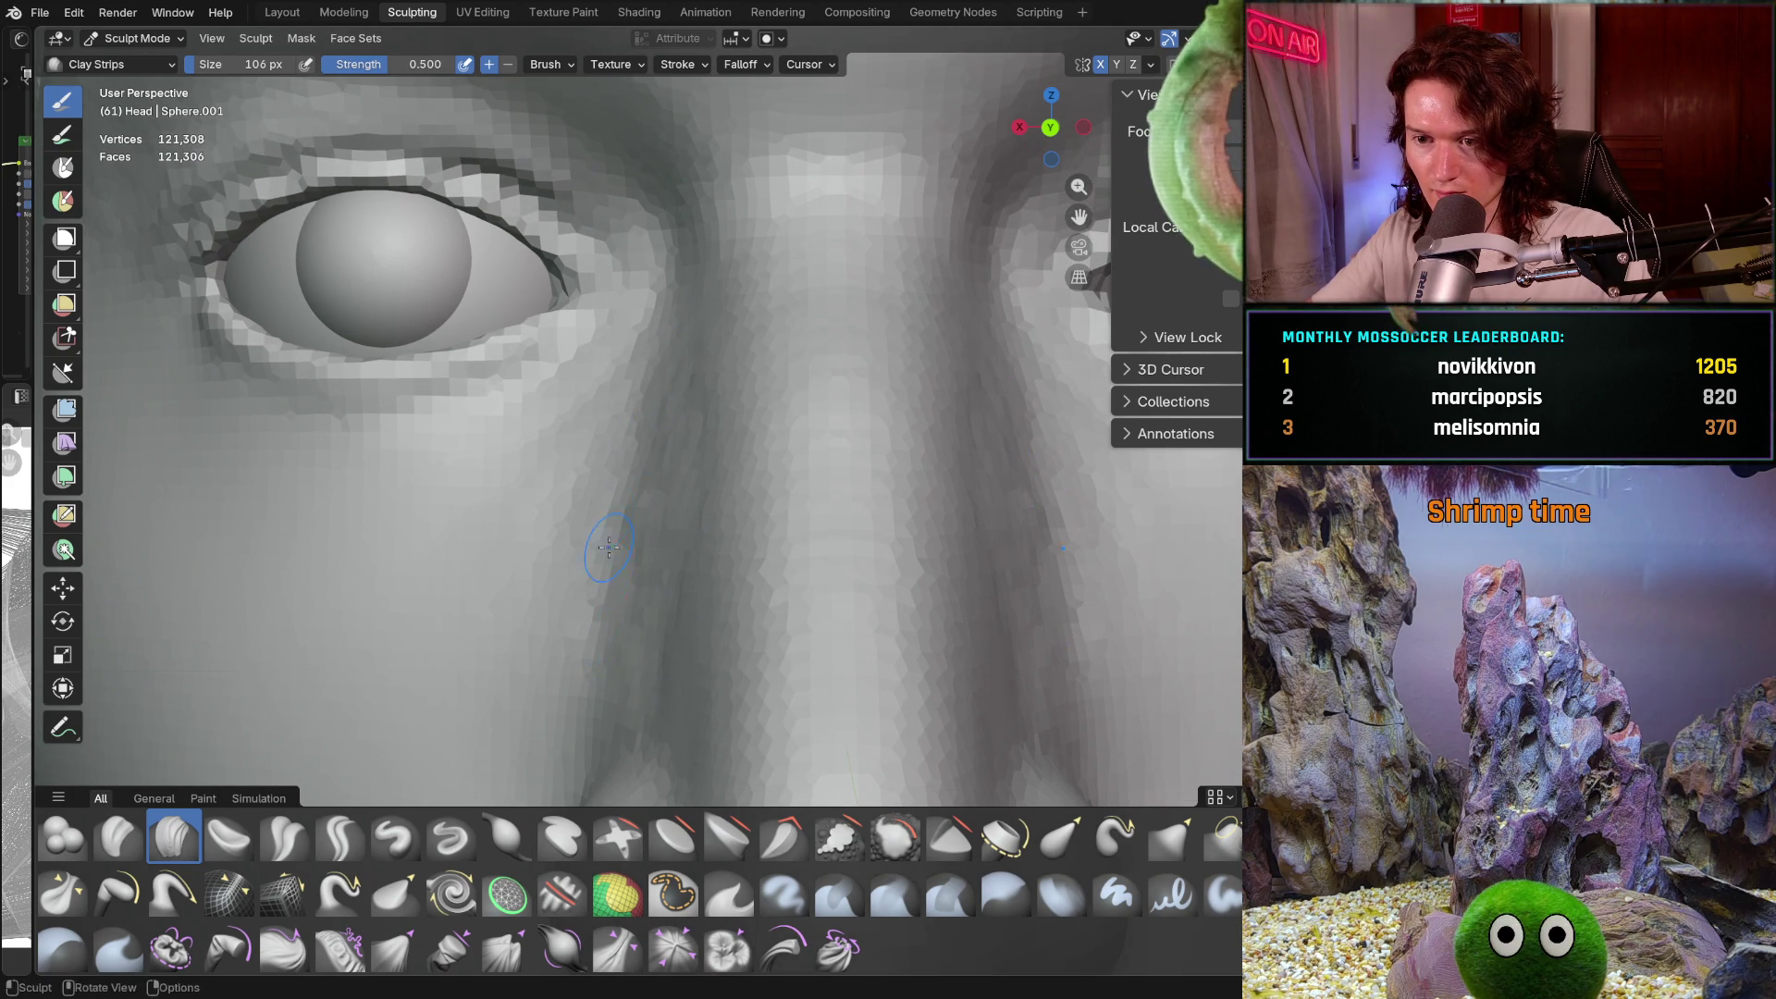
middle_click_drag(597, 703, 647, 664)
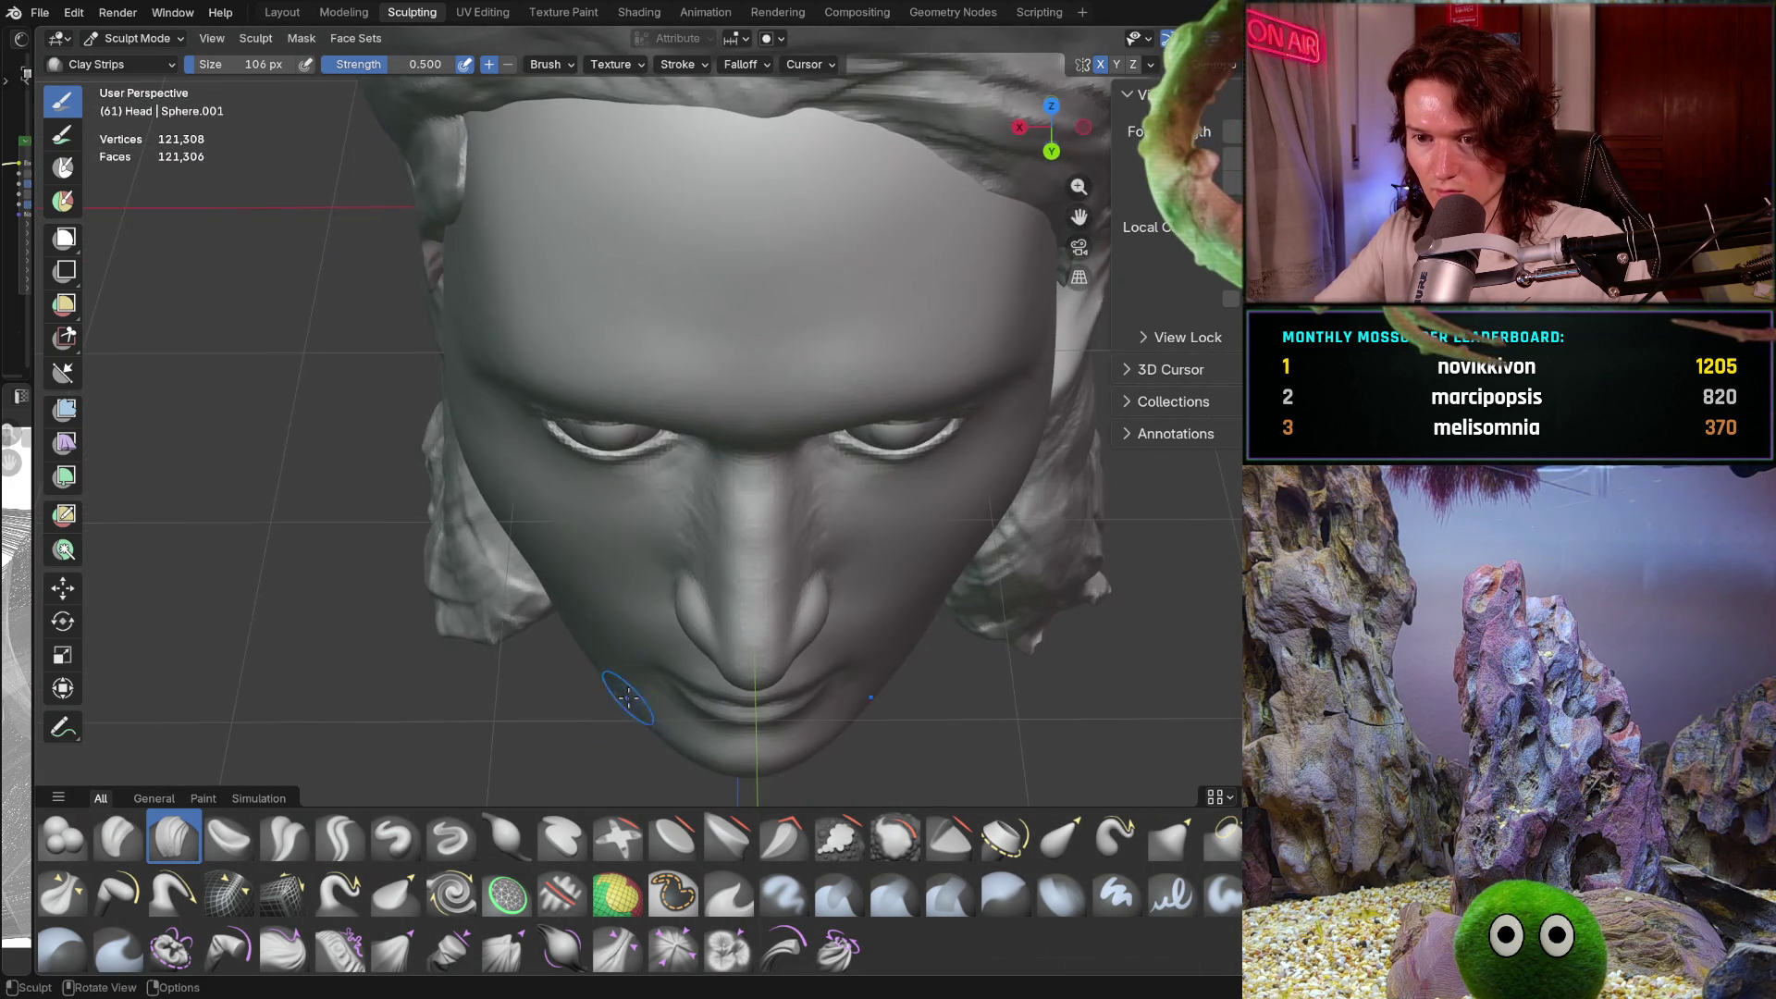
scroll(629, 499, "up", 8)
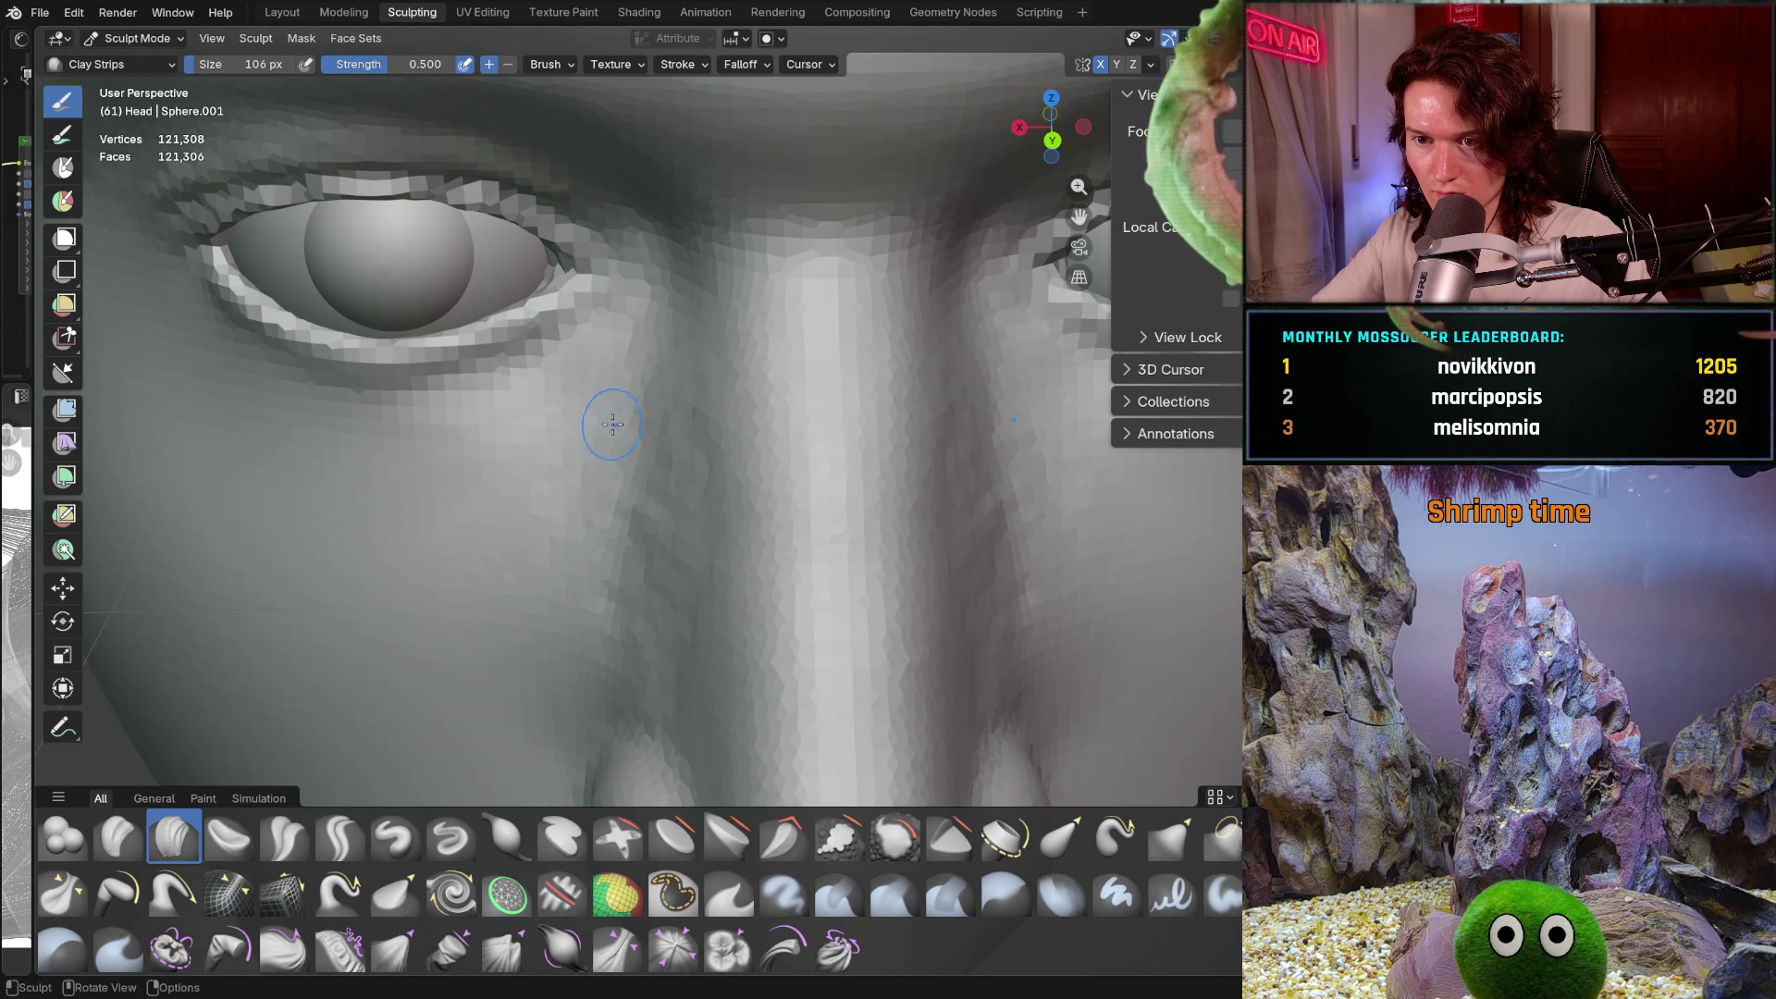
middle_click_drag(611, 457, 623, 440)
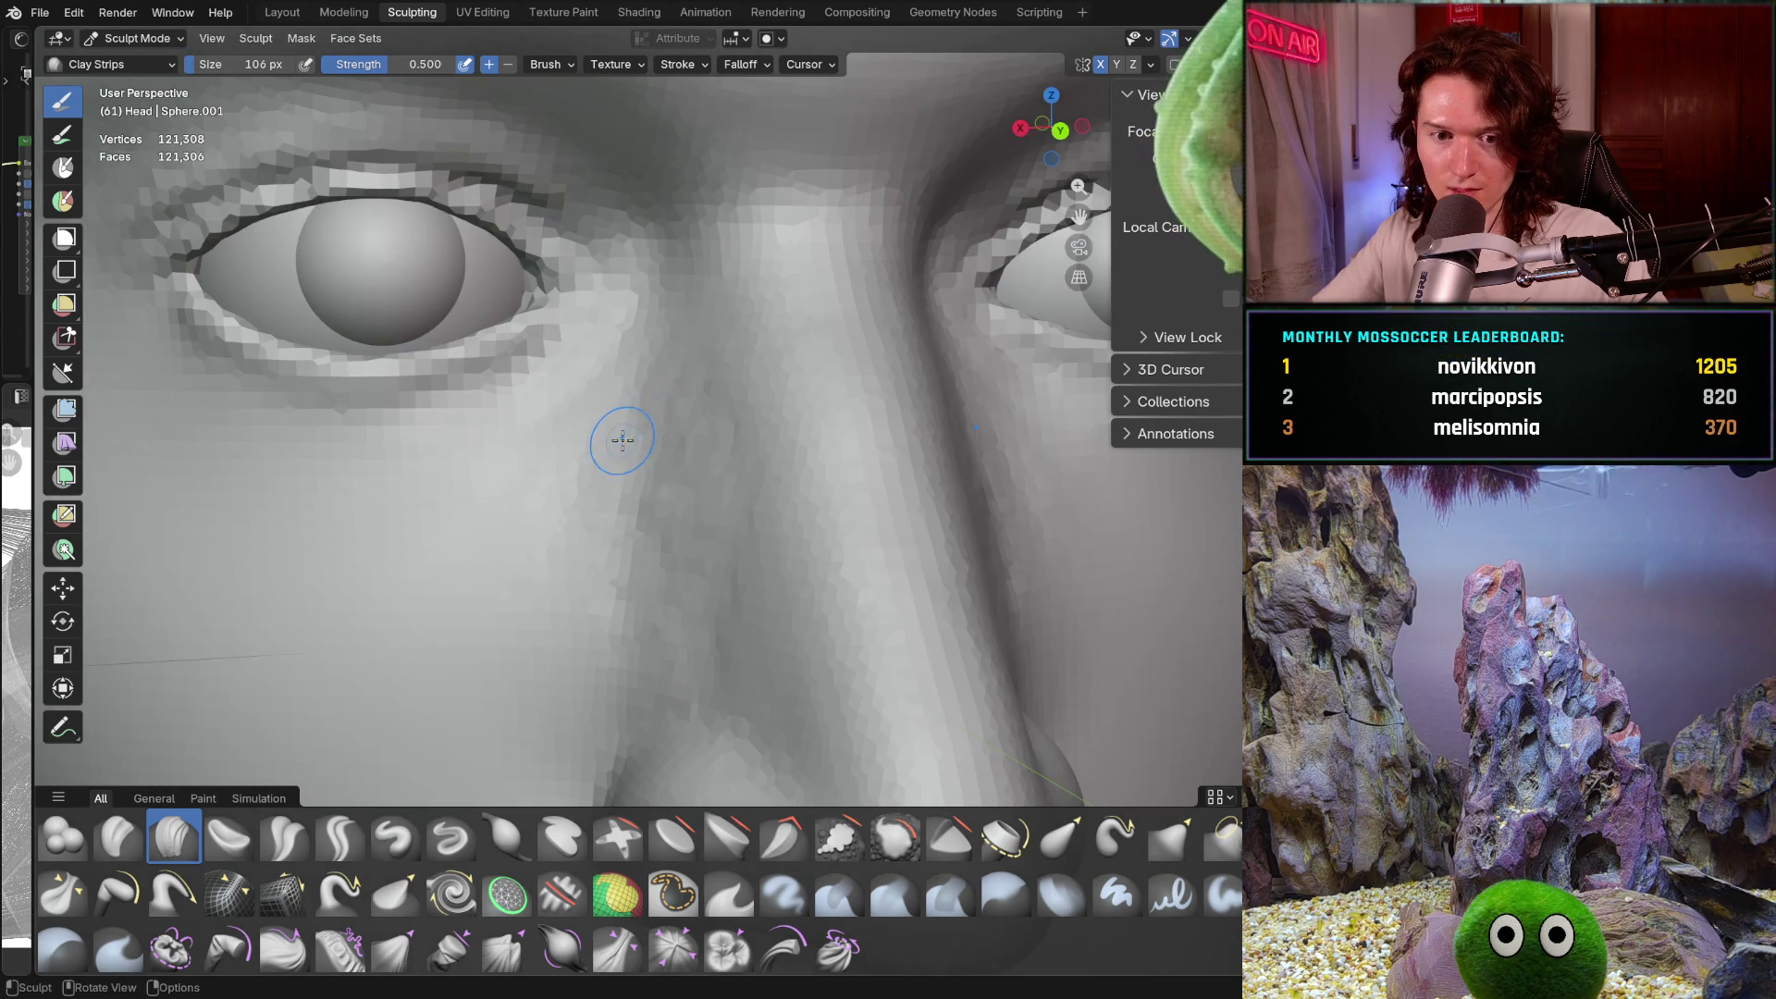
scroll(602, 408, "up", 3)
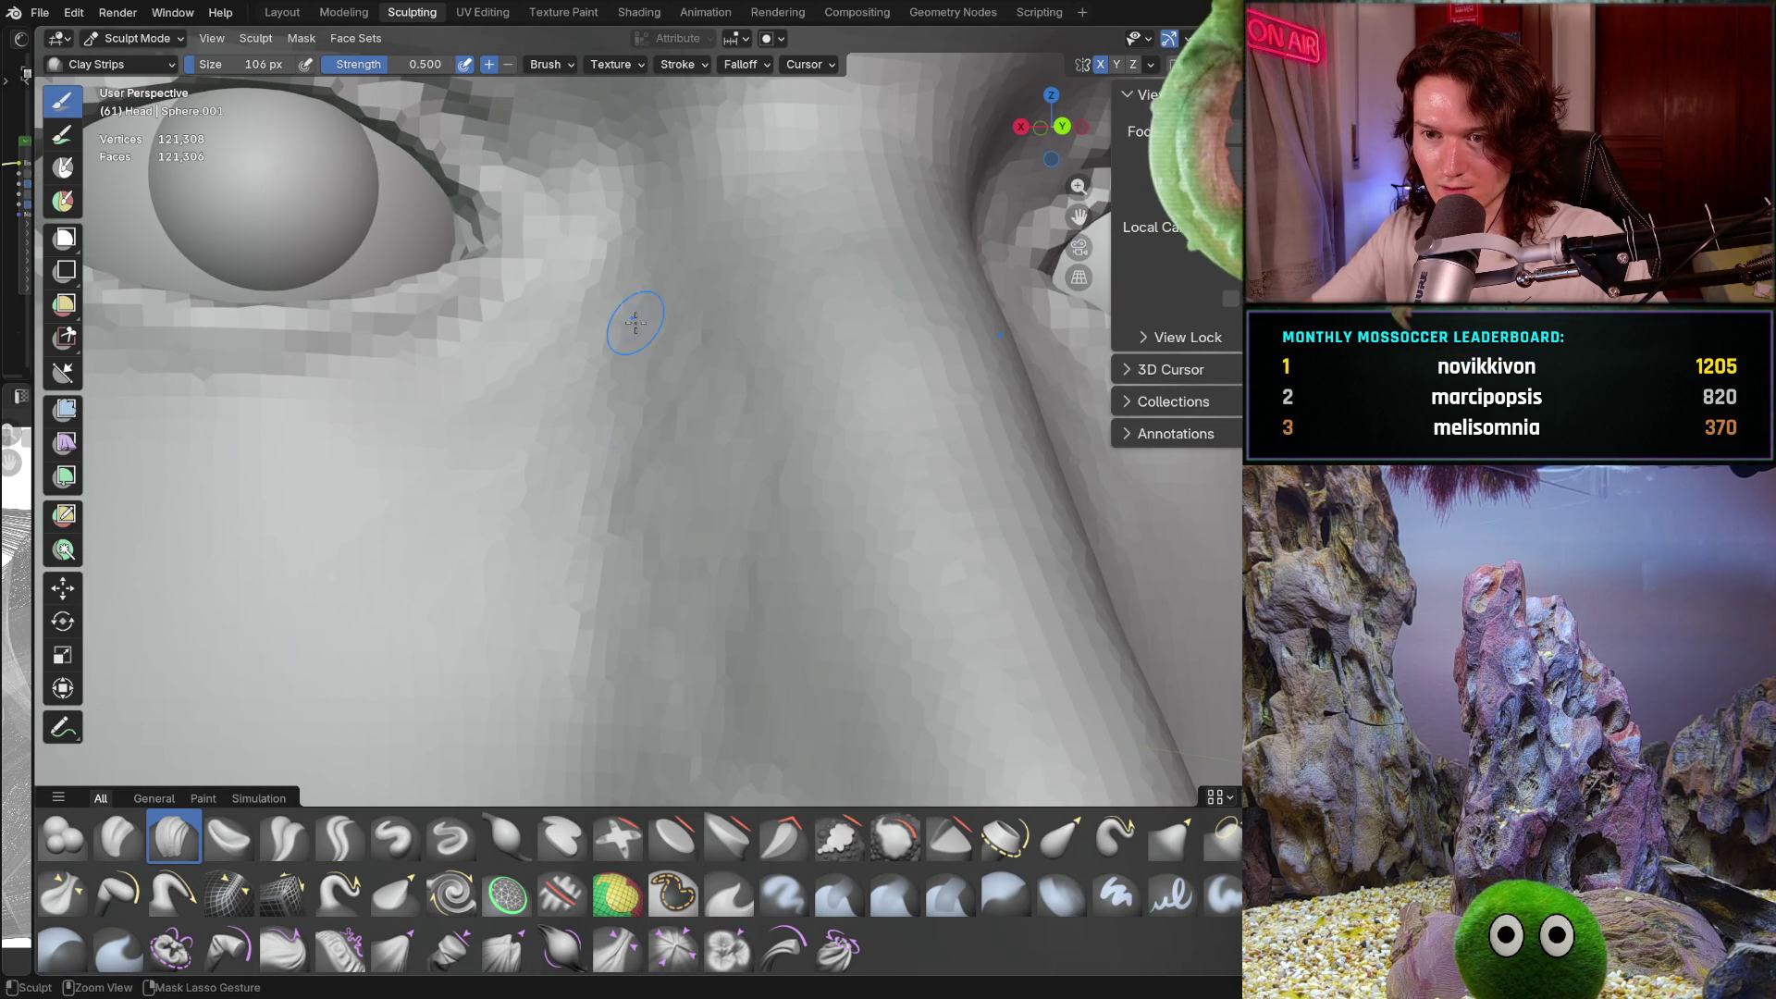
mouse_move(579, 424)
middle_mouse_down()
mouse_move(649, 422)
mouse_move(554, 463)
mouse_move(600, 491)
middle_mouse_up()
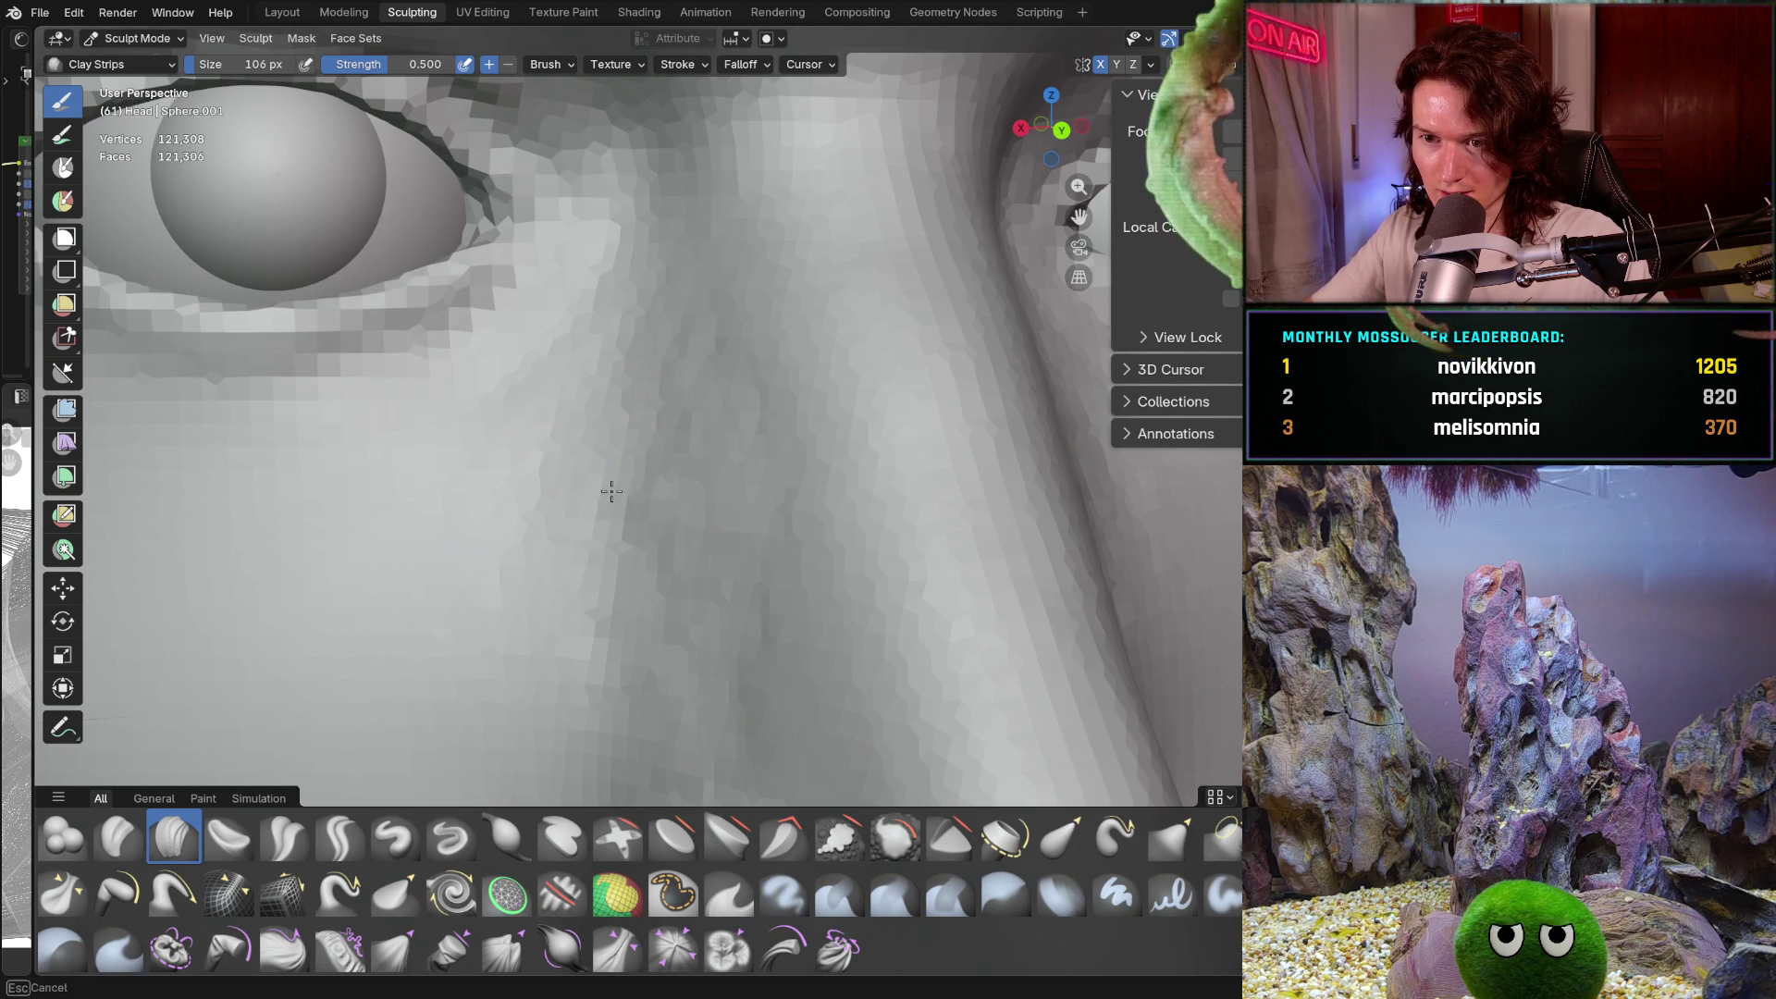
mouse_move(591, 601)
middle_mouse_down()
mouse_move(761, 468)
mouse_move(603, 622)
mouse_move(613, 579)
middle_mouse_up()
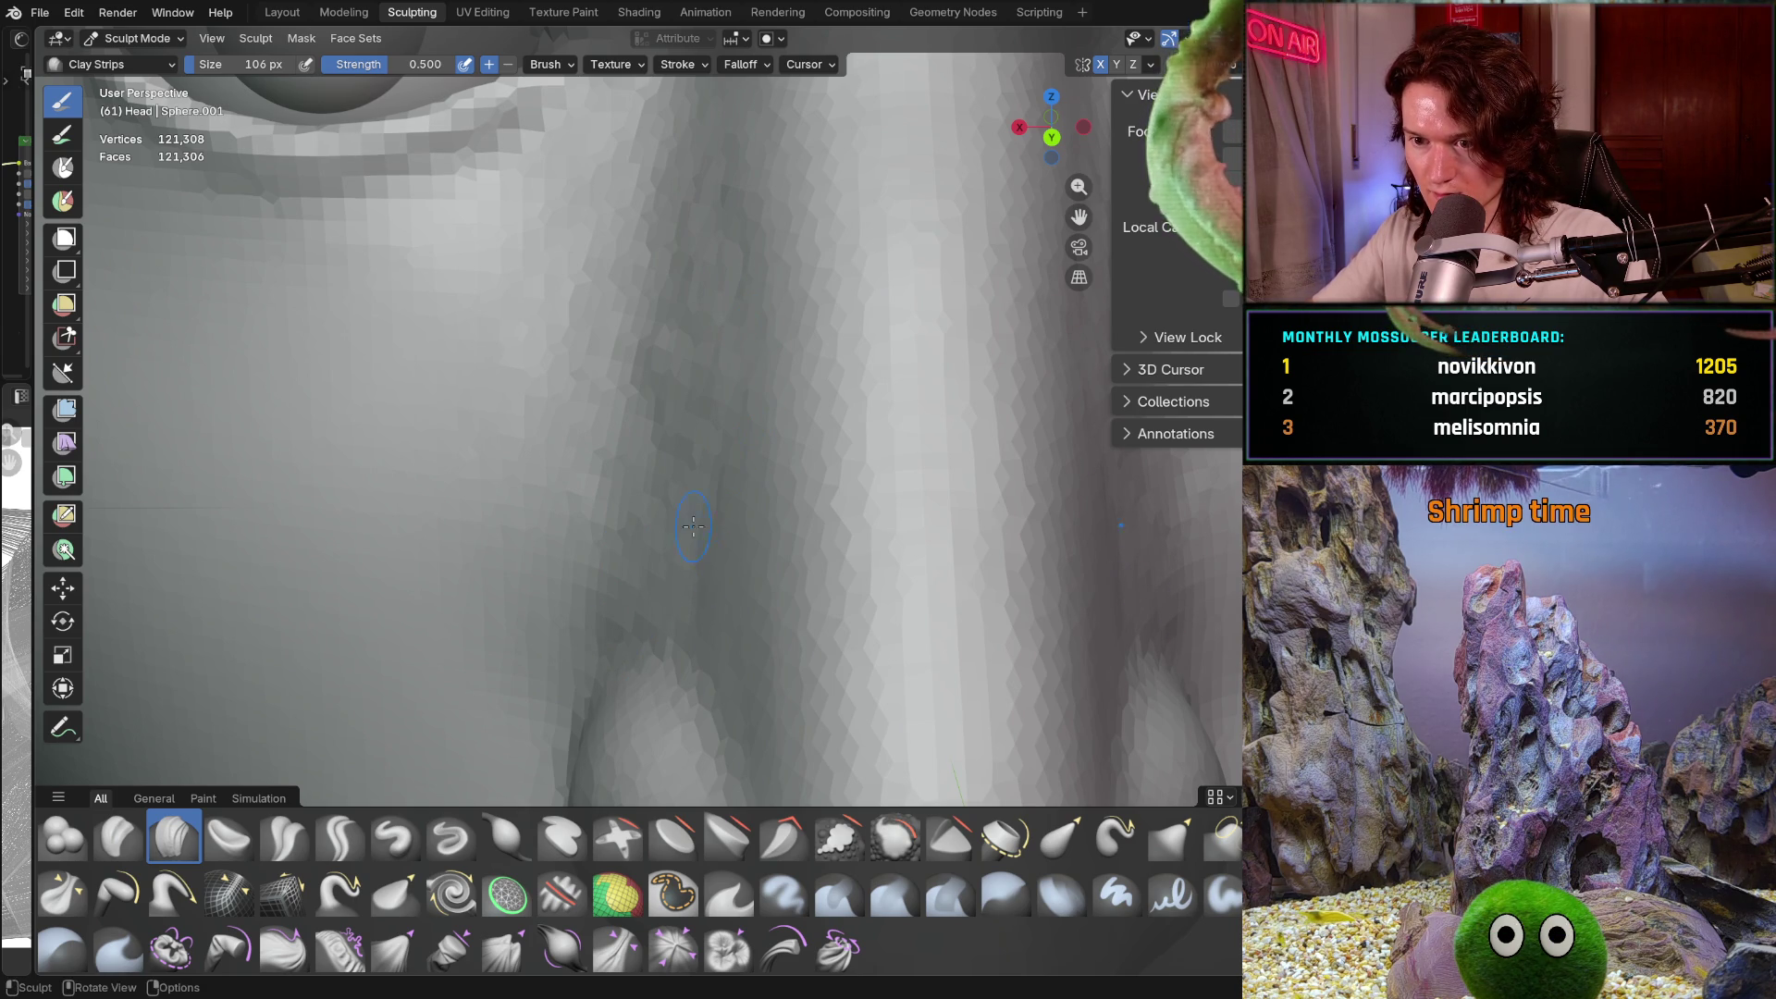
scroll(694, 563, "down", 8)
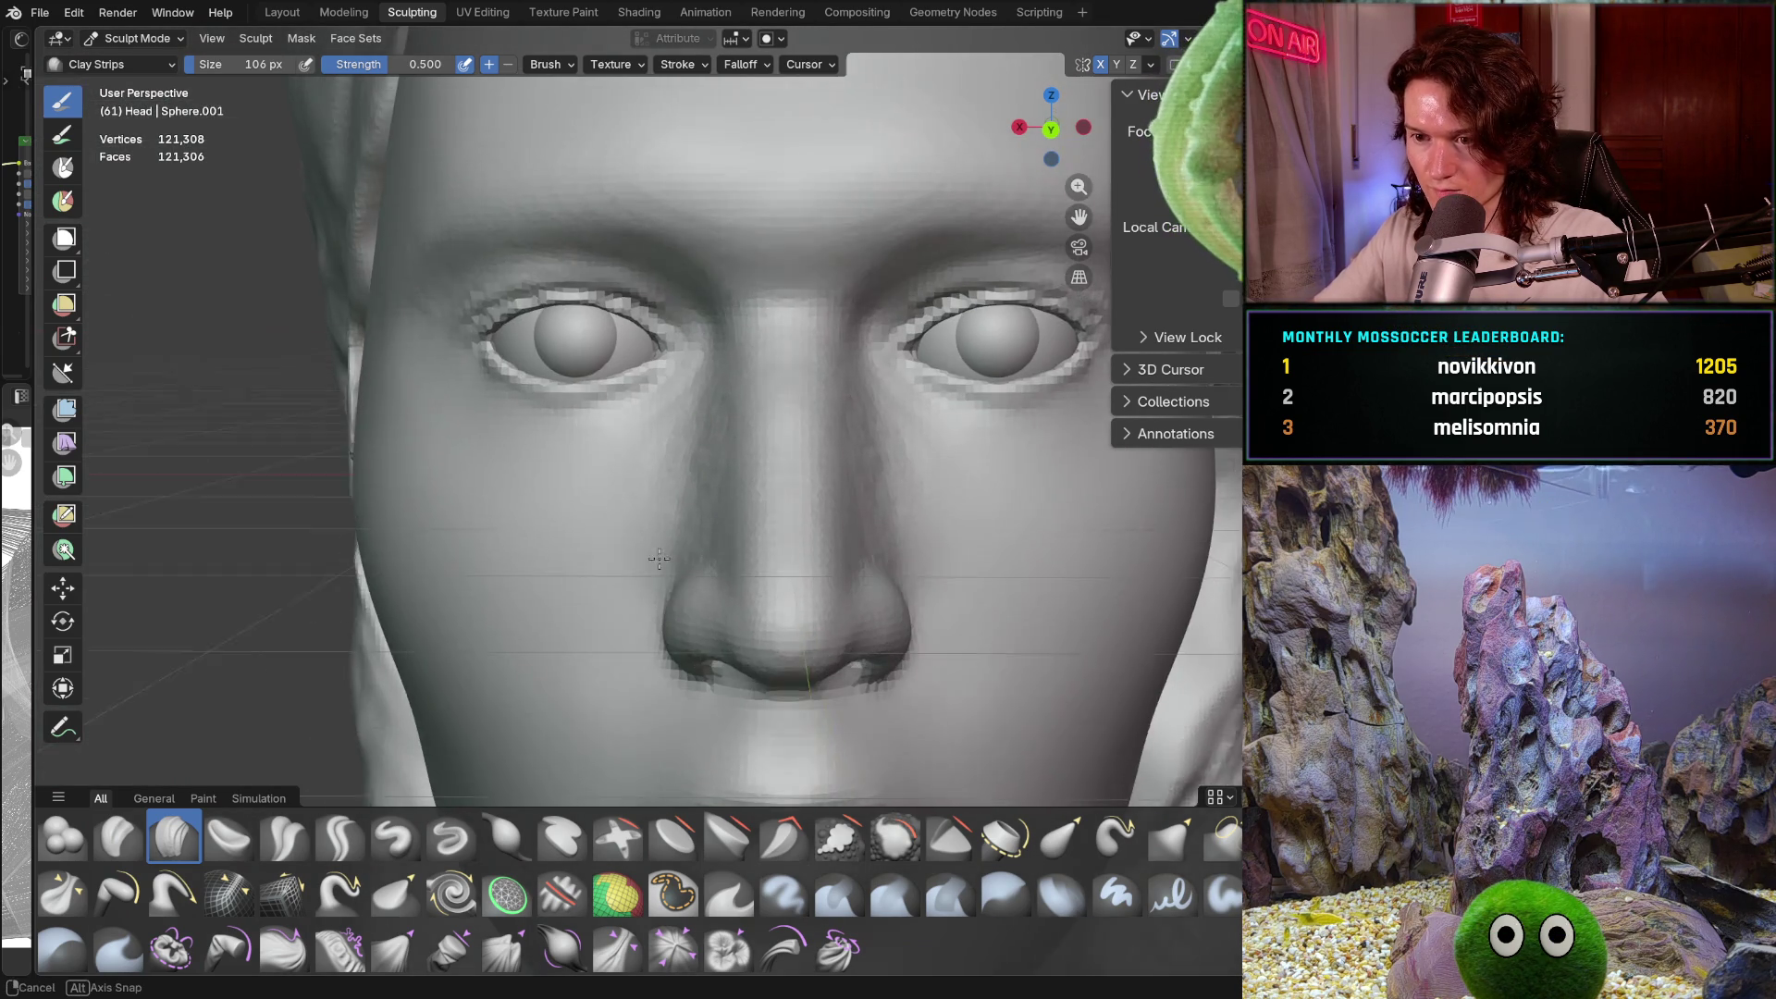
Carve Clay Strips strokes along the nose-cheek crease below the left eye
scroll(619, 689, "down", 4)
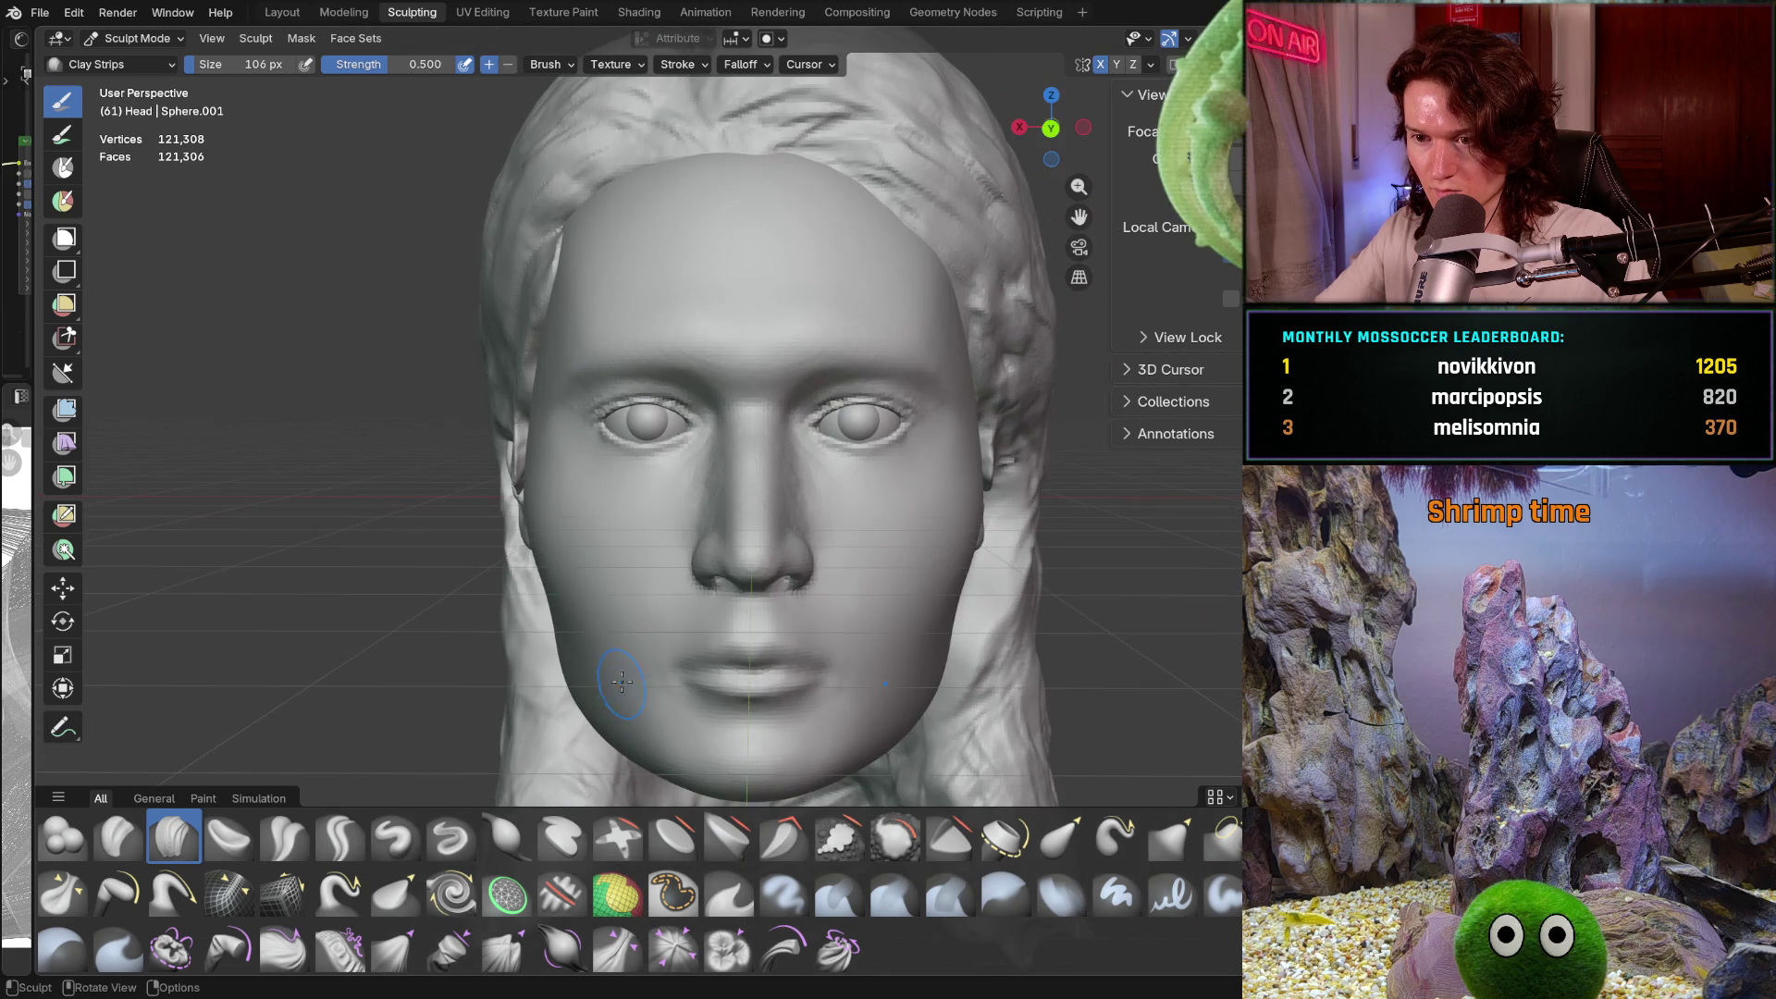
scroll(661, 564, "up", 3)
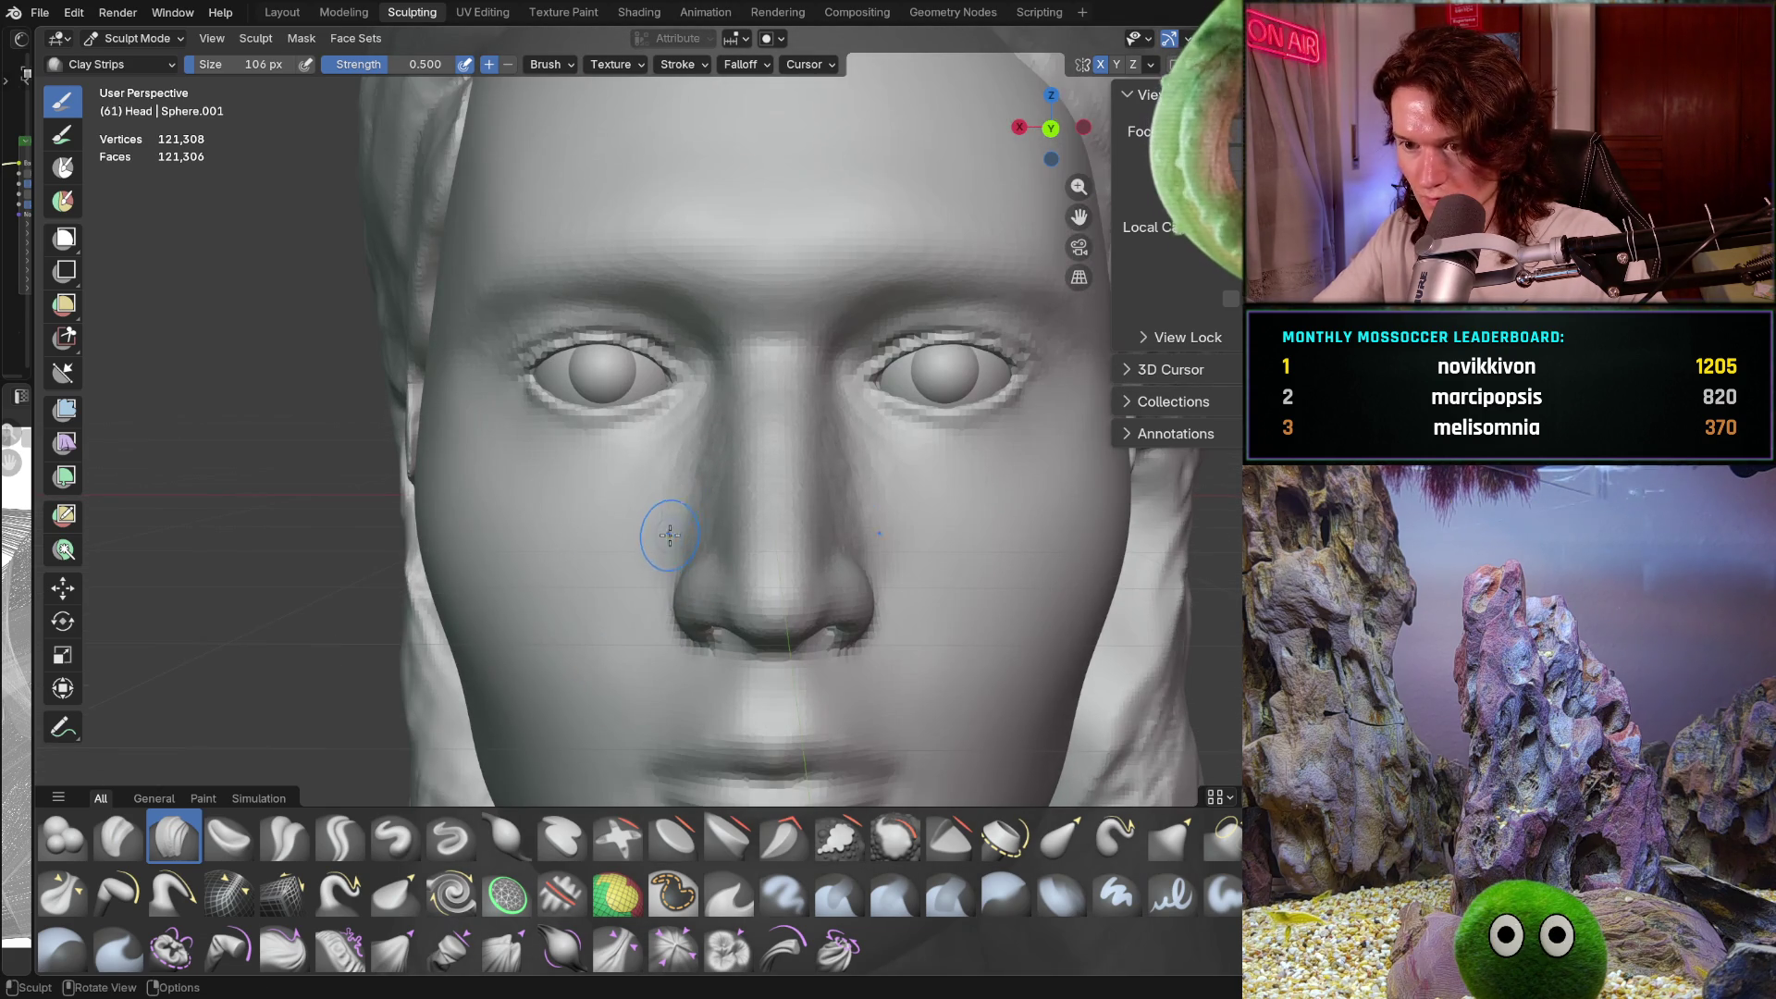
scroll(659, 580, "up", 5)
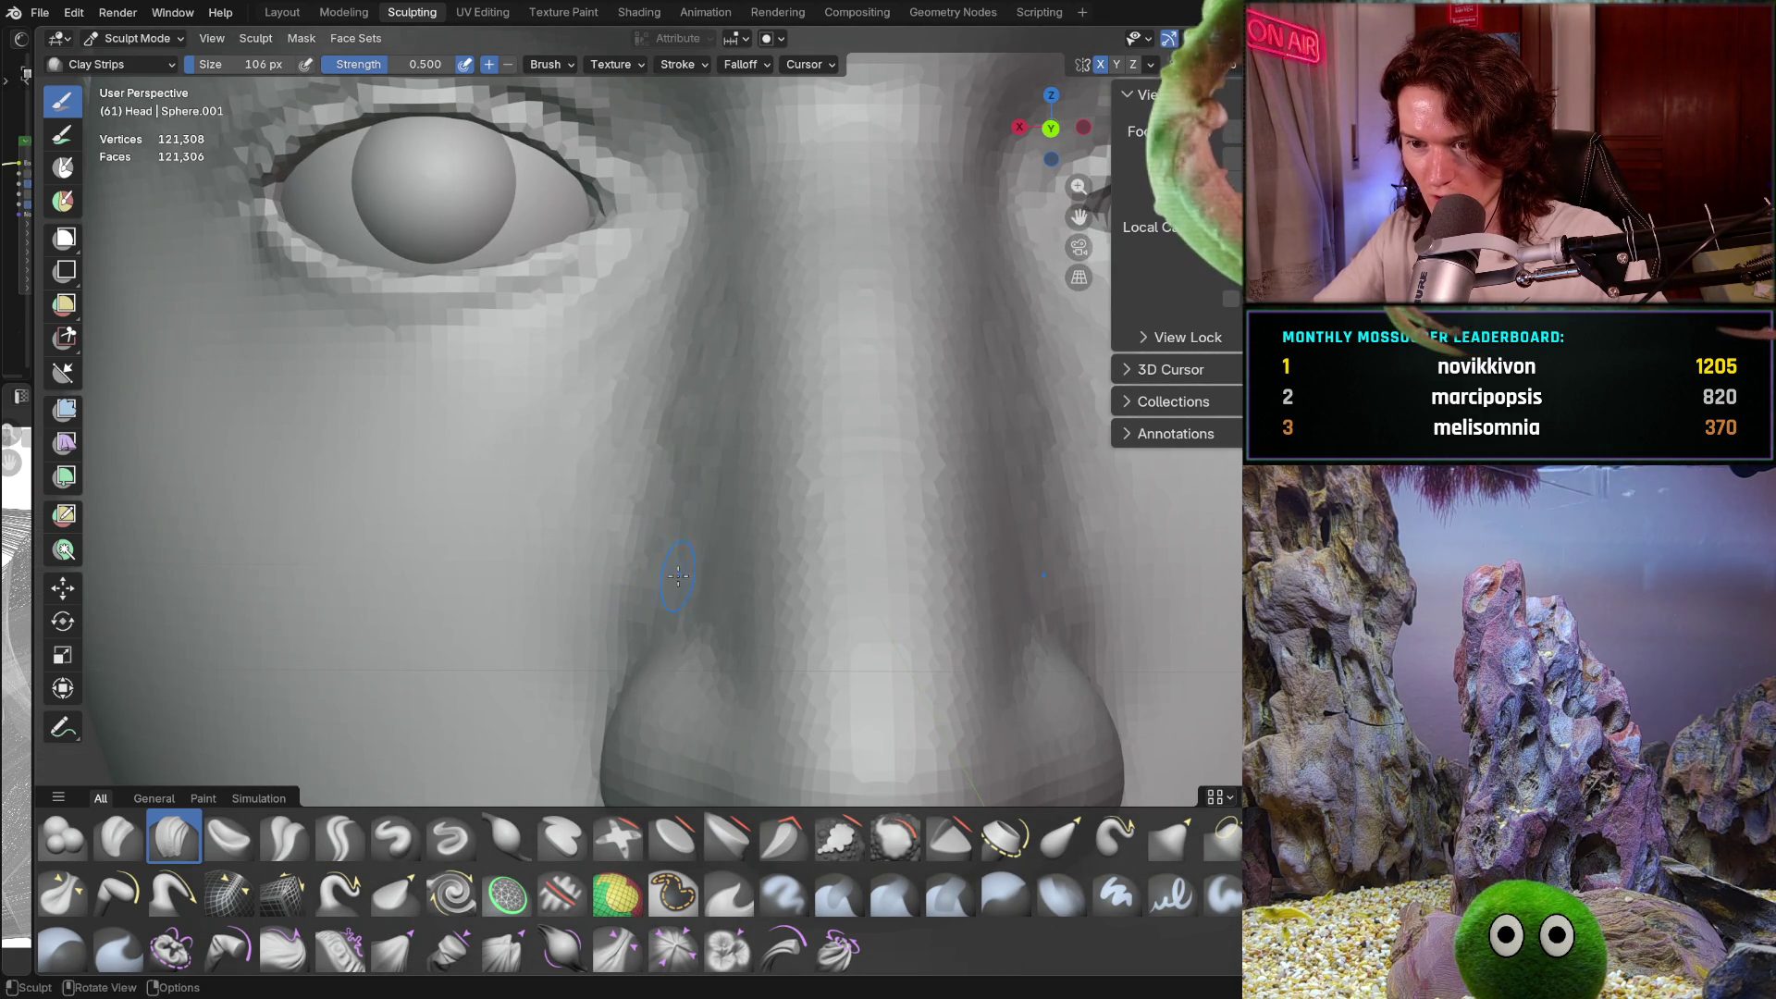
mouse_move(715, 612)
middle_mouse_down()
mouse_move(730, 581)
mouse_move(633, 530)
mouse_move(700, 529)
mouse_move(698, 500)
mouse_move(663, 622)
middle_mouse_up()
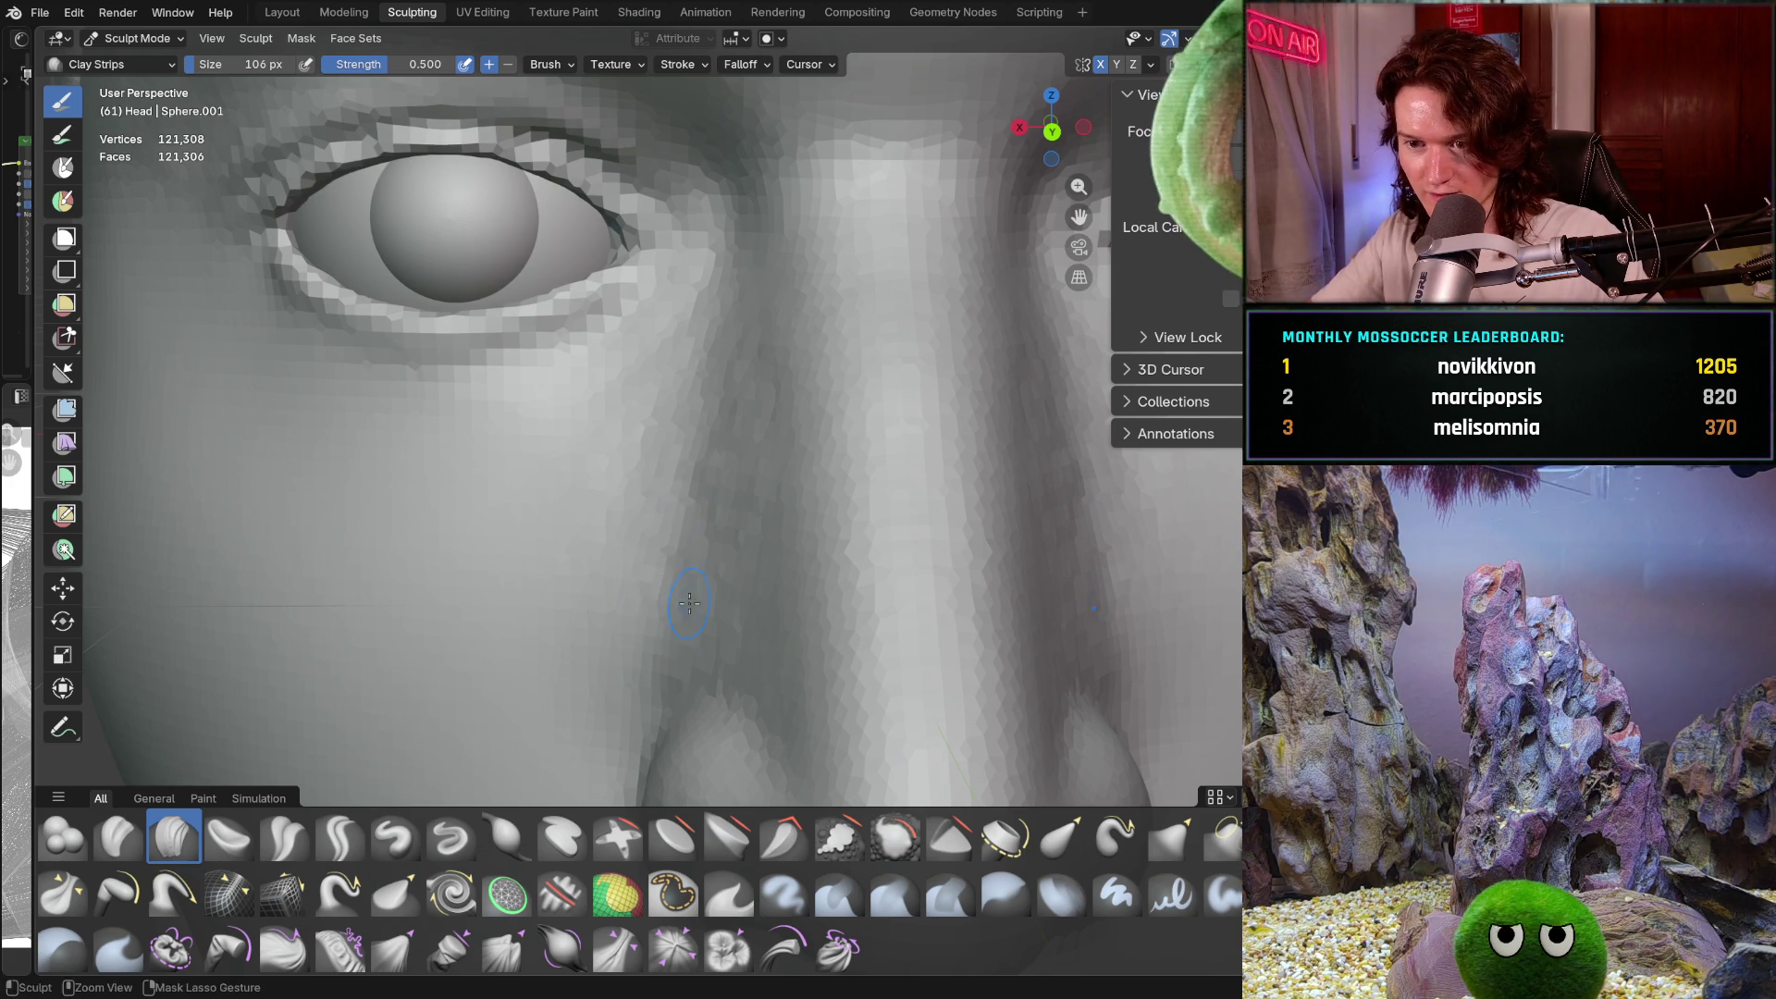
right_click_drag(697, 574, 635, 623, "ctrl")
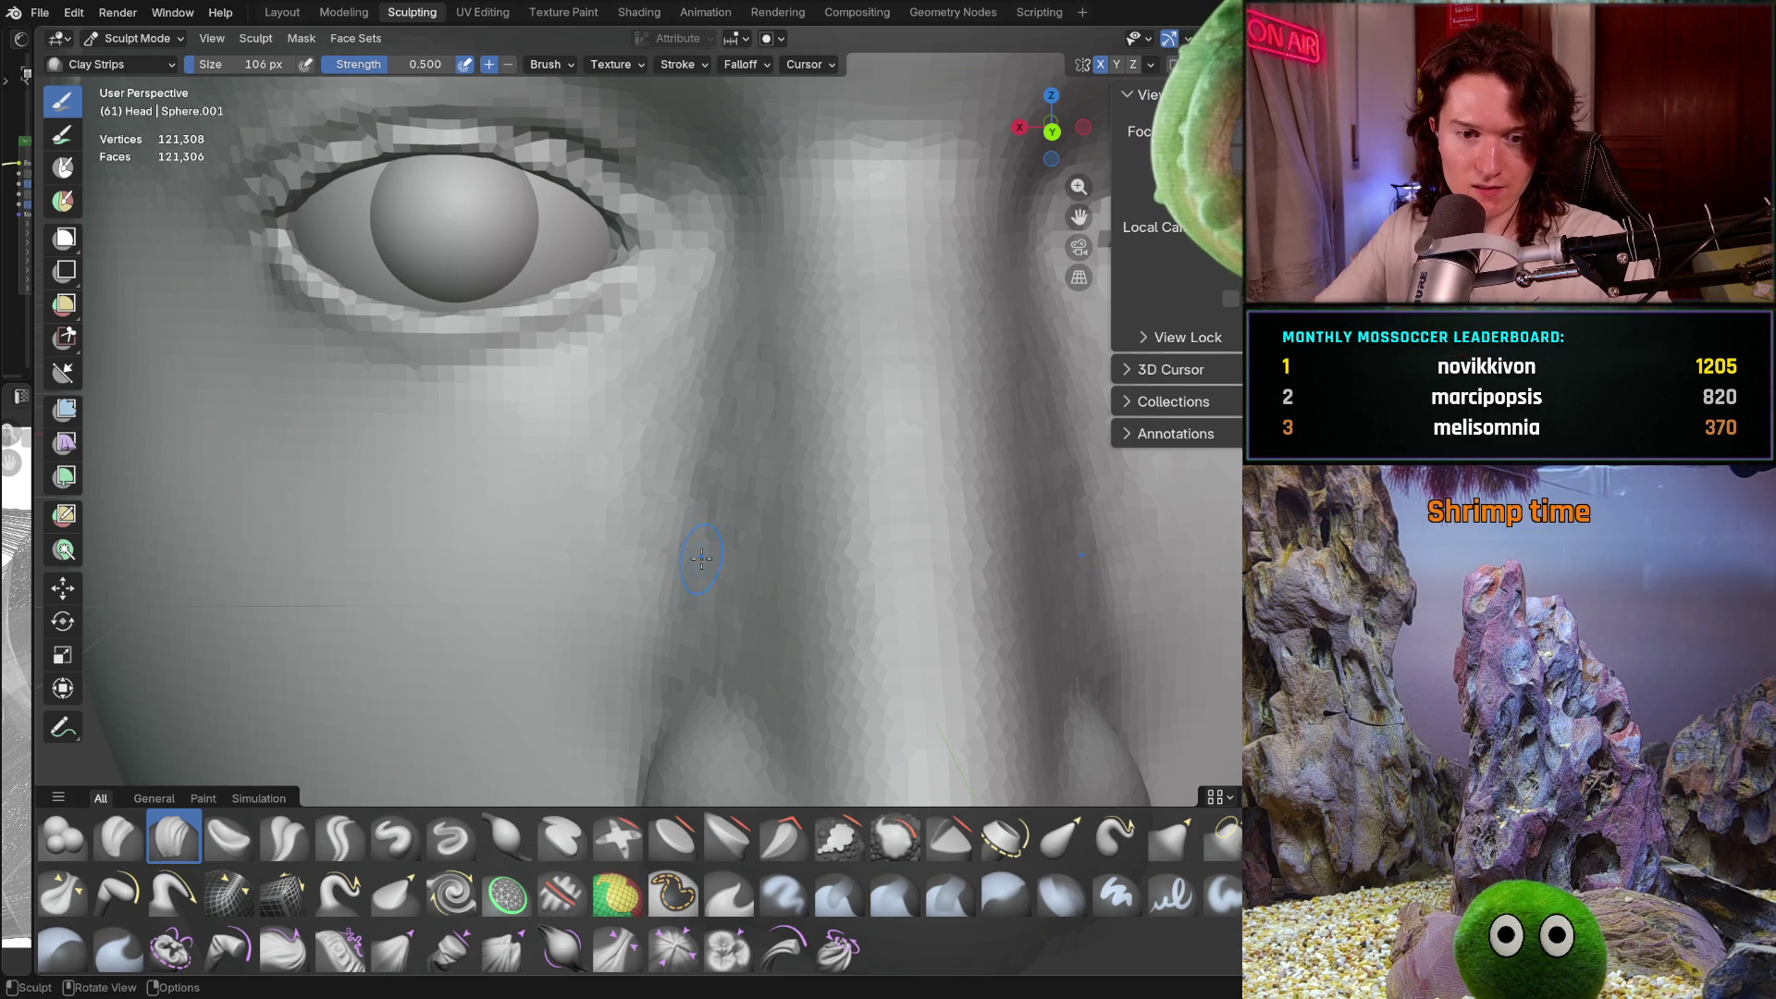
mouse_move(744, 537)
middle_mouse_down("ctrl")
mouse_move(684, 629)
mouse_move(673, 615)
middle_mouse_up("ctrl")
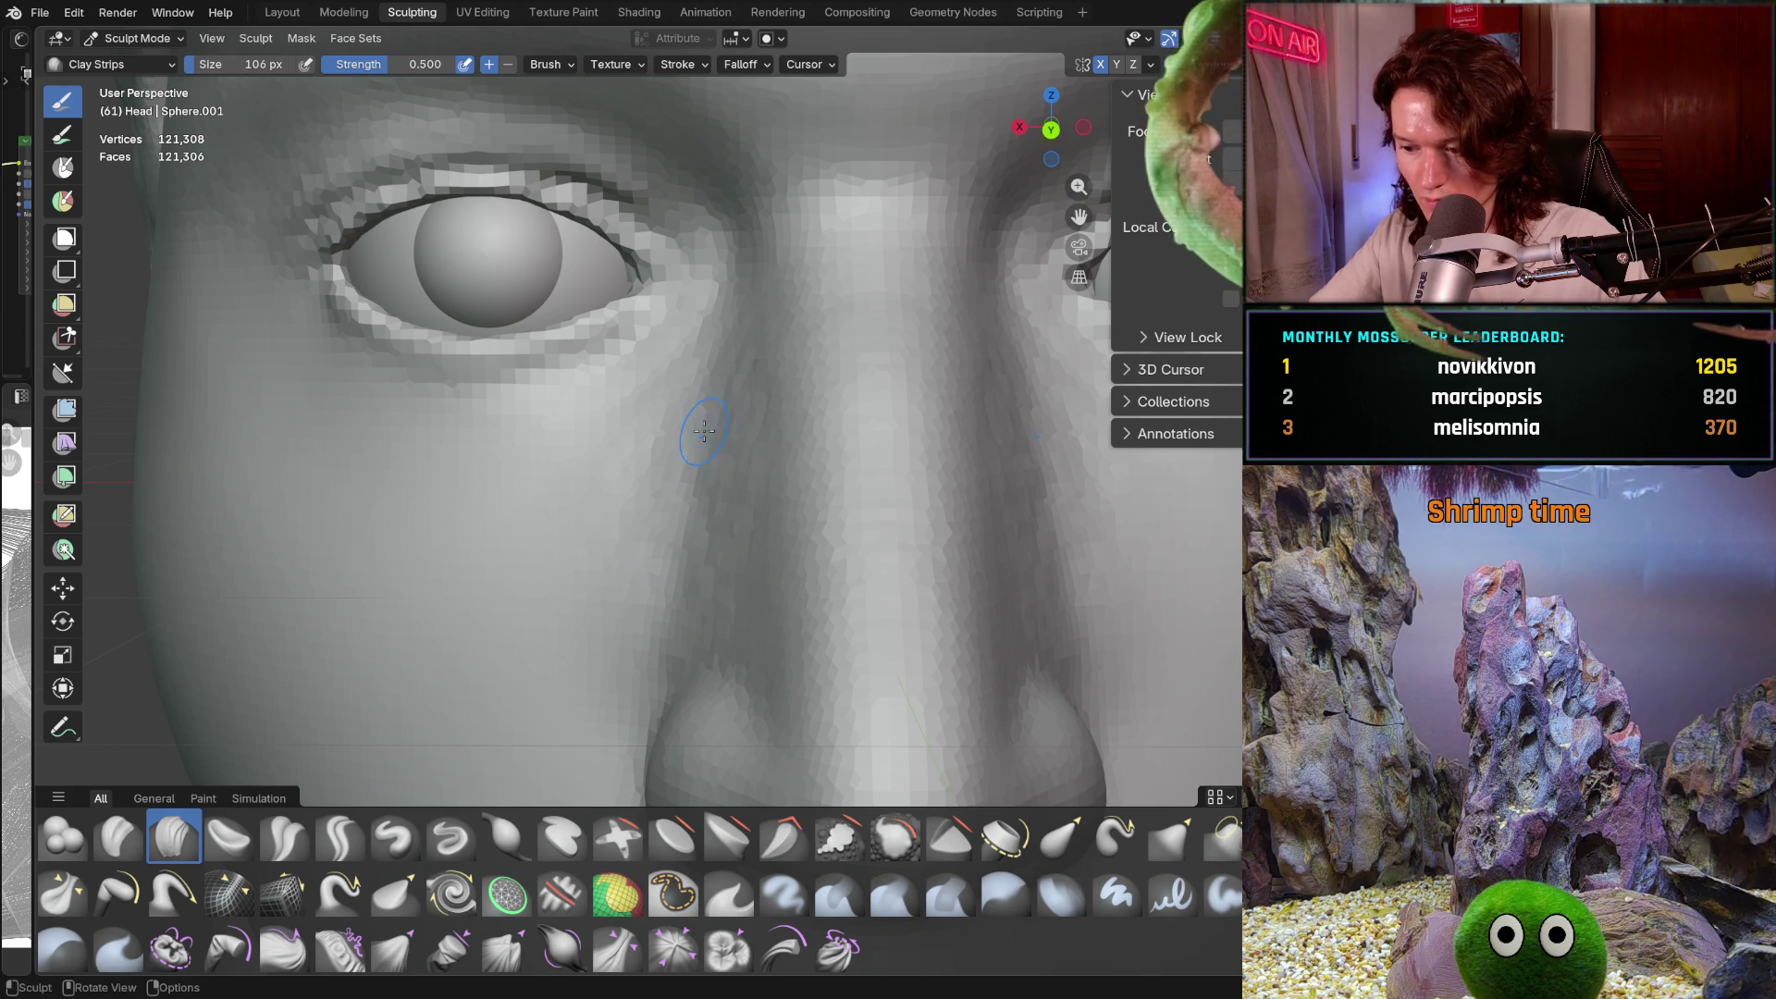
middle_click_drag(702, 484, 705, 475)
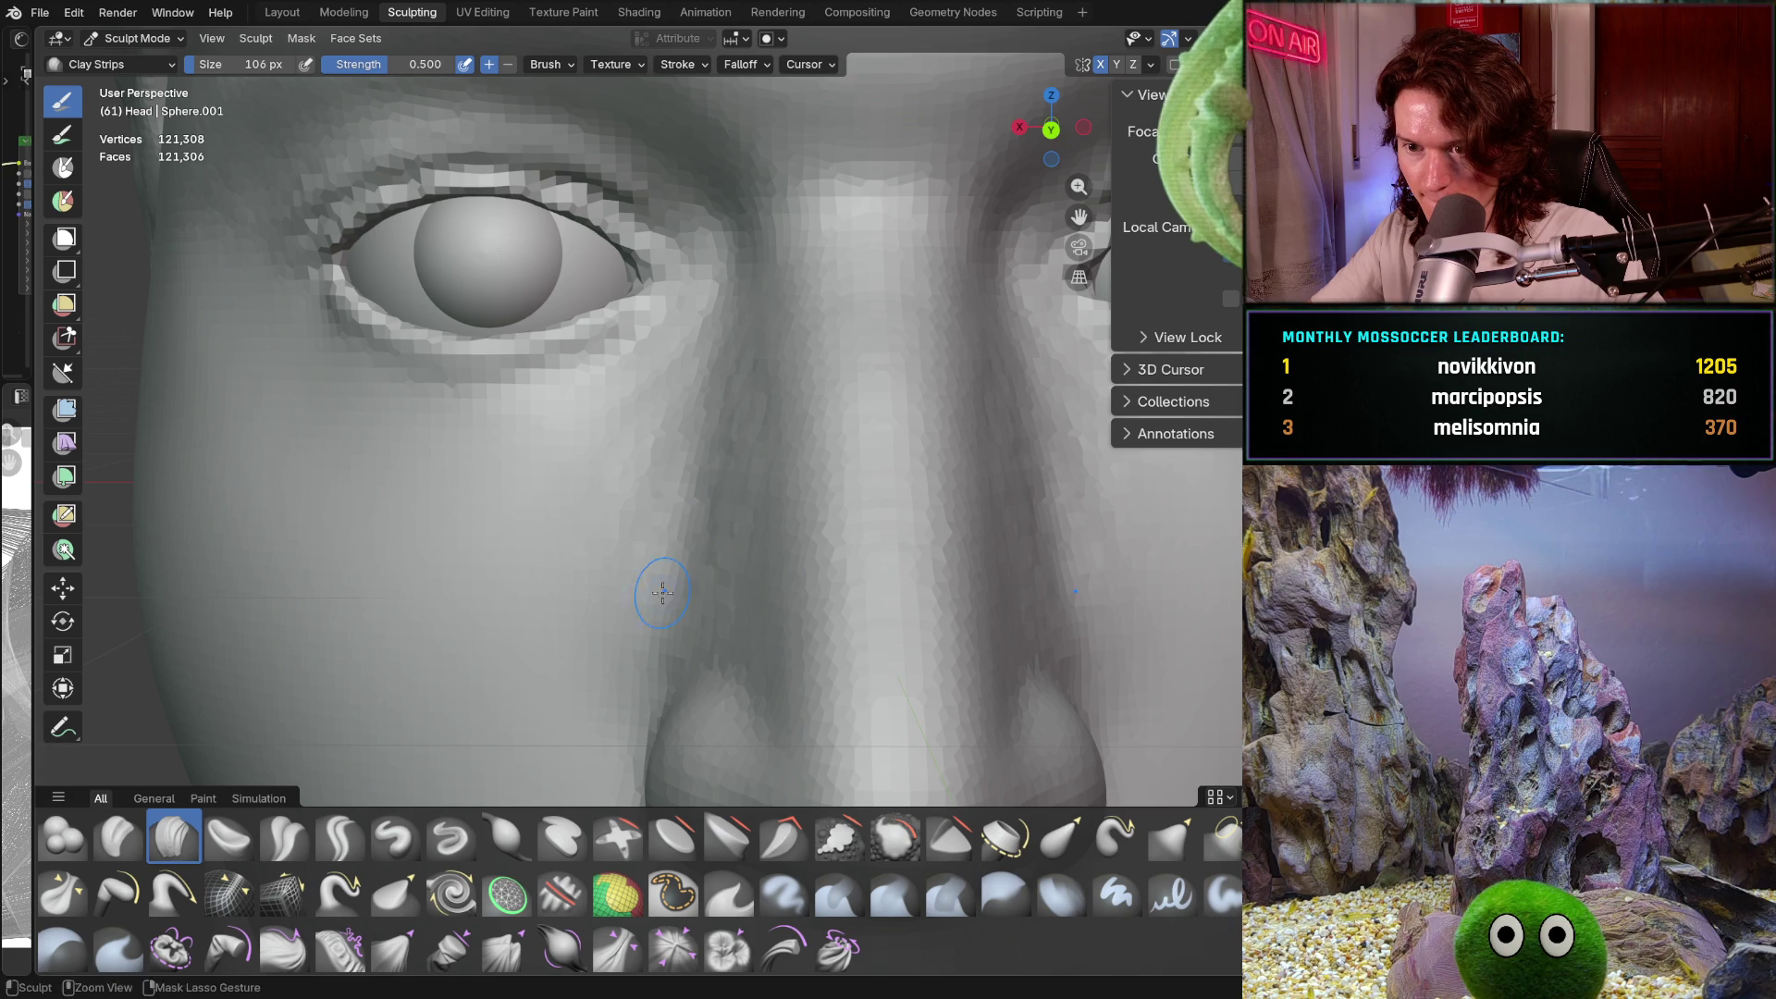
mouse_move(652, 645)
middle_mouse_down()
mouse_move(635, 634)
mouse_move(693, 527)
middle_mouse_up()
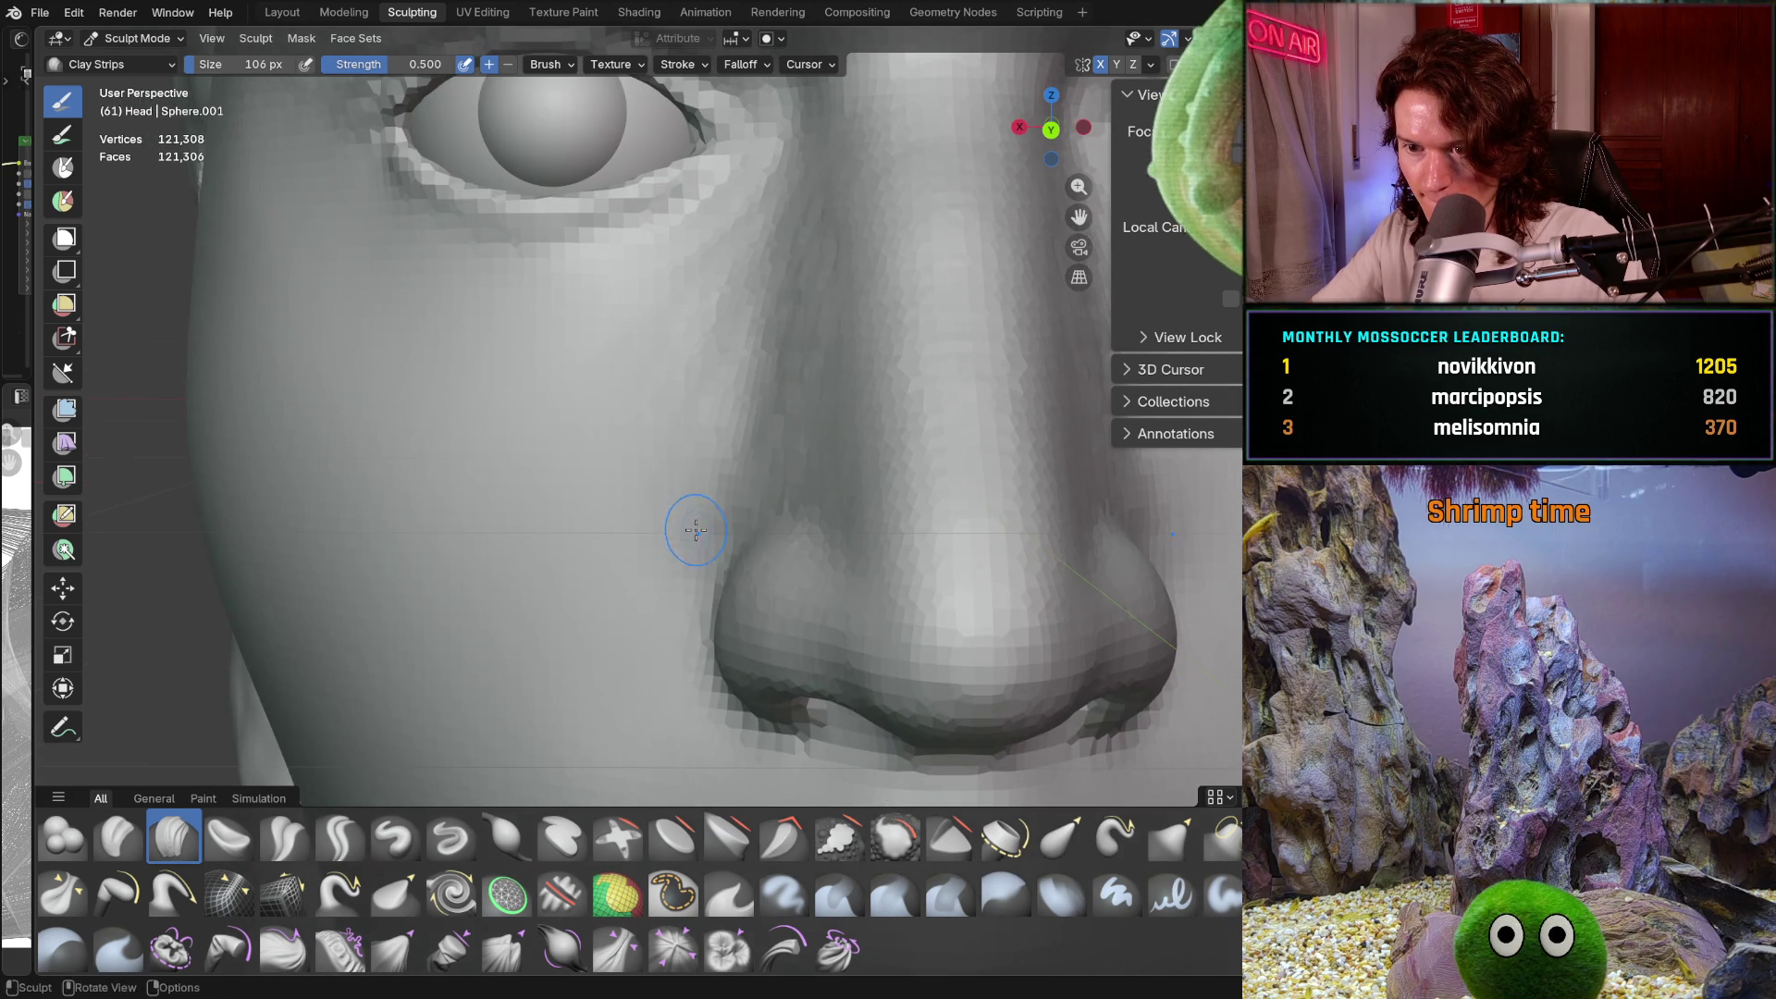
Sculpt the cheek beside the nostril and the side of the nose from side and frontal views
middle_click_drag(635, 623, 676, 626)
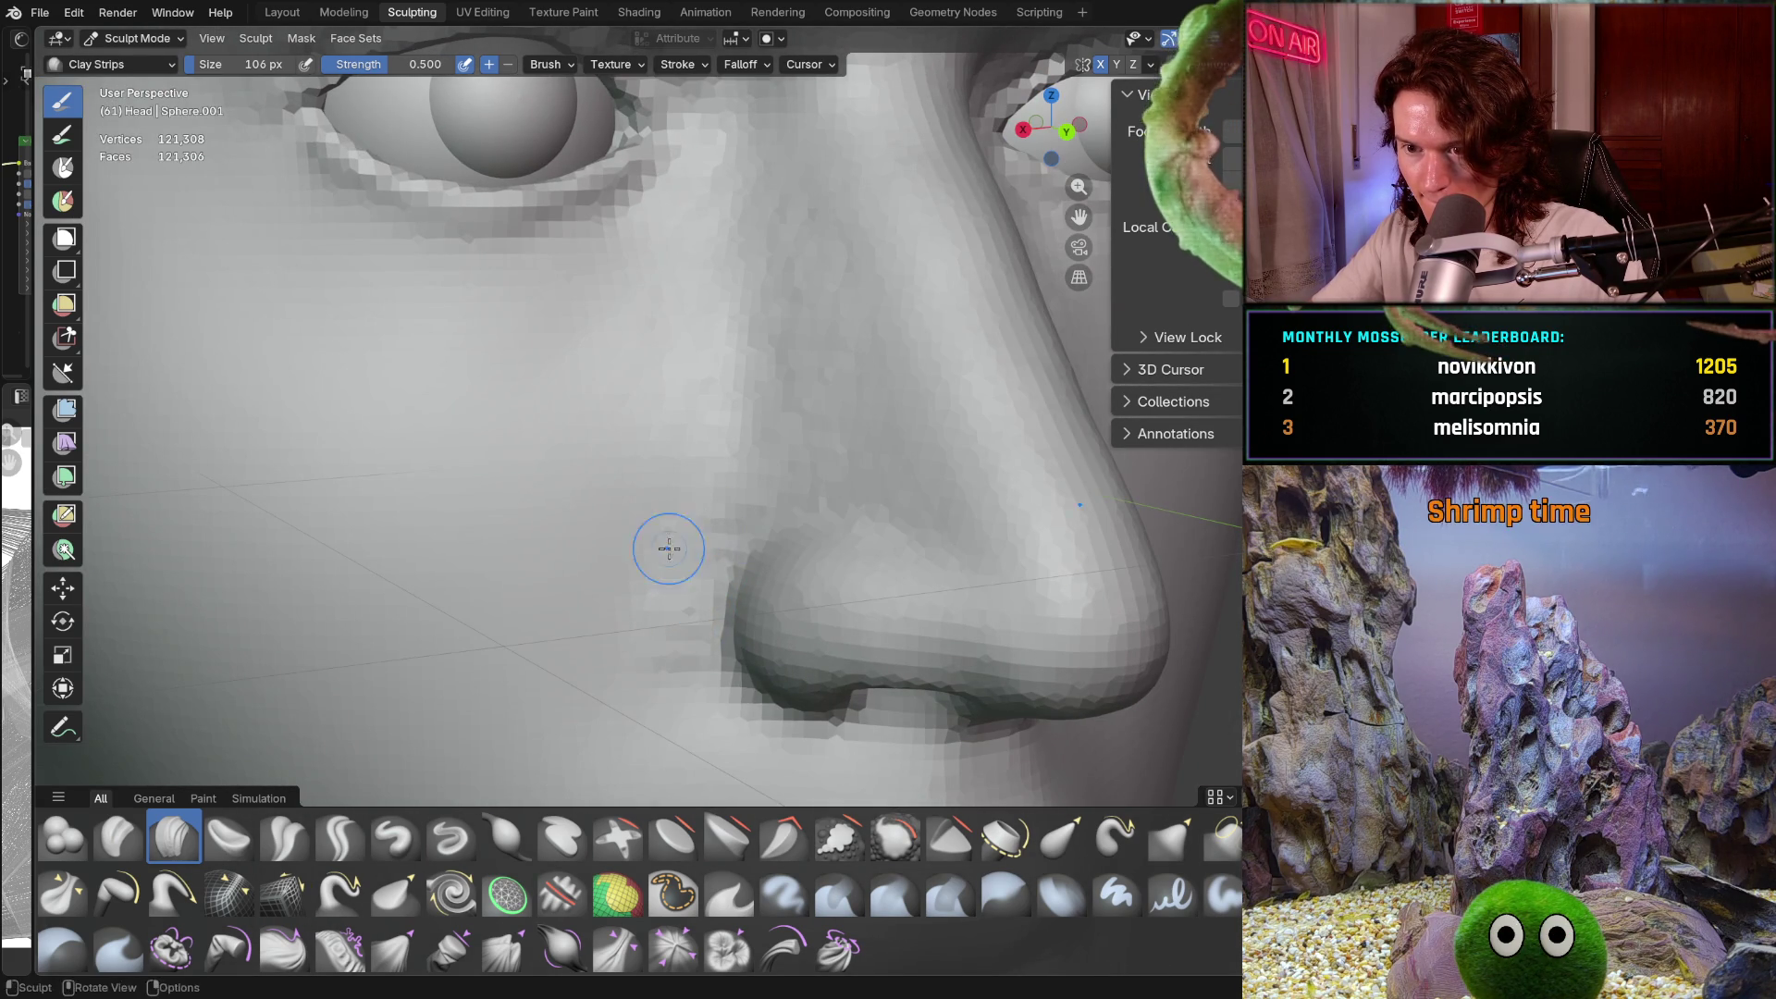
mouse_move(703, 552)
middle_mouse_down()
mouse_move(820, 555)
mouse_move(651, 567)
mouse_move(651, 487)
middle_mouse_up()
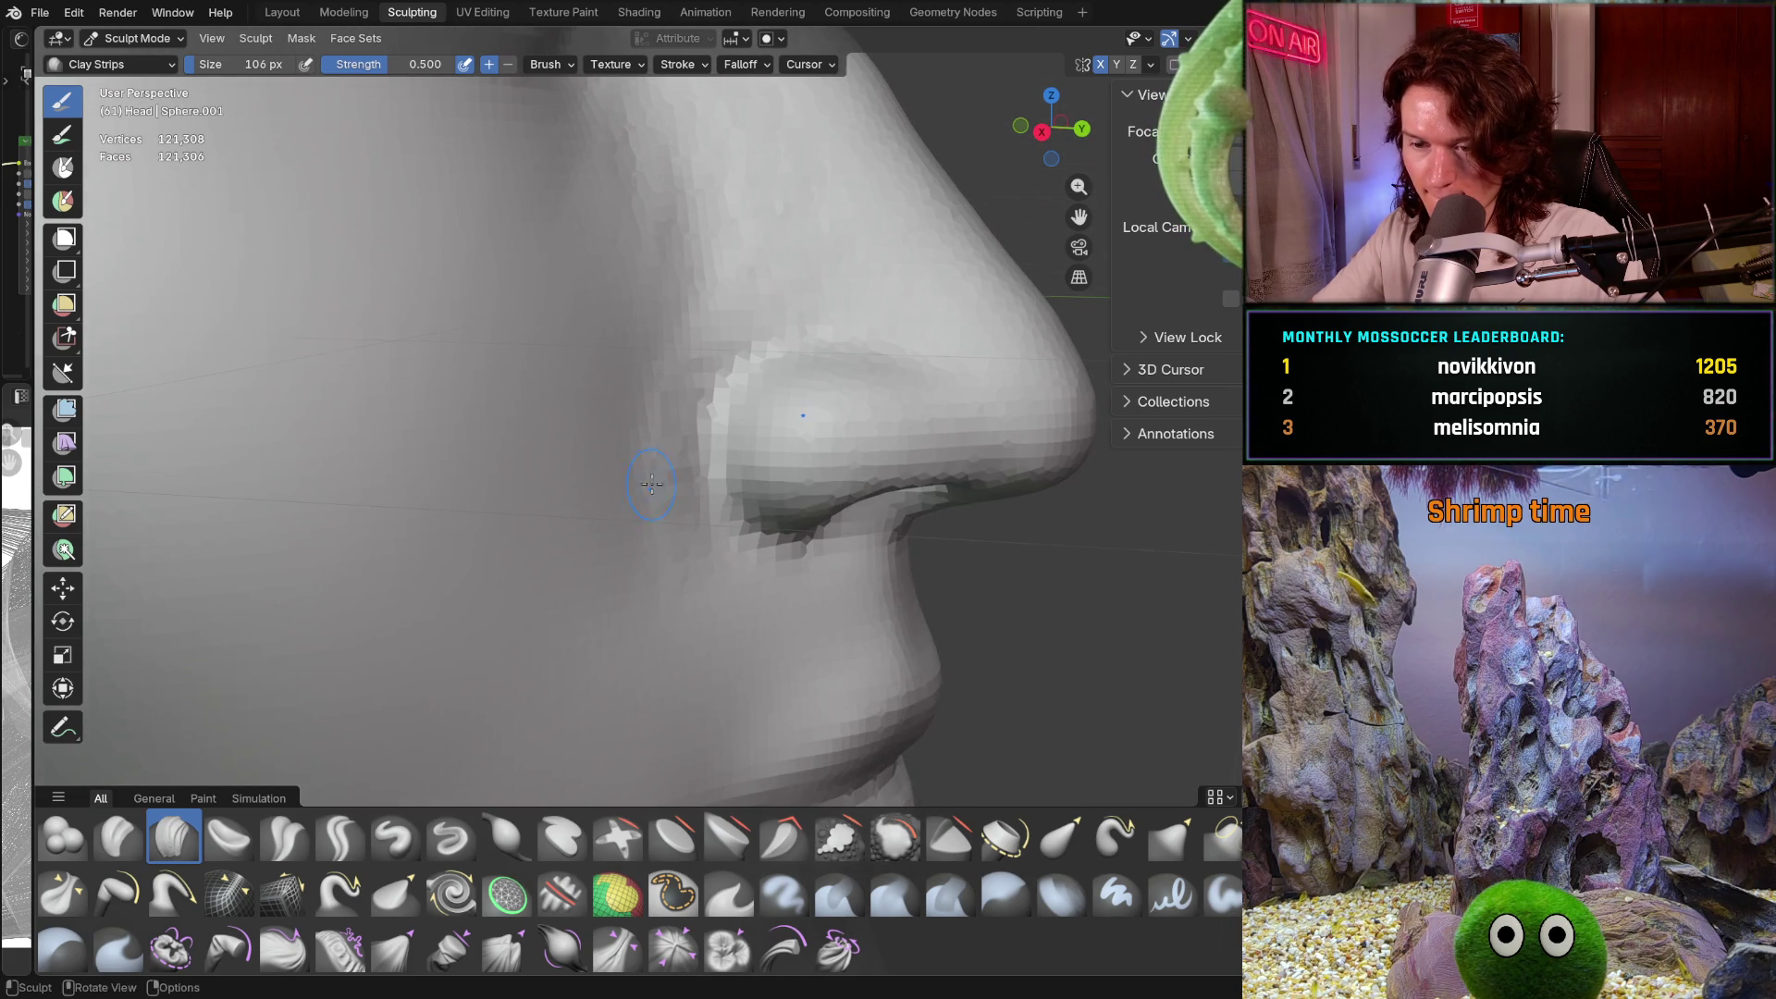
middle_click_drag(657, 562, 745, 555, "shift")
middle_click_drag(628, 520, 628, 520)
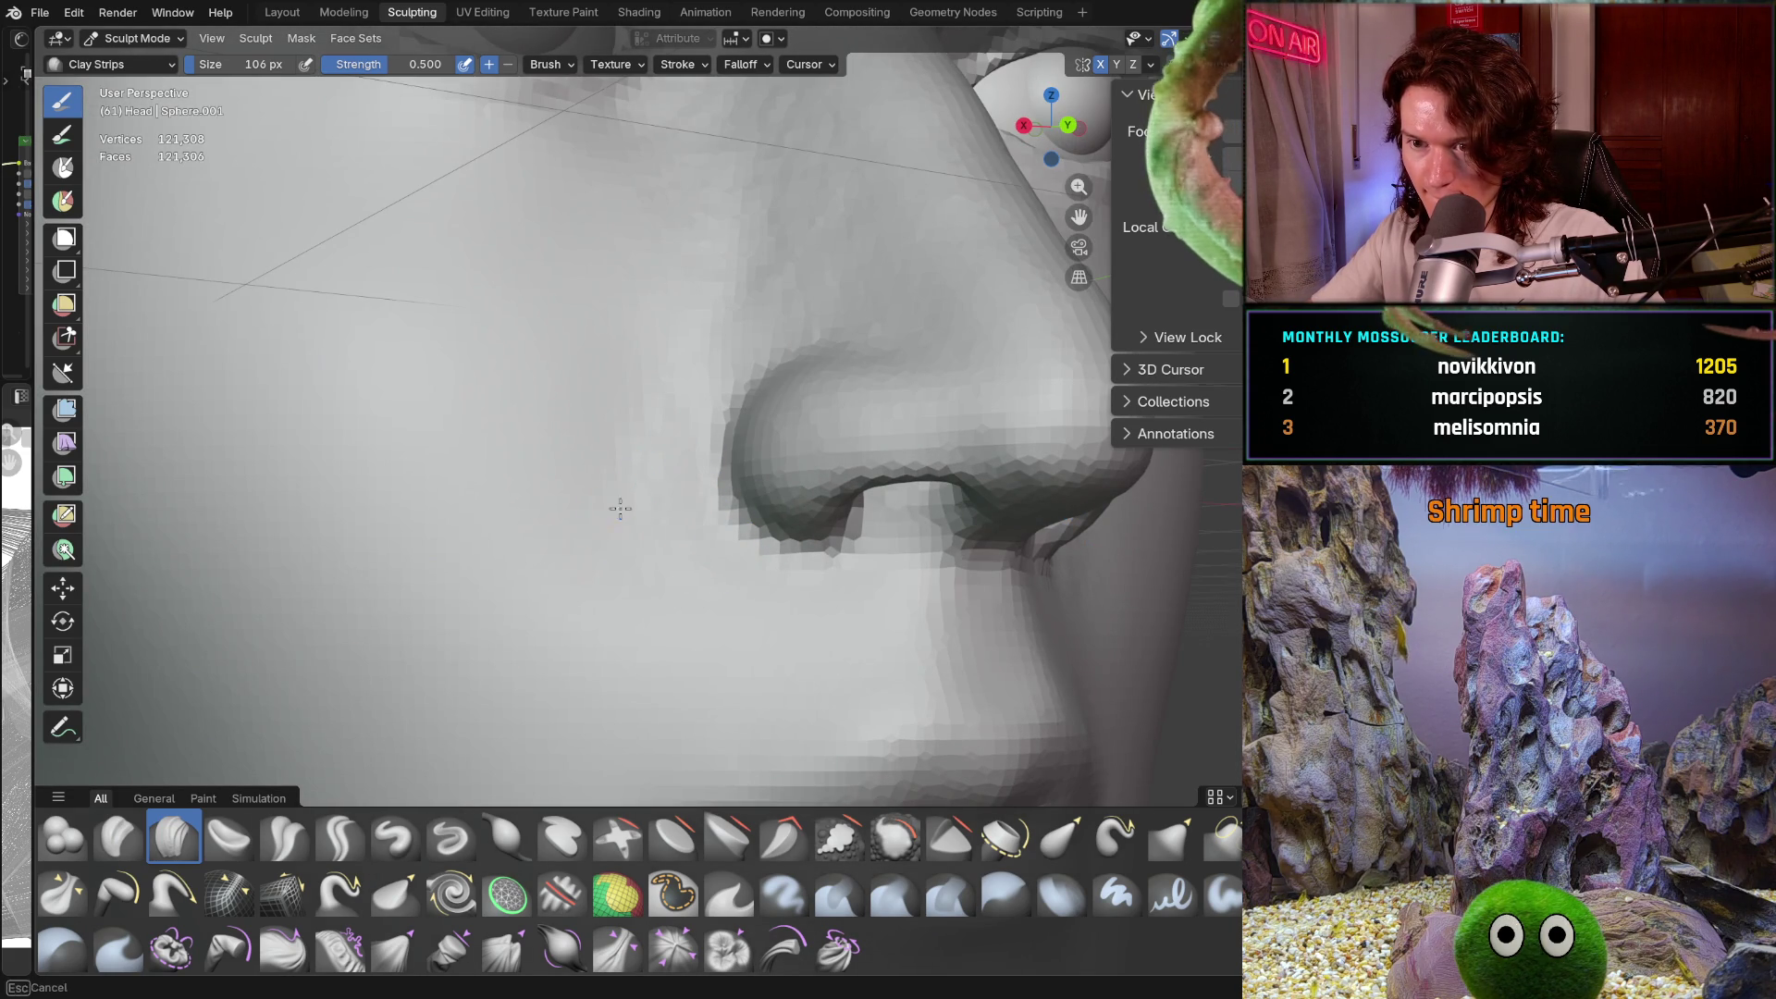
mouse_move(636, 439)
middle_mouse_down()
mouse_move(654, 408)
mouse_move(627, 650)
middle_mouse_up()
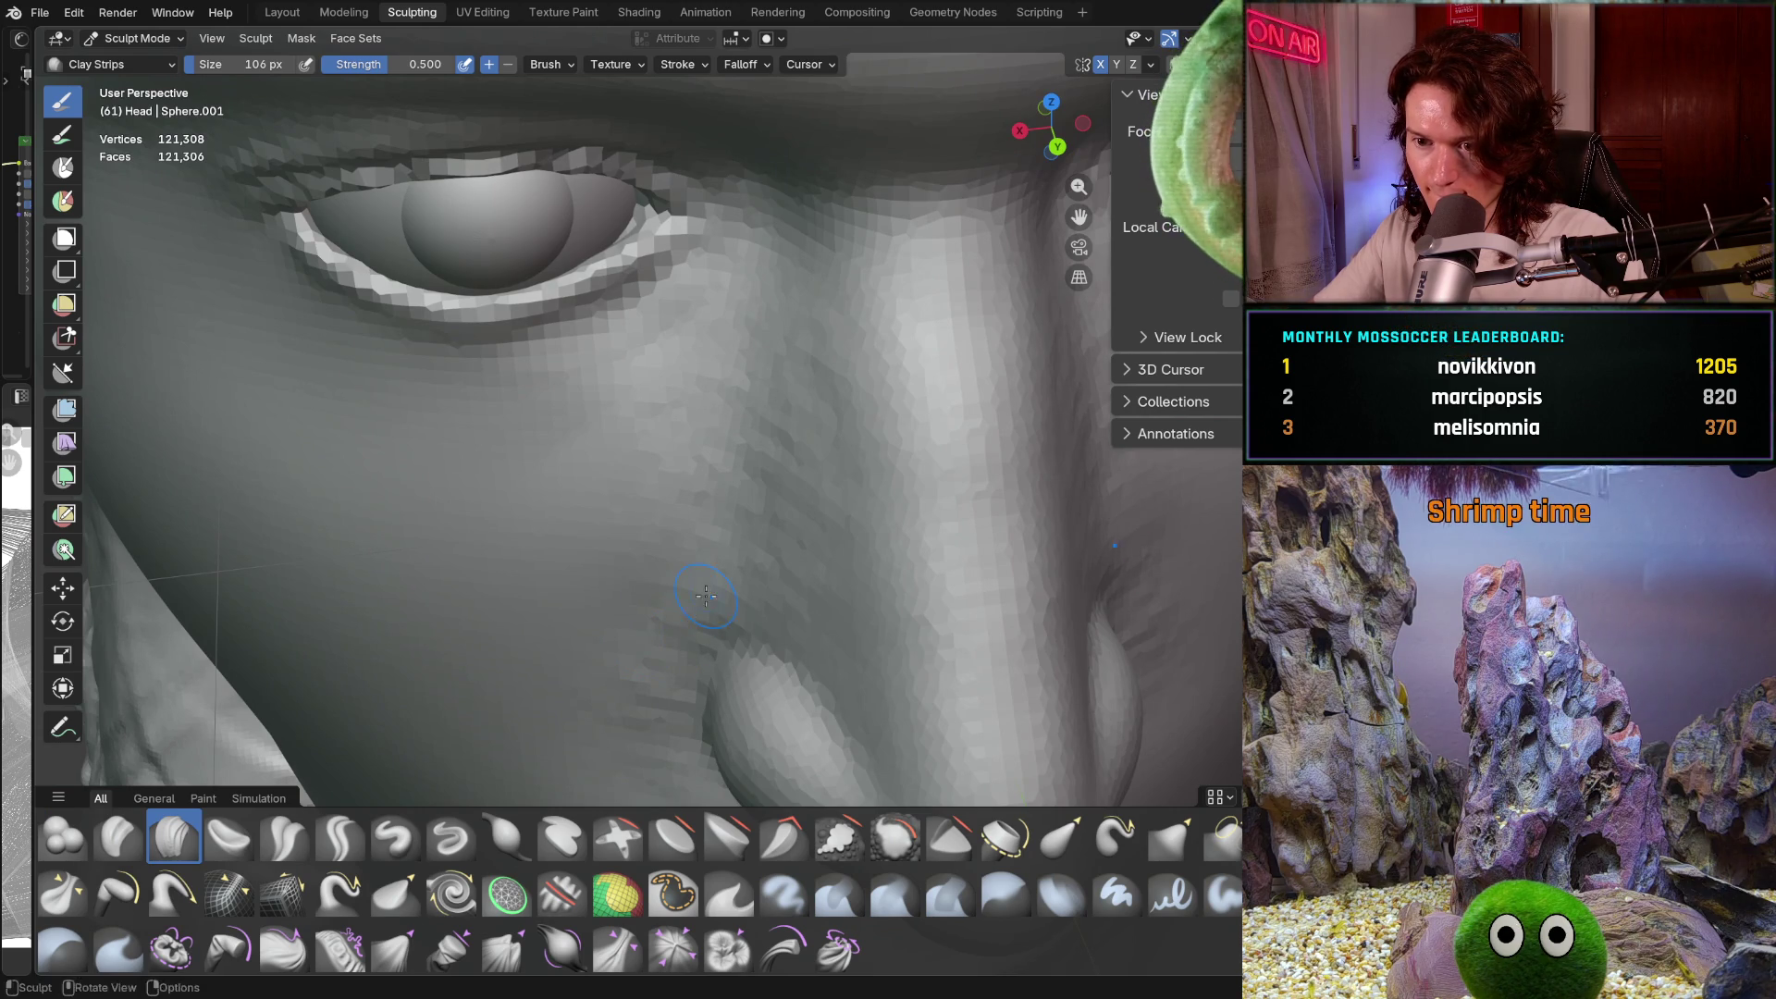
middle_click_drag(770, 540, 752, 541)
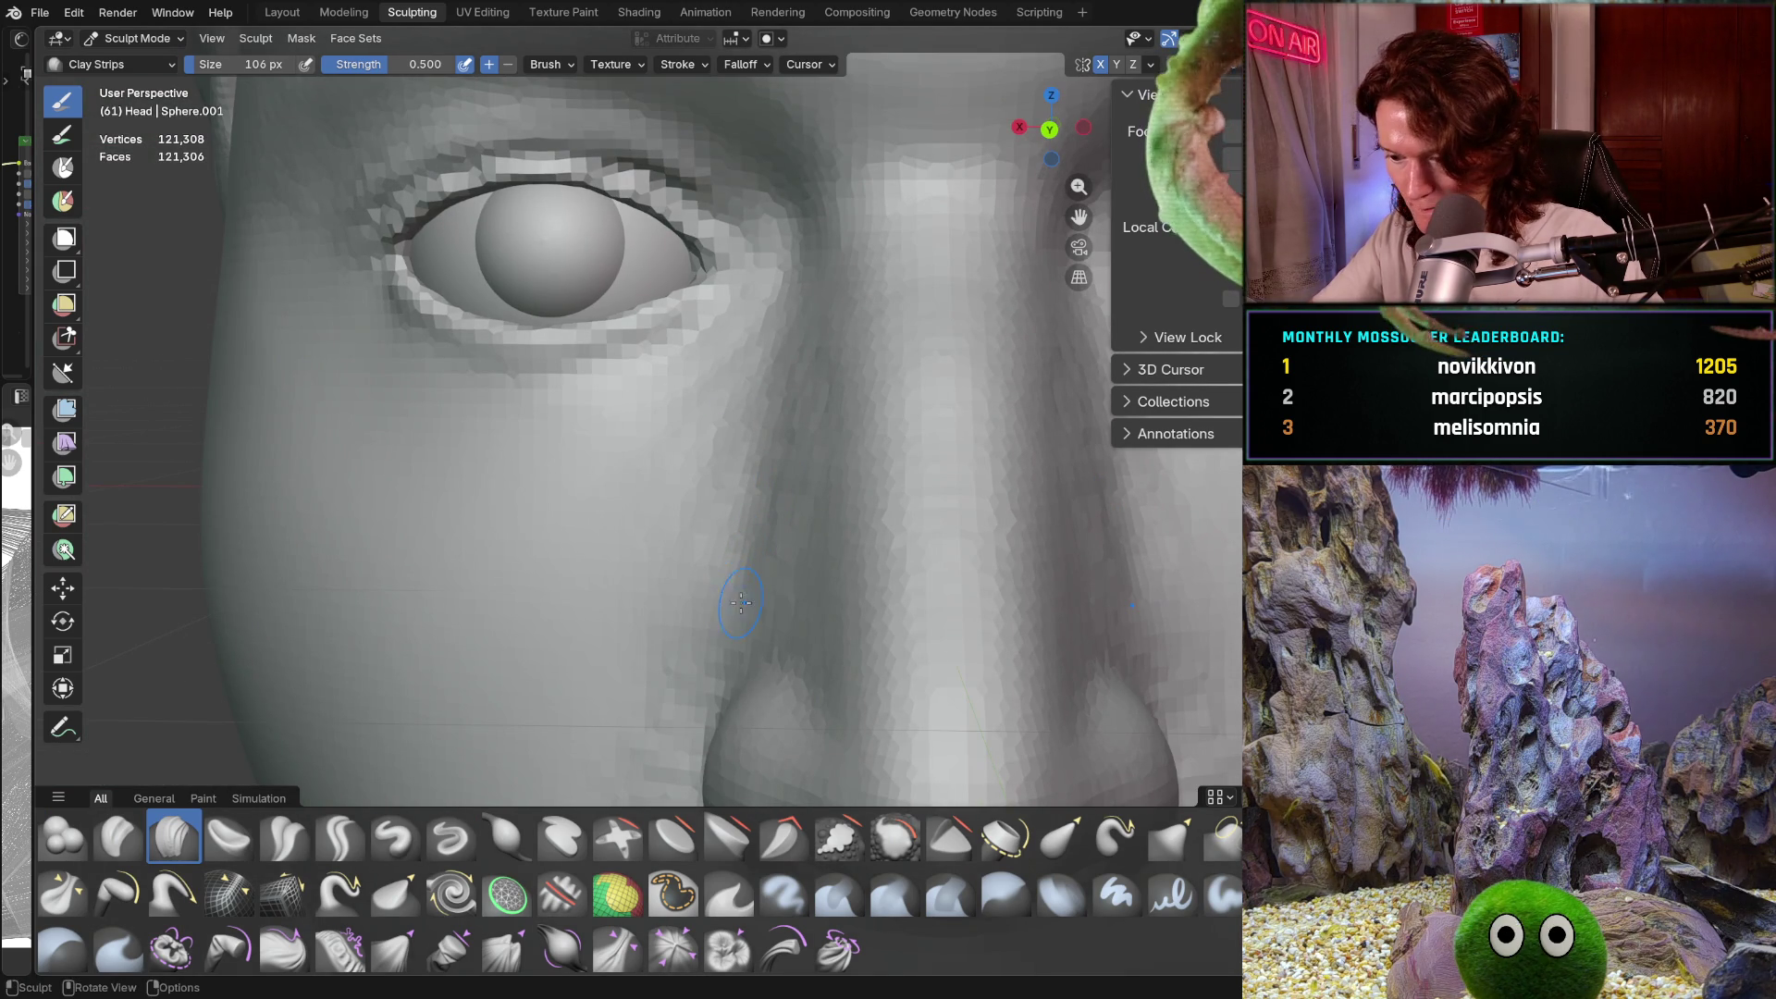
middle_click_drag(696, 544, 690, 536)
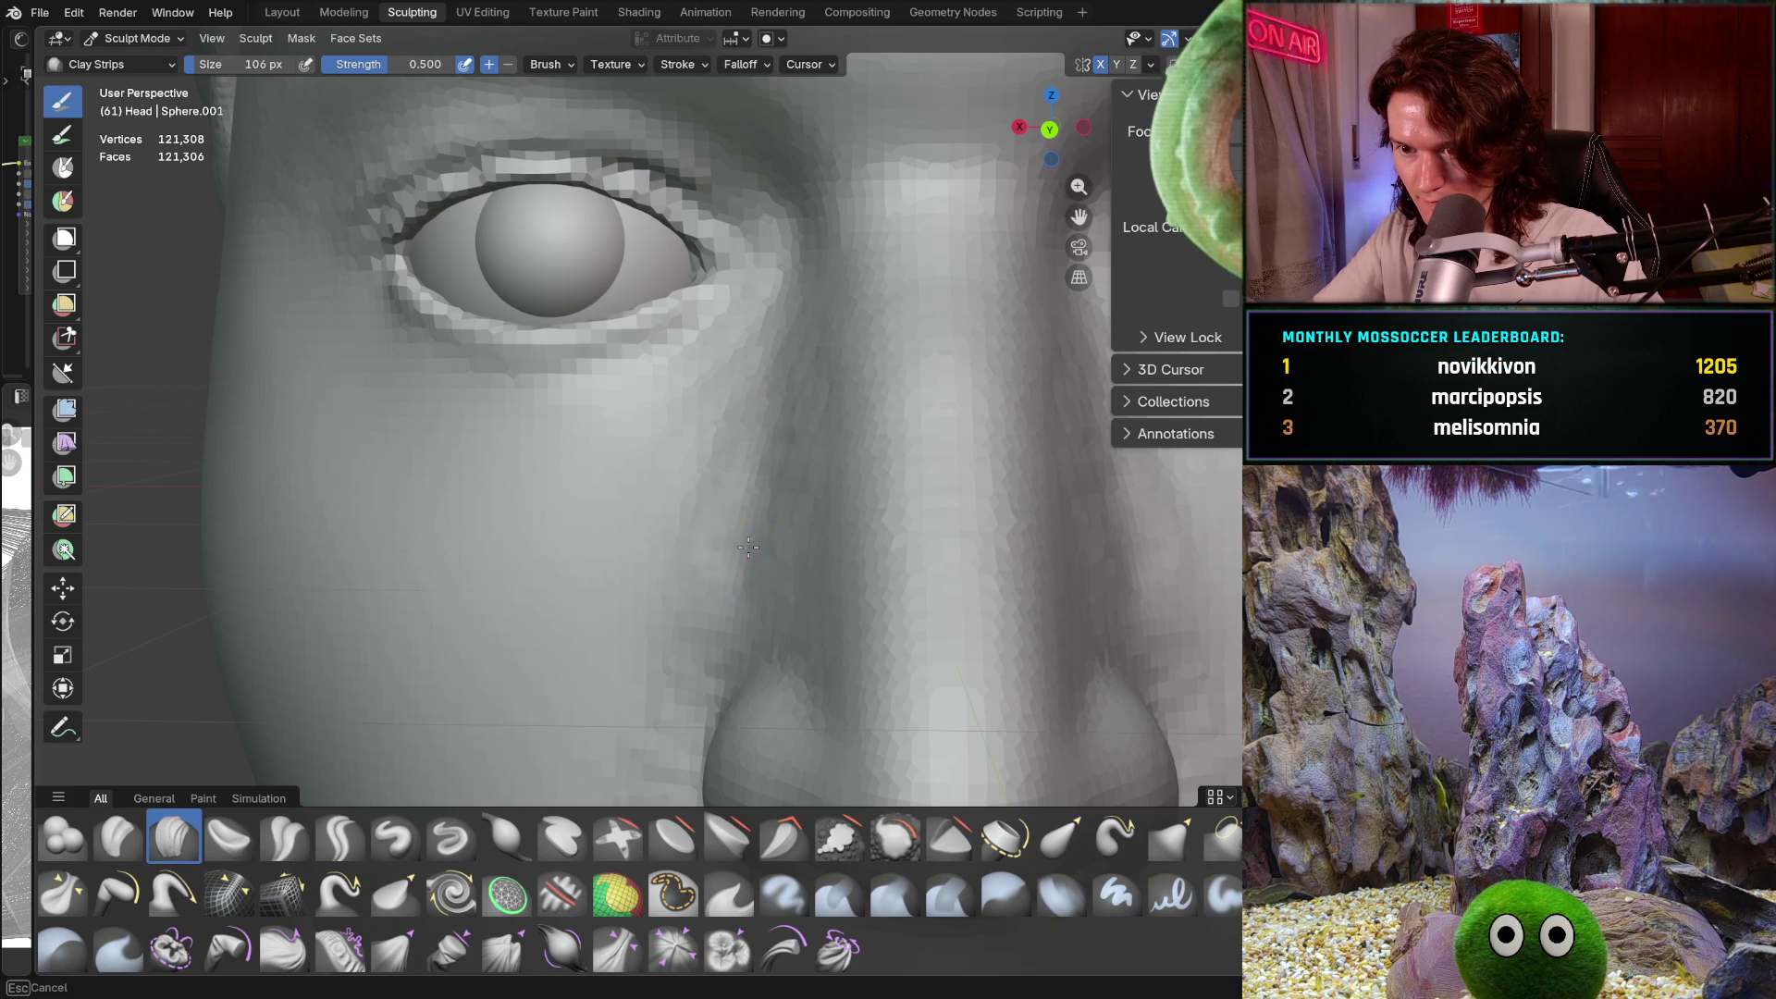
Check the nose in profile and front view, then sculpt the cheek beside the nostril again
mouse_move(749, 554)
middle_mouse_down()
mouse_move(747, 481)
mouse_move(684, 418)
mouse_move(718, 567)
mouse_move(700, 677)
mouse_move(676, 571)
mouse_move(686, 618)
mouse_move(654, 617)
middle_mouse_up()
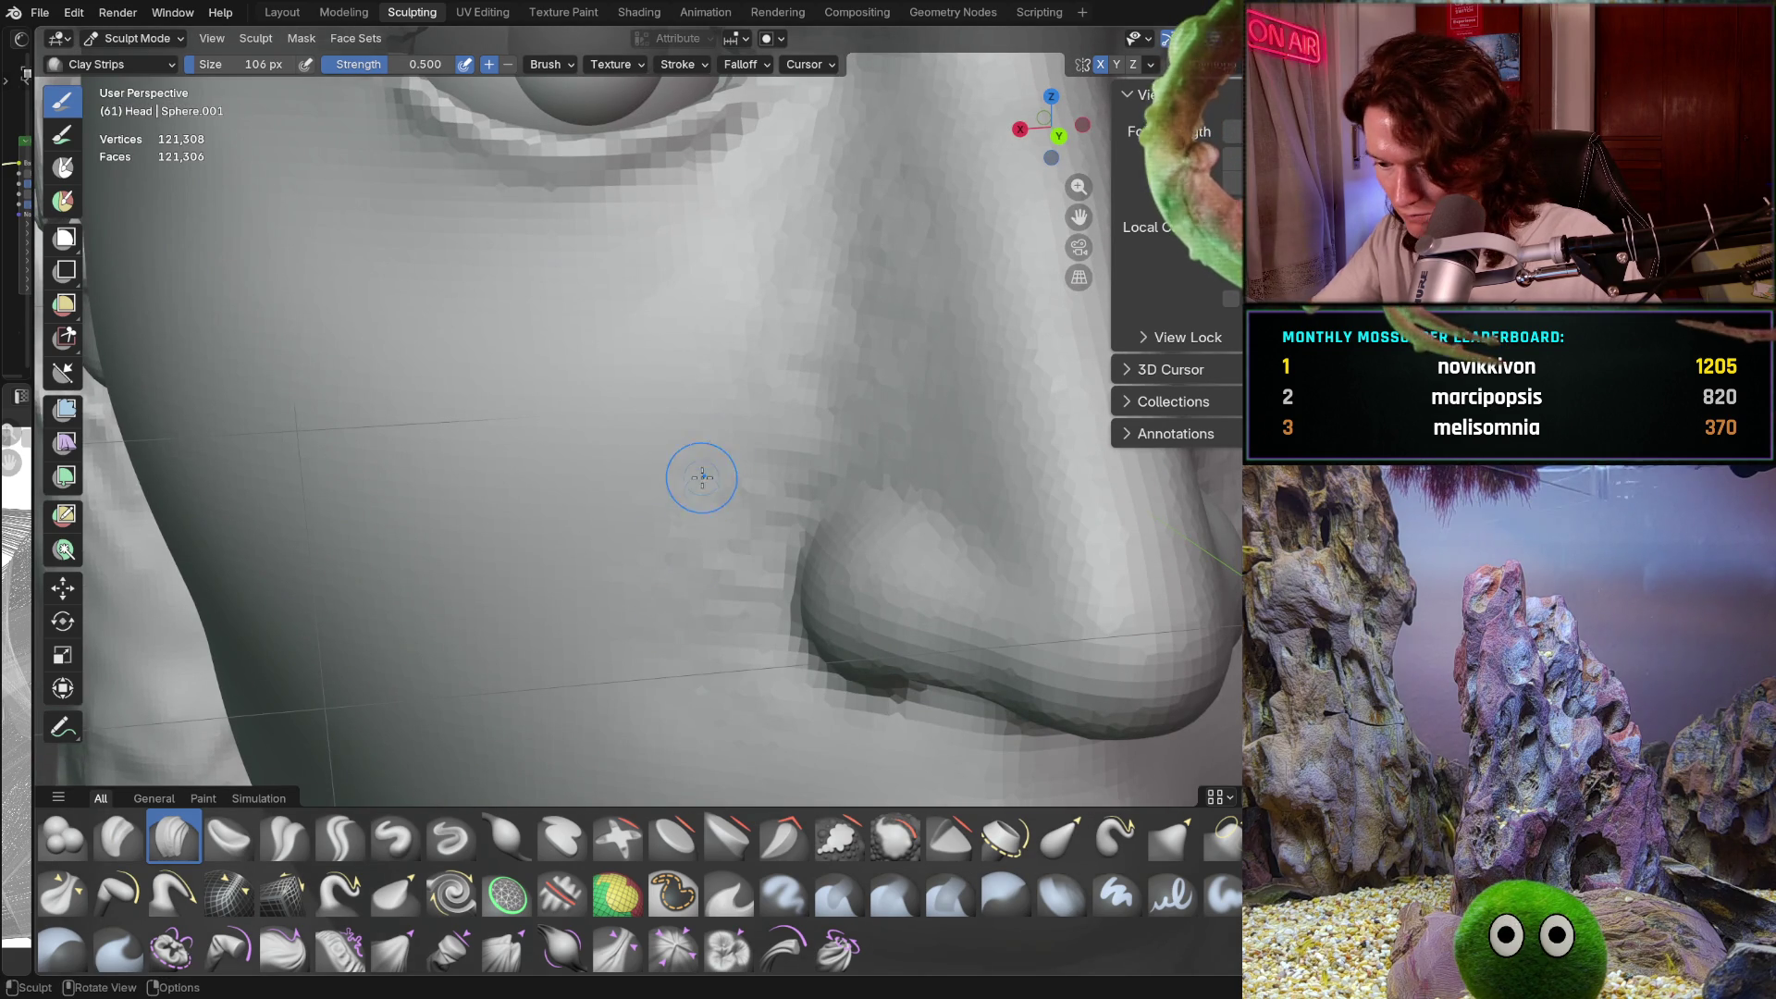
mouse_move(745, 527)
middle_mouse_down()
mouse_move(788, 623)
mouse_move(739, 343)
middle_mouse_up()
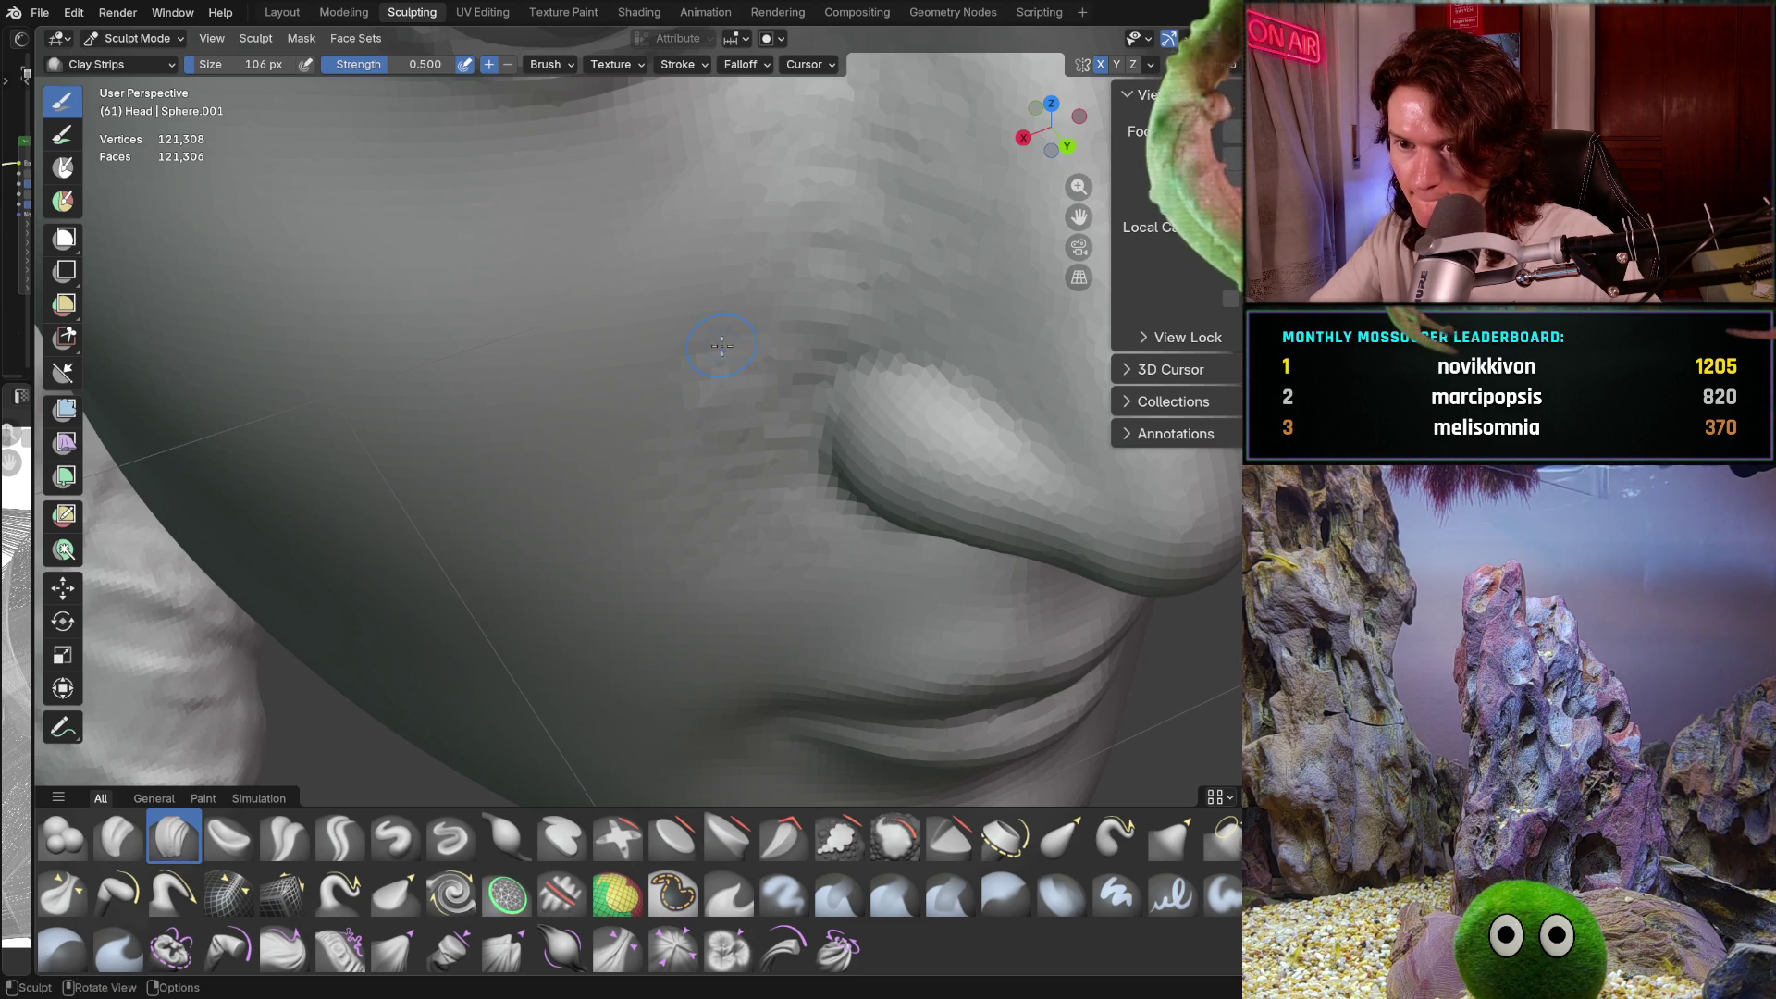
middle_click_drag(755, 306, 678, 513)
mouse_move(654, 337)
middle_mouse_down()
mouse_move(707, 421)
mouse_move(676, 409)
mouse_move(725, 384)
middle_mouse_up()
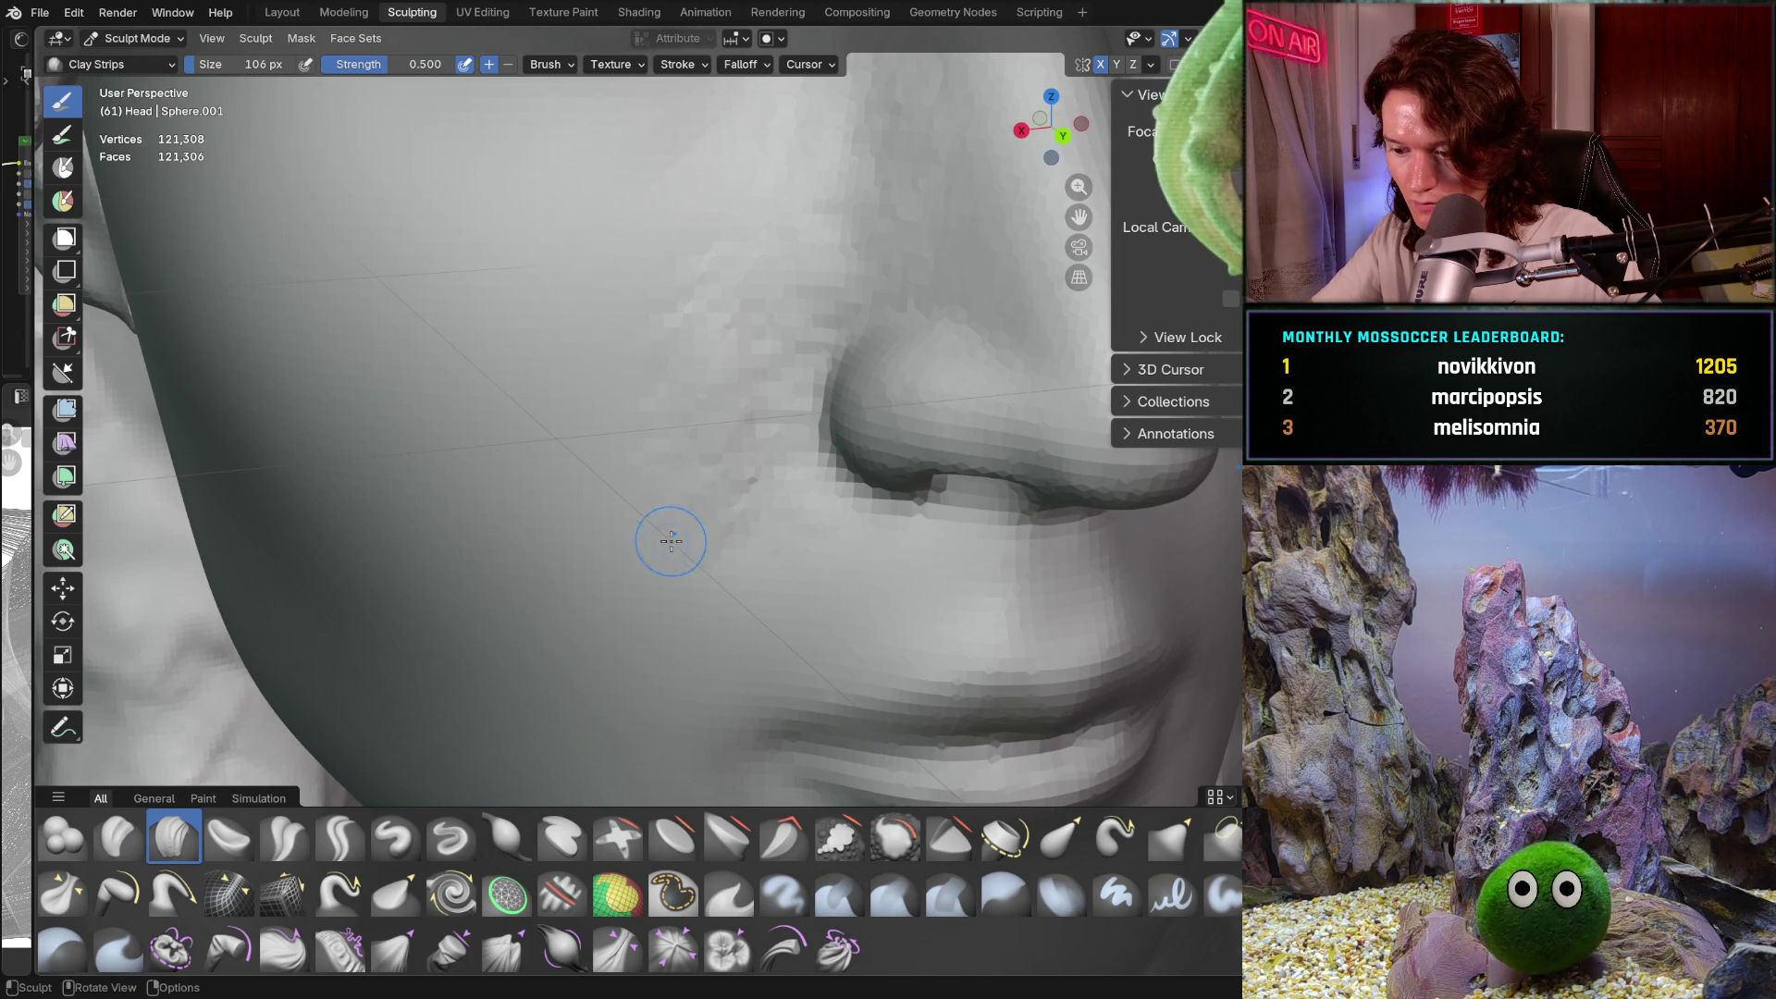
mouse_move(690, 451)
middle_mouse_down()
mouse_move(678, 440)
mouse_move(733, 377)
mouse_move(757, 380)
mouse_move(725, 425)
mouse_move(801, 222)
mouse_move(749, 321)
mouse_move(757, 380)
mouse_move(793, 408)
mouse_move(756, 454)
middle_mouse_up()
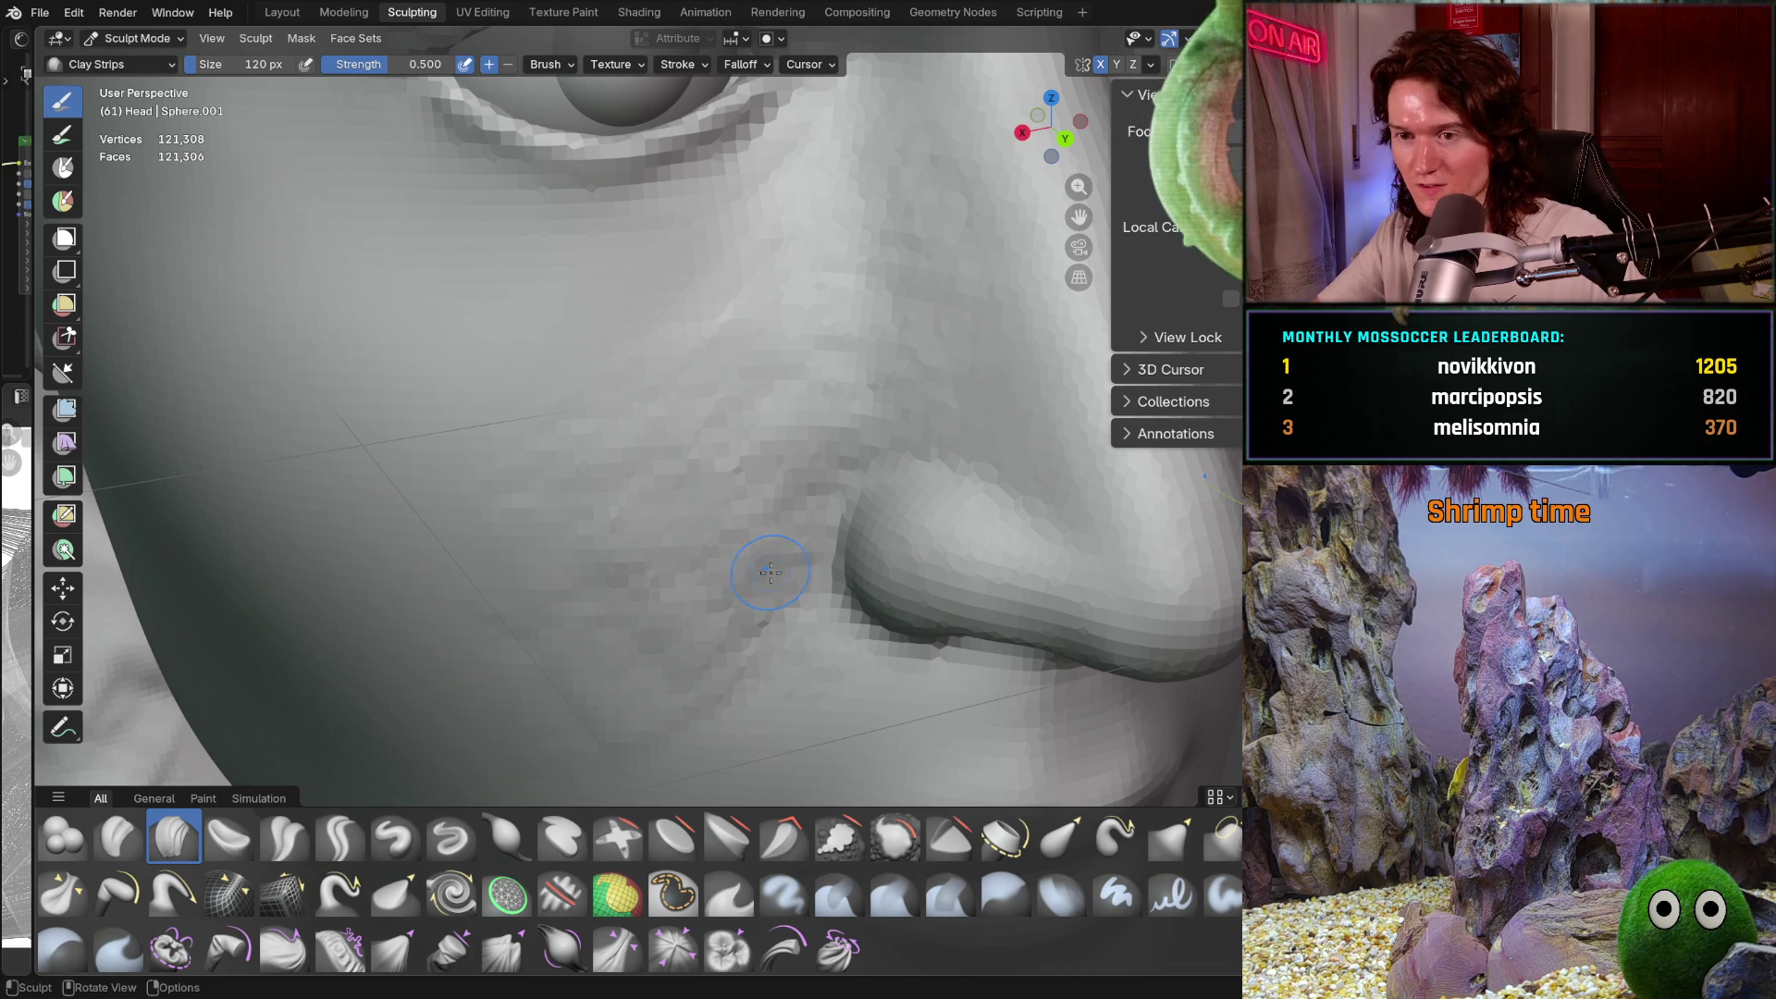
Enlarge the Clay Strips brush to 216 px
key("f")
left_click(713, 435)
key("f")
mouse_move(777, 388)
middle_mouse_down()
mouse_move(841, 368)
mouse_move(655, 363)
middle_mouse_up()
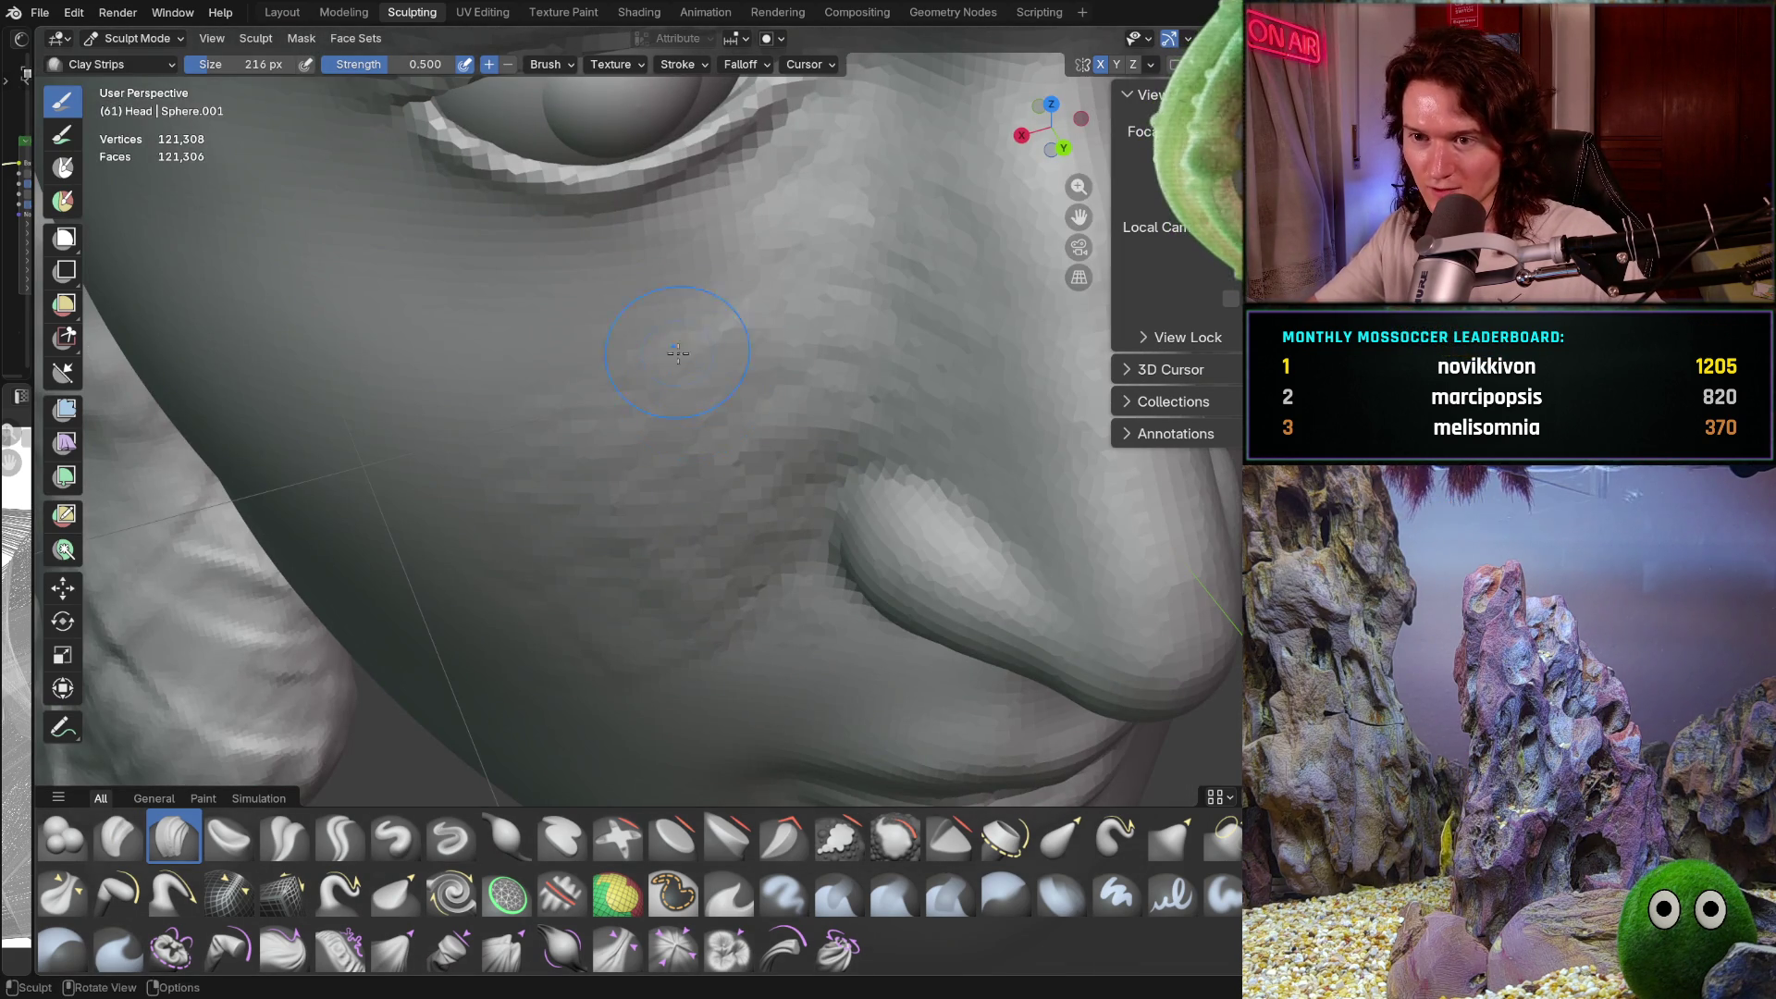
Smooth and flatten the cheek plane below the eye and beside the nose
left_click_drag(618, 430, 592, 566)
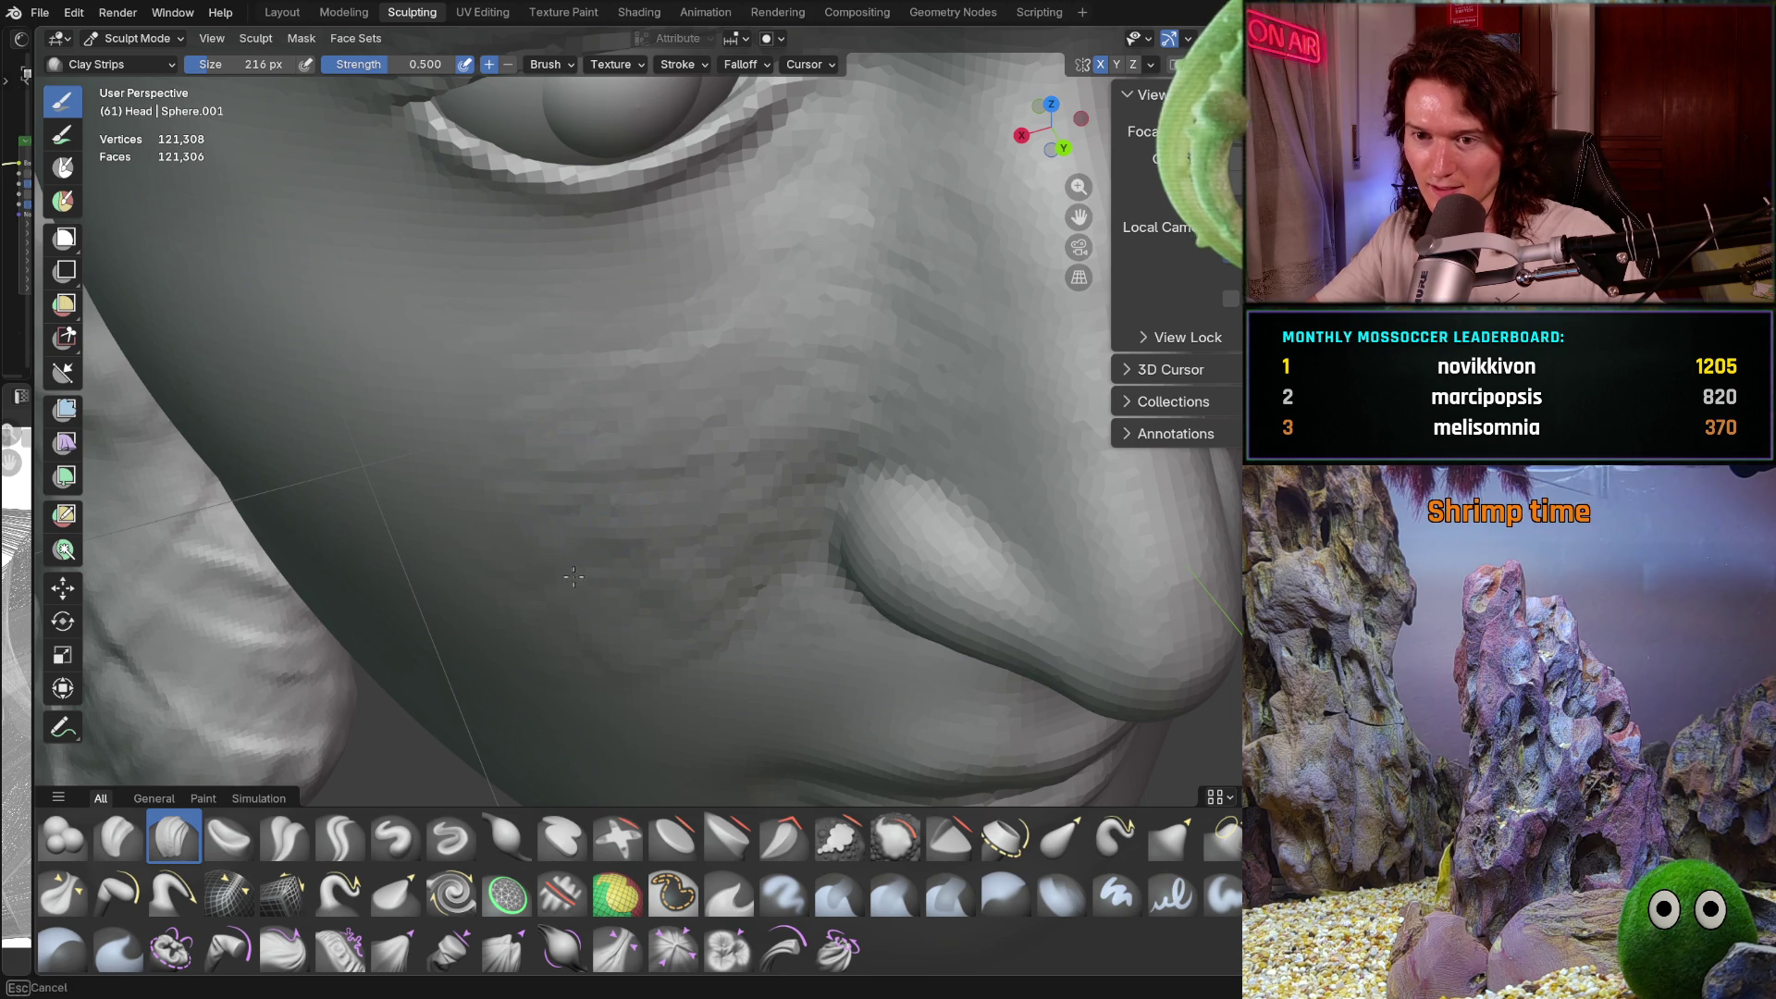
left_click_drag(582, 635, 581, 635)
middle_click_drag(582, 634, 753, 337)
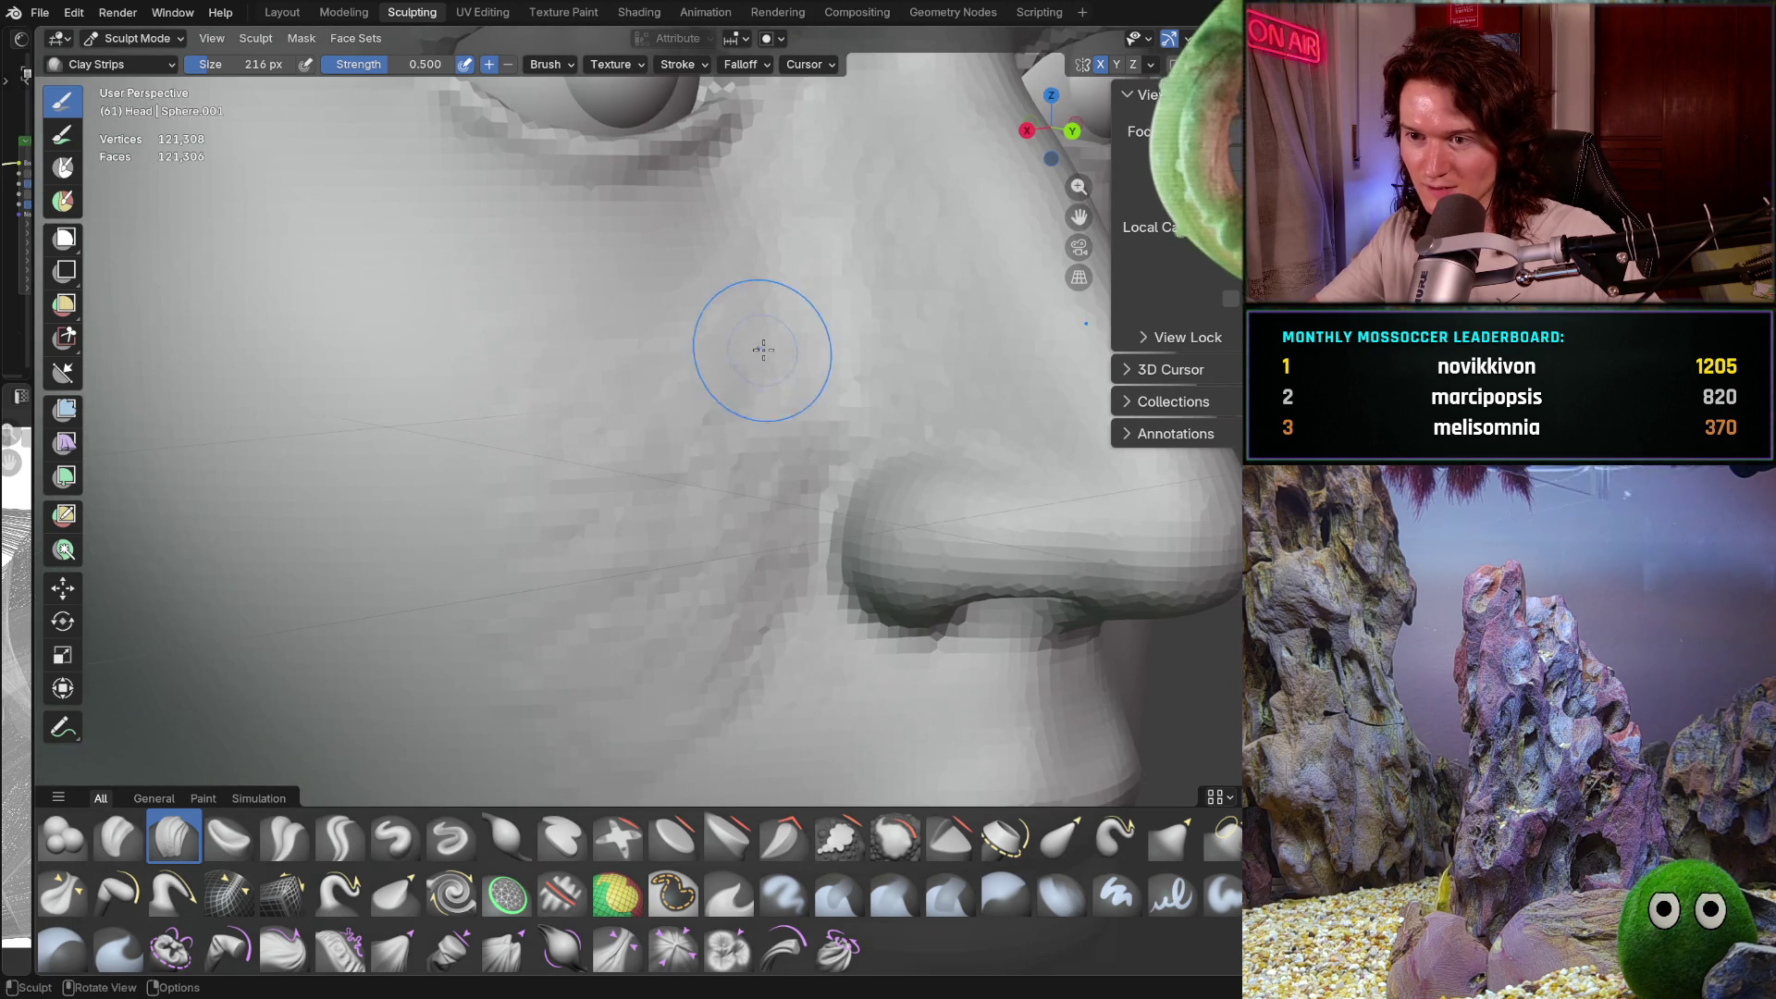
middle_click_drag(586, 558, 593, 583)
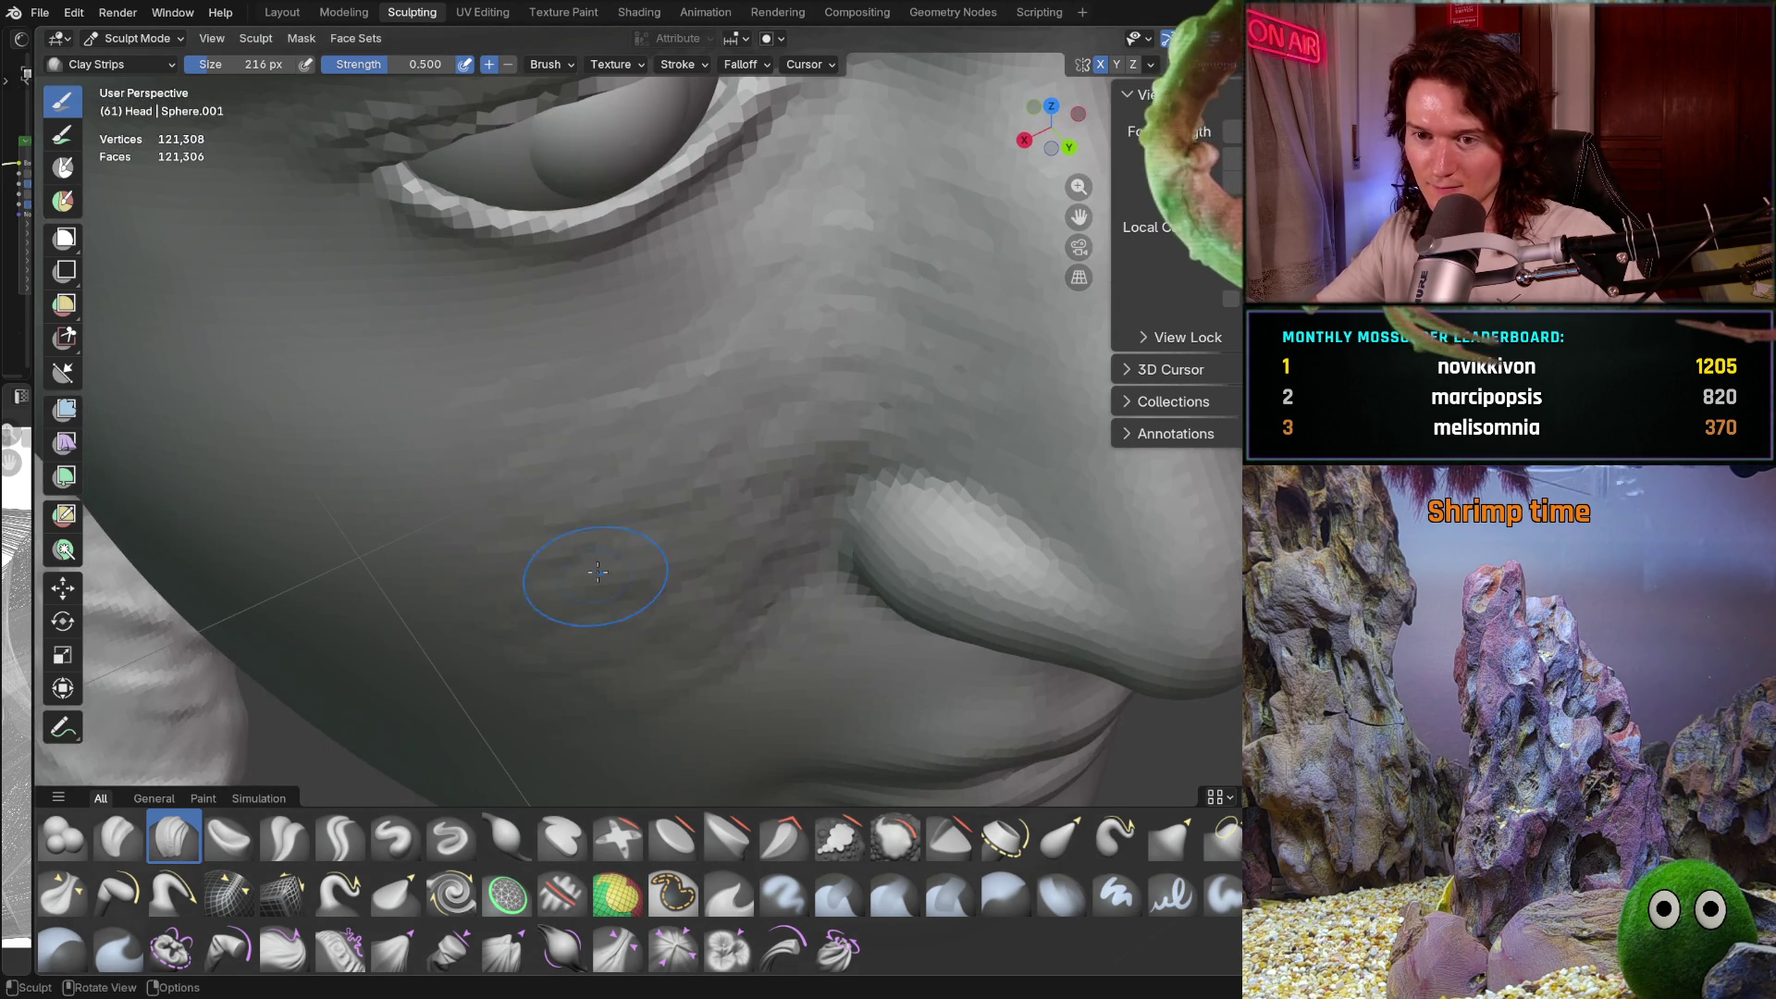
mouse_move(534, 518)
middle_mouse_down()
mouse_move(468, 447)
mouse_move(547, 419)
middle_mouse_up()
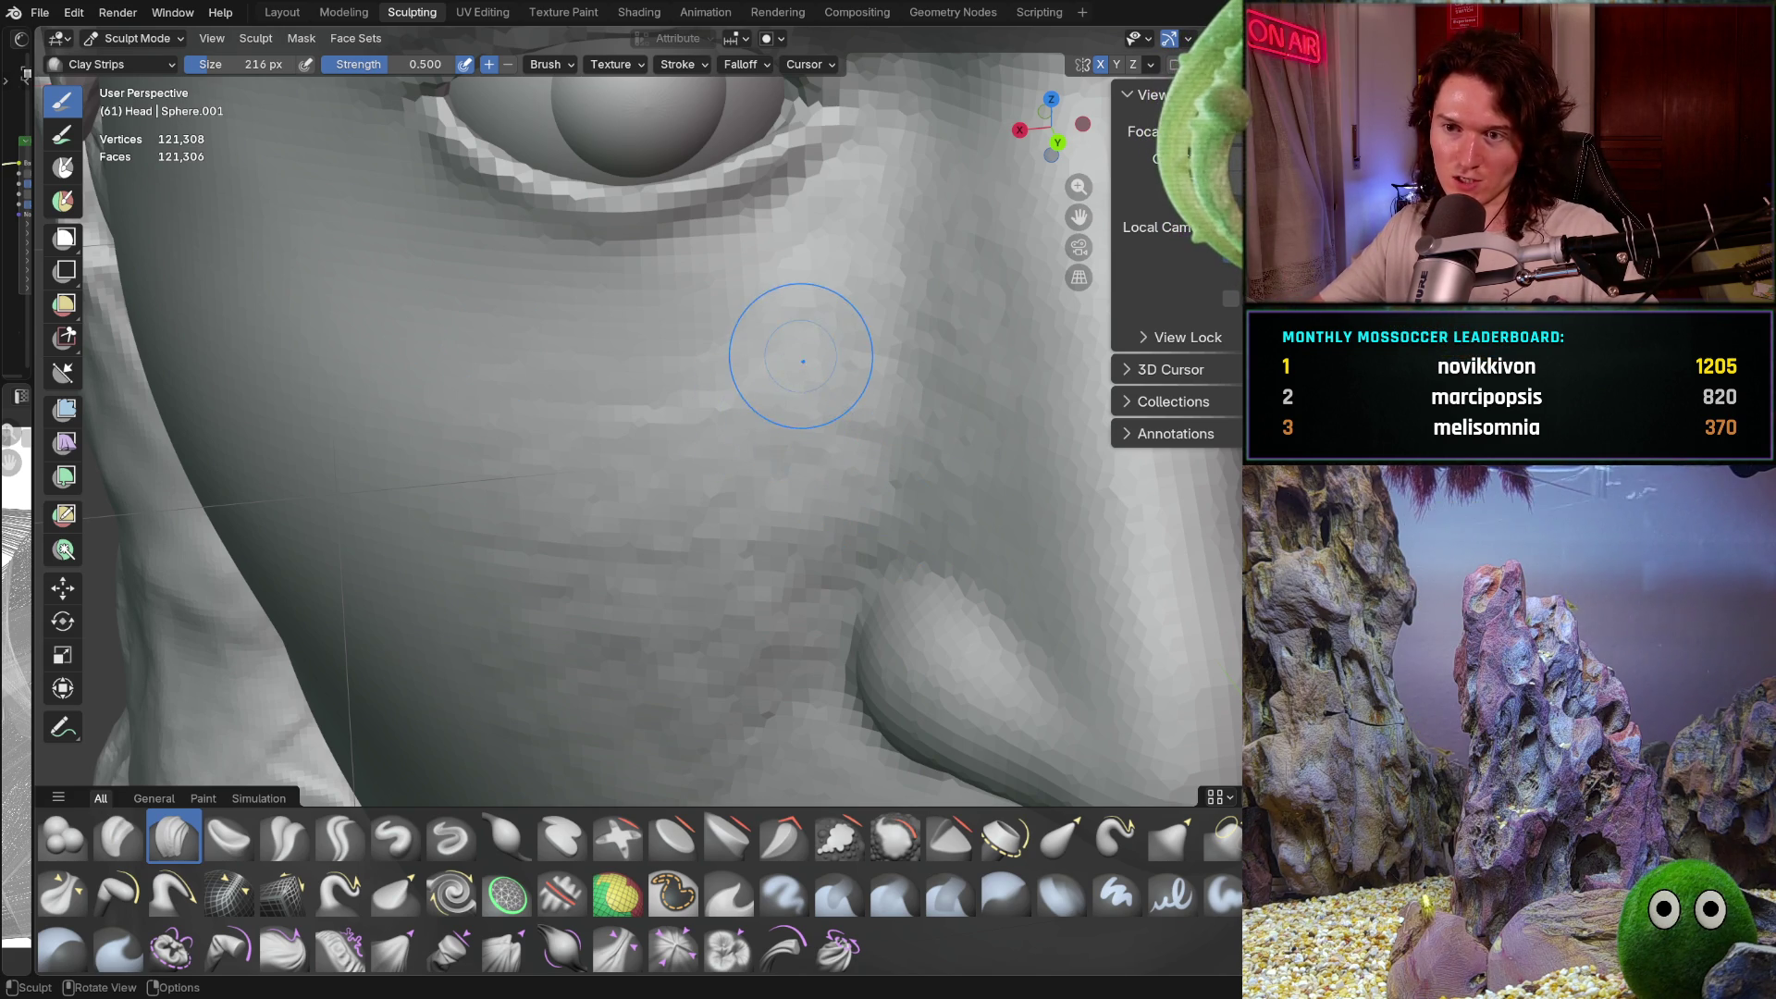
middle_click_drag(772, 456, 872, 395)
Shrink the brush to 156 px and orbit around the cheek between the eye and nose
key("f")
left_click(725, 368)
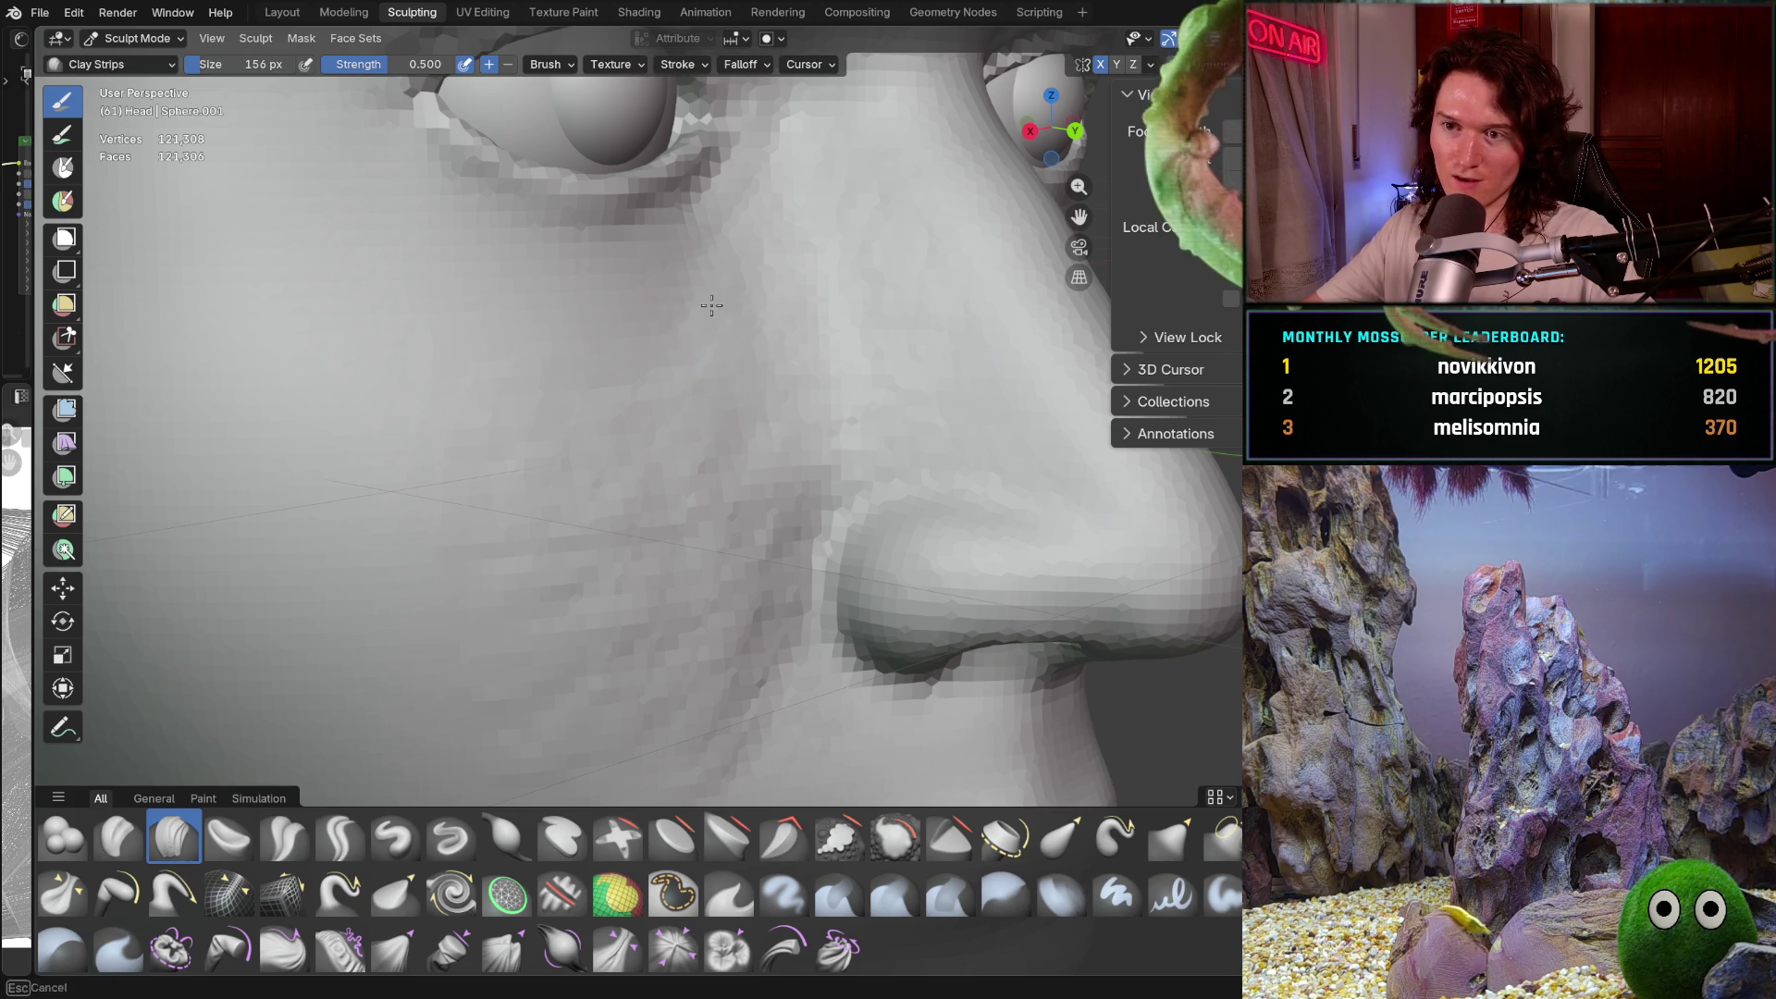
middle_click_drag(745, 493, 746, 475)
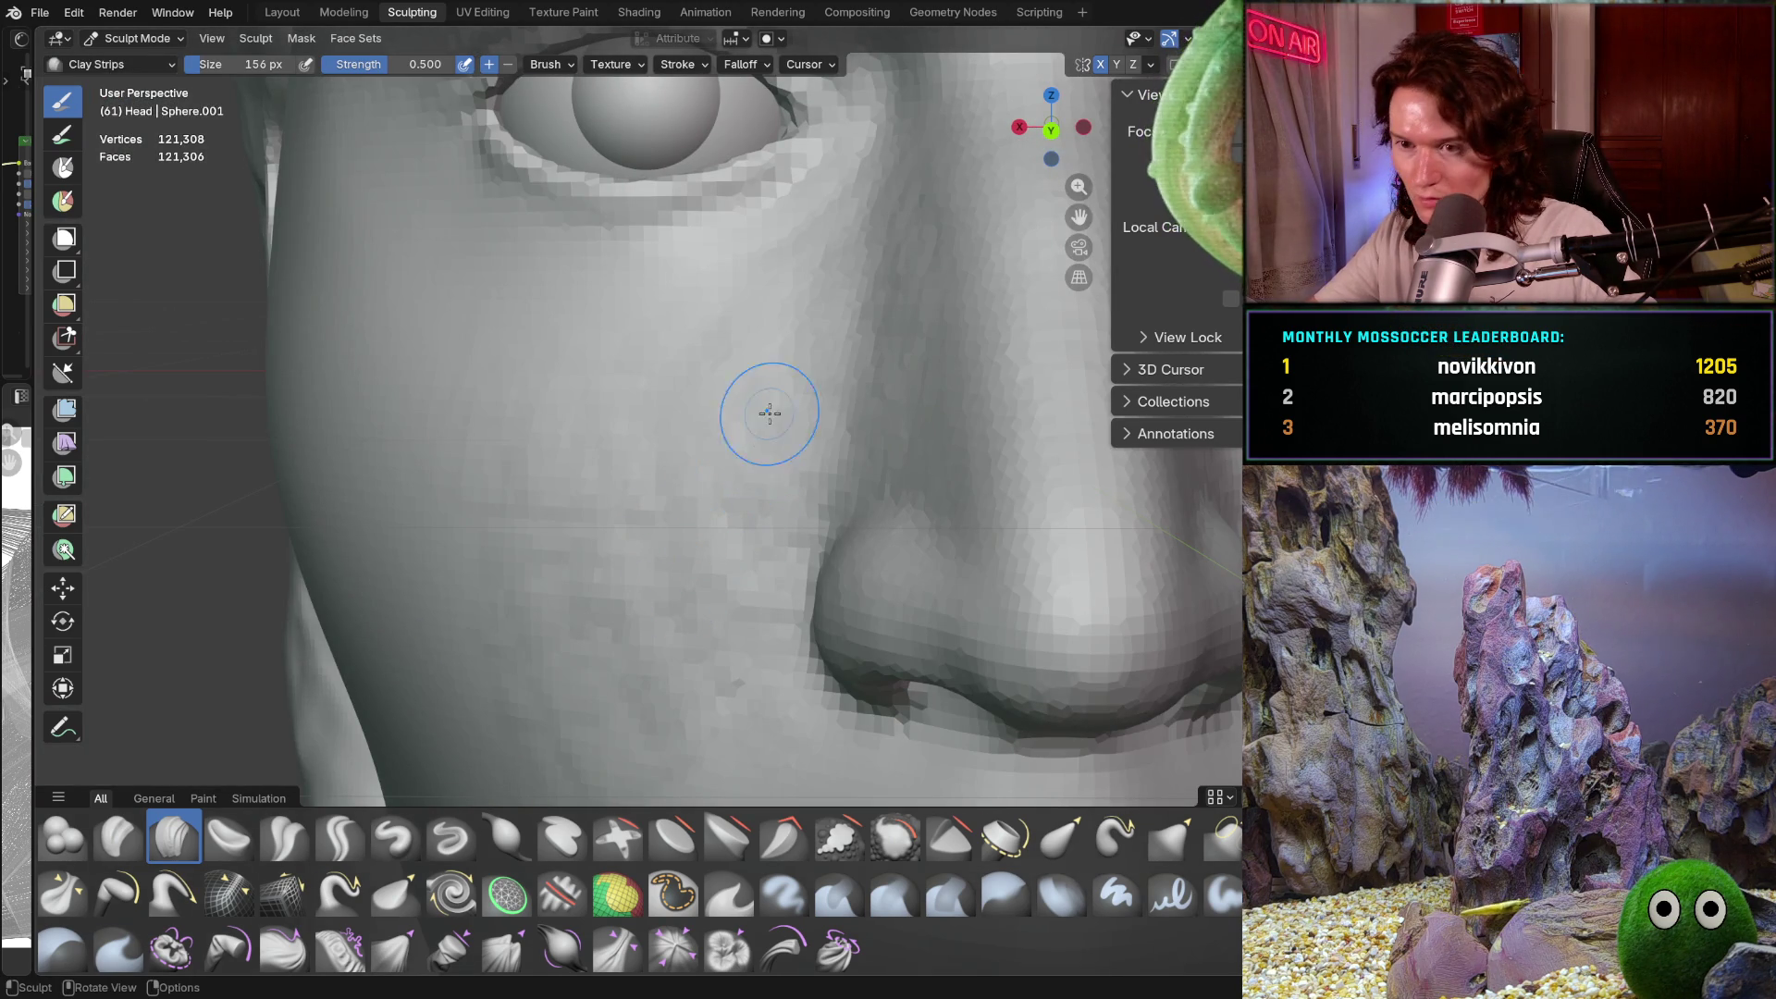
mouse_move(704, 481)
middle_mouse_down()
mouse_move(729, 408)
mouse_move(736, 473)
mouse_move(757, 352)
middle_mouse_up()
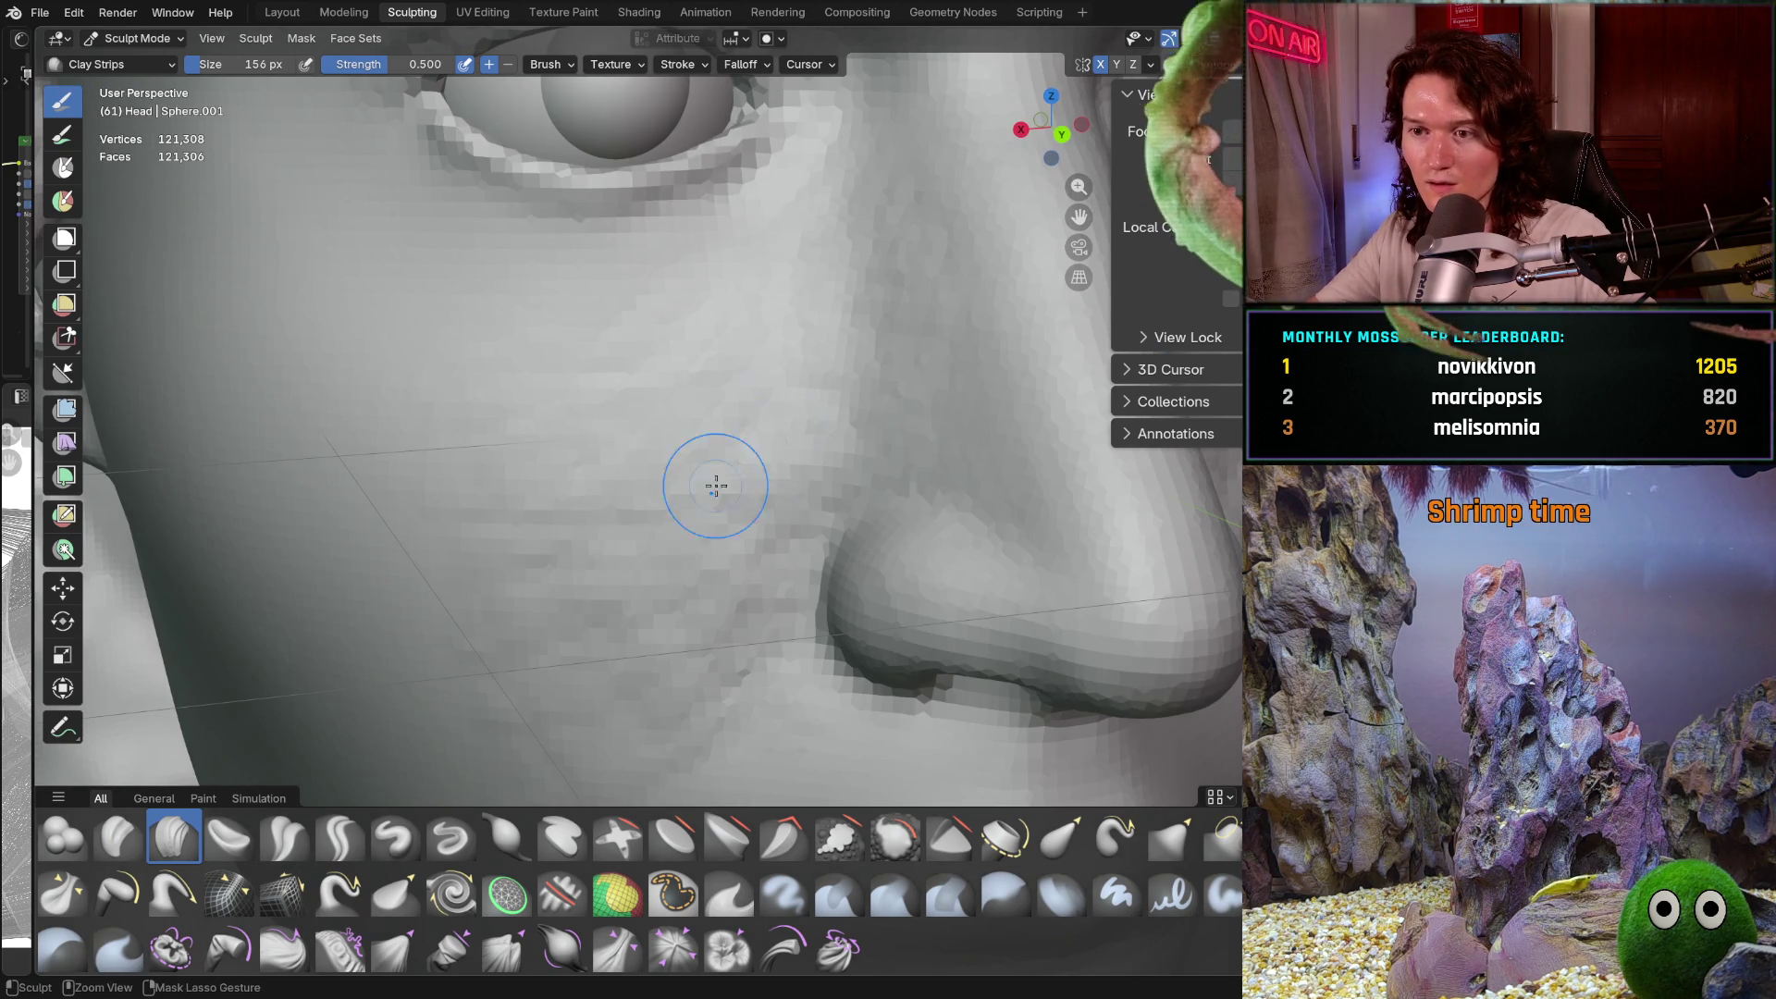
mouse_move(737, 475)
middle_mouse_down()
mouse_move(793, 325)
mouse_move(804, 354)
middle_mouse_up()
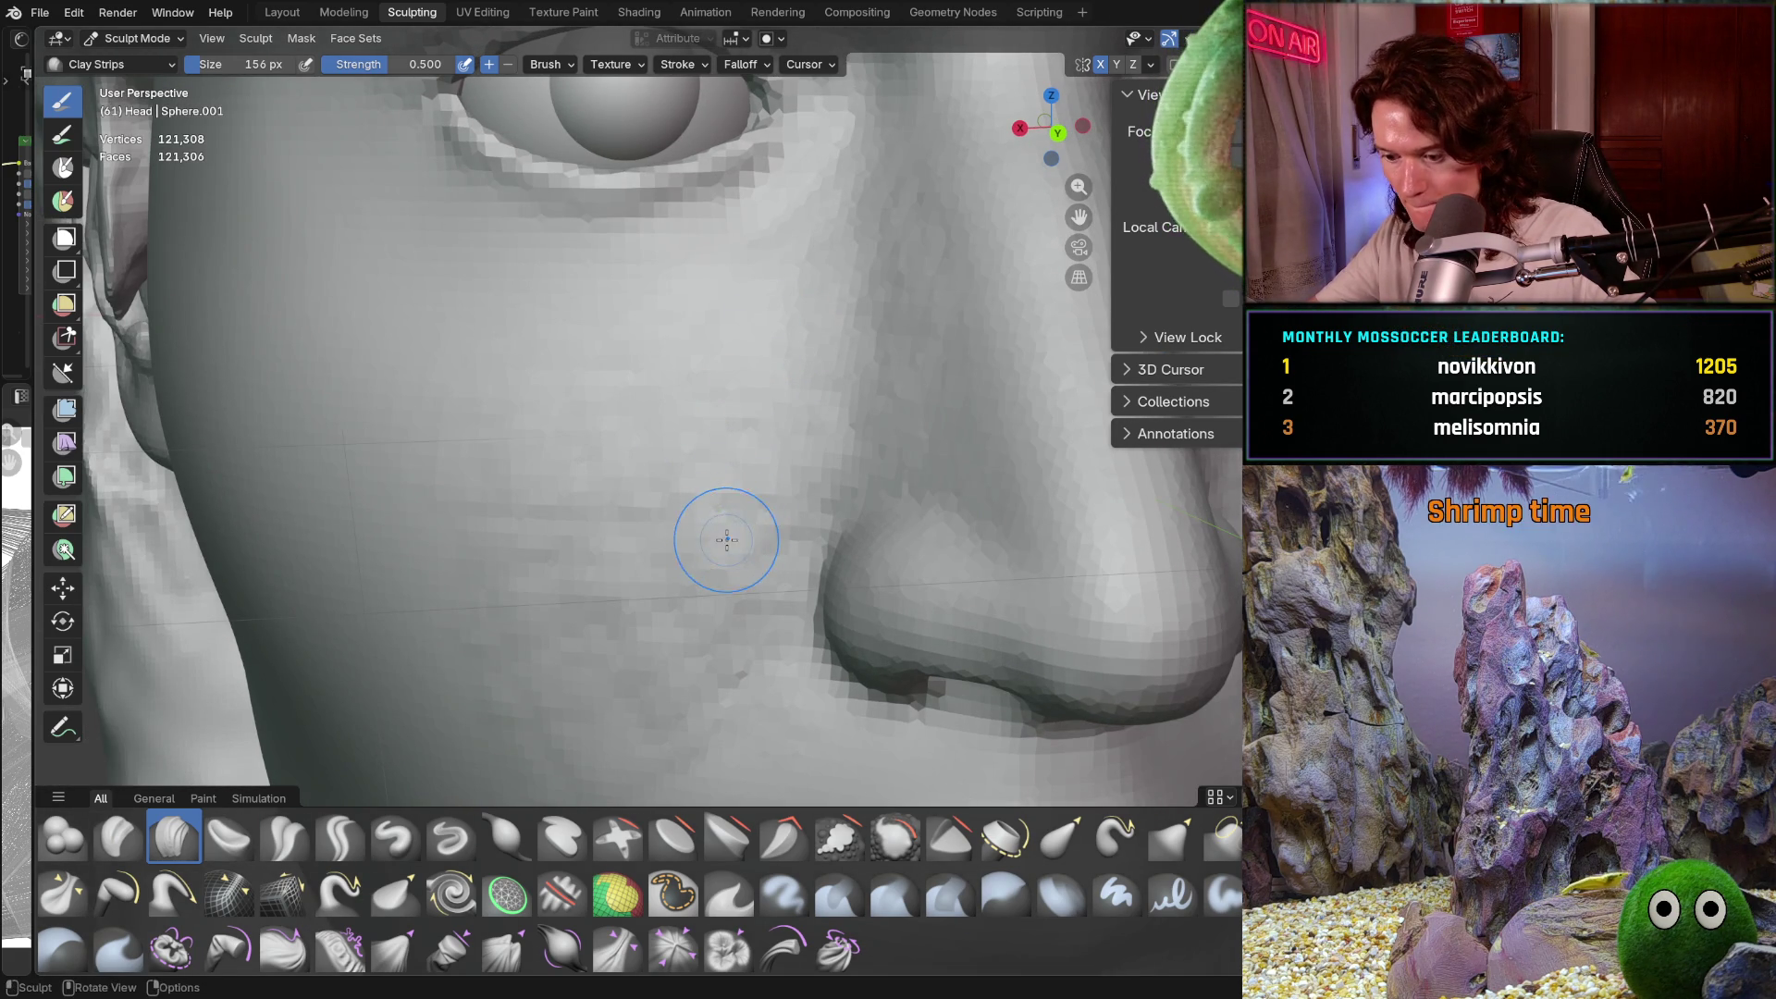
mouse_move(730, 511)
middle_mouse_down()
mouse_move(796, 518)
mouse_move(654, 436)
mouse_move(745, 523)
mouse_move(937, 400)
mouse_move(890, 466)
middle_mouse_up()
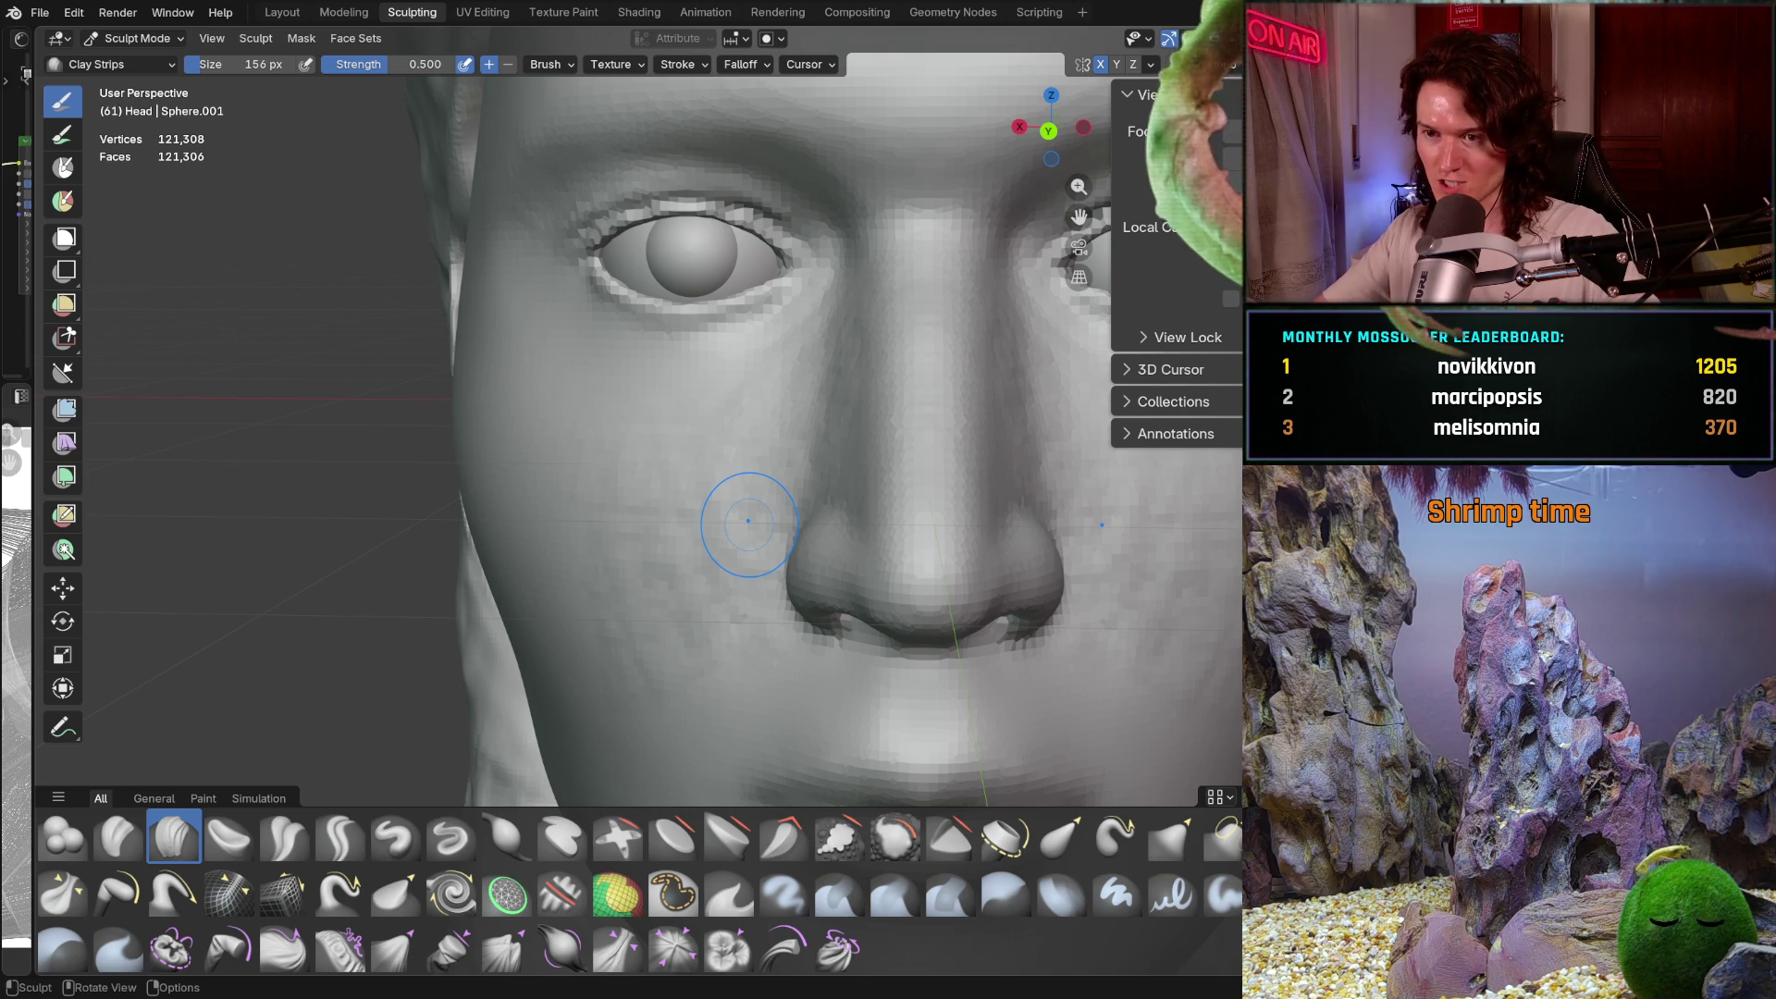
Sculpt a stroke up the cheek beside the nose, then return to a straight-on face view
scroll(810, 407, "up", 3)
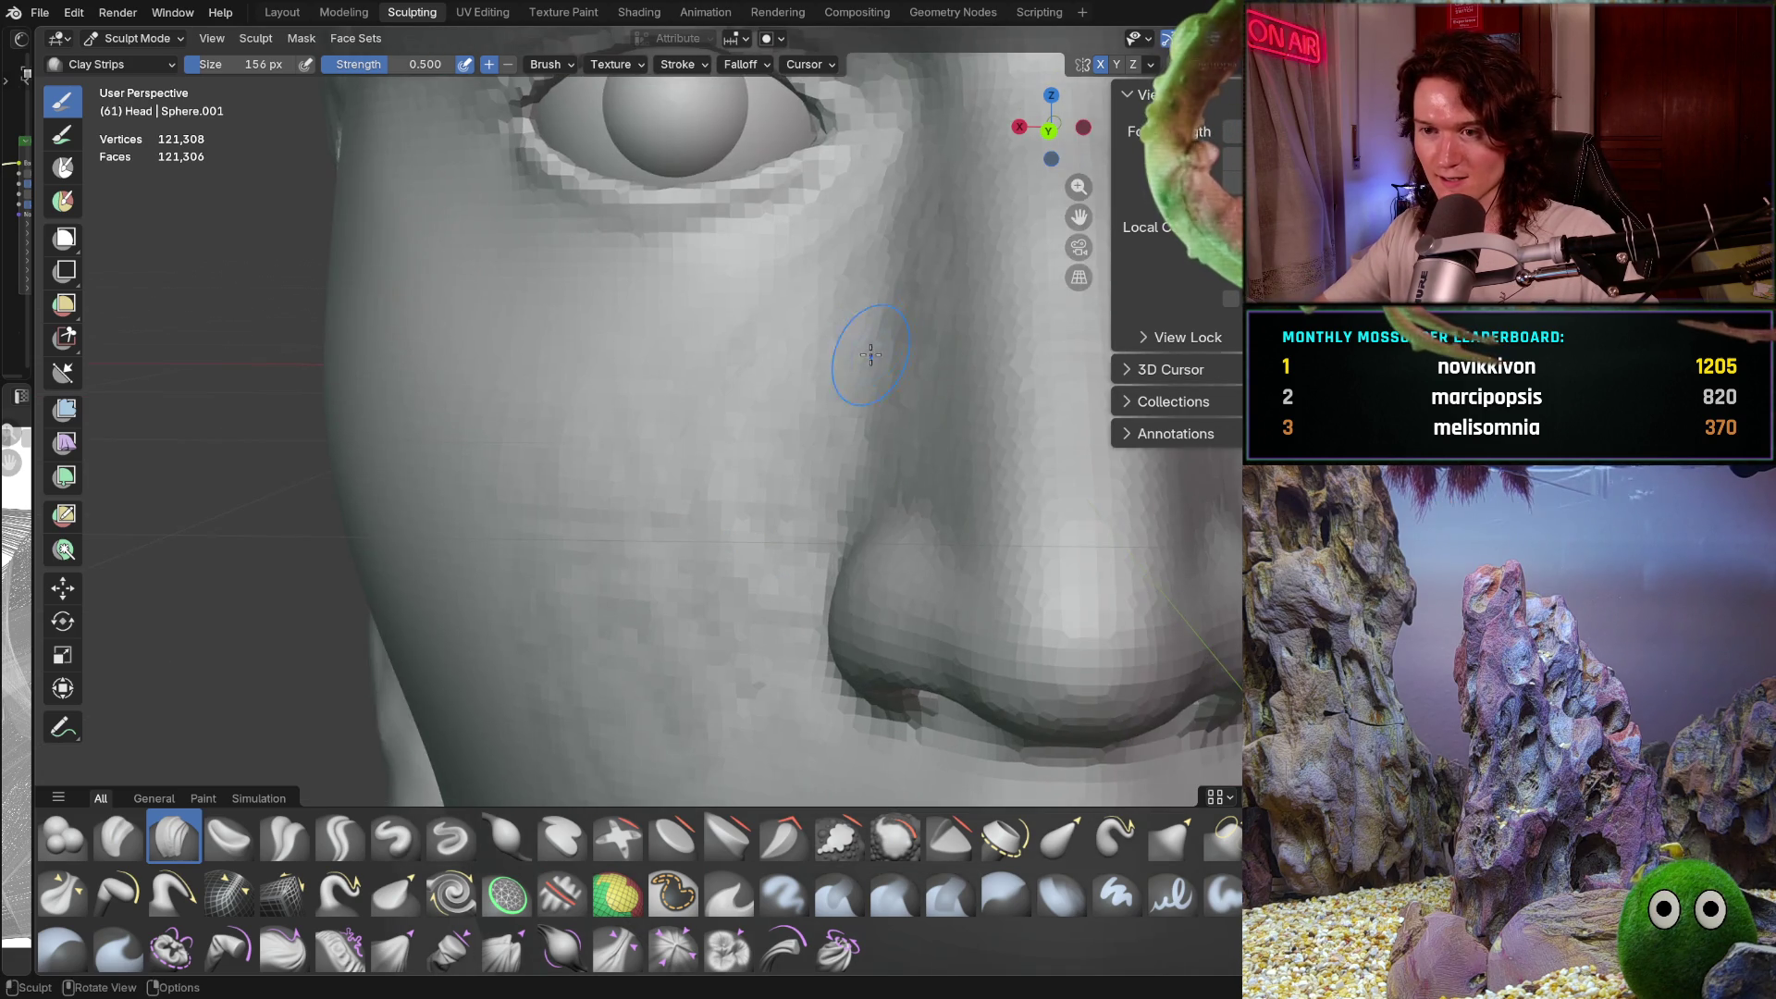
scroll(810, 407, "up", 1)
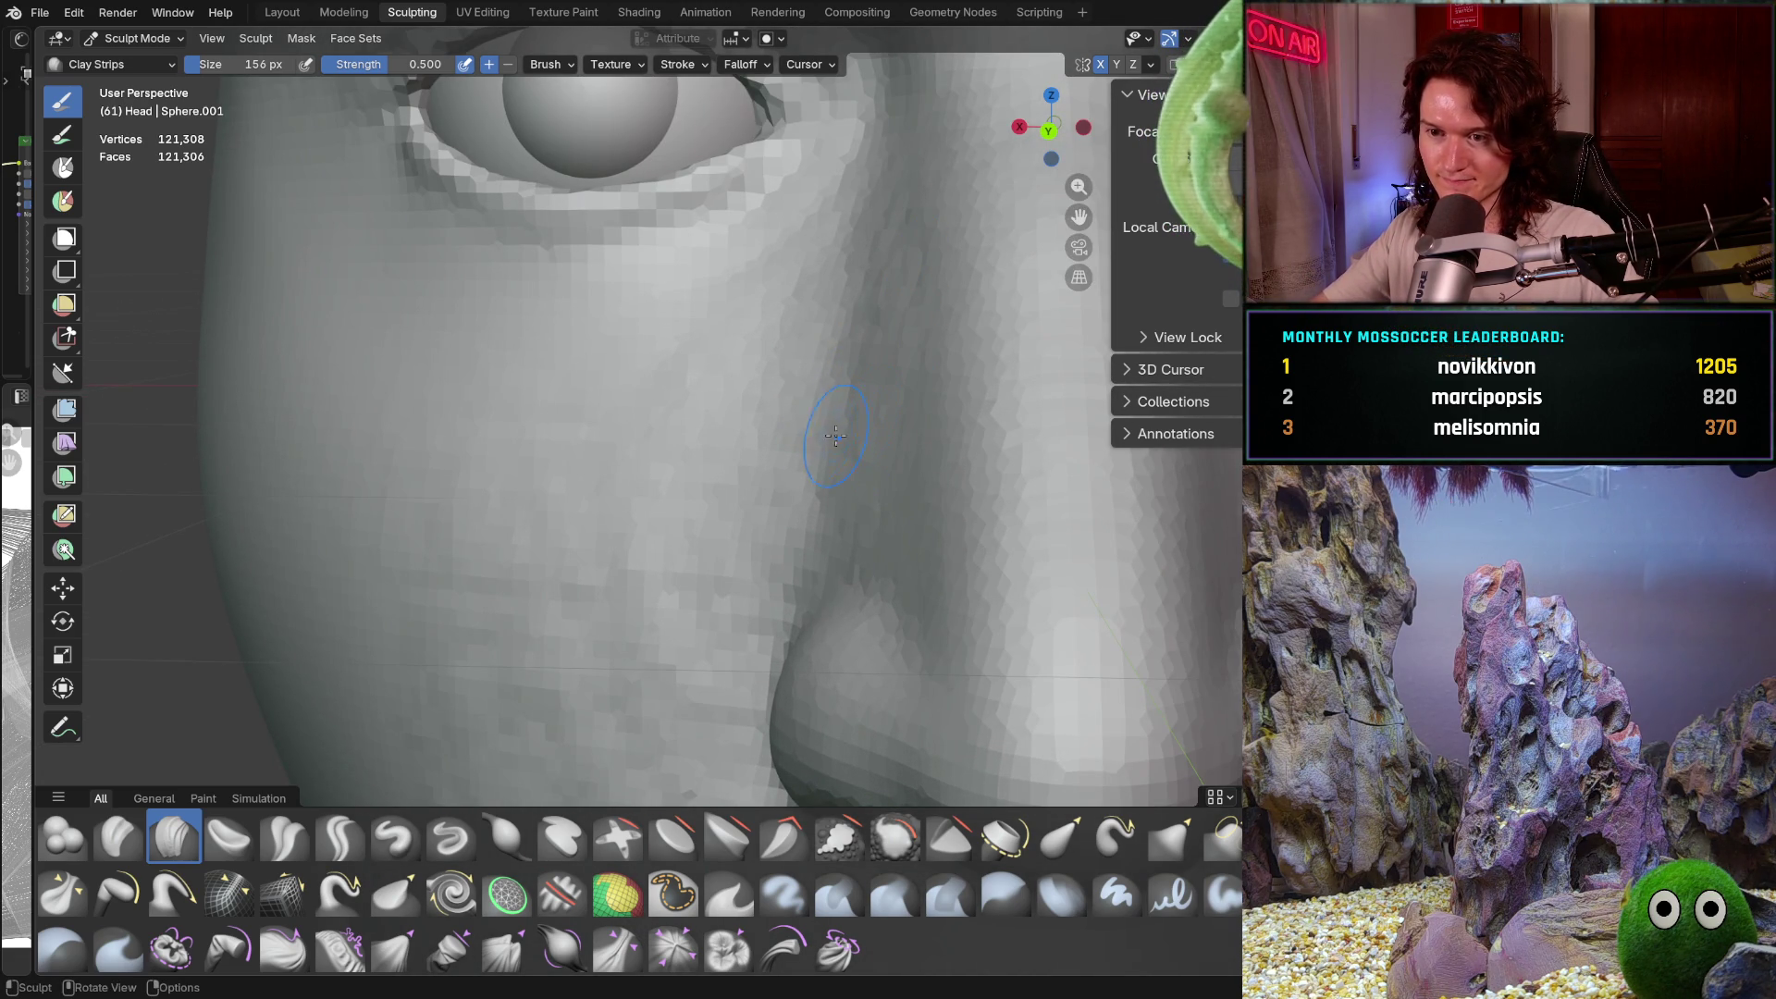
mouse_move(761, 310)
left_mouse_down()
mouse_move(773, 369)
mouse_move(587, 400)
mouse_move(580, 489)
left_mouse_up()
middle_click_drag(622, 464, 685, 487)
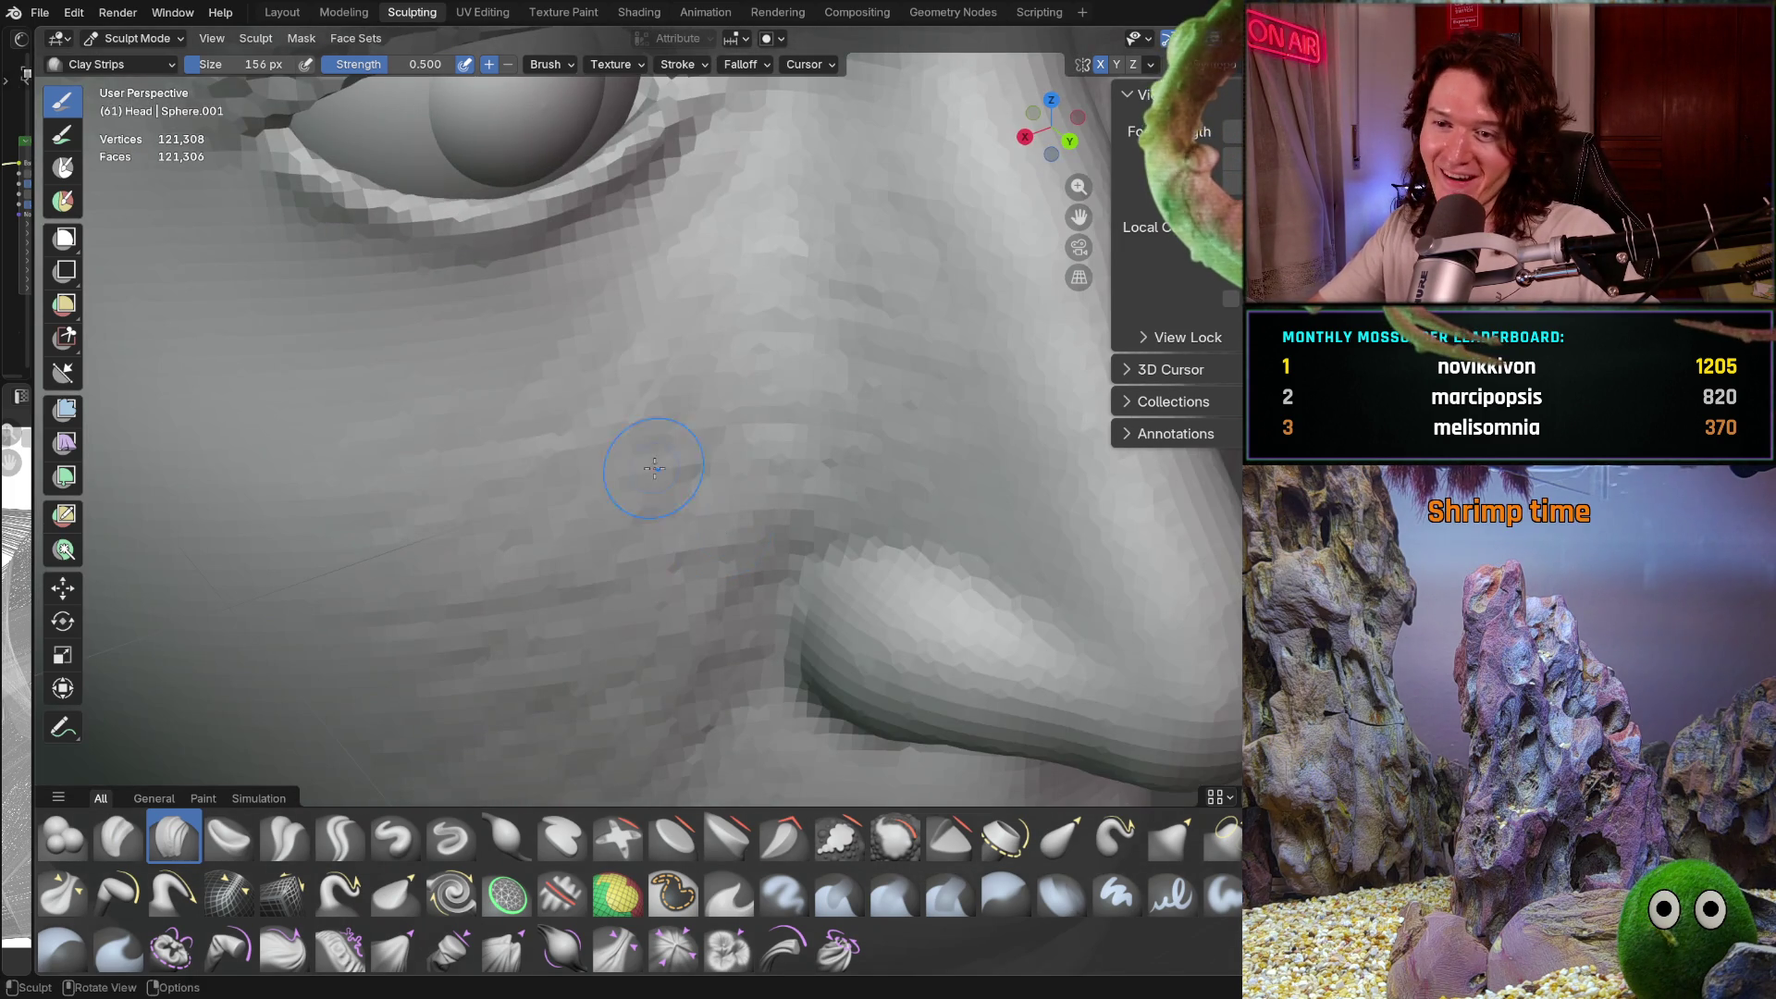
mouse_move(536, 376)
middle_mouse_down()
mouse_move(428, 424)
mouse_move(456, 412)
mouse_move(431, 385)
middle_mouse_up()
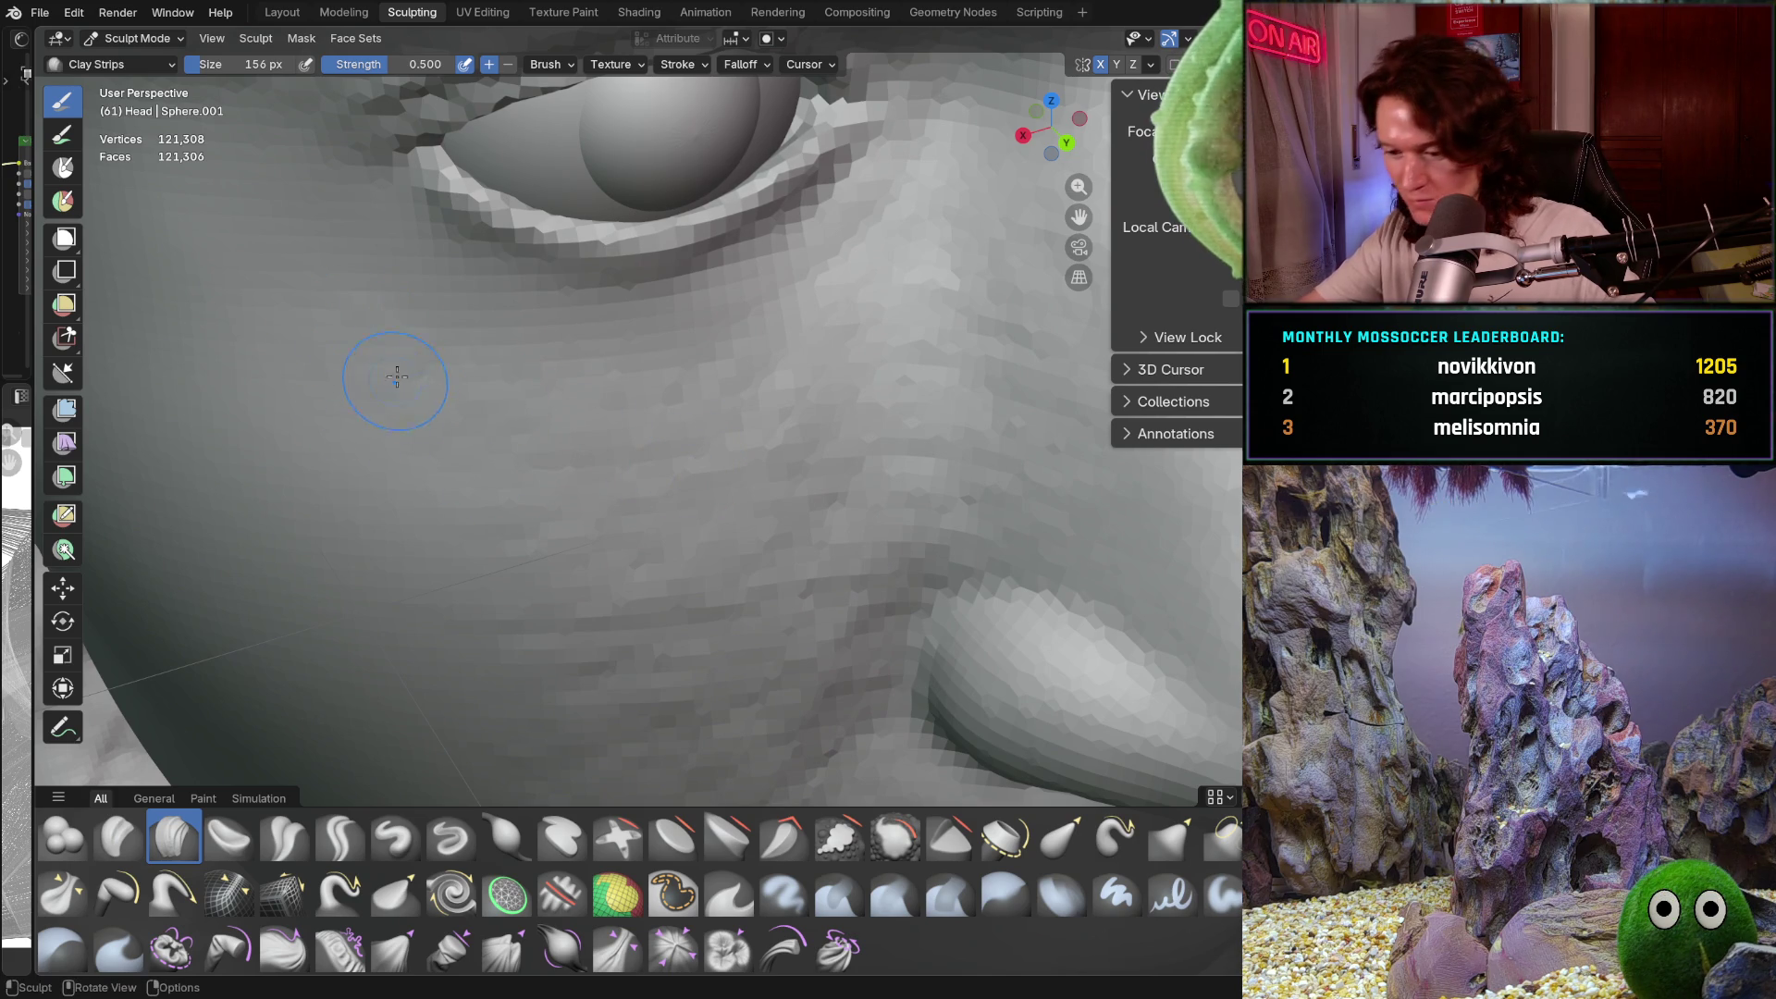
middle_click_drag(294, 314, 280, 335)
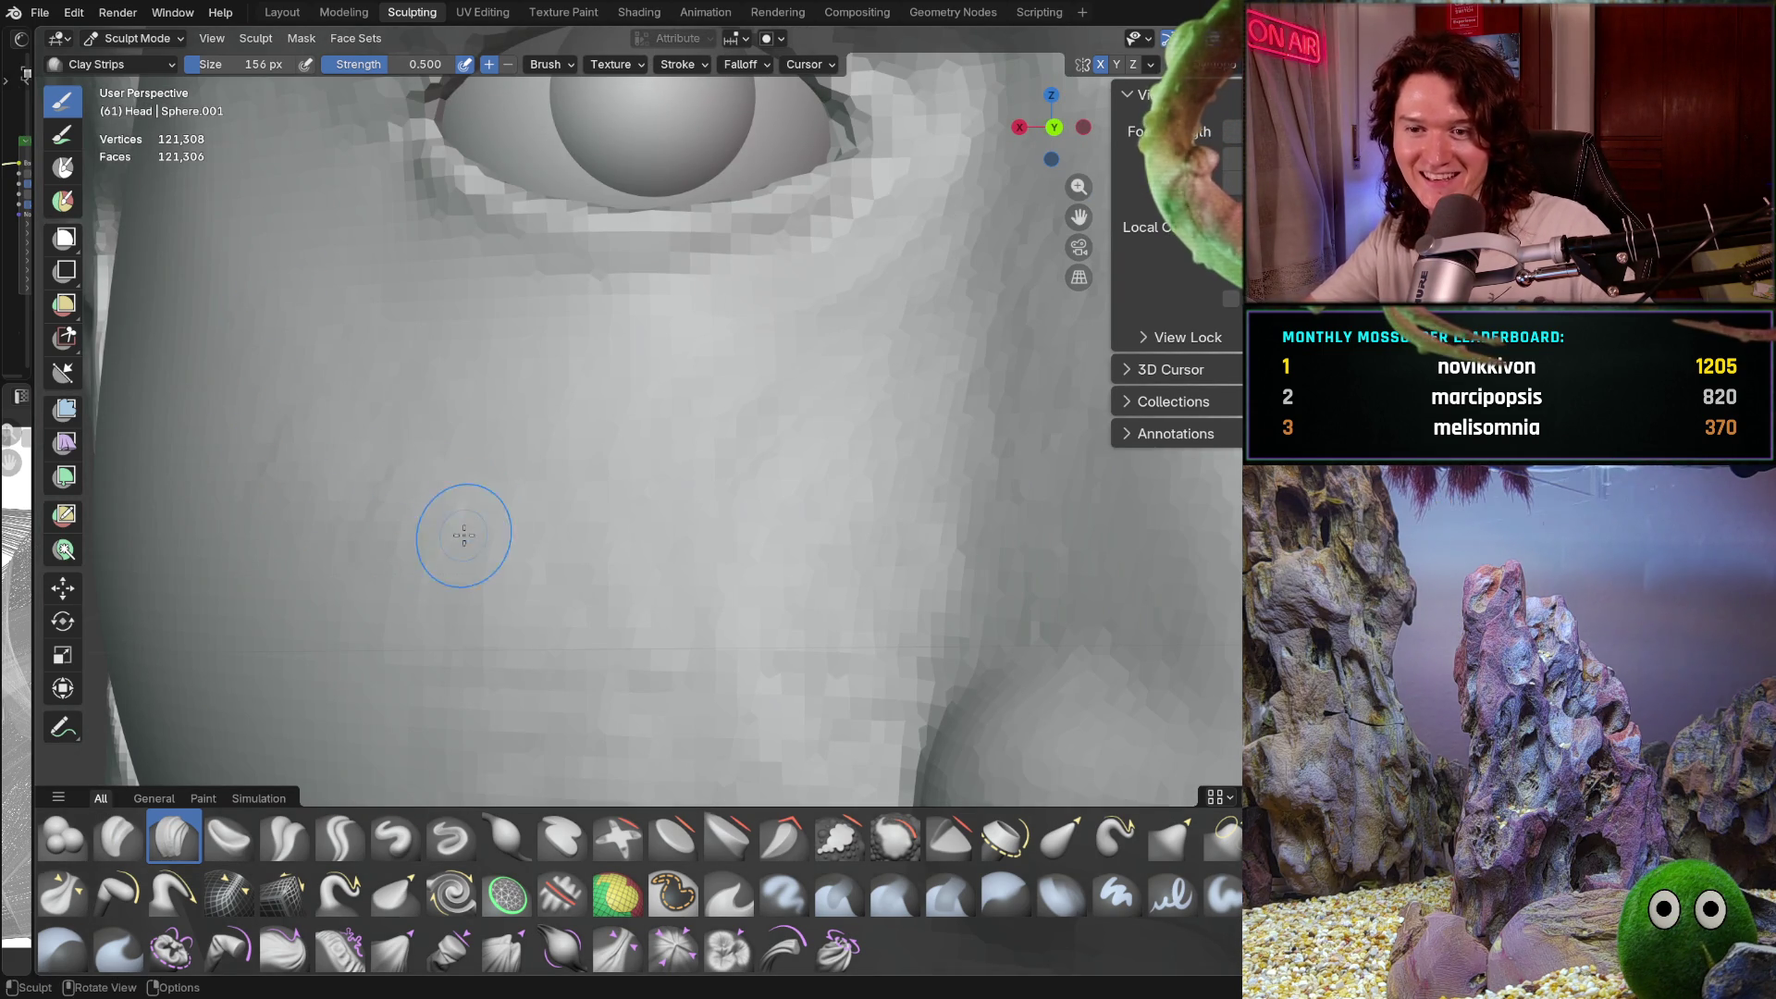
scroll(518, 462, "down", 4)
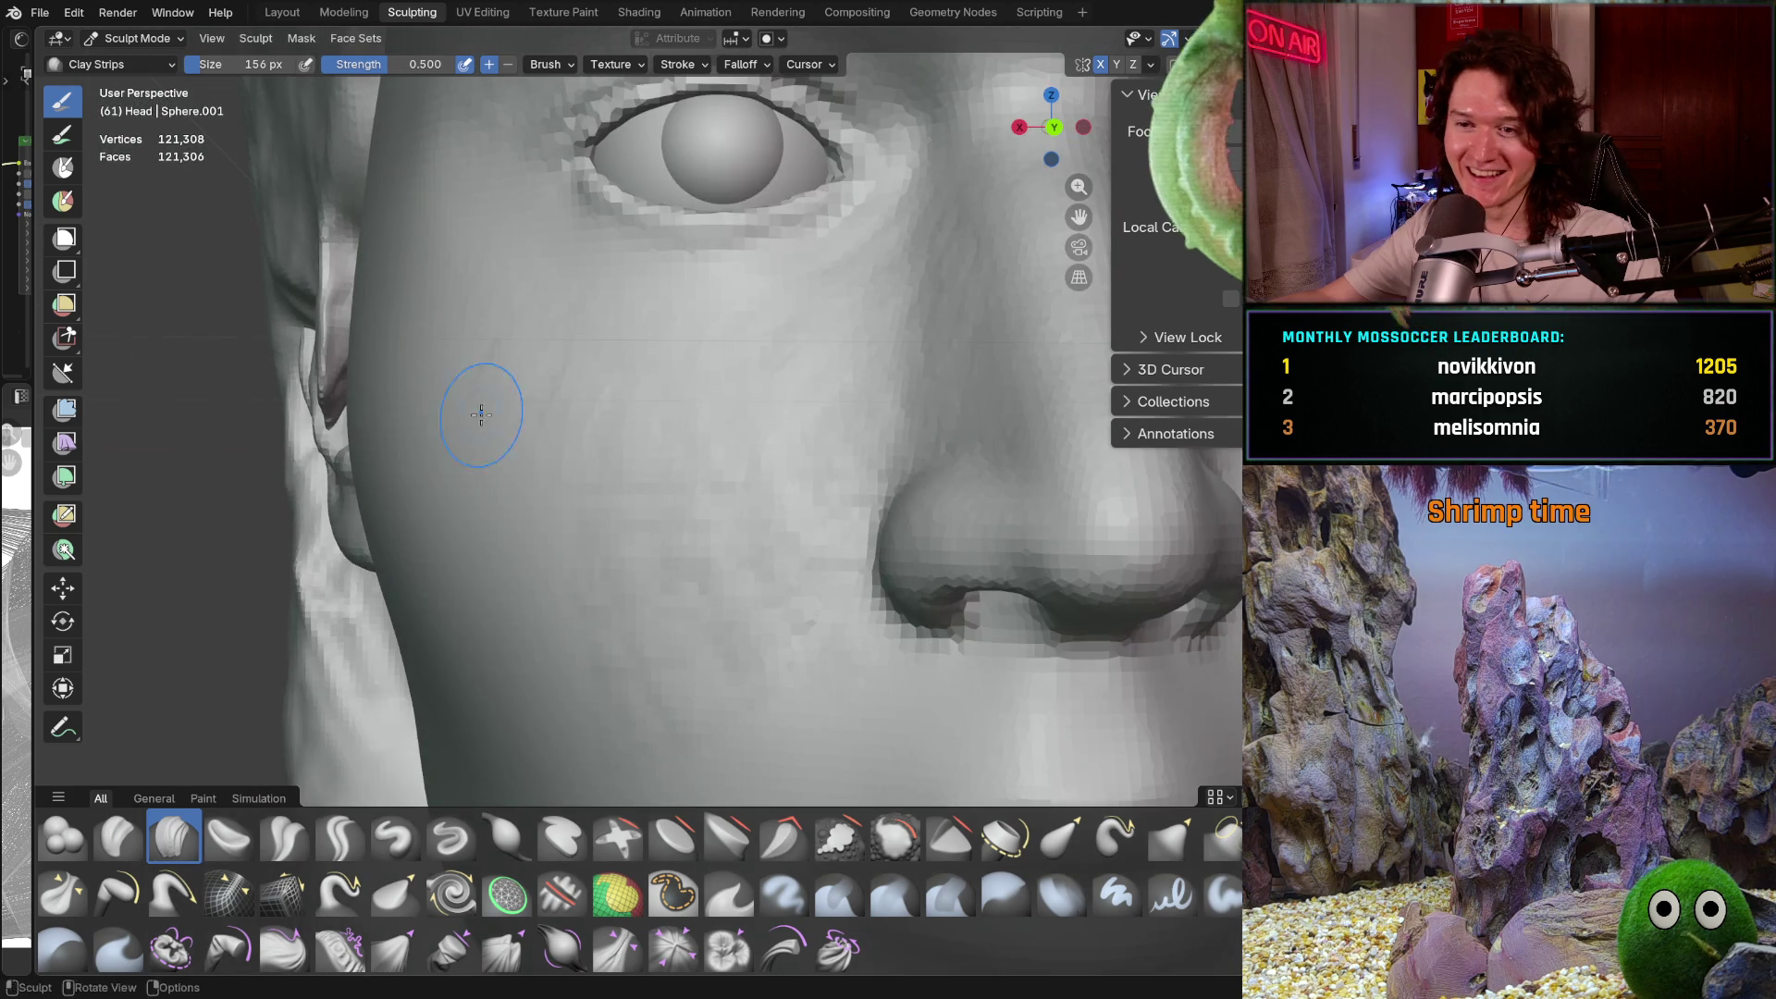
scroll(556, 405, "down", 2)
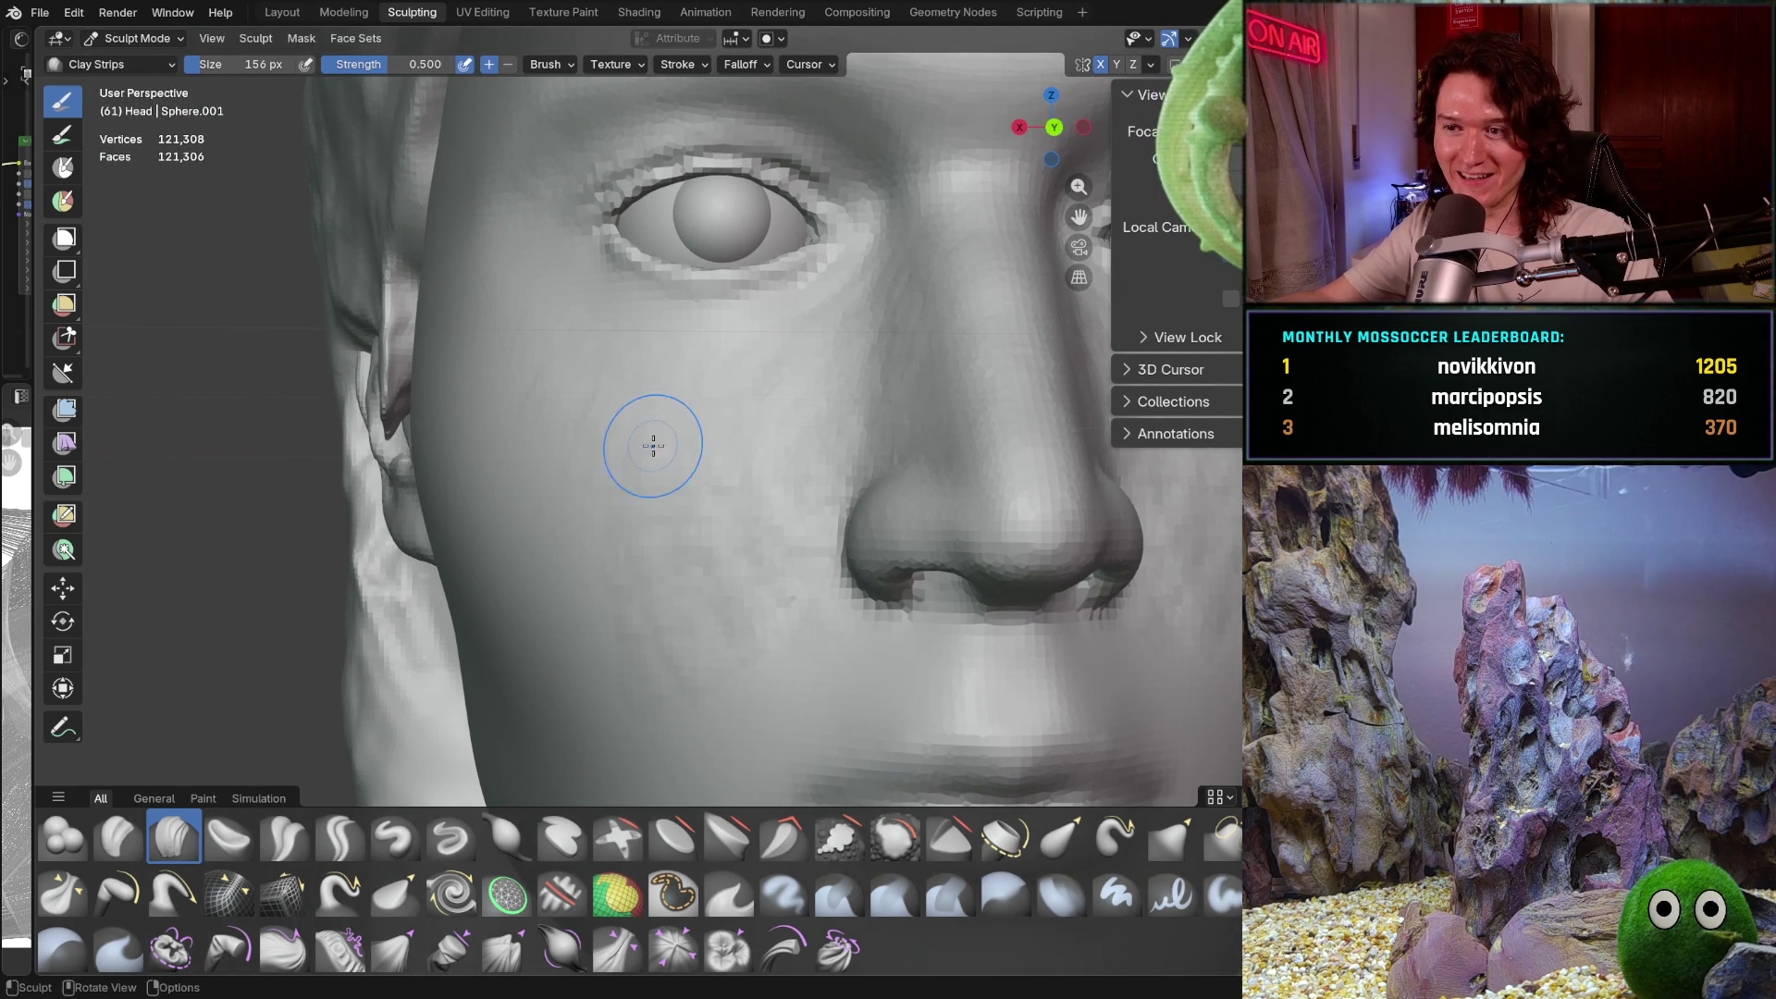
Close in on the cheek and orbit to show the ear and eye
middle_click_drag(601, 455, 817, 354)
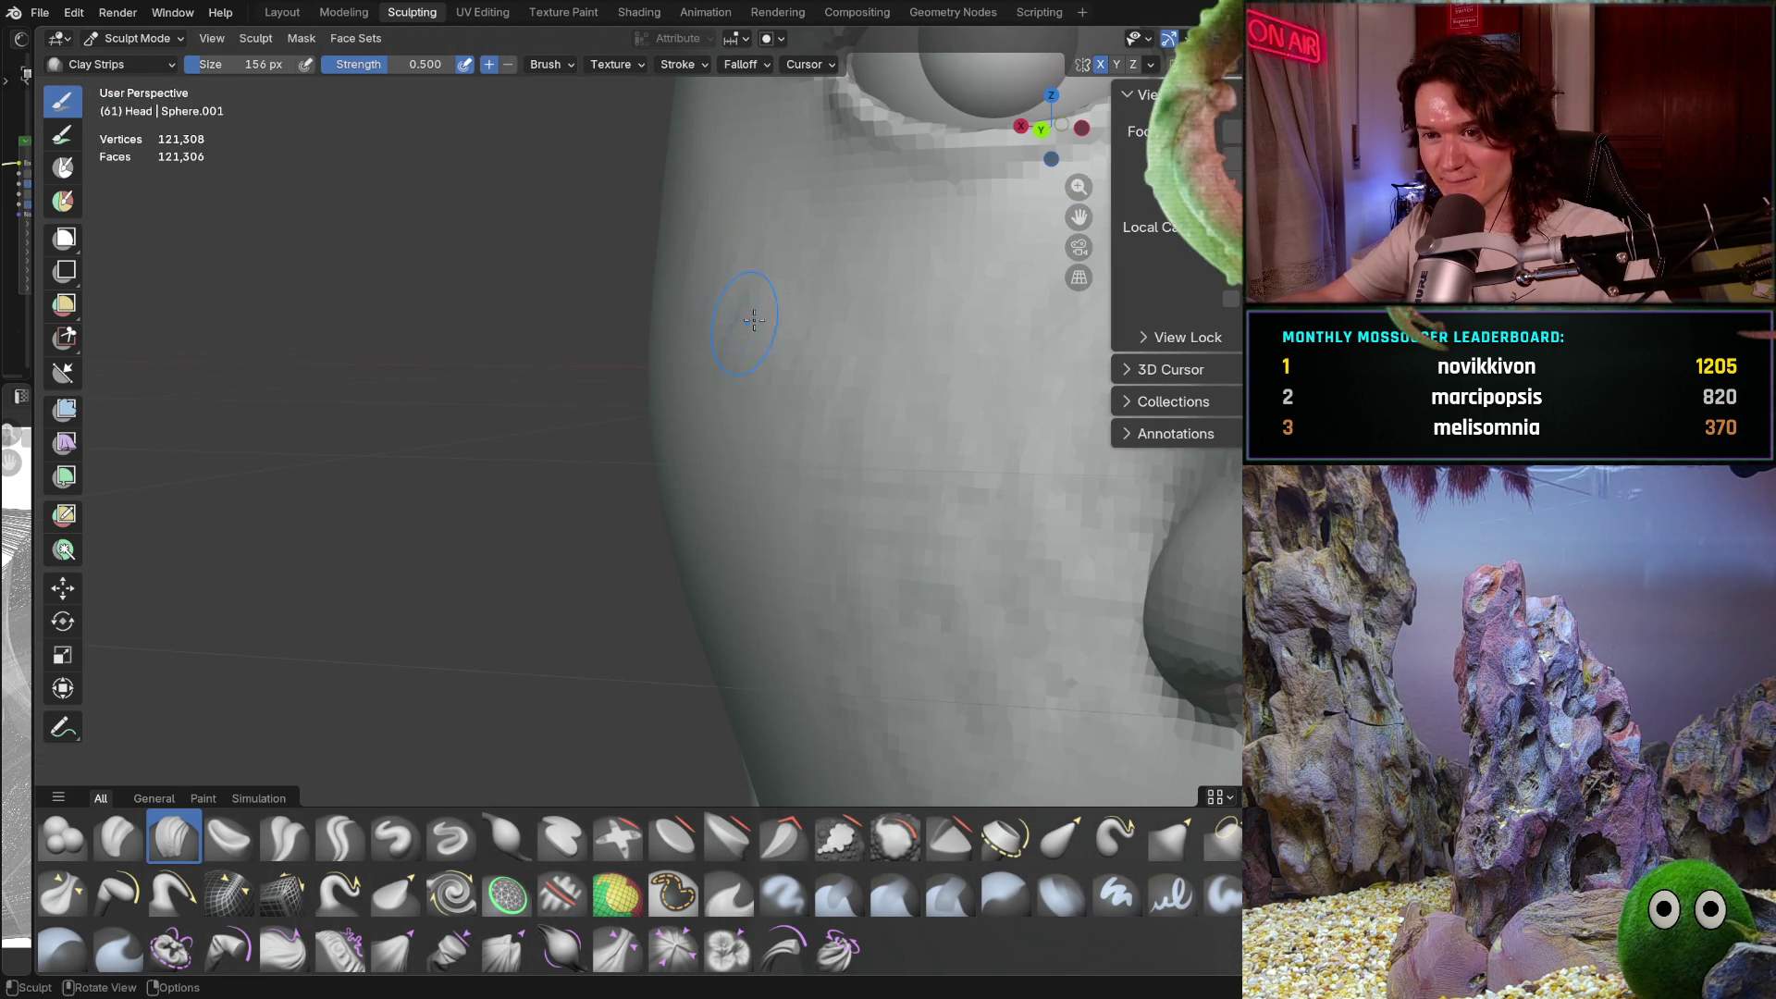
middle_click_drag(759, 434, 752, 441)
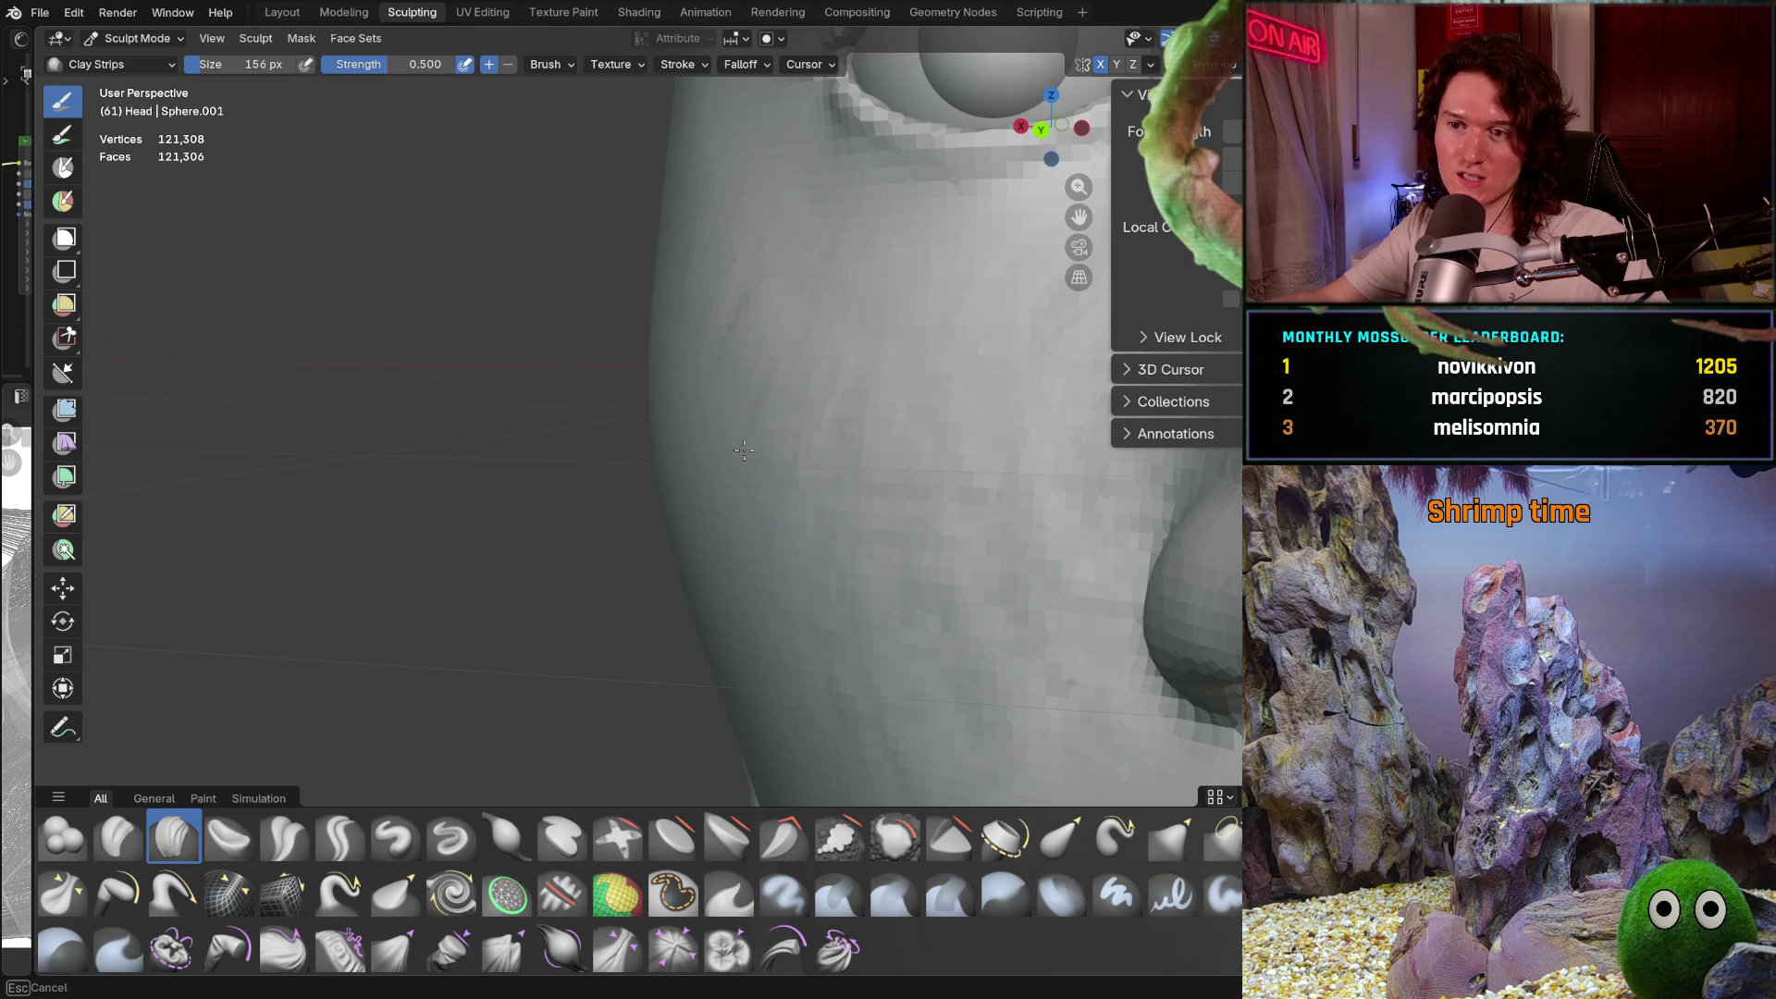
mouse_move(713, 369)
middle_mouse_down()
mouse_move(794, 293)
mouse_move(781, 400)
mouse_move(725, 352)
mouse_move(724, 399)
middle_mouse_up()
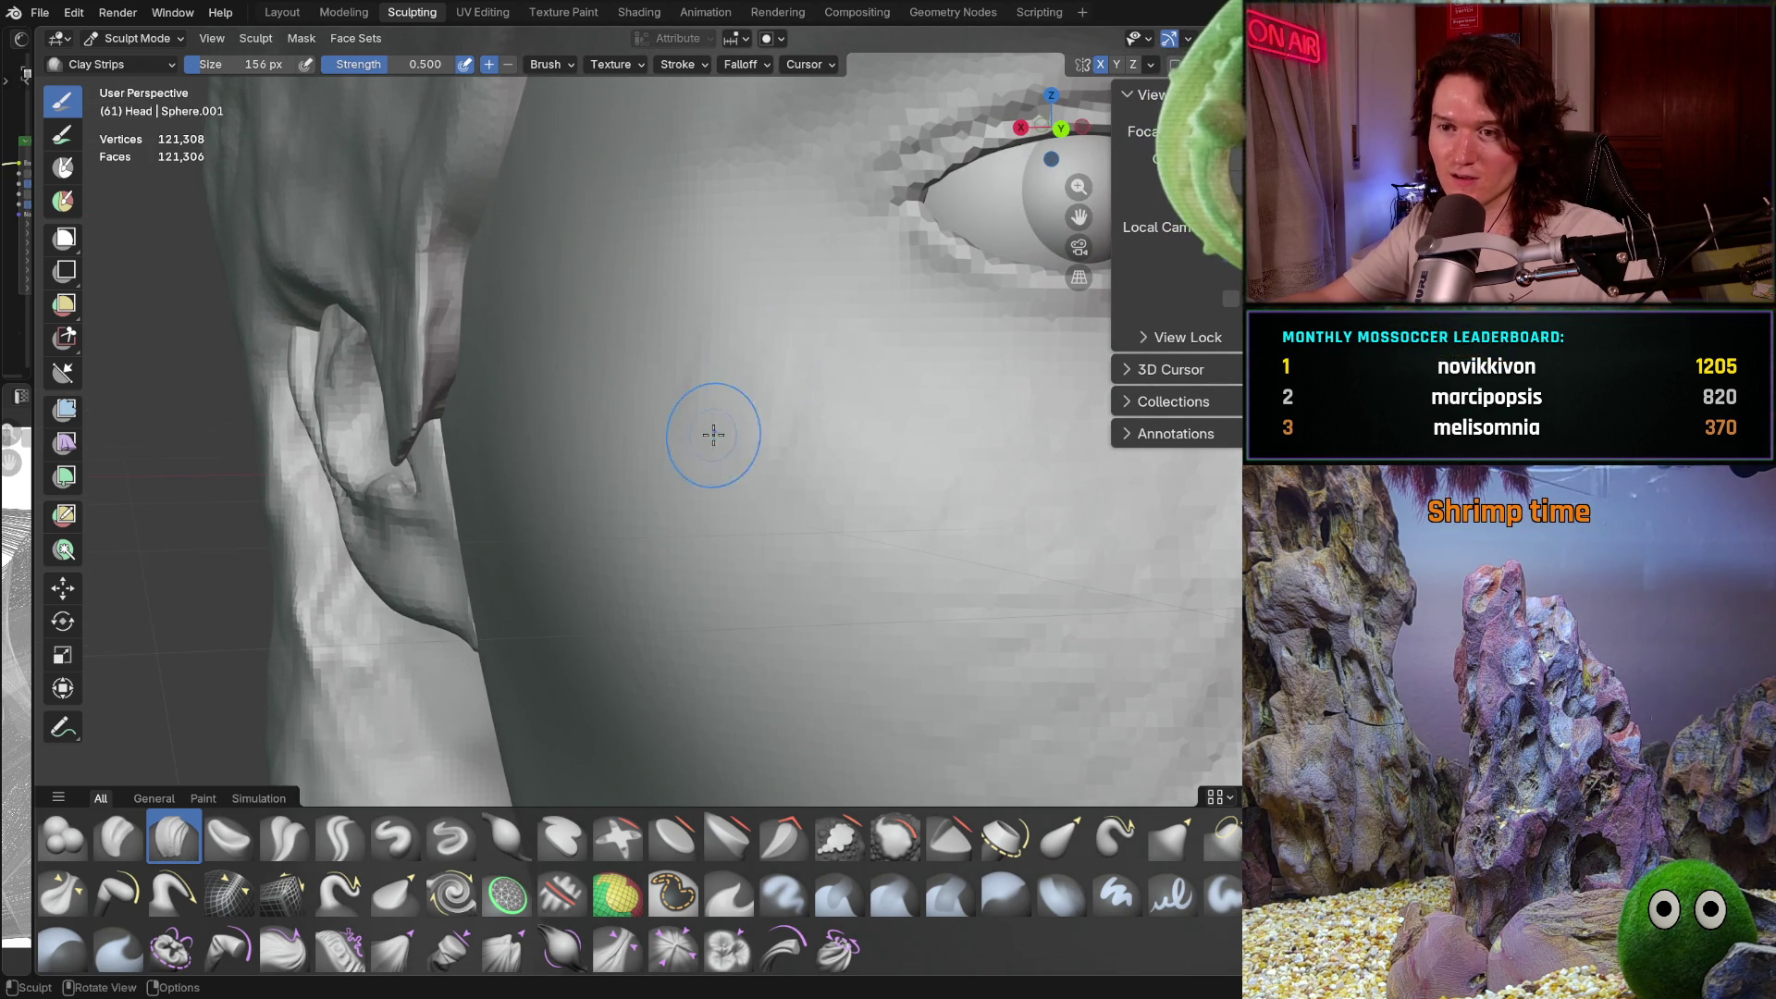
mouse_move(747, 474)
middle_mouse_down()
mouse_move(752, 543)
mouse_move(788, 453)
middle_mouse_up()
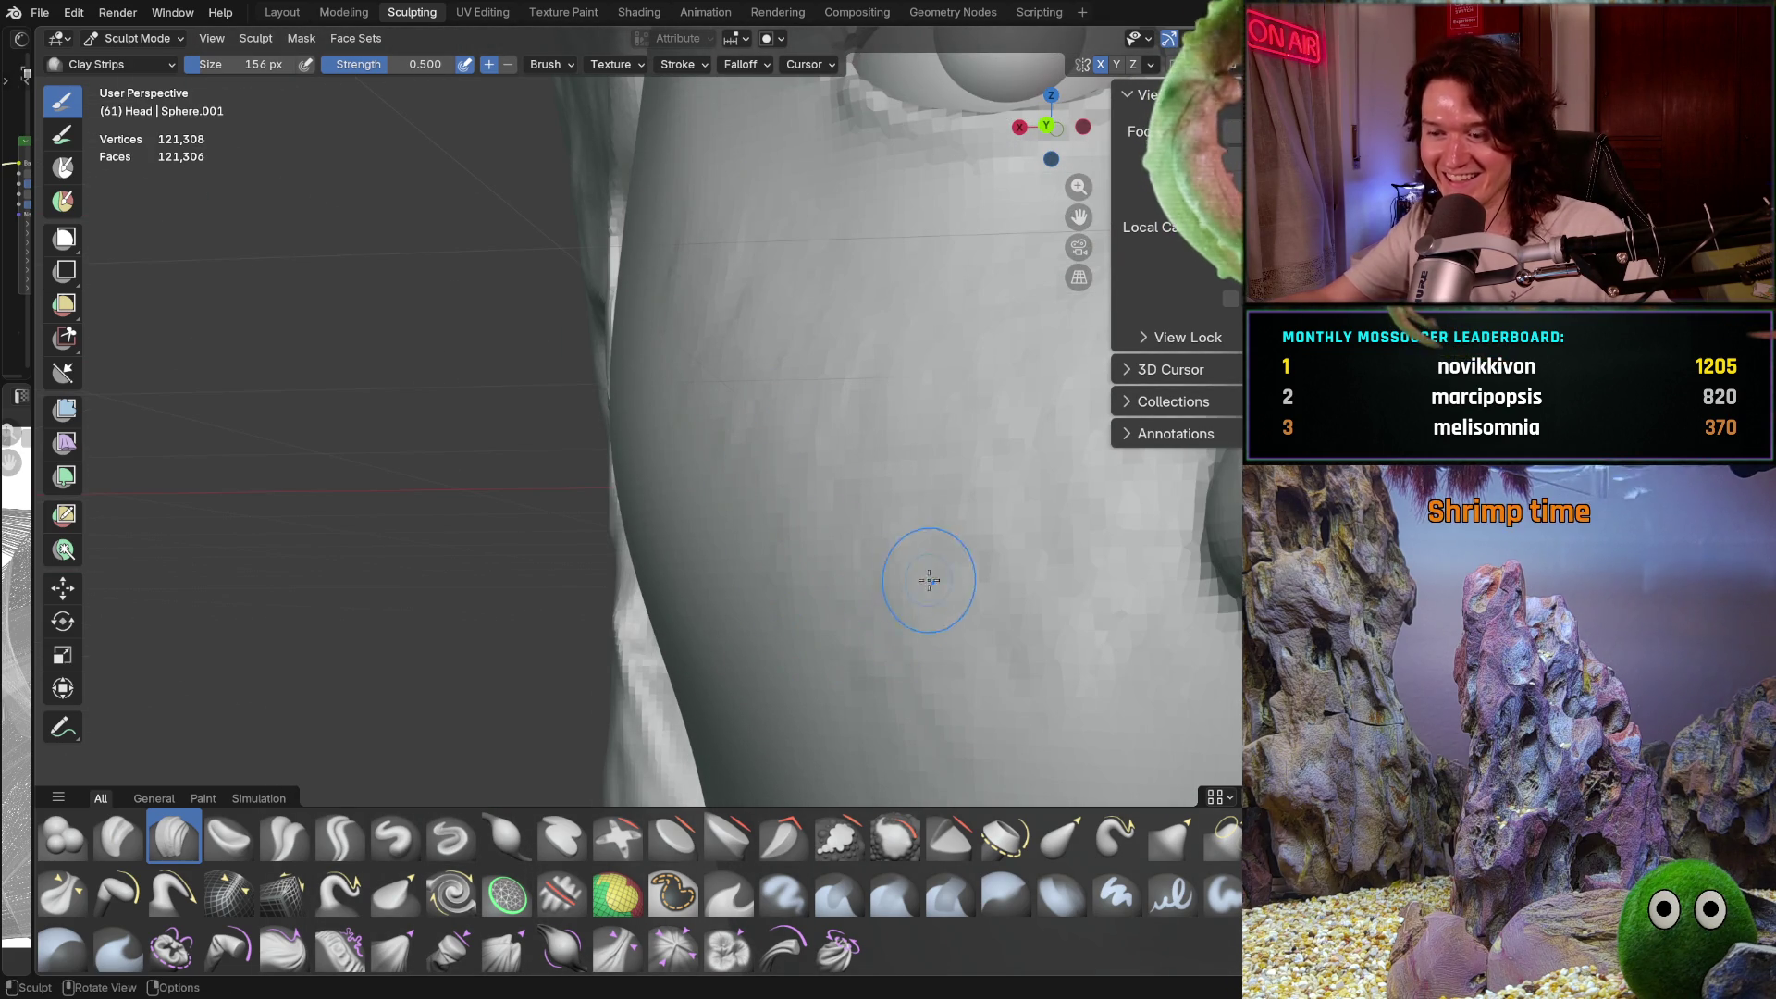
middle_click_drag(872, 500, 1041, 543)
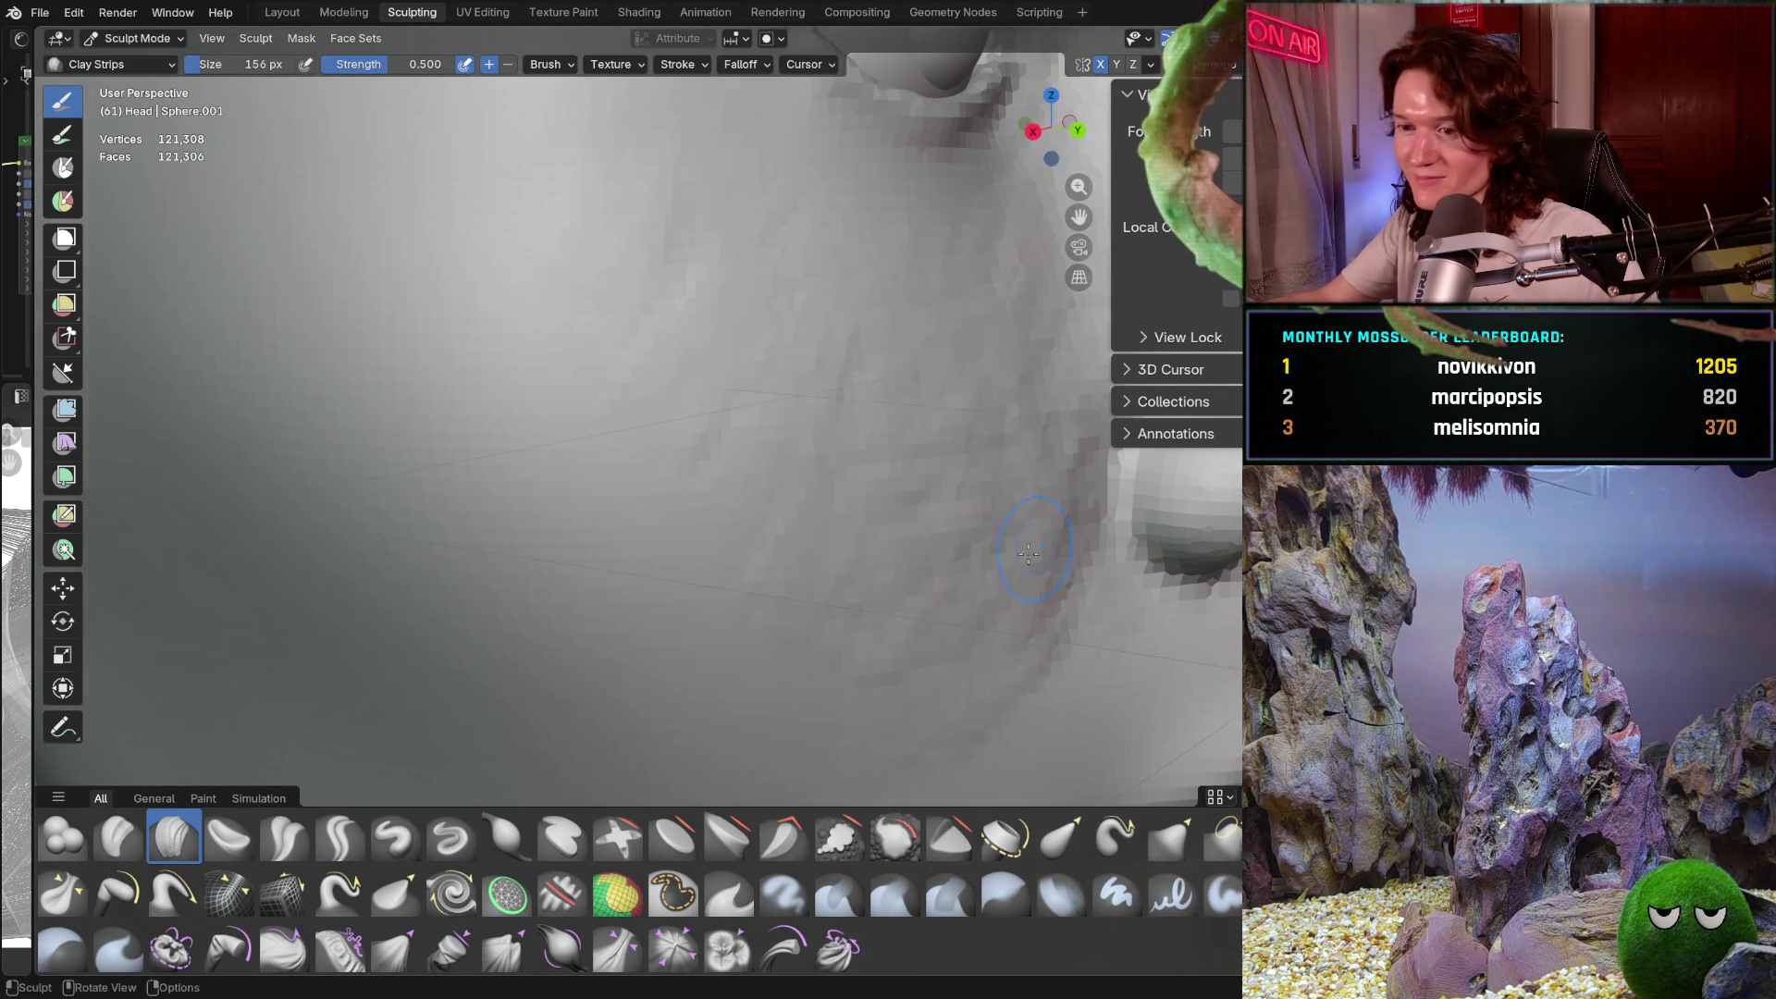
middle_click_drag(876, 602, 864, 510)
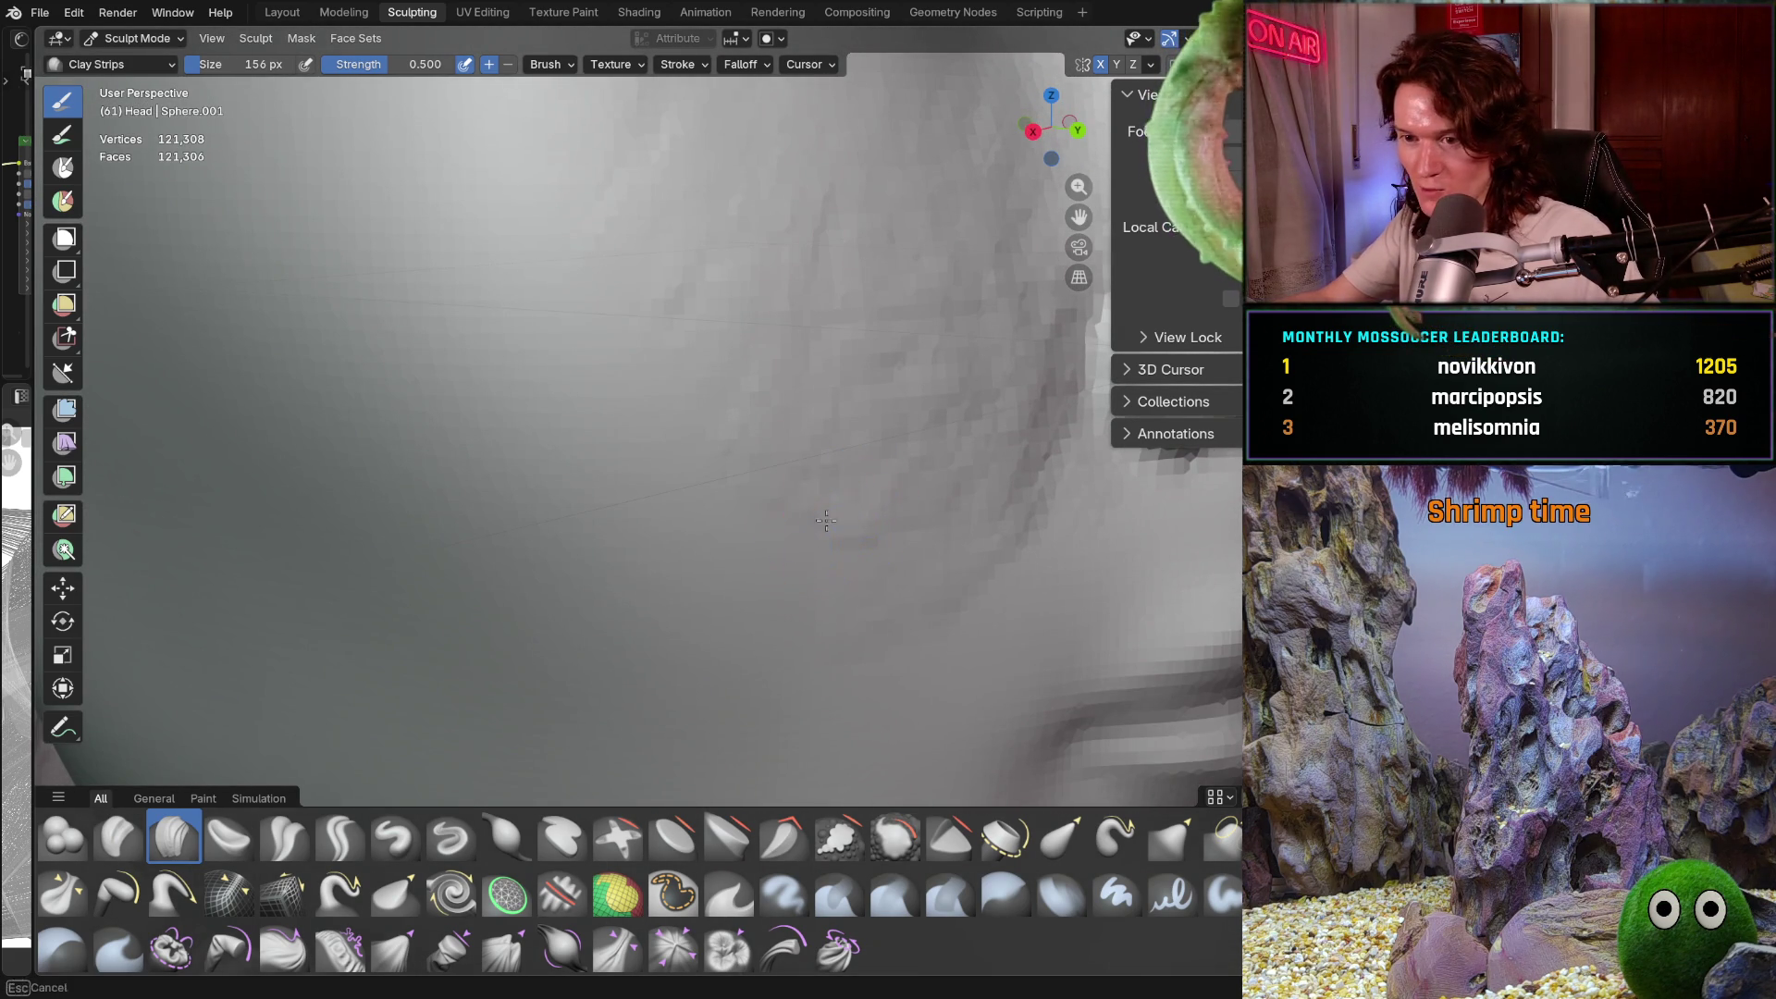
middle_click_drag(828, 579, 832, 610)
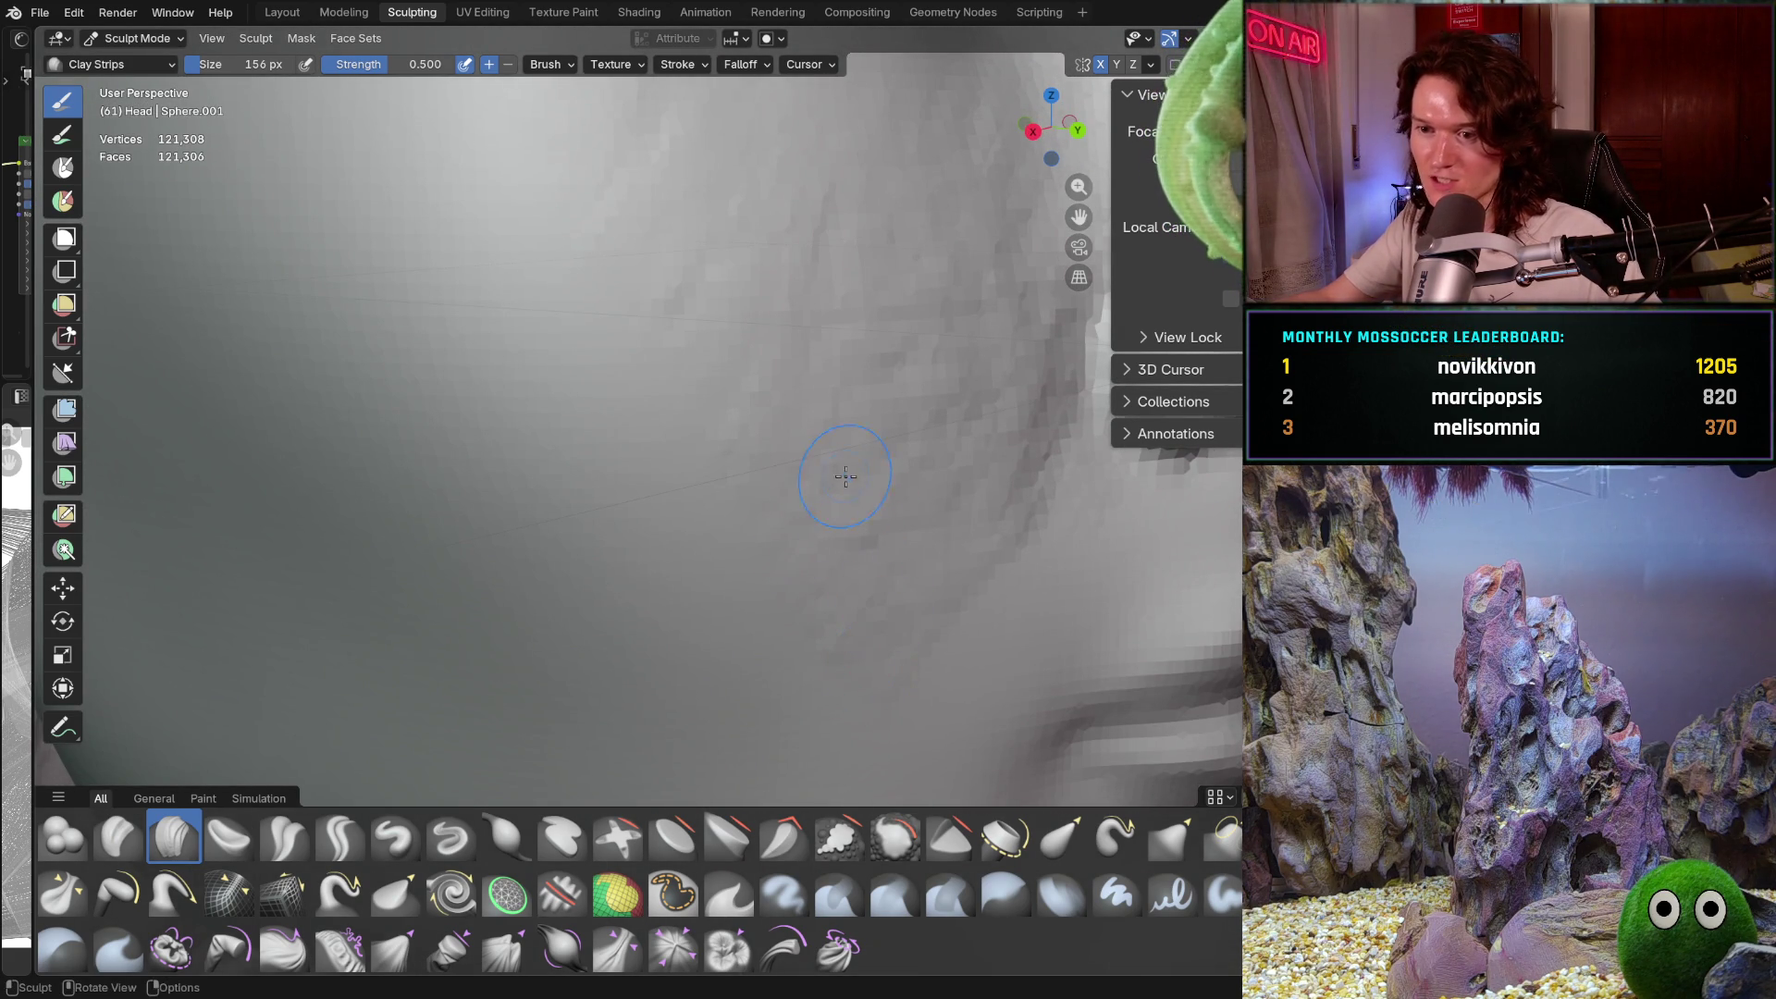
Orbit around the lower cheek toward the neck to inspect the cheek plane
mouse_move(741, 401)
middle_mouse_down()
mouse_move(814, 638)
mouse_move(809, 614)
mouse_move(844, 665)
mouse_move(753, 583)
middle_mouse_up()
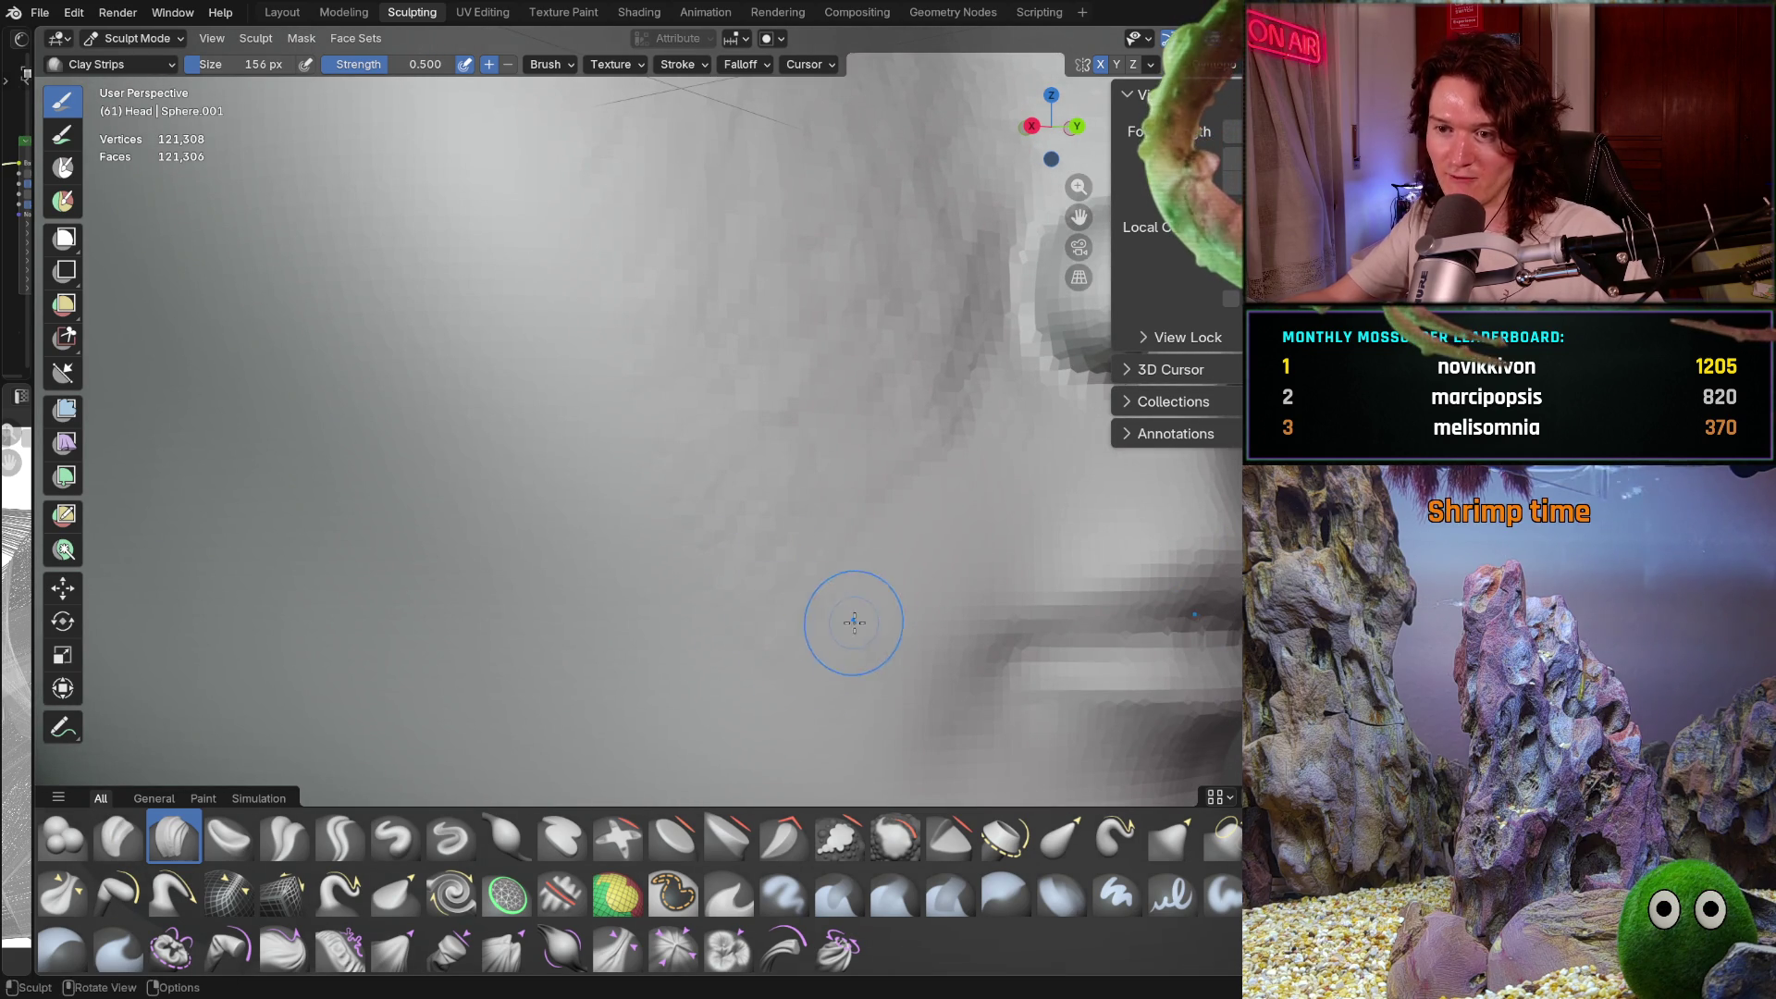
mouse_move(765, 595)
middle_mouse_down()
mouse_move(783, 647)
mouse_move(749, 612)
middle_mouse_up()
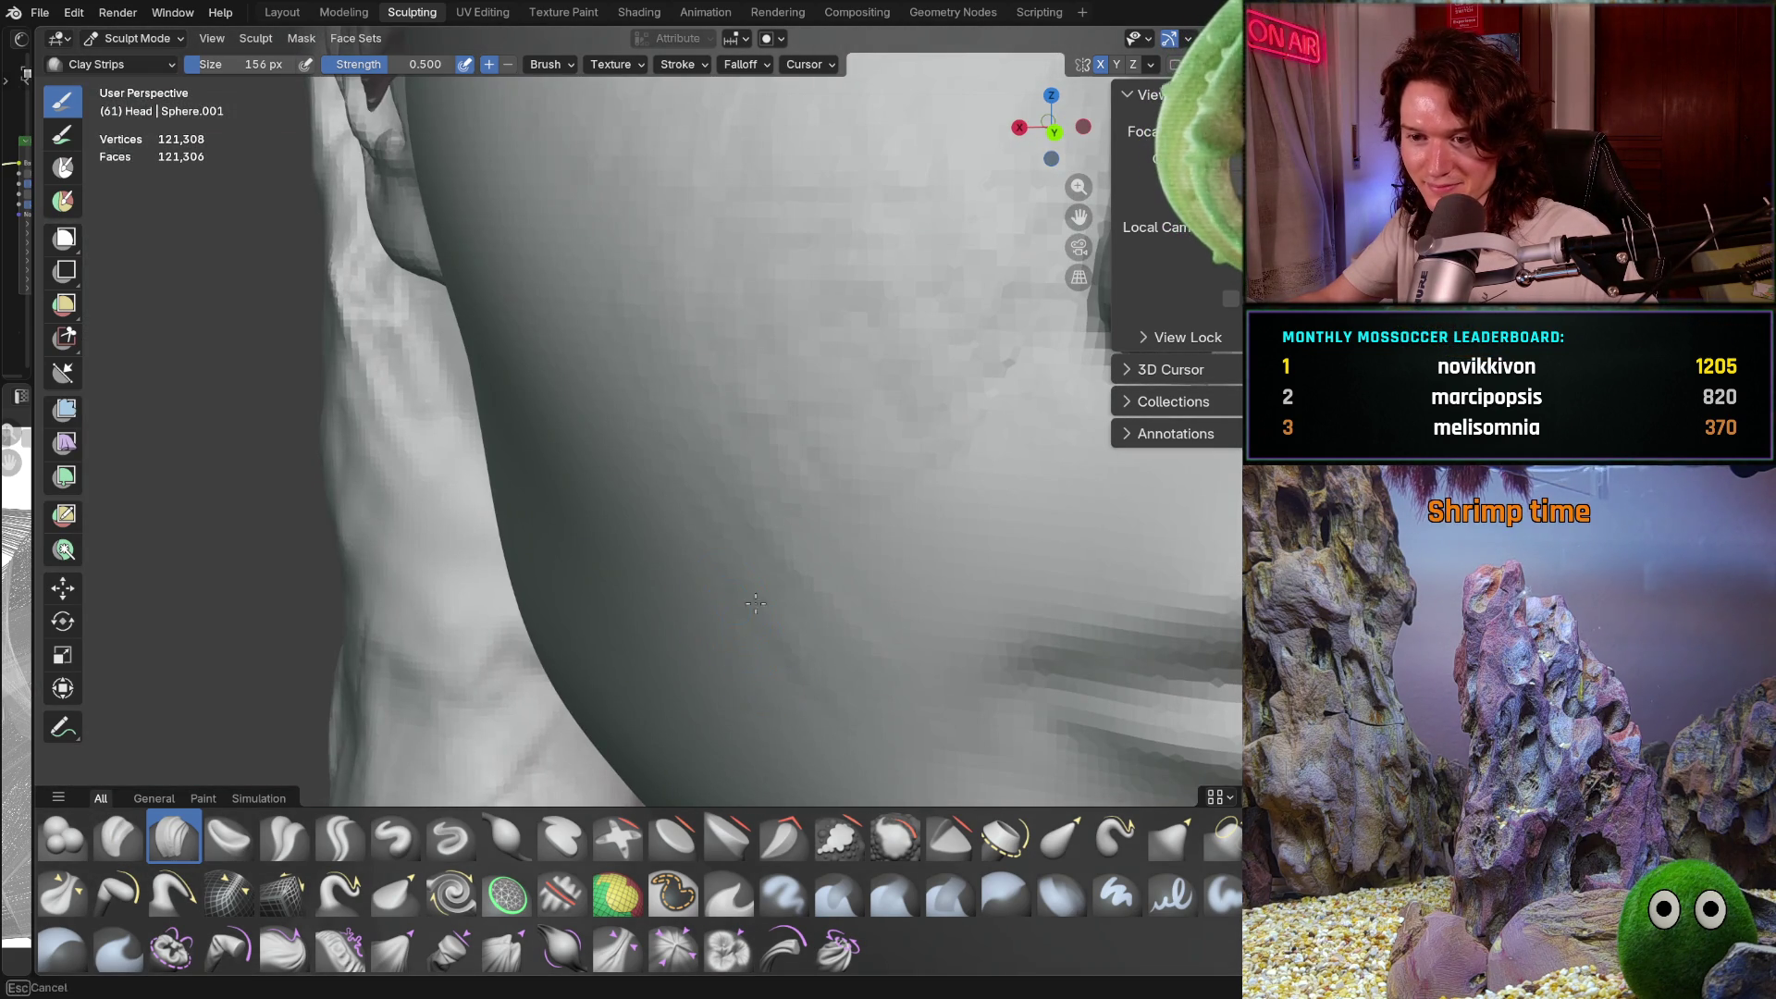
middle_click_drag(741, 520, 693, 528)
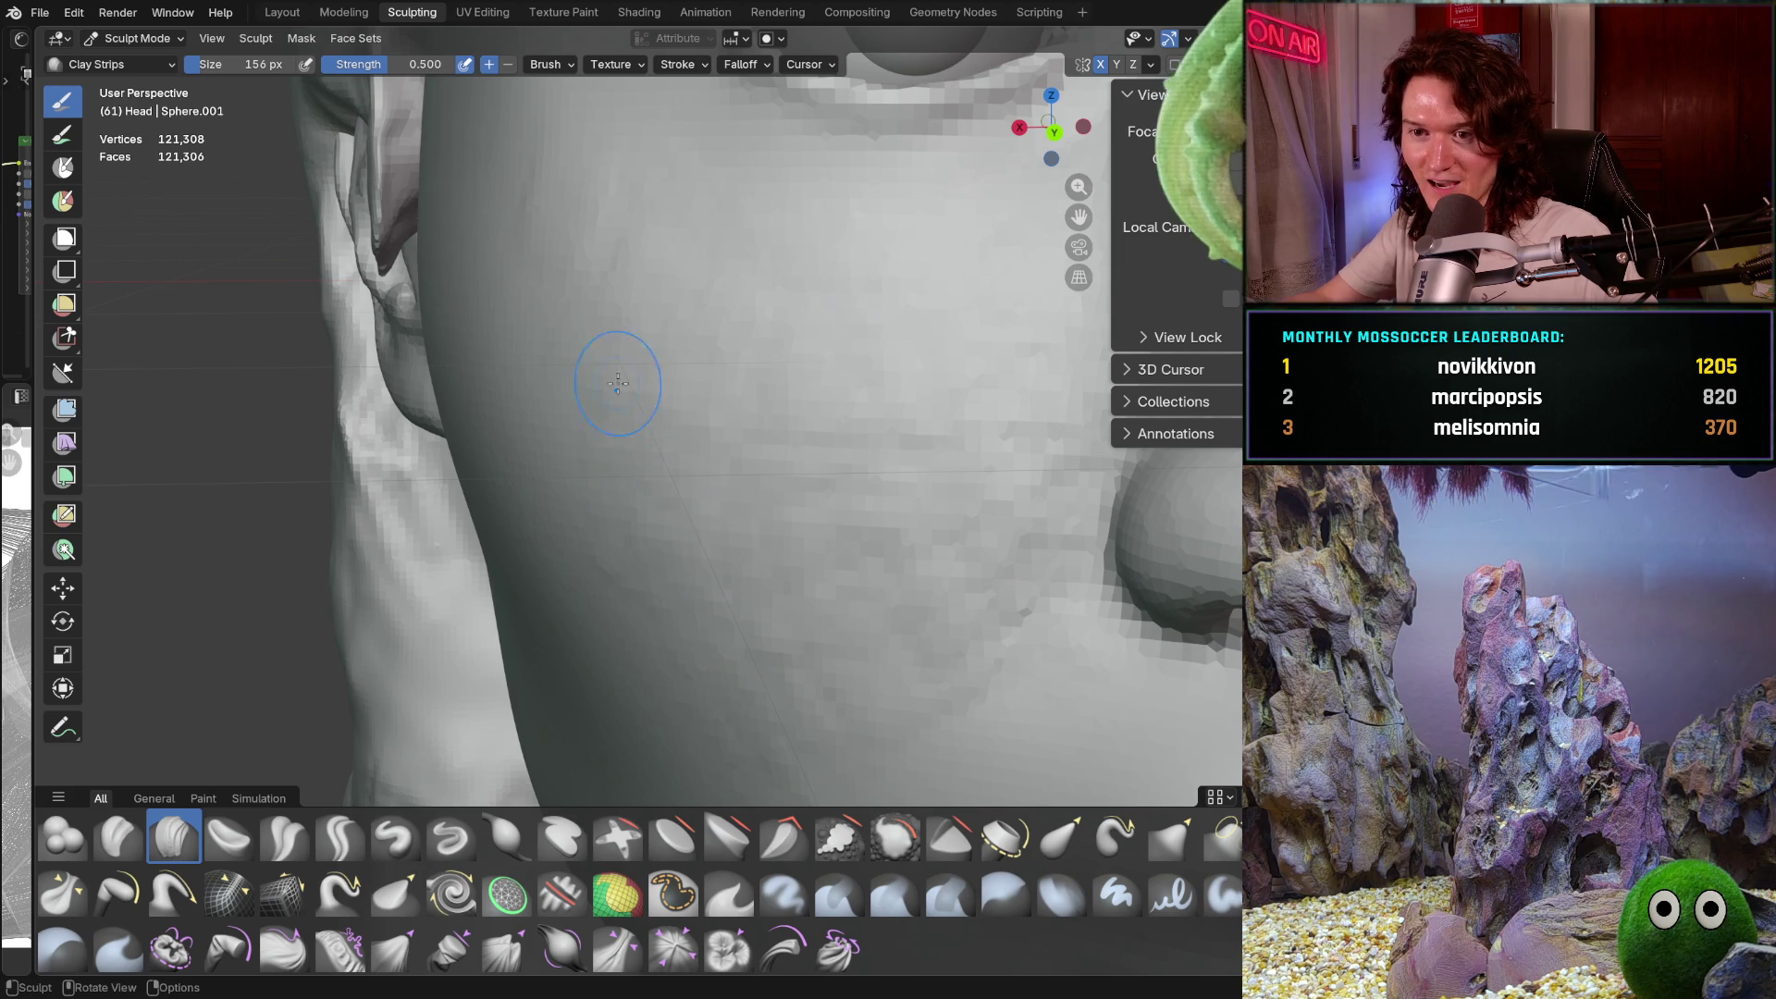
scroll(602, 315, "down", 3)
scroll(721, 398, "up", 4)
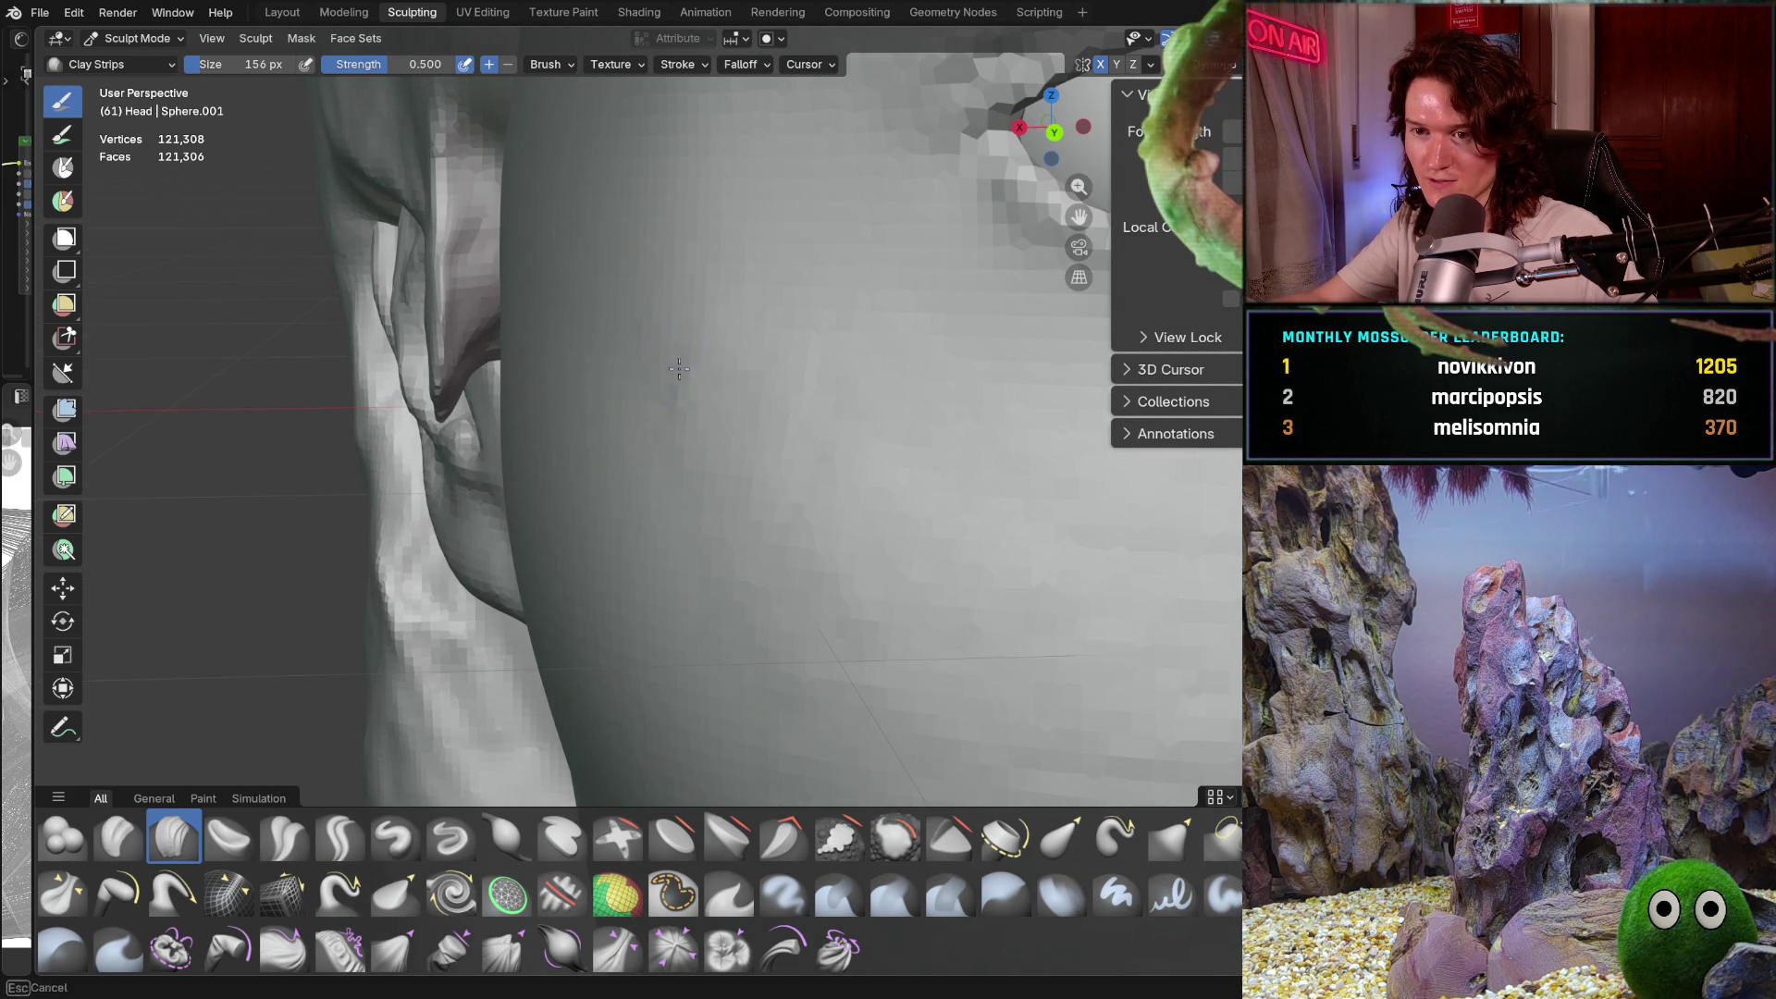
middle_click_drag(674, 462, 675, 463)
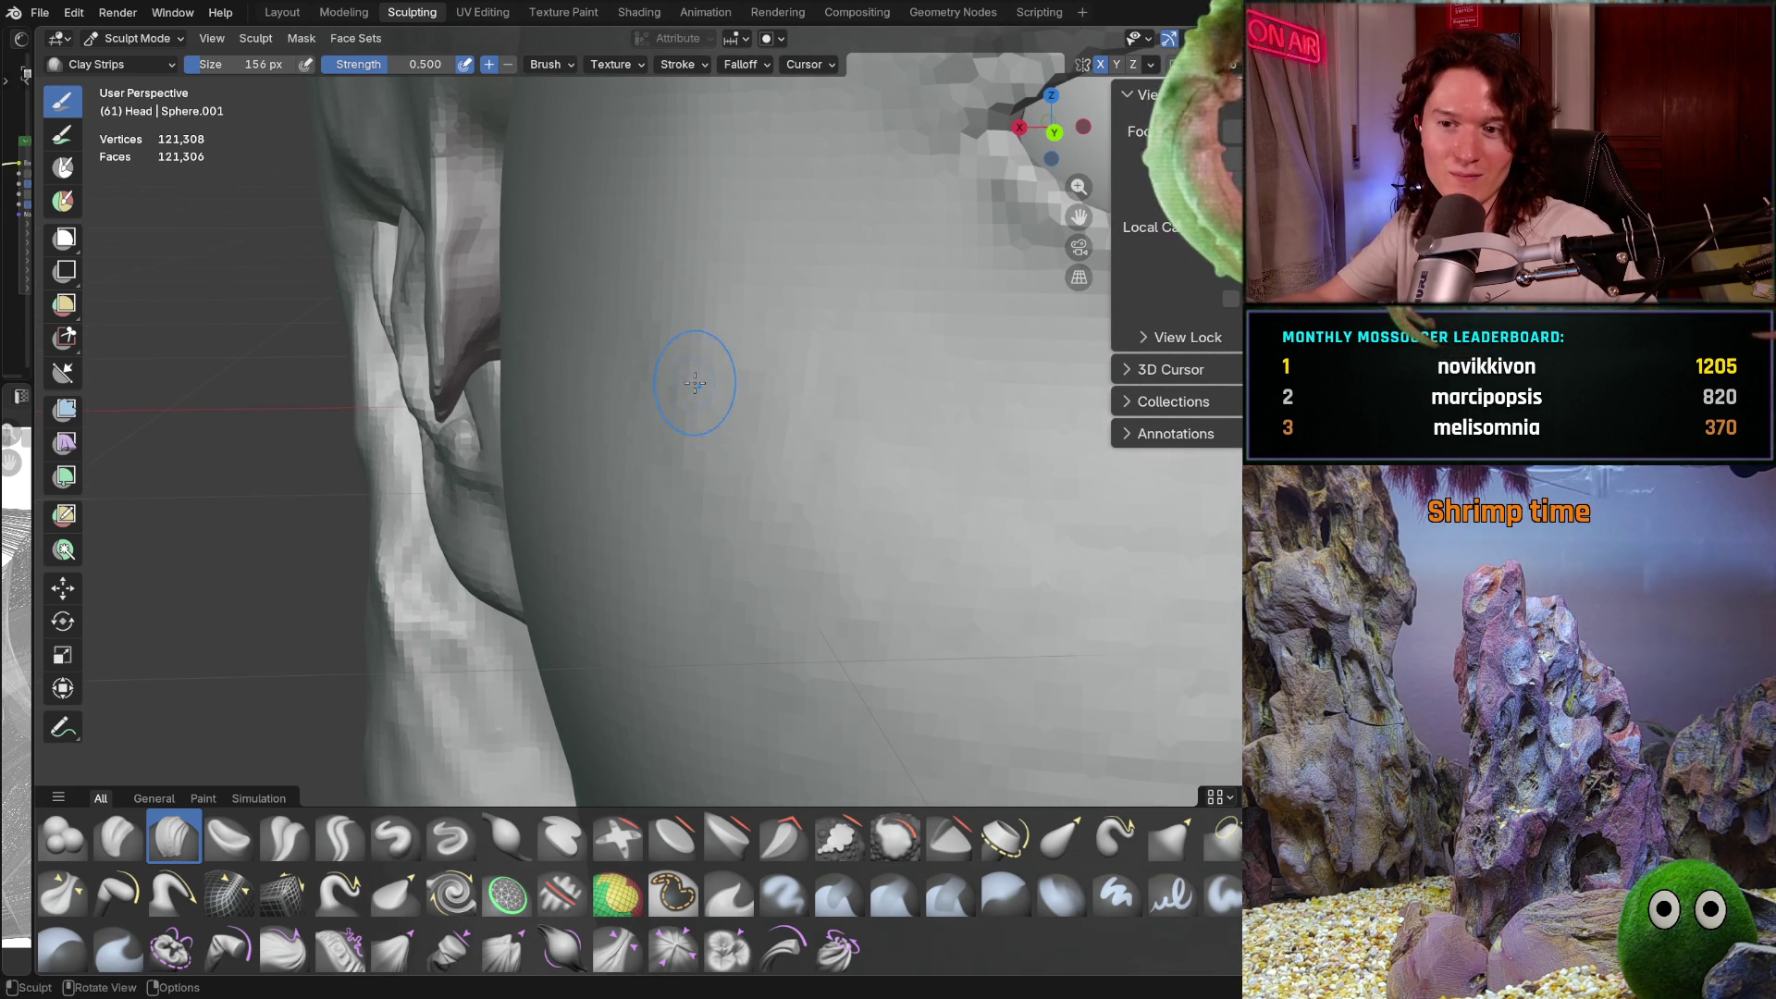
scroll(754, 413, "down", 6)
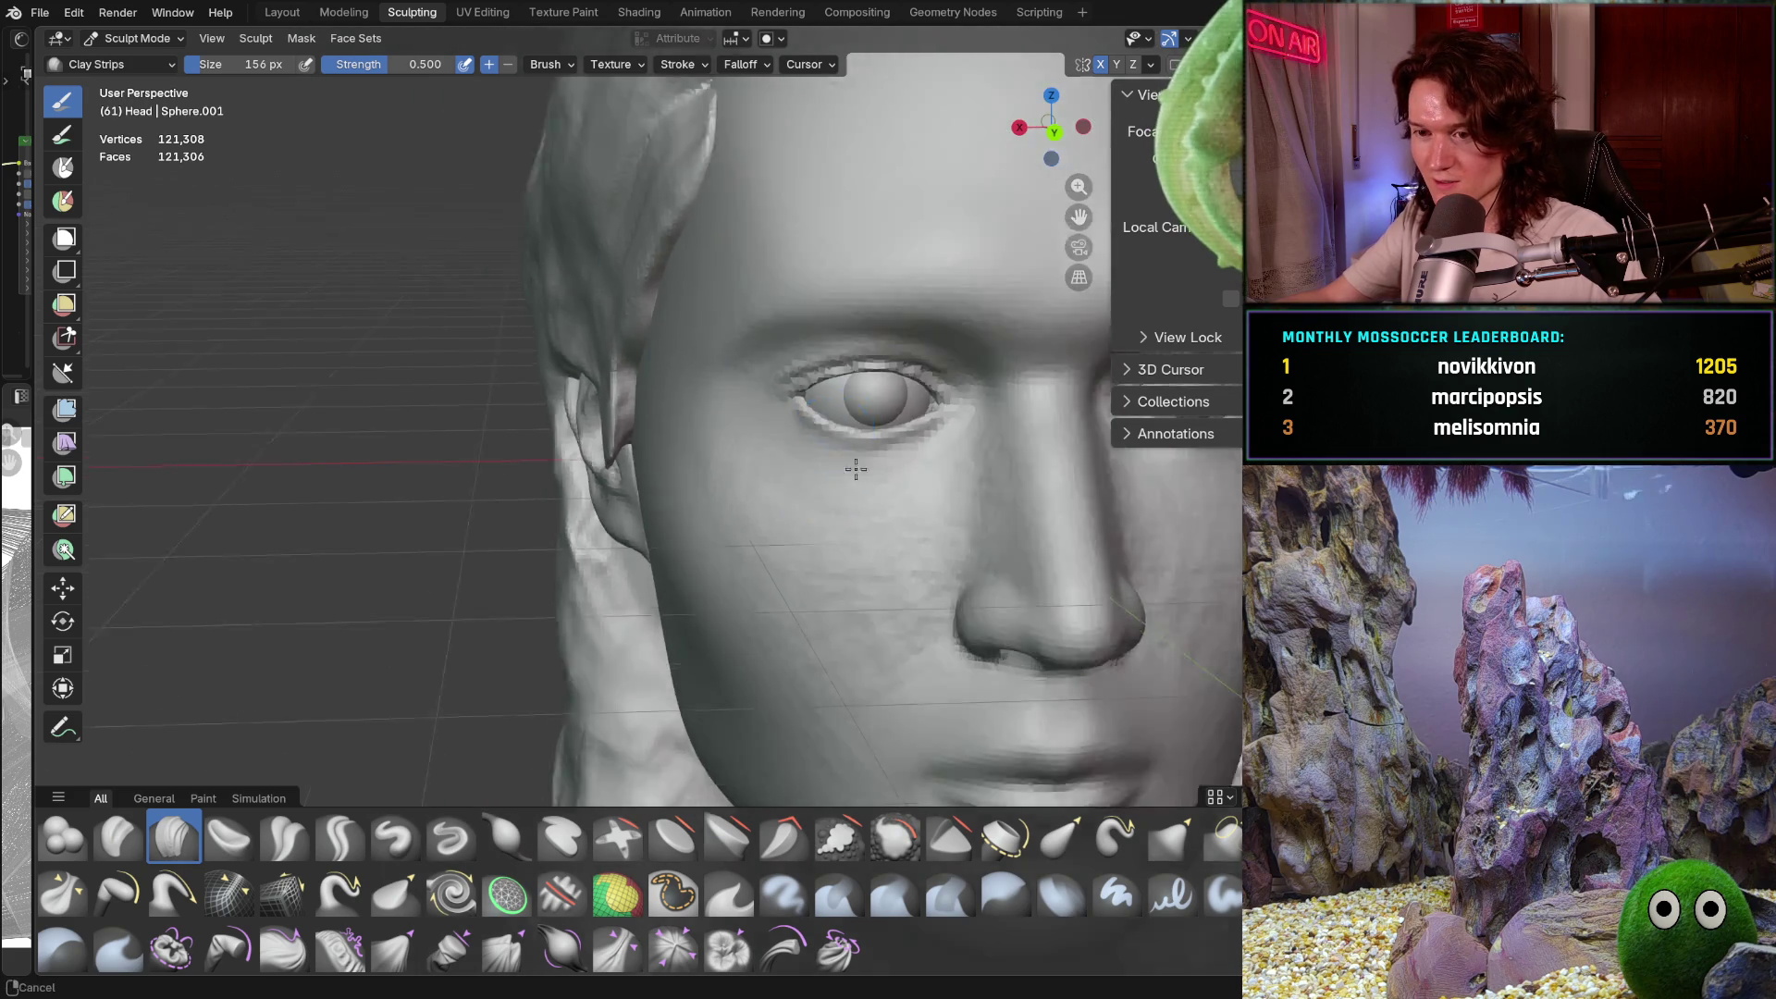
Zoom in on the left eye and cheek and orbit back toward the front of the face
scroll(821, 449, "up", 5)
middle_click_drag(822, 448, 767, 524)
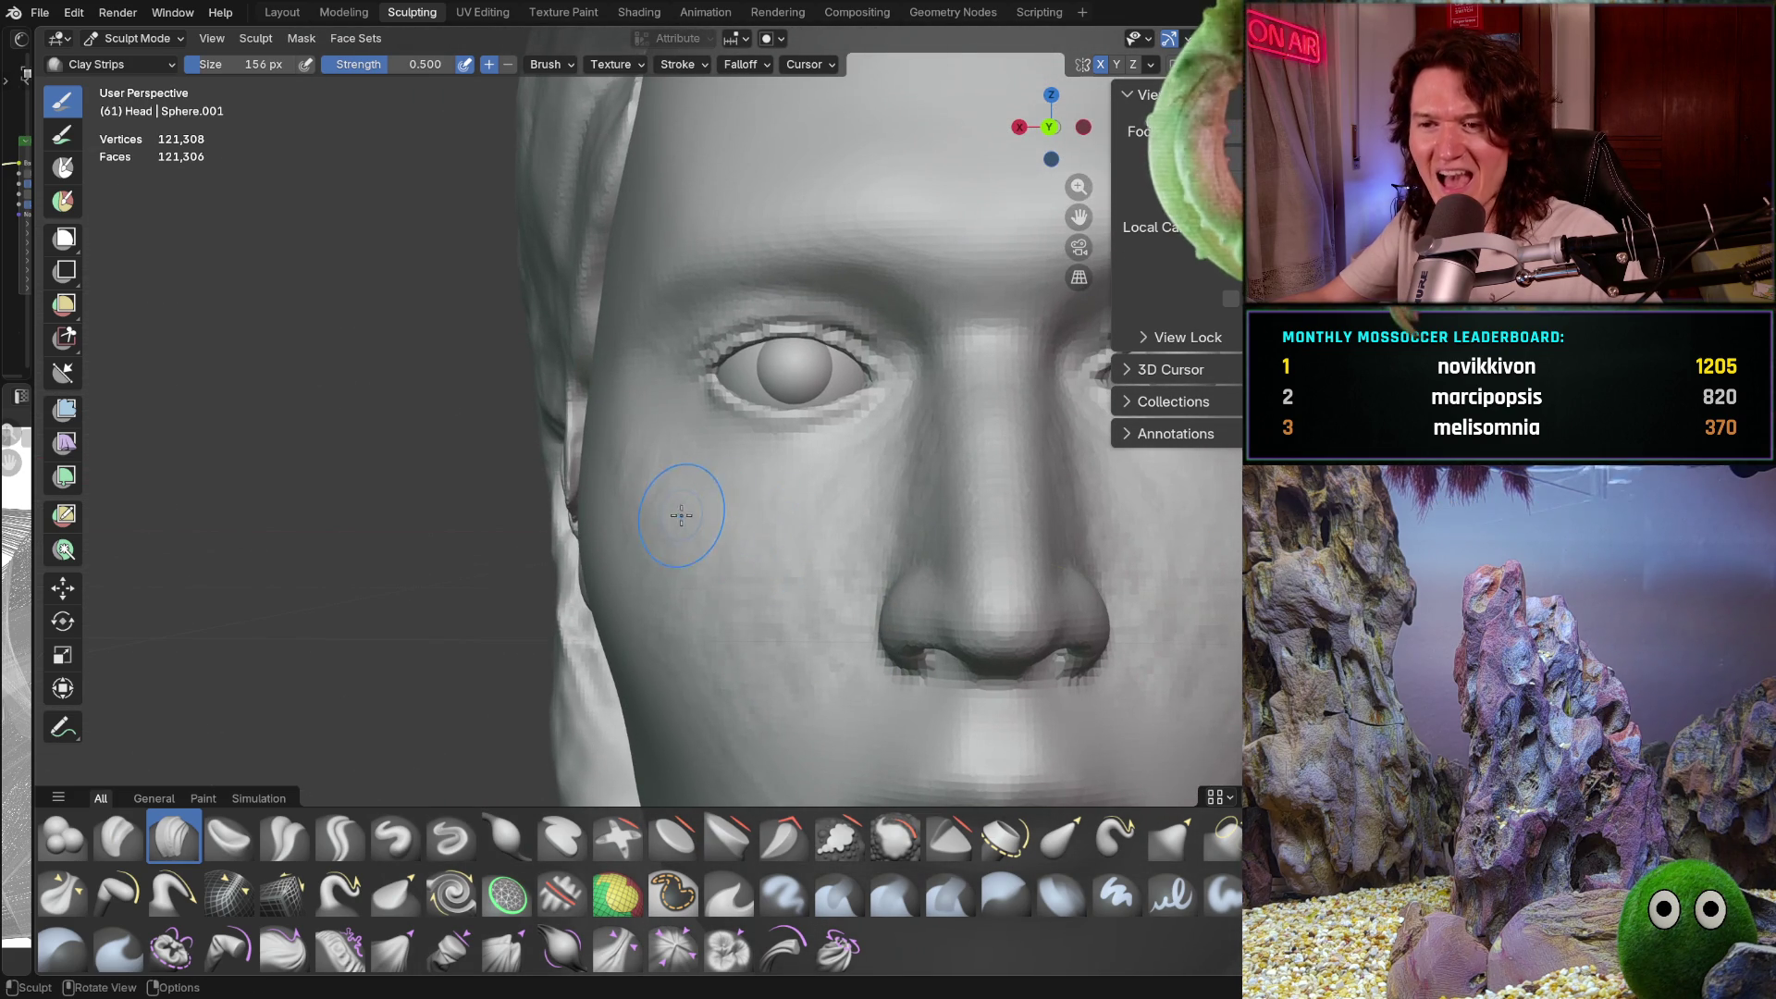
scroll(713, 423, "up", 4)
middle_click_drag(714, 424, 757, 480, "shift")
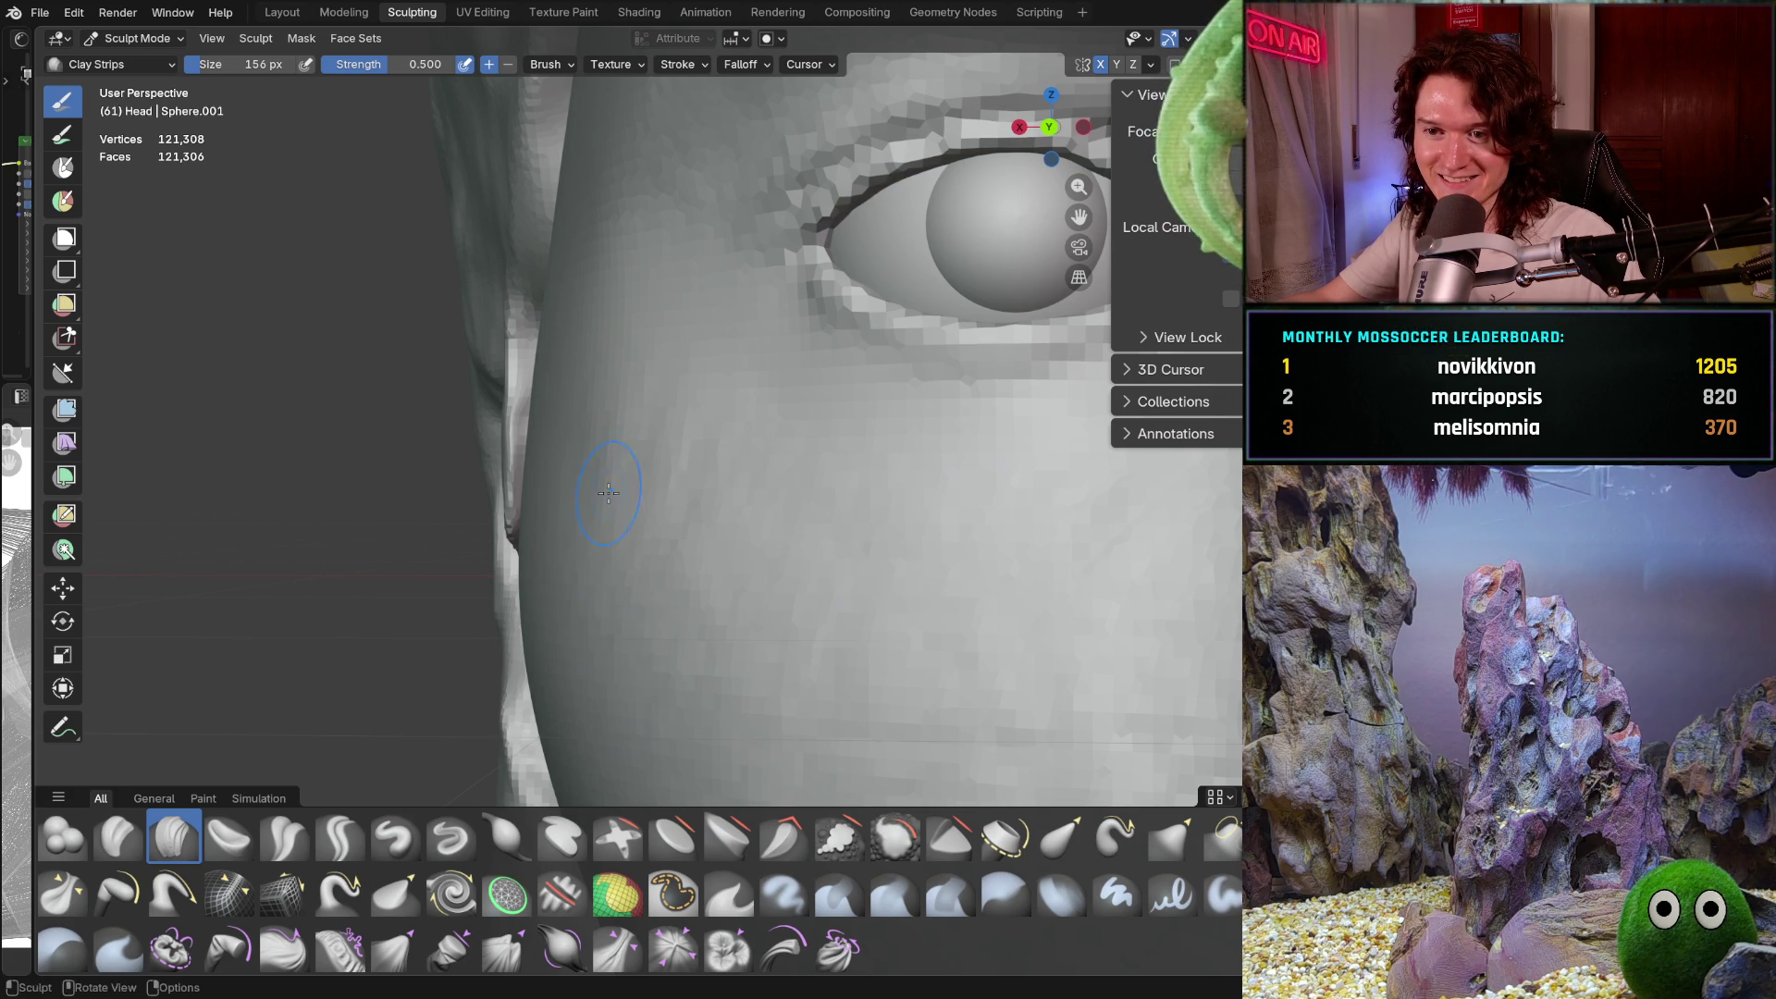
middle_click_drag(645, 420, 652, 416)
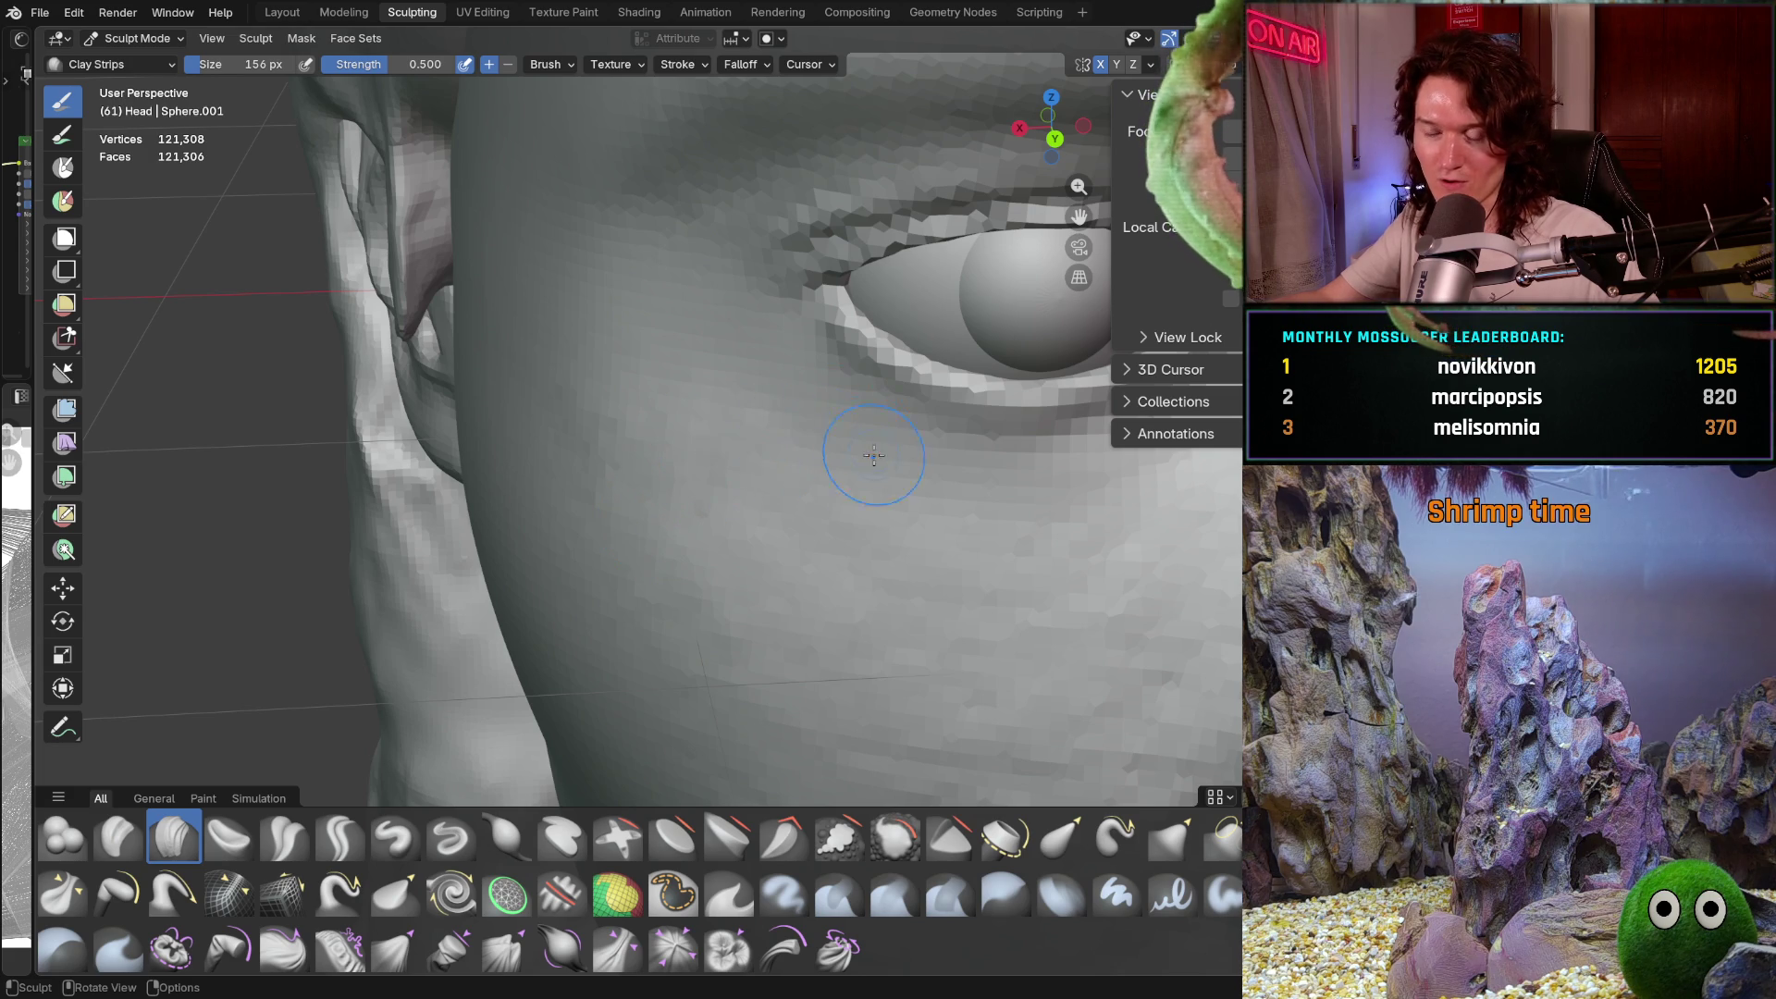
middle_click_drag(872, 436, 765, 433)
scroll(765, 433, "down", 5)
middle_click_drag(801, 519, 767, 555)
scroll(768, 555, "down", 3)
scroll(796, 425, "up", 10)
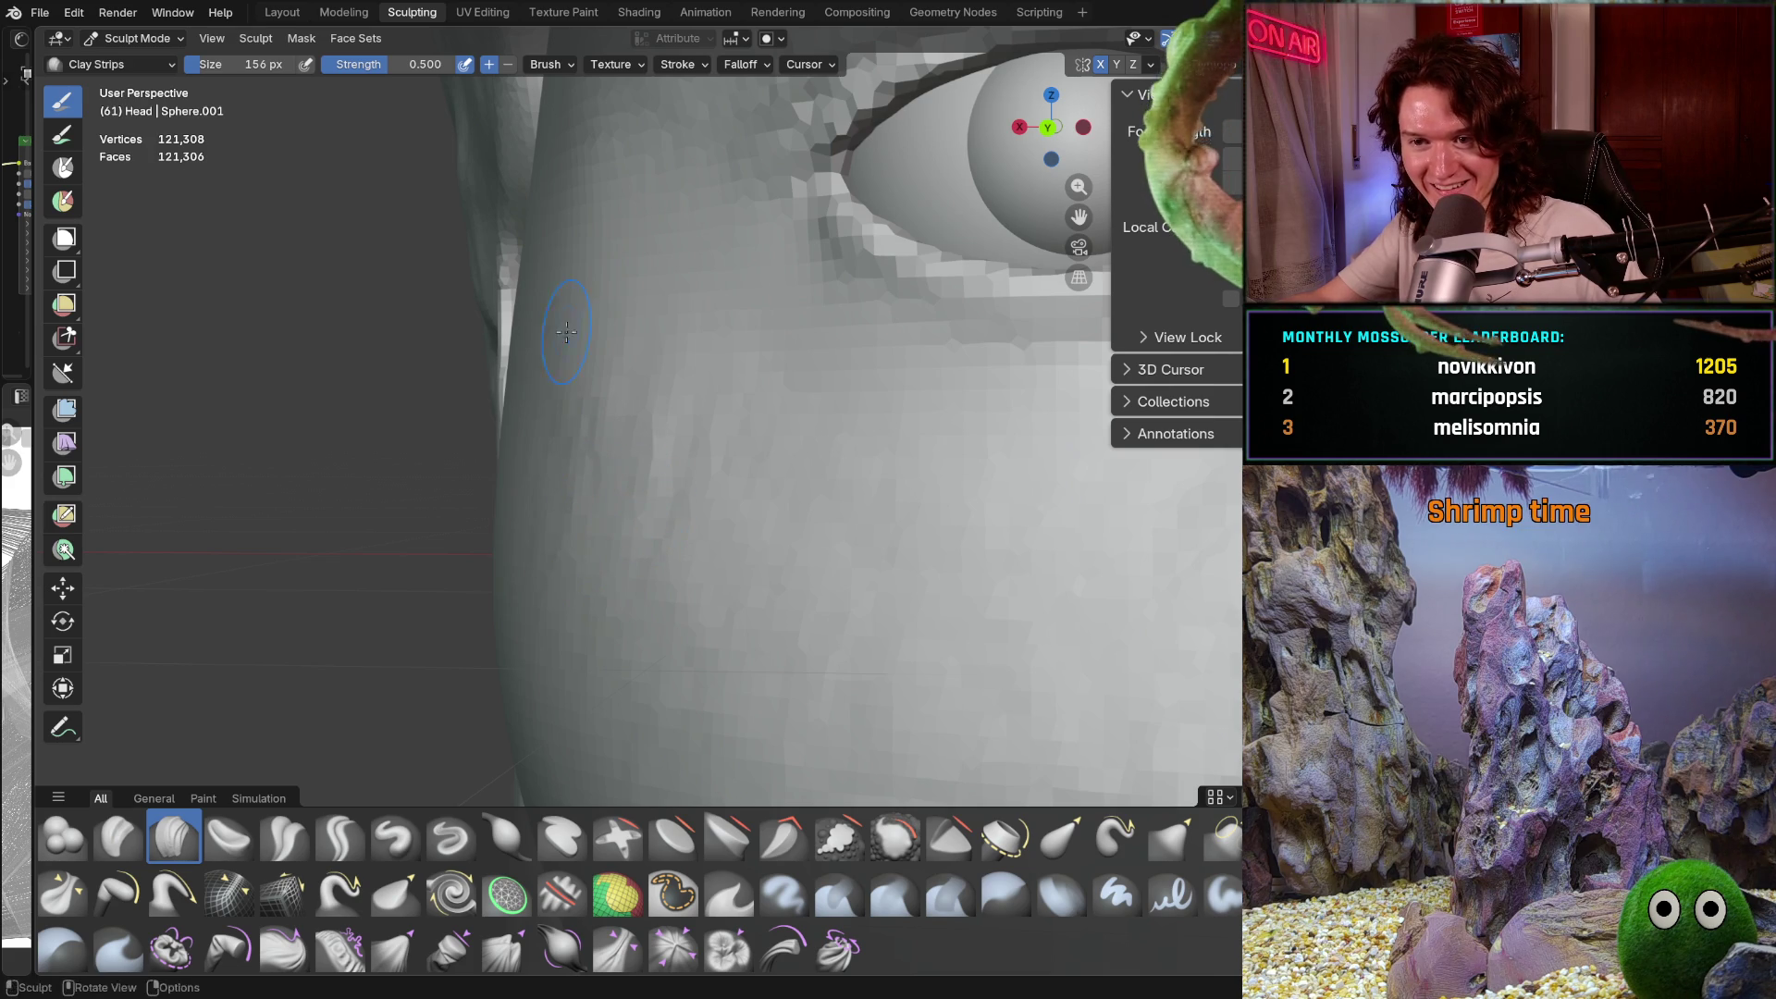
Build up clay down the cheek below the eye, then view the nose in three-quarter profile
left_click_drag(604, 423, 658, 641)
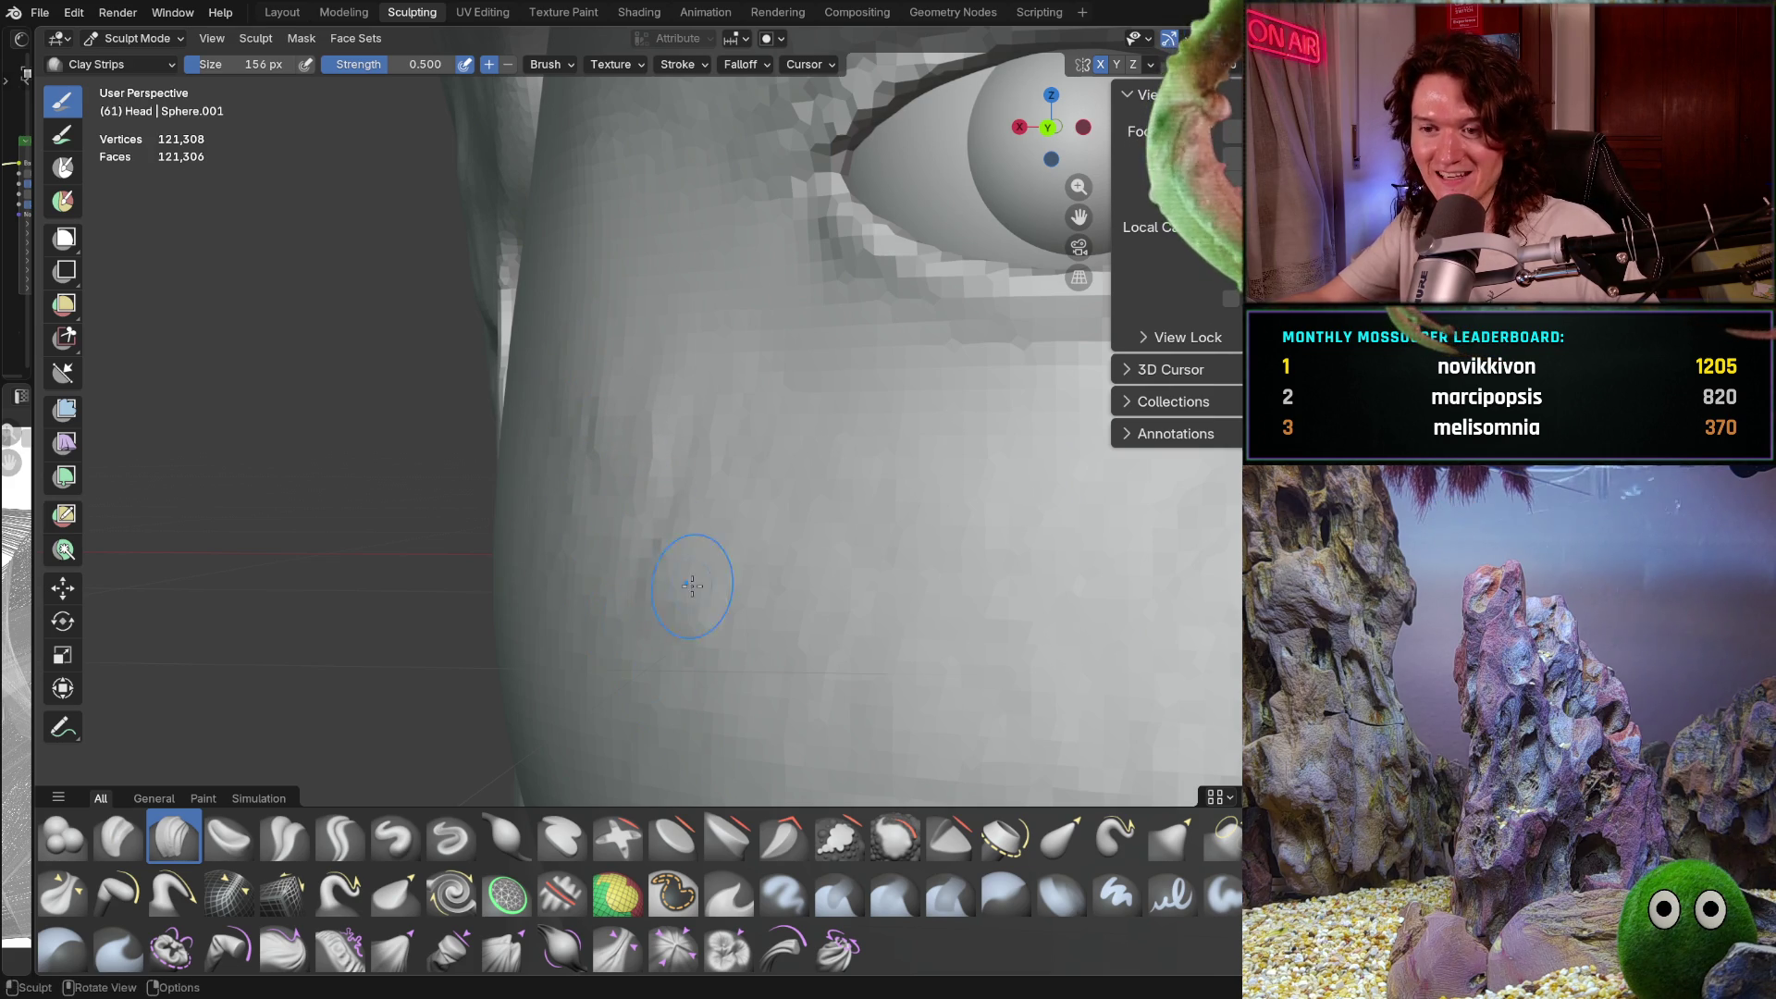
scroll(792, 555, "down", 5)
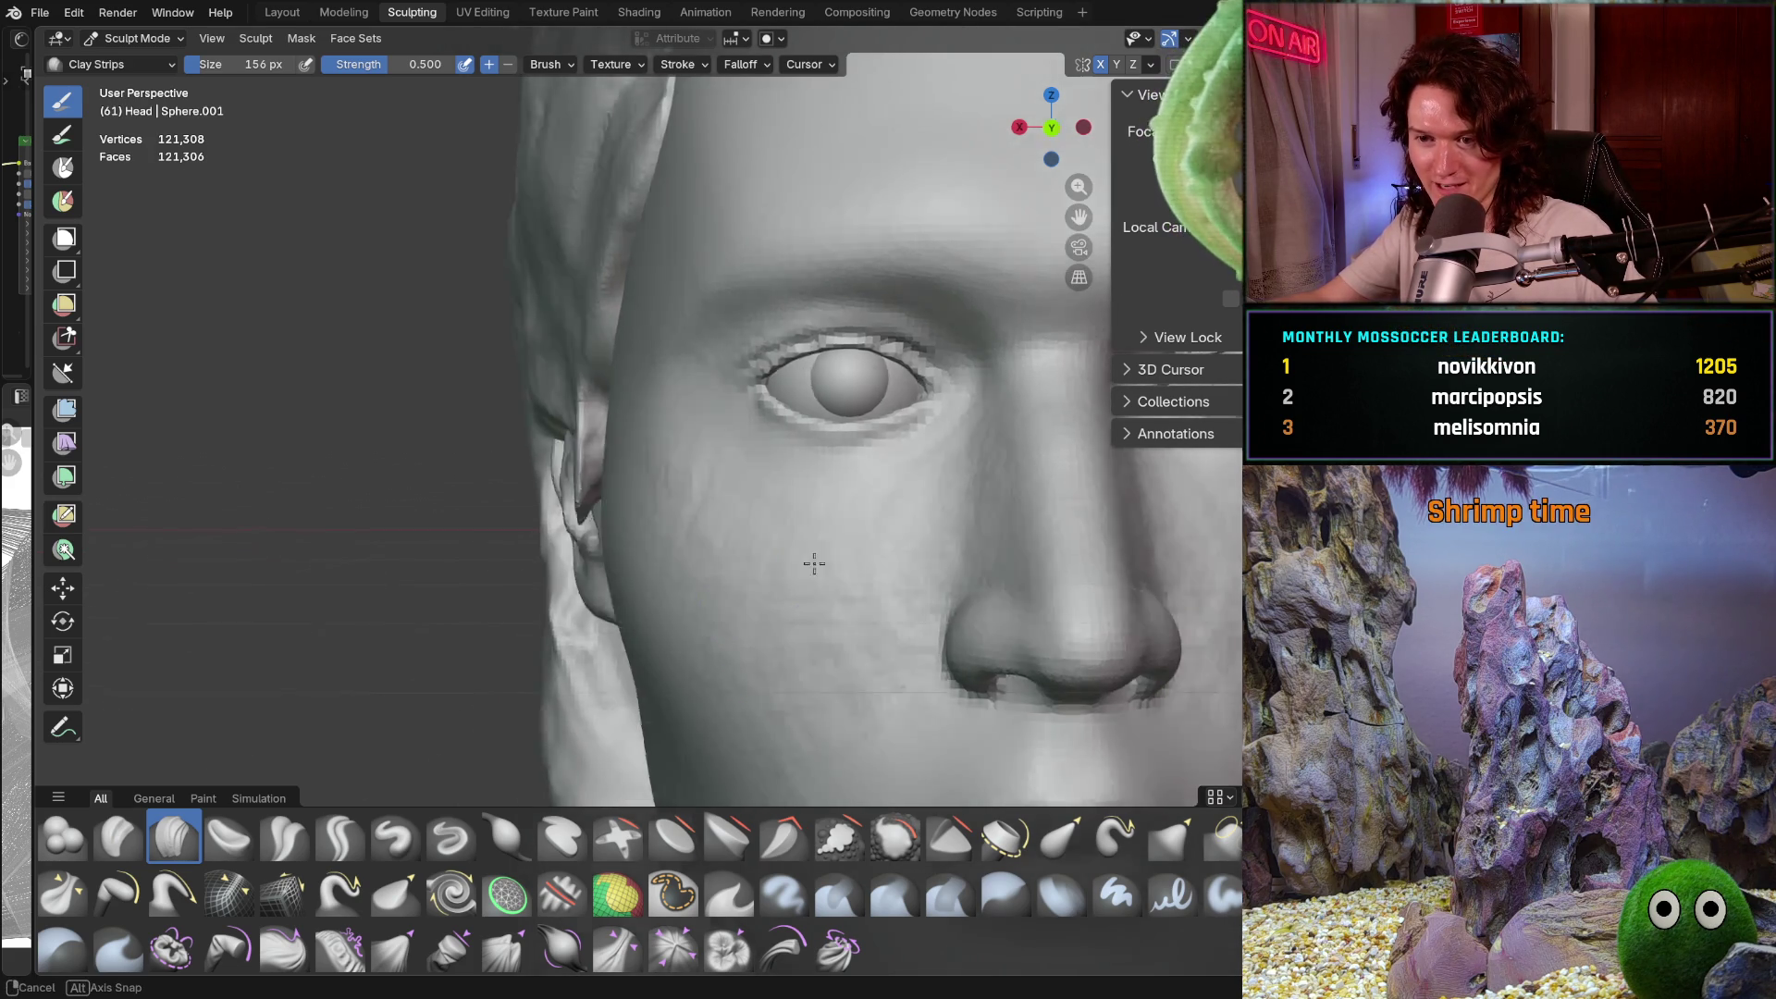
middle_click_drag(793, 555, 935, 593)
scroll(934, 593, "up", 4)
mouse_move(923, 468)
middle_mouse_down()
mouse_move(965, 553)
mouse_move(948, 463)
middle_mouse_up()
scroll(965, 553, "up", 2)
scroll(946, 445, "up", 3)
scroll(946, 446, "down", 3)
Inspect the eye, nose edge and cheek from several angles, ending with the ear in view
mouse_move(753, 536)
middle_mouse_down()
mouse_move(743, 464)
mouse_move(813, 475)
middle_mouse_up()
mouse_move(864, 587)
middle_mouse_down("ctrl")
mouse_move(777, 505)
mouse_move(788, 400)
mouse_move(850, 327)
middle_mouse_up("ctrl")
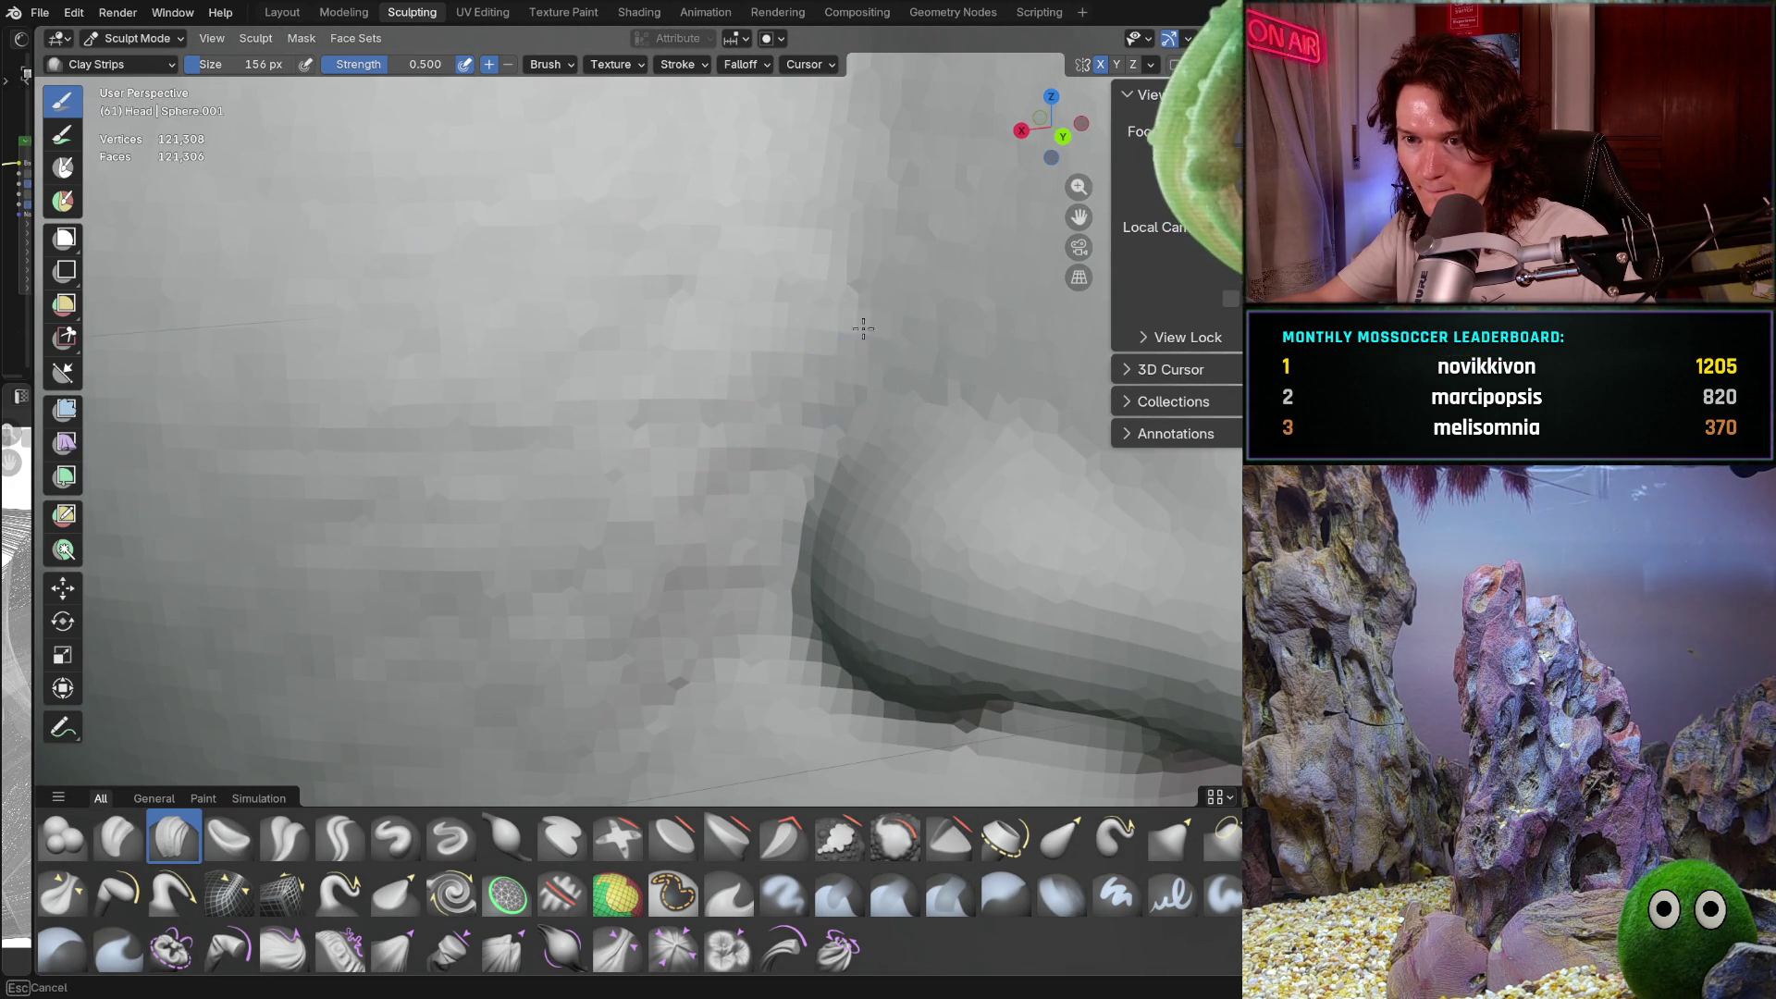
mouse_move(804, 432)
middle_mouse_down("ctrl")
mouse_move(765, 499)
mouse_move(760, 591)
middle_mouse_up("ctrl")
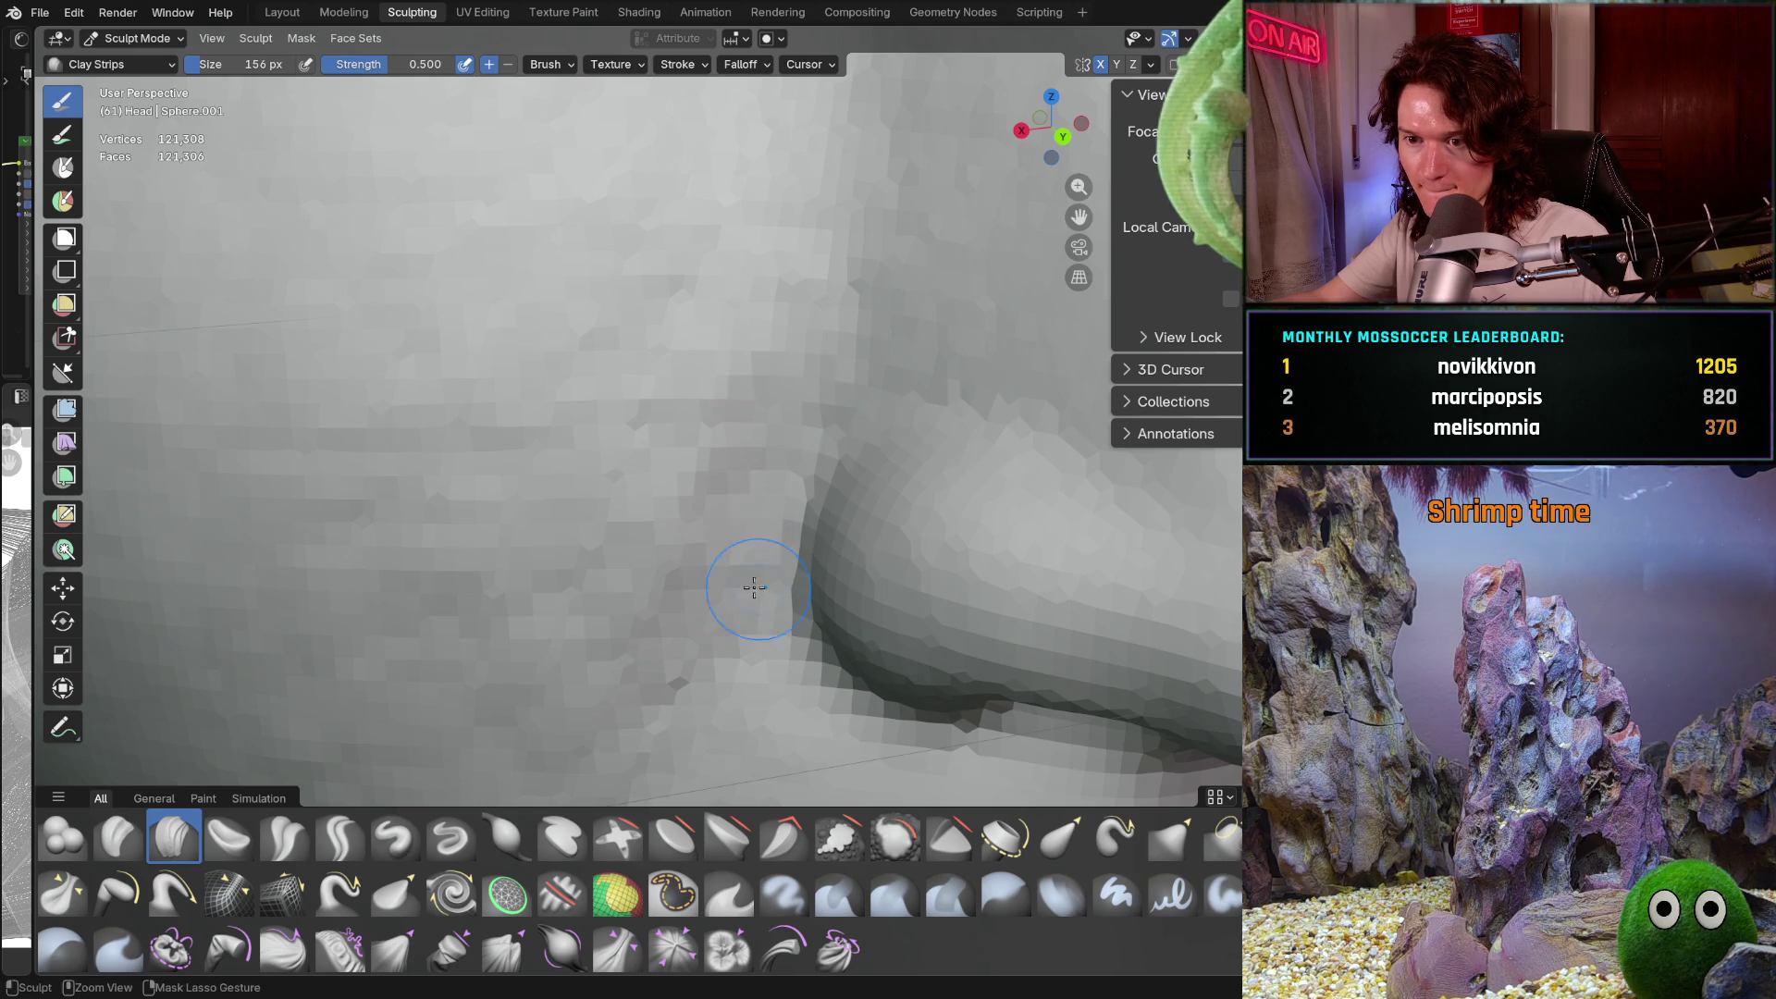
mouse_move(765, 503)
middle_mouse_down("ctrl")
mouse_move(730, 581)
mouse_move(657, 349)
middle_mouse_up("ctrl")
middle_click_drag(765, 258, 768, 231, "ctrl")
middle_click_drag(535, 317, 674, 403, "shift")
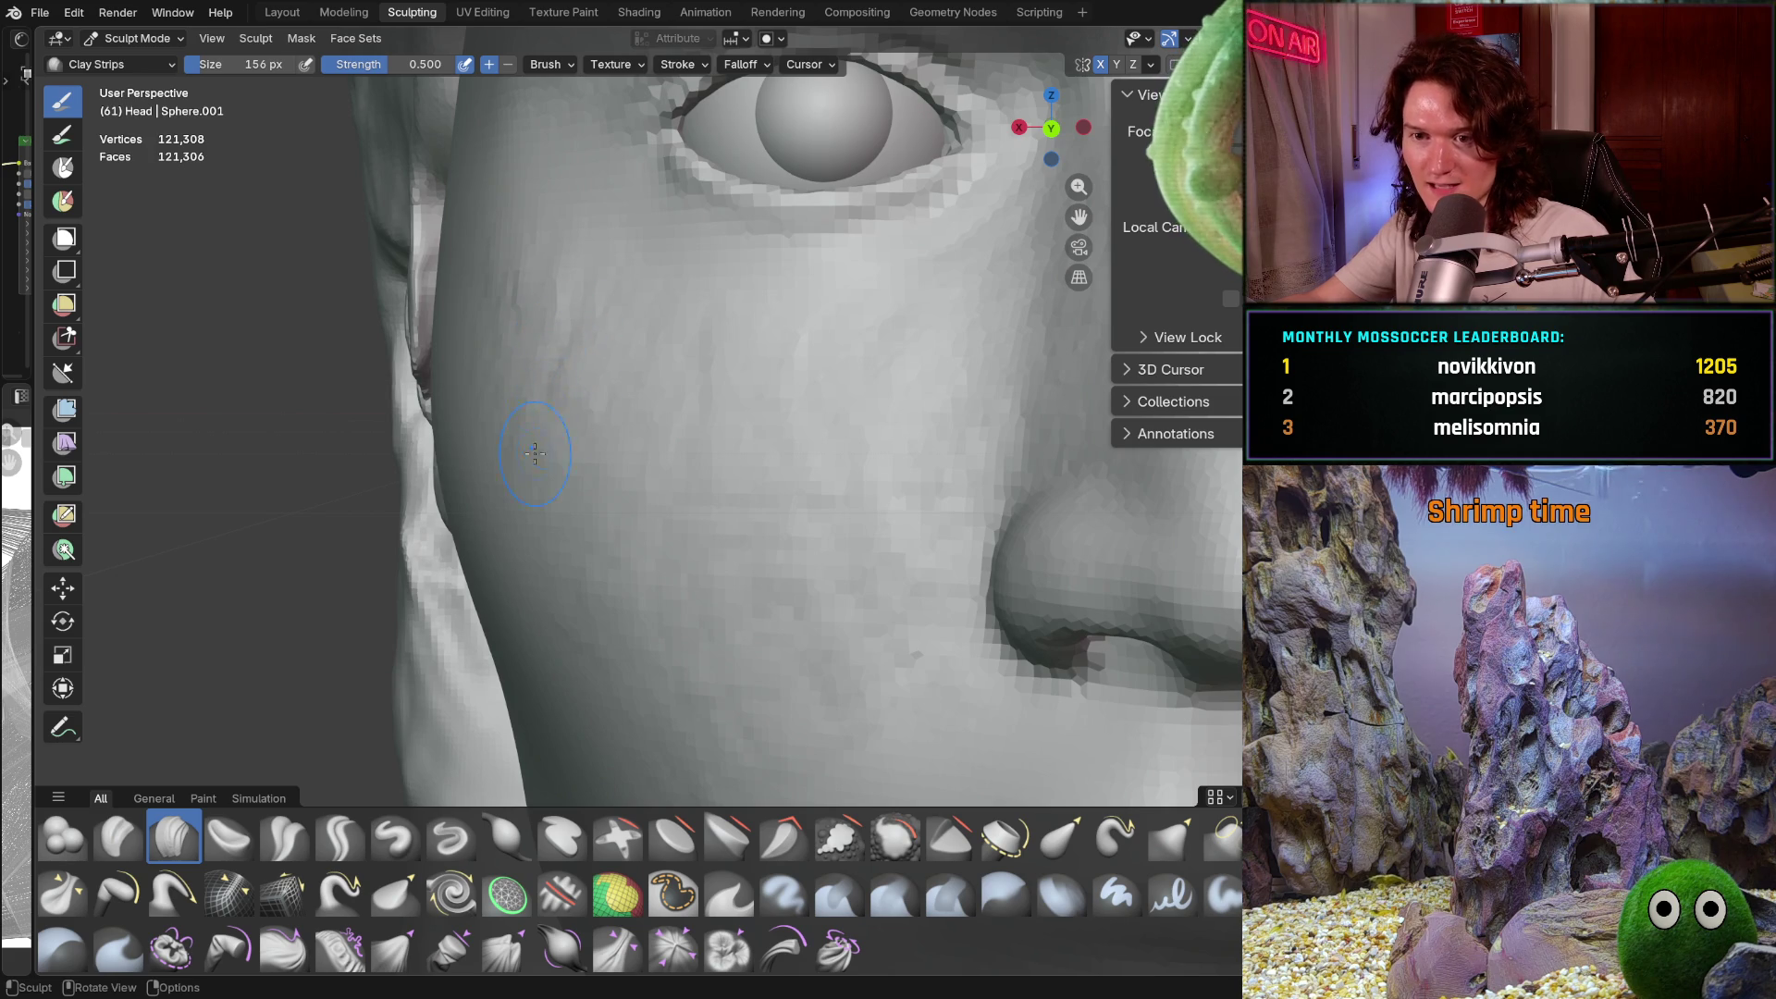
middle_click_drag(592, 555, 567, 567)
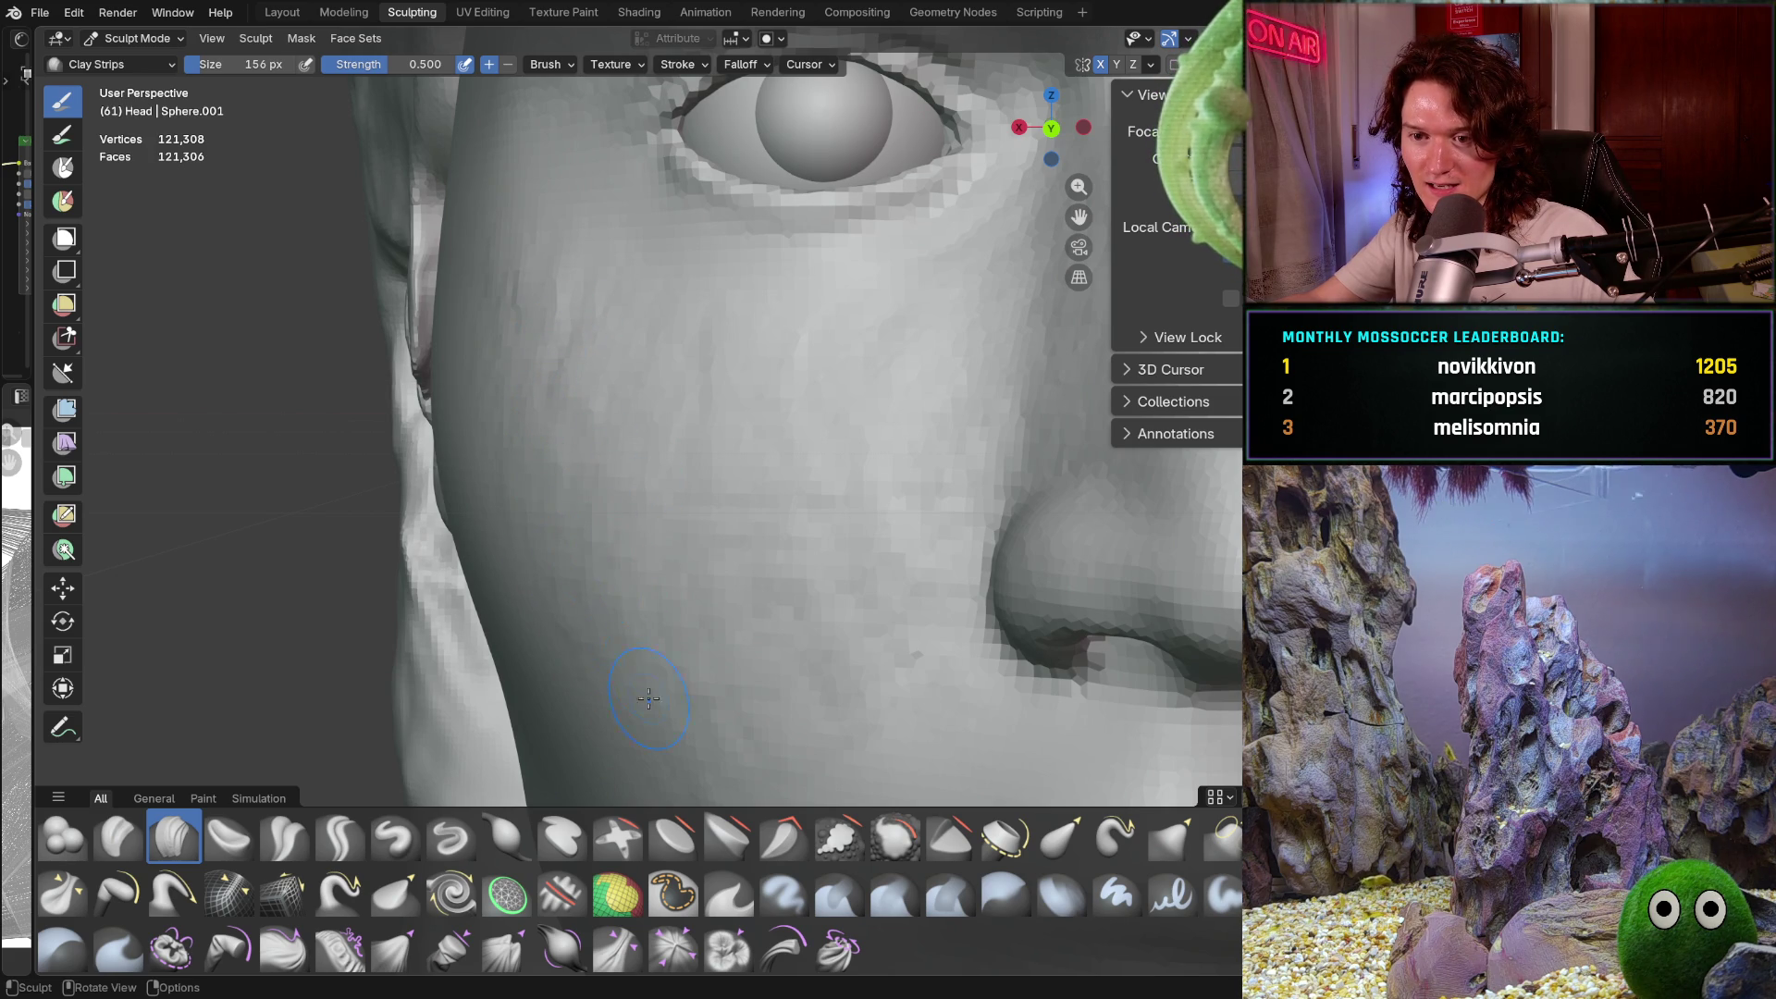
middle_click_drag(691, 754, 691, 754)
middle_click_drag(836, 348, 1002, 376)
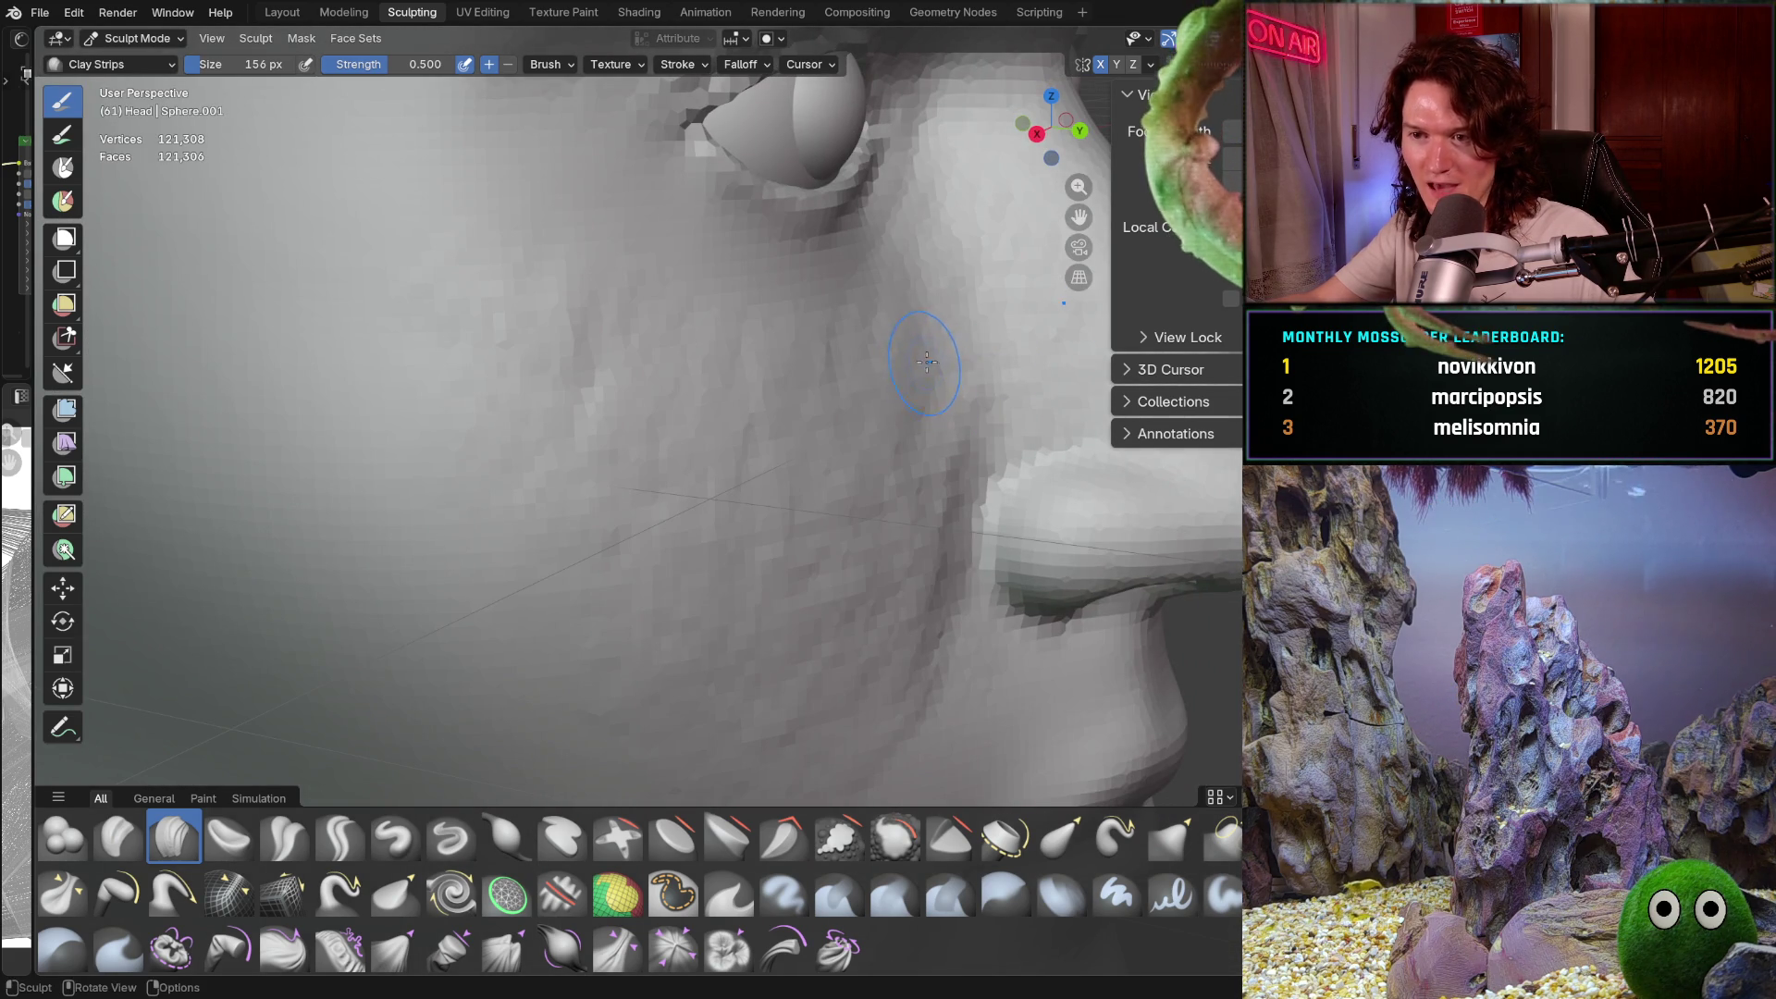
middle_click_drag(891, 357, 891, 357)
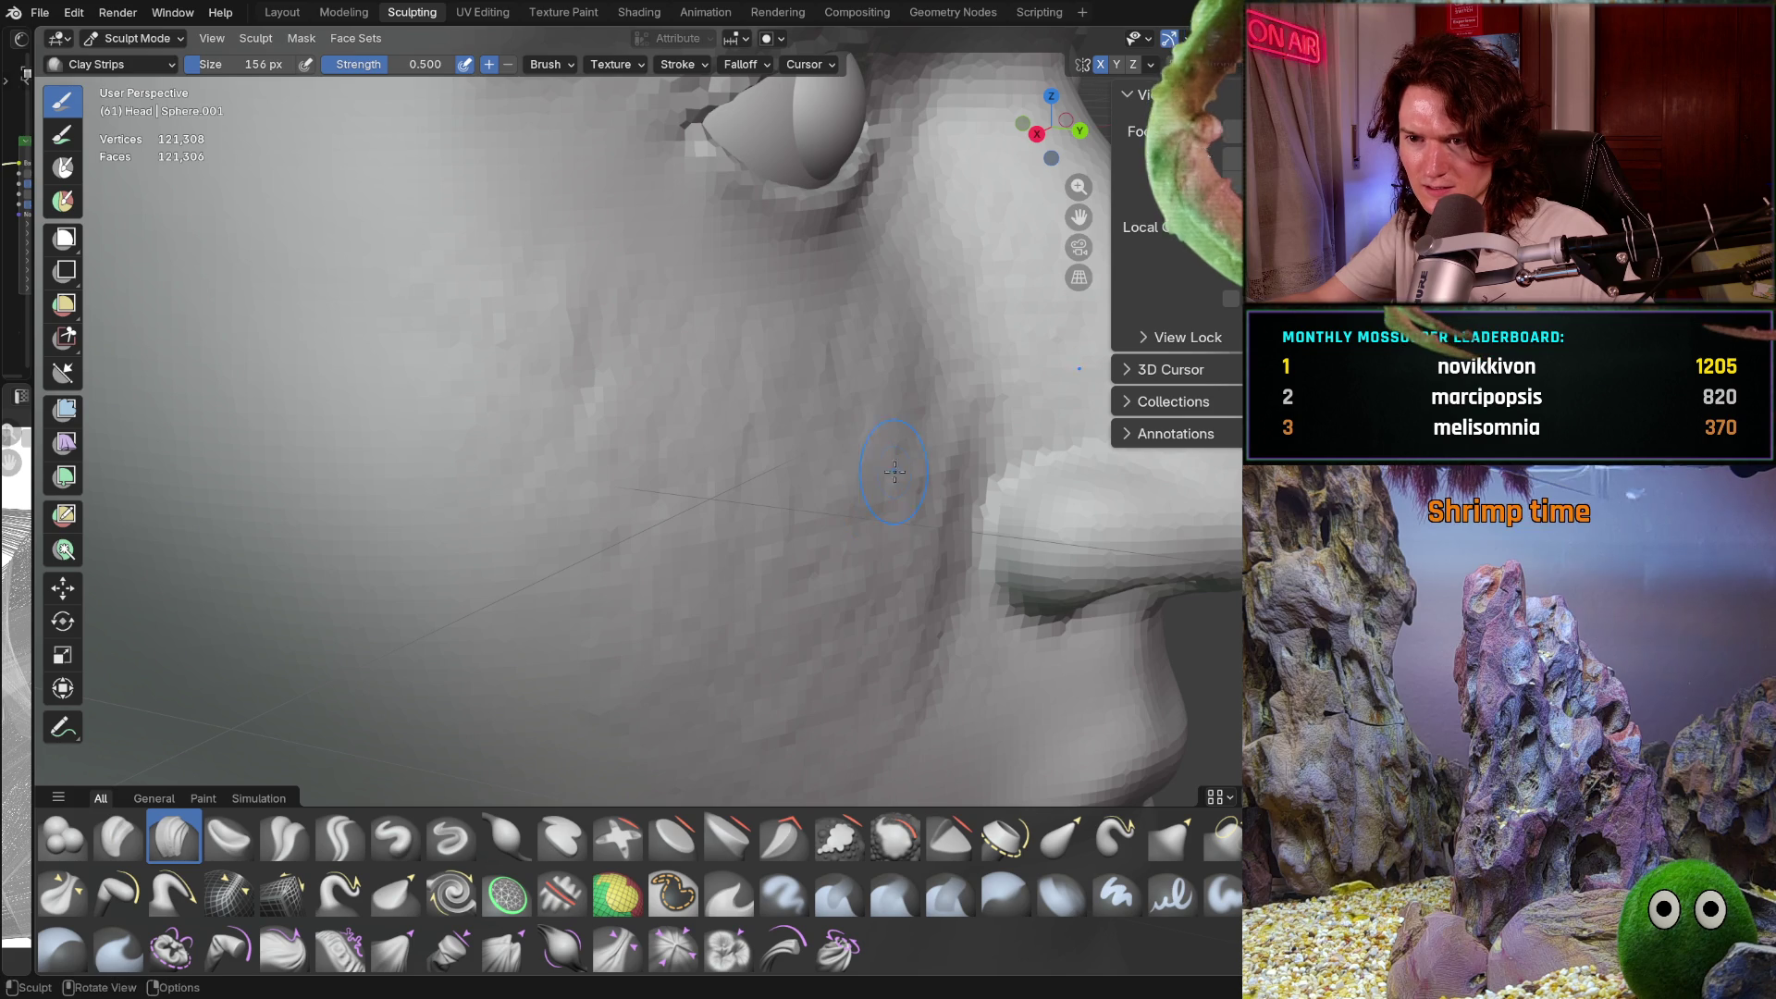
mouse_move(858, 473)
middle_mouse_down()
mouse_move(844, 357)
mouse_move(827, 369)
mouse_move(818, 335)
middle_mouse_up()
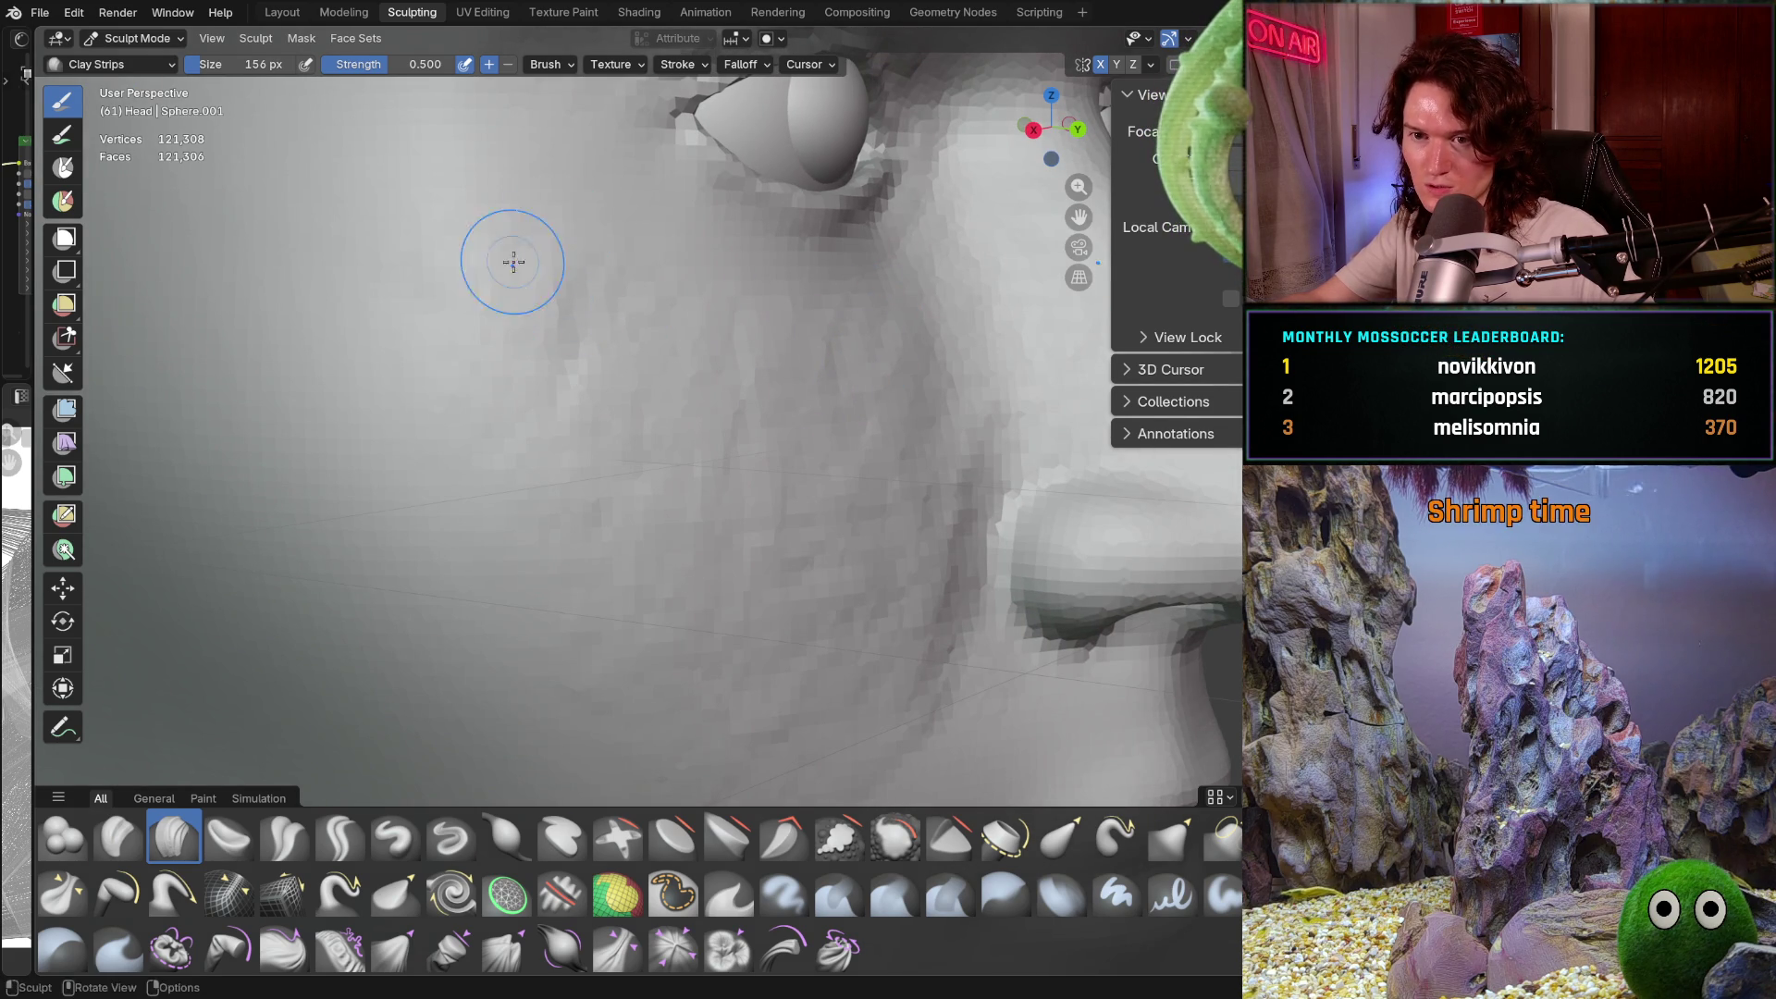
mouse_move(870, 454)
middle_mouse_down()
mouse_move(876, 500)
mouse_move(808, 420)
middle_mouse_up()
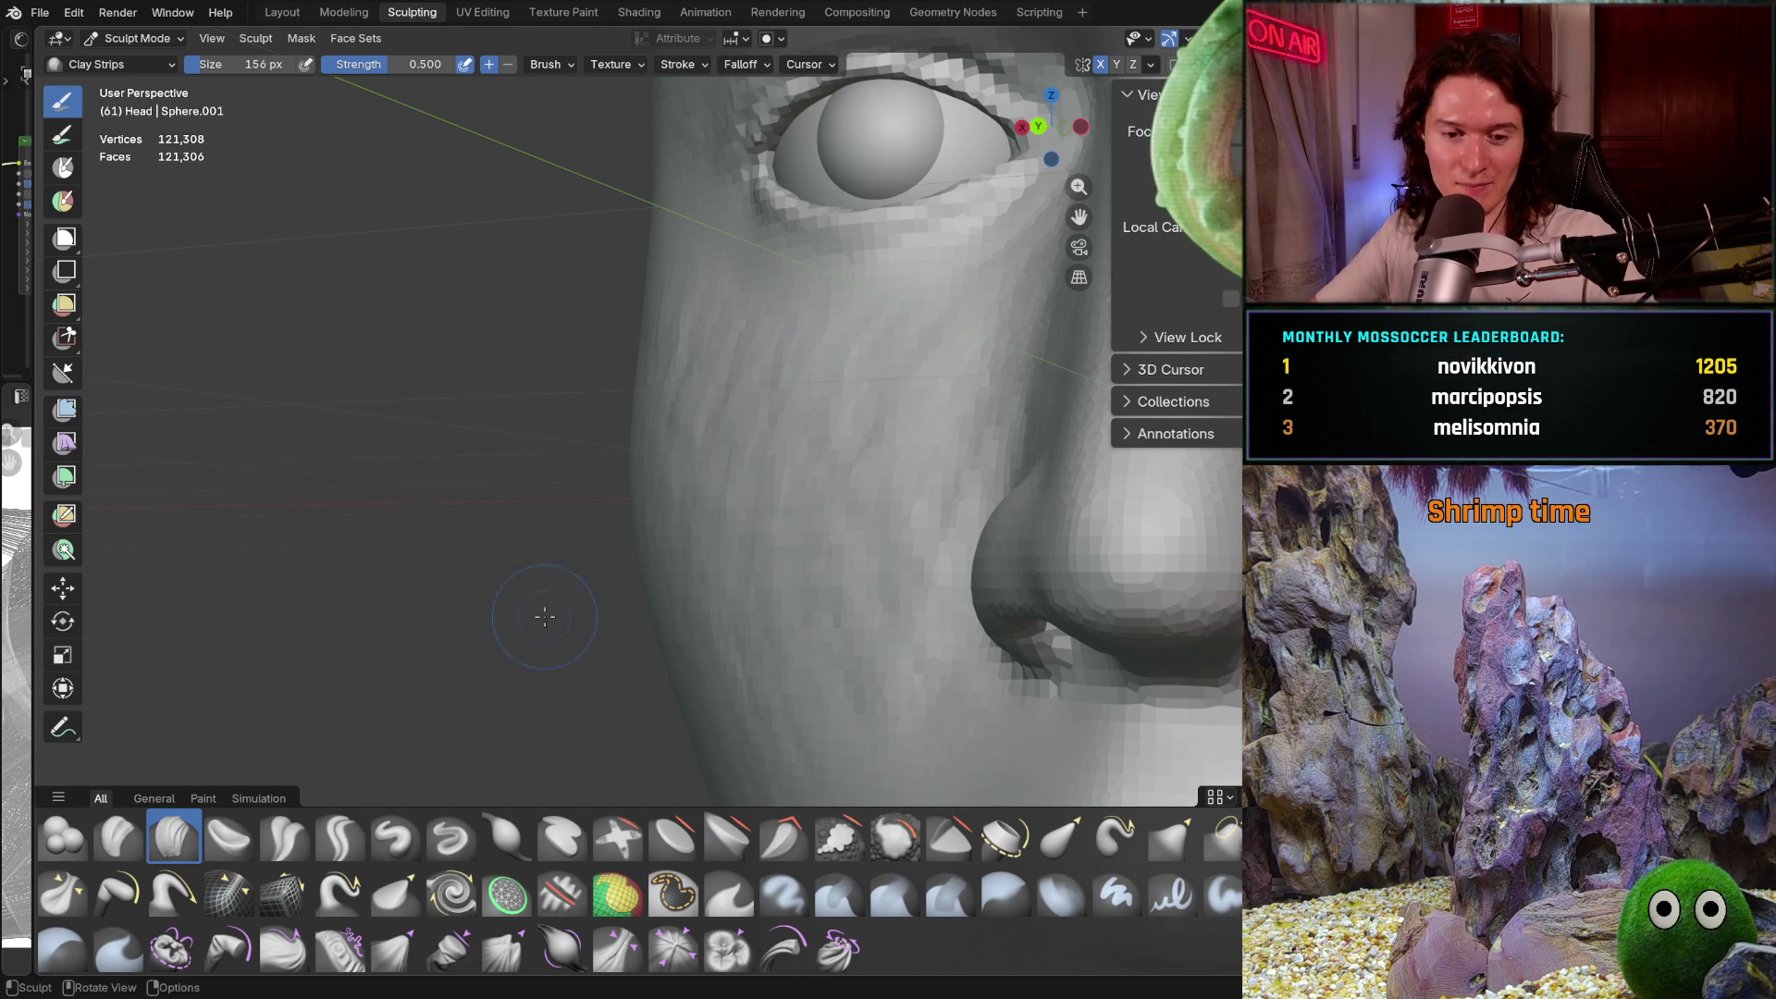
scroll(600, 361, "up", 3)
mouse_move(726, 428)
middle_mouse_down()
mouse_move(877, 425)
mouse_move(774, 429)
mouse_move(753, 463)
mouse_move(772, 422)
middle_mouse_up()
scroll(772, 422, "up", 2)
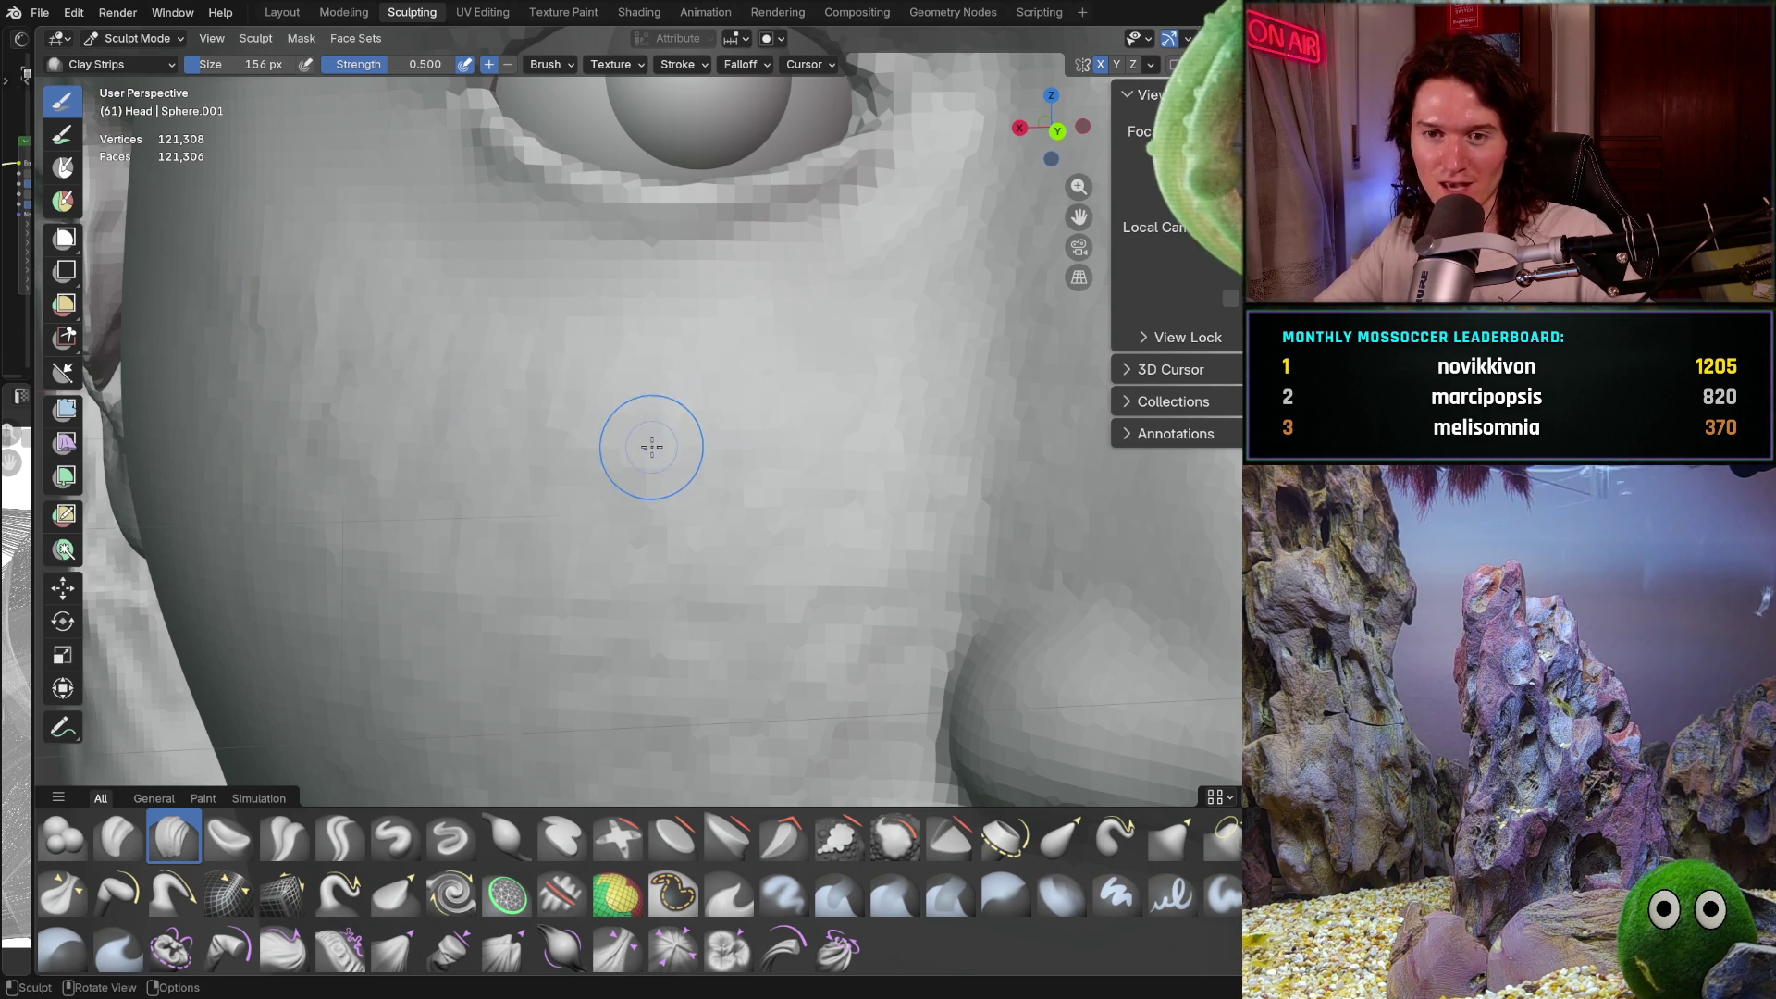
mouse_move(624, 467)
middle_mouse_down()
mouse_move(567, 409)
mouse_move(530, 443)
mouse_move(552, 390)
middle_mouse_up()
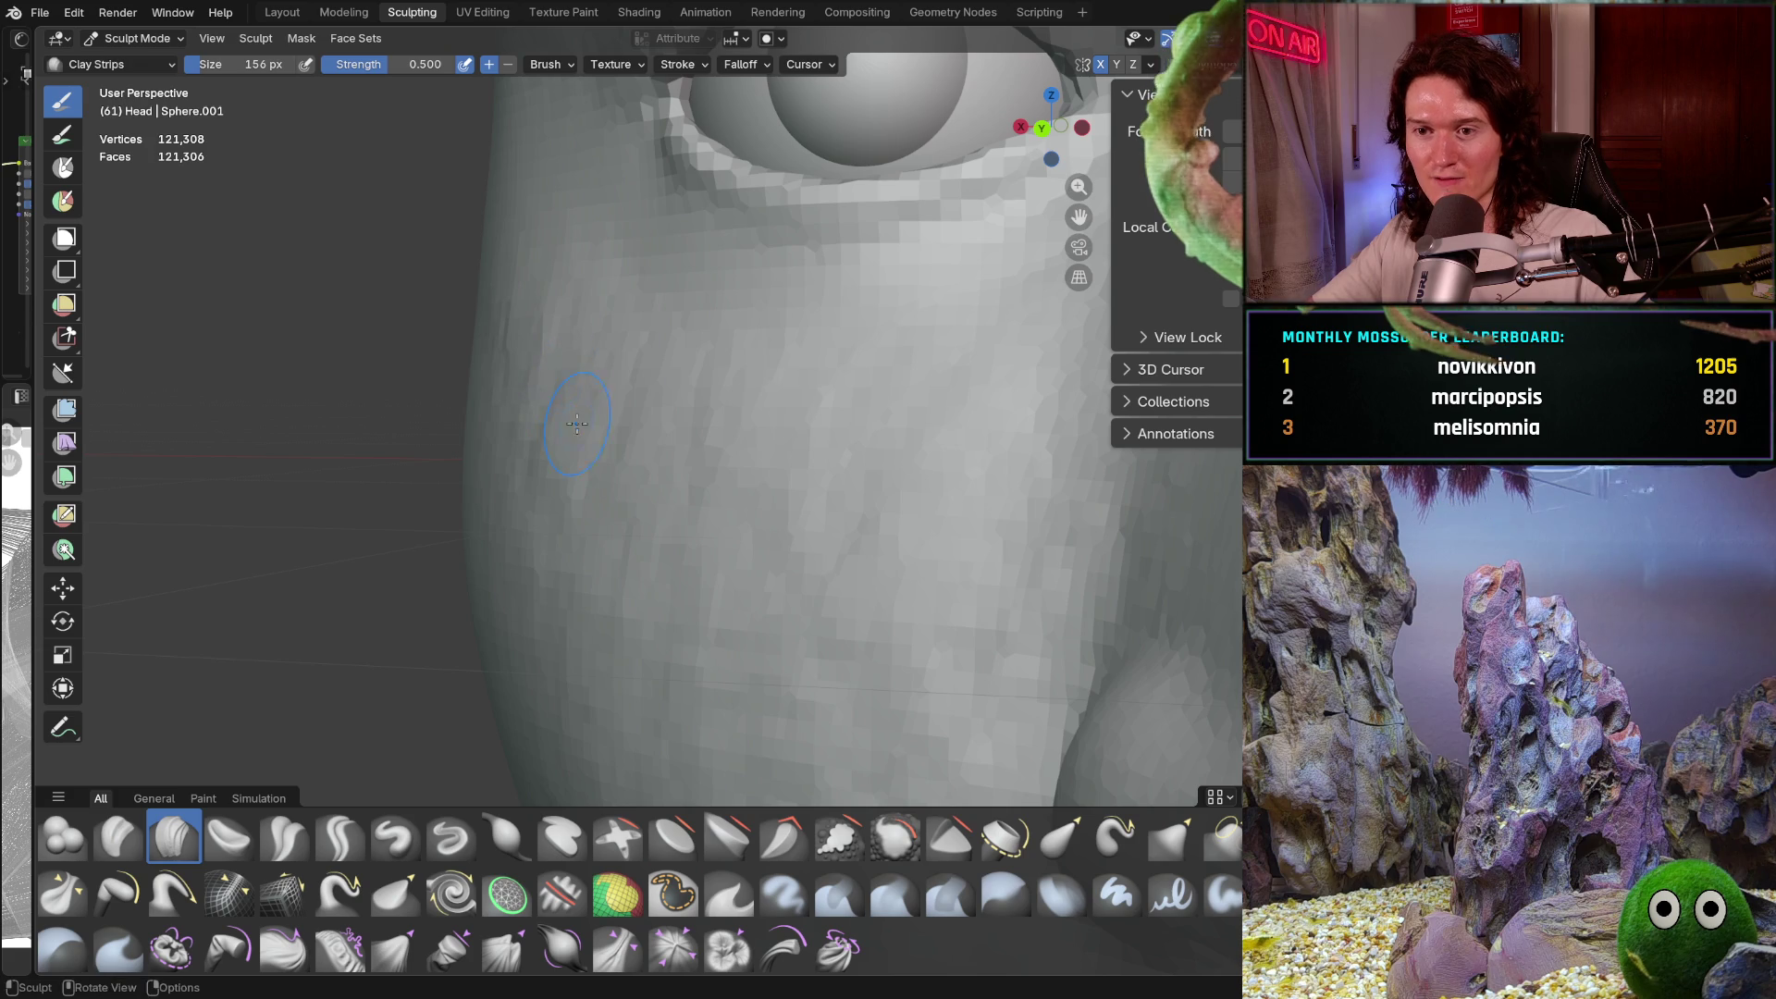
mouse_move(725, 484)
middle_mouse_down()
mouse_move(874, 470)
mouse_move(823, 546)
mouse_move(792, 535)
mouse_move(713, 608)
mouse_move(848, 630)
mouse_move(908, 408)
middle_mouse_up()
scroll(713, 608, "up", 3)
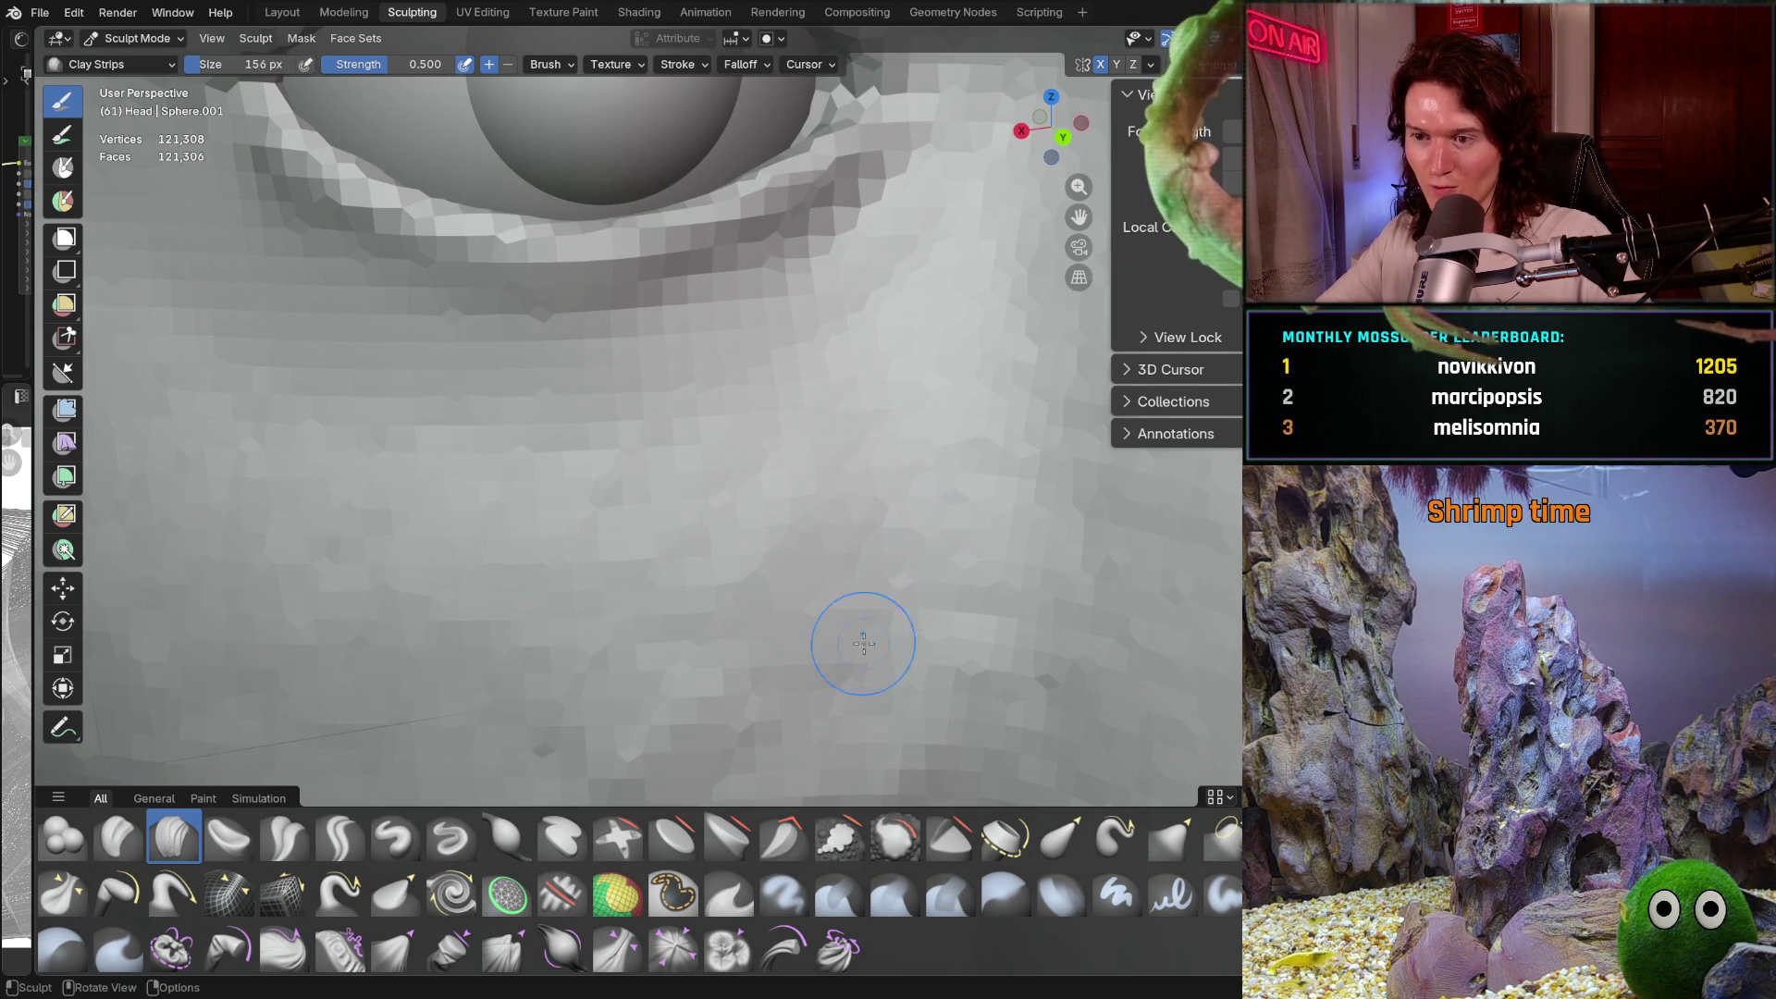
mouse_move(642, 495)
middle_mouse_down()
mouse_move(703, 435)
mouse_move(665, 500)
mouse_move(687, 520)
middle_mouse_up()
mouse_move(369, 475)
middle_mouse_down()
mouse_move(299, 481)
mouse_move(603, 388)
mouse_move(419, 264)
middle_mouse_up()
mouse_move(614, 357)
middle_mouse_down()
mouse_move(963, 297)
mouse_move(894, 441)
mouse_move(669, 484)
middle_mouse_up()
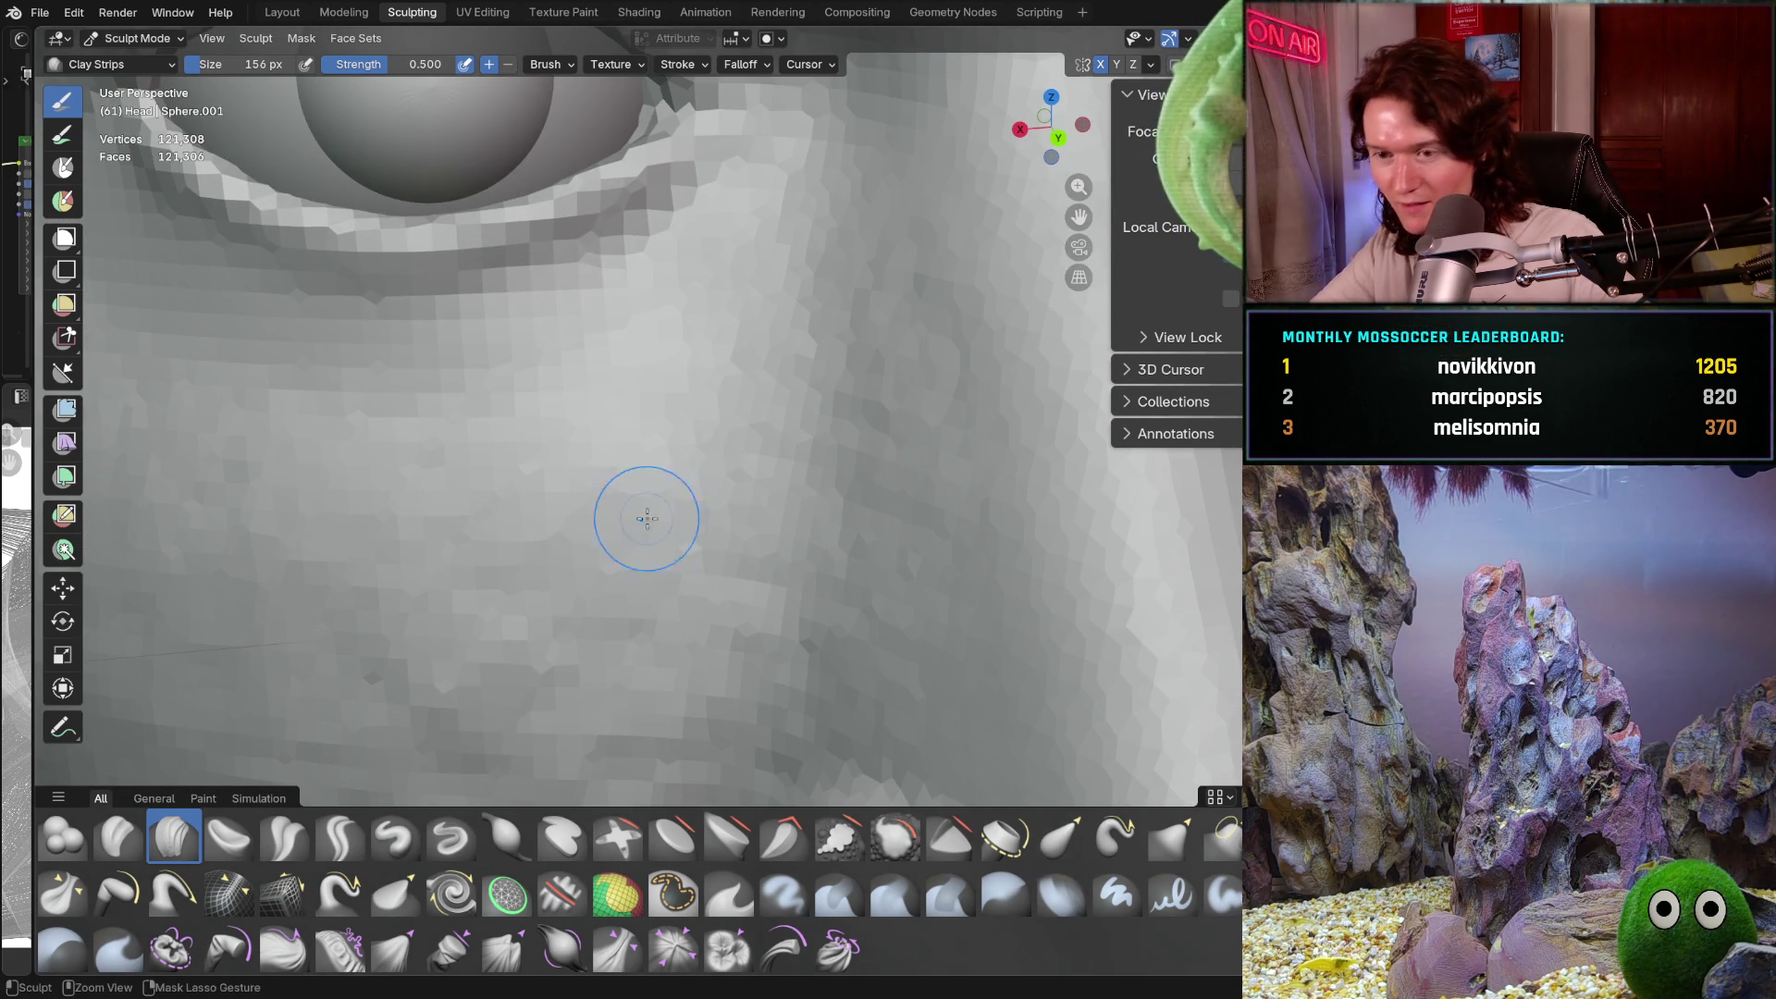
middle_click_drag(623, 512, 610, 500)
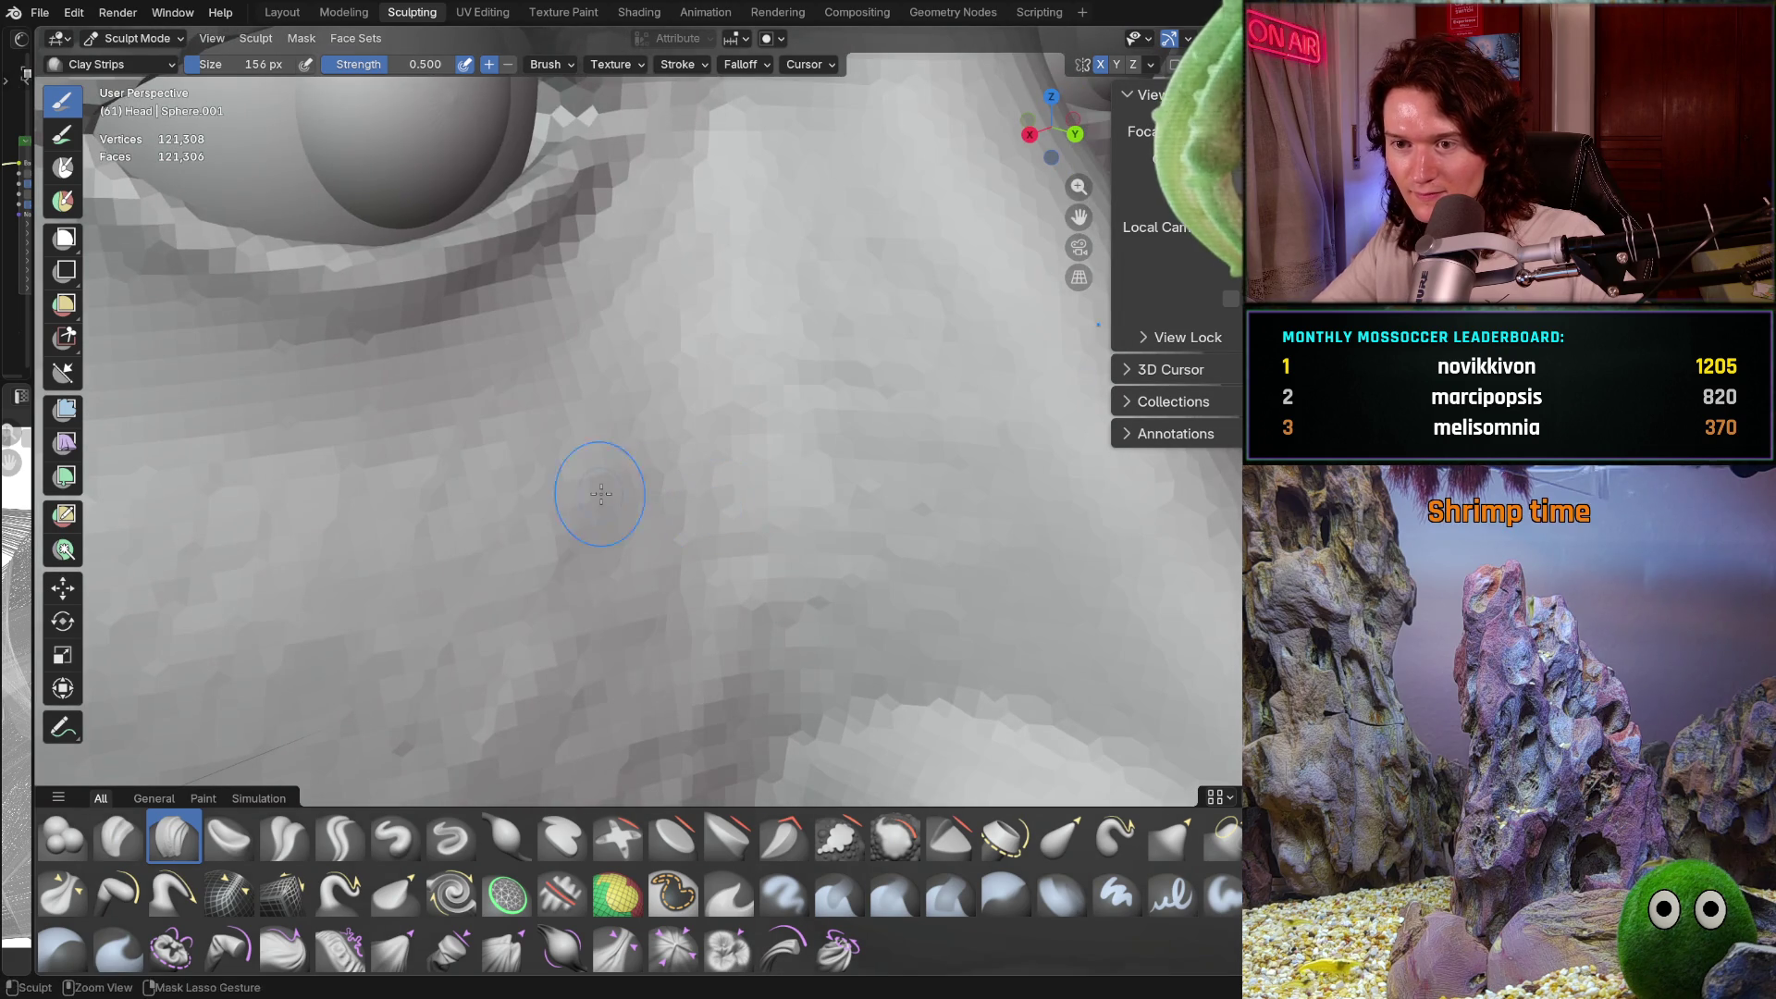
mouse_move(658, 714)
middle_mouse_down("ctrl")
mouse_move(648, 601)
mouse_move(614, 527)
middle_mouse_up("ctrl")
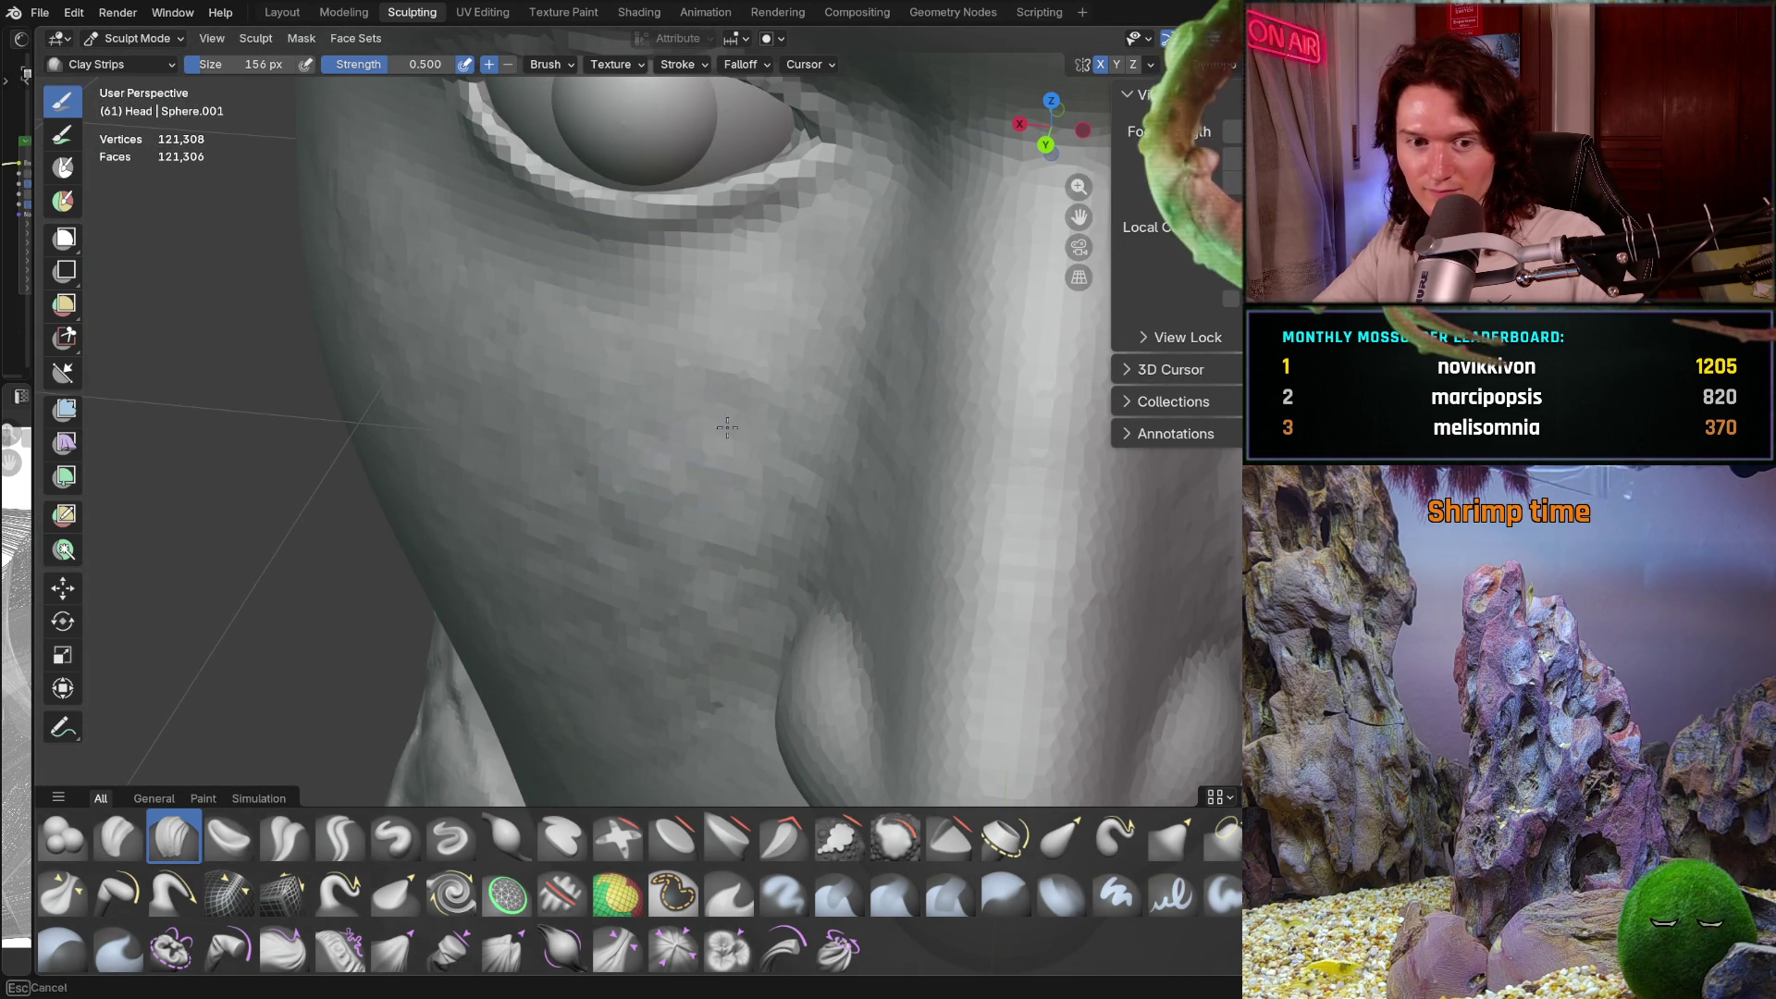
middle_click_drag(675, 453, 686, 528)
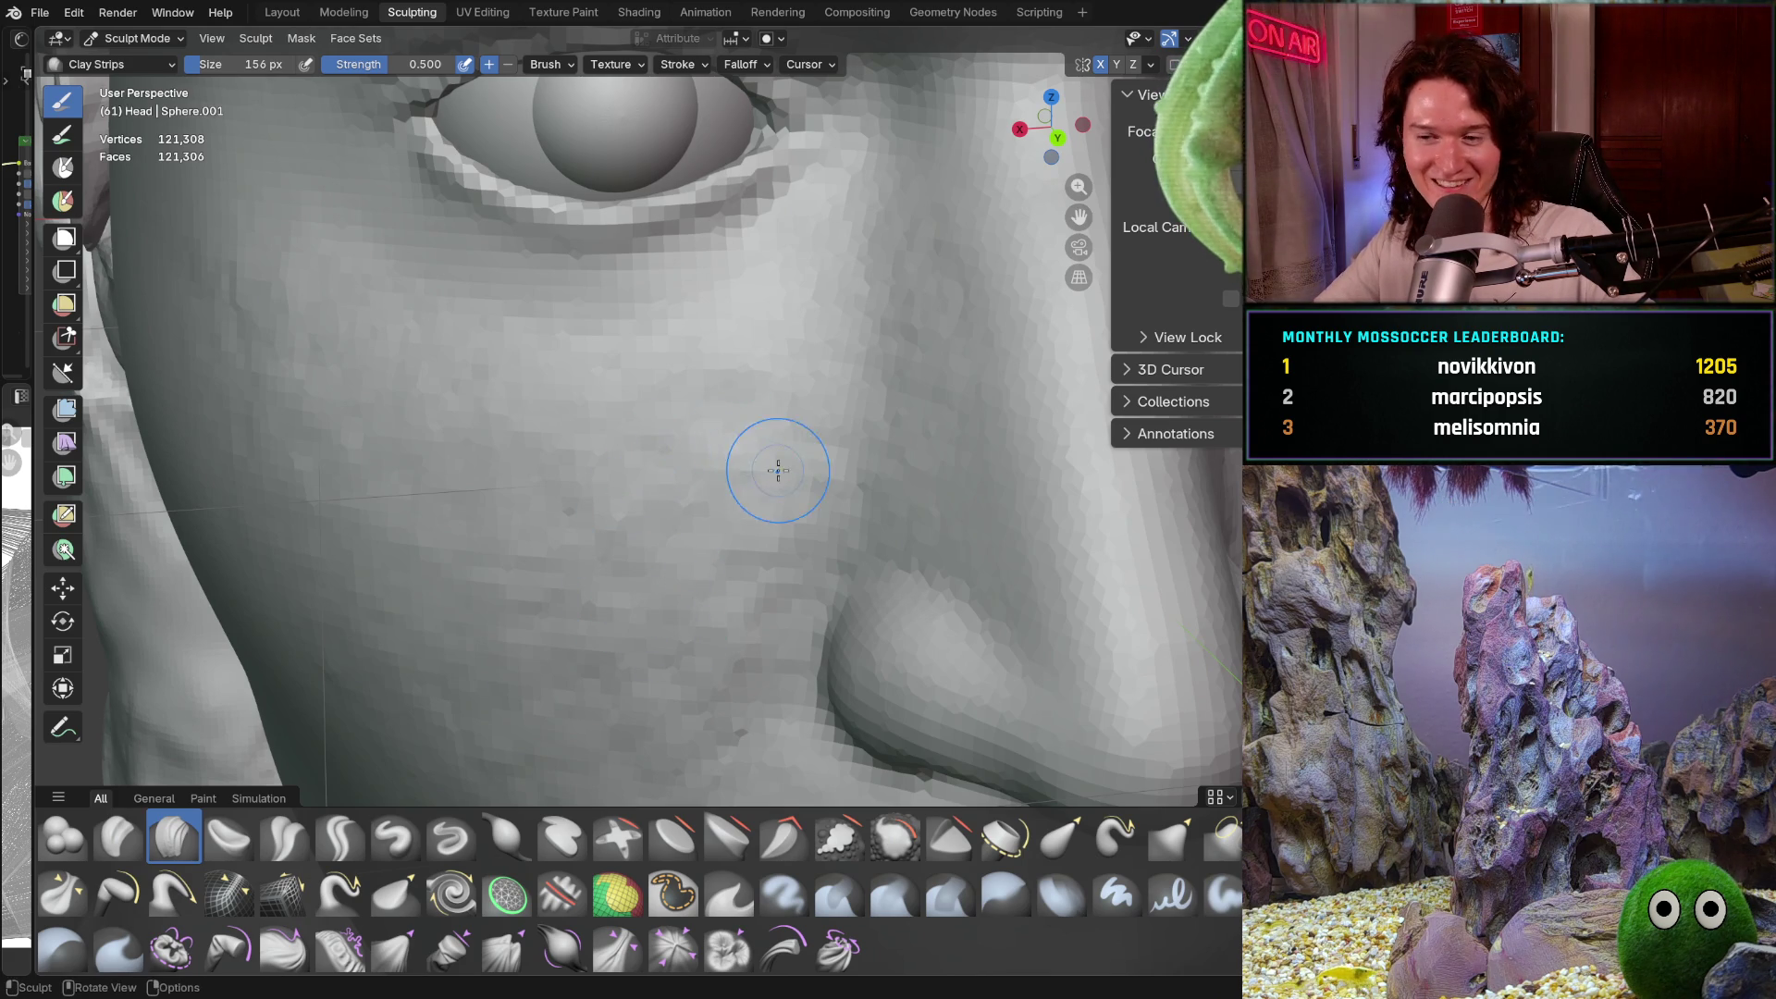
scroll(784, 364, "up", 5)
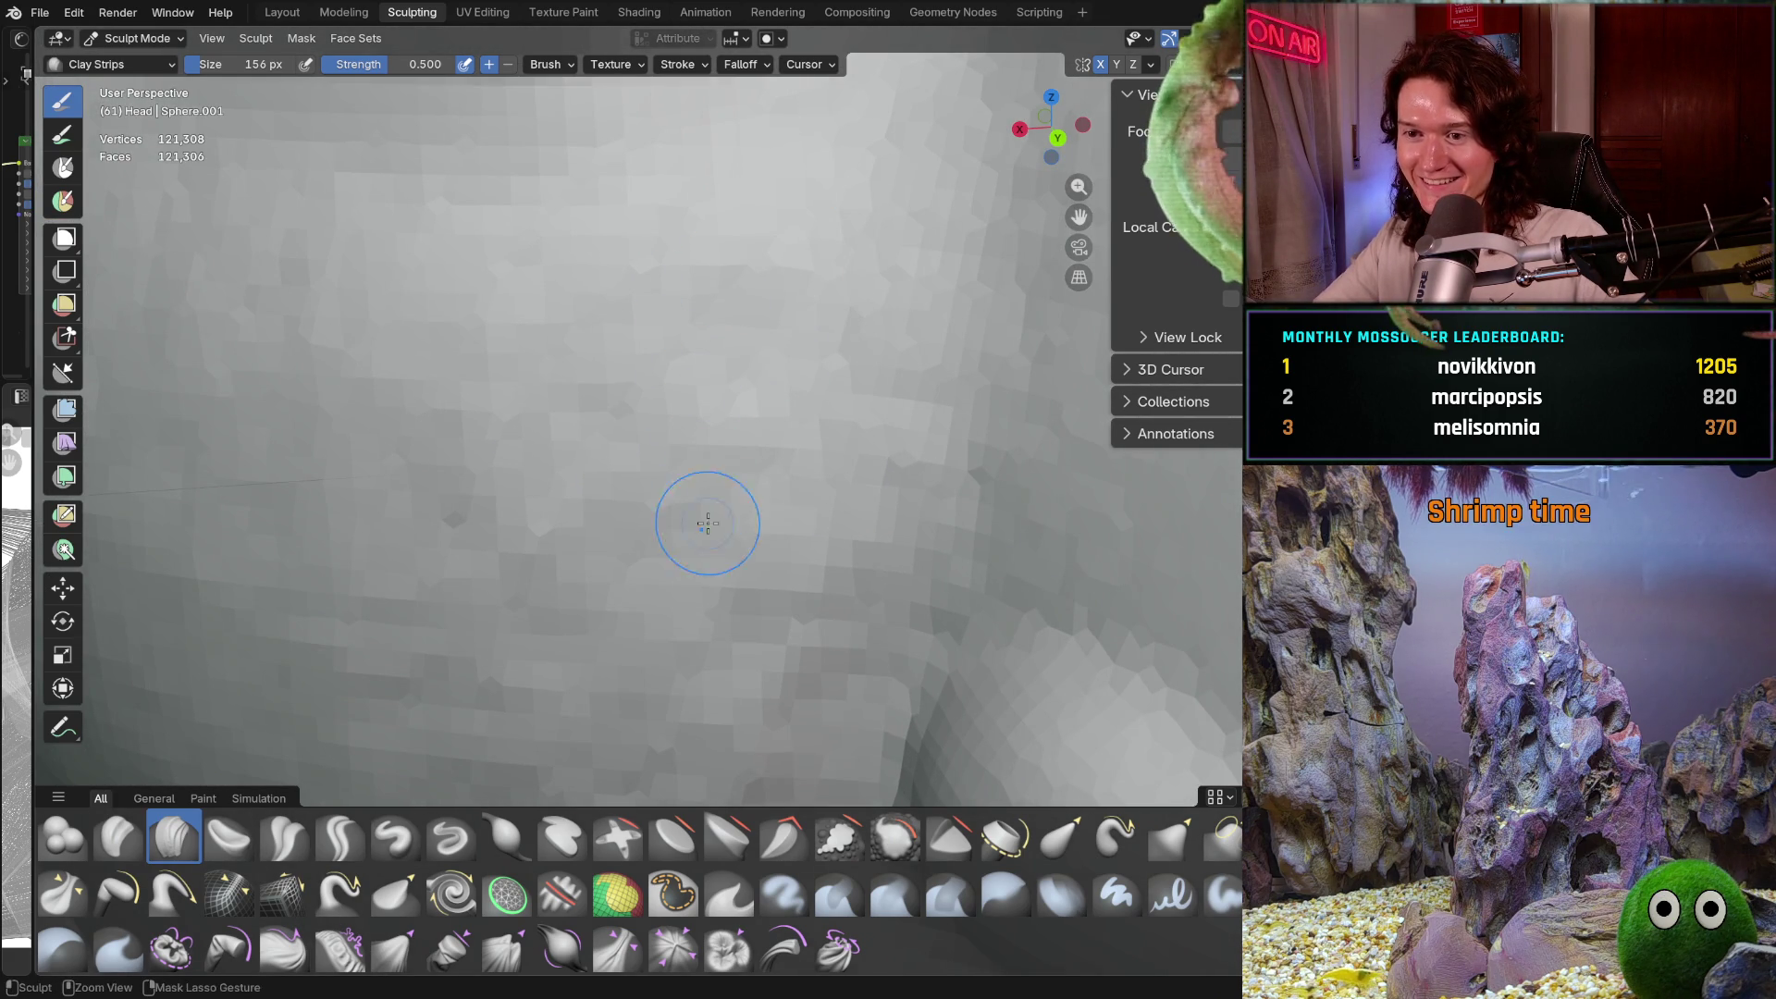
scroll(716, 476, "down", 8)
mouse_move(717, 477)
middle_mouse_down()
mouse_move(848, 475)
mouse_move(750, 607)
middle_mouse_up()
scroll(786, 499, "down", 2)
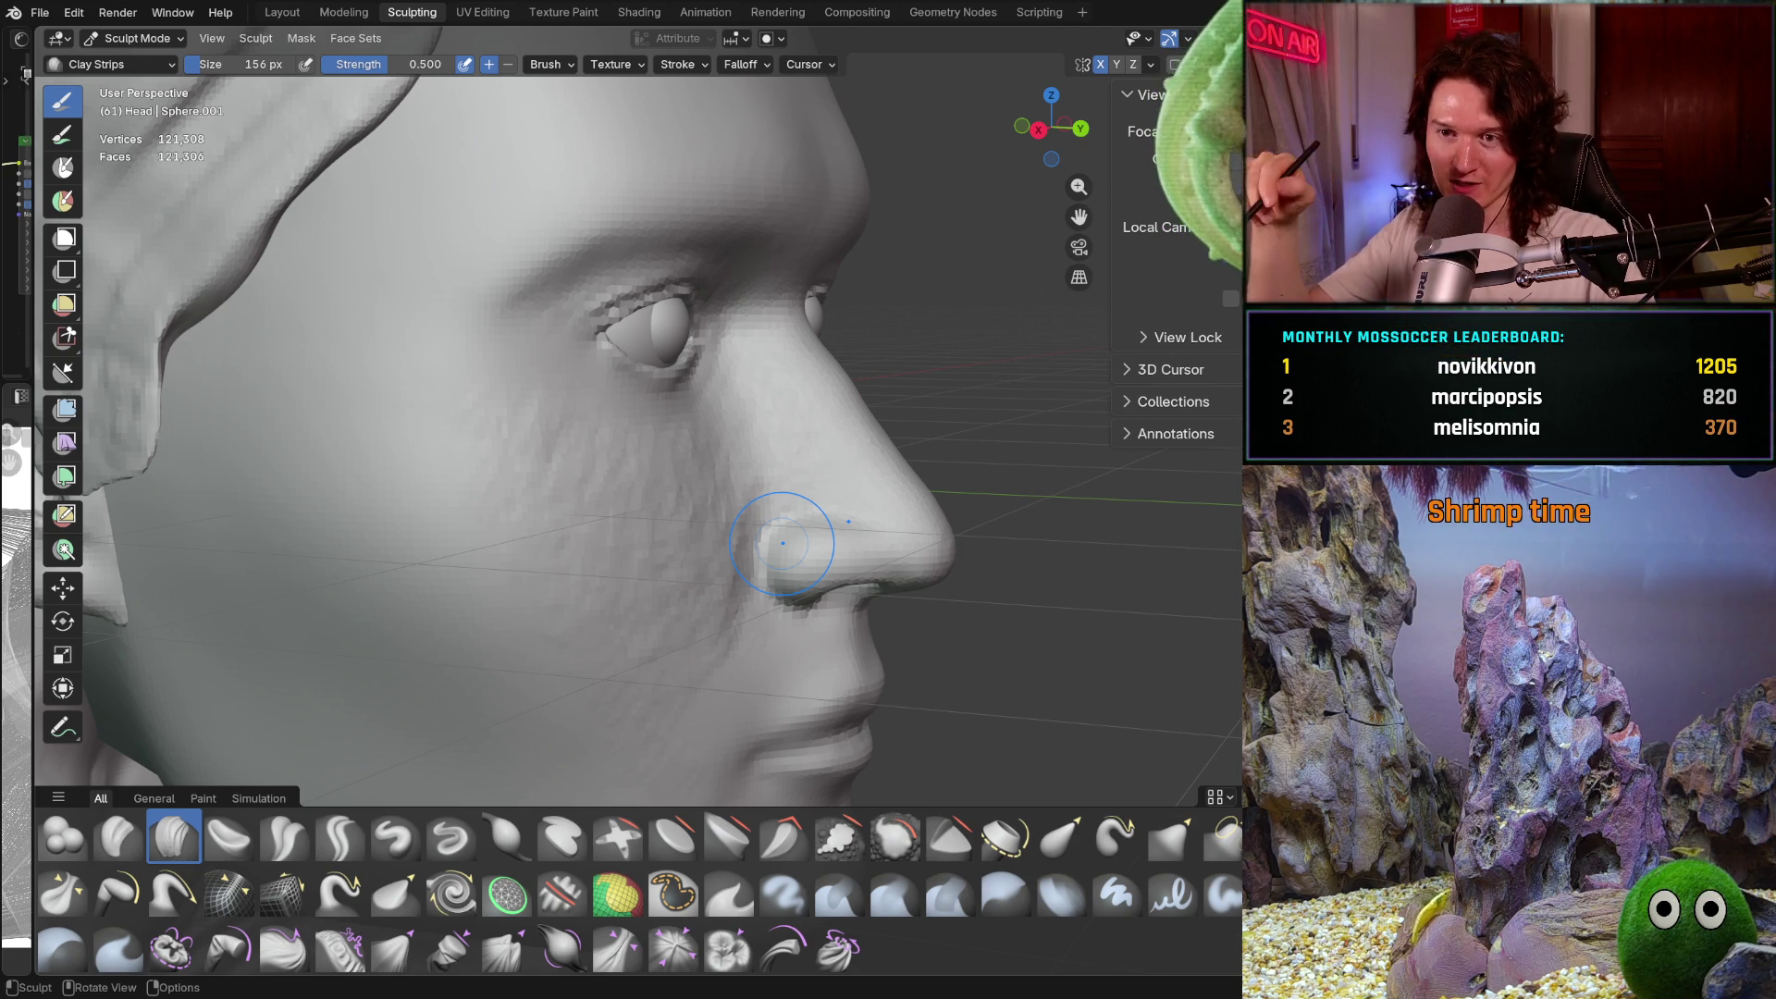
mouse_move(548, 495)
middle_mouse_down()
mouse_move(488, 490)
mouse_move(541, 481)
mouse_move(688, 516)
mouse_move(658, 483)
middle_mouse_up()
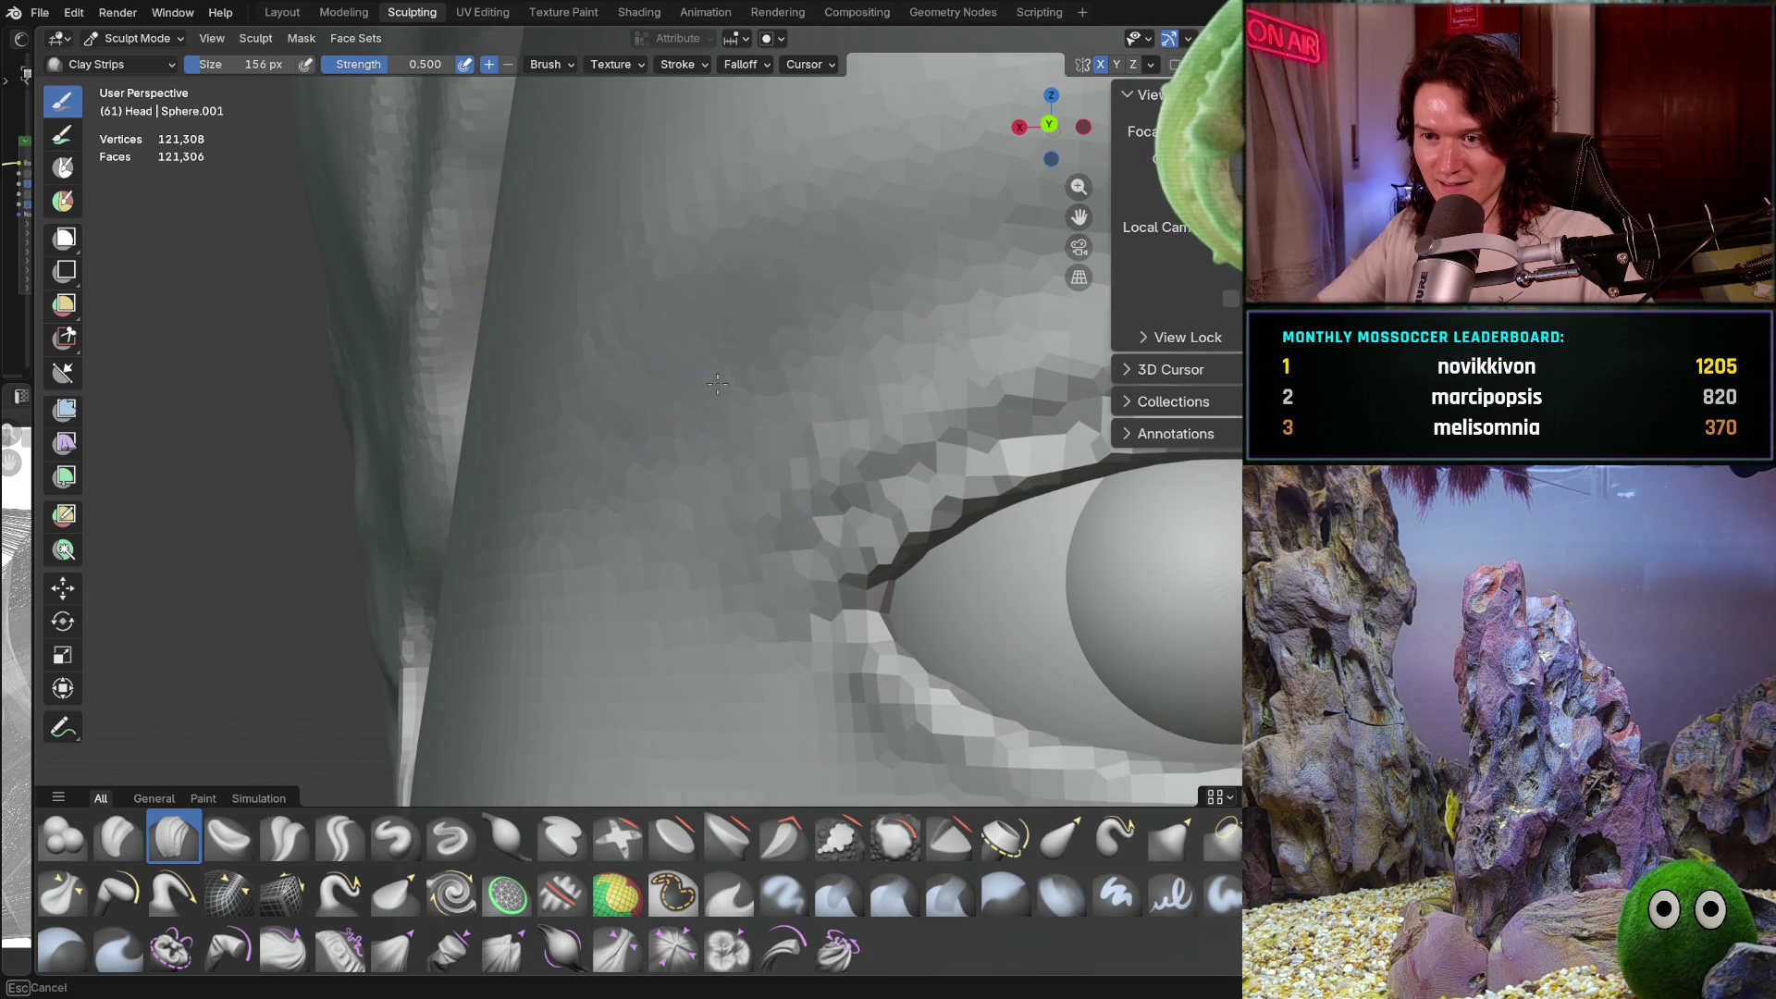
middle_click_drag(673, 446, 745, 408)
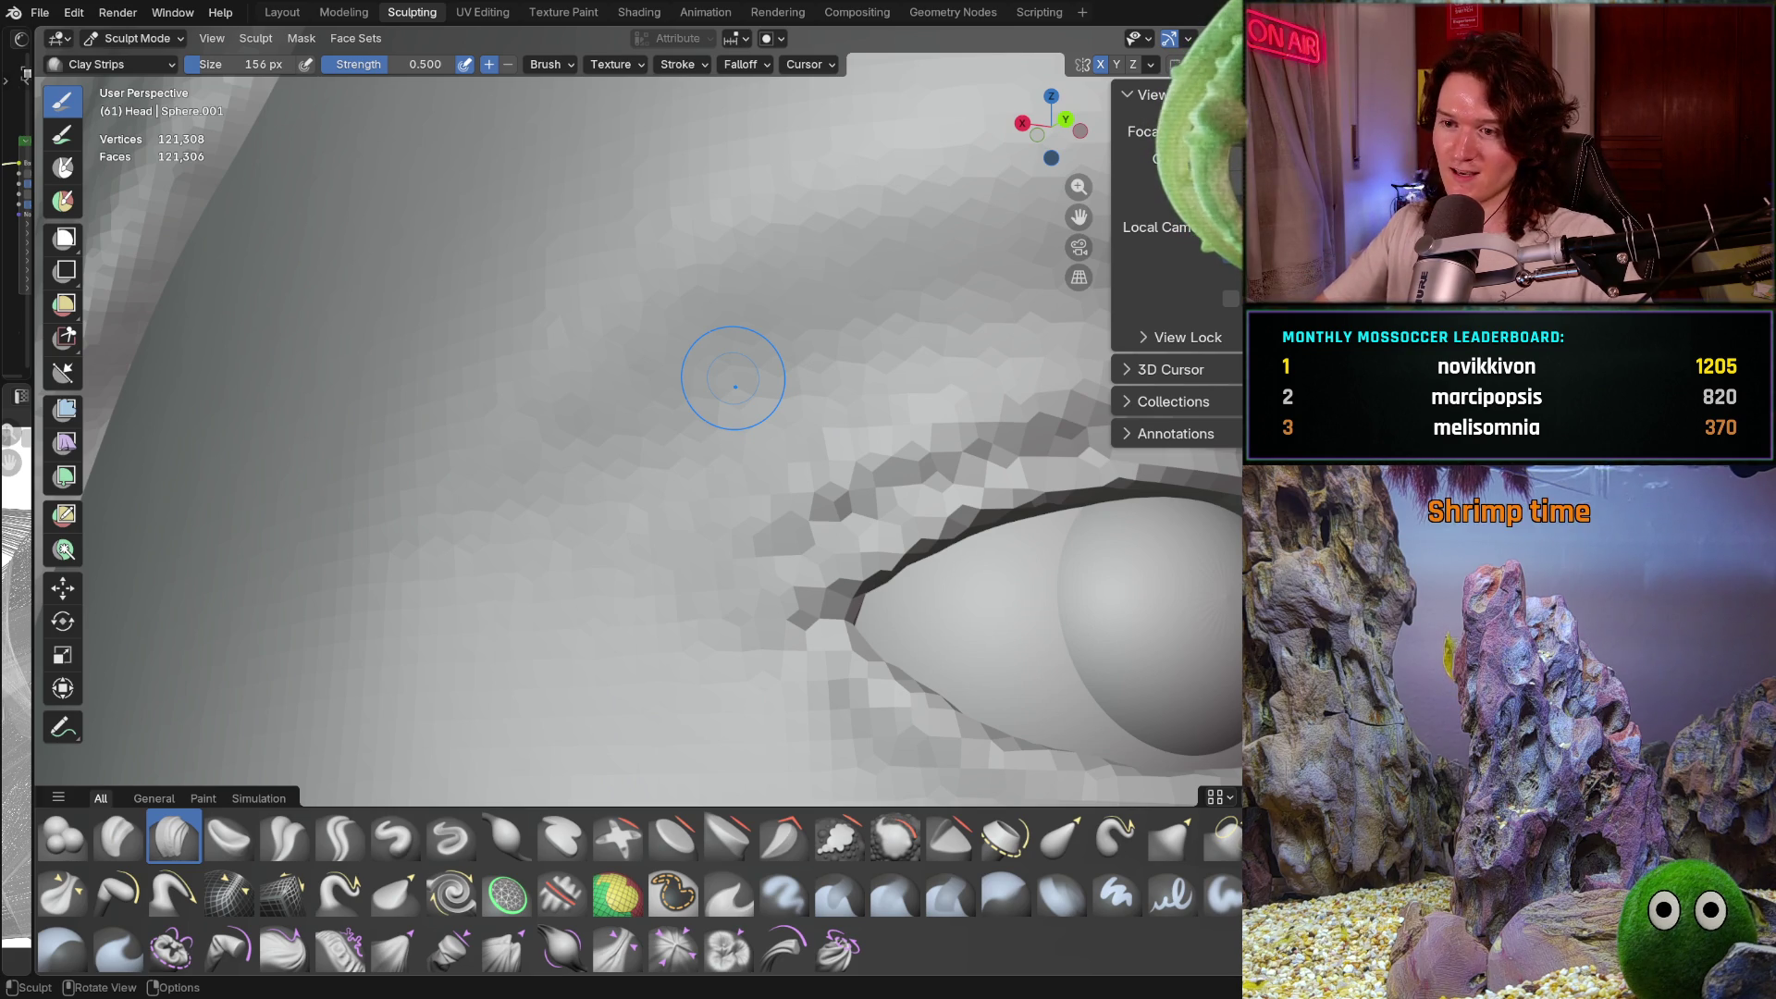
mouse_move(647, 463)
middle_mouse_down()
mouse_move(773, 484)
mouse_move(731, 500)
mouse_move(696, 485)
mouse_move(705, 508)
middle_mouse_up()
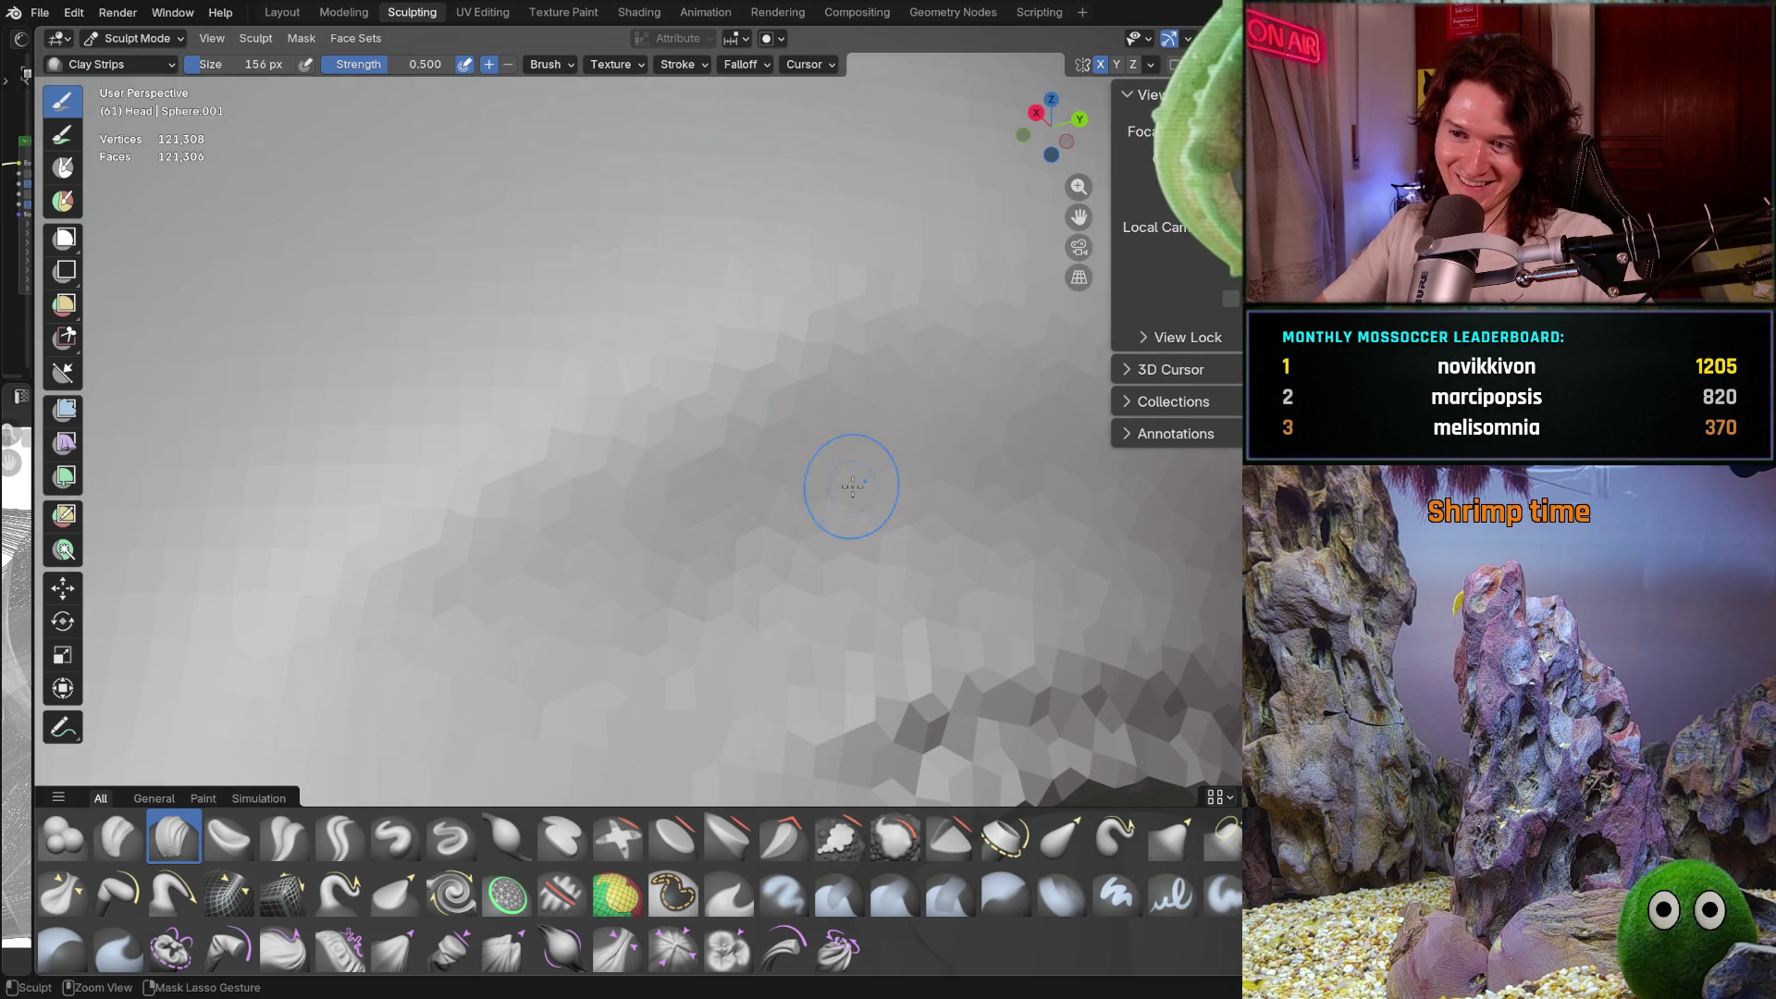
mouse_move(991, 442)
middle_mouse_down("ctrl")
mouse_move(809, 442)
mouse_move(637, 479)
middle_mouse_up("ctrl")
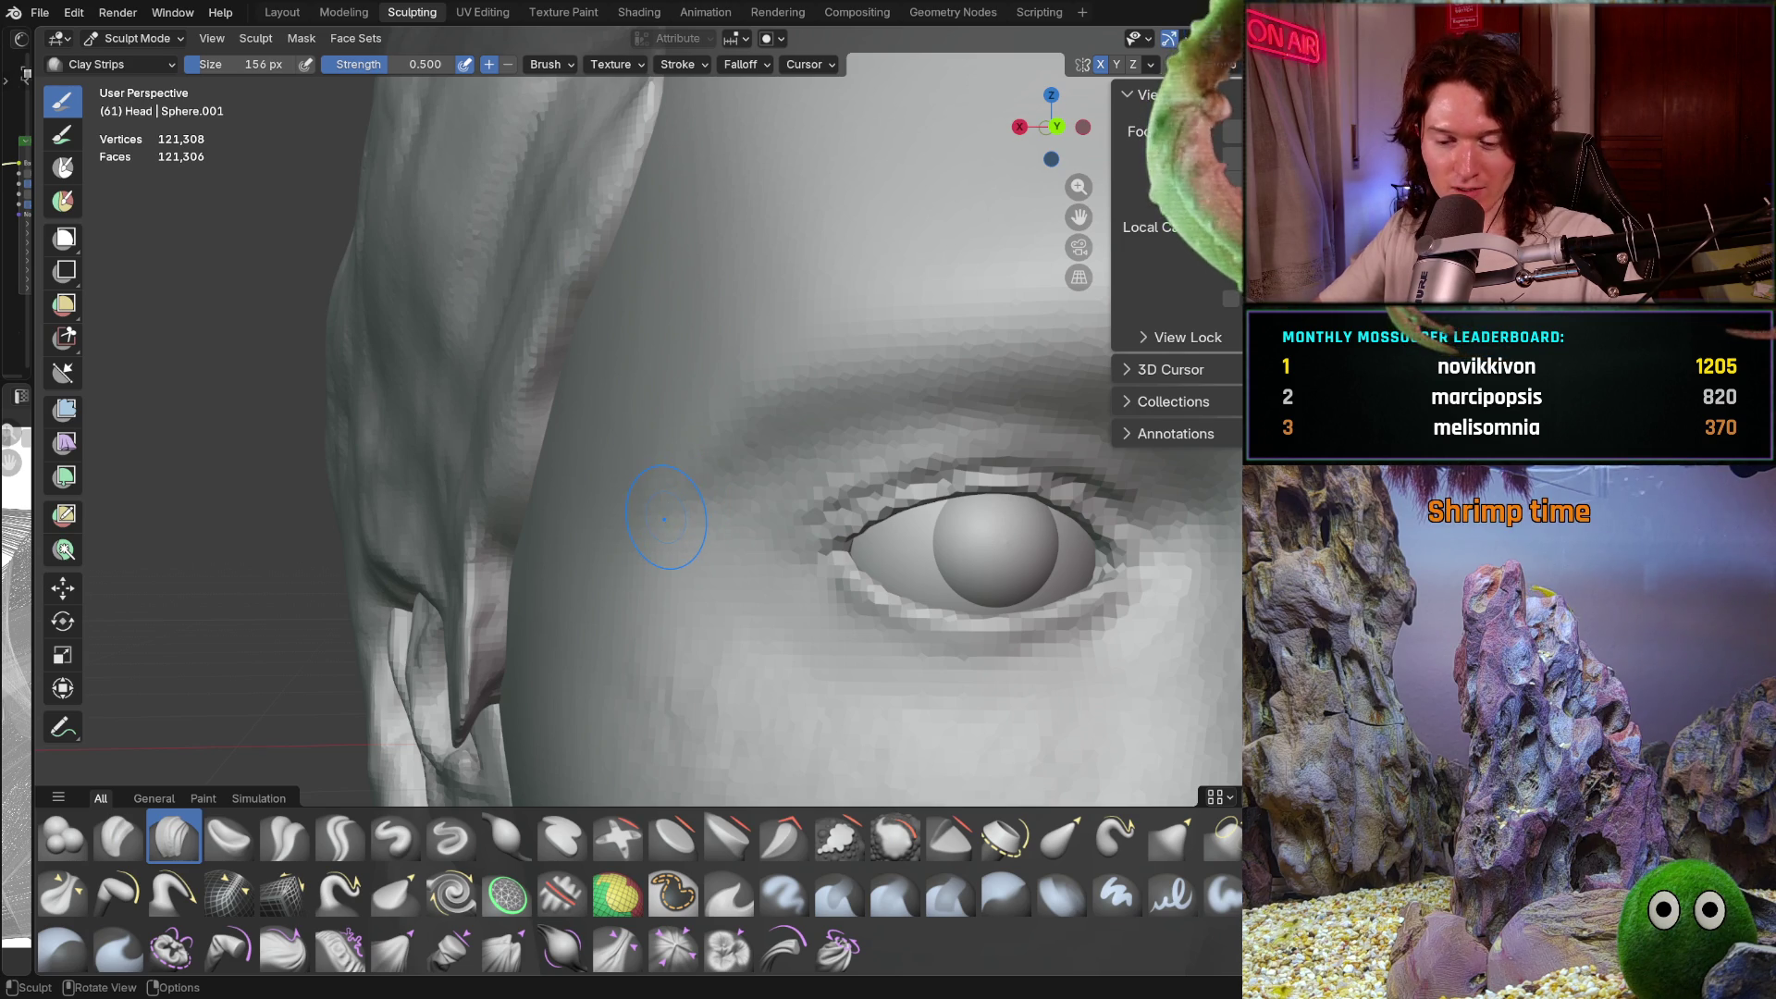
Orbit and zoom the view to frame the eye and nose from the front
mouse_move(664, 521)
middle_mouse_down("ctrl")
mouse_move(714, 448)
mouse_move(748, 468)
mouse_move(808, 348)
mouse_move(737, 507)
mouse_move(758, 434)
middle_mouse_up("ctrl")
scroll(798, 382, "down", 5)
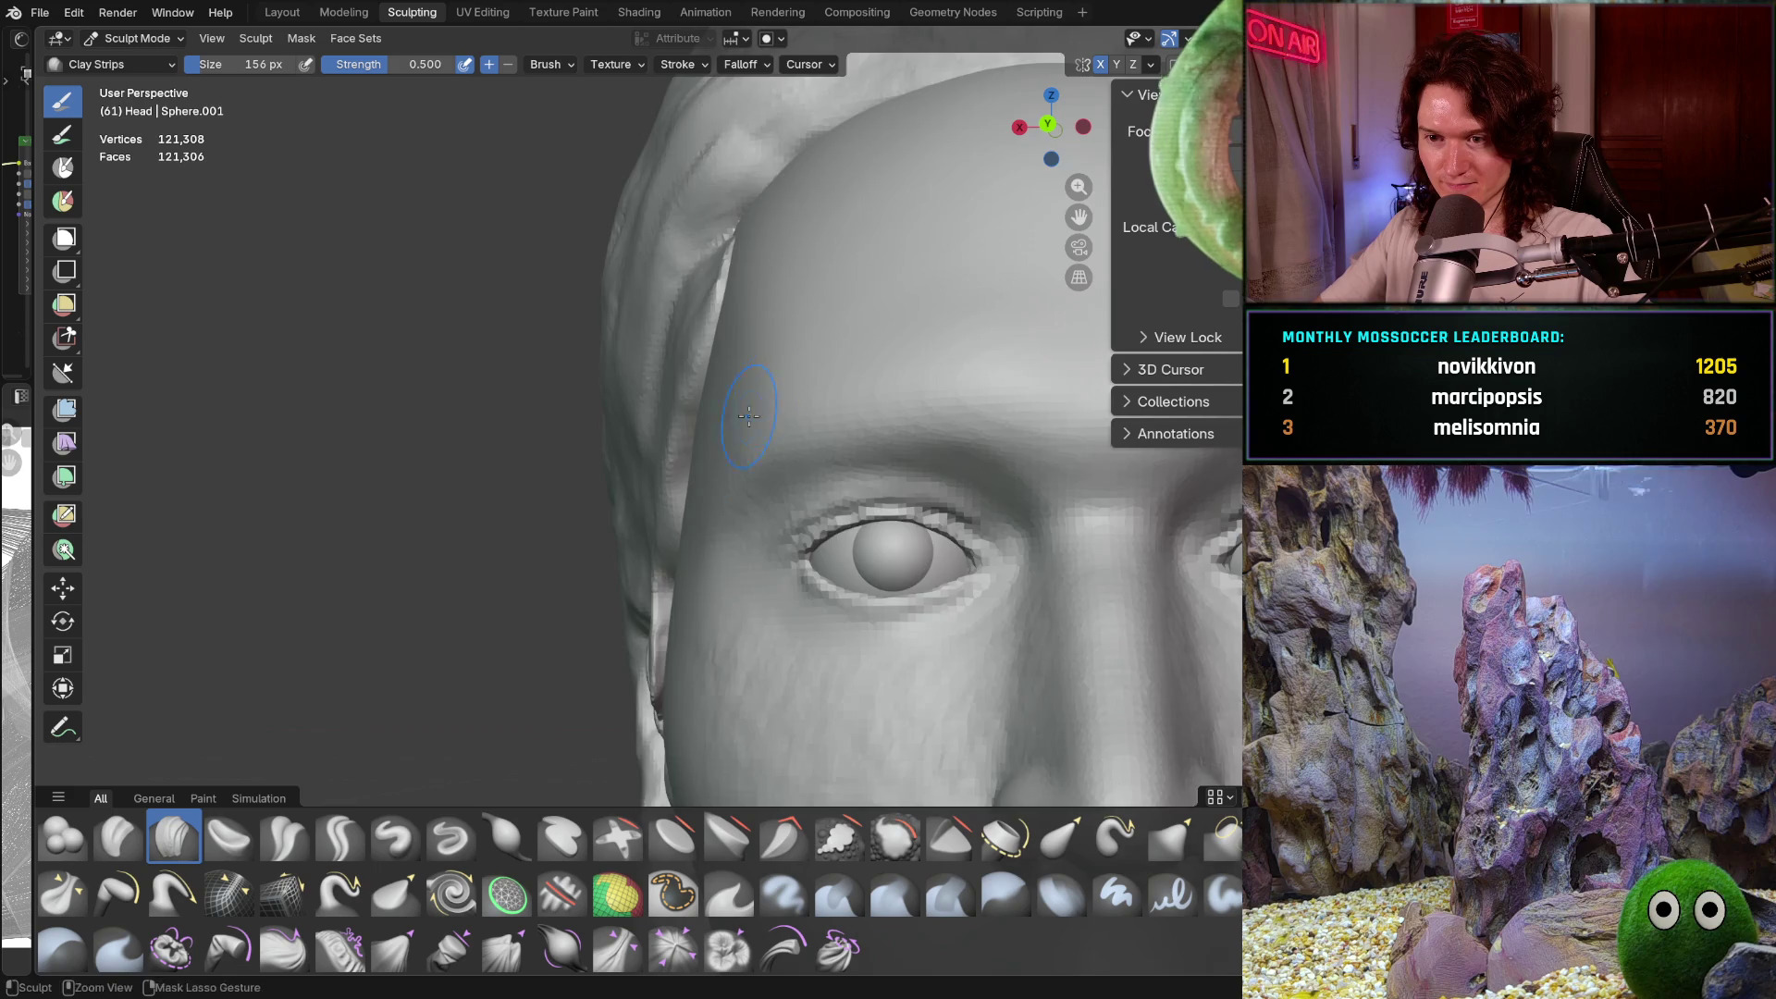
scroll(769, 360, "up", 6)
mouse_move(814, 356)
middle_mouse_down("ctrl")
mouse_move(834, 348)
mouse_move(804, 377)
middle_mouse_up("ctrl")
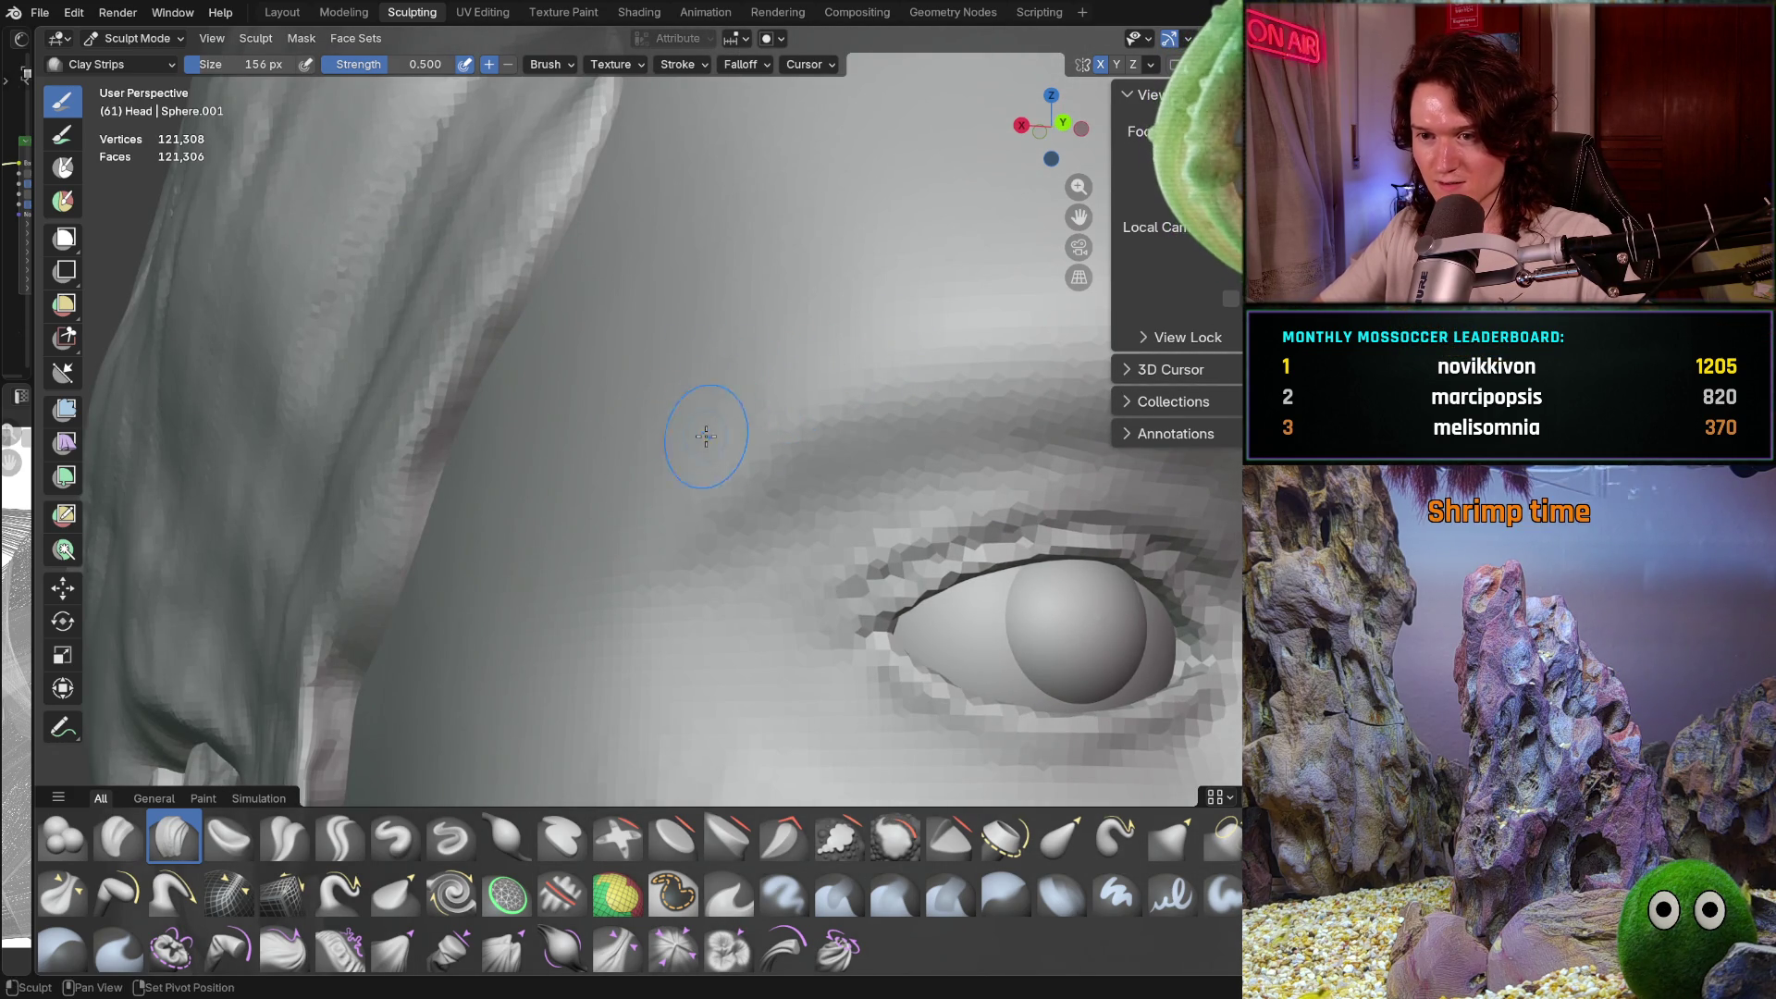
mouse_move(731, 417)
middle_mouse_down()
mouse_move(774, 352)
mouse_move(759, 324)
mouse_move(781, 364)
mouse_move(722, 395)
mouse_move(751, 525)
middle_mouse_up()
scroll(750, 306, "up", 3)
scroll(793, 357, "down", 4)
scroll(751, 526, "down", 6)
scroll(743, 510, "up", 5)
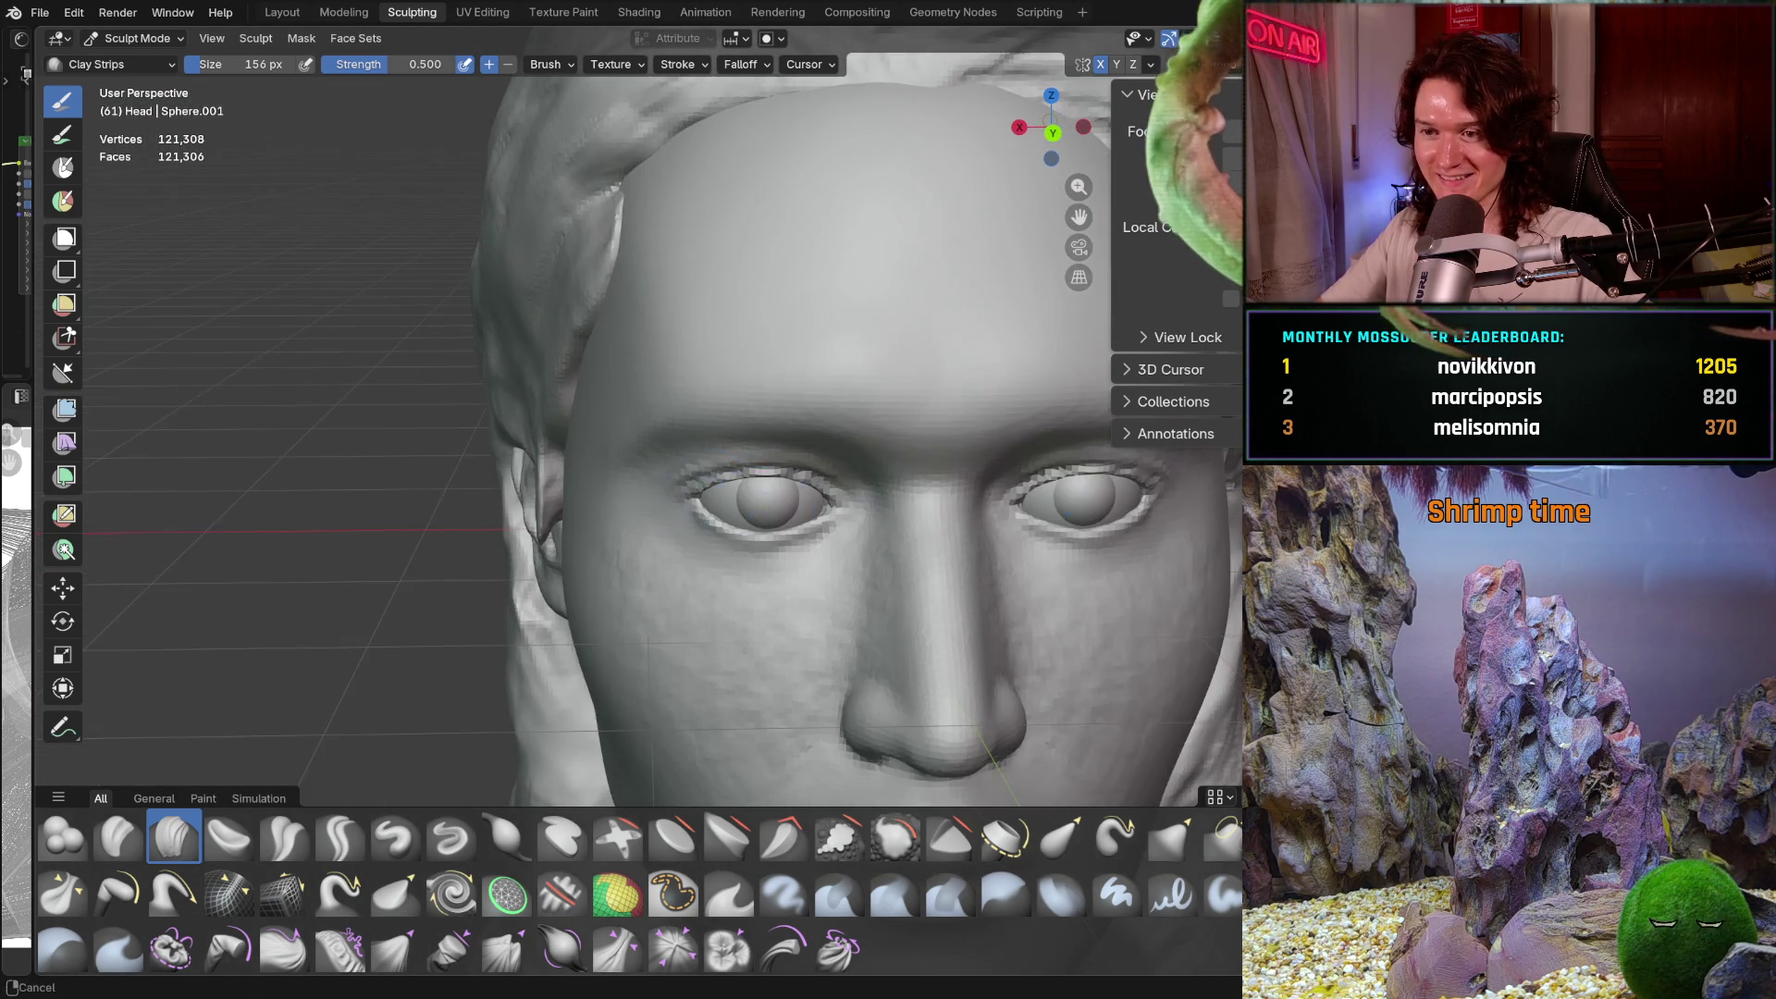
scroll(743, 511, "down", 4)
middle_click_drag(857, 468, 809, 424)
scroll(823, 444, "up", 4)
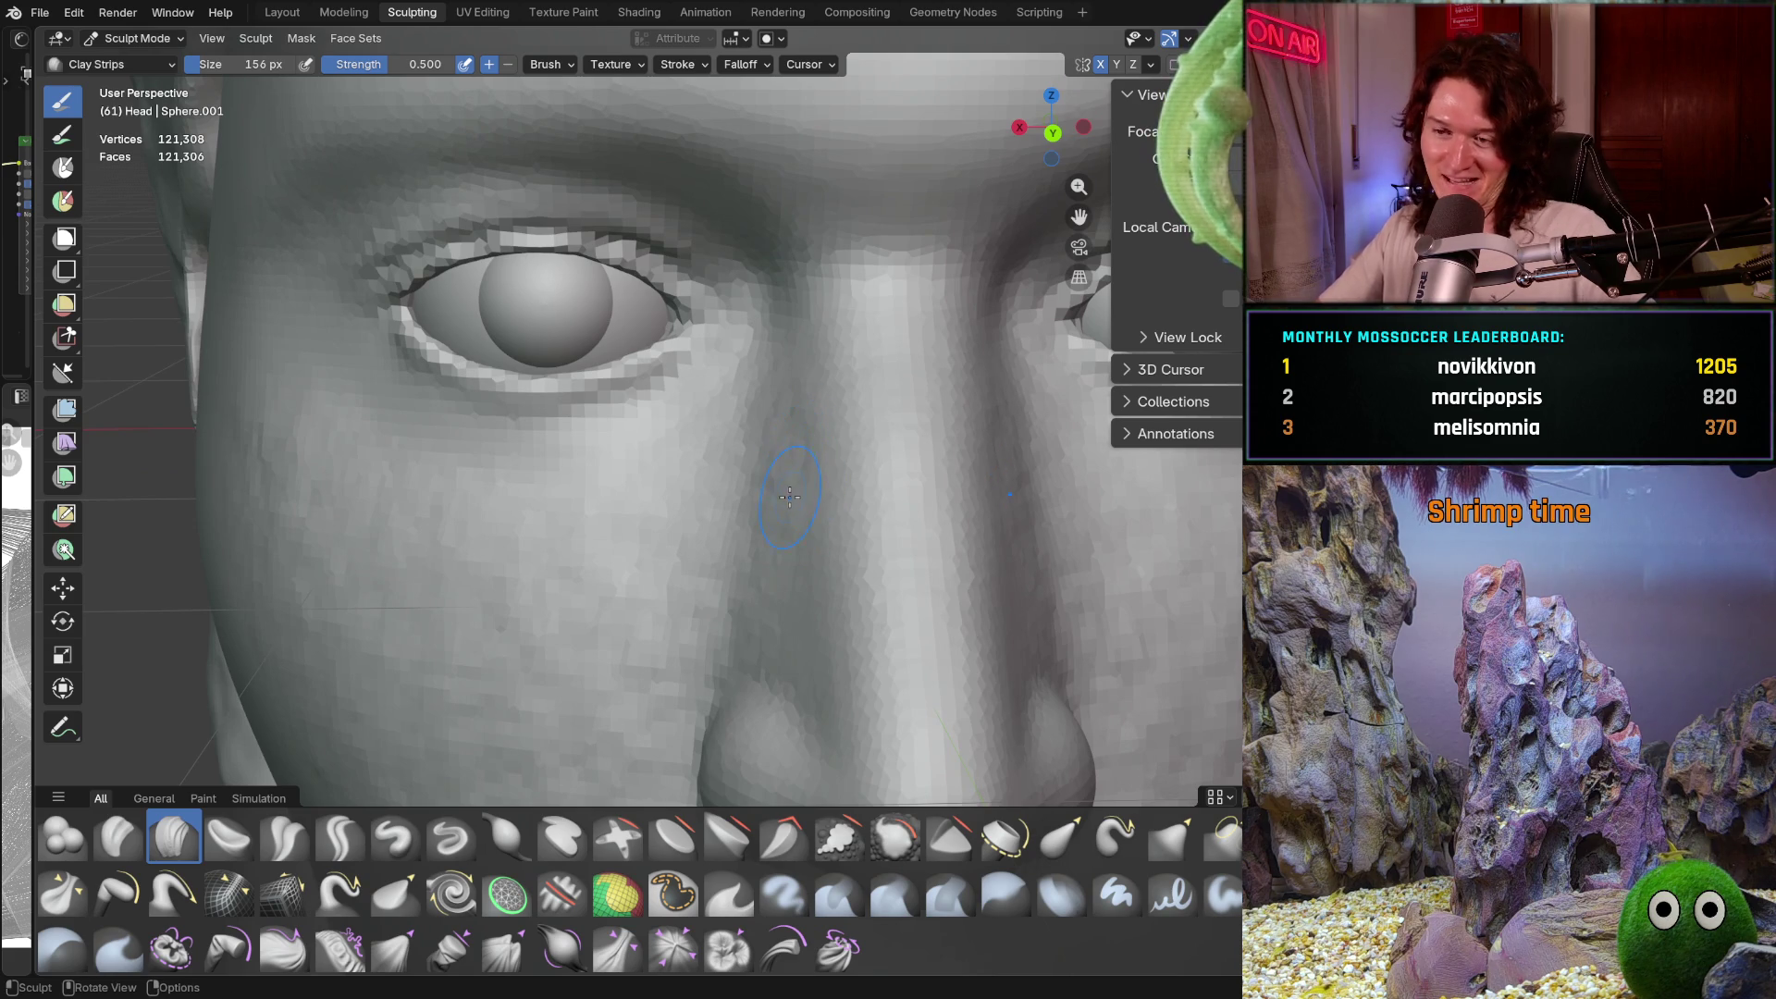
Enlarge the brush to 184 px and lay a Clay Strips stroke along the nose side
key("bracketright")
key("bracketright")
left_click_drag(770, 429, 801, 451)
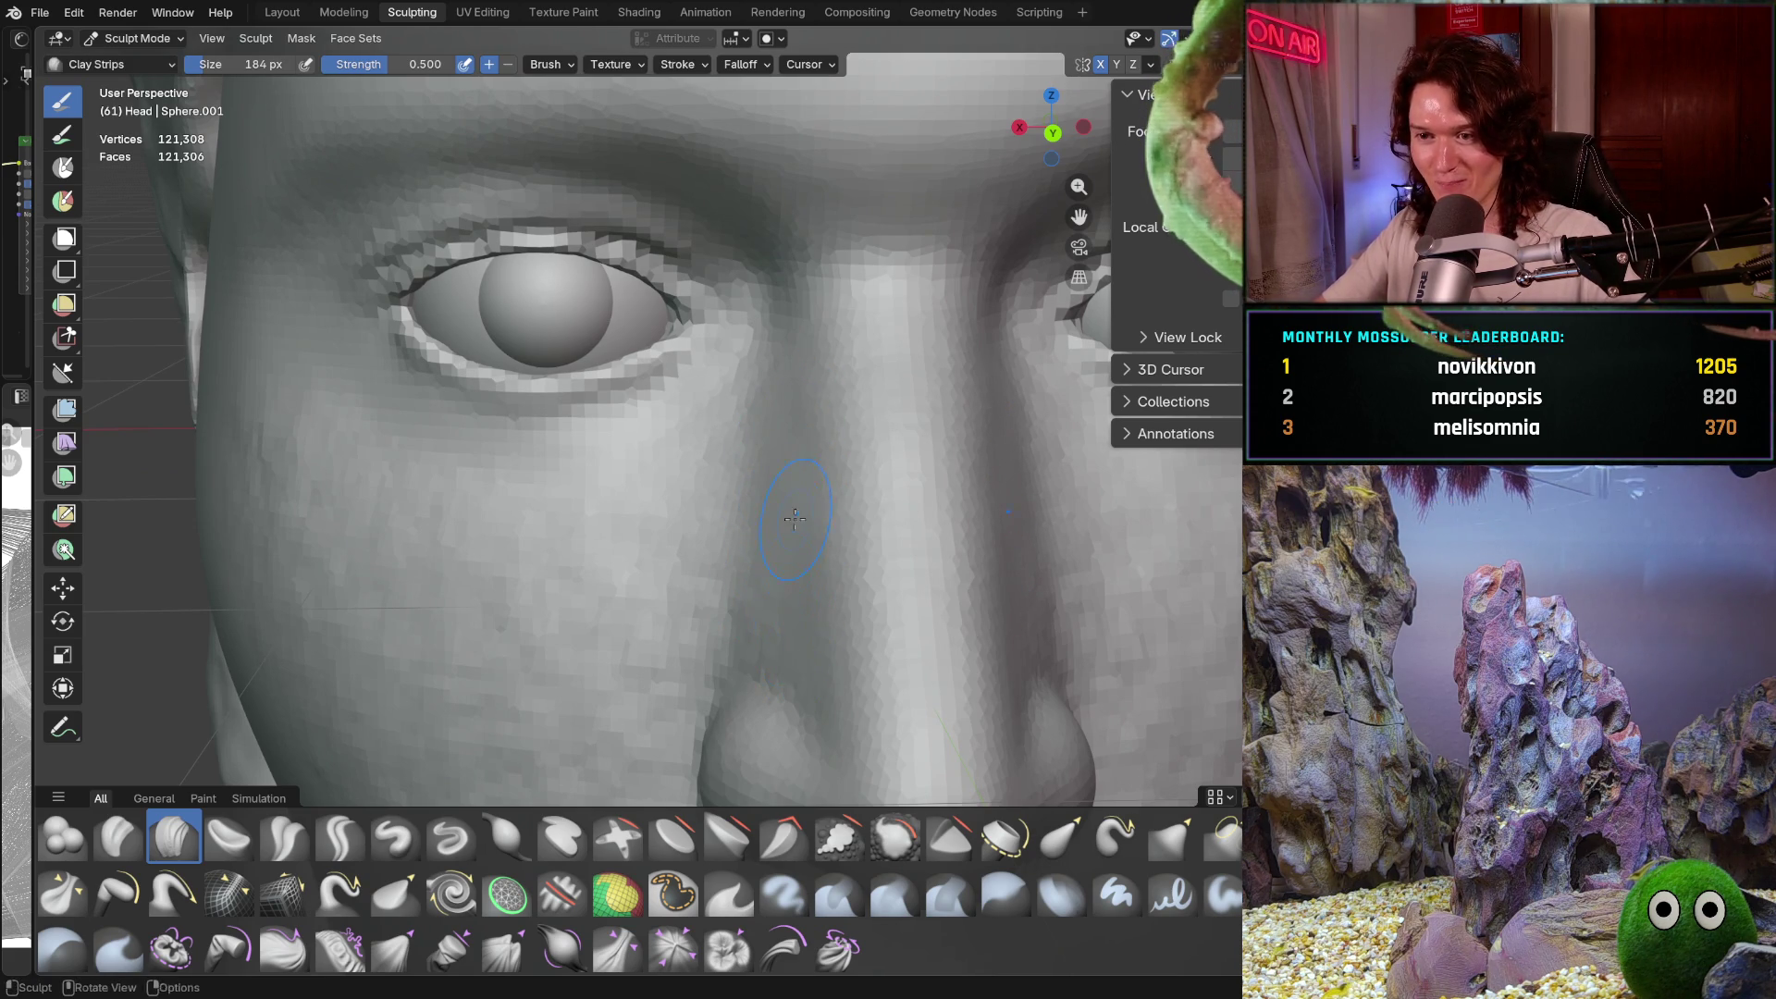
middle_click_drag(756, 497, 776, 516)
scroll(776, 516, "up", 3)
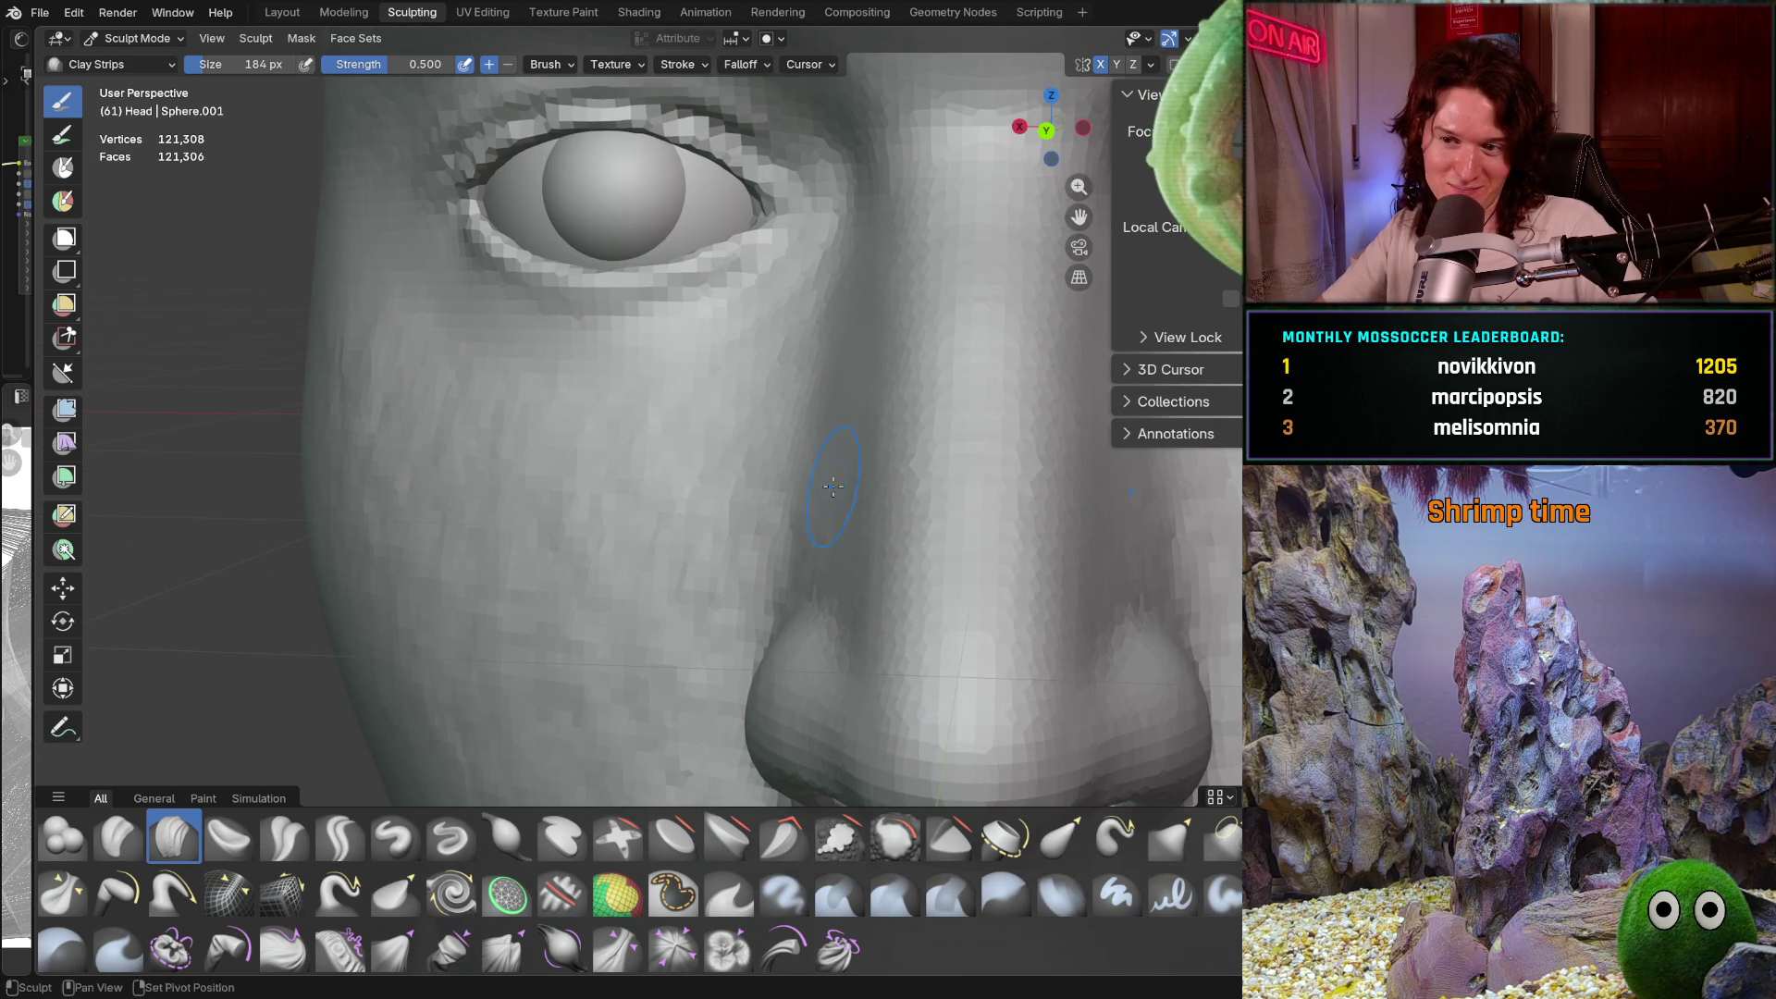
mouse_move(816, 535)
middle_mouse_down()
mouse_move(869, 535)
mouse_move(854, 534)
middle_mouse_up()
scroll(853, 534, "up", 3)
mouse_move(916, 435)
middle_mouse_down()
mouse_move(936, 431)
mouse_move(849, 444)
middle_mouse_up()
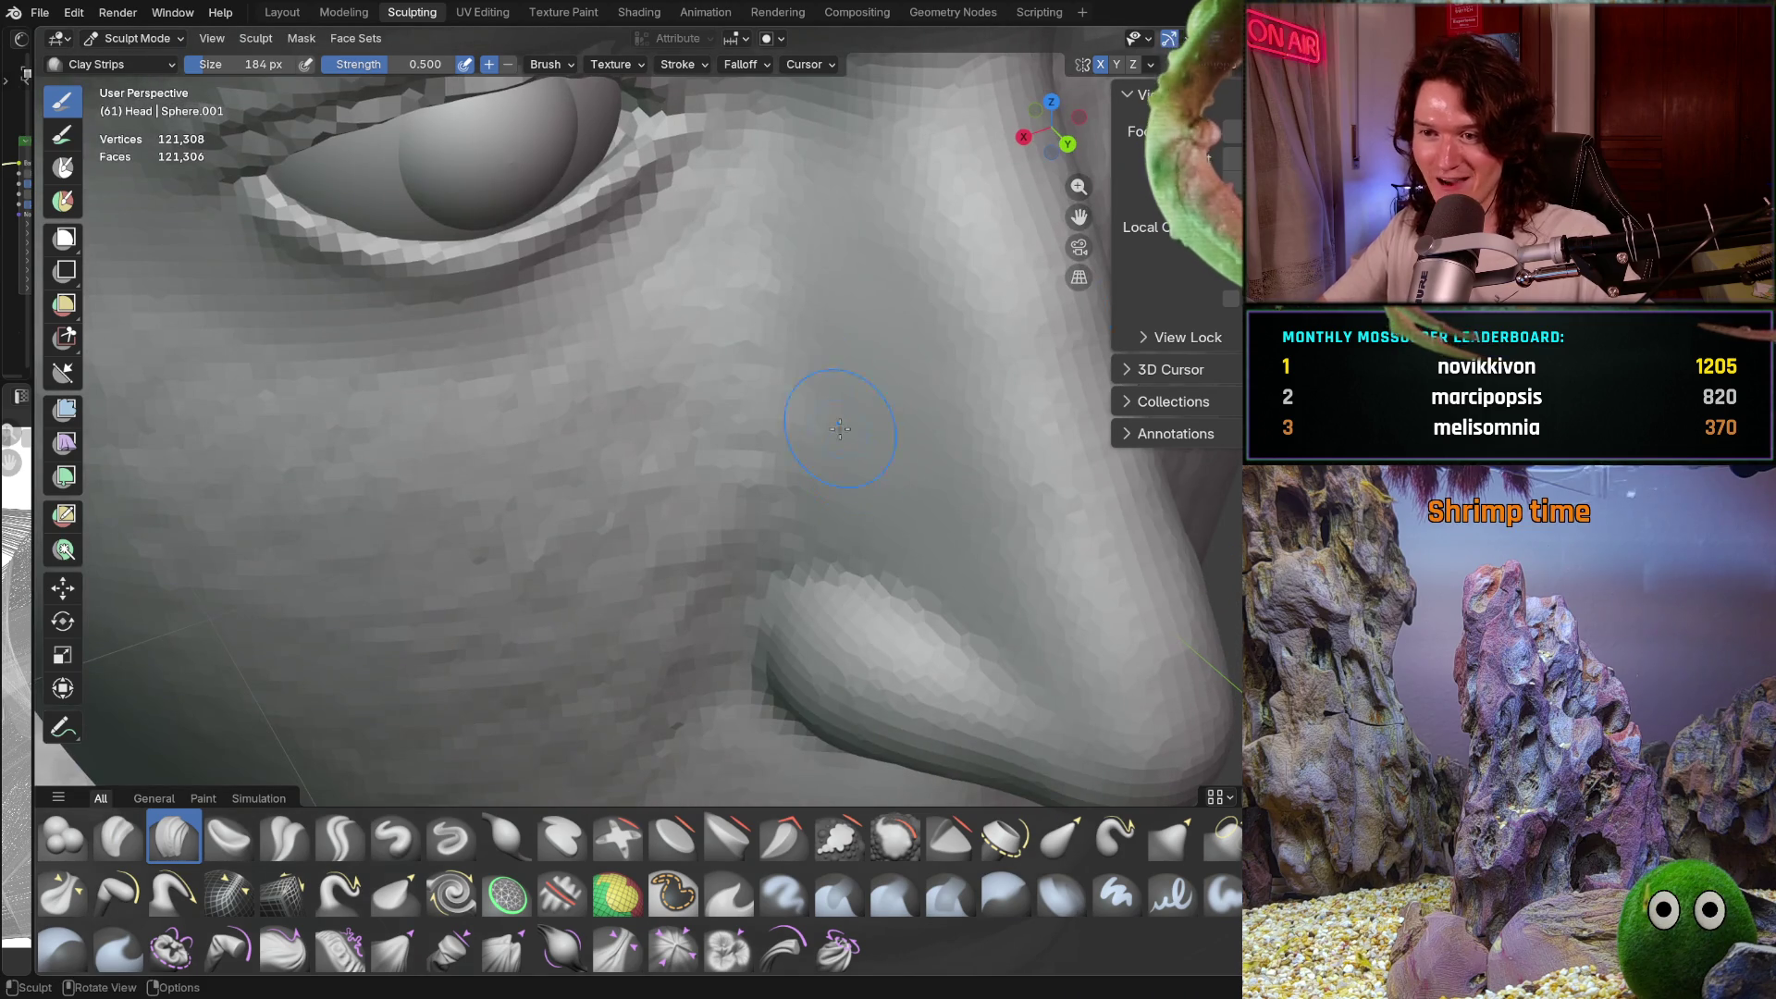
Enlarge the Clay Strips brush to 258 px and frame the nostril and mouth
key("f")
left_click(765, 318)
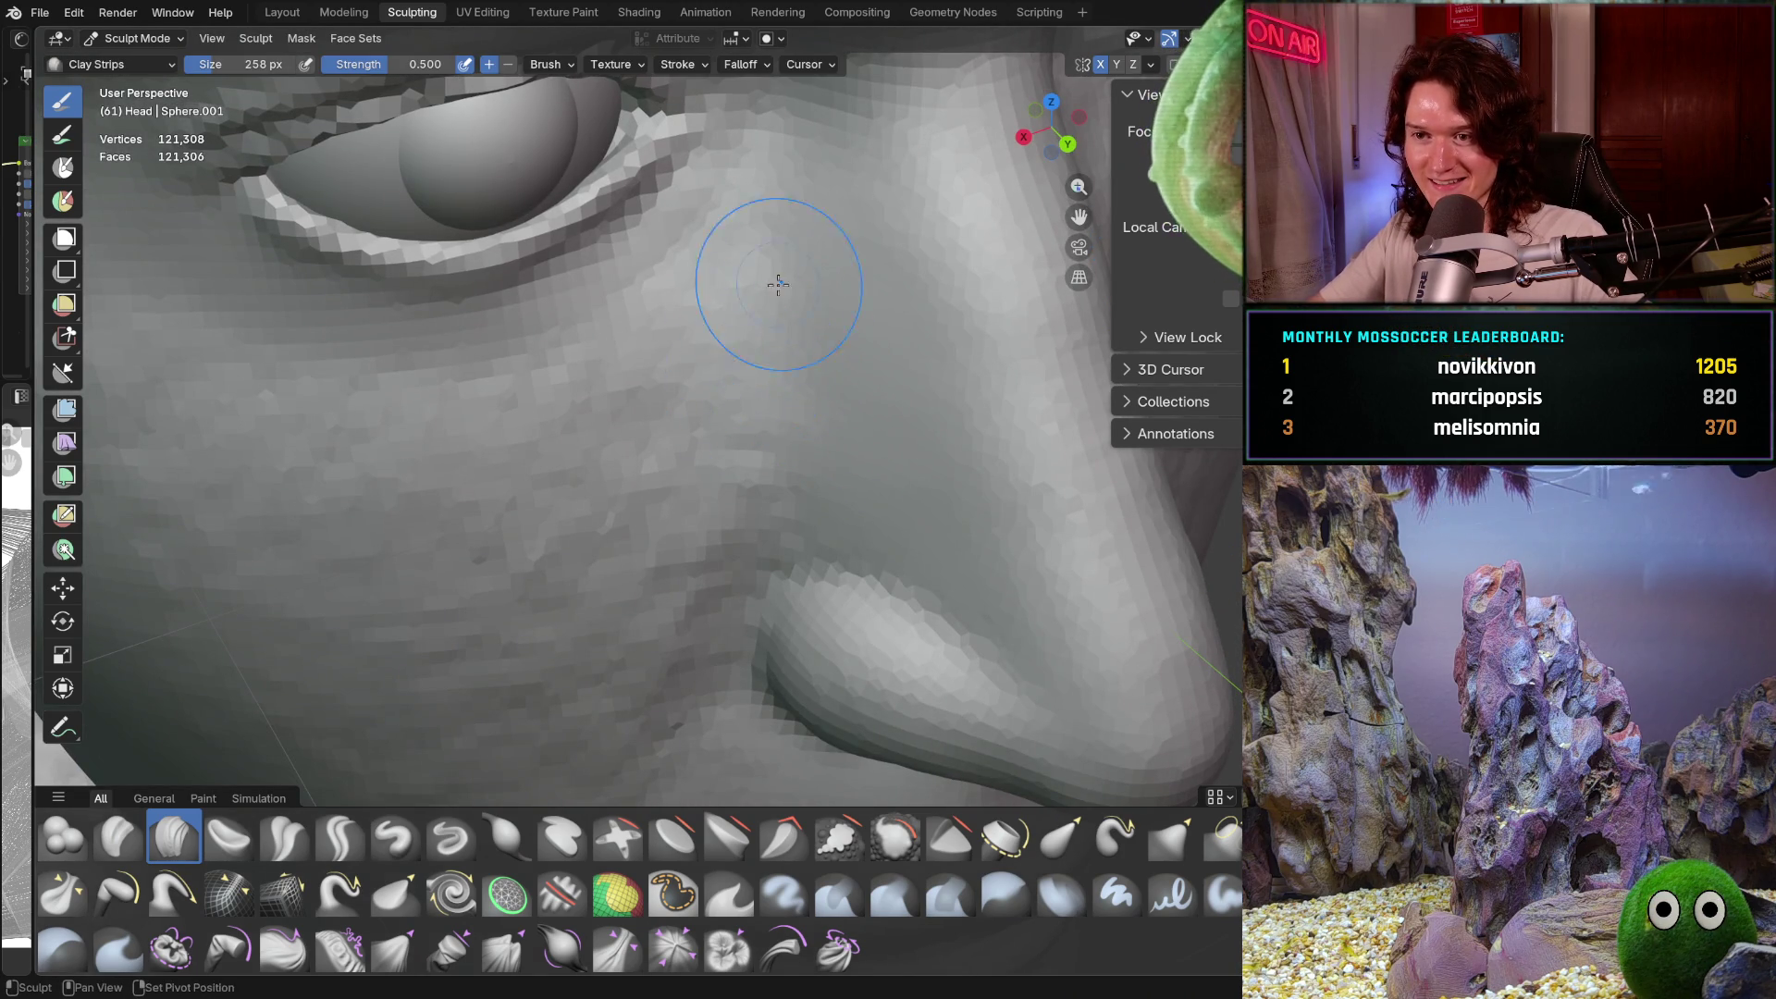
mouse_move(690, 524)
middle_mouse_down()
mouse_move(694, 483)
mouse_move(507, 715)
middle_mouse_up()
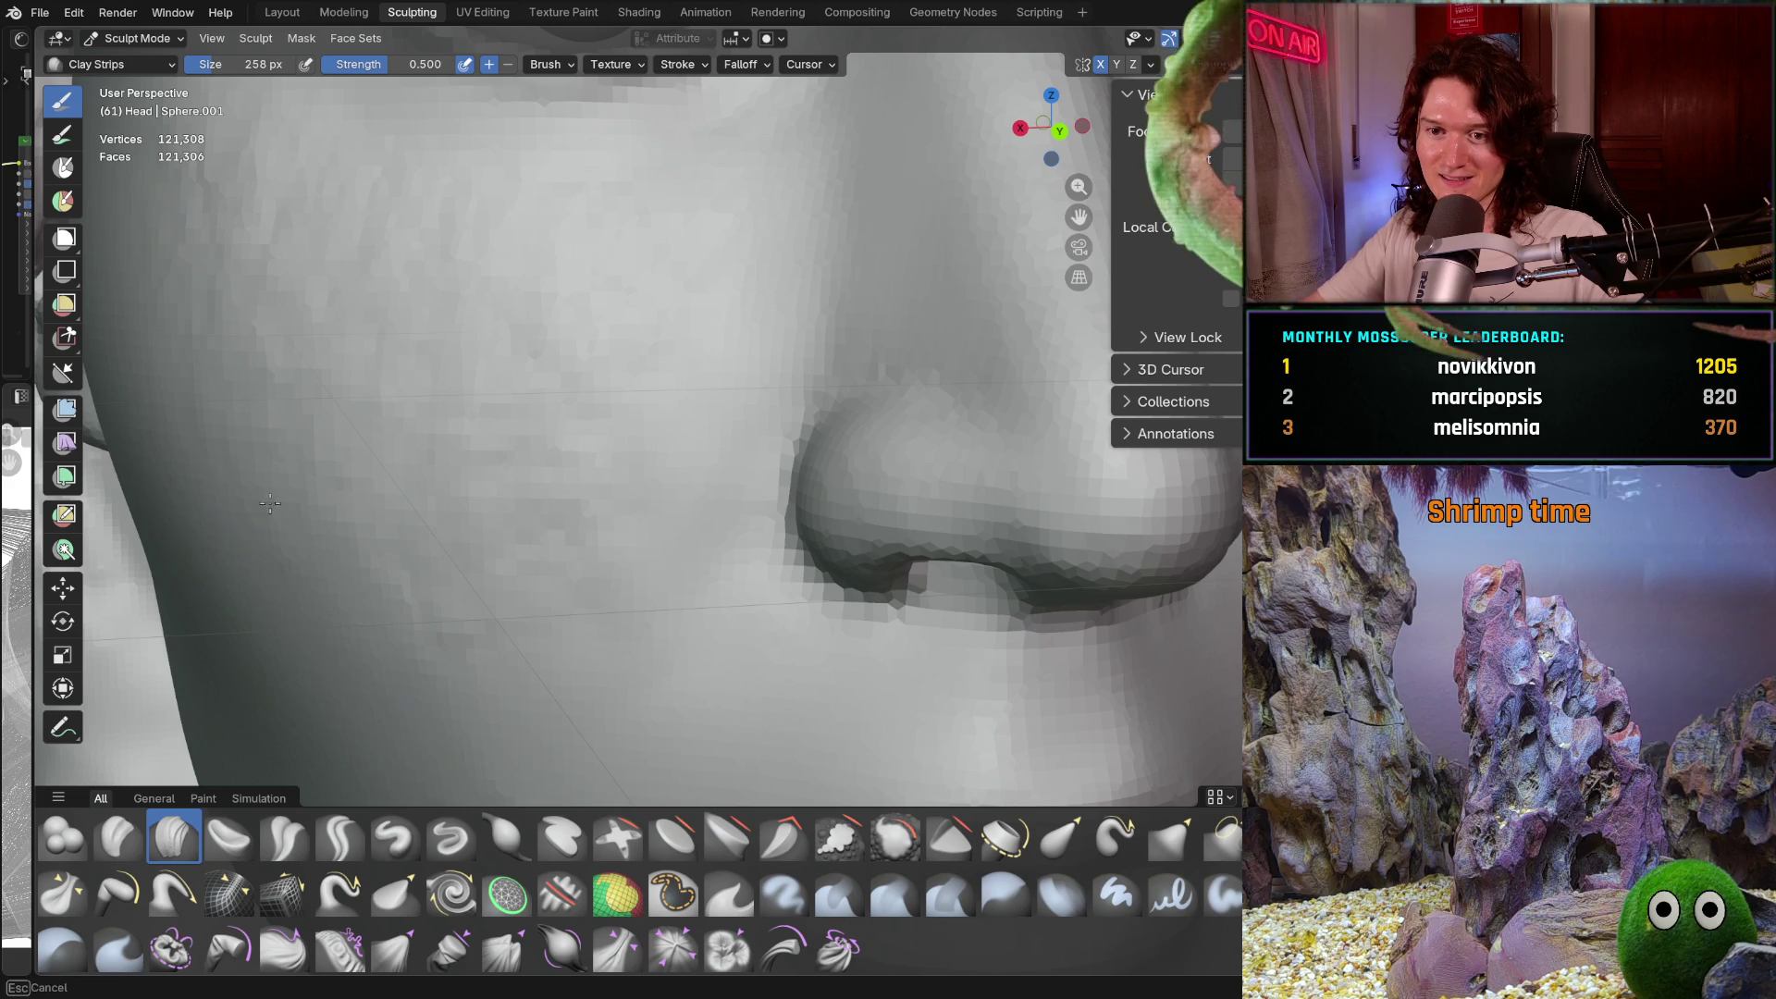
mouse_move(634, 505)
middle_mouse_down()
mouse_move(662, 408)
mouse_move(540, 646)
mouse_move(612, 502)
middle_mouse_up()
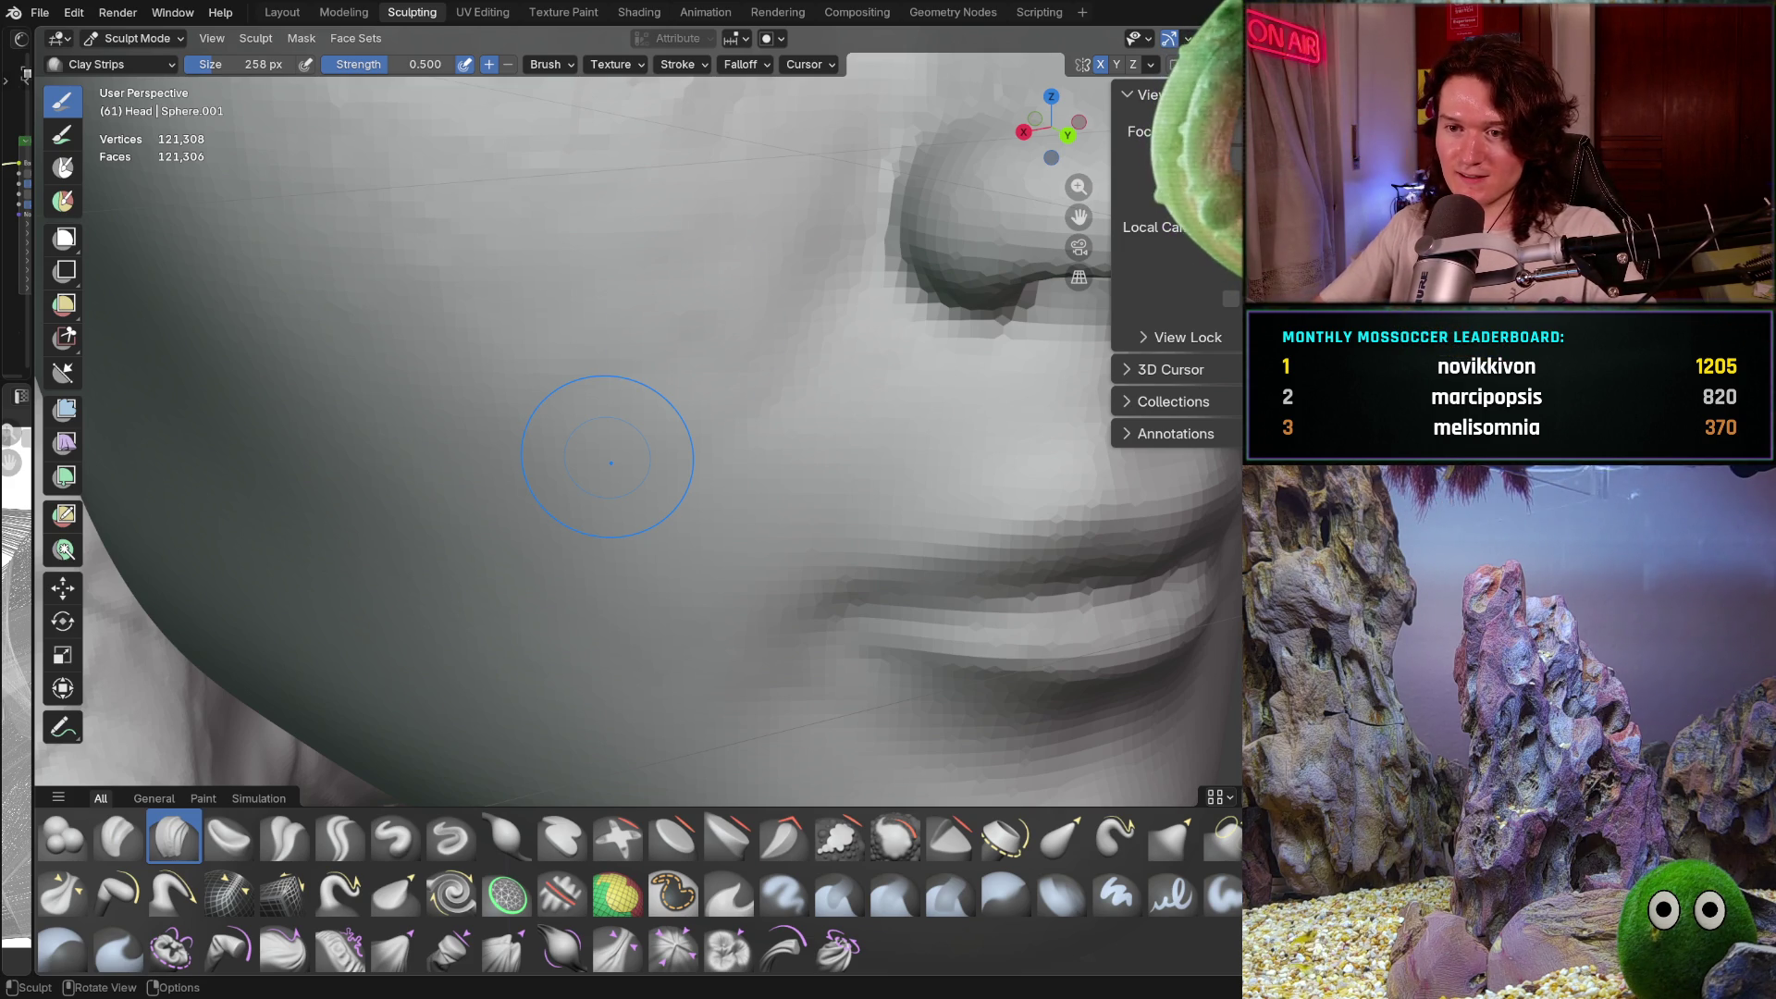
Lay clay strokes on the cheek beside the mouth, checking it from the jaw and side
middle_click_drag(782, 258, 782, 258, "shift")
middle_click_drag(478, 312, 478, 312, "shift")
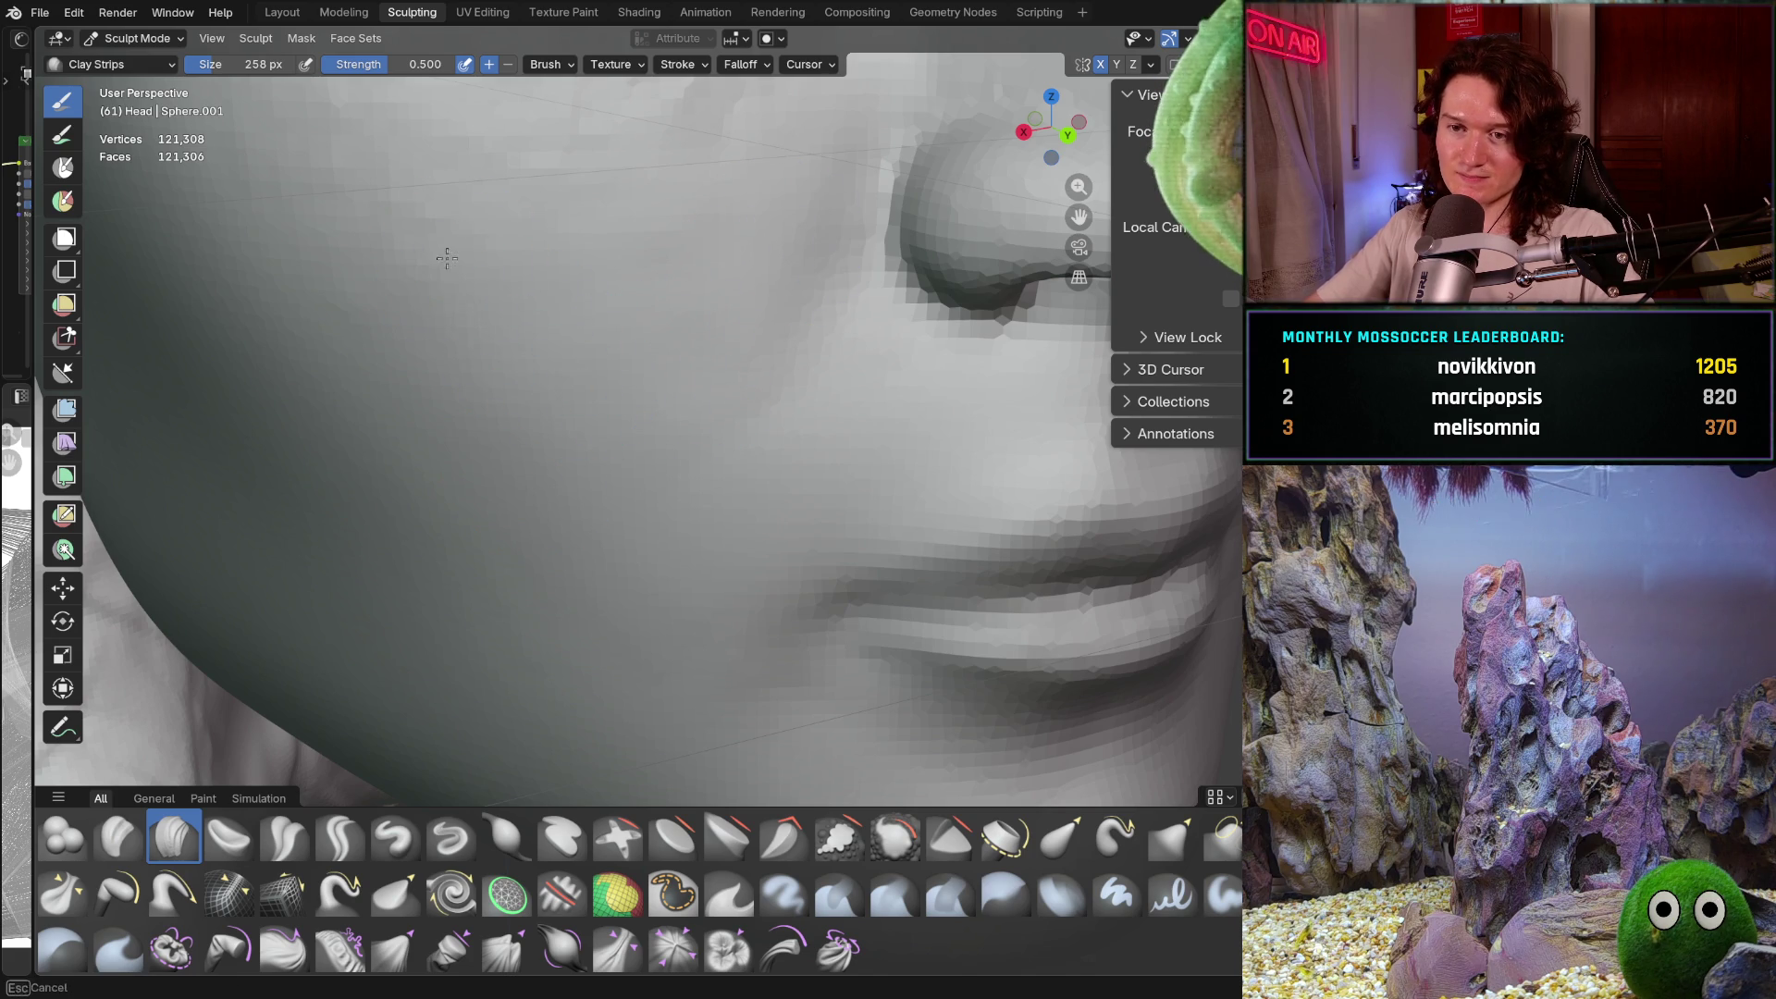
mouse_move(662, 386)
middle_mouse_down()
mouse_move(734, 297)
mouse_move(753, 515)
middle_mouse_up()
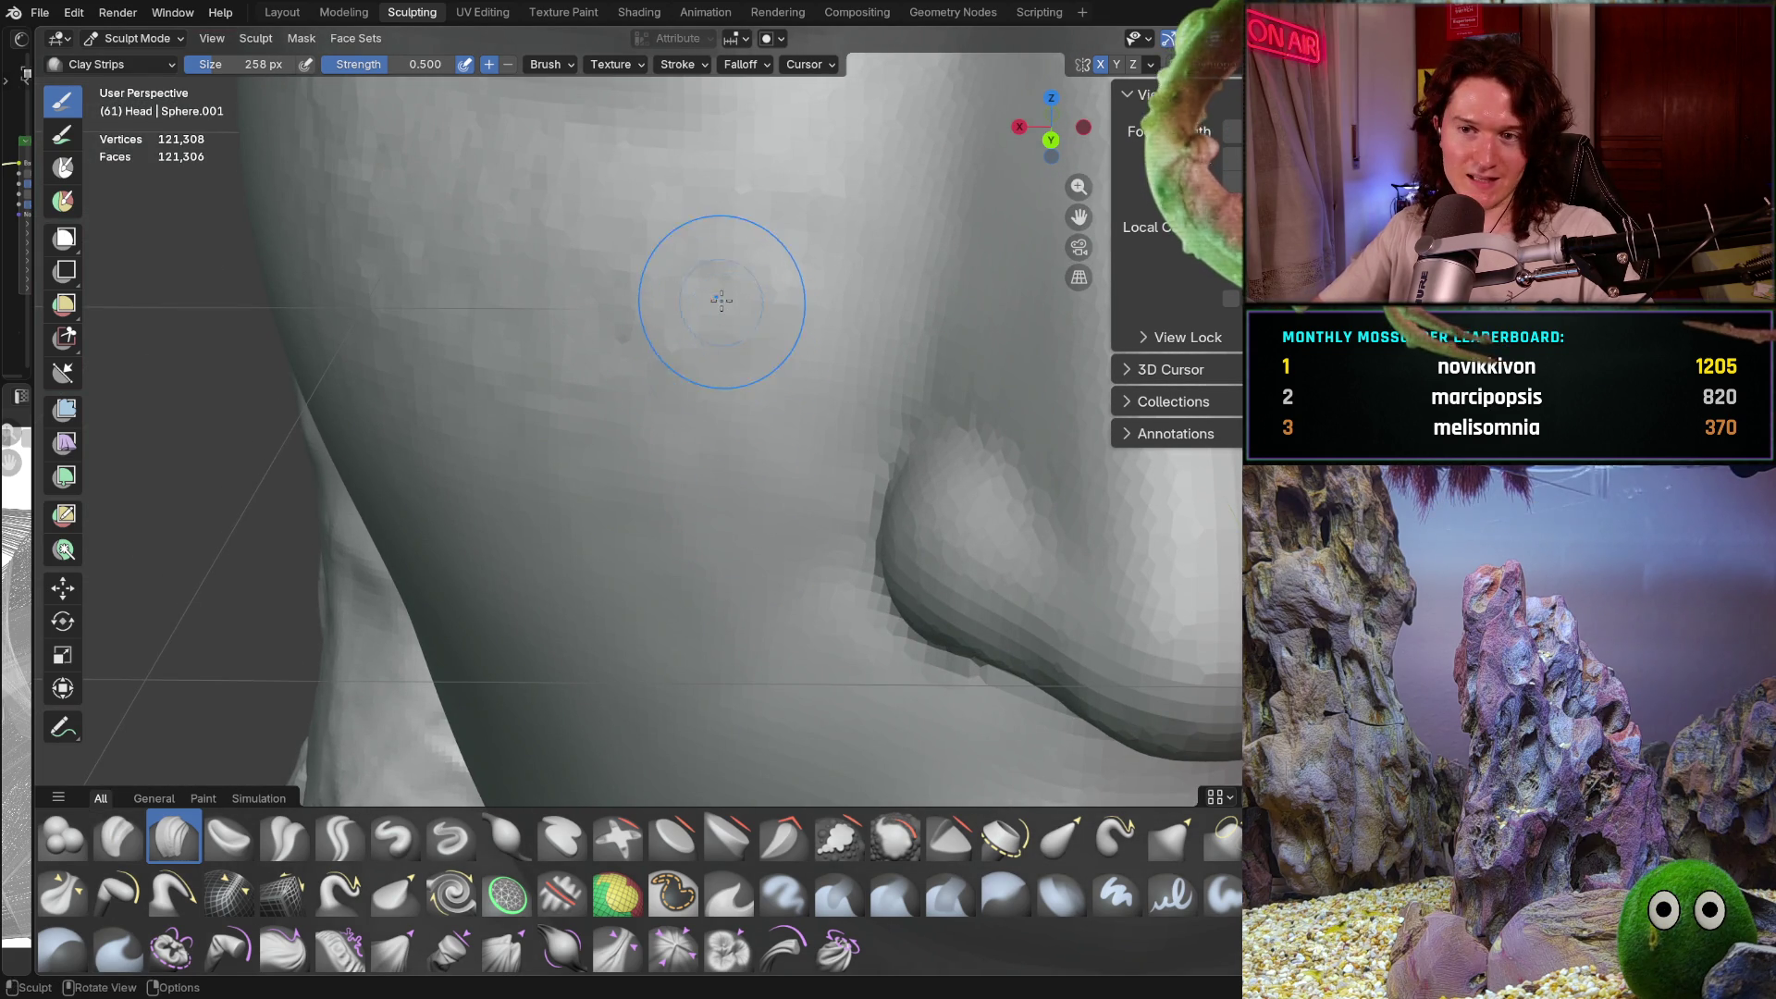
mouse_move(674, 337)
middle_mouse_down("shift")
mouse_move(742, 496)
mouse_move(658, 525)
middle_mouse_up("shift")
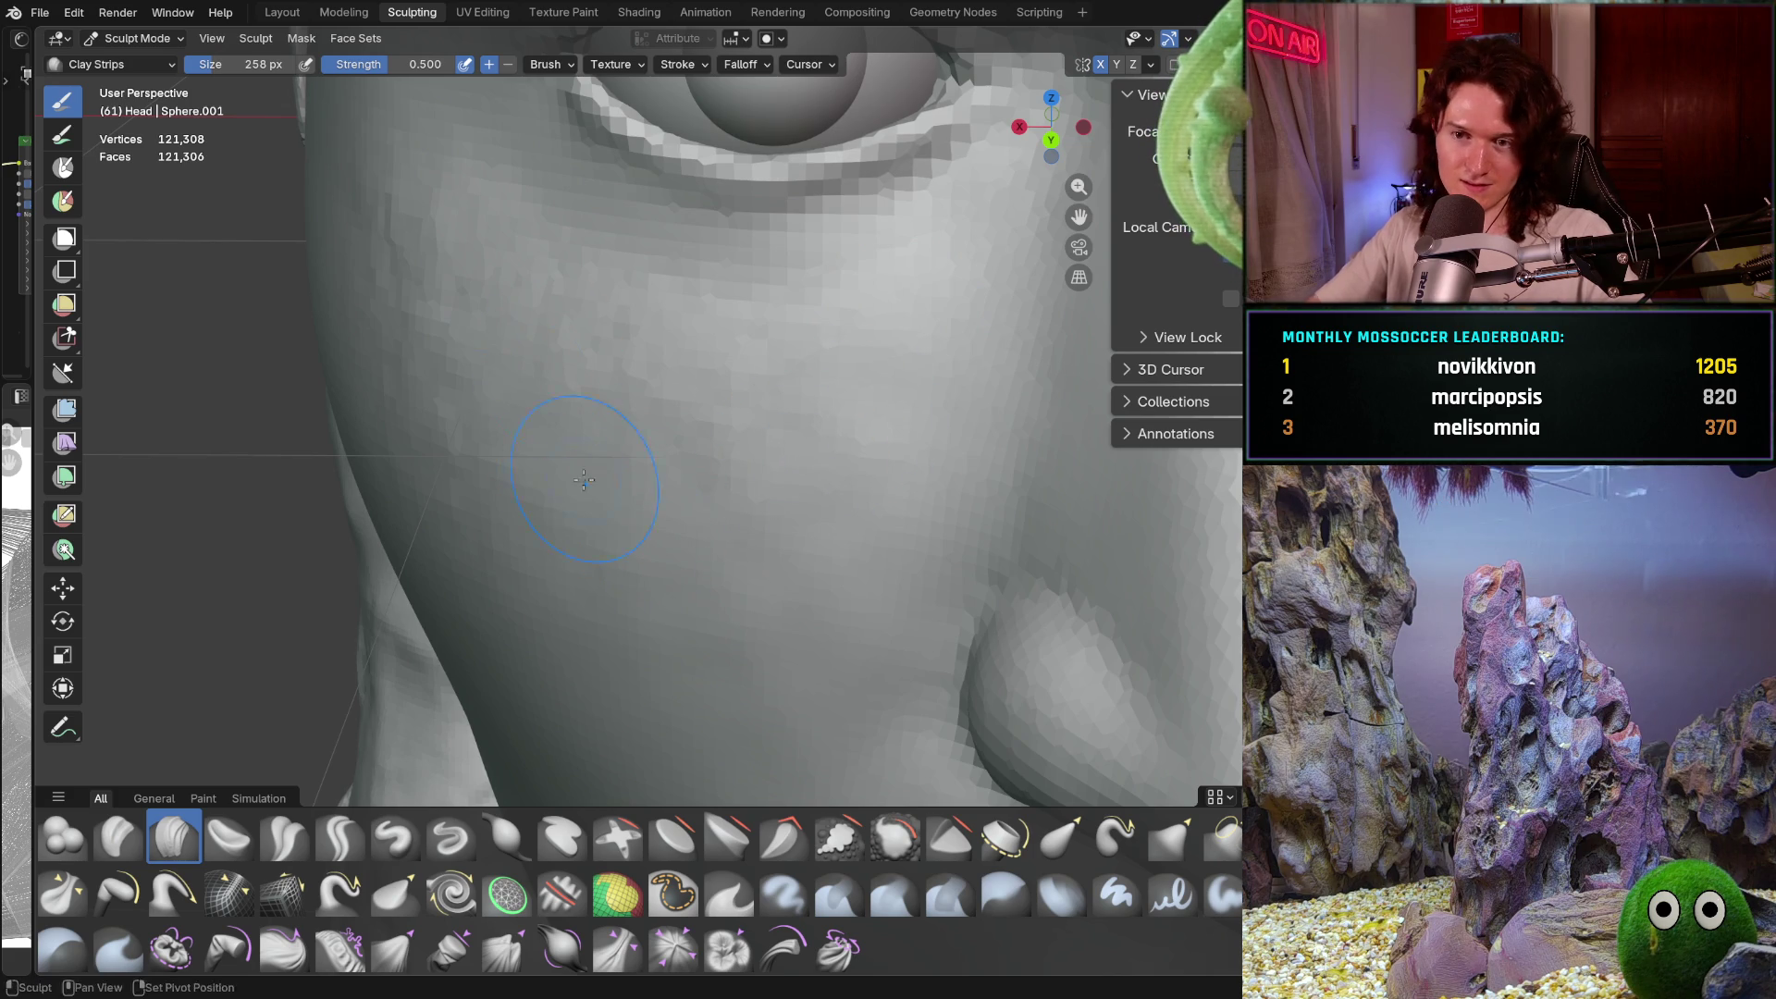
mouse_move(587, 408)
middle_mouse_down()
mouse_move(511, 309)
mouse_move(543, 385)
middle_mouse_up()
middle_click_drag(684, 379, 619, 328)
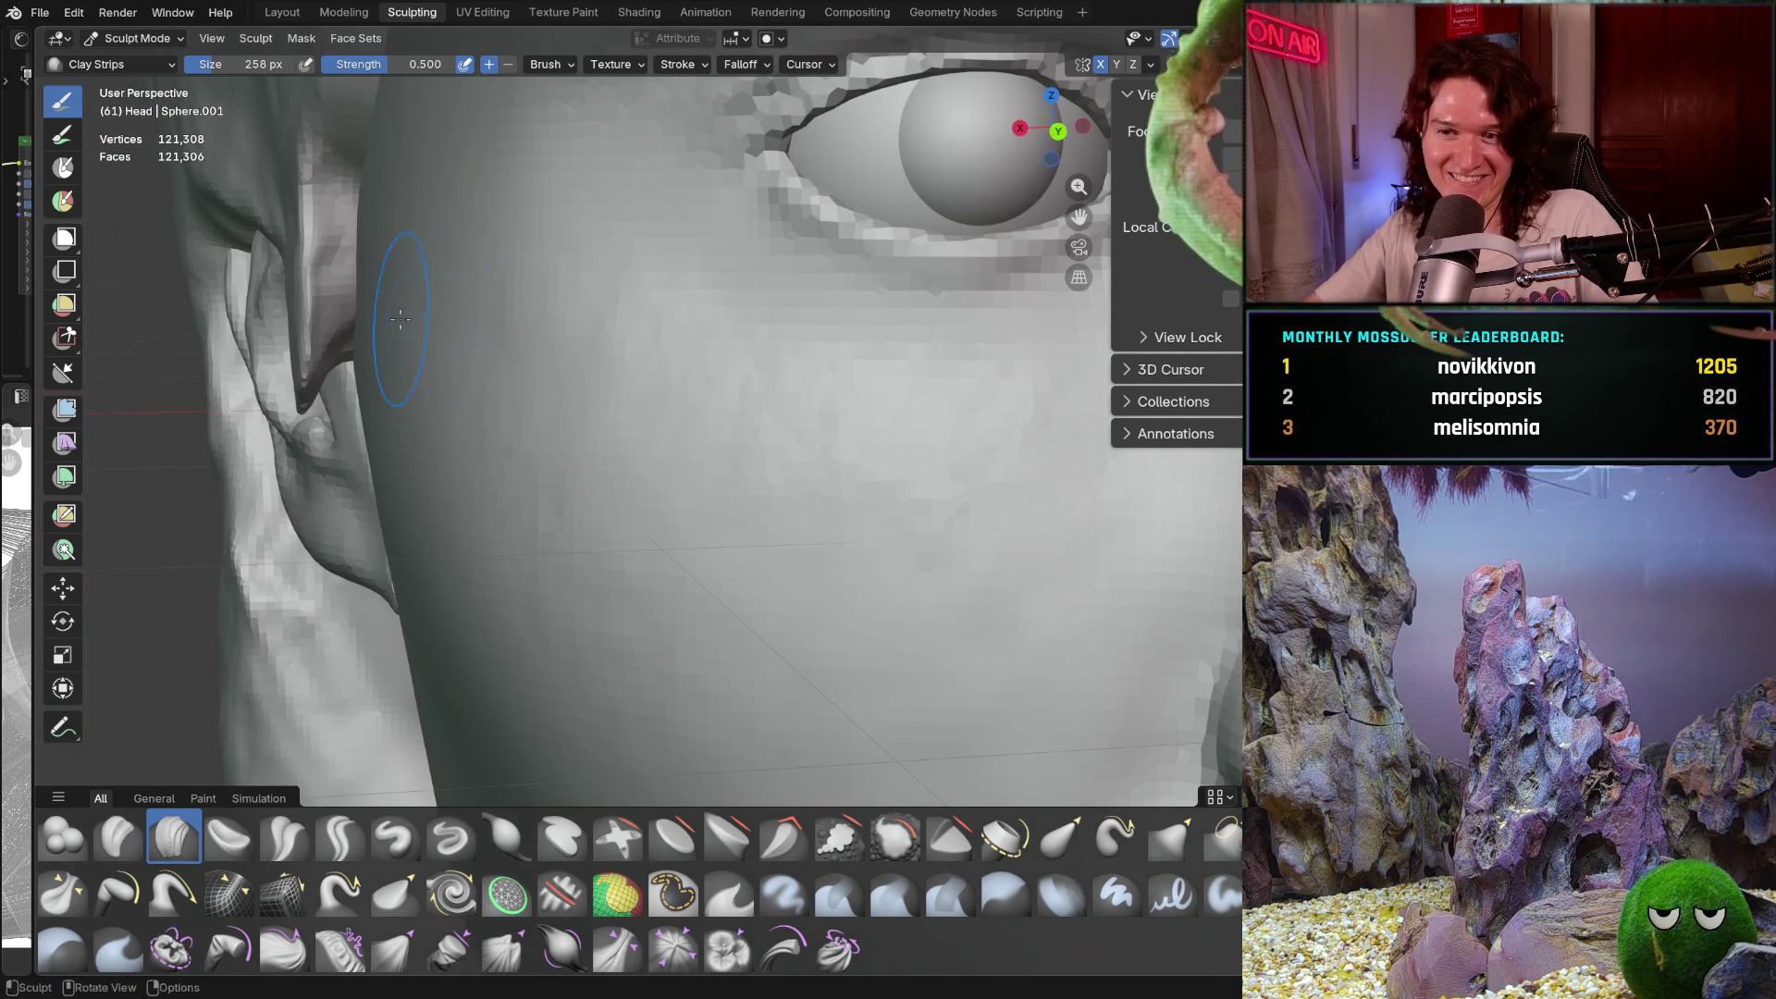
middle_click_drag(524, 533, 543, 589)
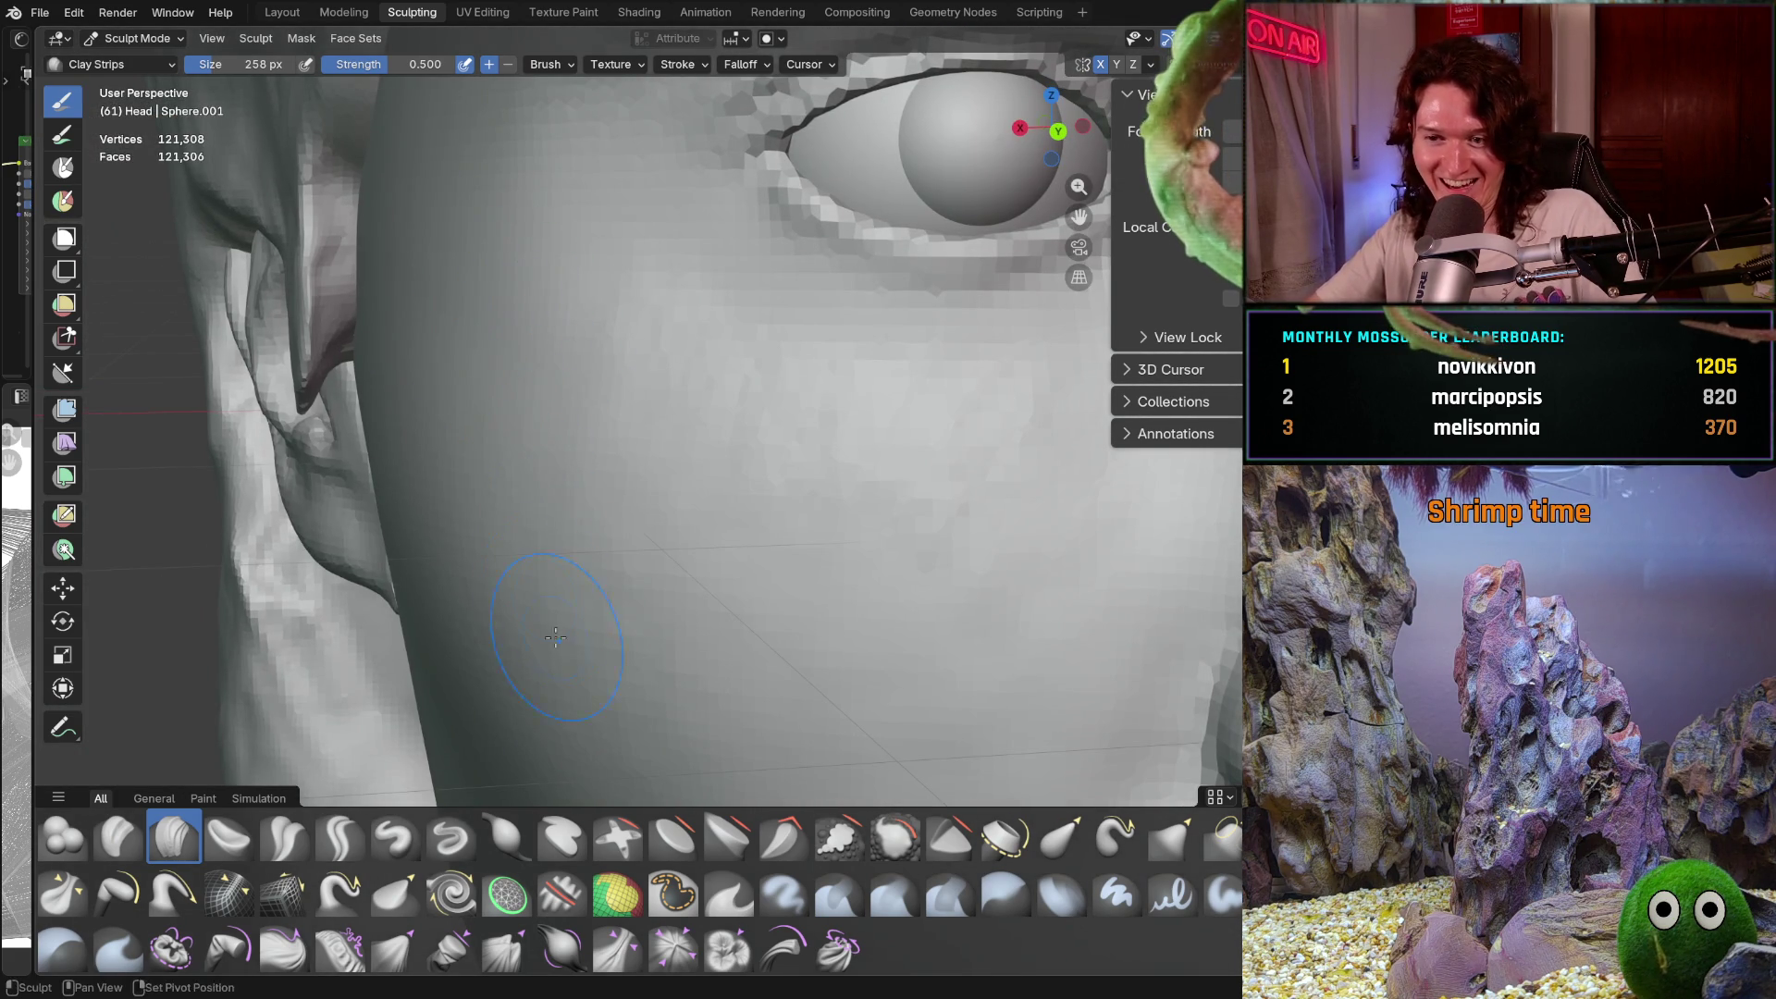
Enlarge the brush to 476 px and sculpt a broad stroke across the cheek
key("f")
left_click(683, 456)
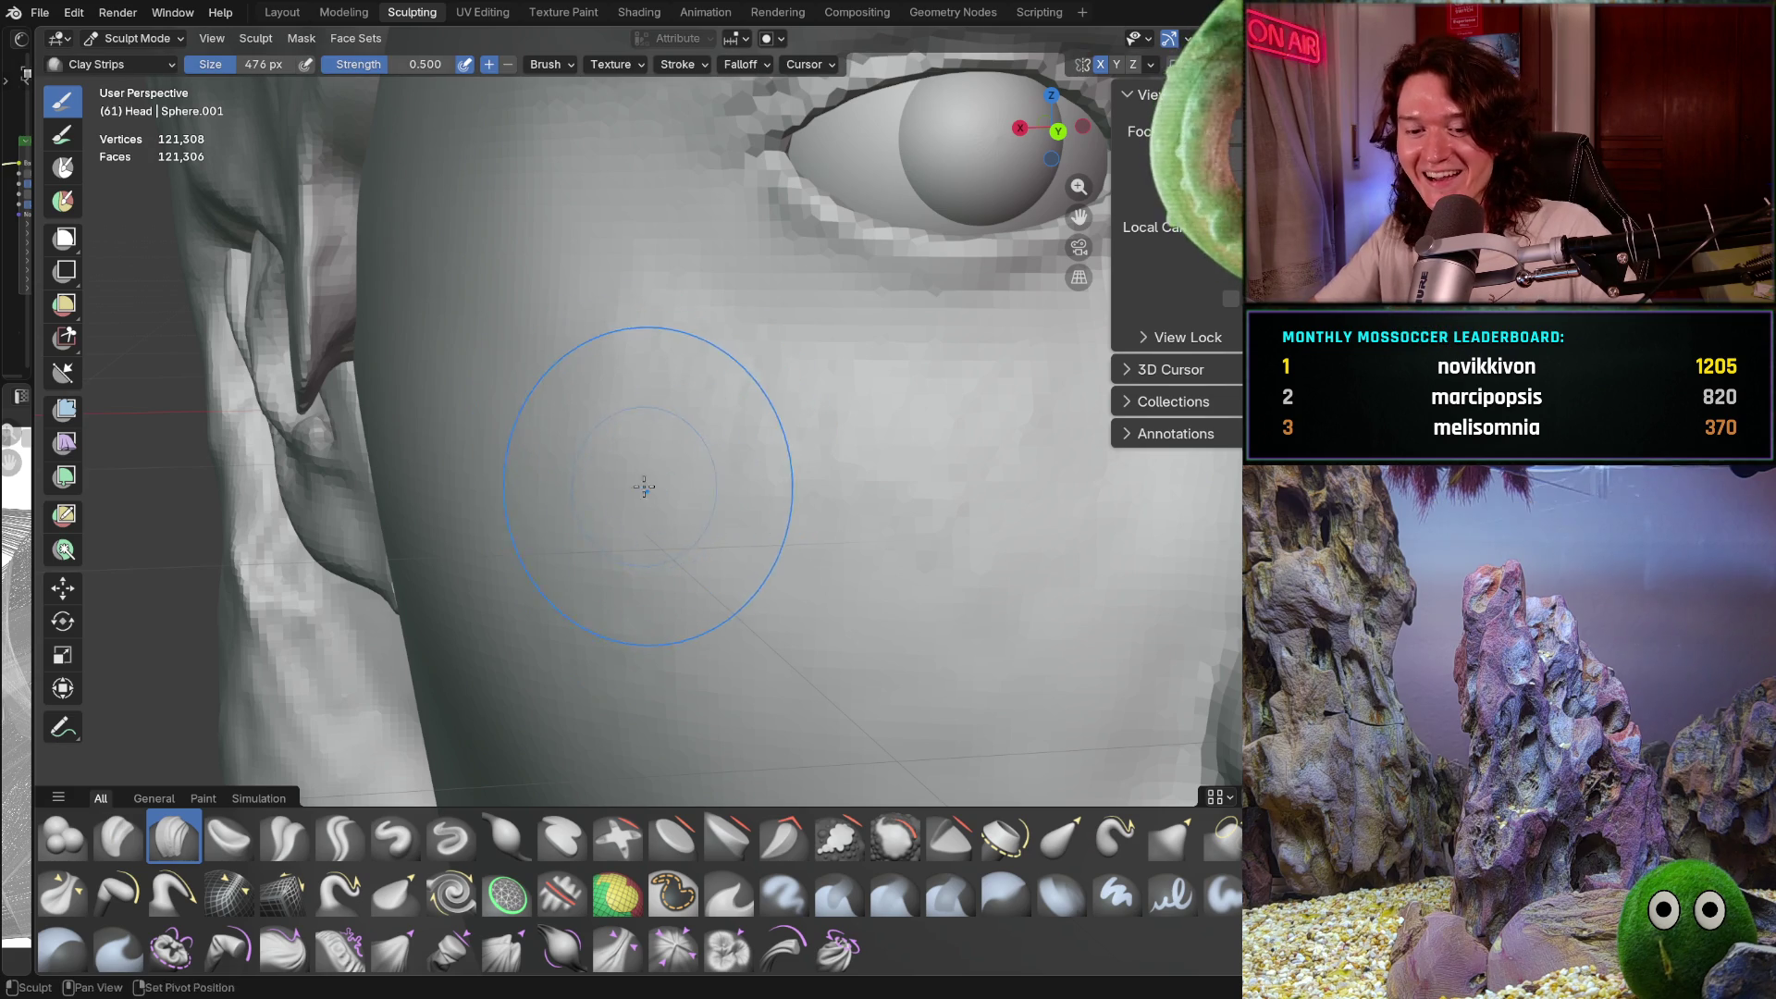
scroll(616, 371, "up", 2)
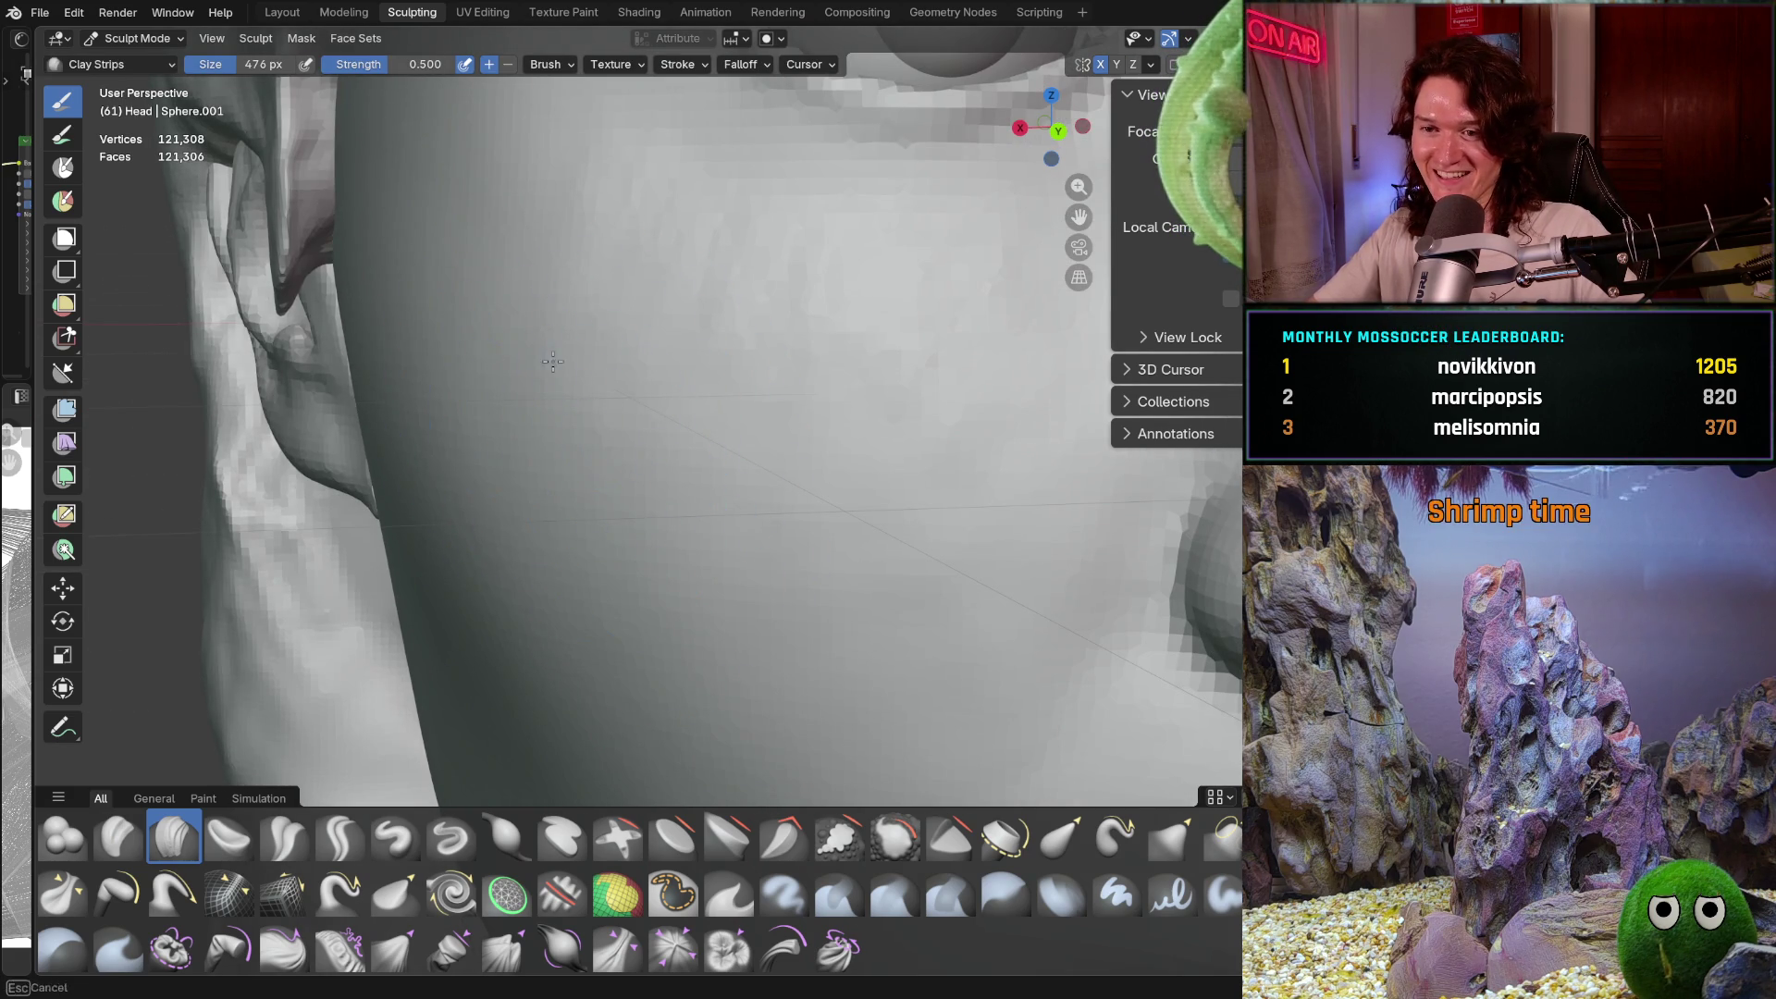
left_click_drag(567, 377, 623, 515)
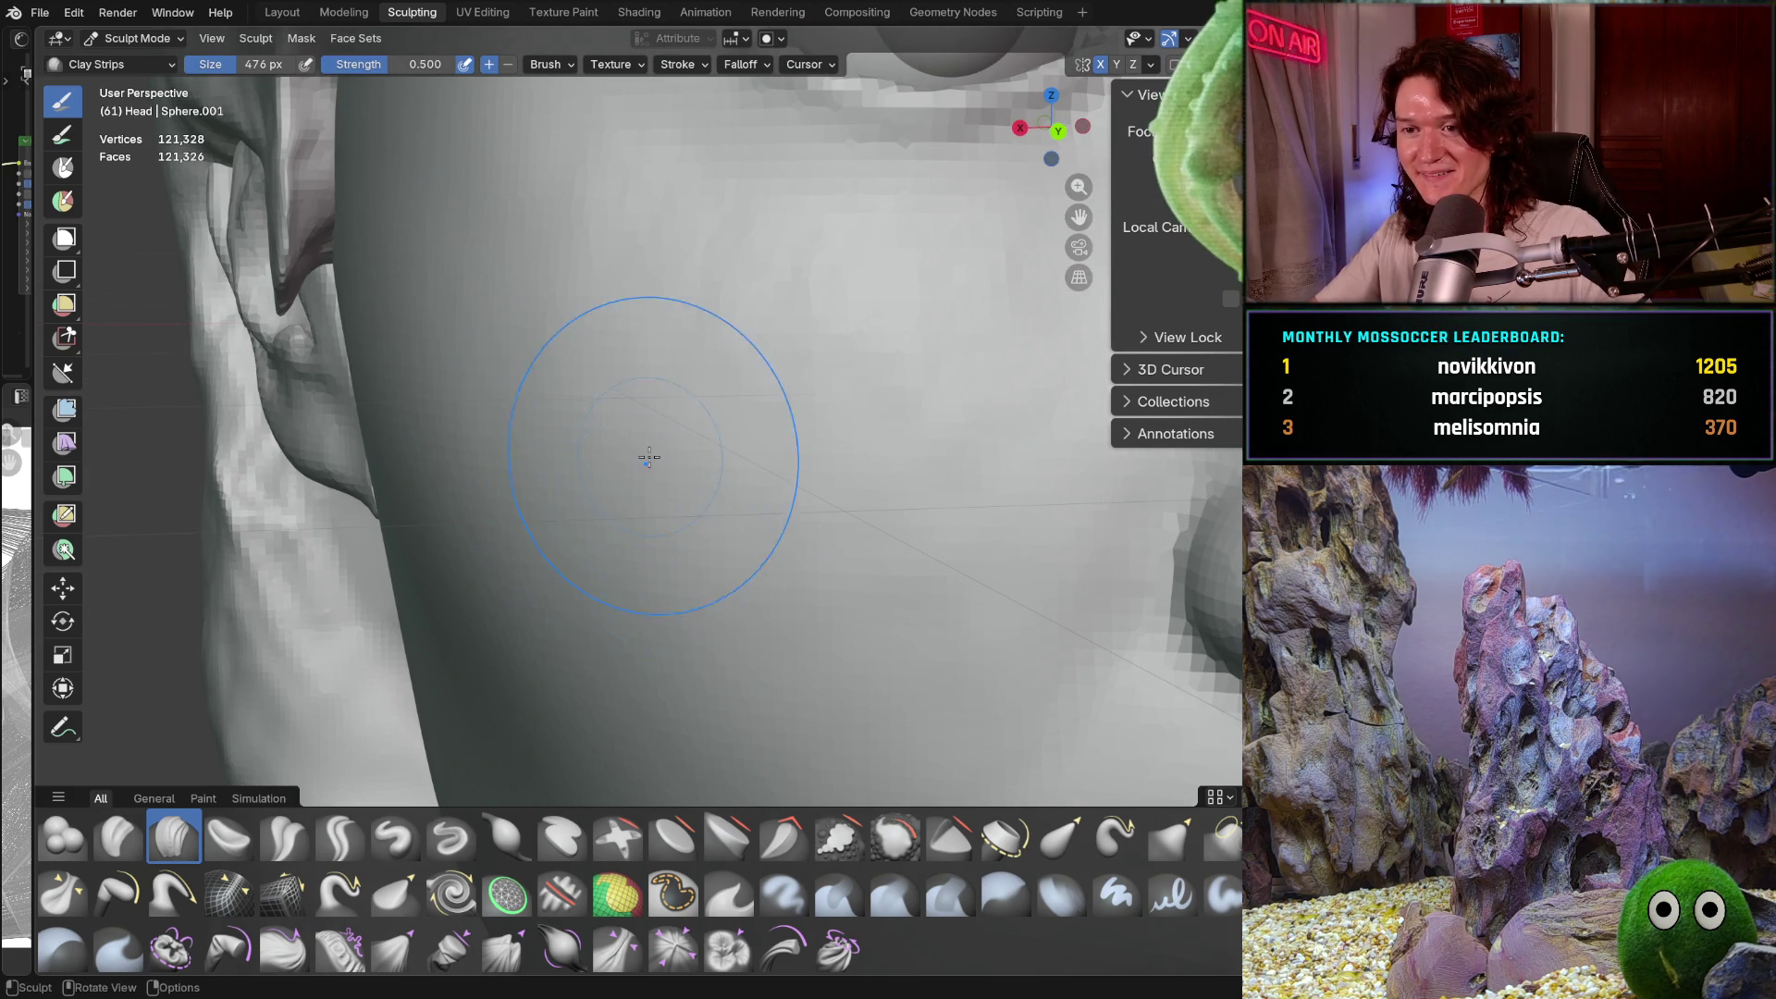
mouse_move(555, 337)
middle_mouse_down()
mouse_move(568, 532)
mouse_move(583, 436)
mouse_move(644, 508)
middle_mouse_up()
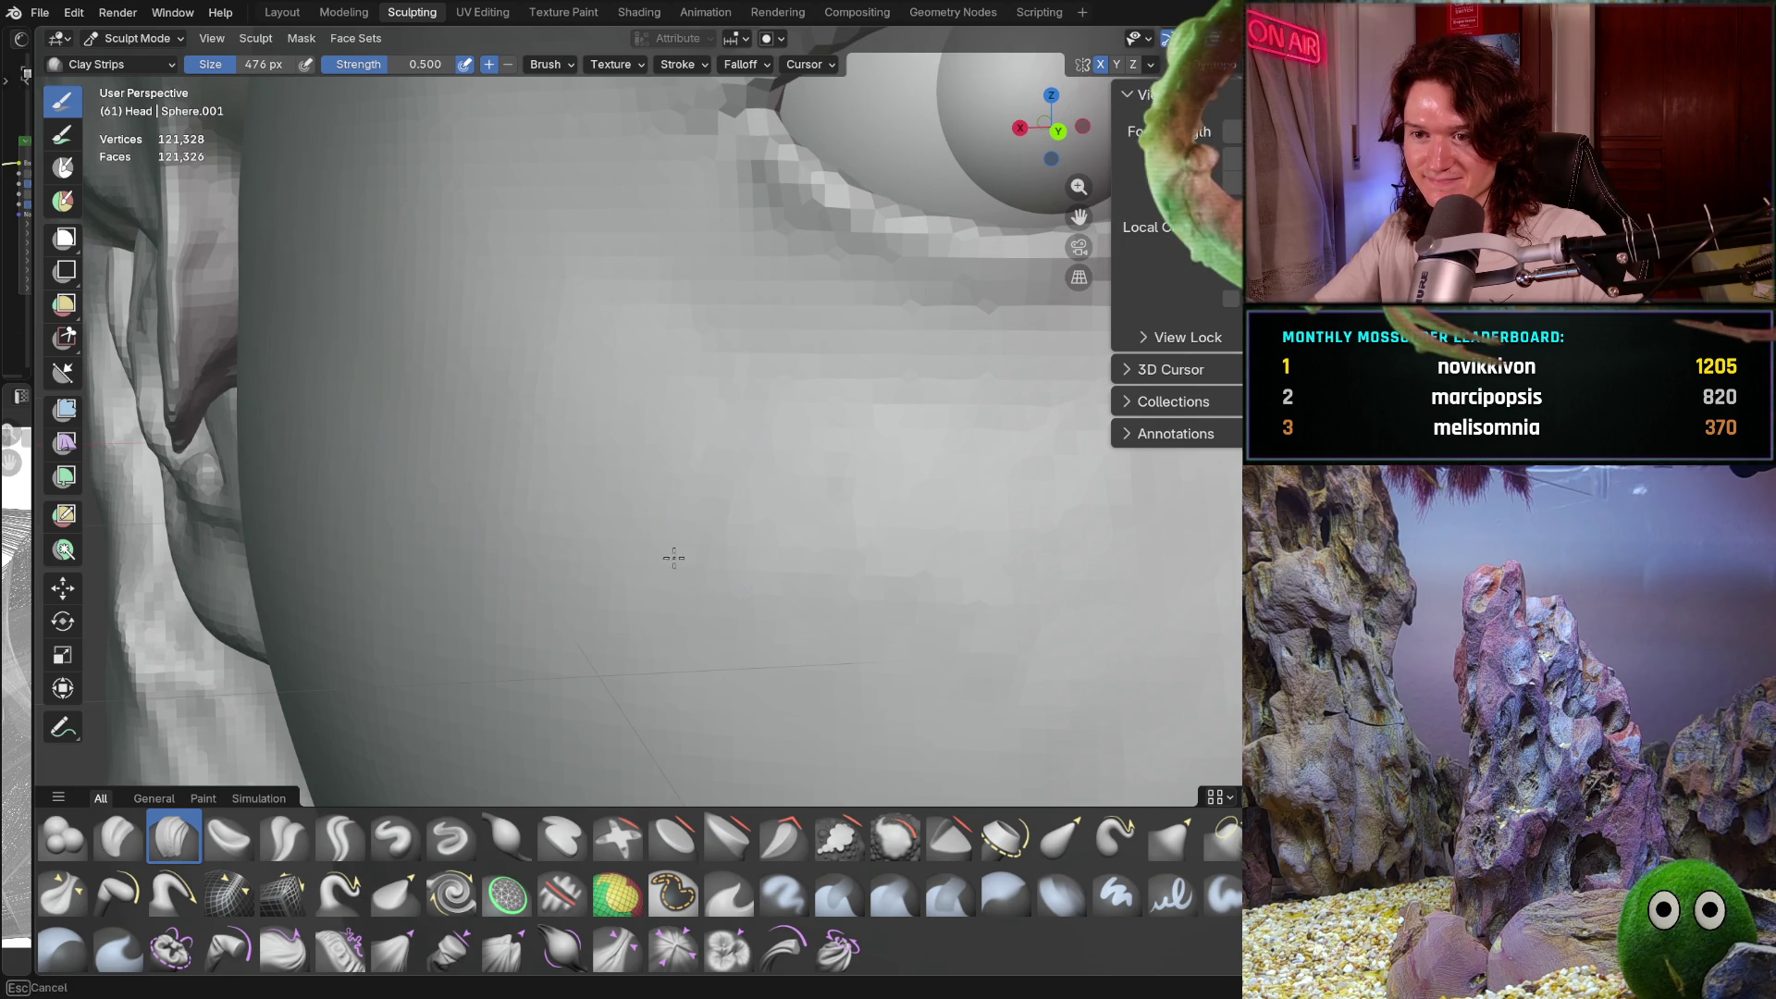
mouse_move(860, 508)
middle_mouse_down()
mouse_move(1019, 516)
mouse_move(968, 480)
middle_mouse_up()
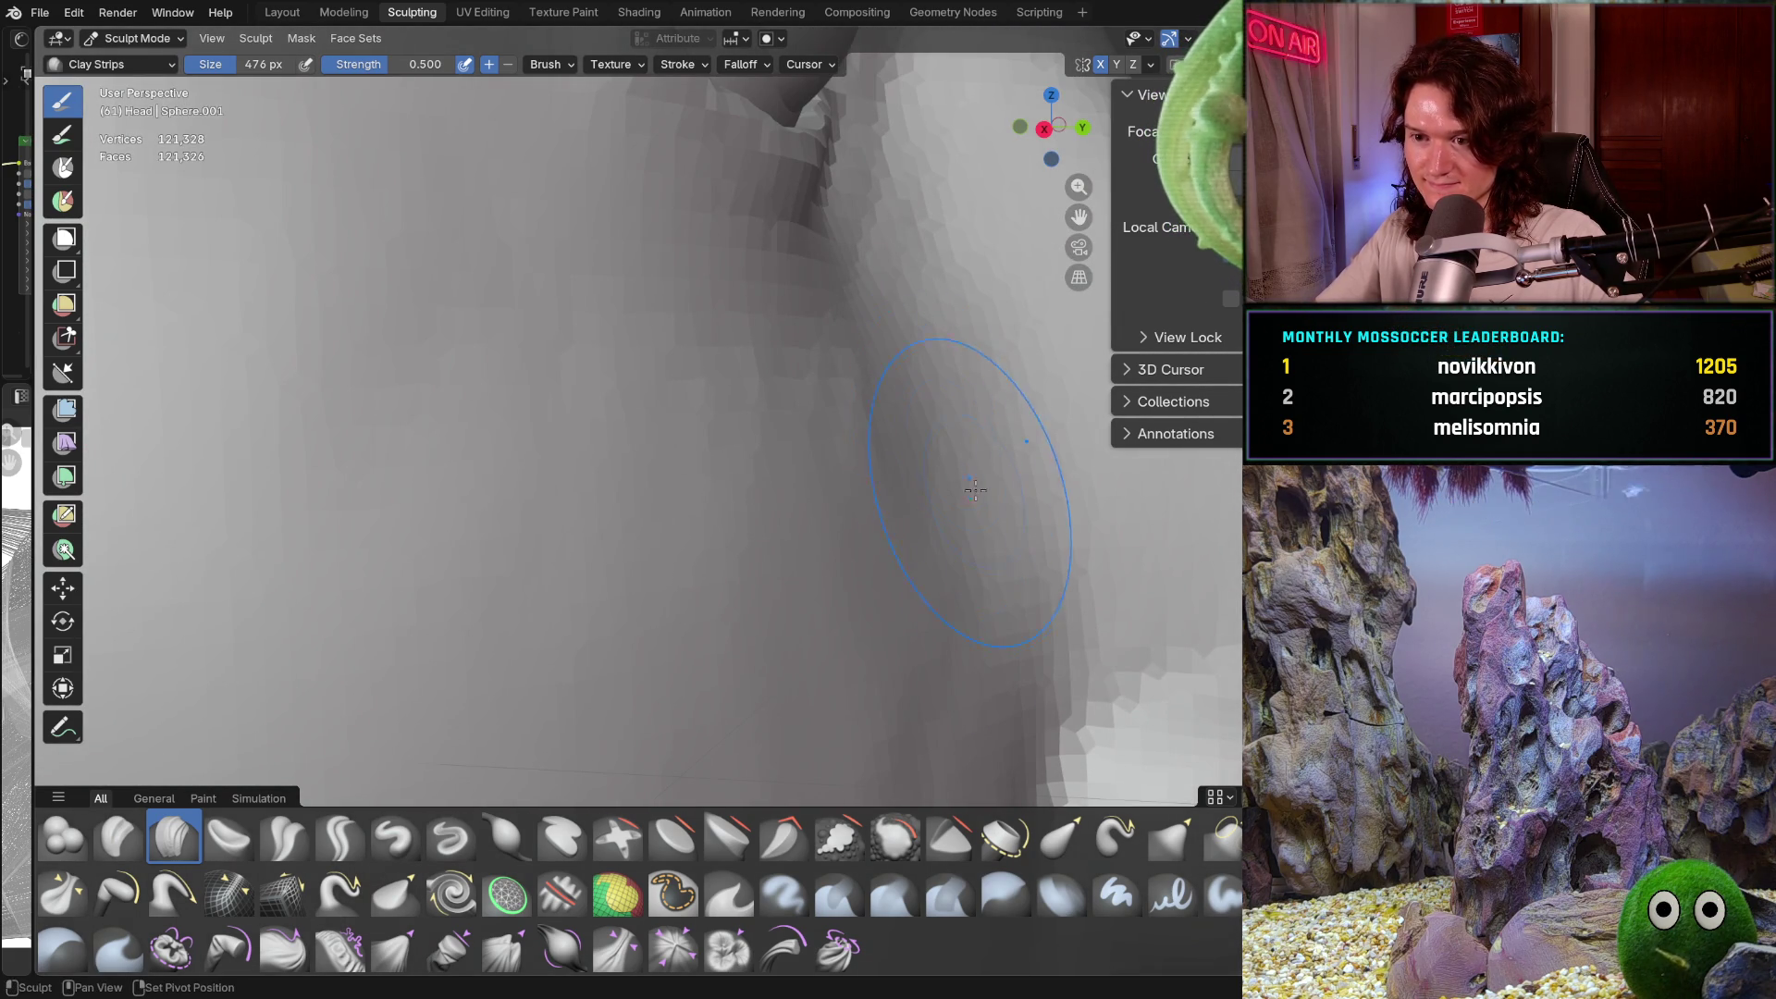
scroll(703, 515, "down", 5)
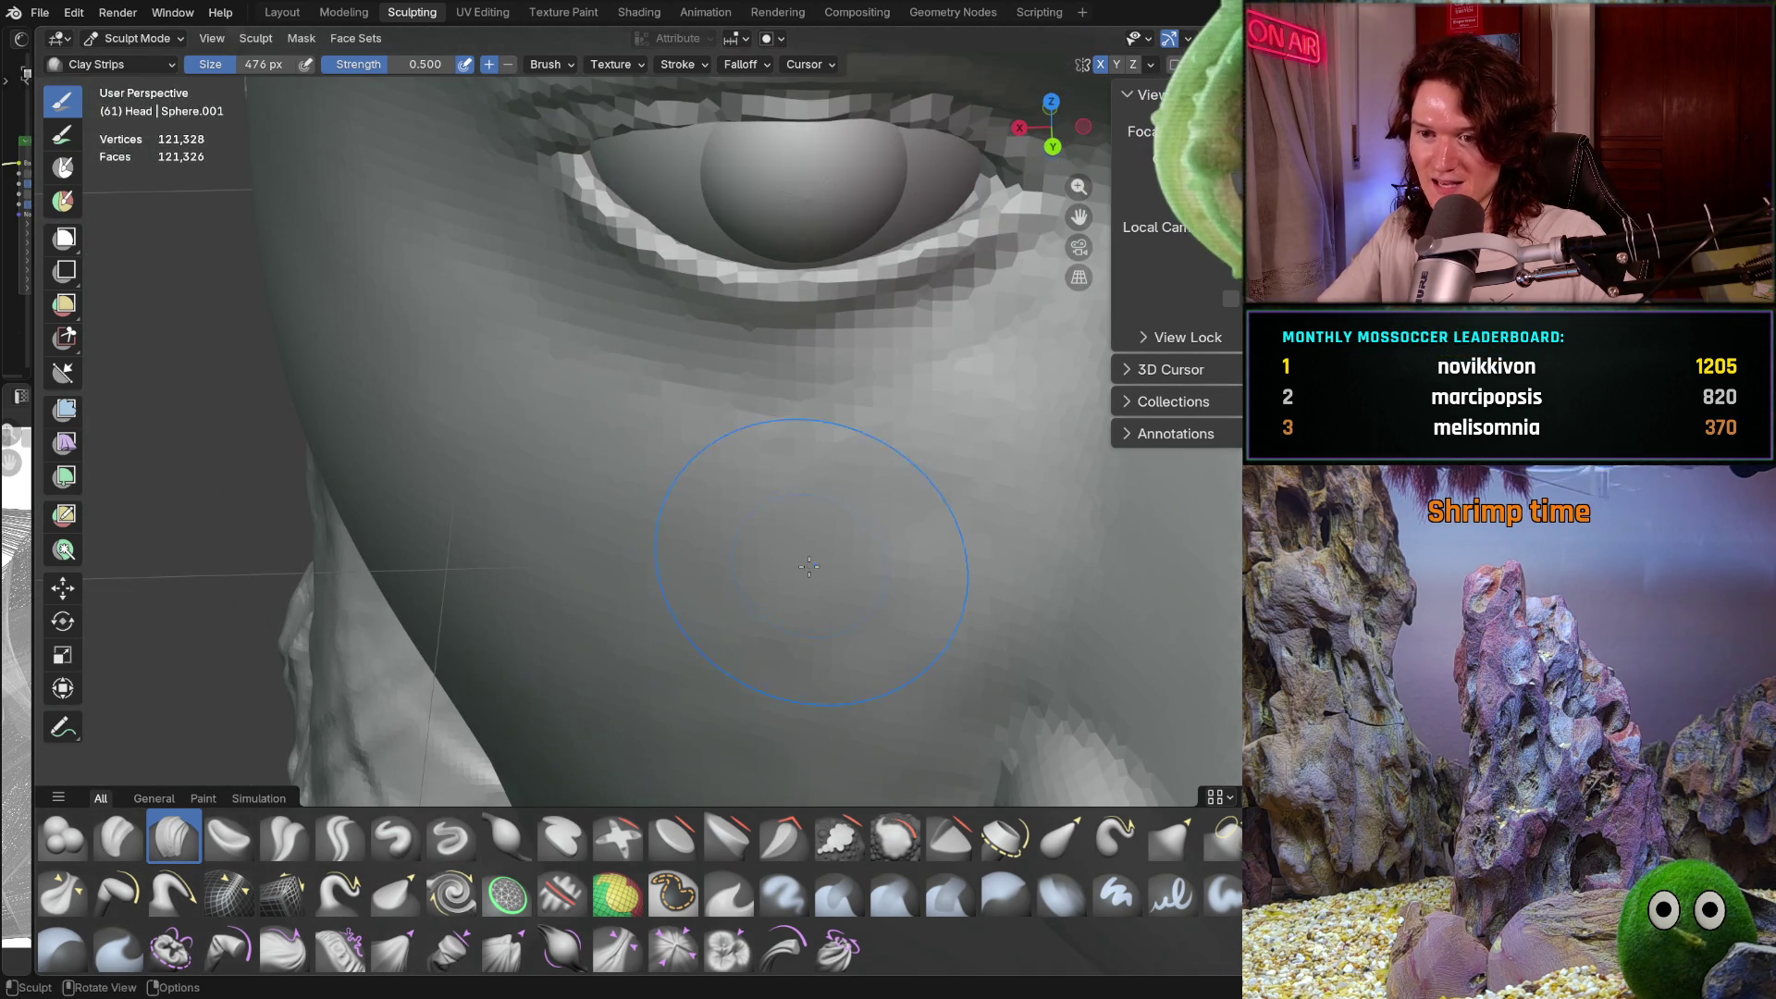
Reduce the brush to 334 px and keep evening out the cheek plane below the eye
key("f")
left_click(768, 576)
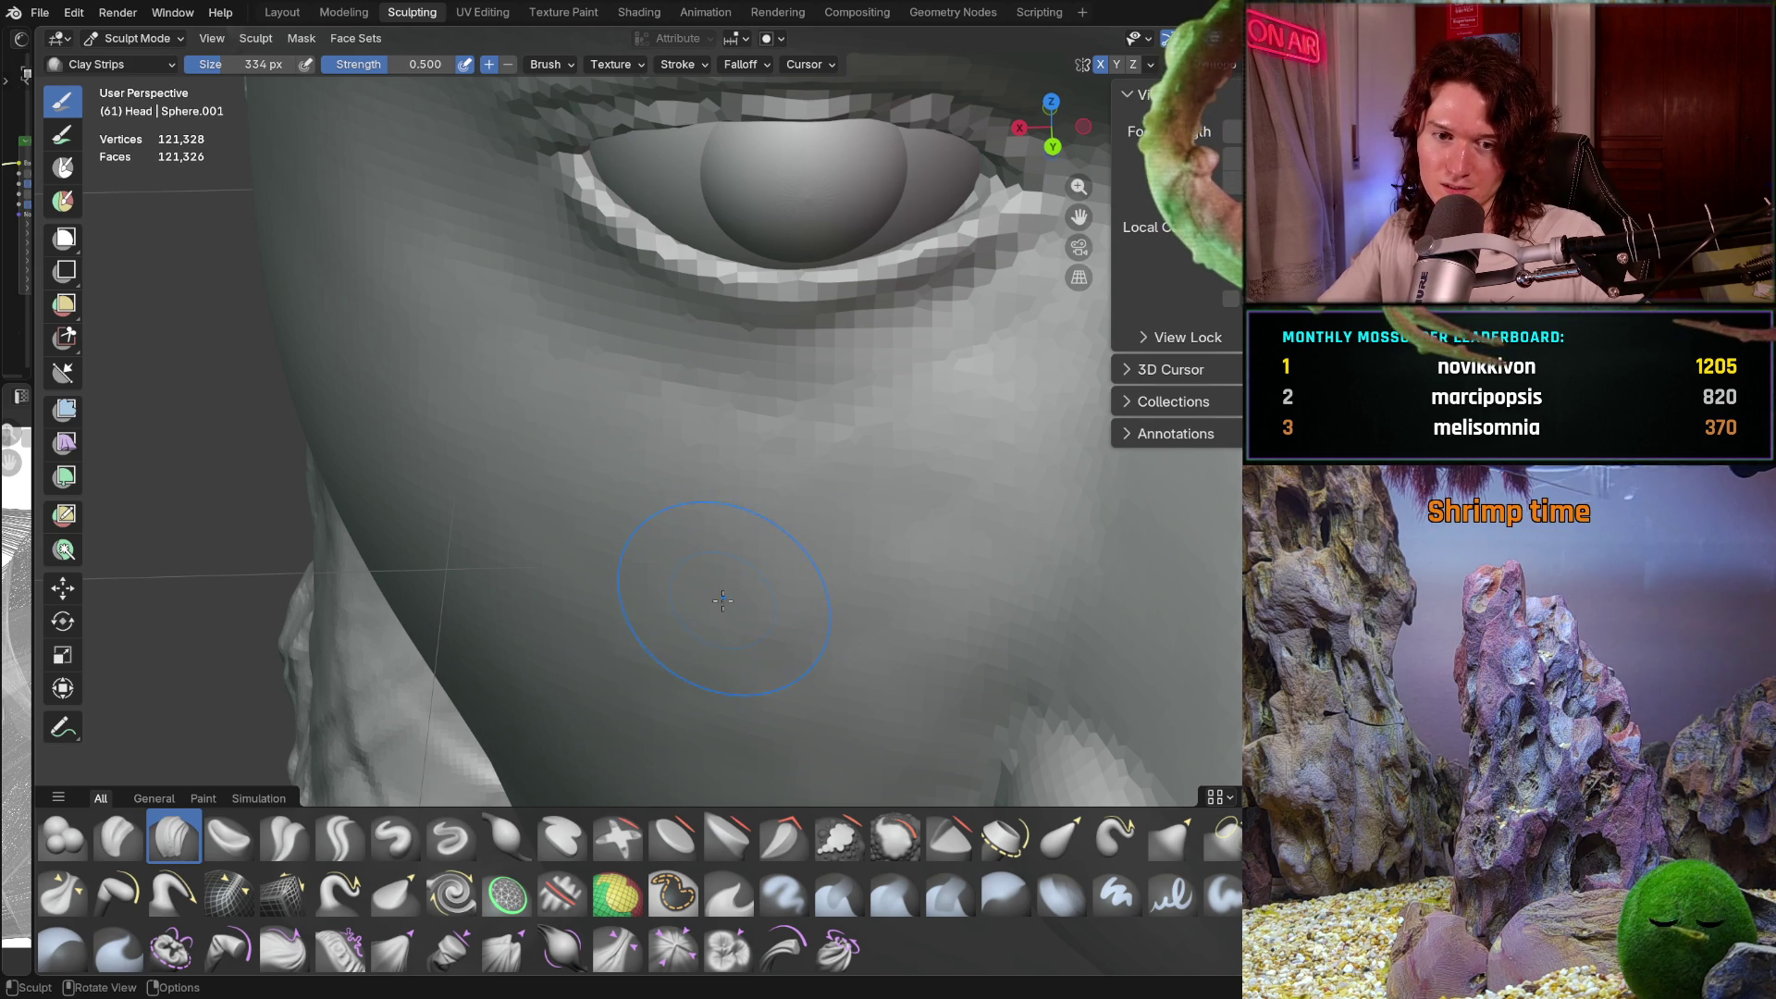
mouse_move(731, 592)
middle_mouse_down()
mouse_move(759, 581)
mouse_move(753, 508)
mouse_move(912, 380)
middle_mouse_up()
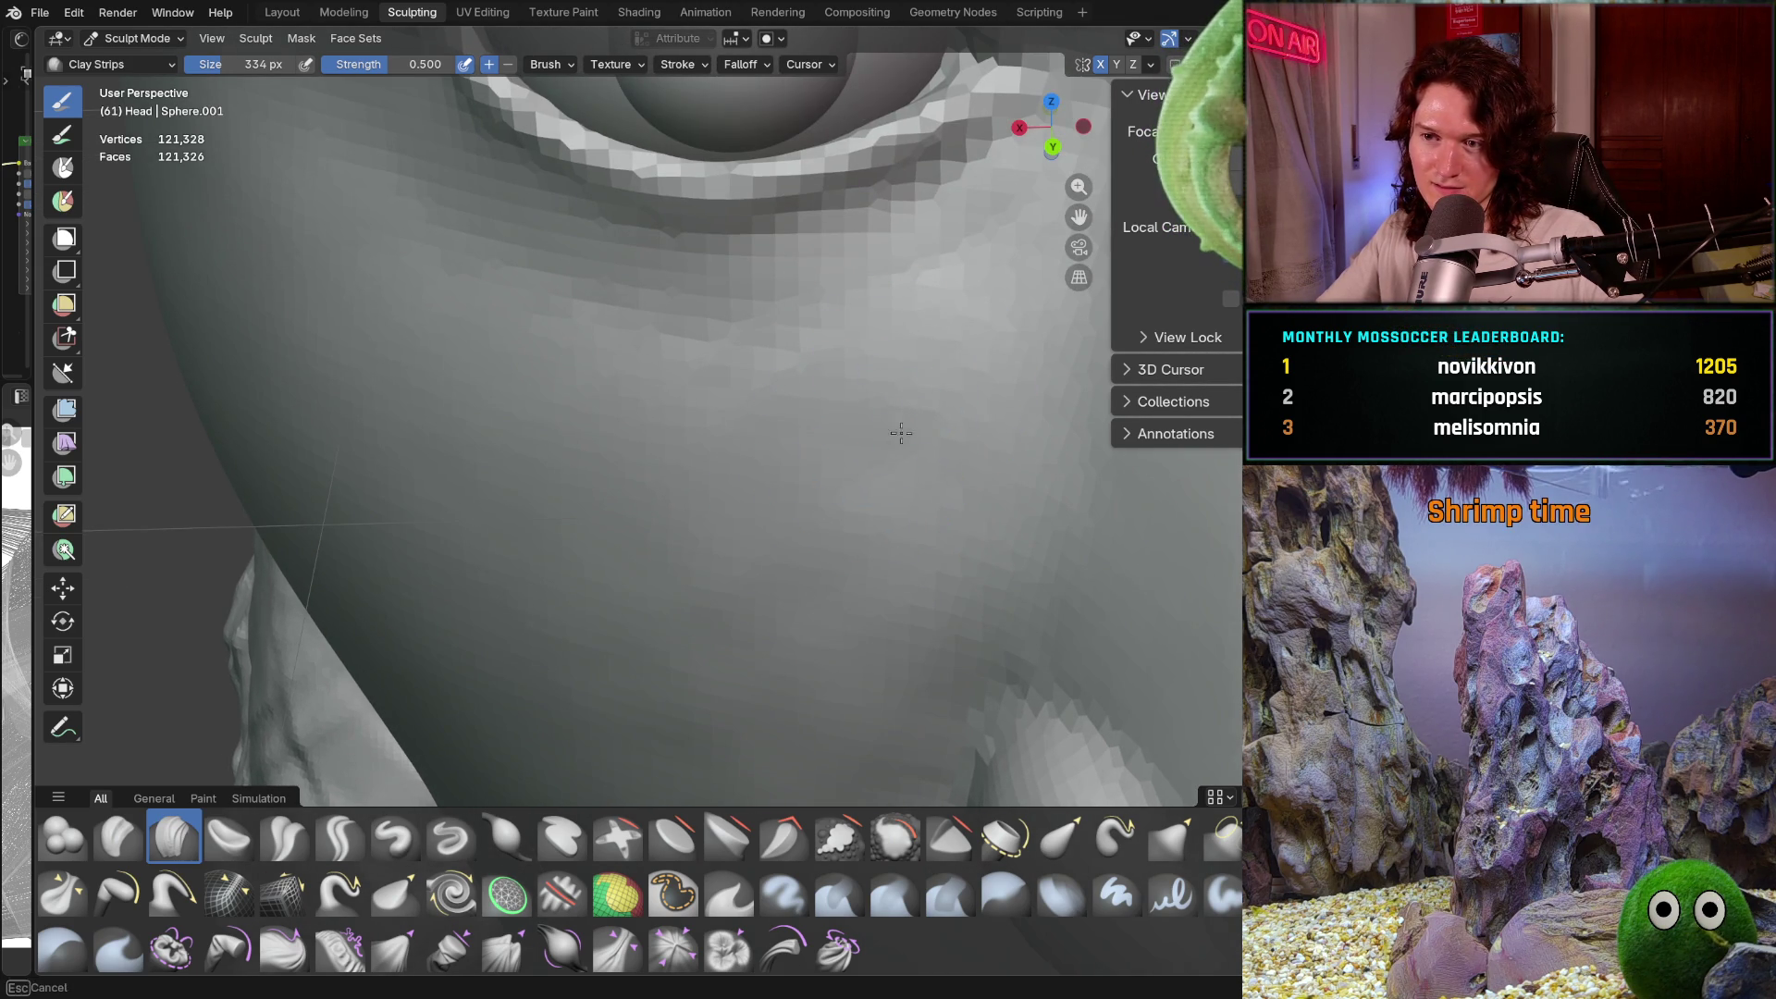
middle_click_drag(822, 570, 819, 575)
middle_click_drag(741, 451, 741, 451)
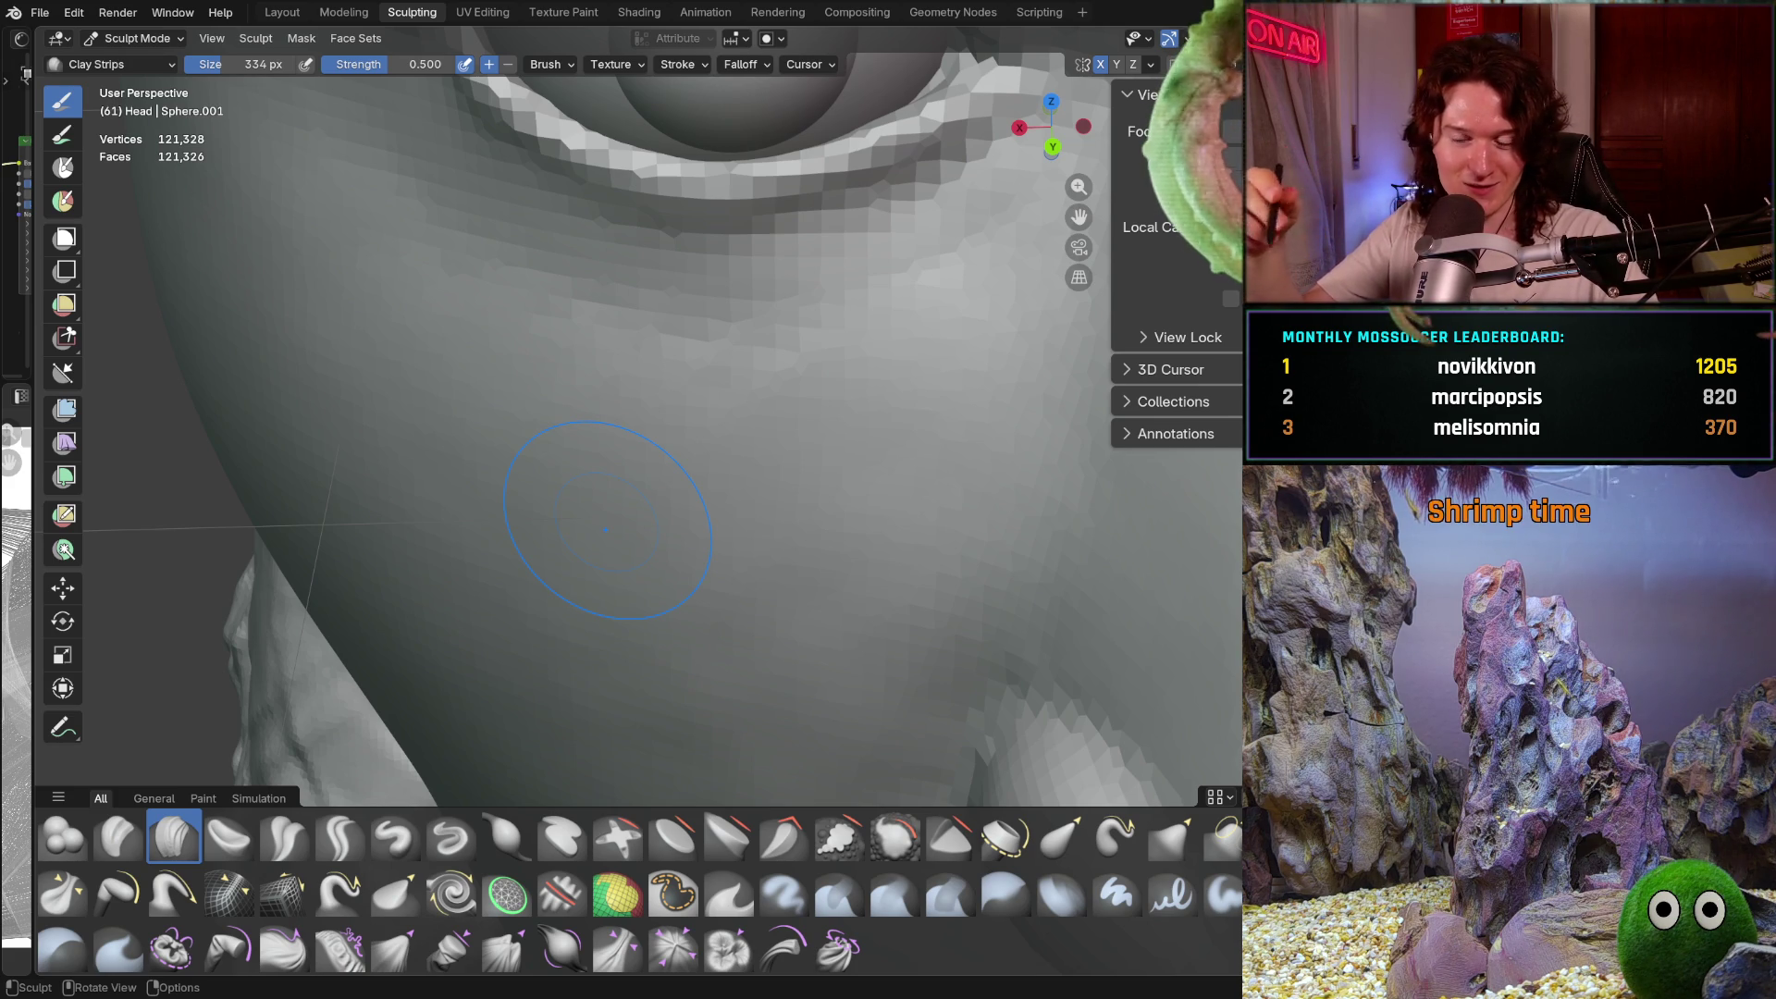
mouse_move(533, 542)
middle_mouse_down()
mouse_move(582, 519)
mouse_move(586, 567)
mouse_move(524, 551)
mouse_move(521, 595)
mouse_move(638, 527)
middle_mouse_up()
scroll(614, 462, "up", 2)
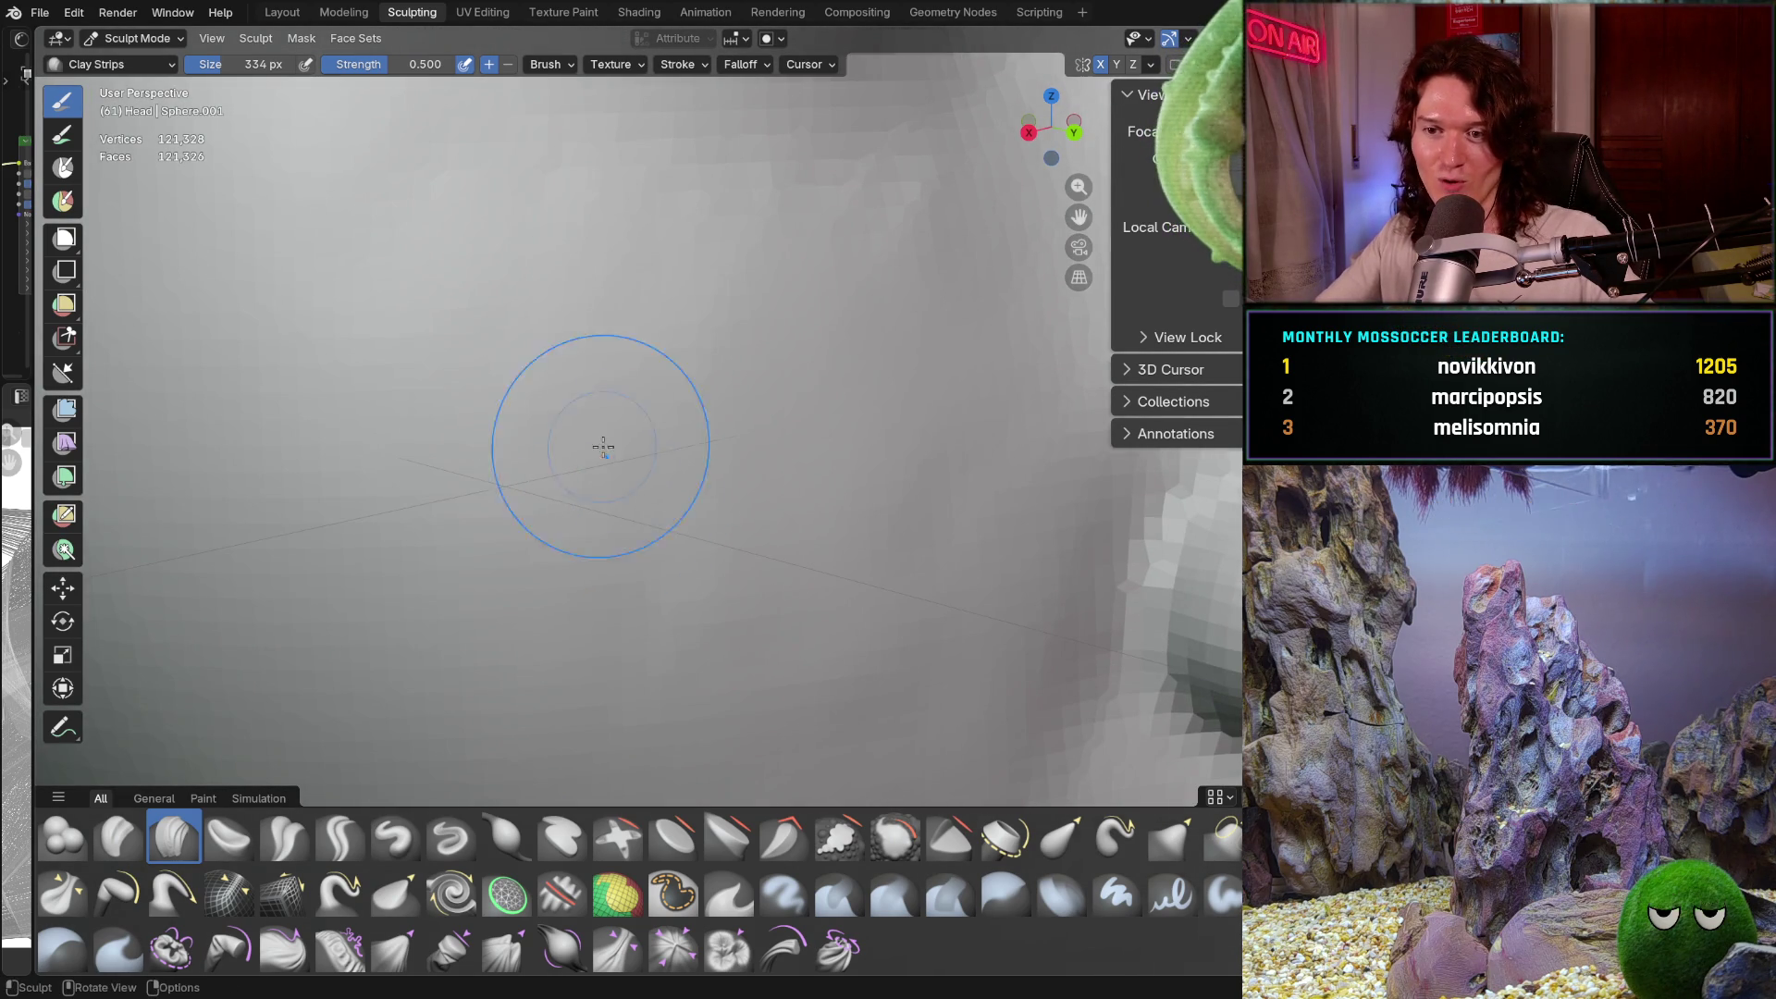
scroll(634, 425, "down", 3)
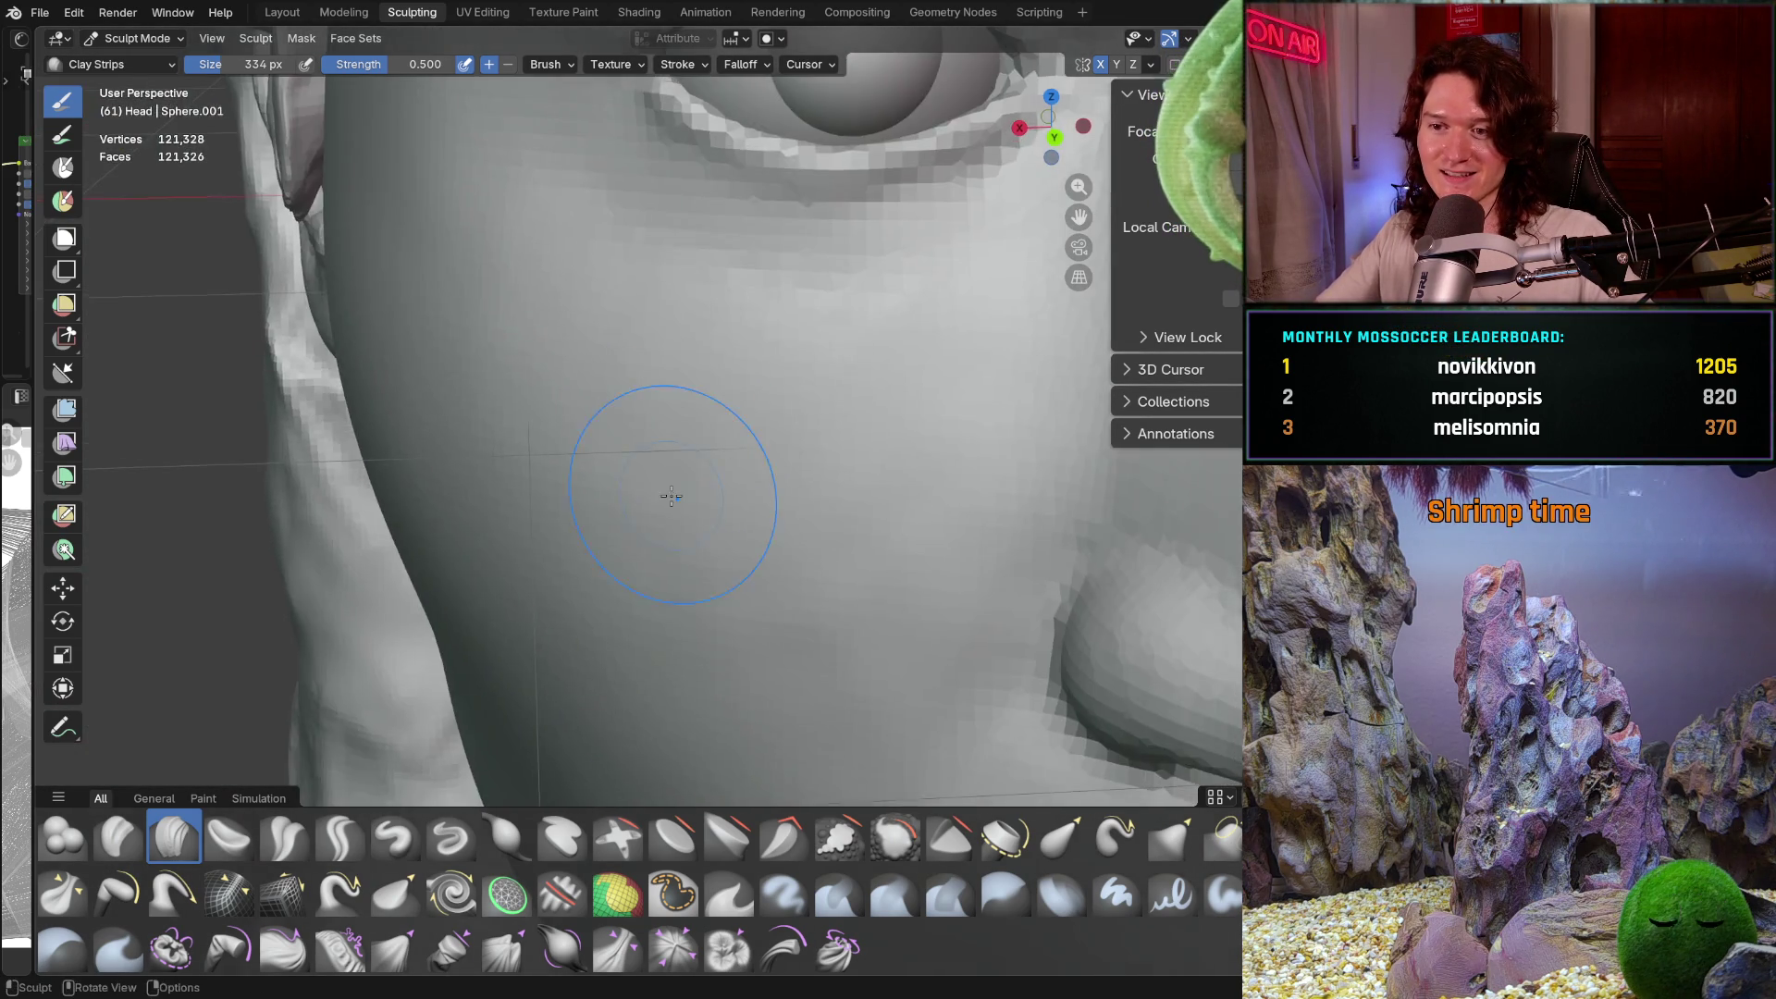